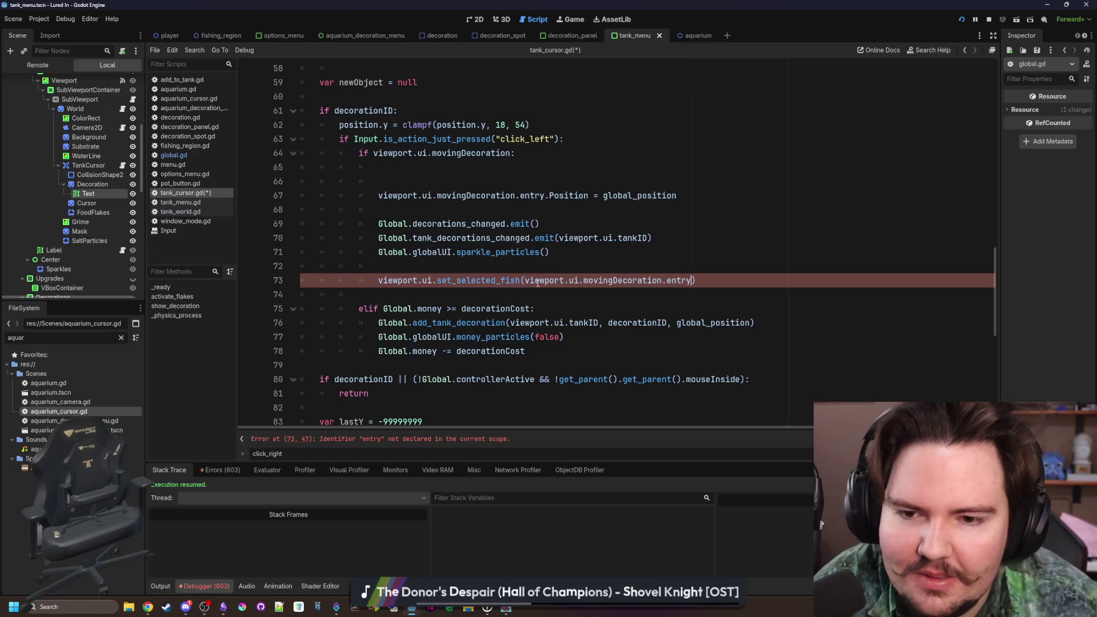
- Delete the blank lines above the Position assignment, save, and test decoration selection in-game
left_click(434, 190)
left_click(434, 187)
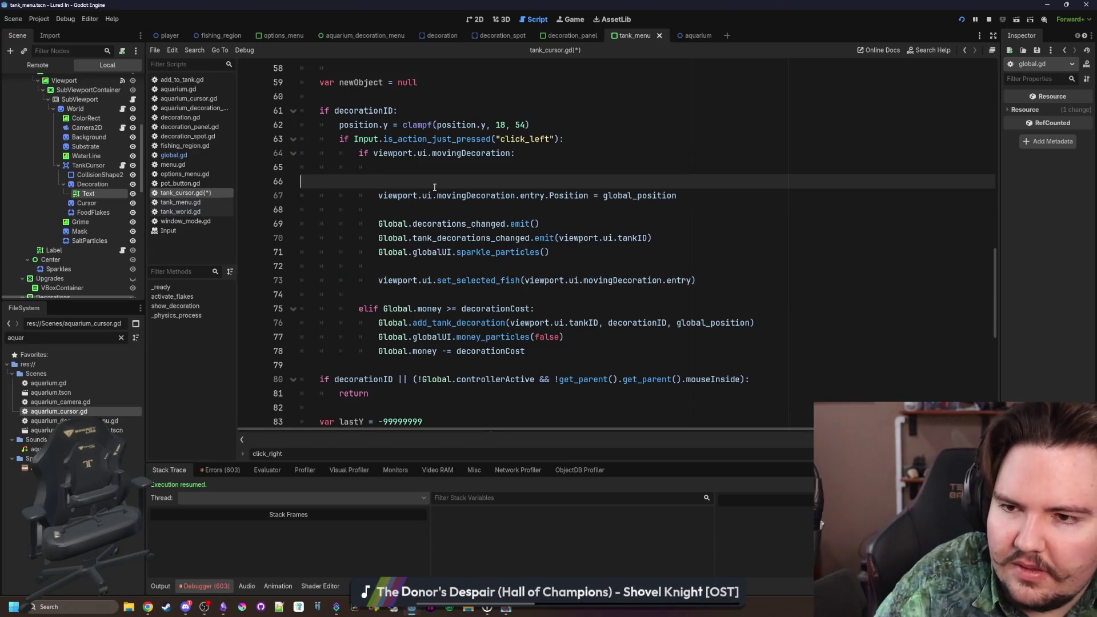
key("ctrl+shift+k")
key("ctrl+shift+k")
key("Down")
key("Down")
key("ctrl+s")
key("alt+Tab")
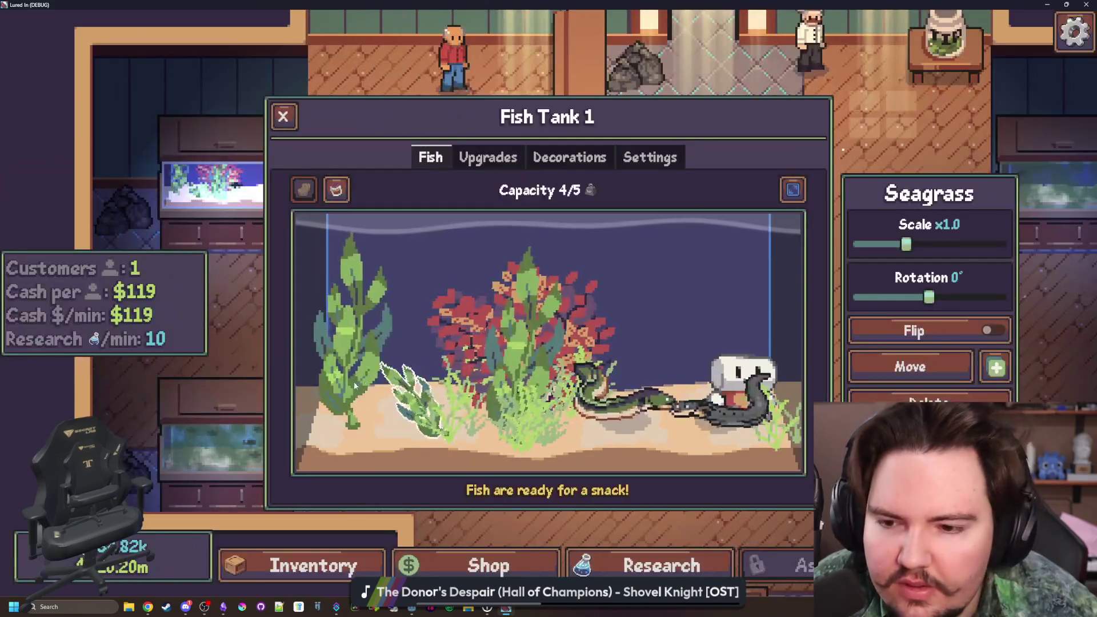
left_click(601, 431)
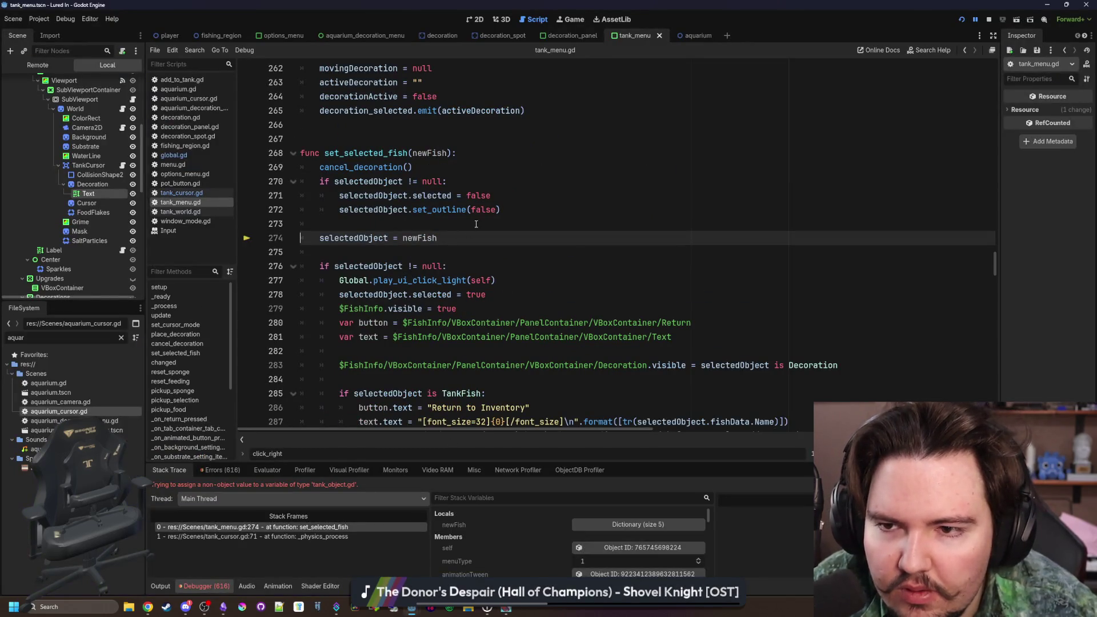
- Pass movingDecoration without '.entry' to set_selected_fish, save tank_cursor.gd, and rerun the game
left_click(476, 224)
mouse_move(442, 157)
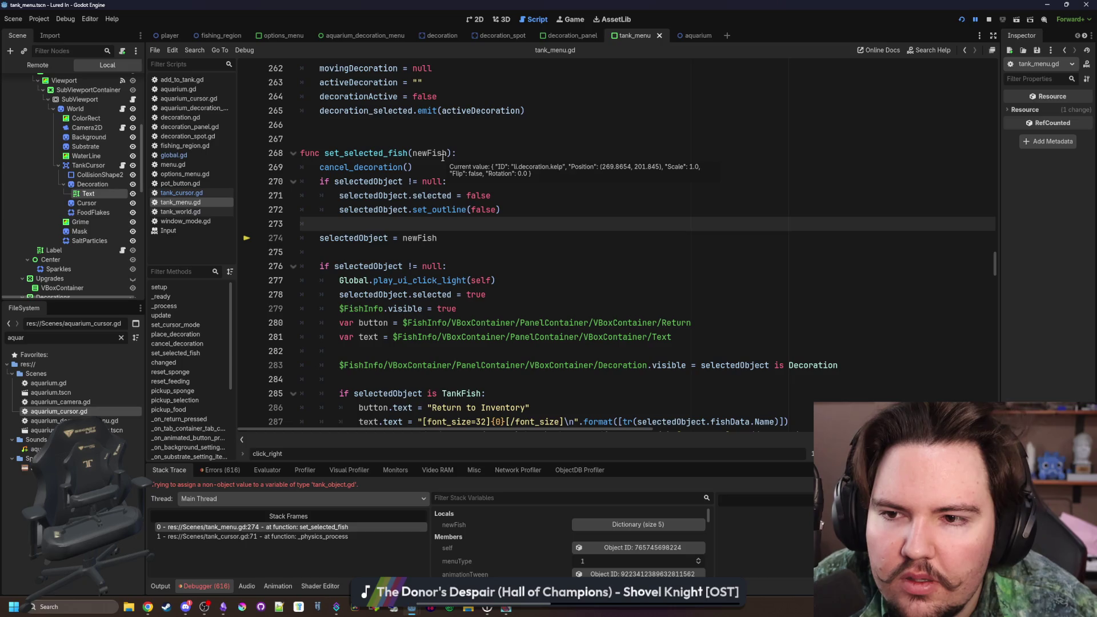
left_click(181, 193)
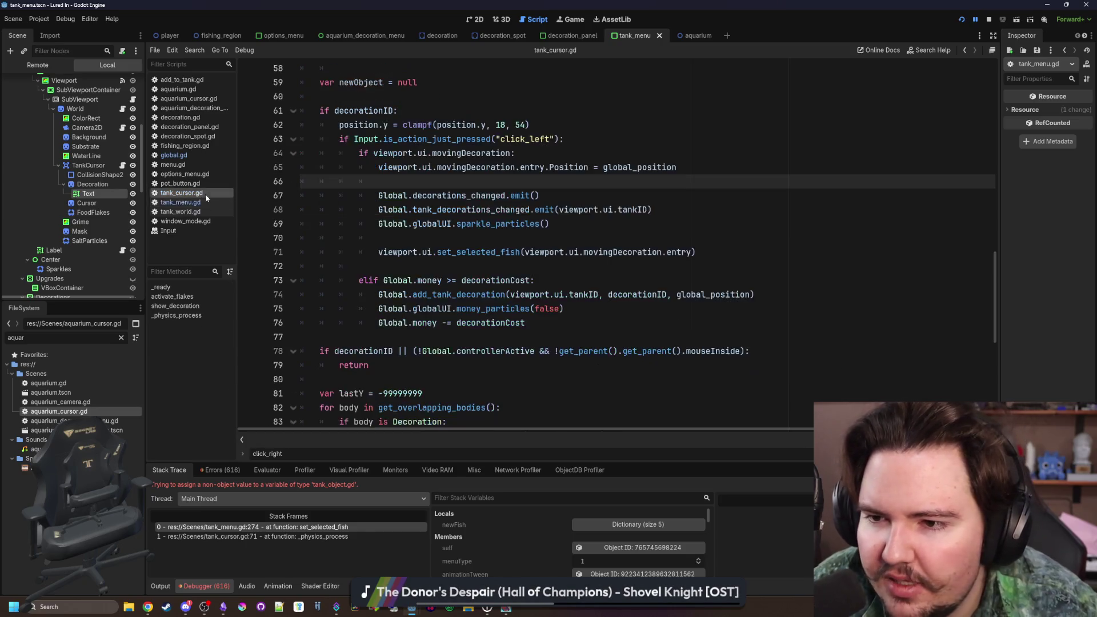
double_click(644, 253)
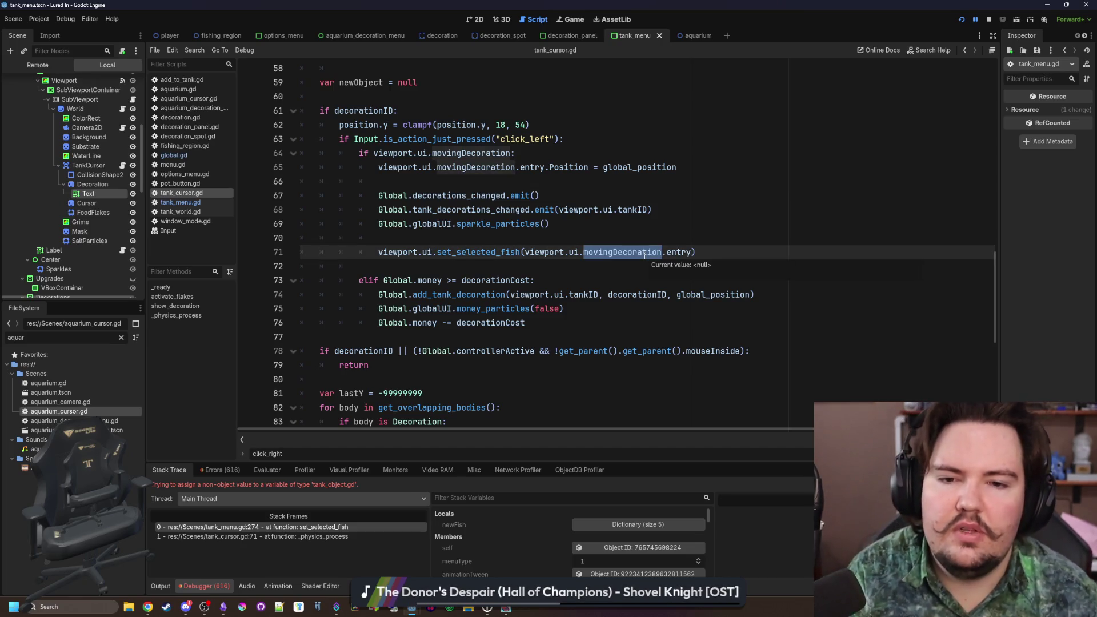
double_click(679, 252)
key("BackSpace")
key("BackSpace")
key("Up")
key("ctrl+s")
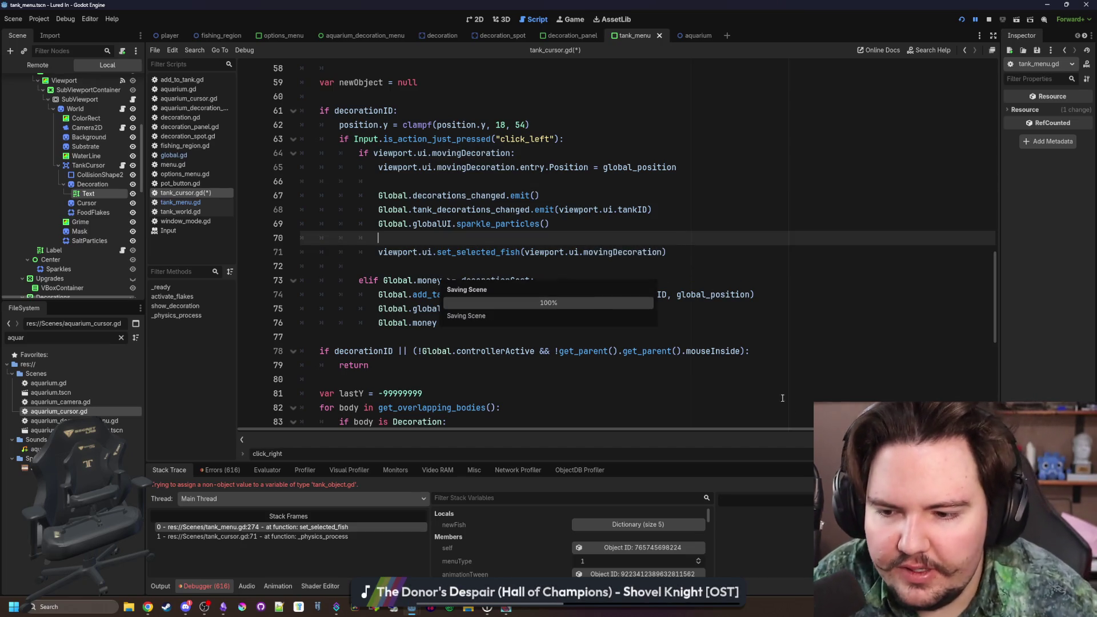
key("F12")
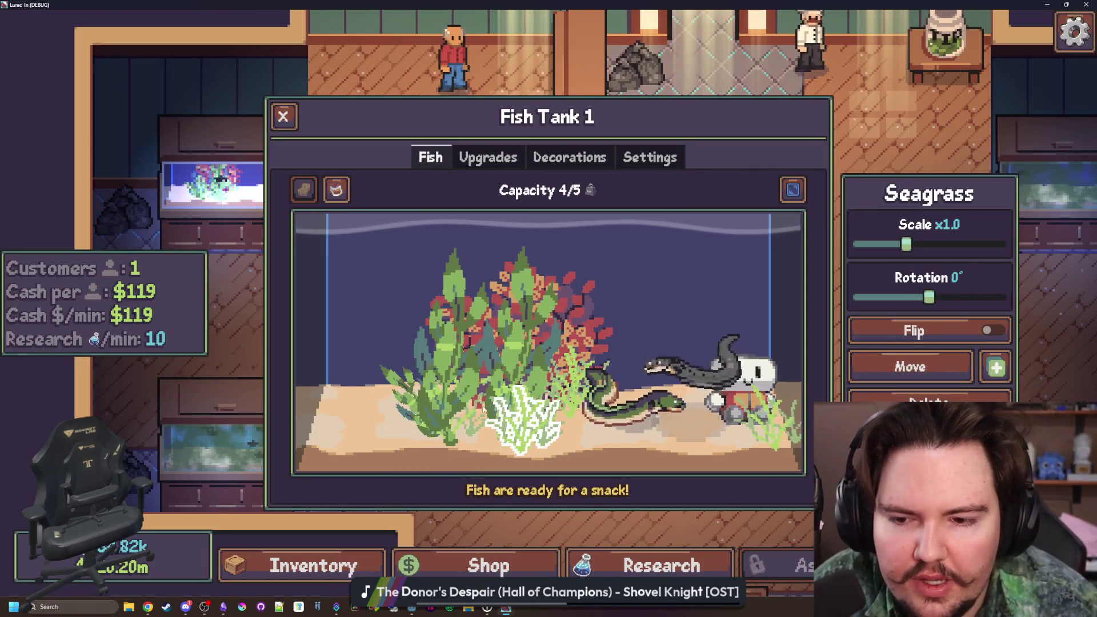
- Move the kelp to the tank's left, then to the tank's centre
left_click(727, 352)
left_click(910, 366)
left_click(344, 425)
left_click(514, 400)
left_click(910, 366)
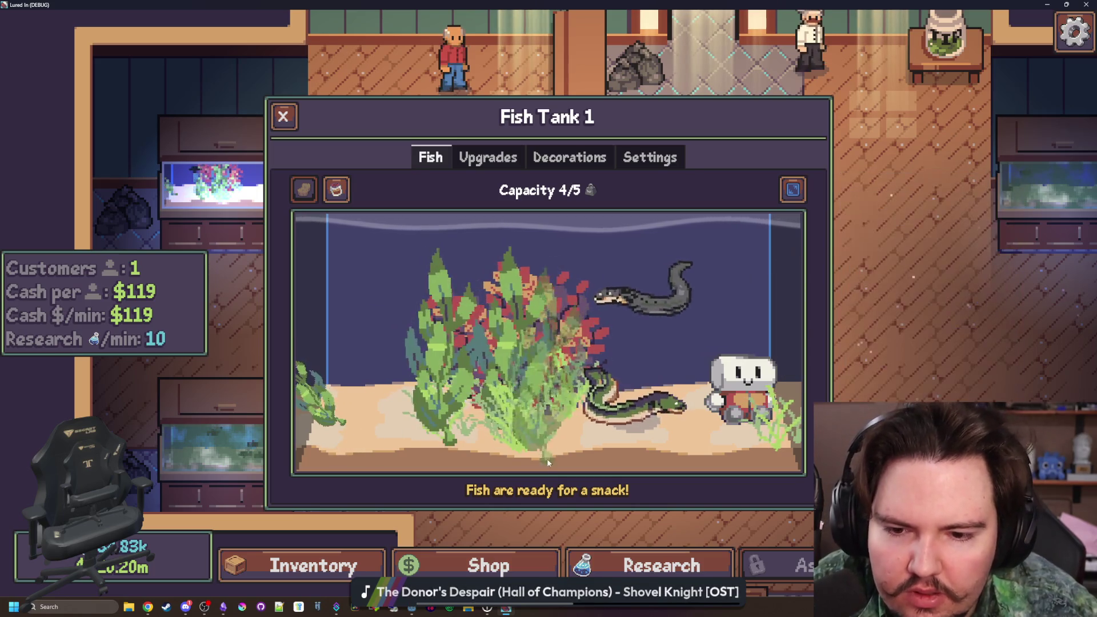
left_click(549, 465)
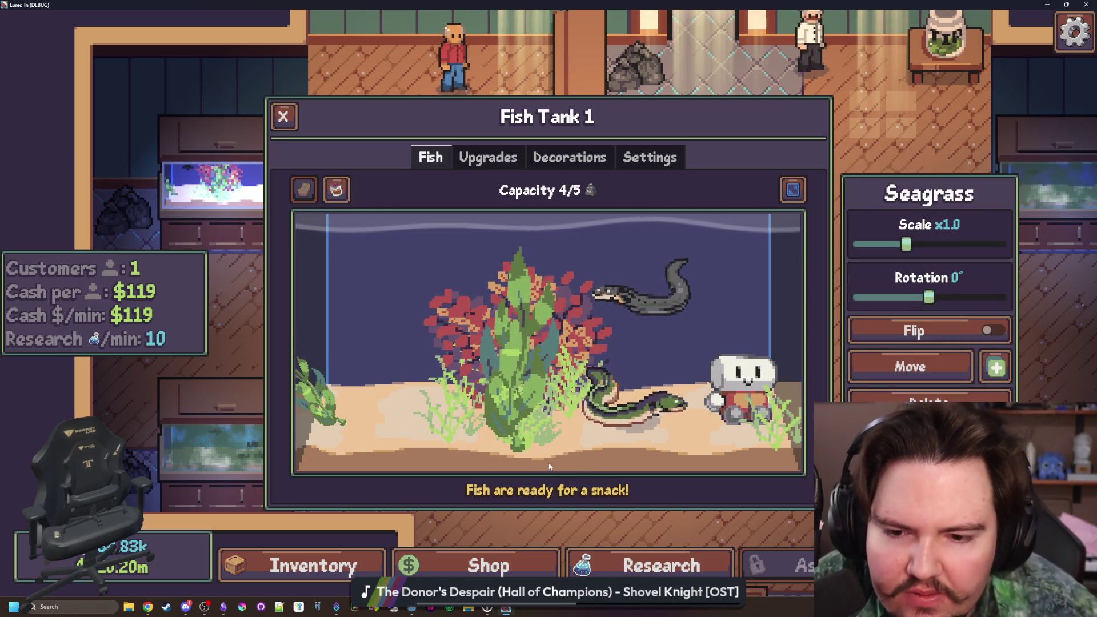
- Set the kelp back on the tank's left side, deselect it, and return to the editor
left_click(522, 388)
left_click(910, 366)
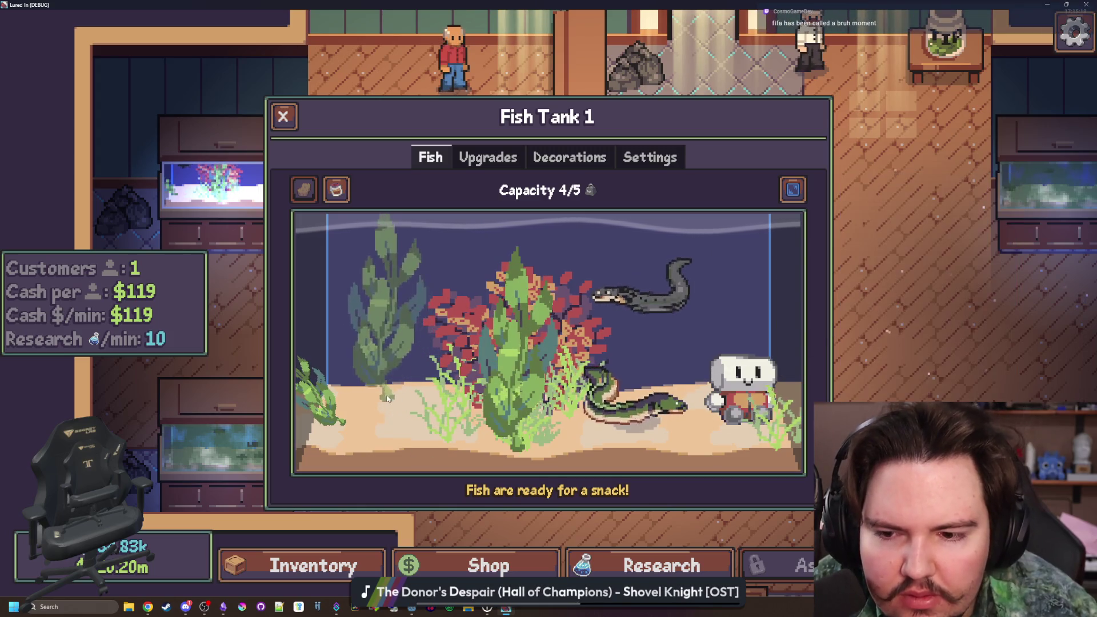
left_click(380, 397)
left_click(878, 369)
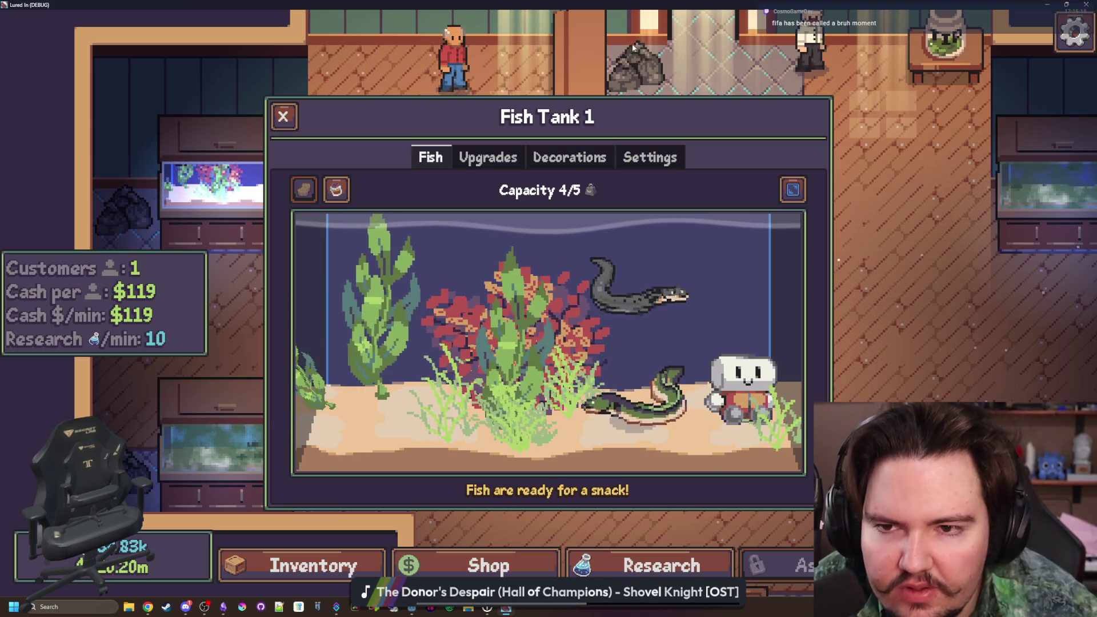
key("alt+Tab")
left_click(494, 265)
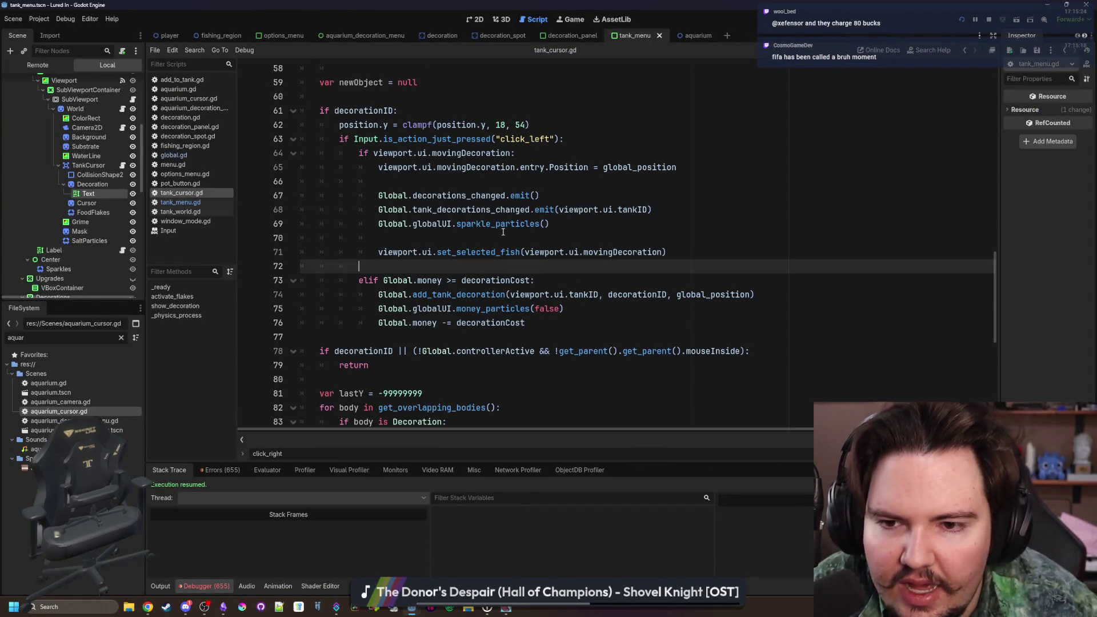
- Delete empty lines 70 and 66 from tank_cursor.gd and save the script
left_click(500, 234)
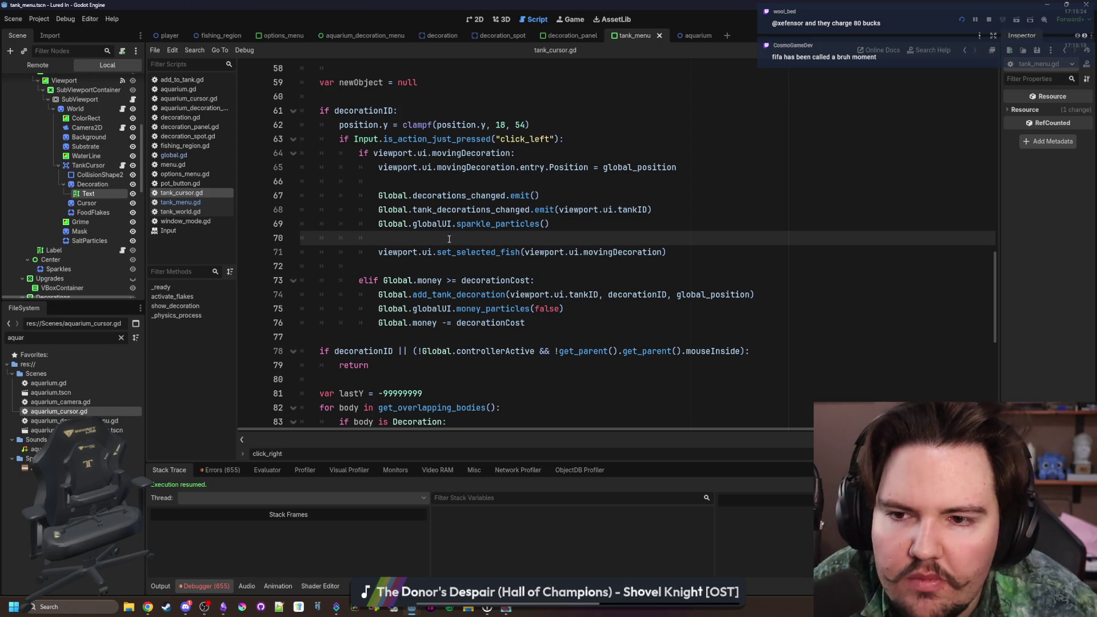
key("ctrl+shift+k")
left_click(422, 196)
left_click(445, 181)
key("ctrl+shift+k")
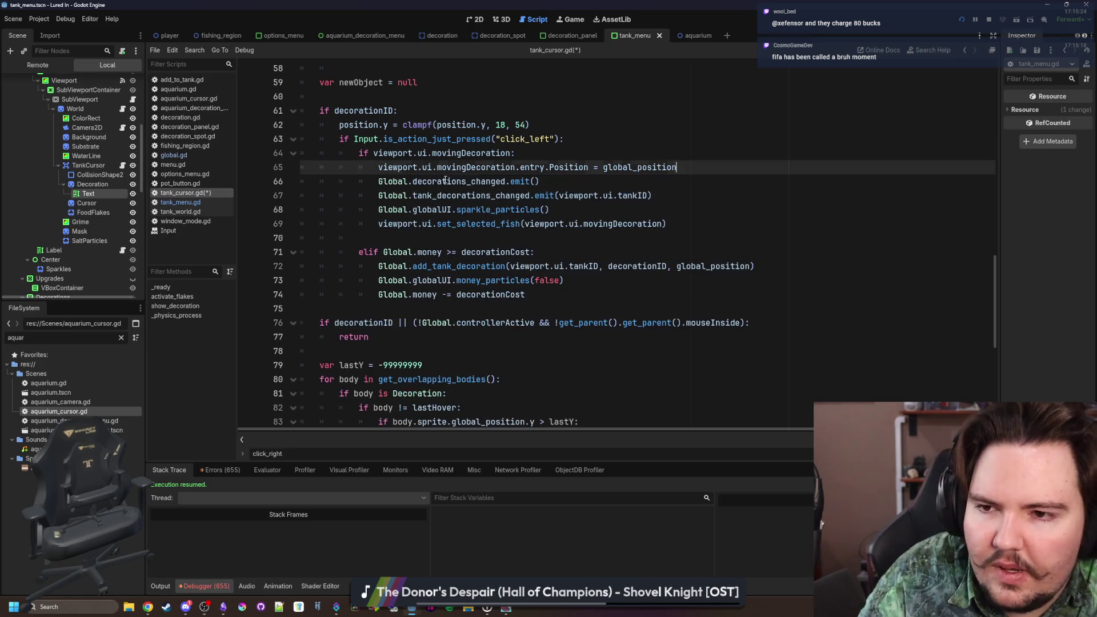
left_click(462, 183)
key("ctrl+s")
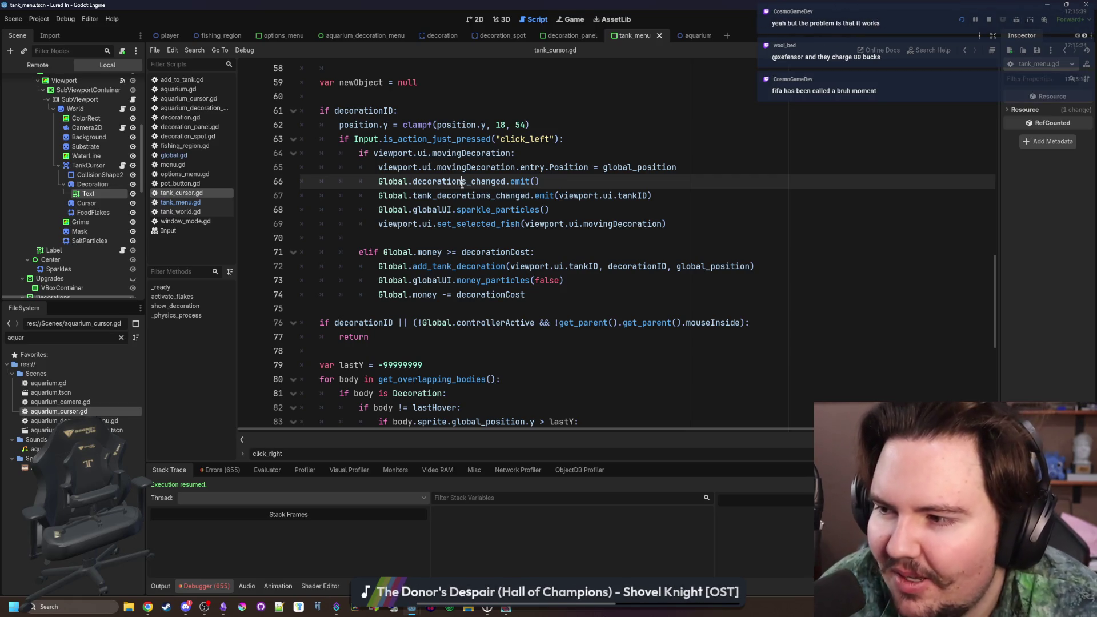
mouse_move(434, 253)
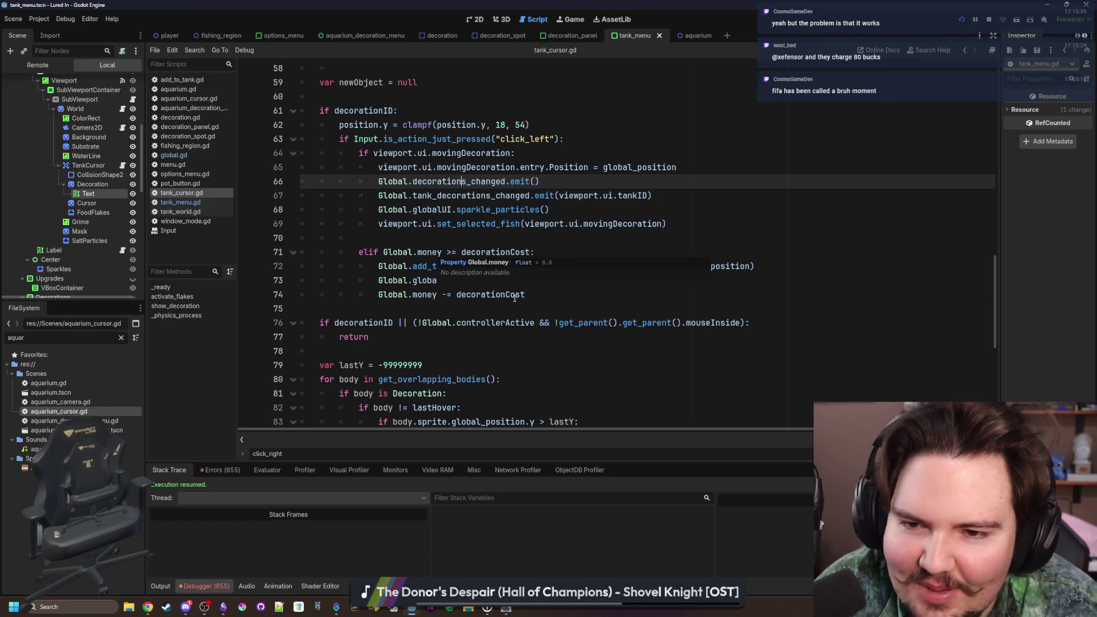
left_click(455, 241)
scroll(466, 284, "up", 1)
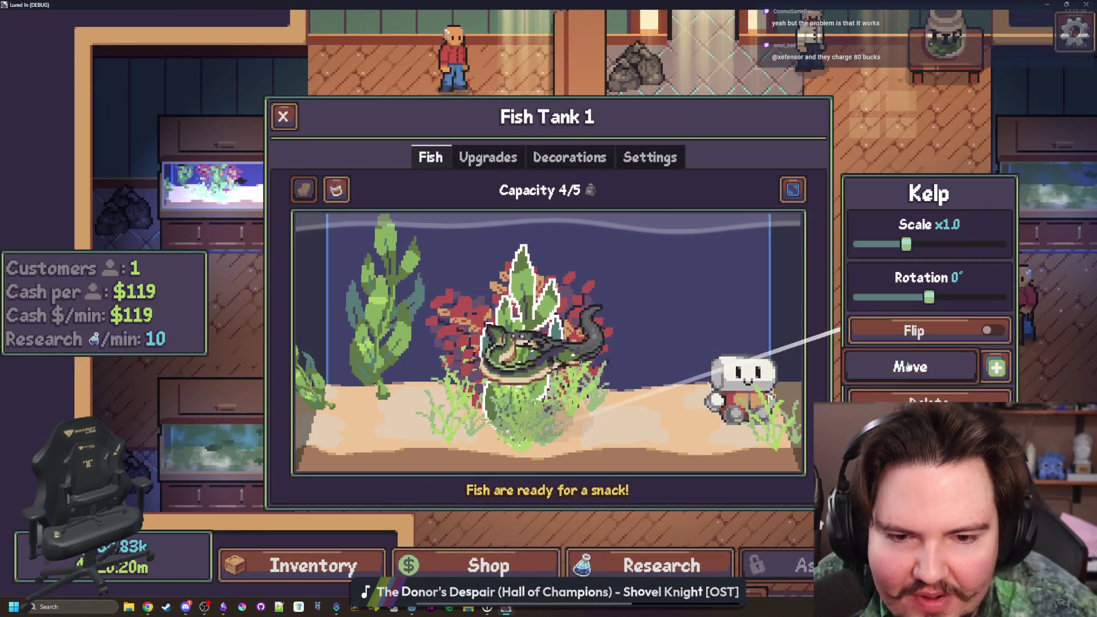
- Shrink the kelp to x0.5 scale, tilt it to 45°, and place it at the bottom-left
left_click(701, 368)
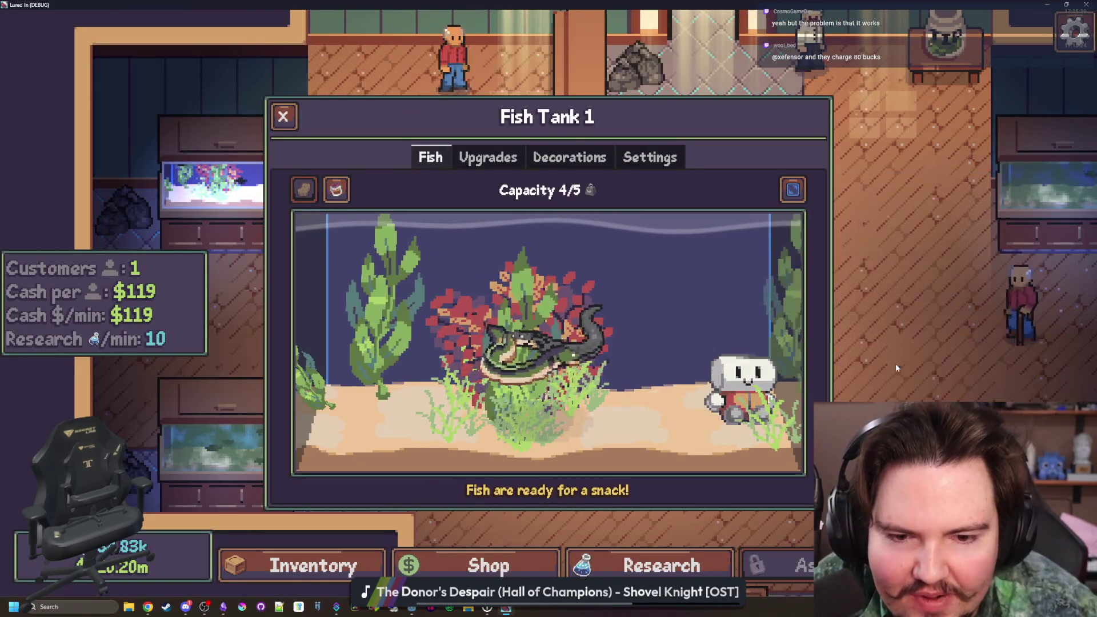
left_click(700, 367)
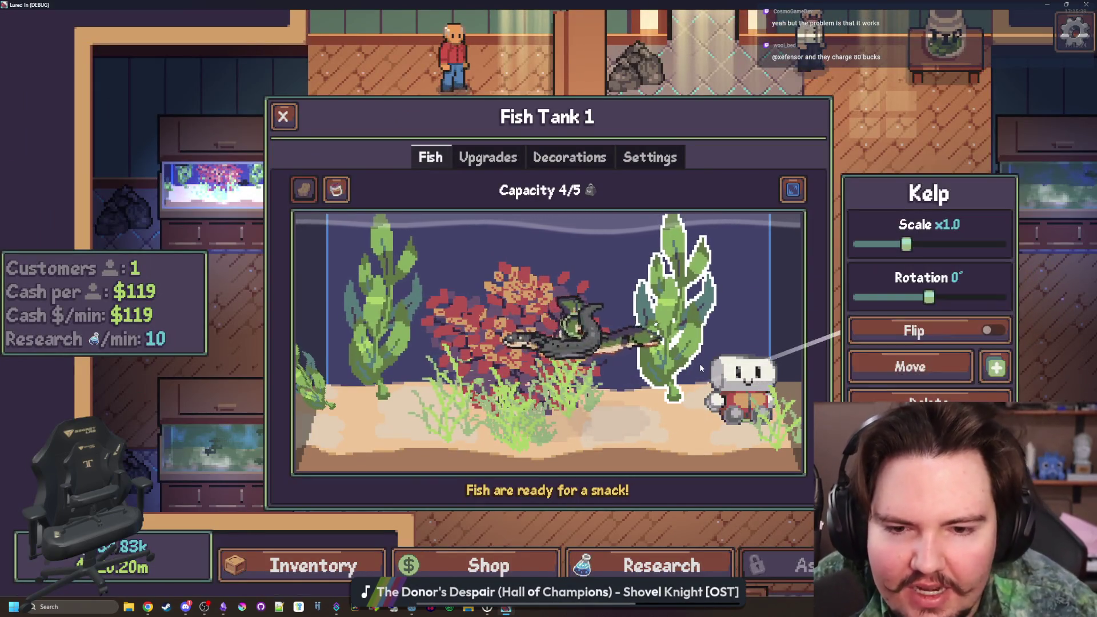
left_click_drag(930, 297, 876, 296)
left_click_drag(906, 244, 858, 245)
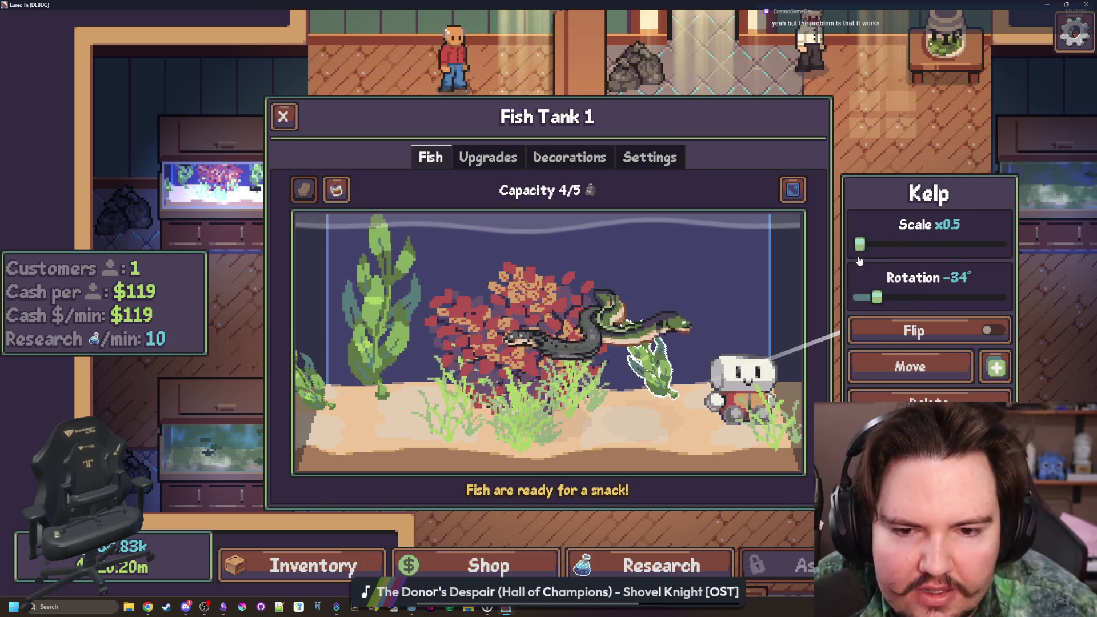
left_click(910, 366)
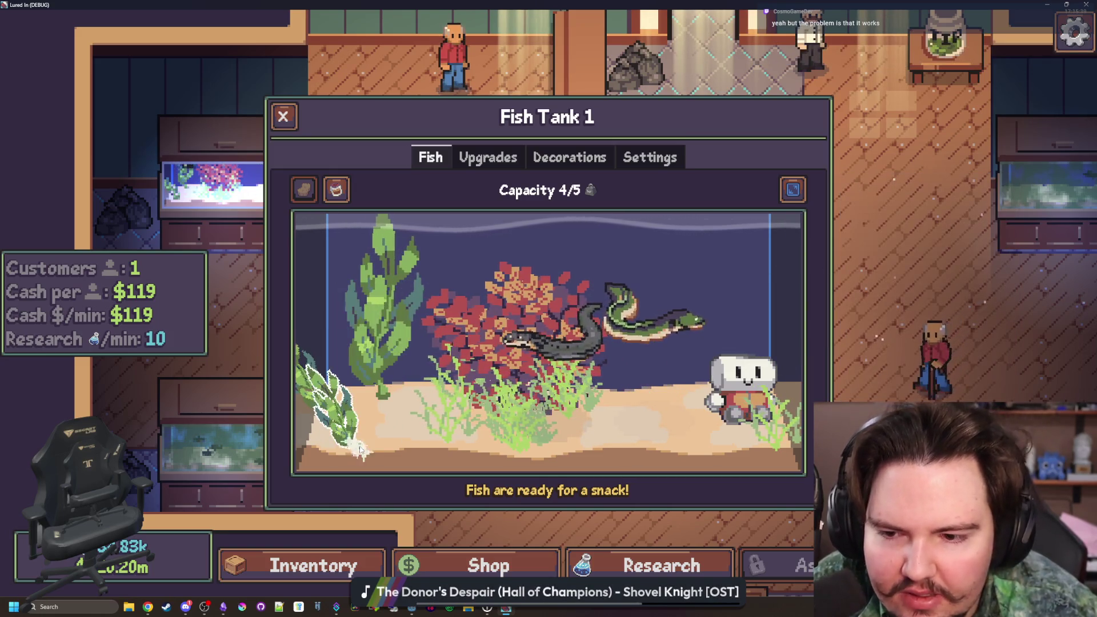
left_click(351, 449)
left_click_drag(876, 297, 998, 297)
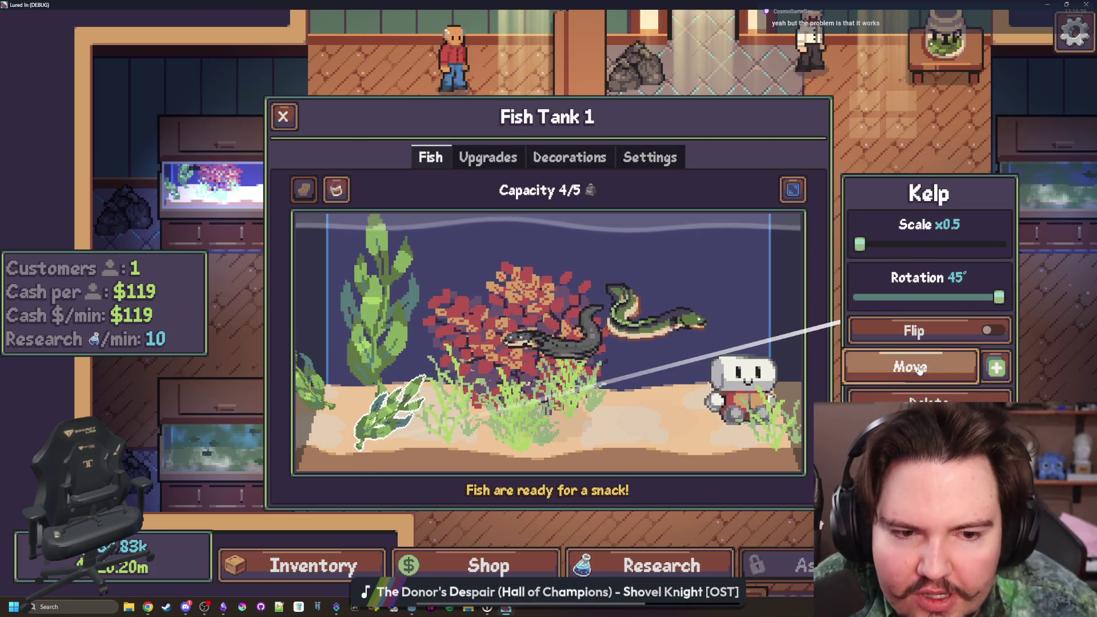
left_click(909, 366)
- Reposition the tilted kelp beside the robot in the tank
left_click(660, 403)
left_click(912, 366)
left_click(625, 442)
left_click(996, 367)
left_click(700, 379)
left_click(908, 367)
left_click(624, 478)
left_click(910, 366)
- Enlarge the Starground Plush to x1.5, tilt it to -28°, and move it lower-left
left_click(749, 400)
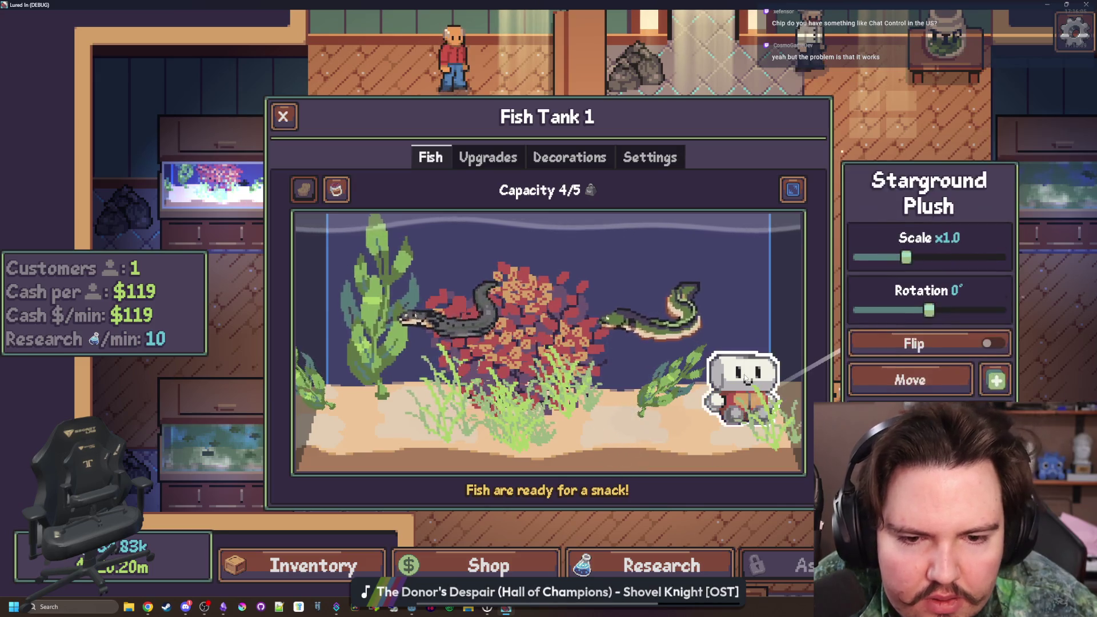
left_click_drag(904, 257, 952, 257)
left_click_drag(930, 311, 911, 312)
left_click(909, 380)
left_click(348, 457)
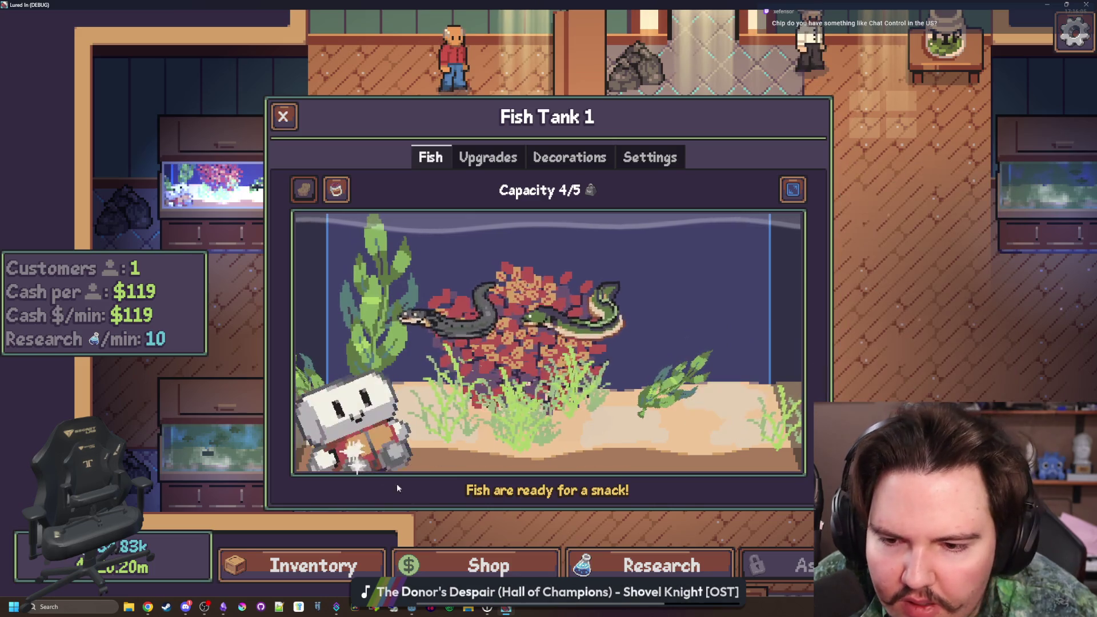
- Check the small kelp and seagrass clump settings, then save the project in the editor
left_click(657, 402)
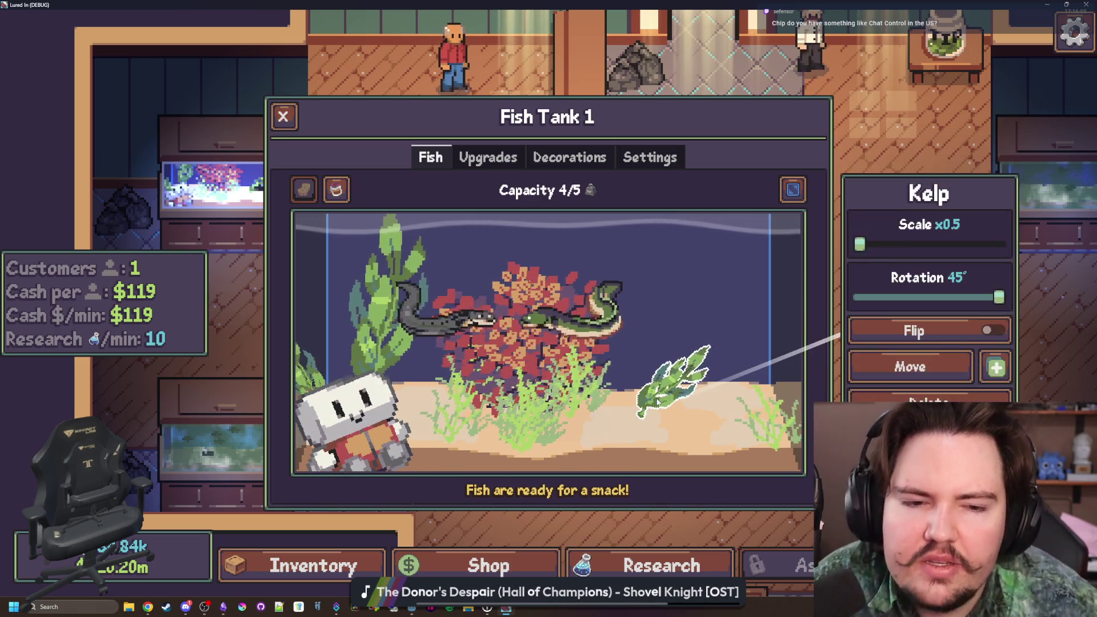
left_click(805, 313)
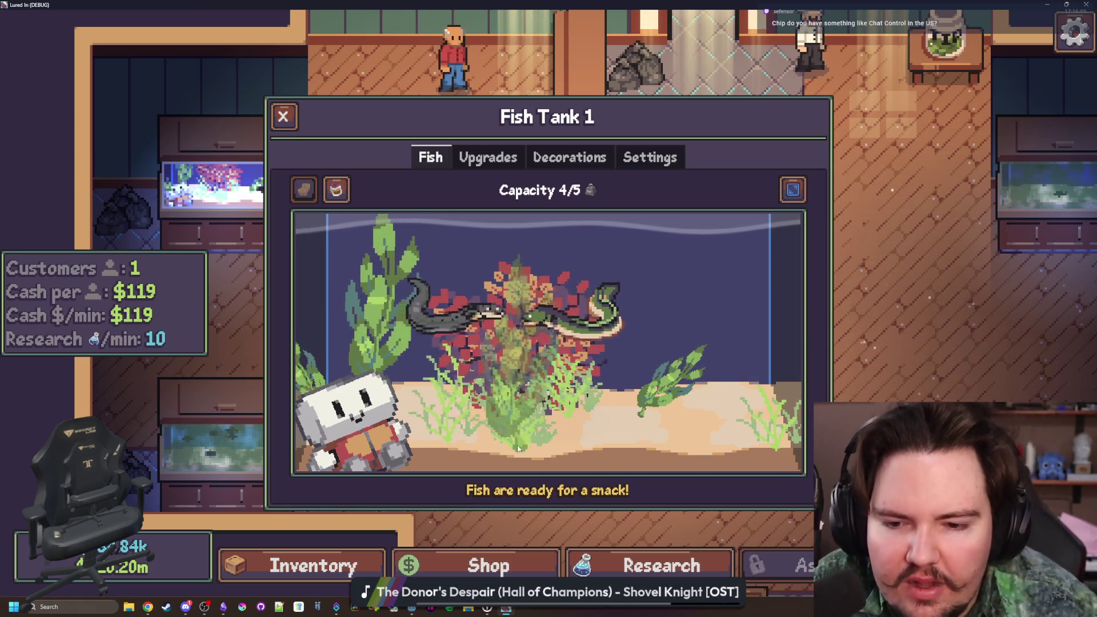
left_click(543, 447)
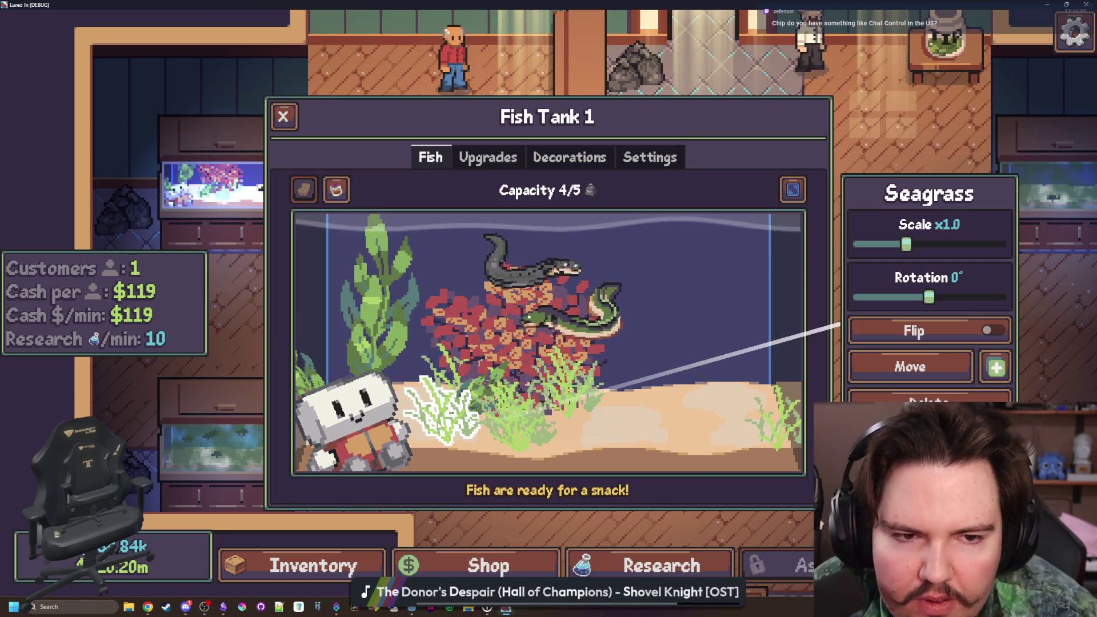
key("alt+Tab")
key("ctrl+s")
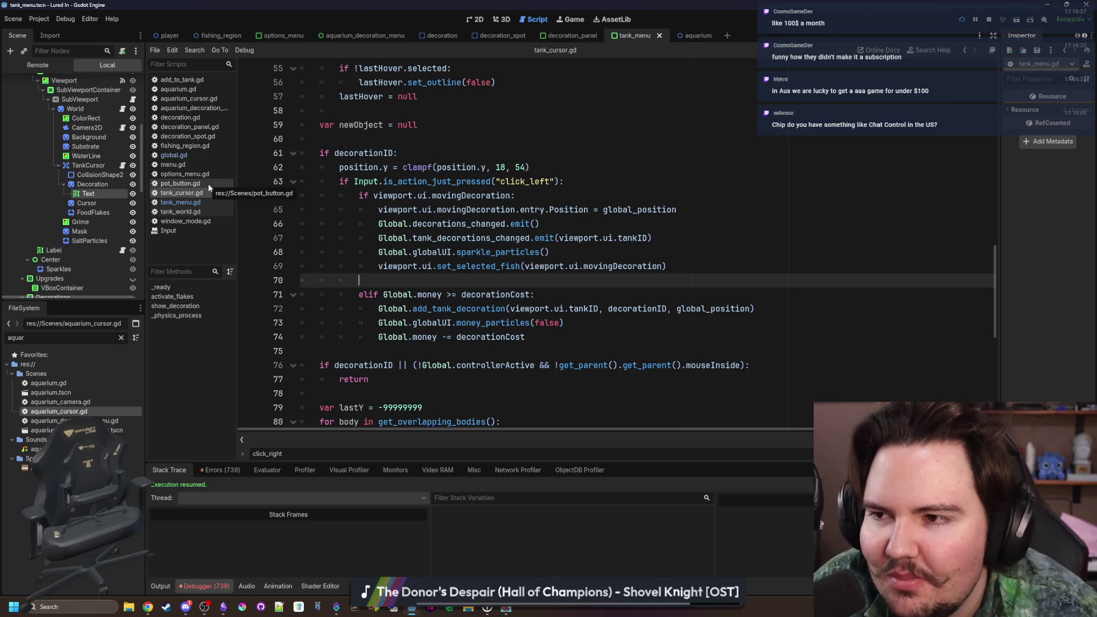
- Review tank_world.gd and tank_menu.gd, ending at the set_cursor_mode function
left_click(123, 110)
left_click(420, 195)
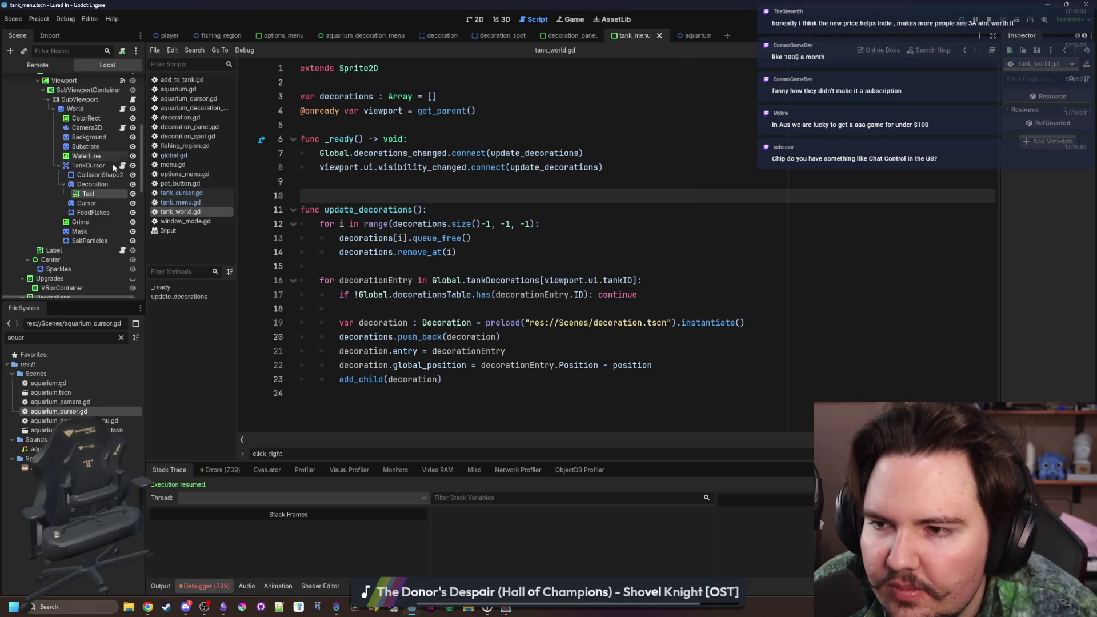
left_click(205, 202)
left_click(473, 252)
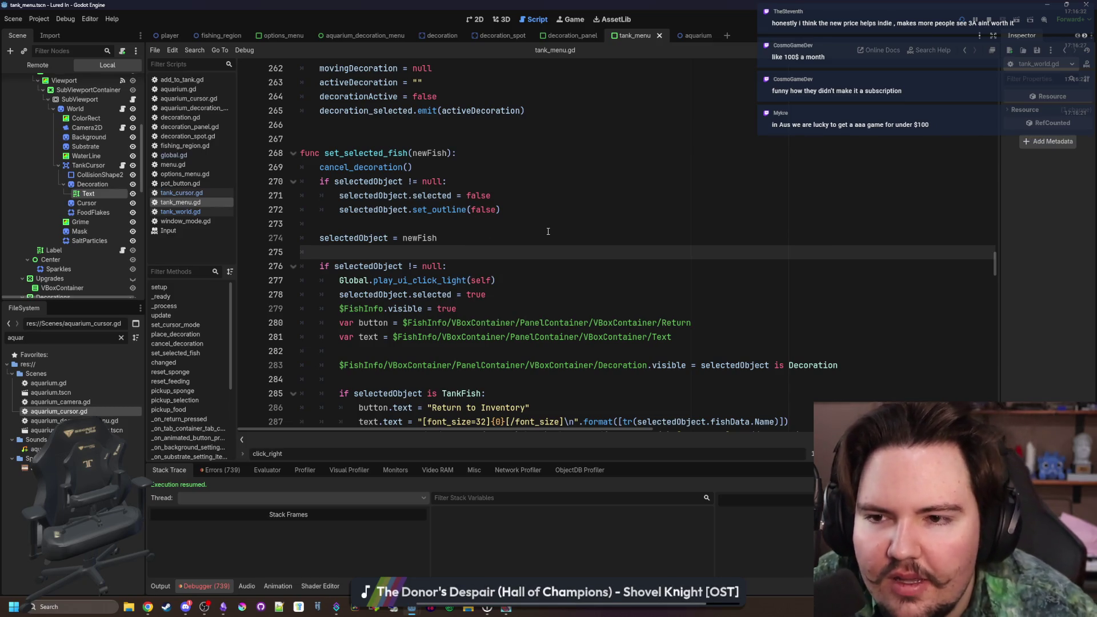
scroll(369, 155, "down", 15)
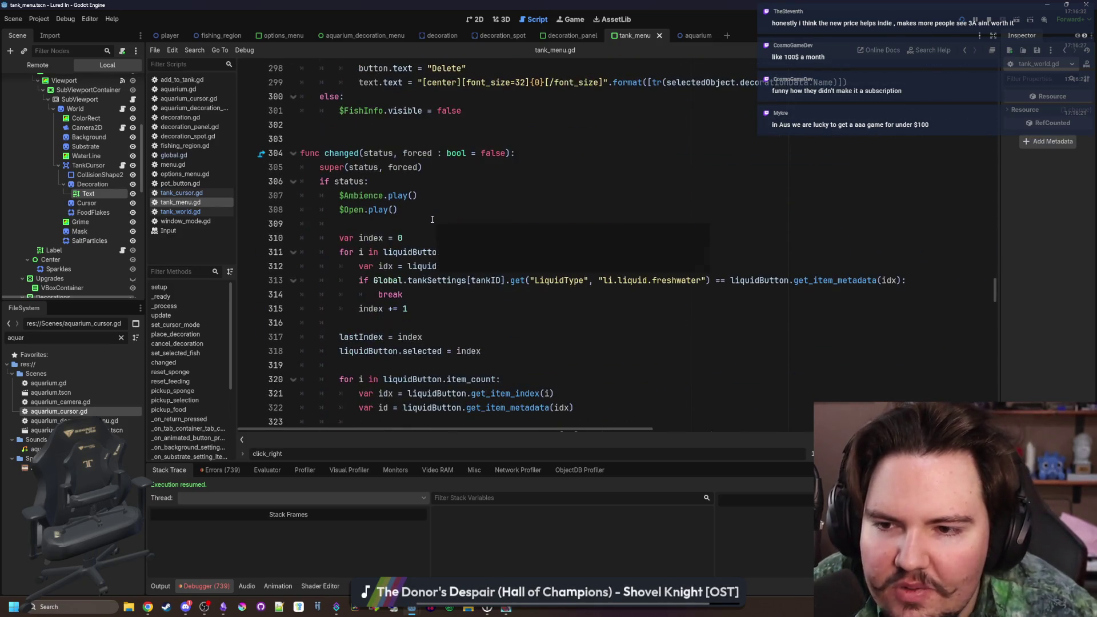
scroll(487, 205, "down", 10)
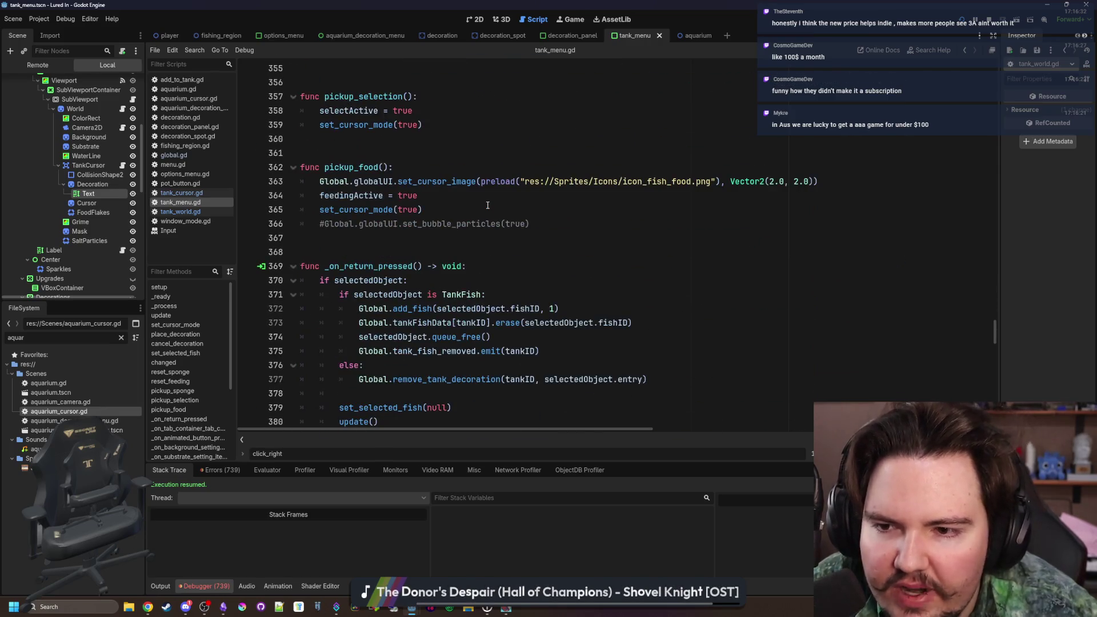
scroll(574, 262, "down", 3)
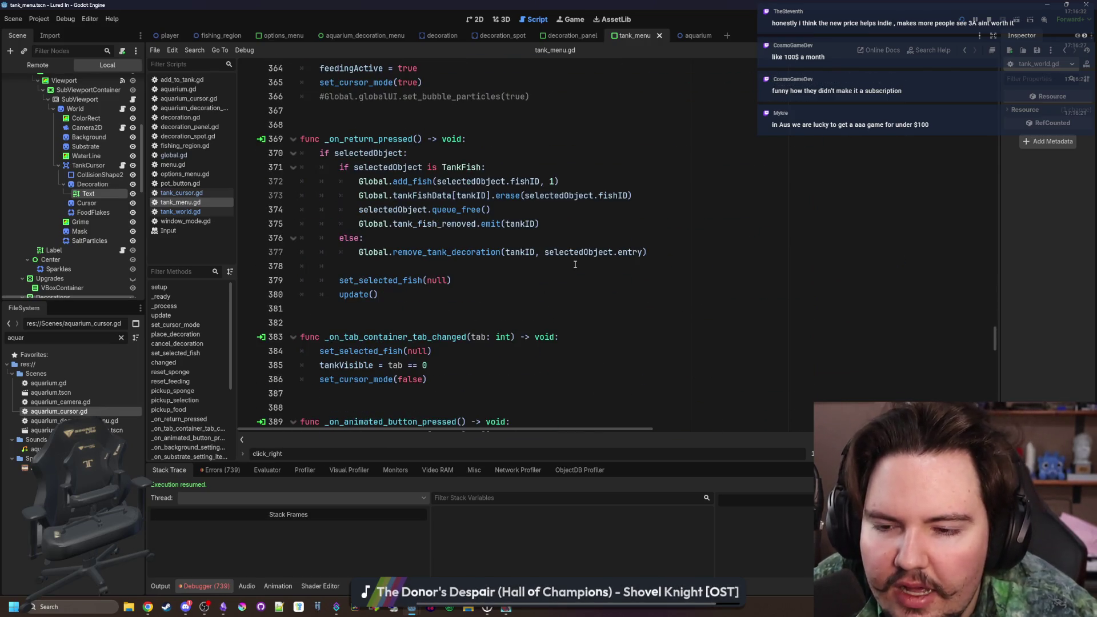
scroll(575, 264, "down", 7)
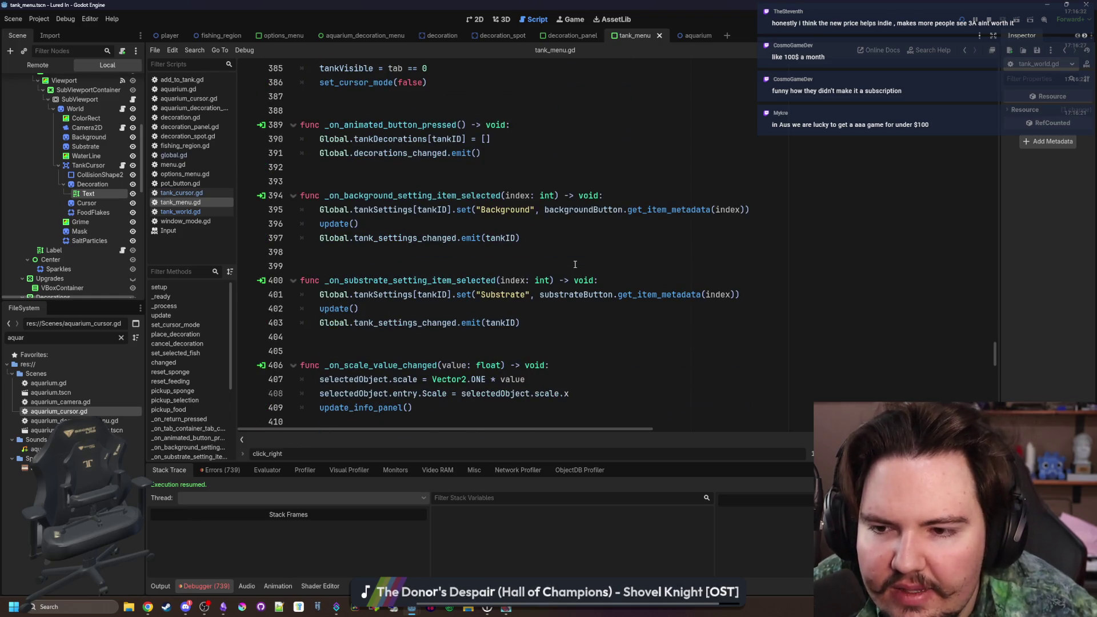
scroll(575, 265, "down", 18)
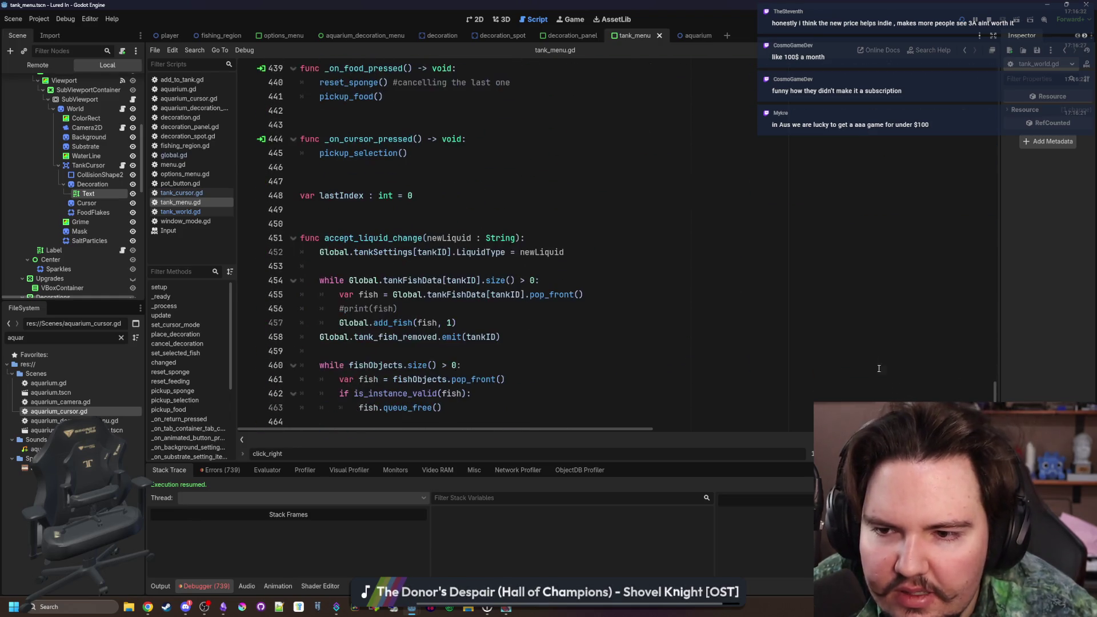
scroll(629, 400, "up", 4)
scroll(602, 389, "down", 14)
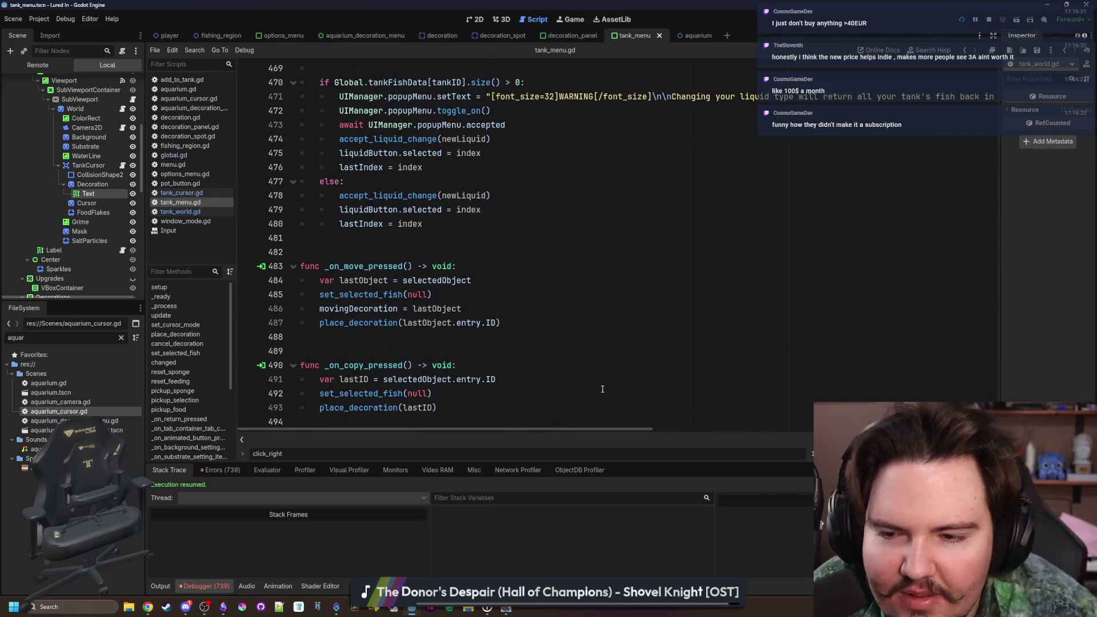
scroll(918, 380, "up", 7)
left_click_drag(995, 394, 993, 244)
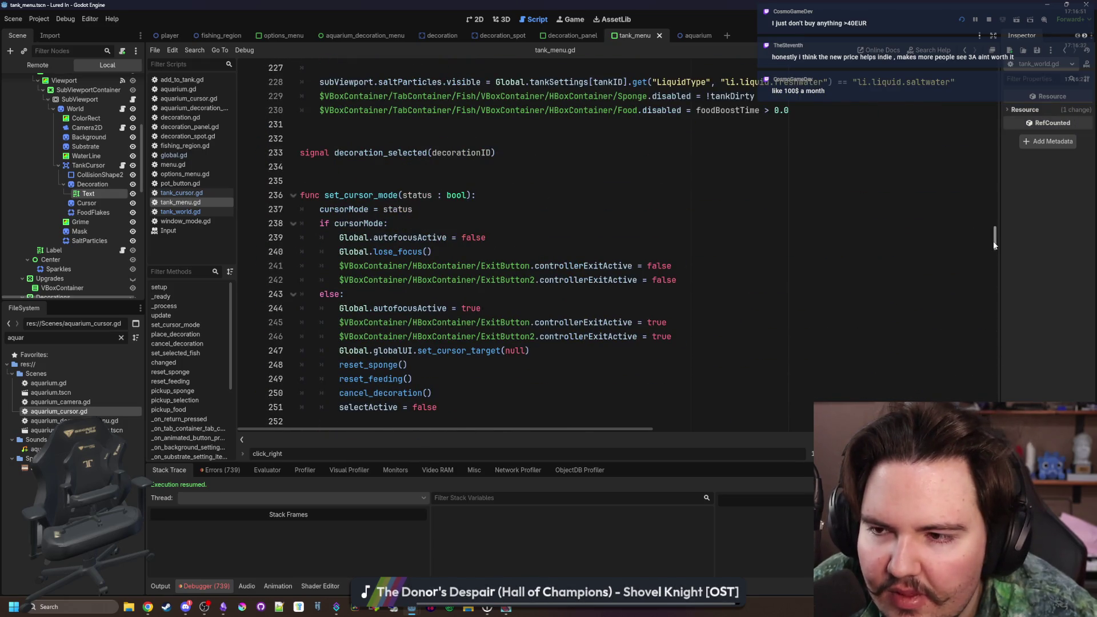
left_click(533, 199)
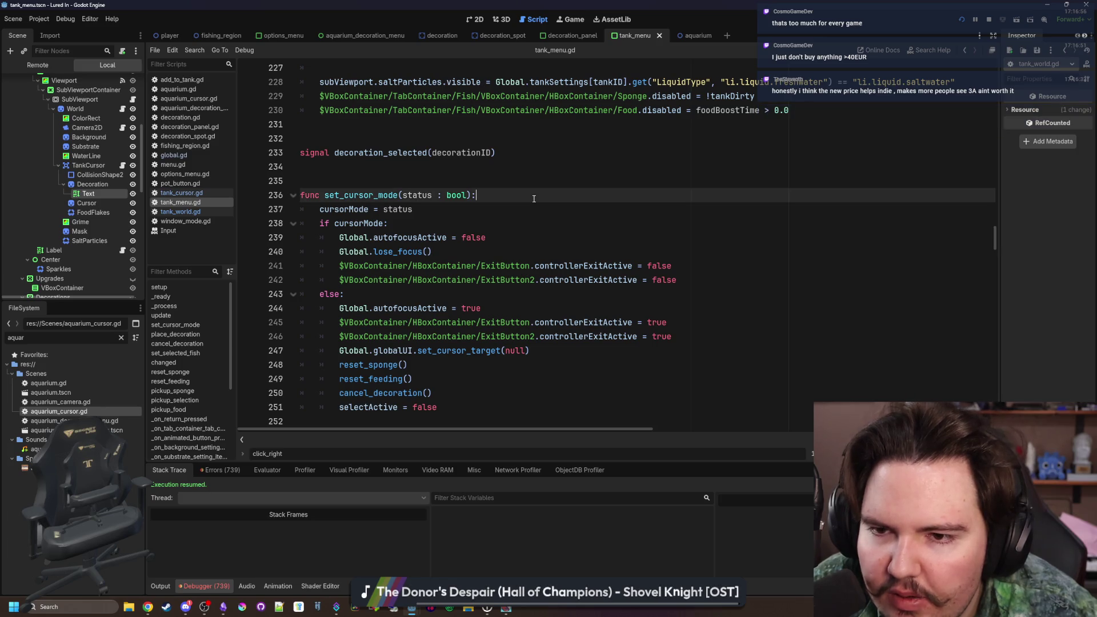
key("Up")
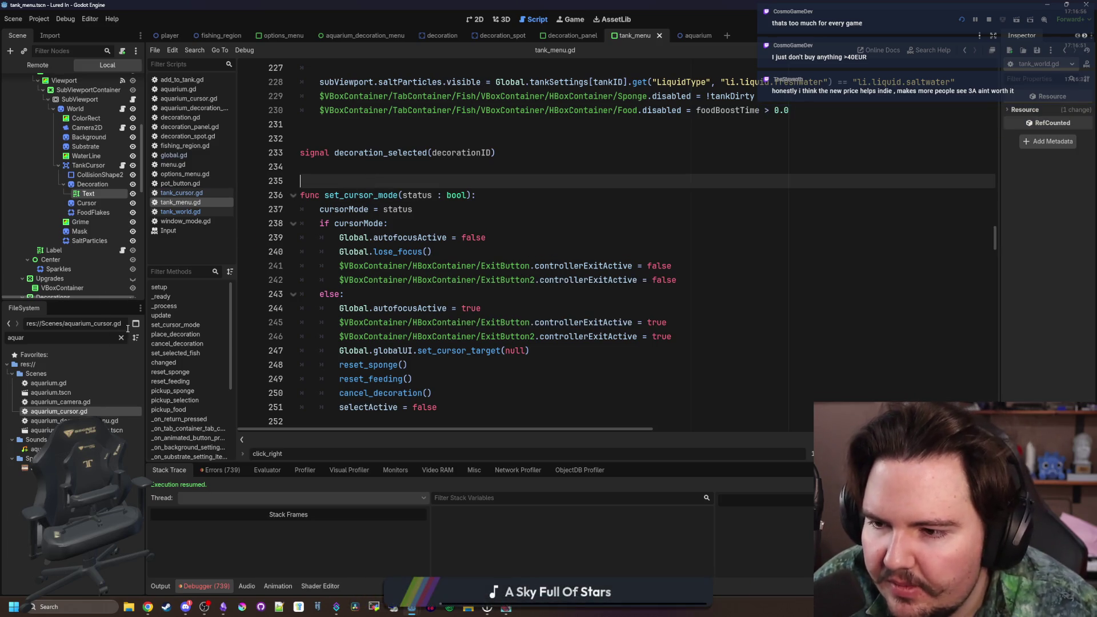
- Filter FileSystem for 'decorat', inspect decoration.gd and its TankObject class, then reopen tank_cursor.gd
left_click(121, 337)
type("decorat")
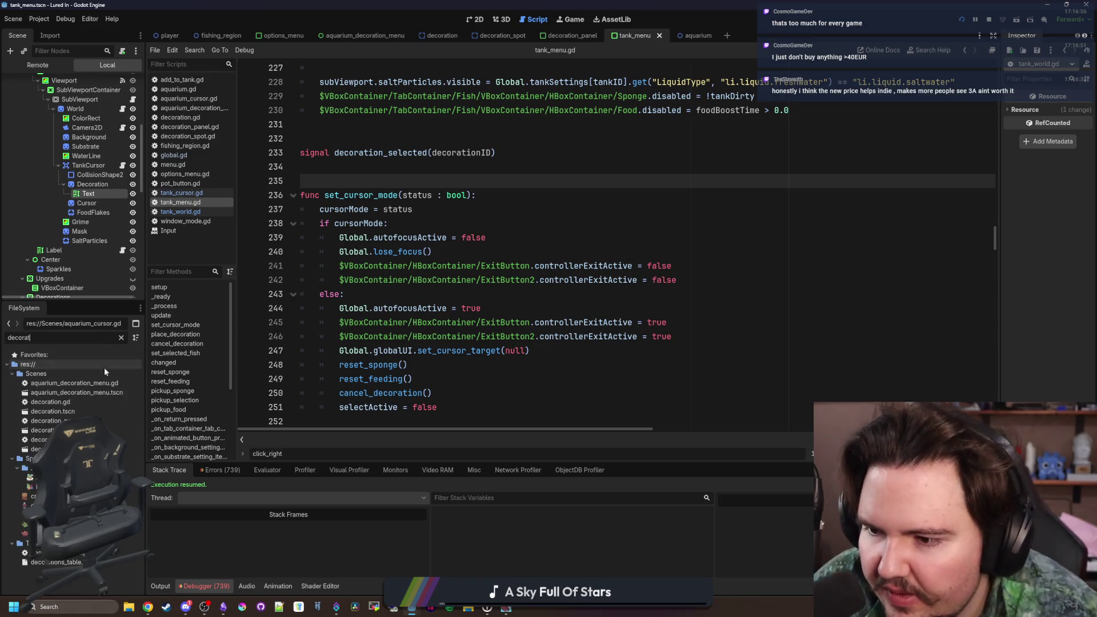
double_click(50, 402)
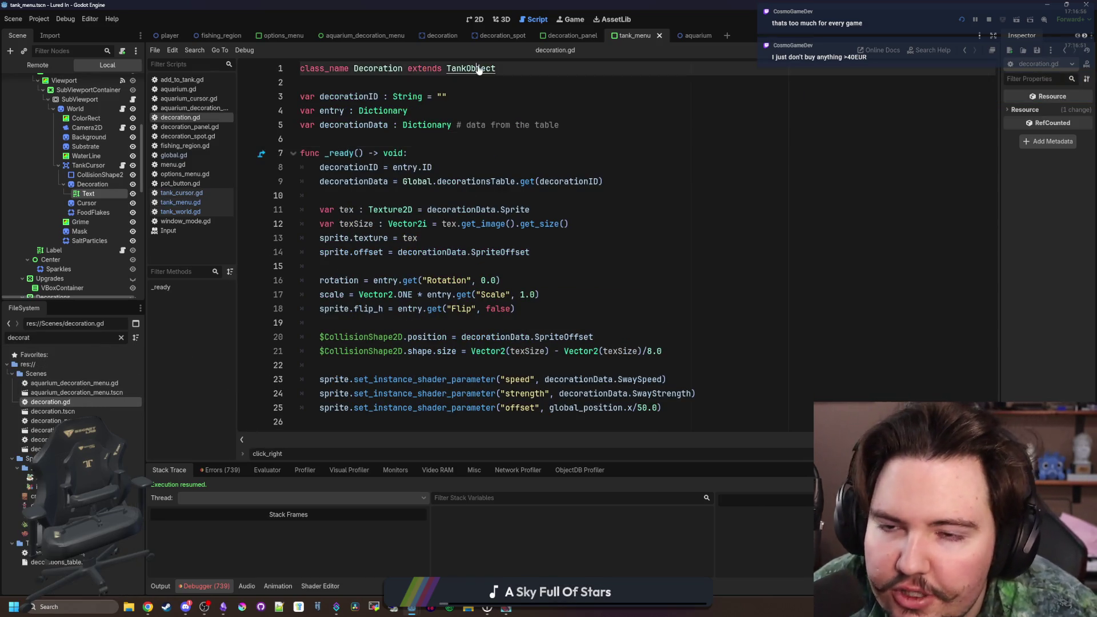
left_click(478, 69, "ctrl")
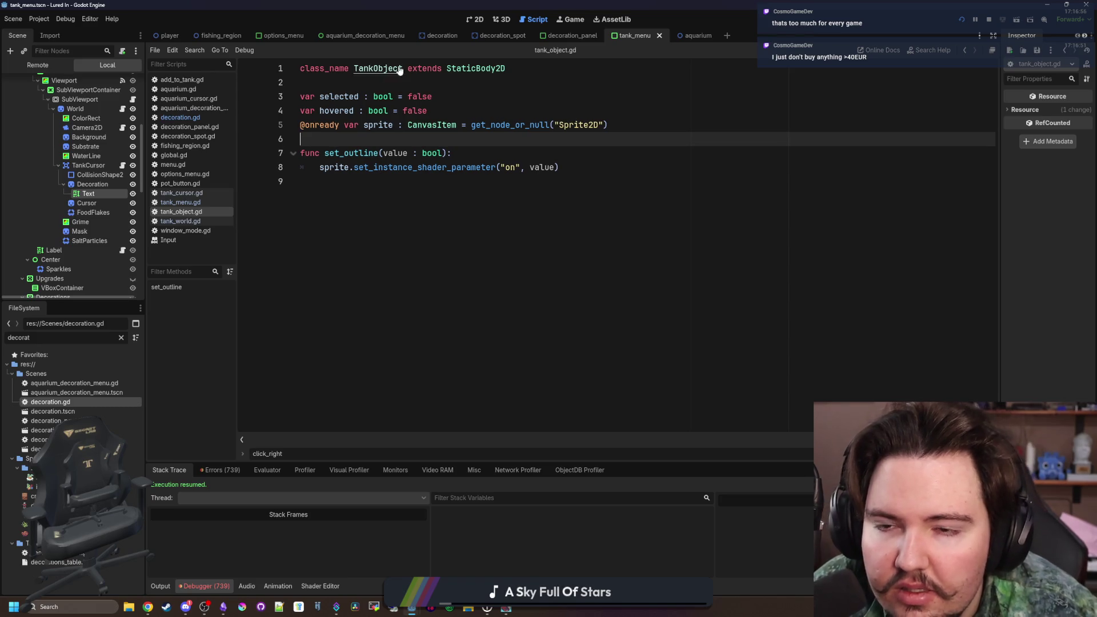
double_click(94, 401)
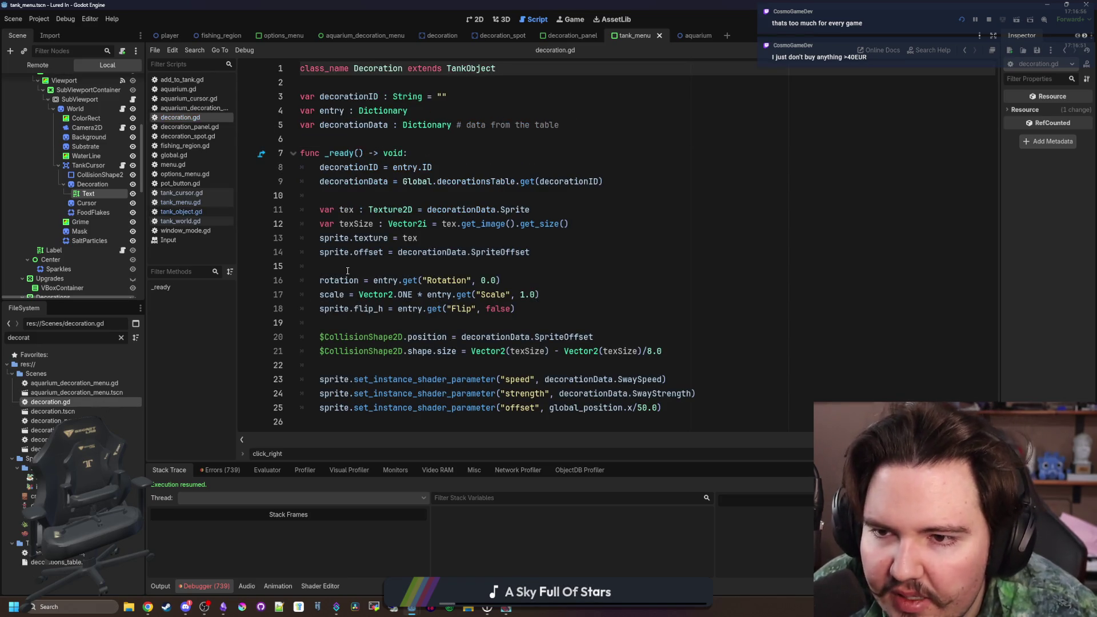
left_click(203, 193)
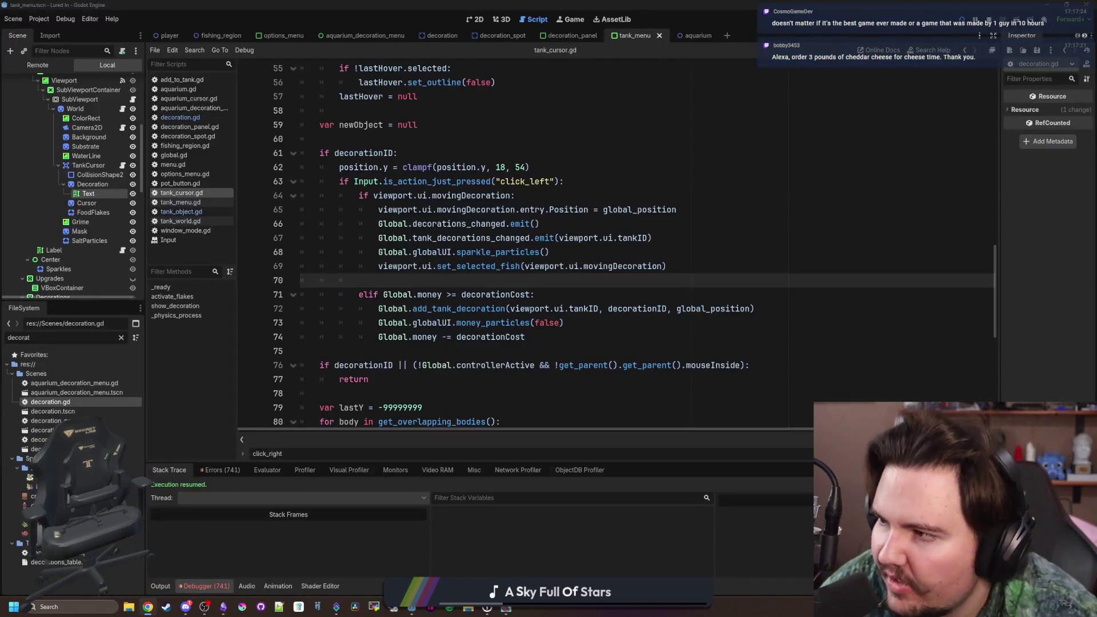
left_click(147, 606)
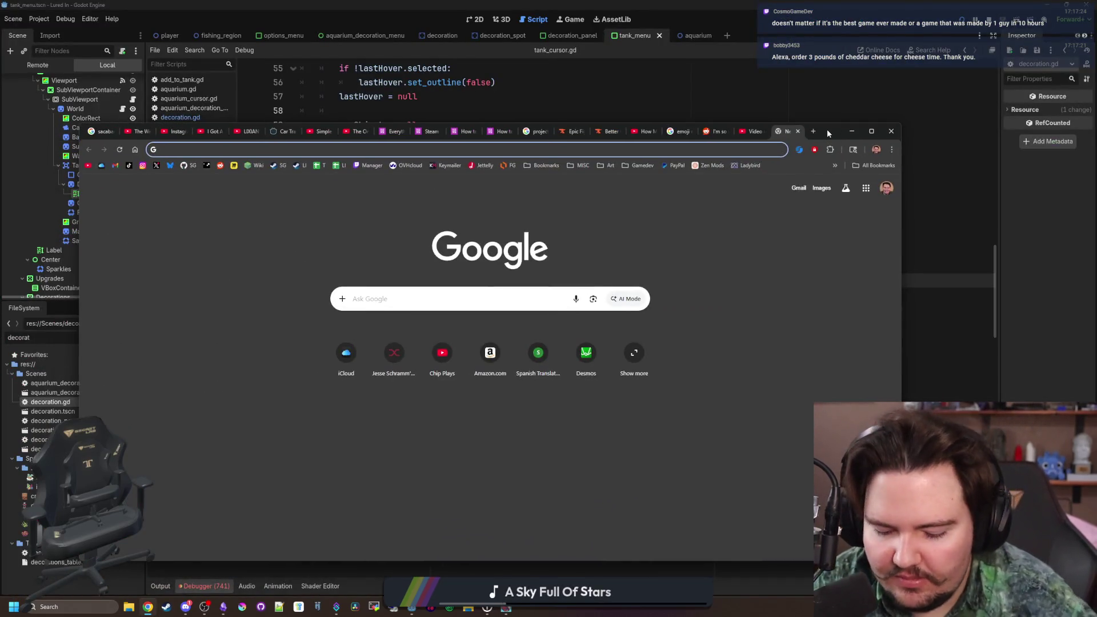
- Search Google for 'chat control' and open the Fight Chat Control result in a new tab
type("chat control")
key("Return")
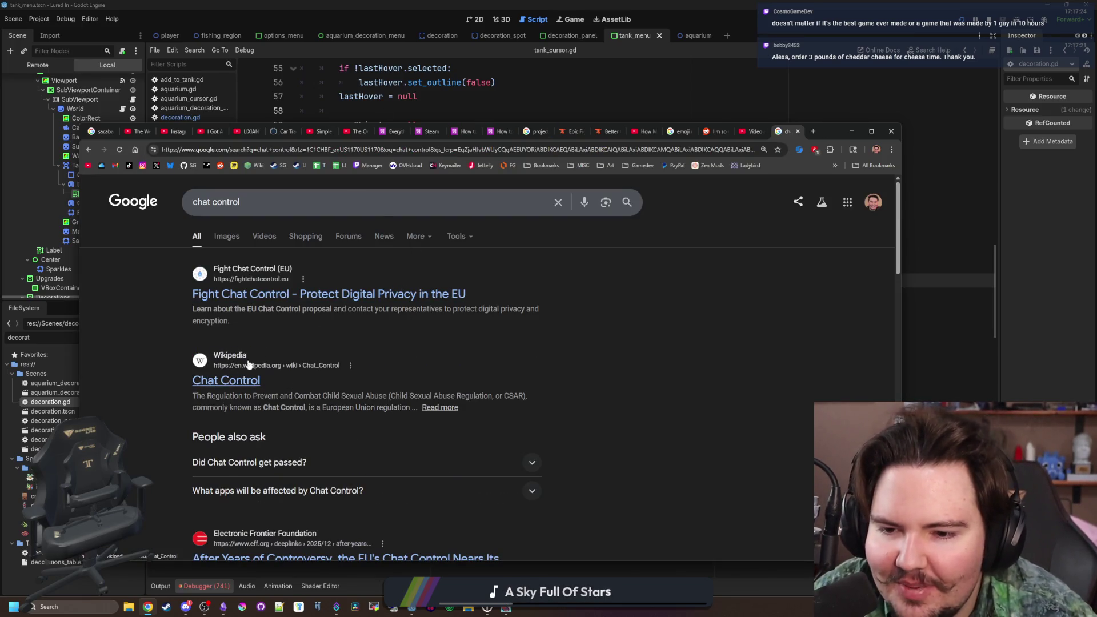
middle_click(387, 293)
left_click(786, 131)
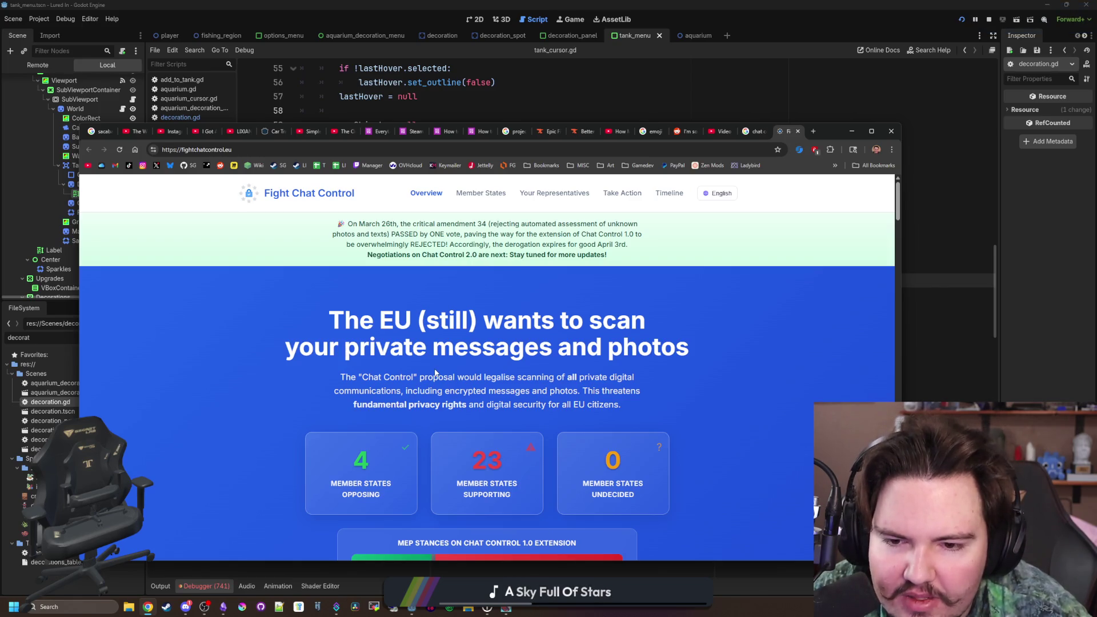
- Read through the Fight Chat Control page and return to its top
scroll(436, 373, "down", 15)
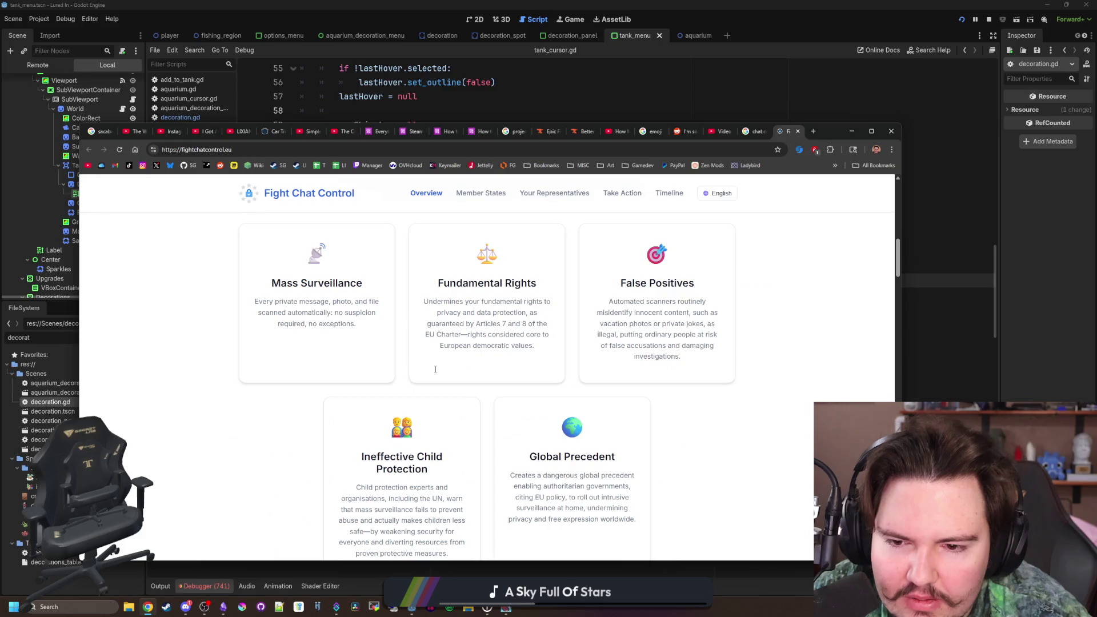
scroll(435, 370, "down", 5)
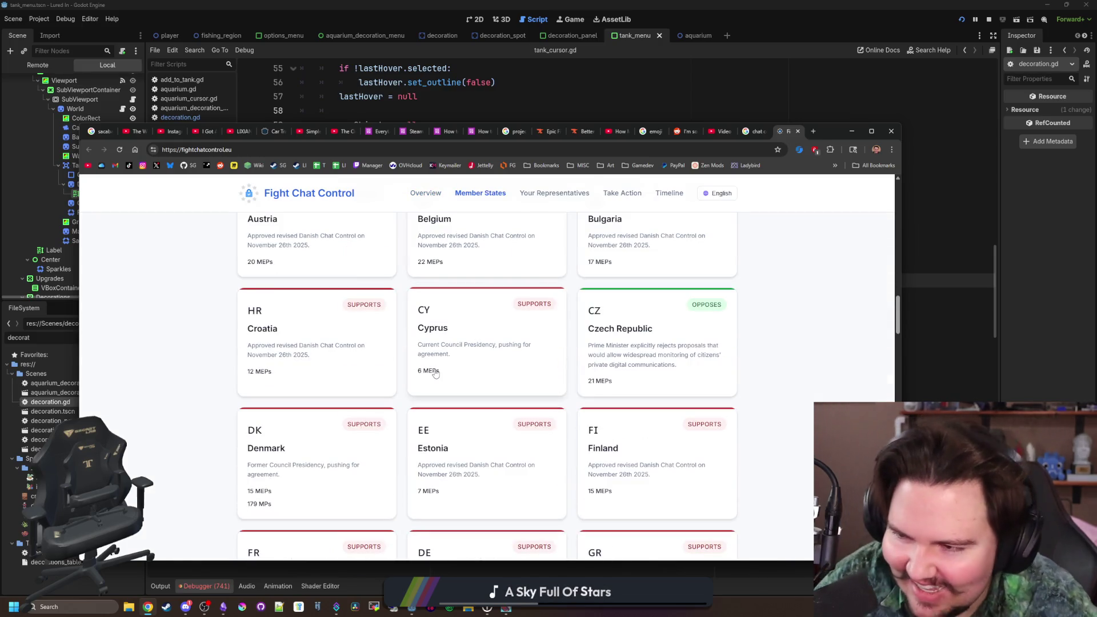
scroll(435, 372, "down", 12)
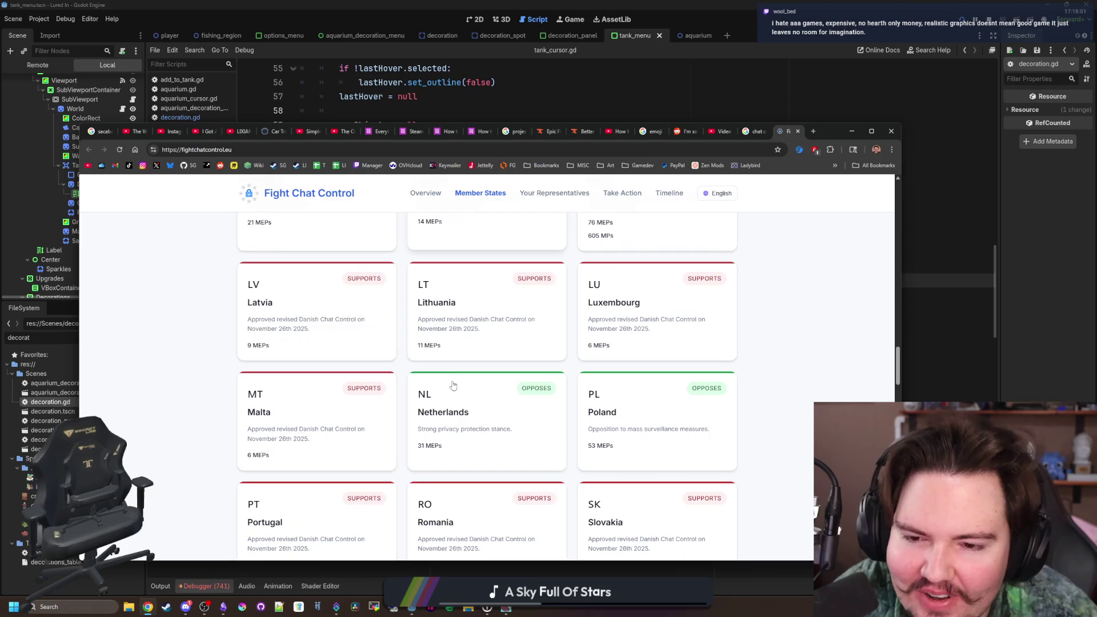
scroll(465, 295, "down", 12)
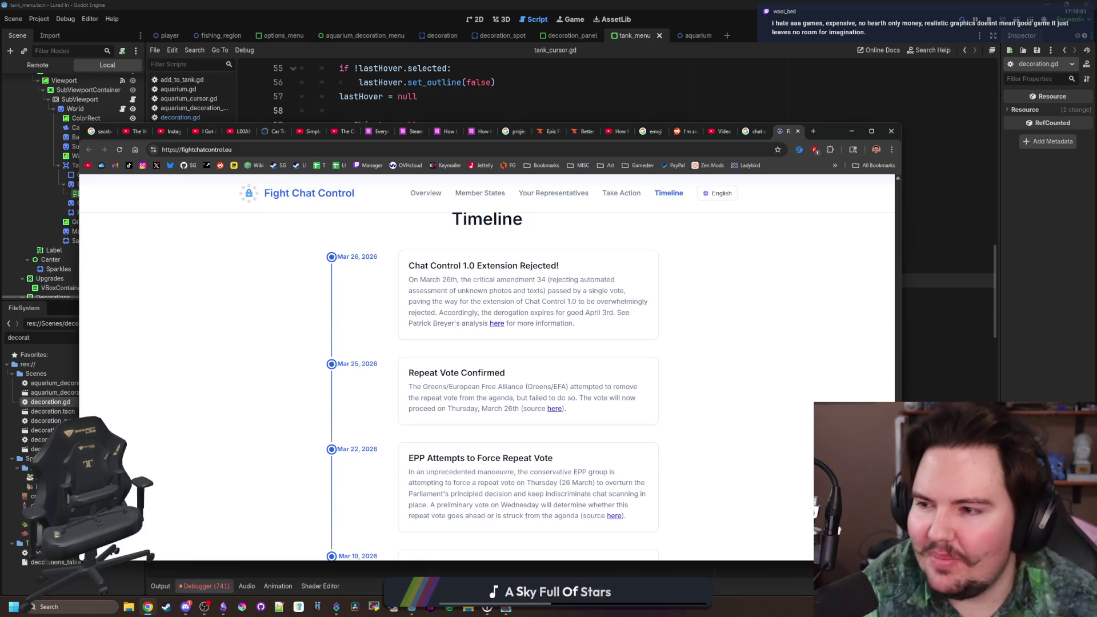
scroll(619, 332, "down", 2)
scroll(616, 351, "down", 4)
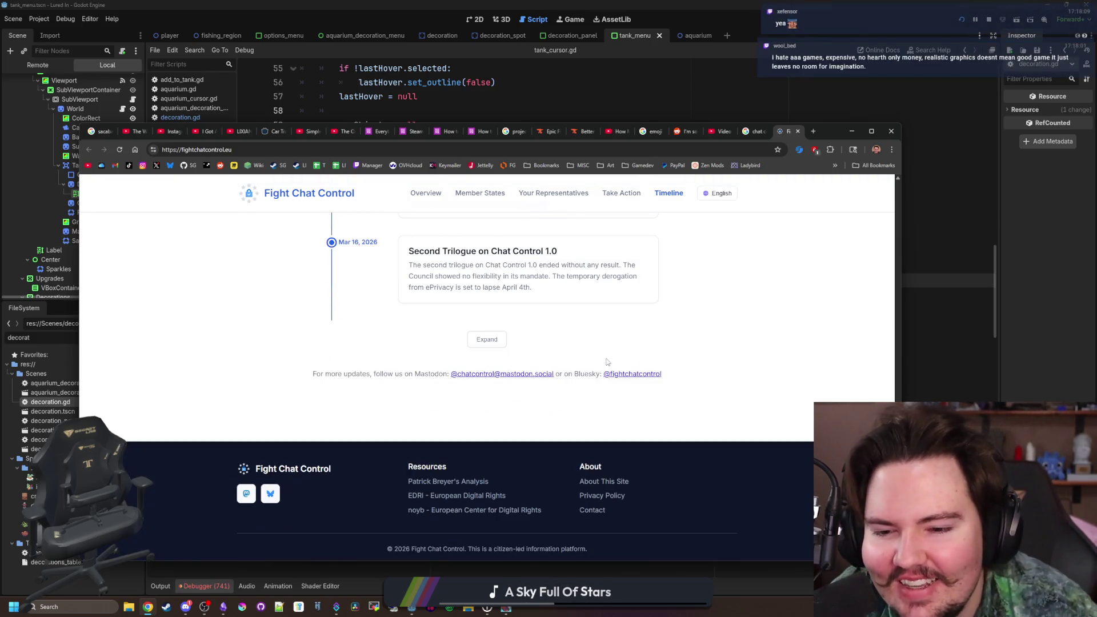
scroll(680, 314, "up", 7)
scroll(678, 287, "up", 15)
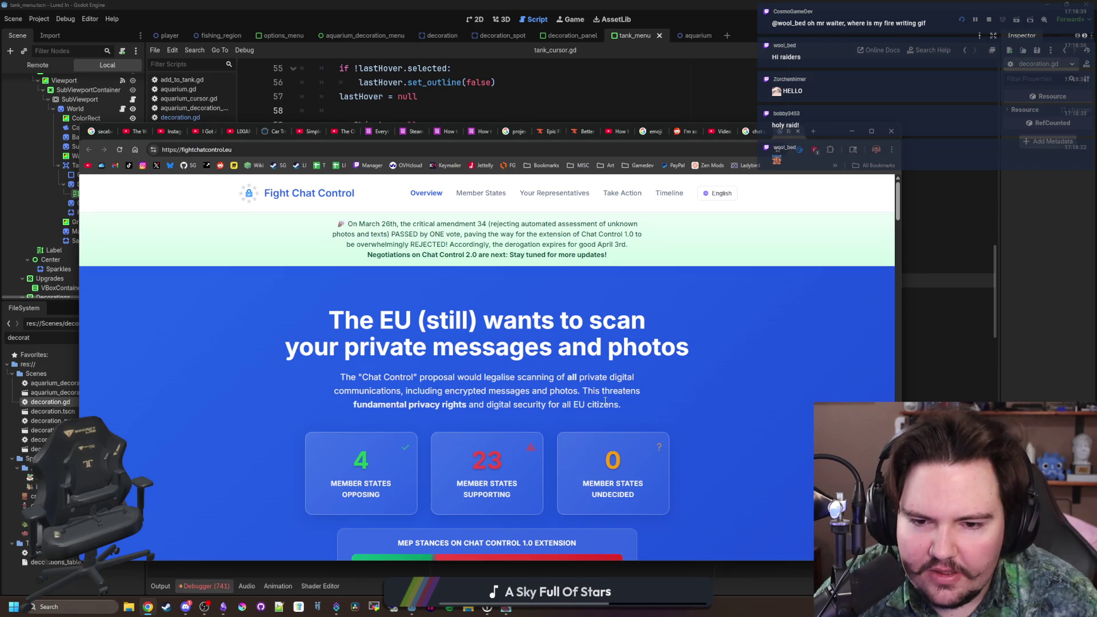
scroll(661, 425, "down", 10)
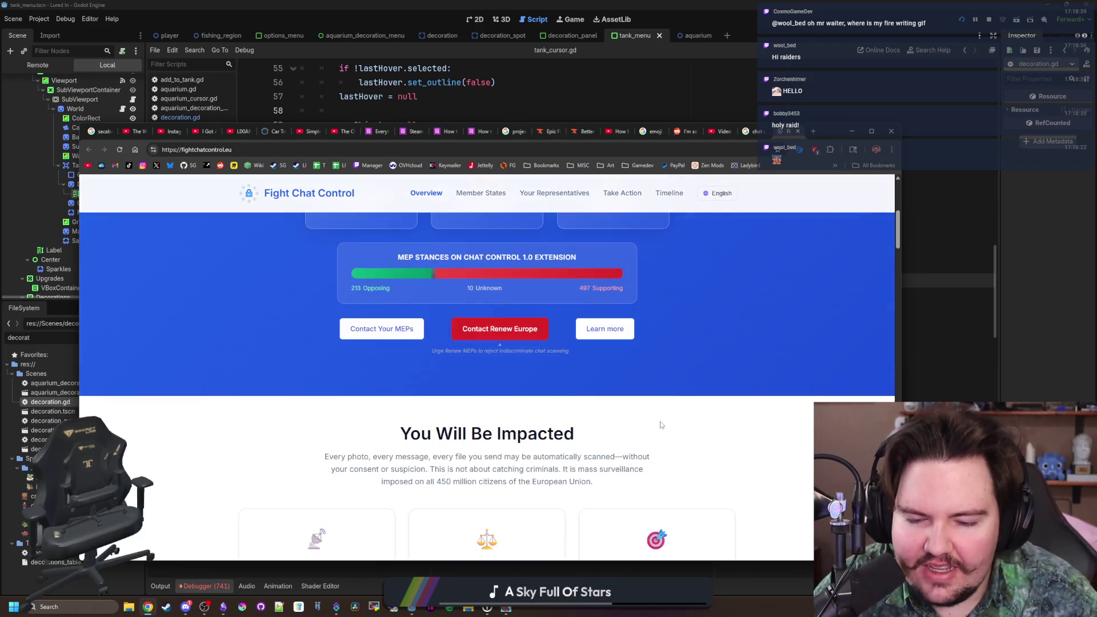
scroll(661, 425, "down", 5)
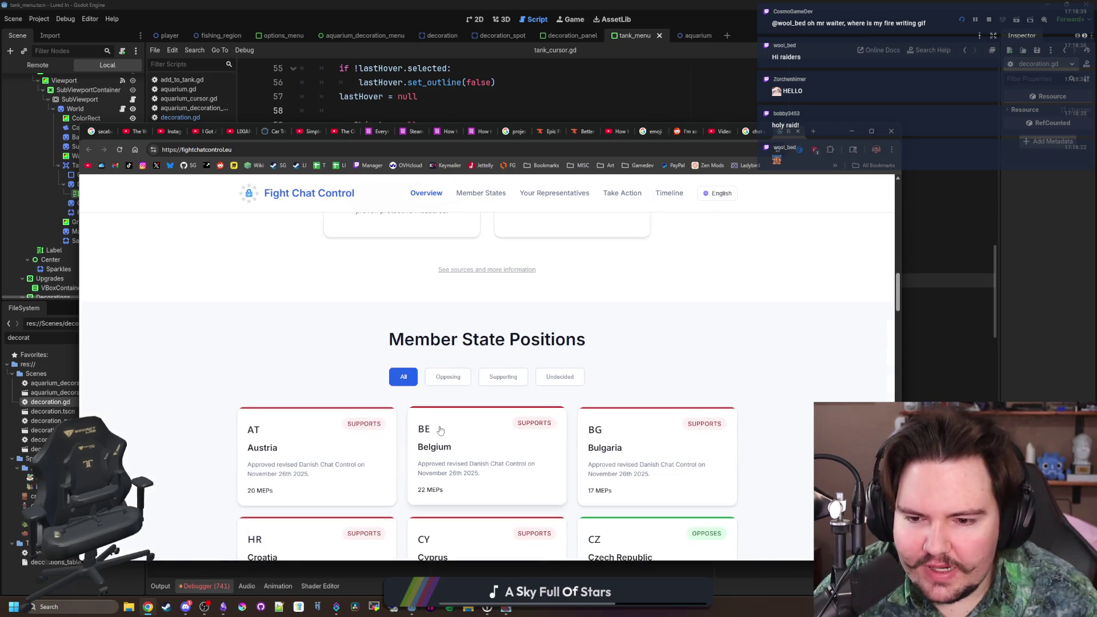
scroll(447, 367, "down", 10)
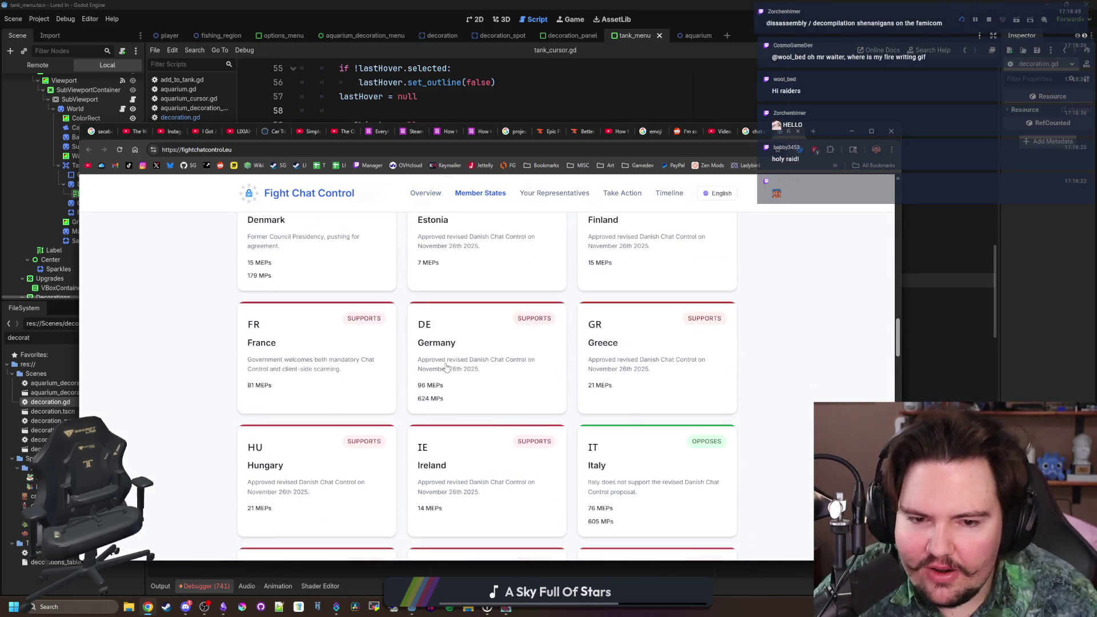
scroll(447, 367, "down", 10)
key("Home")
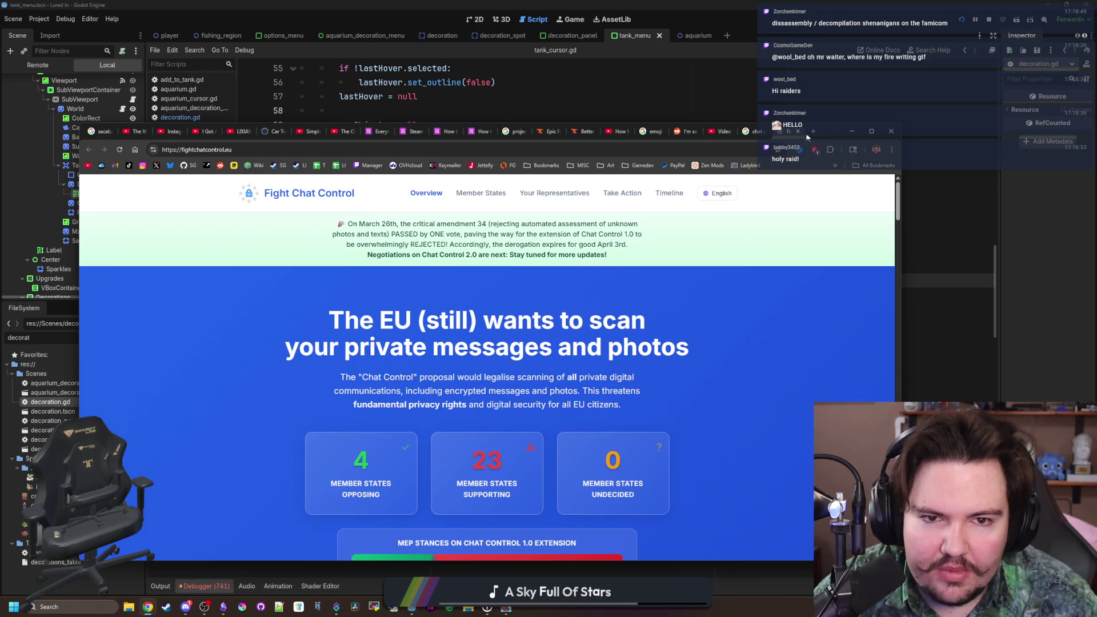
- Close the Fight Chat Control and search-results tabs and minimise Chrome
left_click(799, 131)
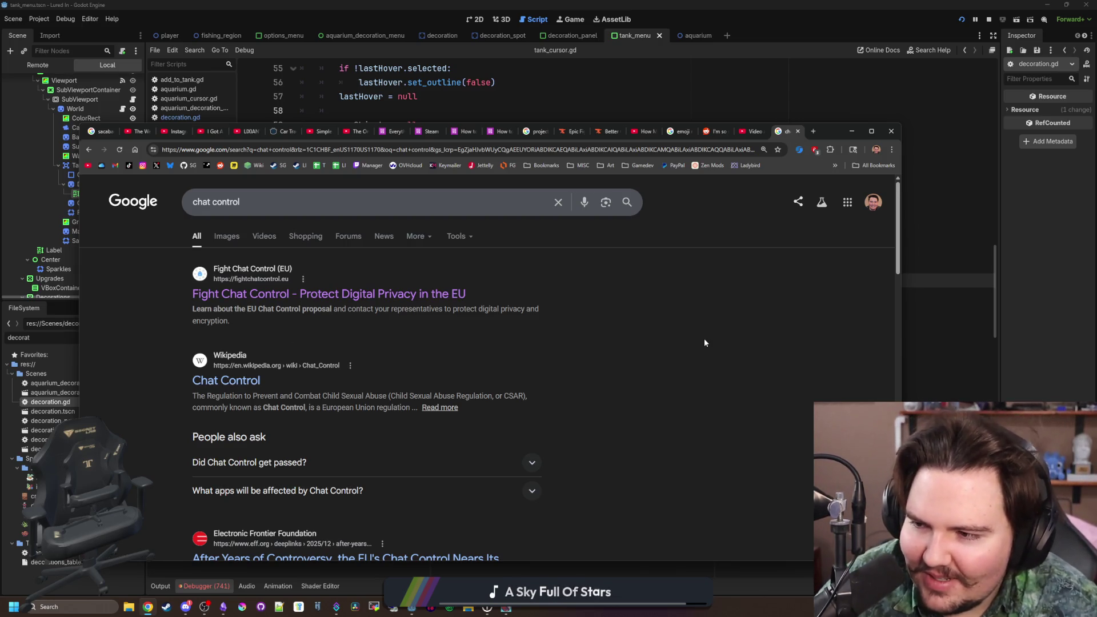
left_click(798, 131)
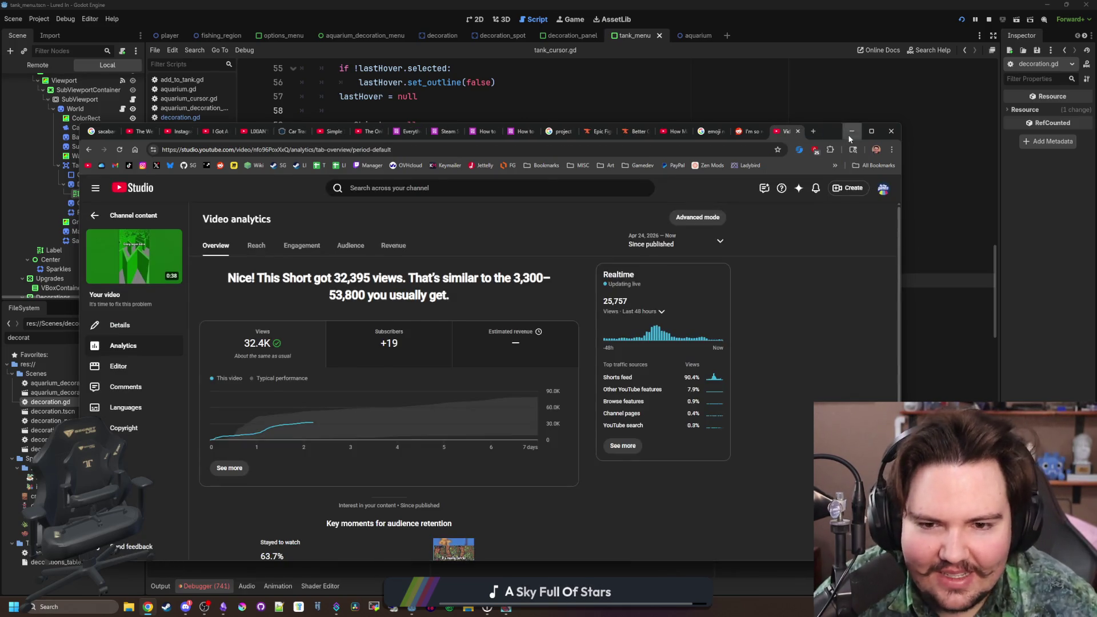
left_click(851, 132)
left_click(554, 280)
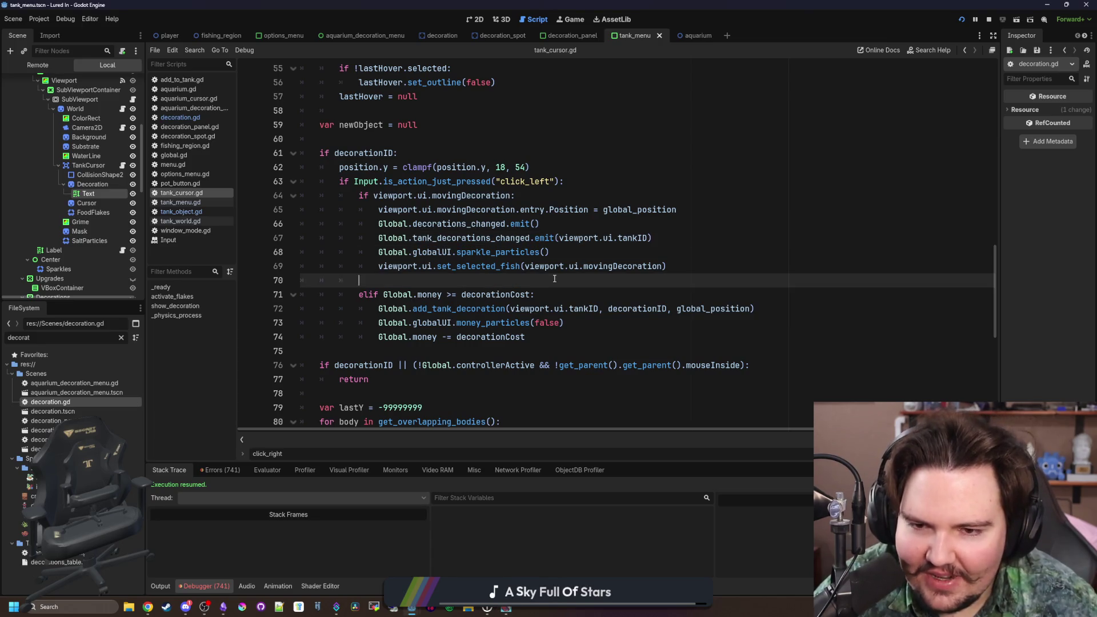
- Select and deselect line 70, then bring the Steam Cardaver store page forward
triple_click(554, 278)
left_click(554, 278)
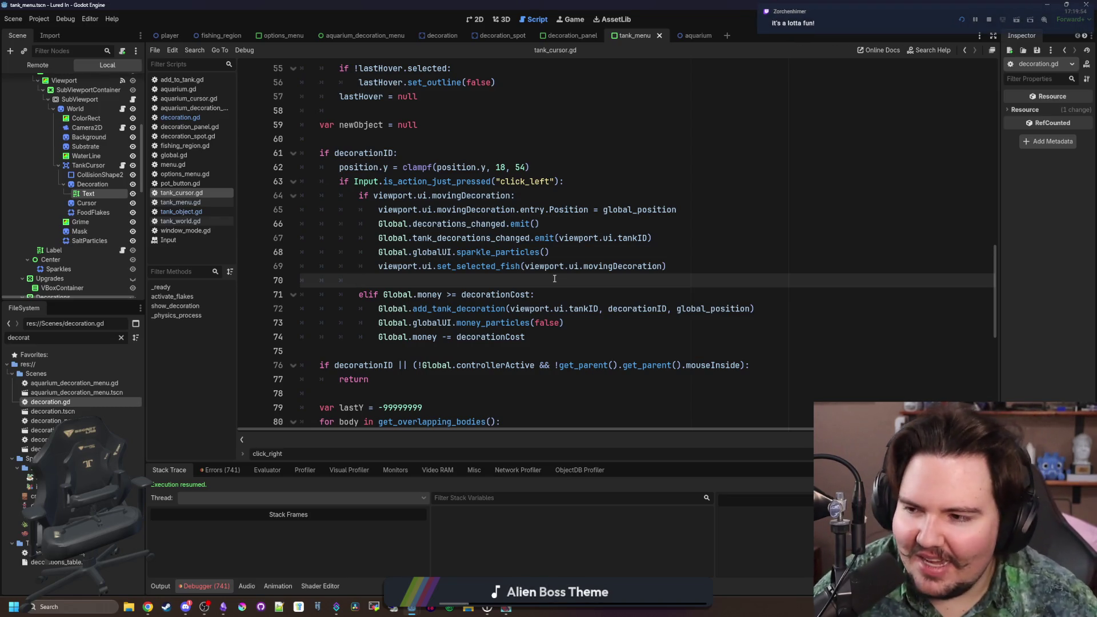
left_click(167, 607)
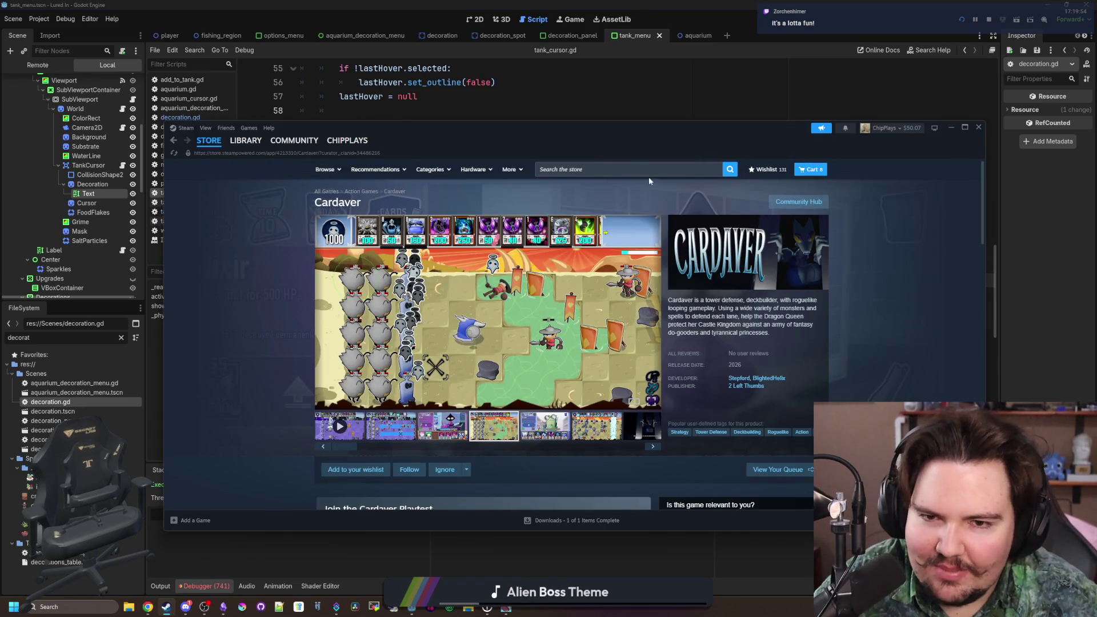
- Search the Steam store for 'tis', open TIS-100, and view a screenshot full-size
left_click(636, 171)
type("tis")
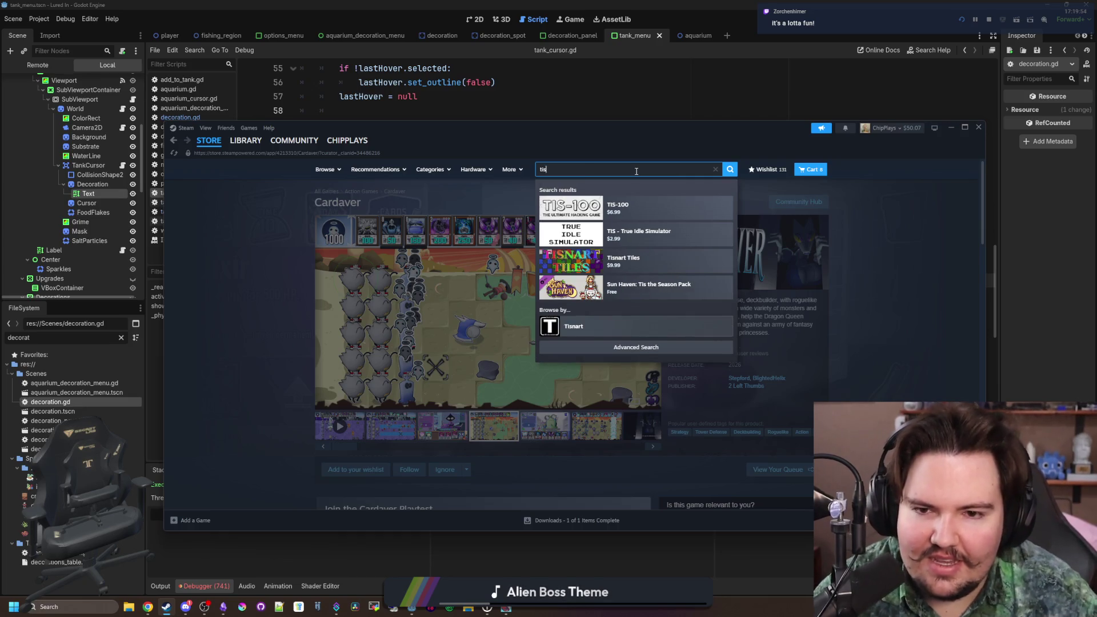
left_click(594, 208)
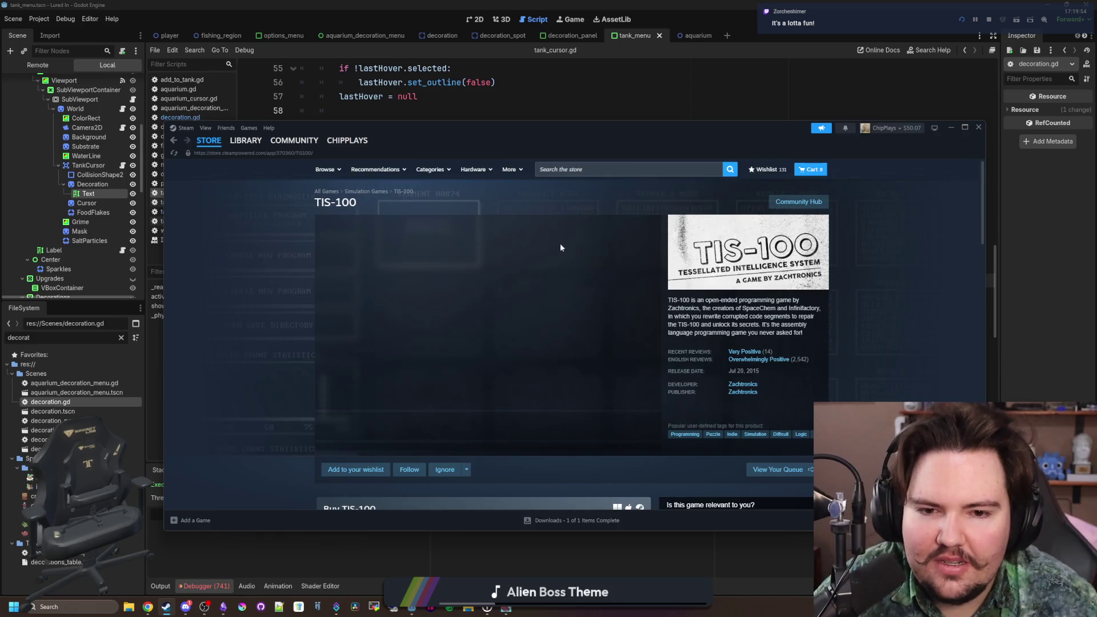
left_click(432, 433)
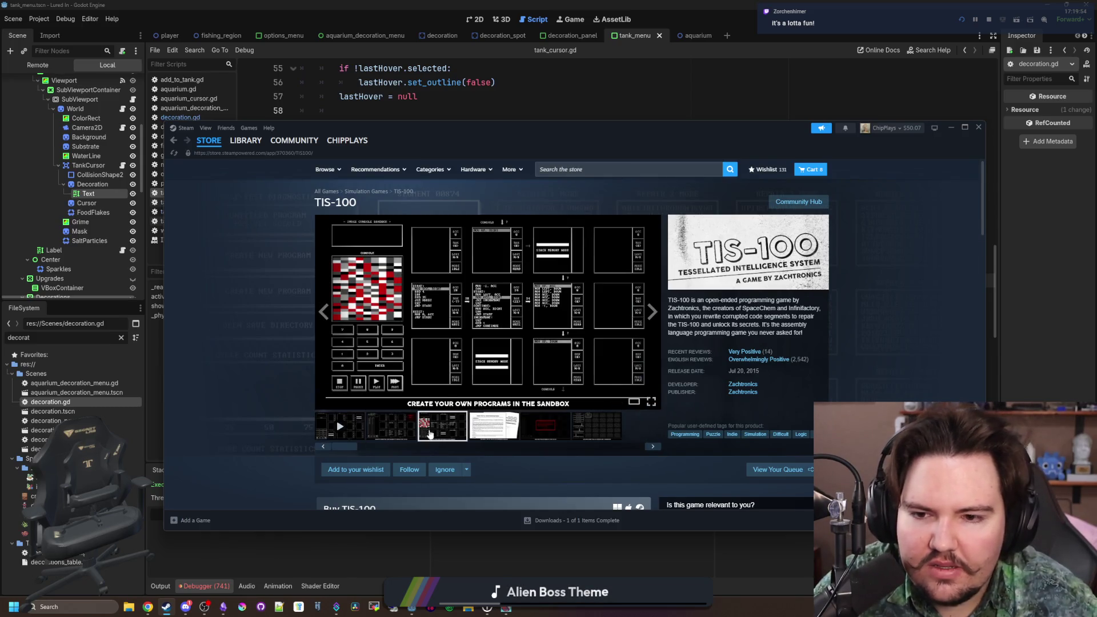
left_click(448, 351)
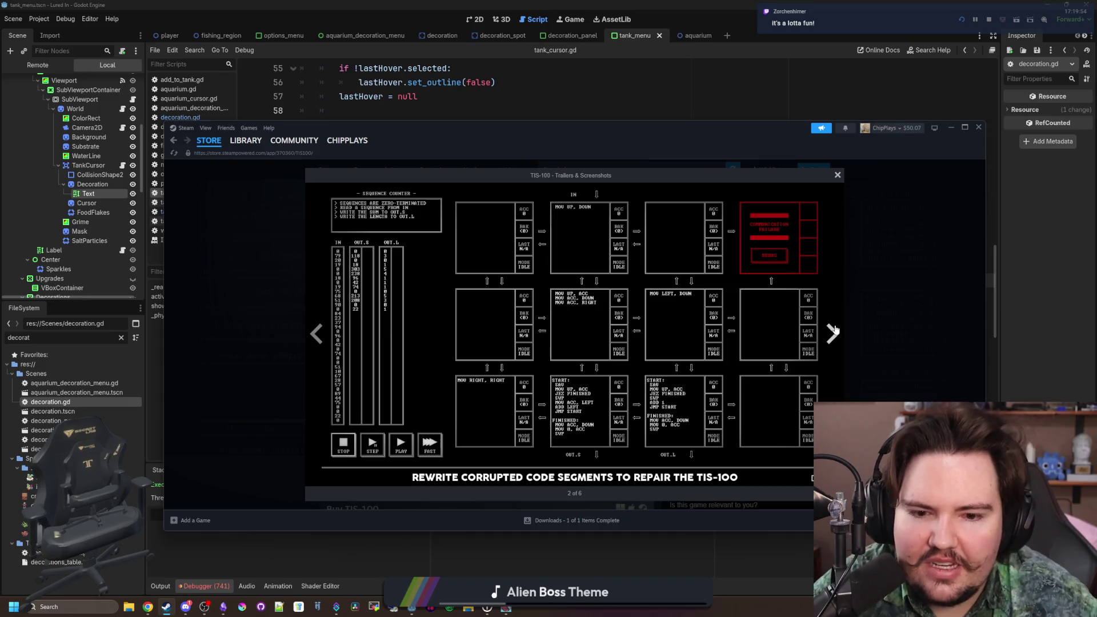
- Cycle through the TIS-100 screenshots to the trailer video, then close the viewer
left_click(833, 333)
left_click(833, 333)
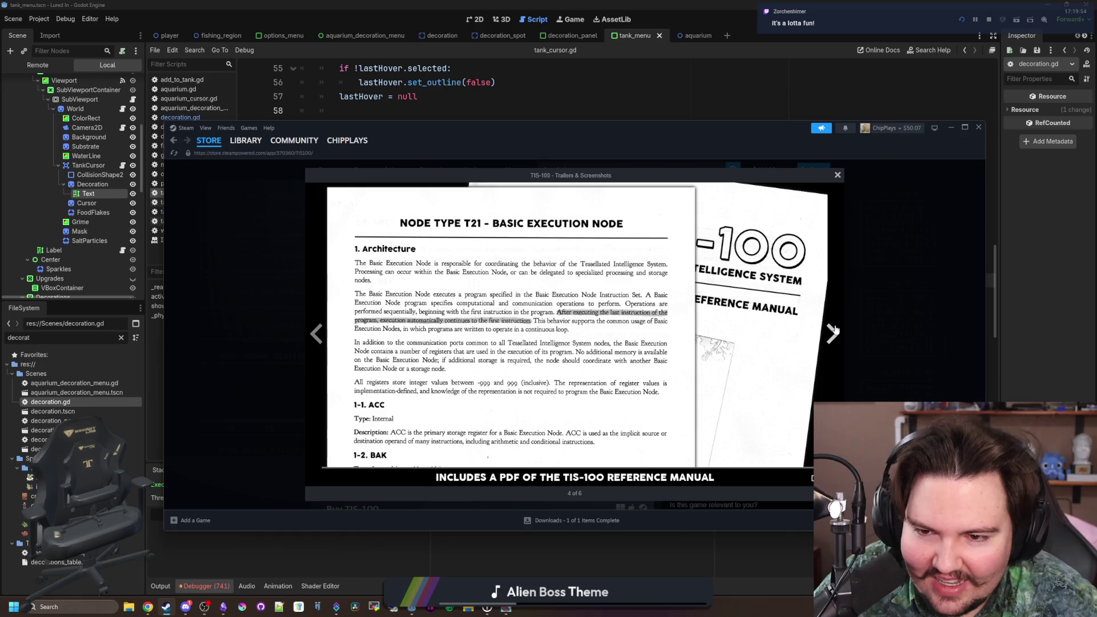
left_click(833, 333)
left_click(833, 333)
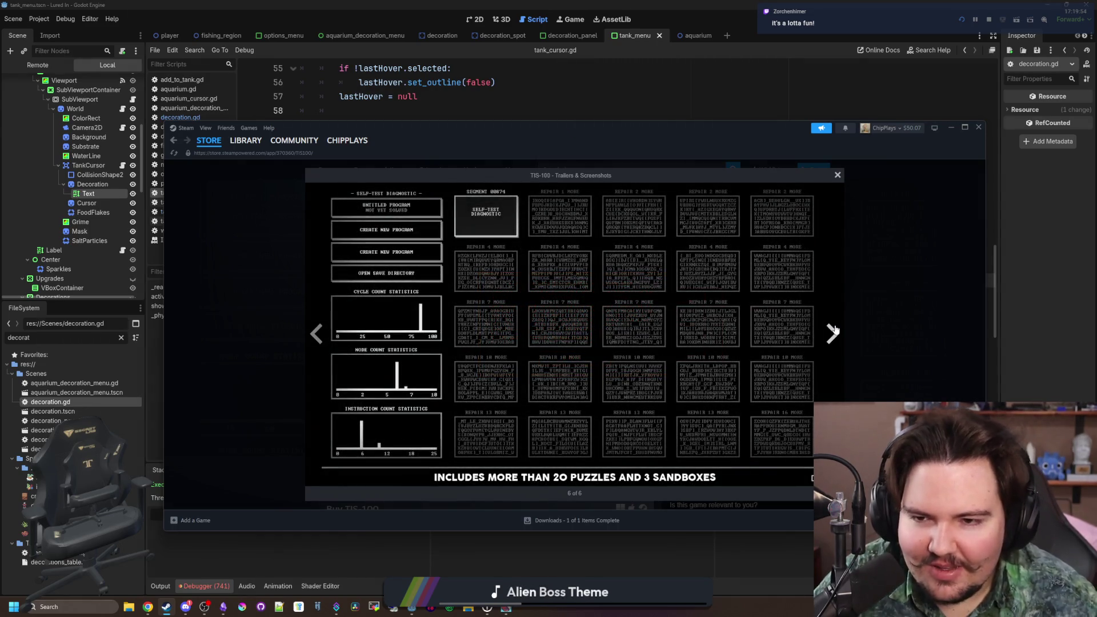
left_click(833, 333)
left_click(833, 332)
left_click(833, 332)
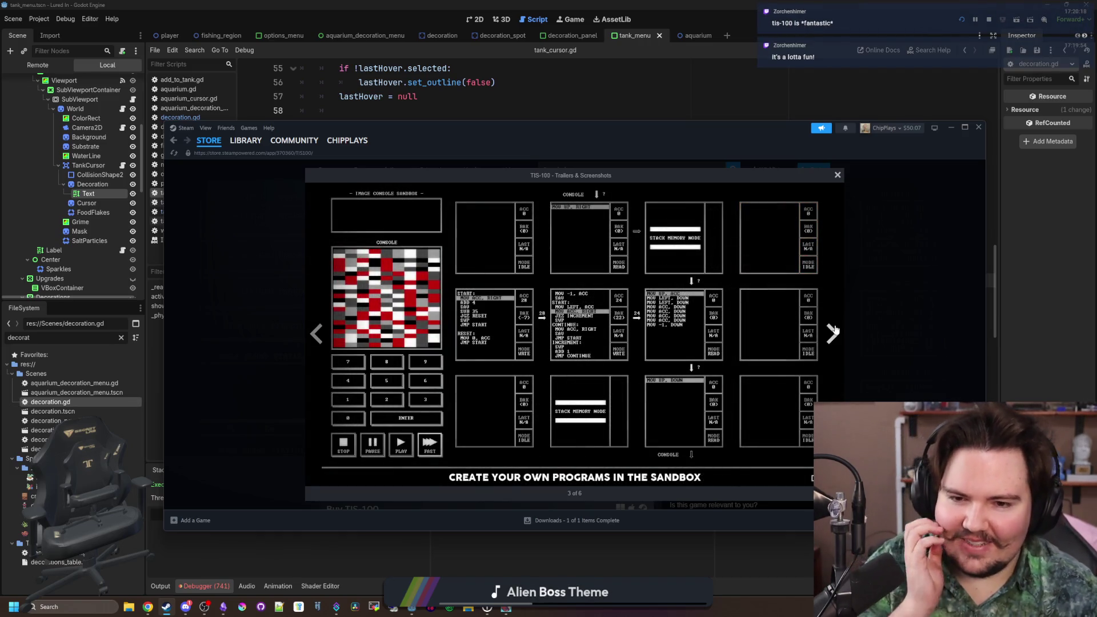
left_click(833, 333)
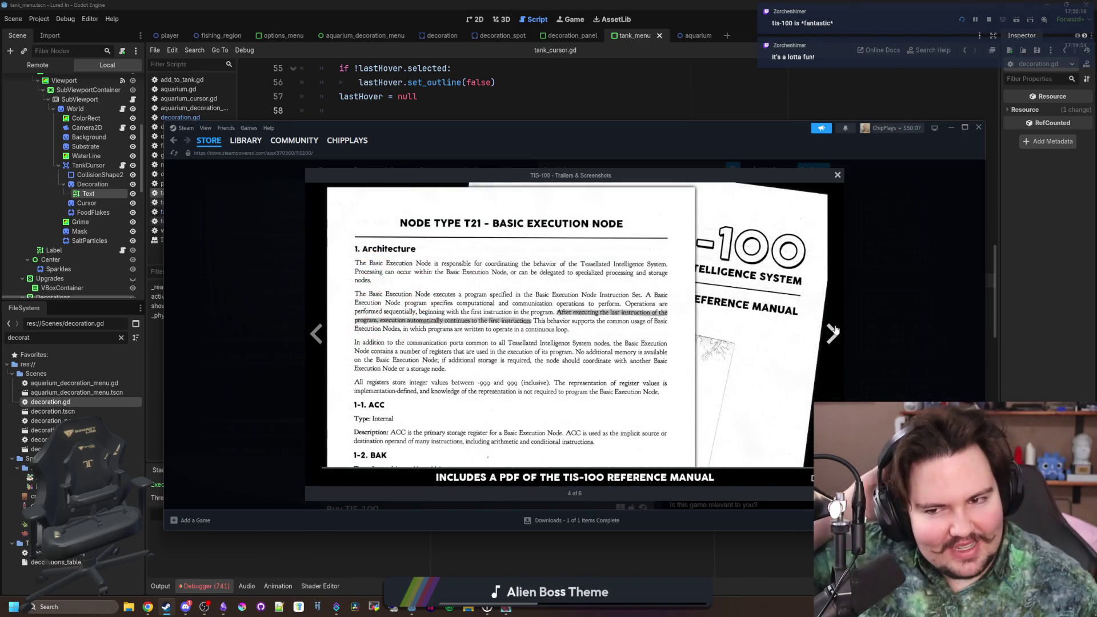
left_click(833, 333)
left_click(833, 332)
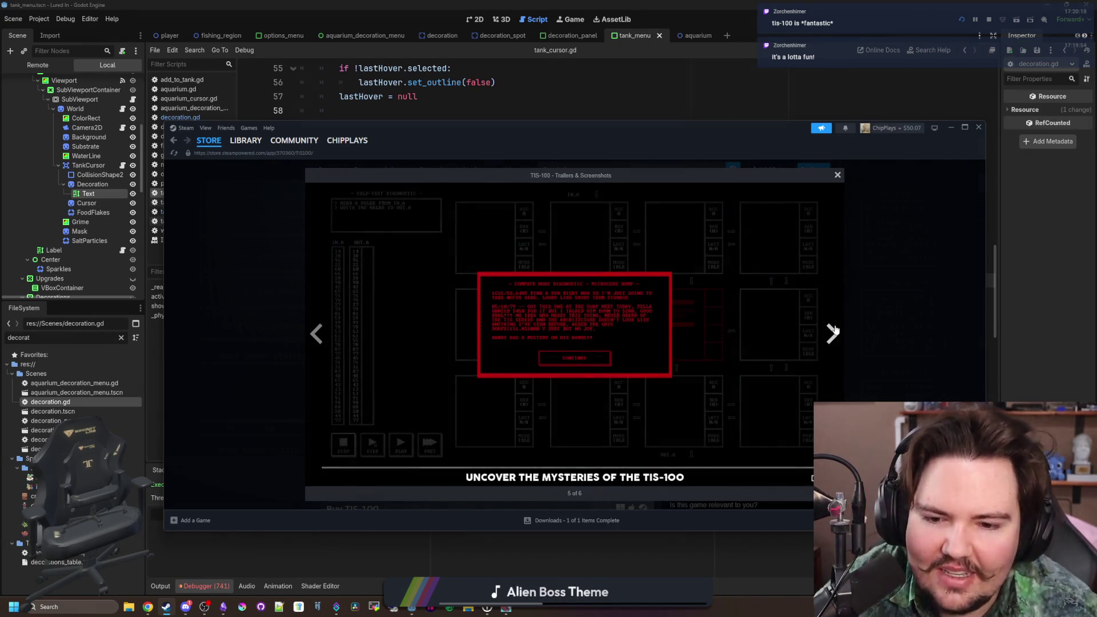
left_click(833, 332)
left_click(833, 333)
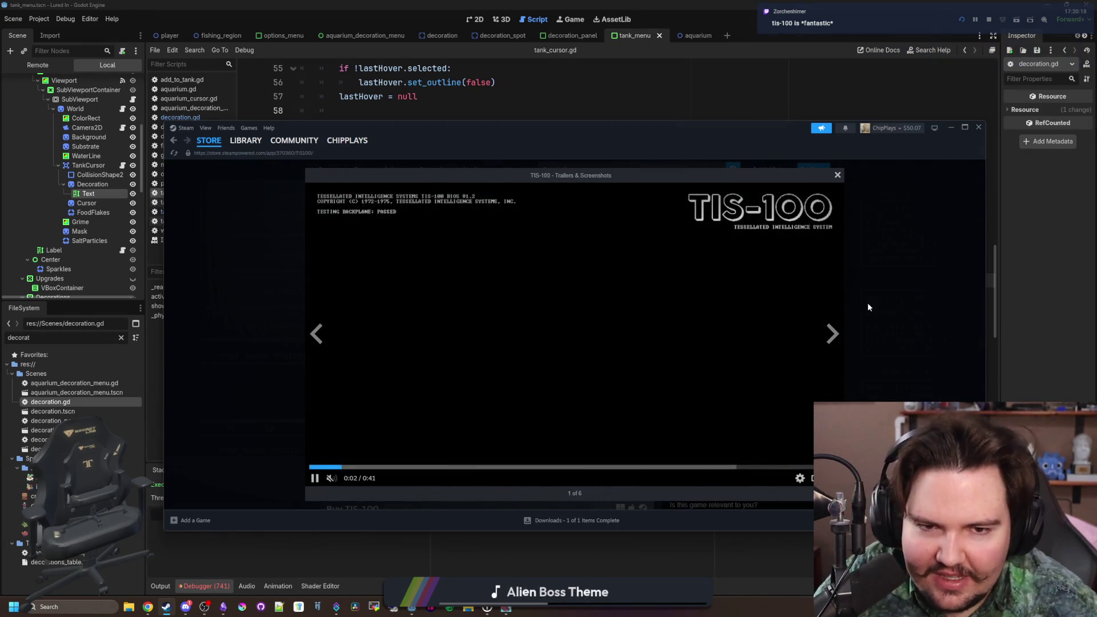
left_click(867, 303)
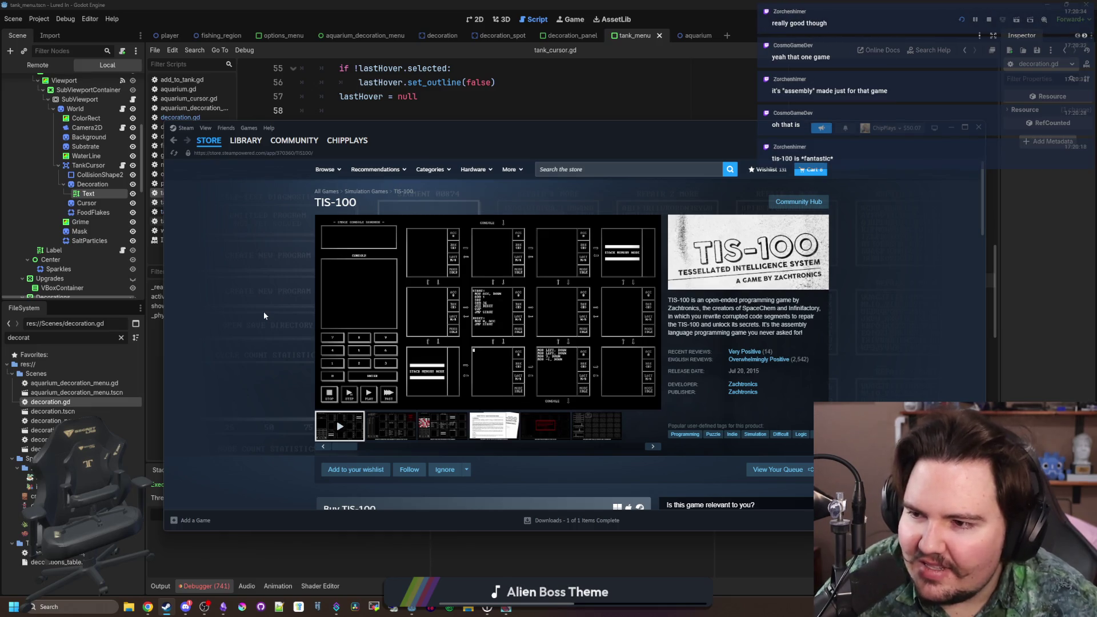
- Reopen the third screenshot, browse back to the sandbox shot, then minimise Steam for Lured In
left_click(438, 439)
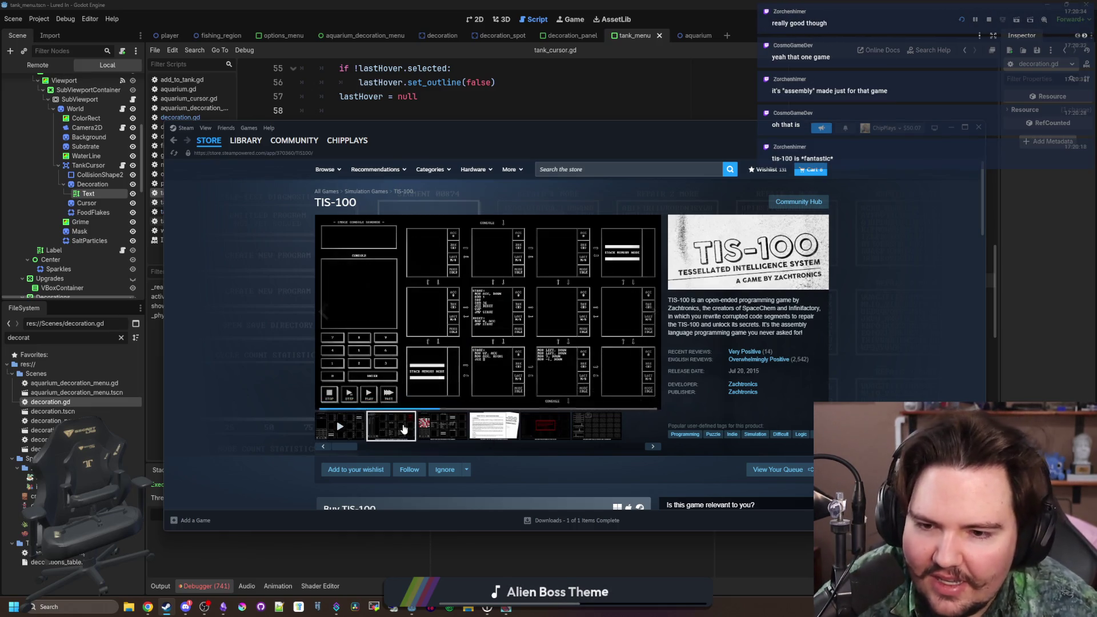
left_click(444, 334)
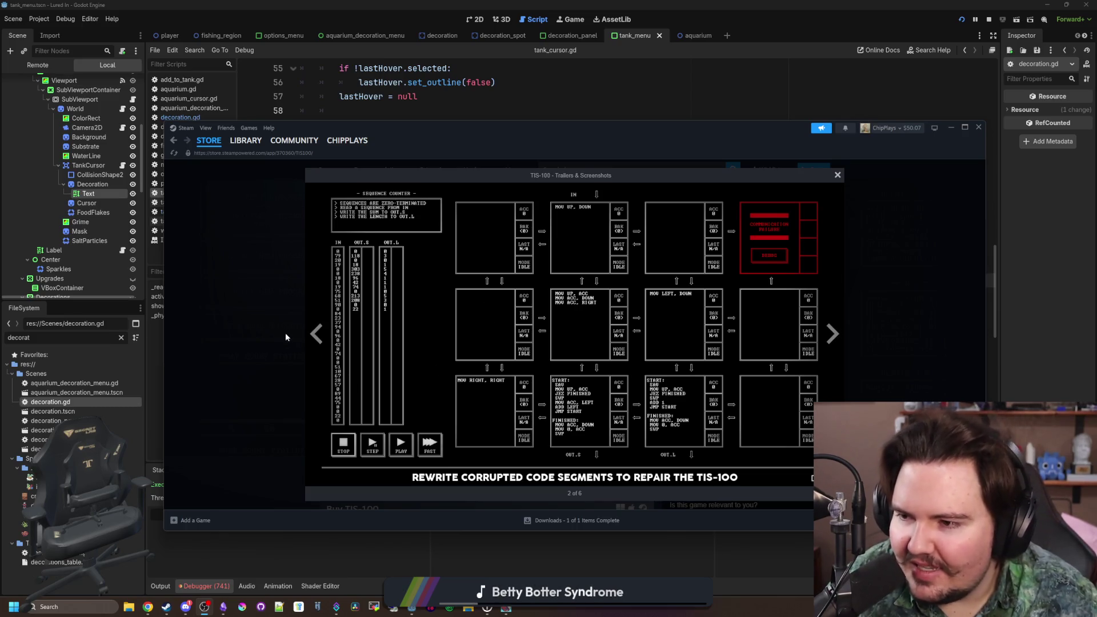
left_click(311, 338)
left_click(313, 337)
left_click(314, 337)
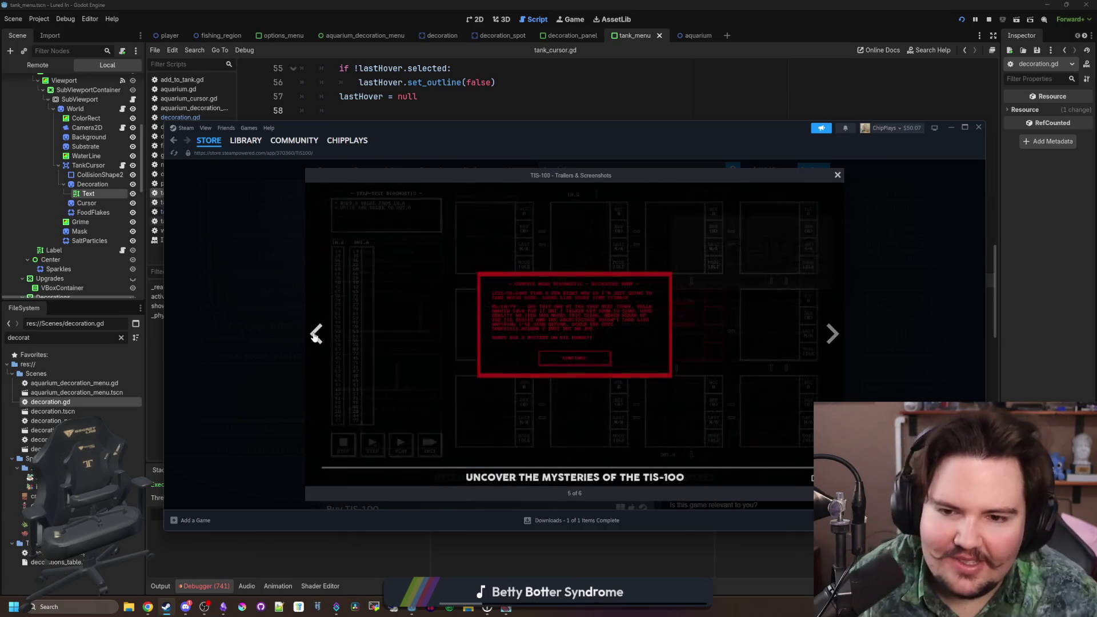
left_click(314, 337)
left_click(314, 338)
left_click(833, 333)
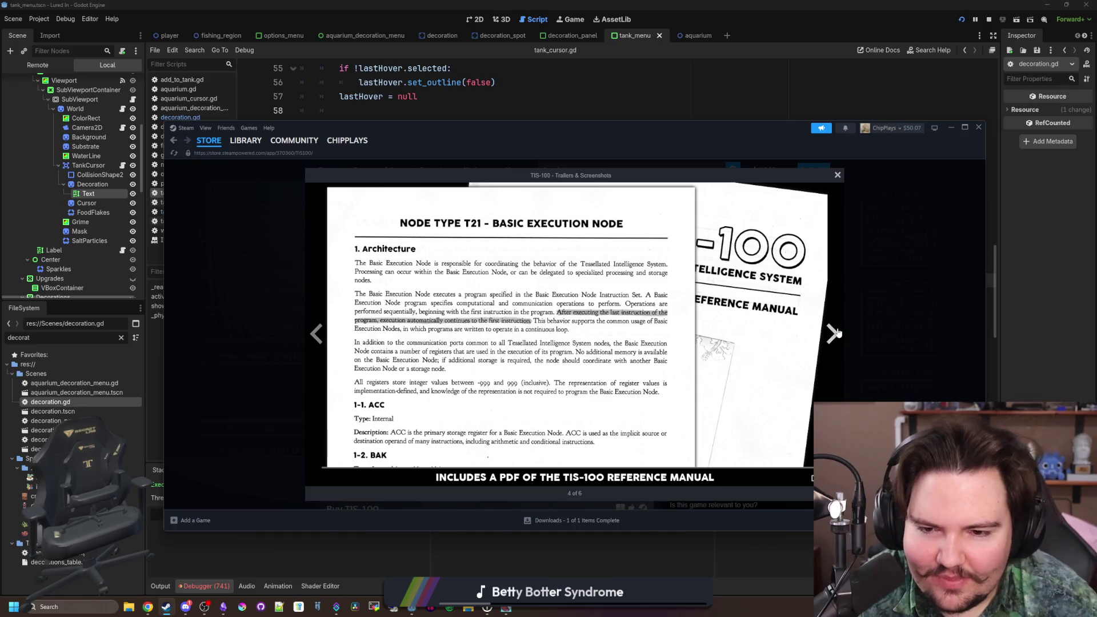
key("Escape")
left_click(951, 126)
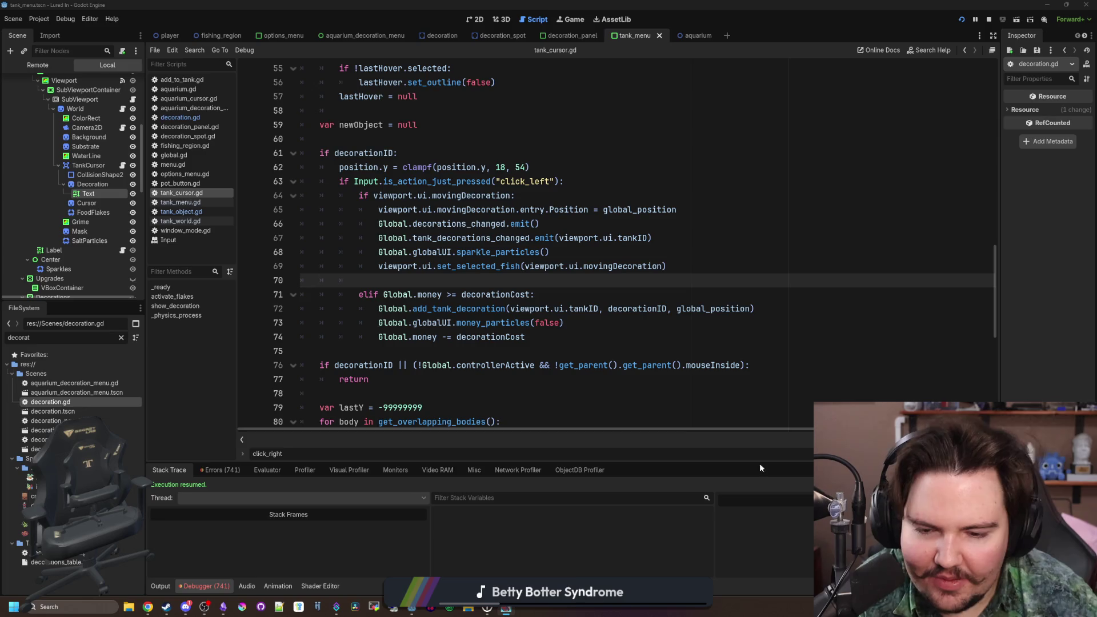
key("alt+Tab")
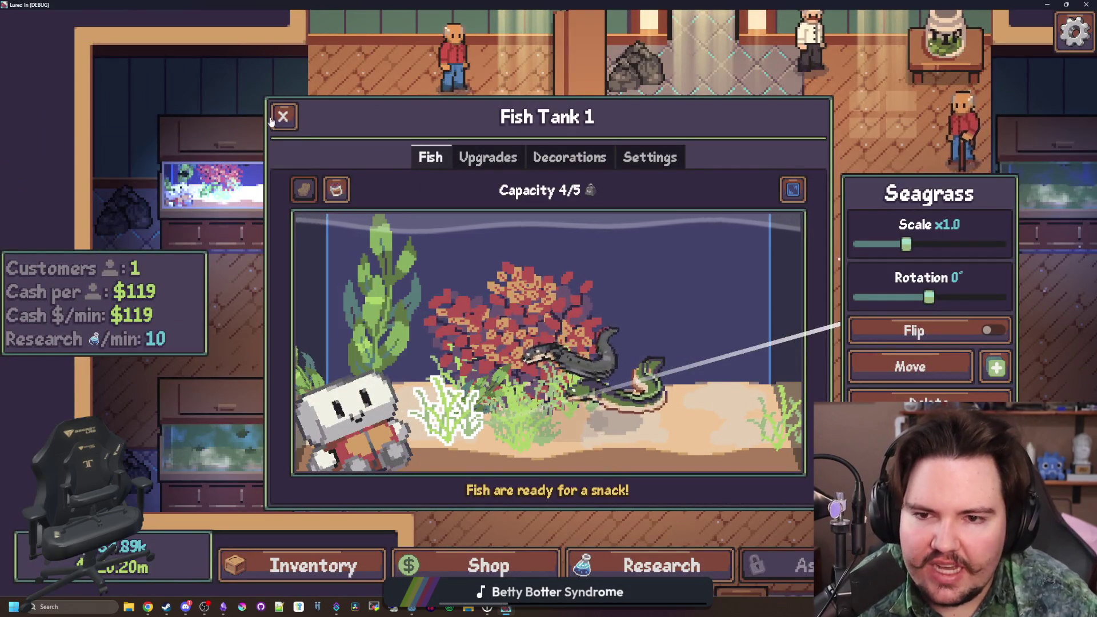
- Move the crate to the rug's top-left slot, then to its bottom-right slot
key("Escape")
left_click(626, 324)
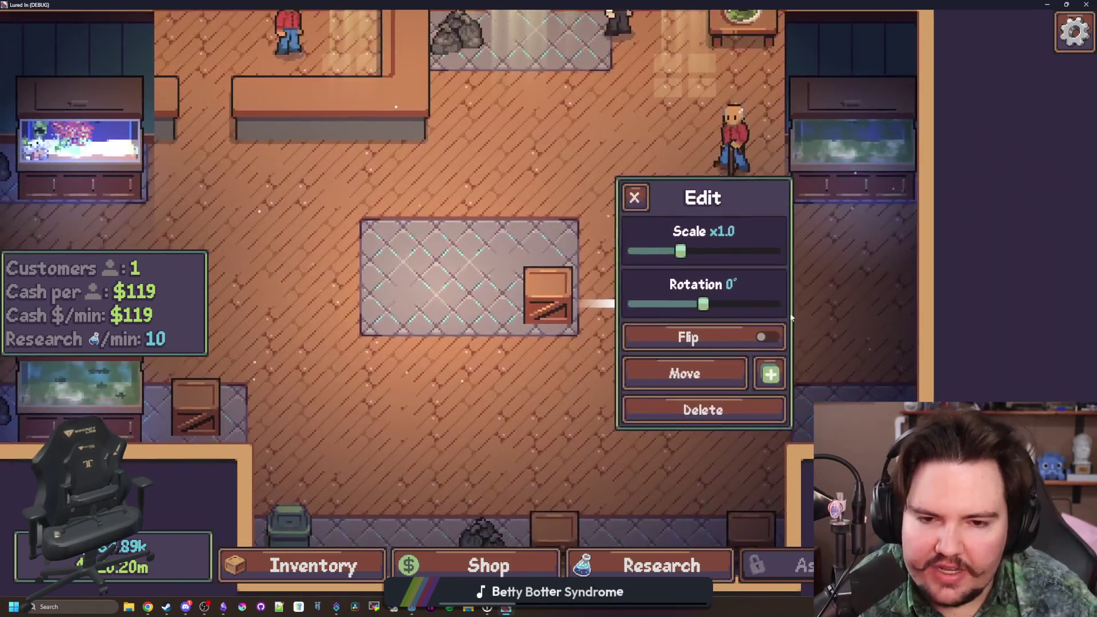
left_click(682, 372)
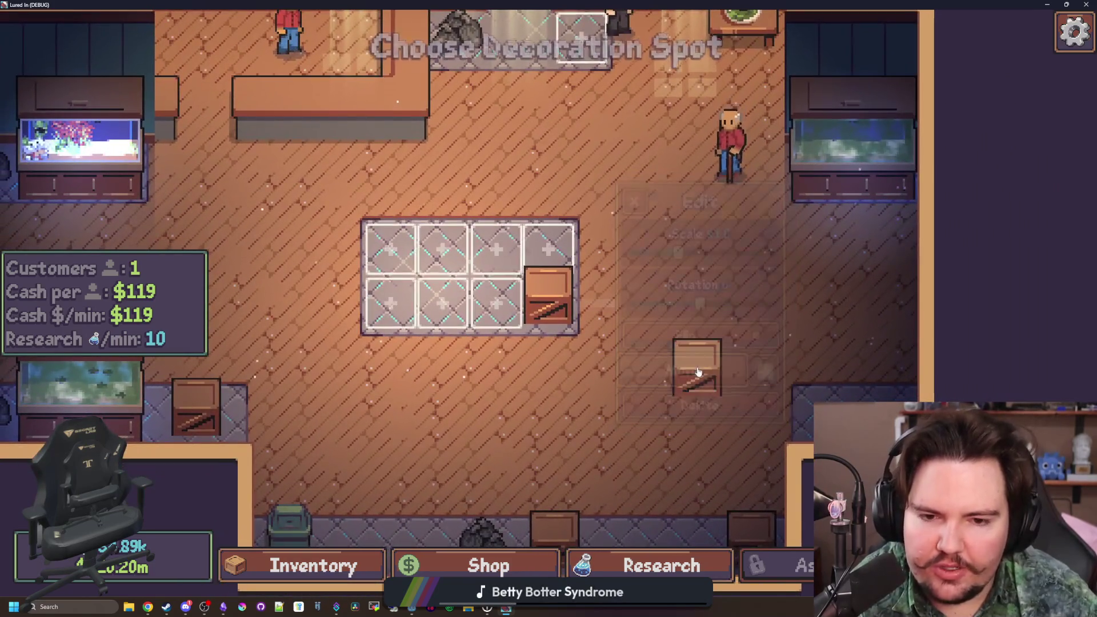
left_click(390, 240)
left_click(391, 242)
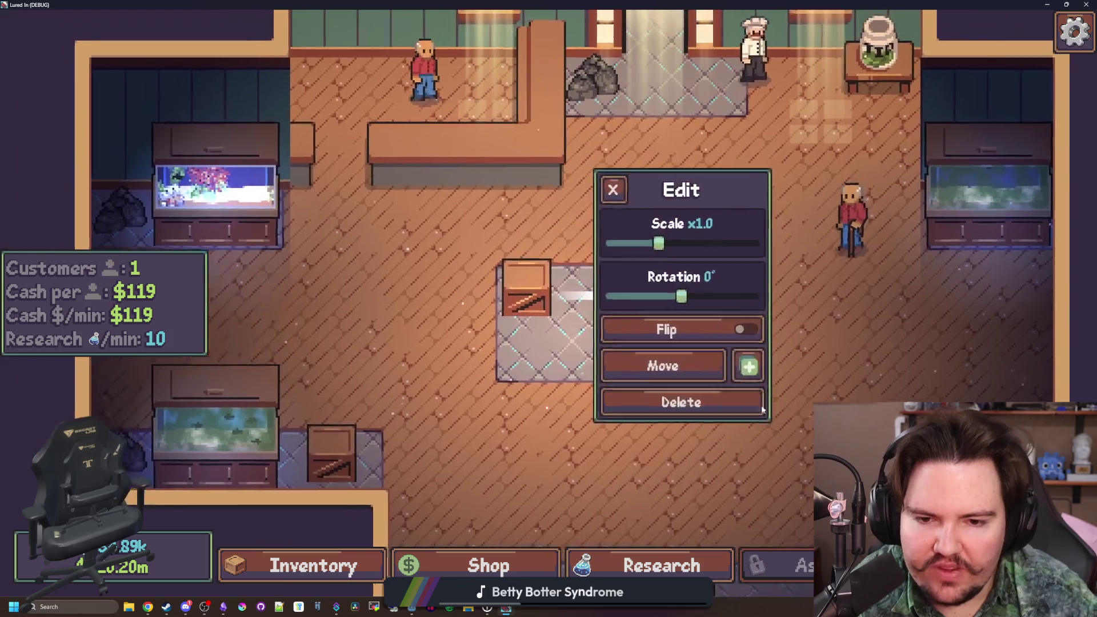
left_click(661, 362)
left_click(707, 351)
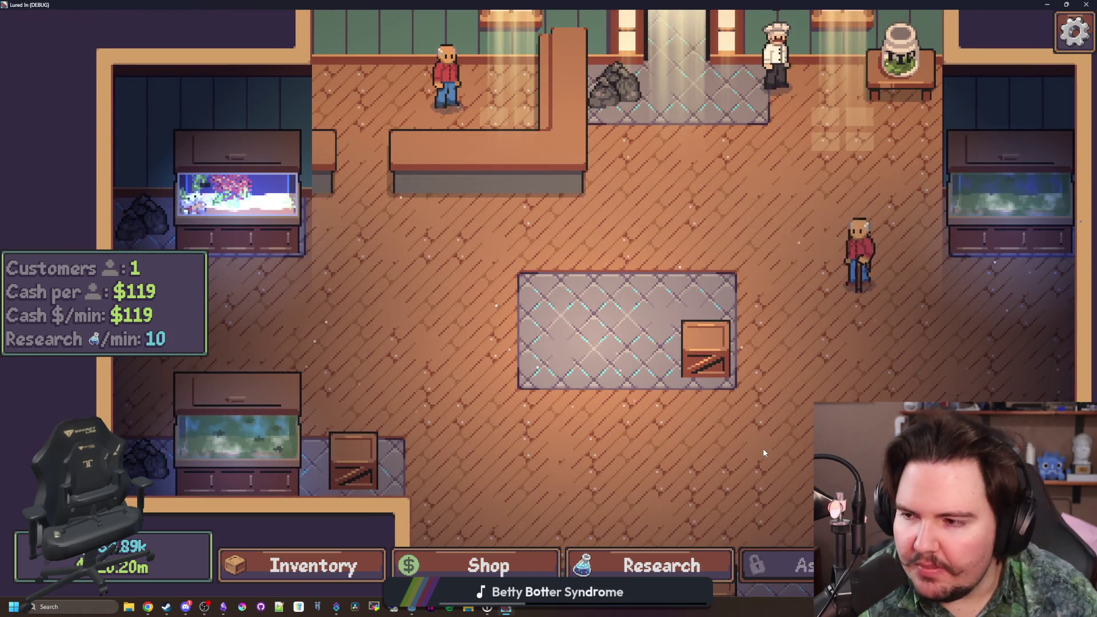
- Rotate the crate clockwise, scale it to x2.0, and move it to the rug's top-left corner
left_click(706, 354)
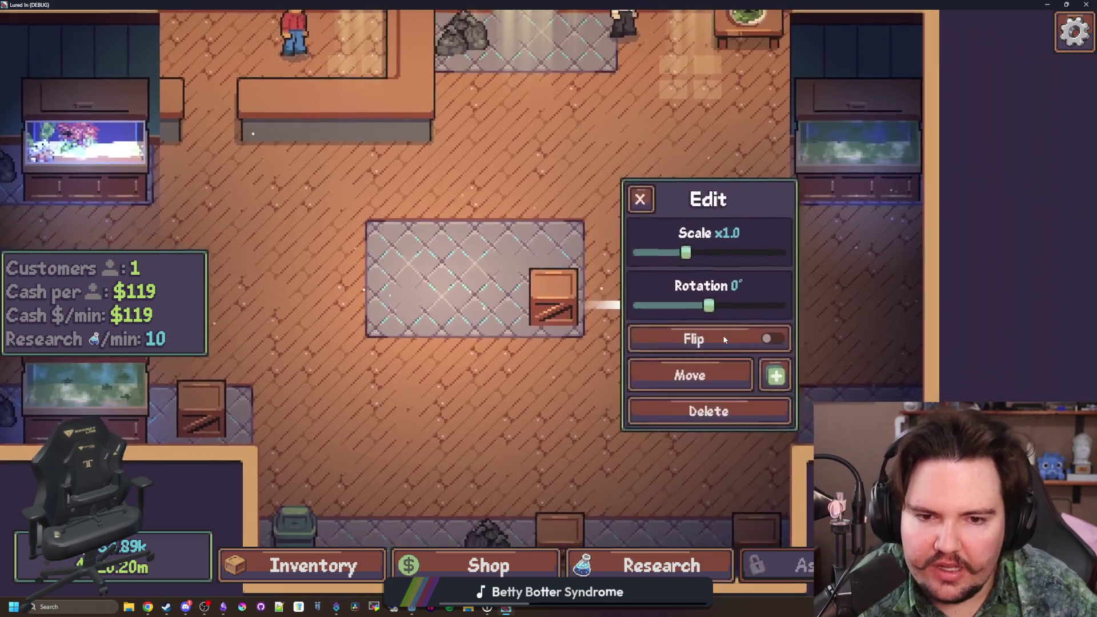
left_click_drag(704, 304, 759, 304)
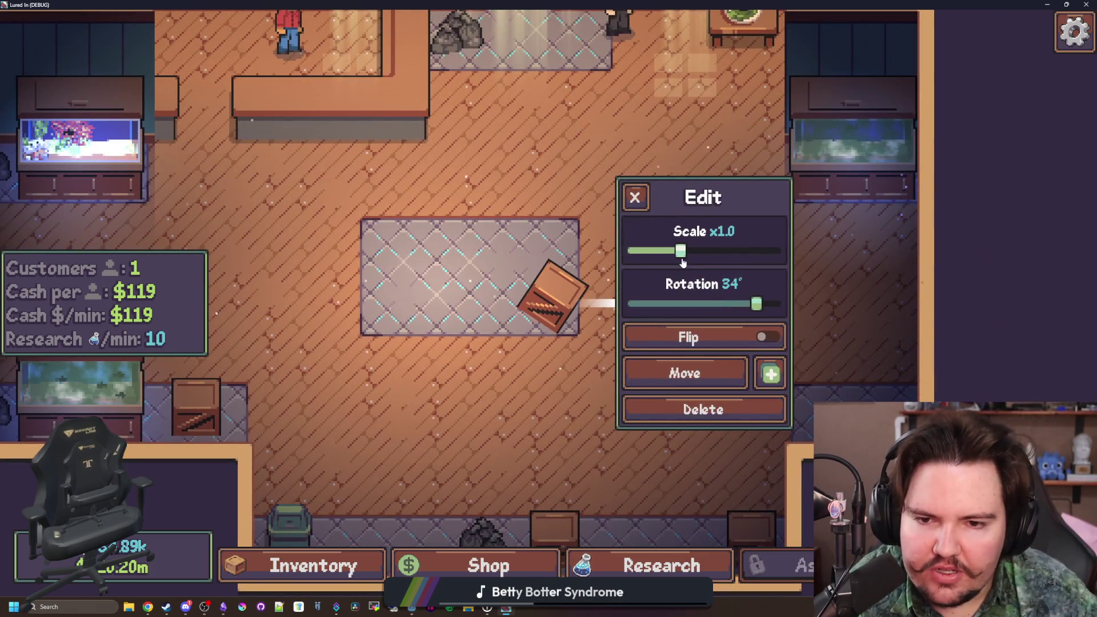
left_click_drag(680, 251, 779, 248)
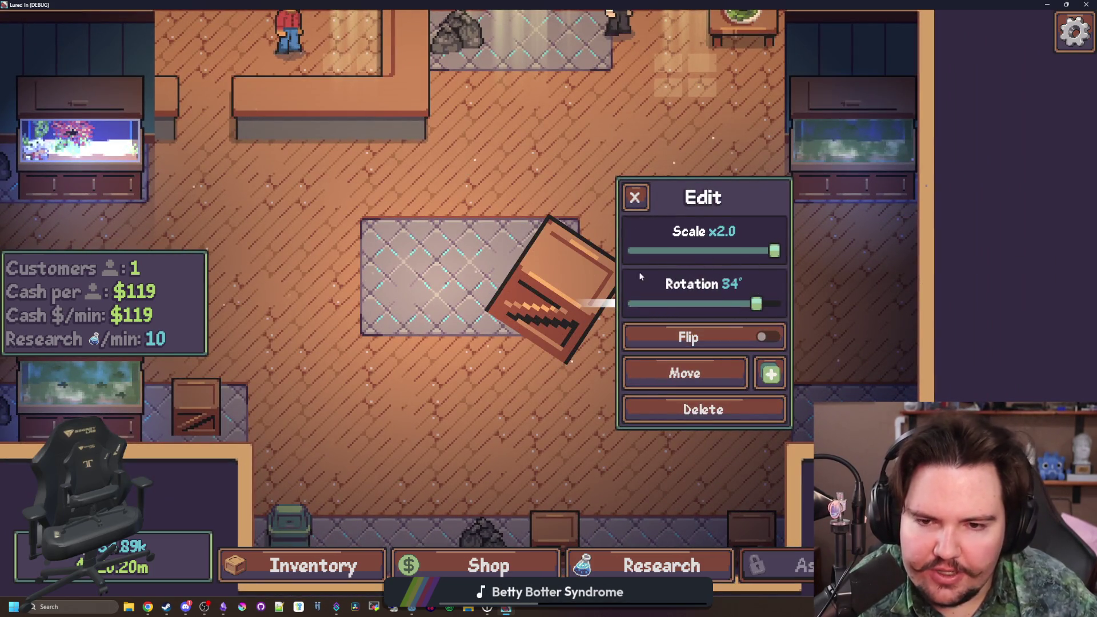
left_click(684, 373)
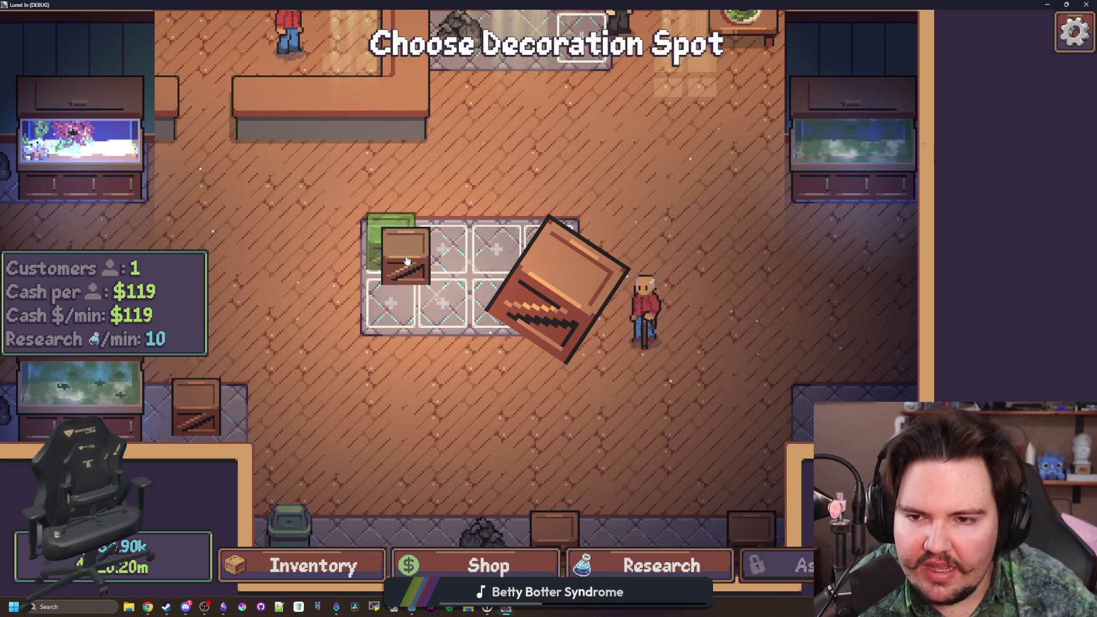
left_click(408, 261)
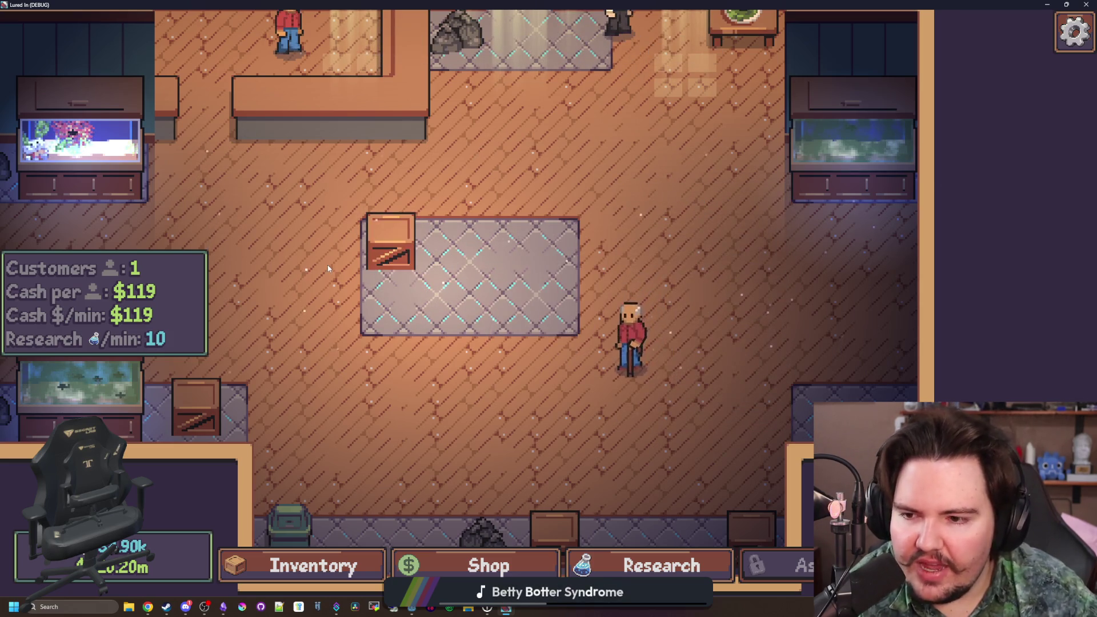
- Pan the shop view toward the left rooms and open Fish Tank 1
key("w")
key("a")
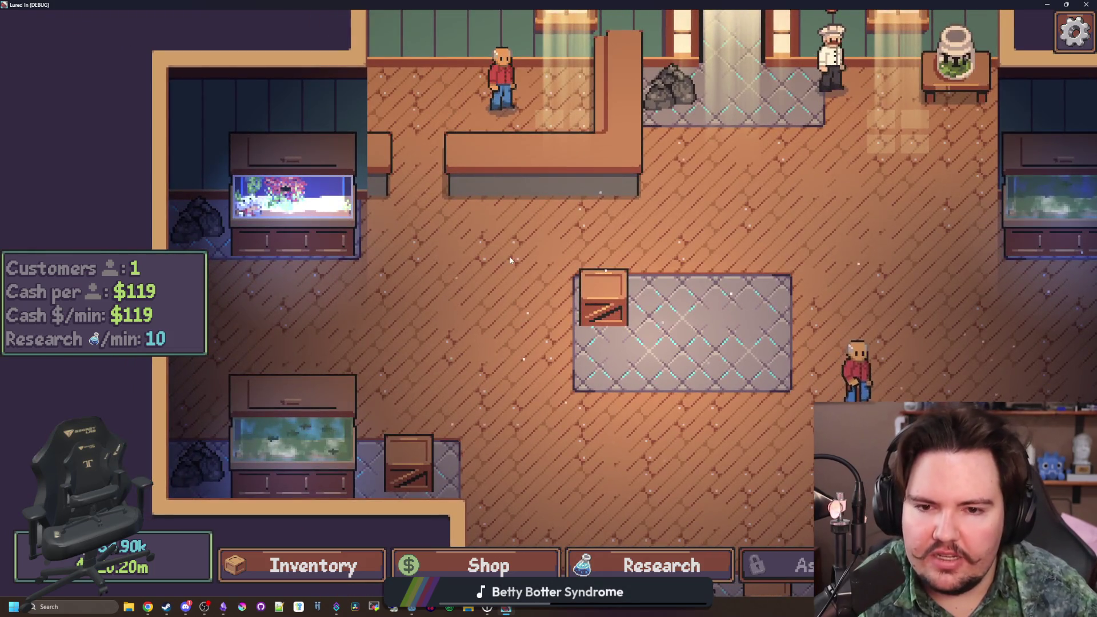
key("w")
key("s")
key("a")
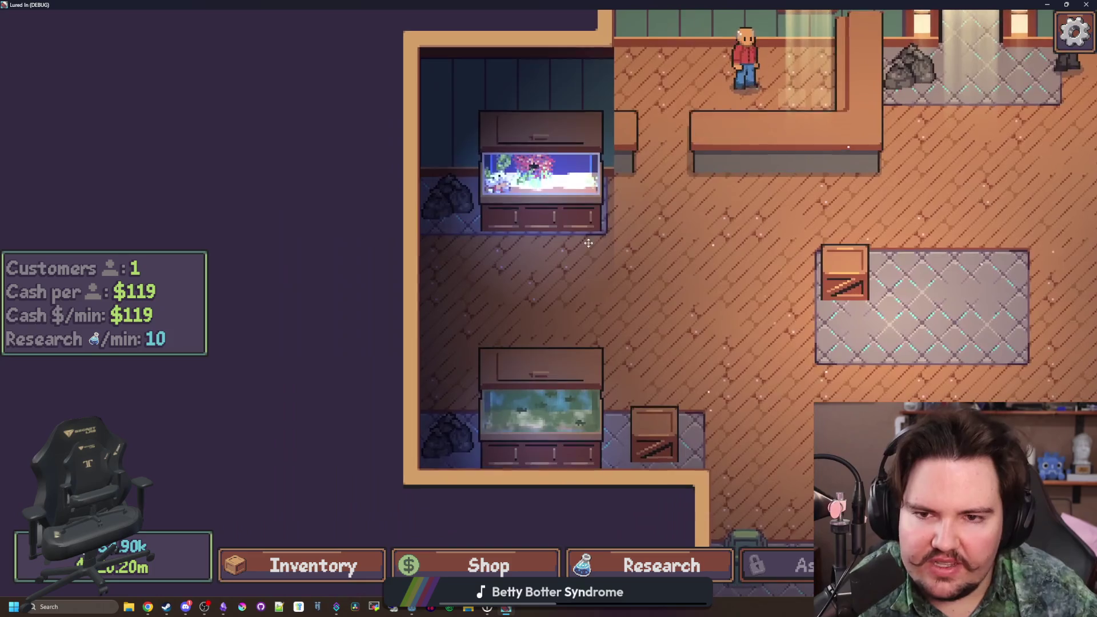
left_click(542, 195)
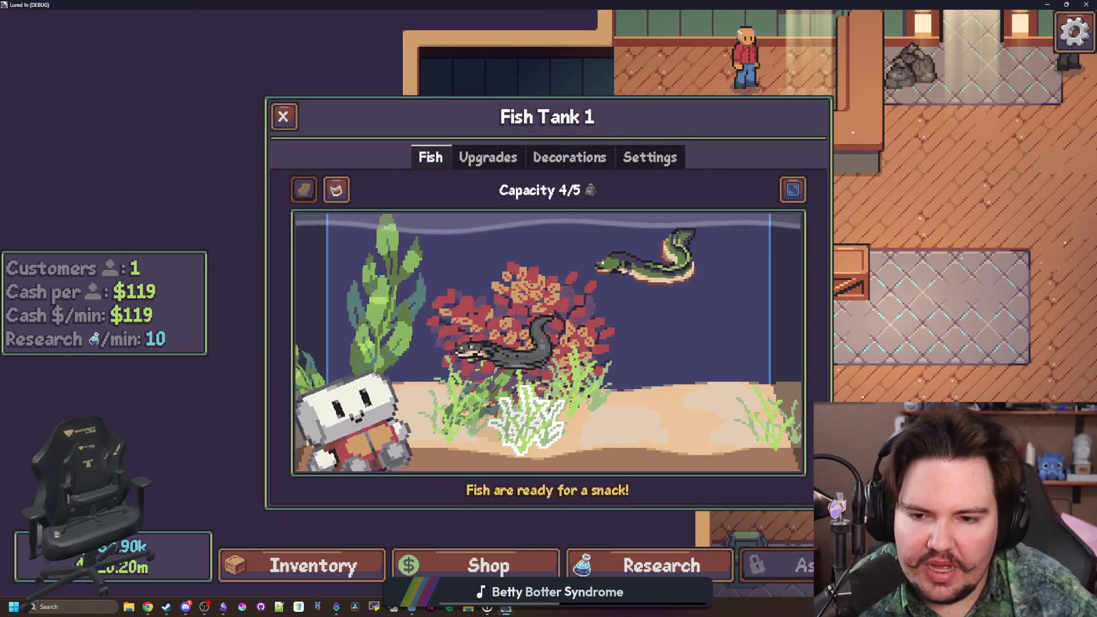
- Move the bottom-right and middle seagrass further right, then bring up the Godot editor
left_click(765, 417)
left_click(911, 364)
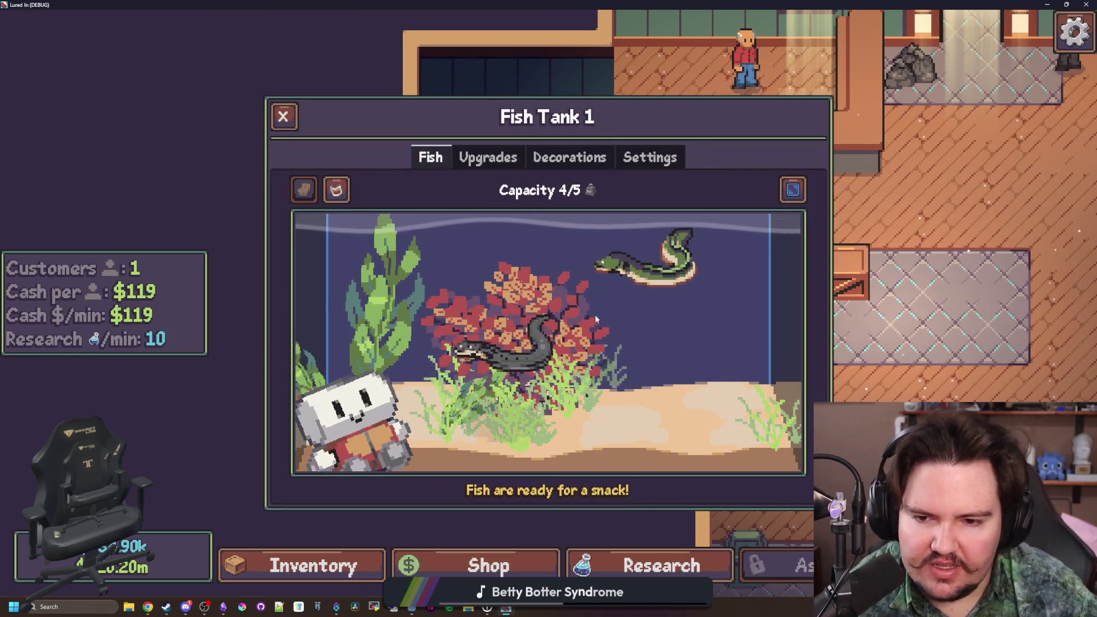
left_click(708, 425)
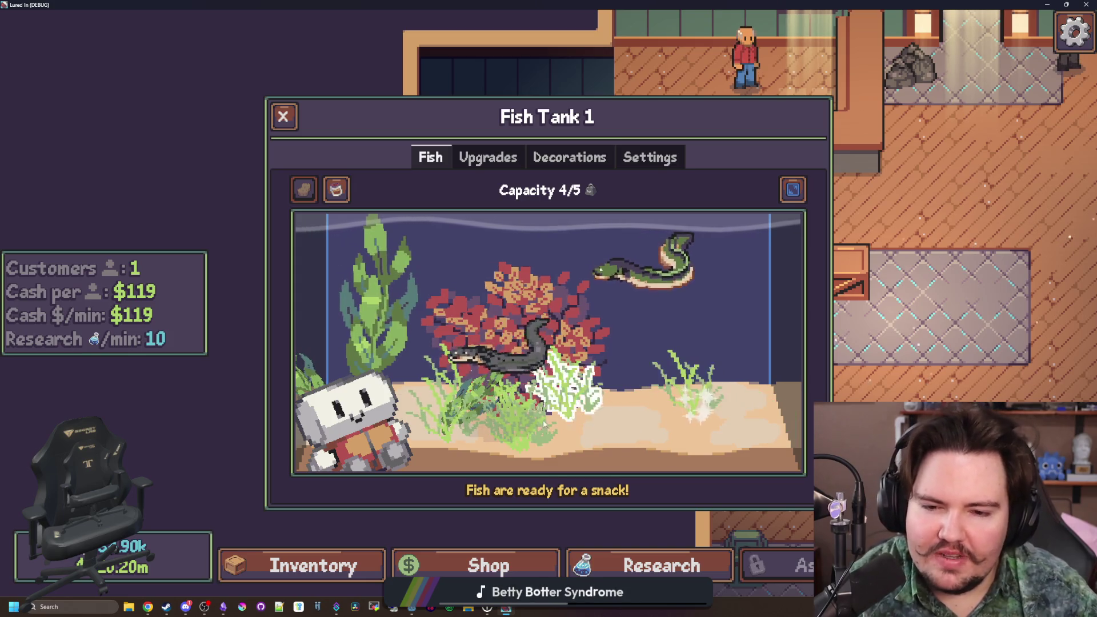
left_click(570, 402)
left_click(911, 366)
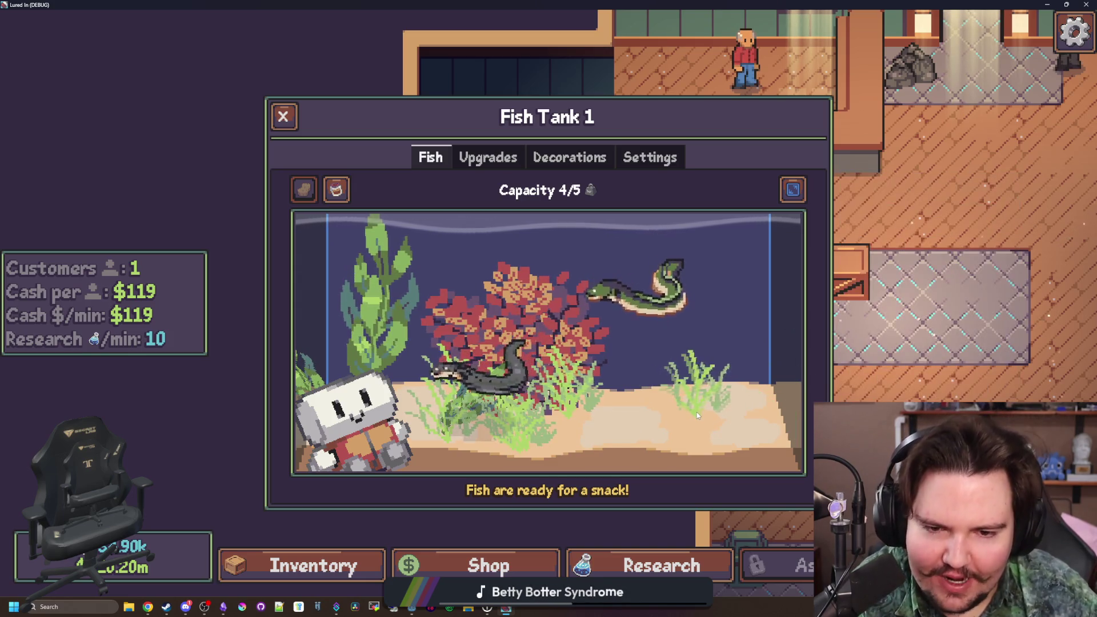
left_click(710, 410)
key("F8")
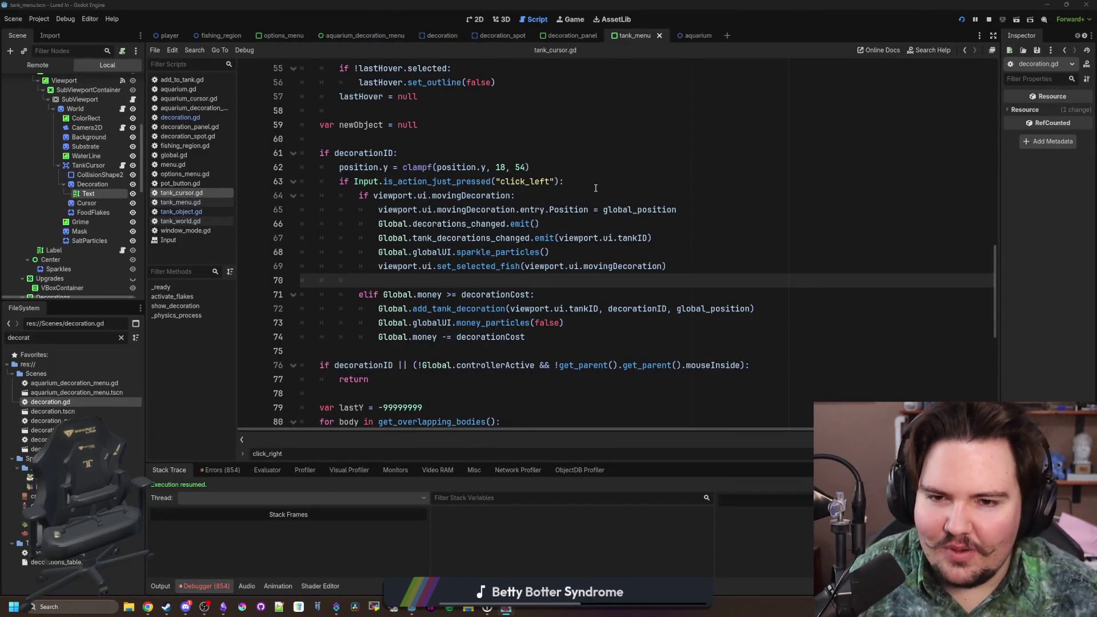
- Review the decorationID and click_left checks around lines 60-71 of tank_cursor.gd
left_click(568, 181)
left_click(481, 150)
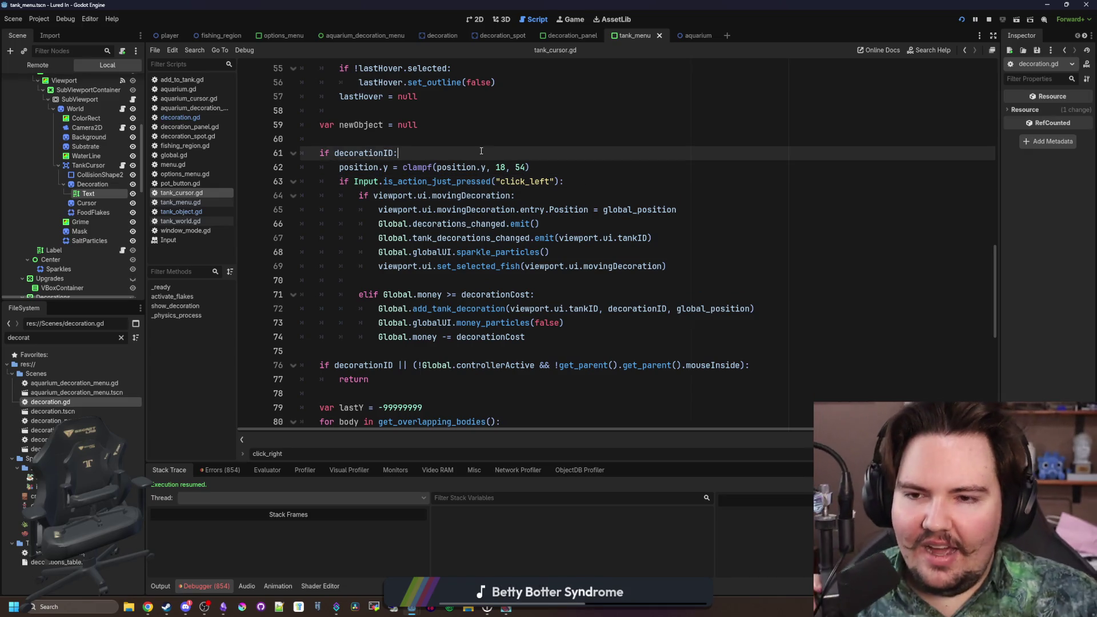
key("Up")
scroll(487, 216, "up", 9)
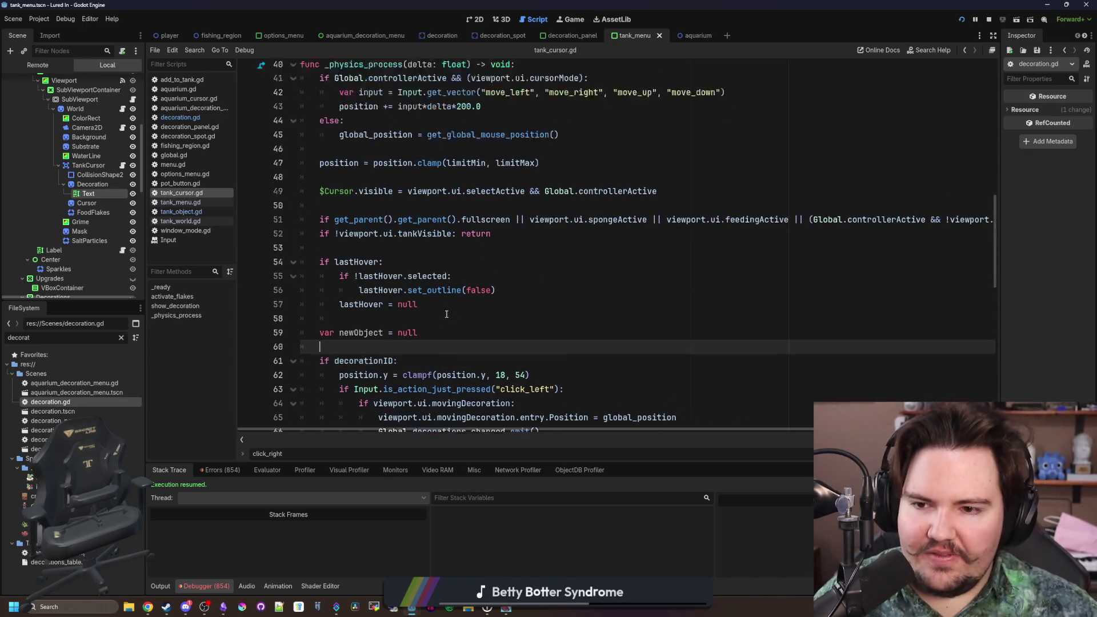
scroll(447, 315, "down", 7)
left_click(457, 302)
scroll(506, 288, "down", 2)
scroll(506, 289, "down", 3)
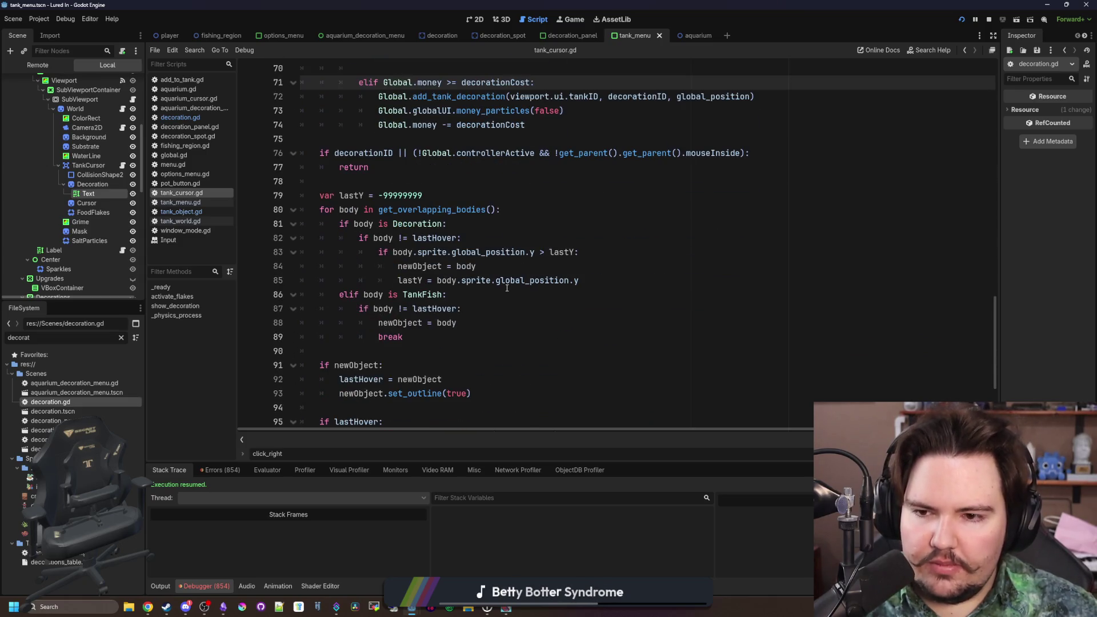
scroll(507, 288, "down", 3)
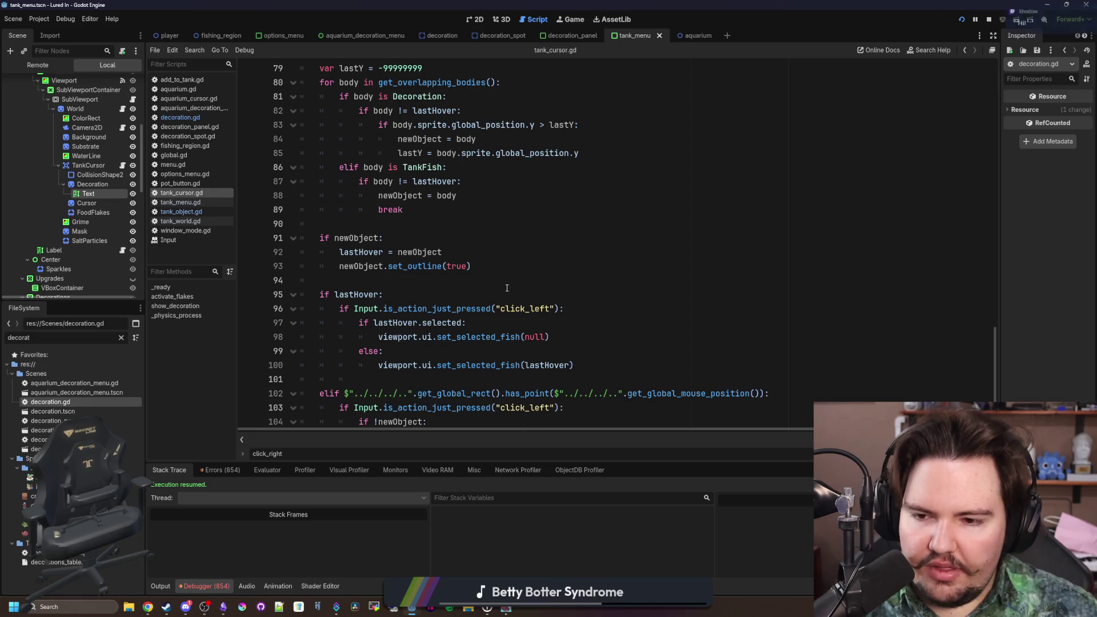
scroll(507, 289, "up", 6)
scroll(413, 300, "down", 7)
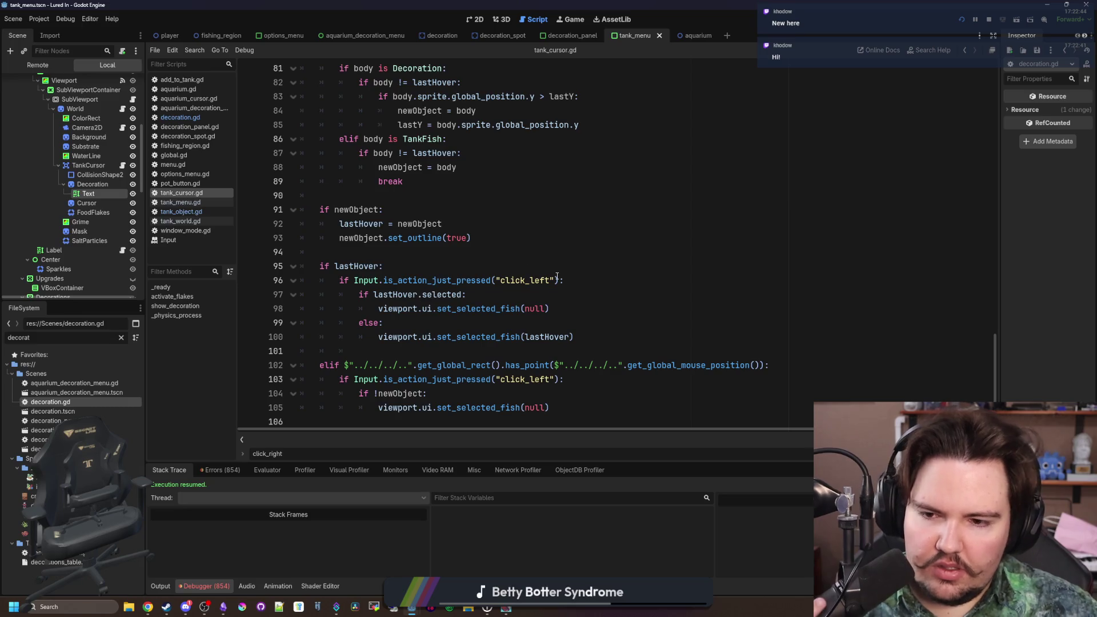
scroll(557, 276, "up", 6)
scroll(557, 277, "up", 2)
- Add a new line 70 with a return after line 69, then save and run the game
left_click(572, 252)
left_click(697, 243)
key("Return")
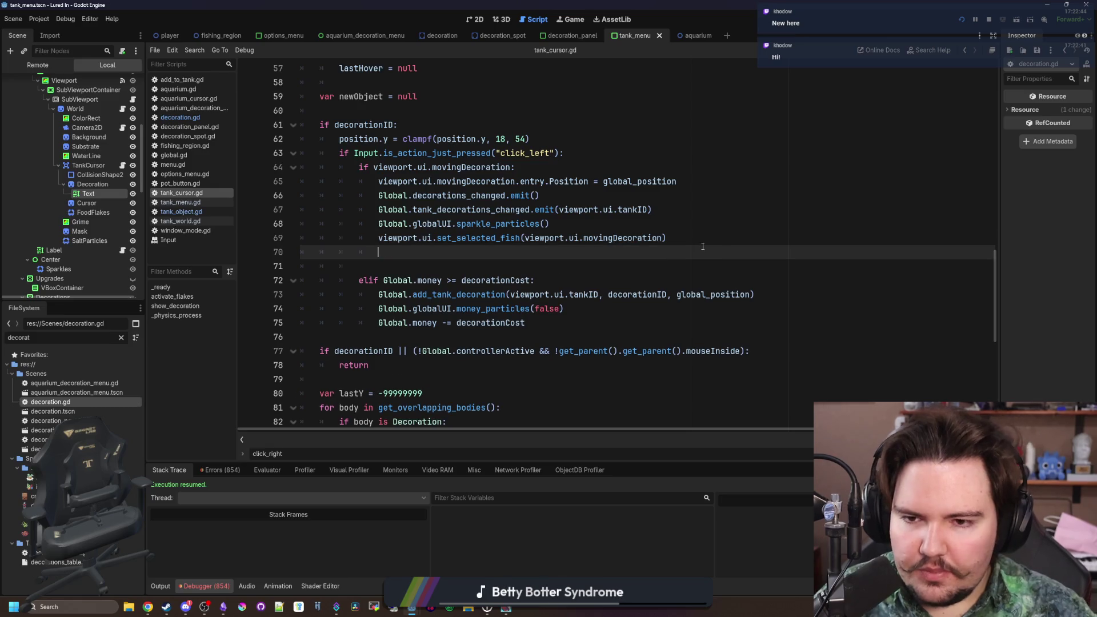
scroll(703, 246, "up", 1)
type("return")
left_click(702, 246)
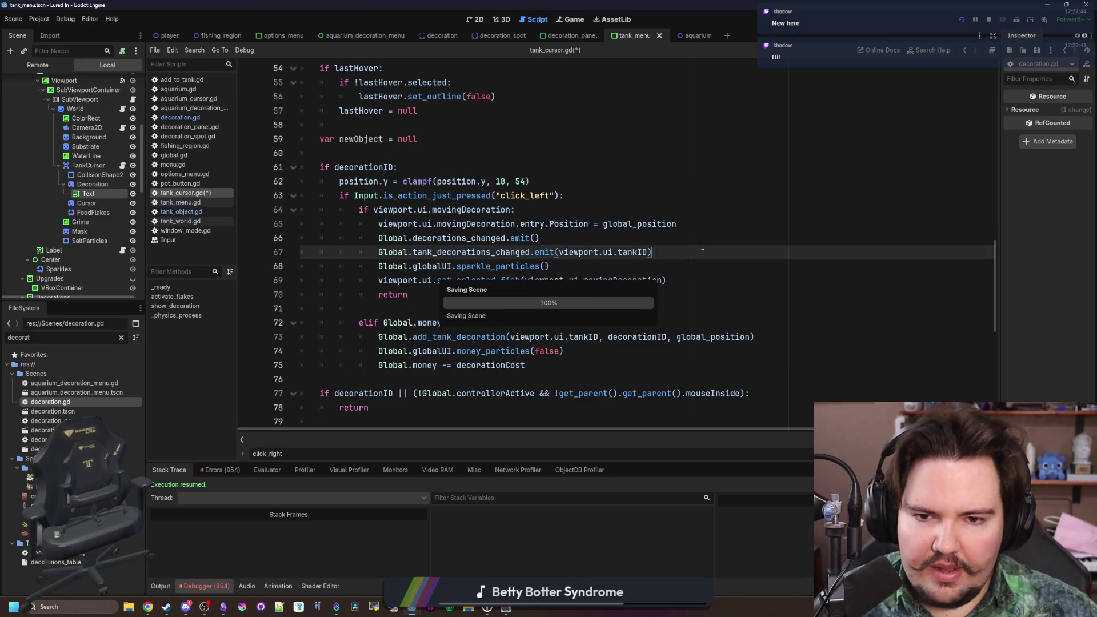
key("alt+Tab")
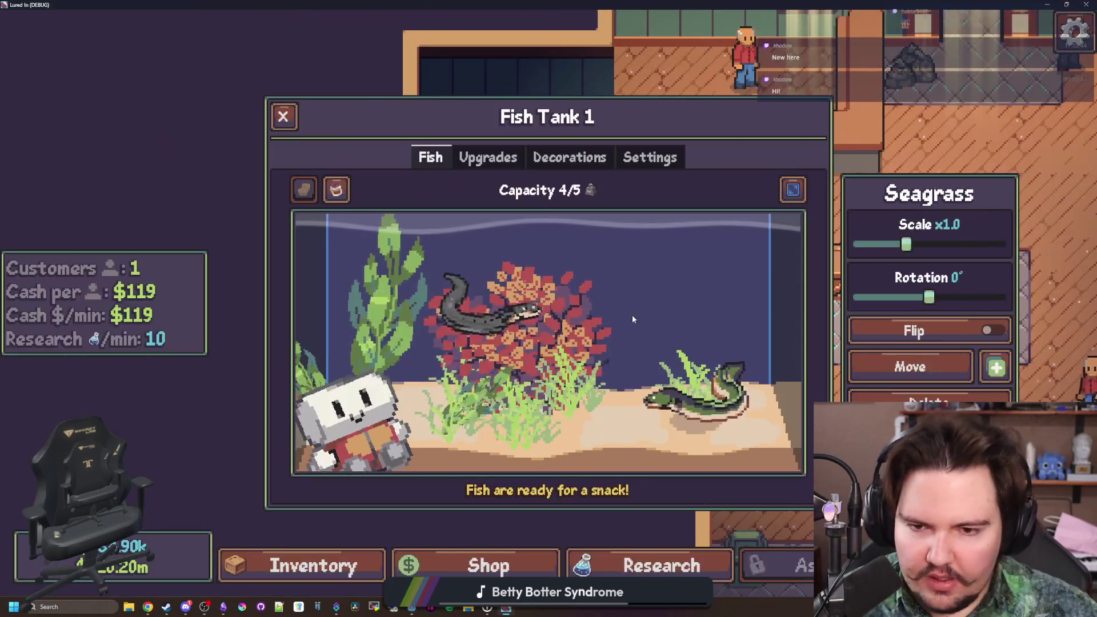
- Drag the seagrass lower and to the right, then toggle its selection several times
left_click_drag(574, 394, 618, 455)
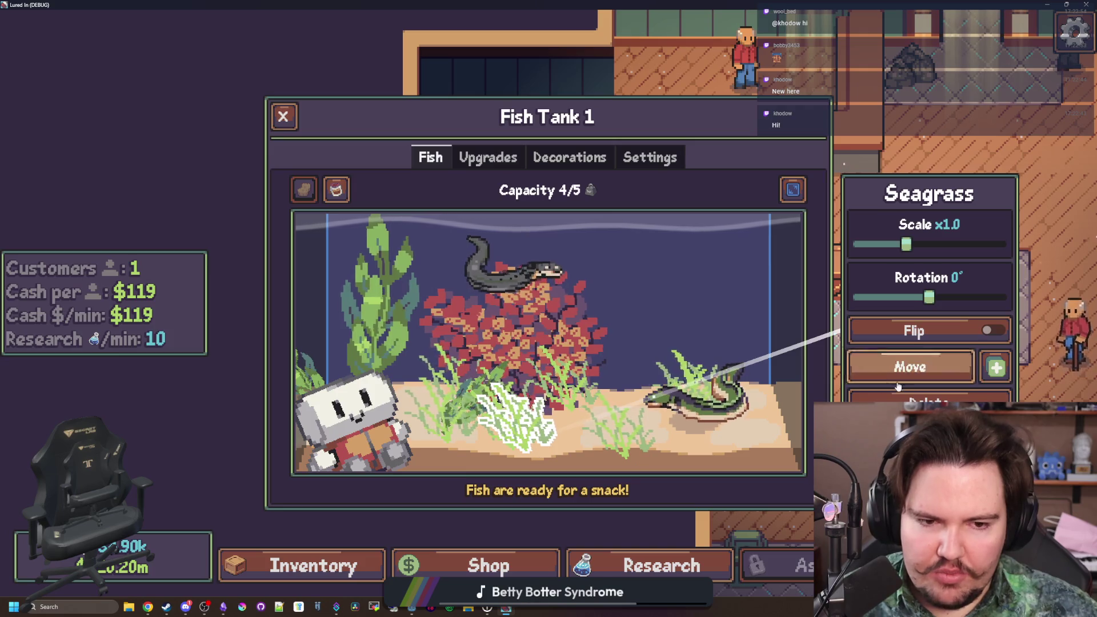
left_click(619, 458)
left_click(619, 457)
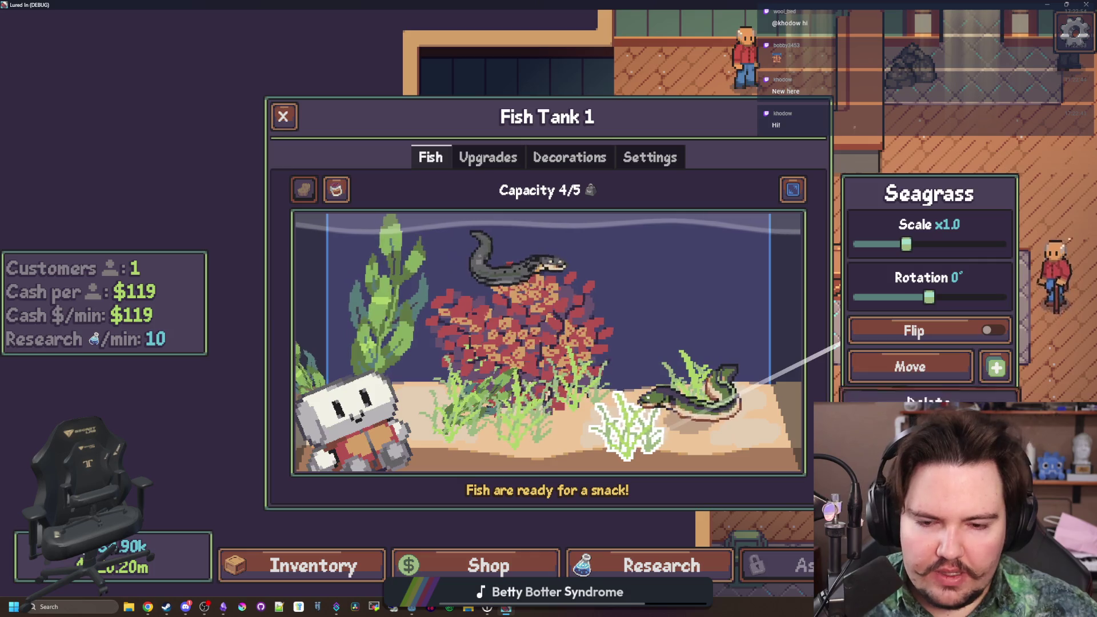
left_click(752, 428)
left_click(609, 452)
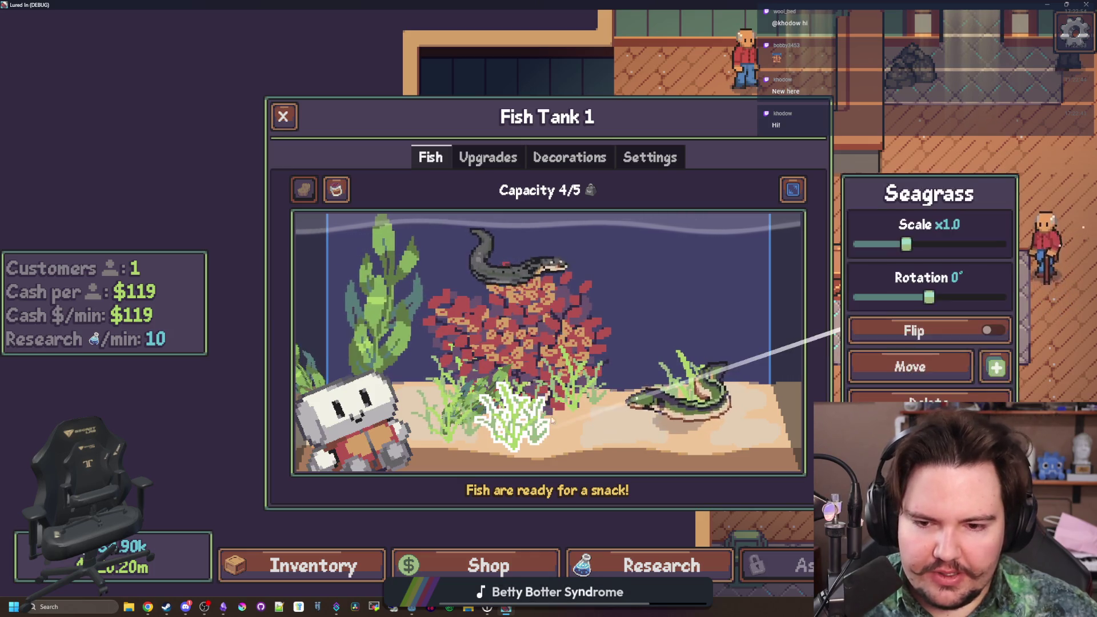
left_click(609, 452)
left_click(609, 453)
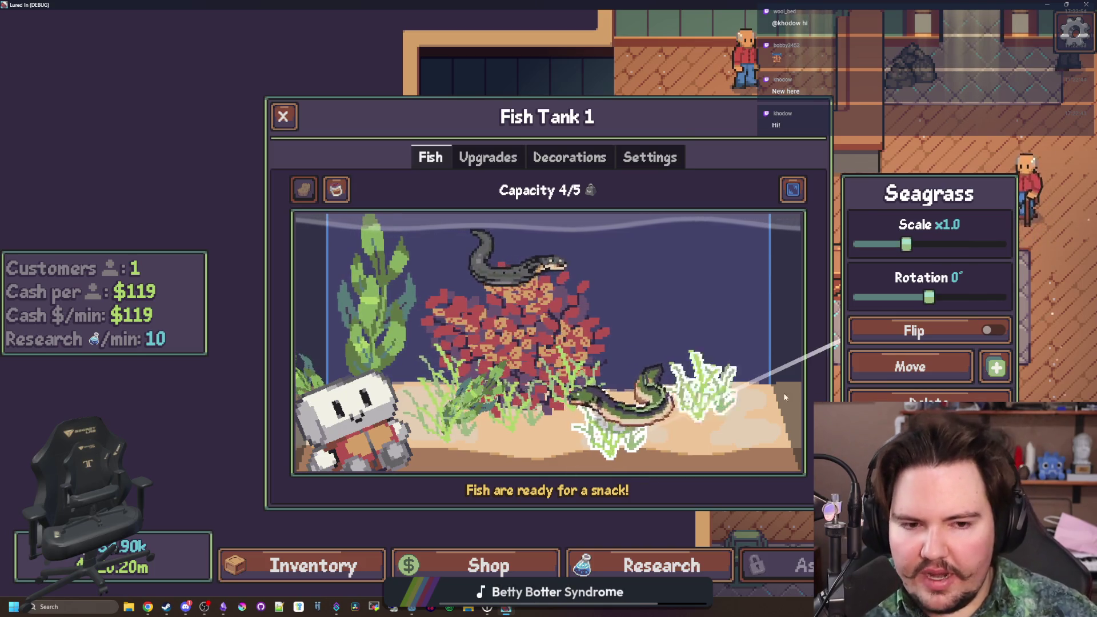
left_click(775, 461)
- Reselect the lower-right seagrass and drag it into Fish Tank 1's lower-right corner
left_click(775, 460)
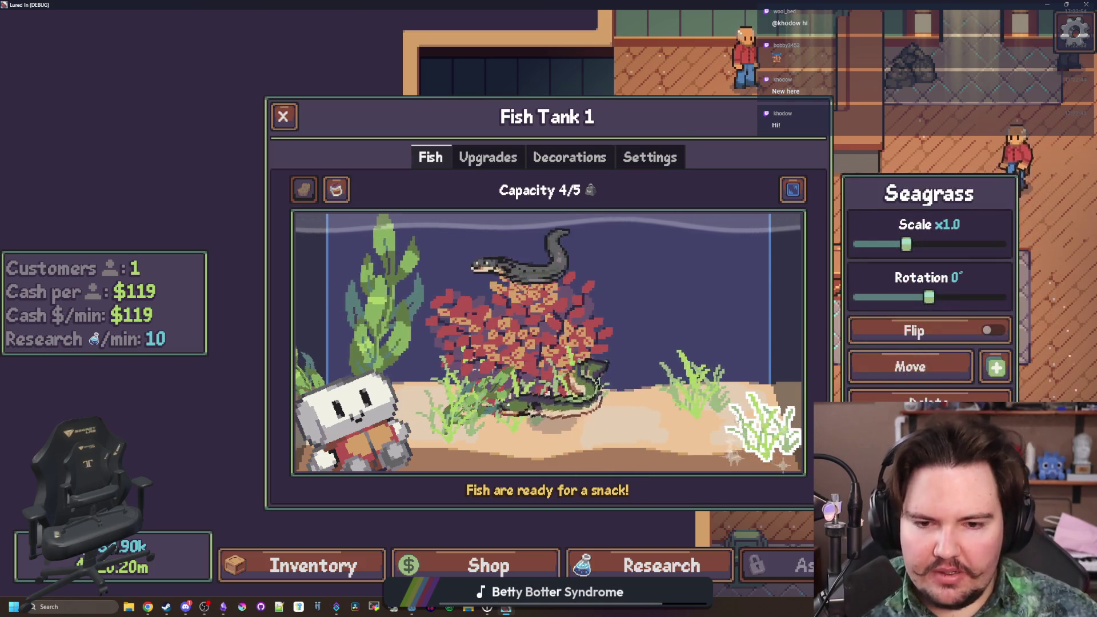
left_click(699, 378)
left_click(458, 447)
left_click(775, 455)
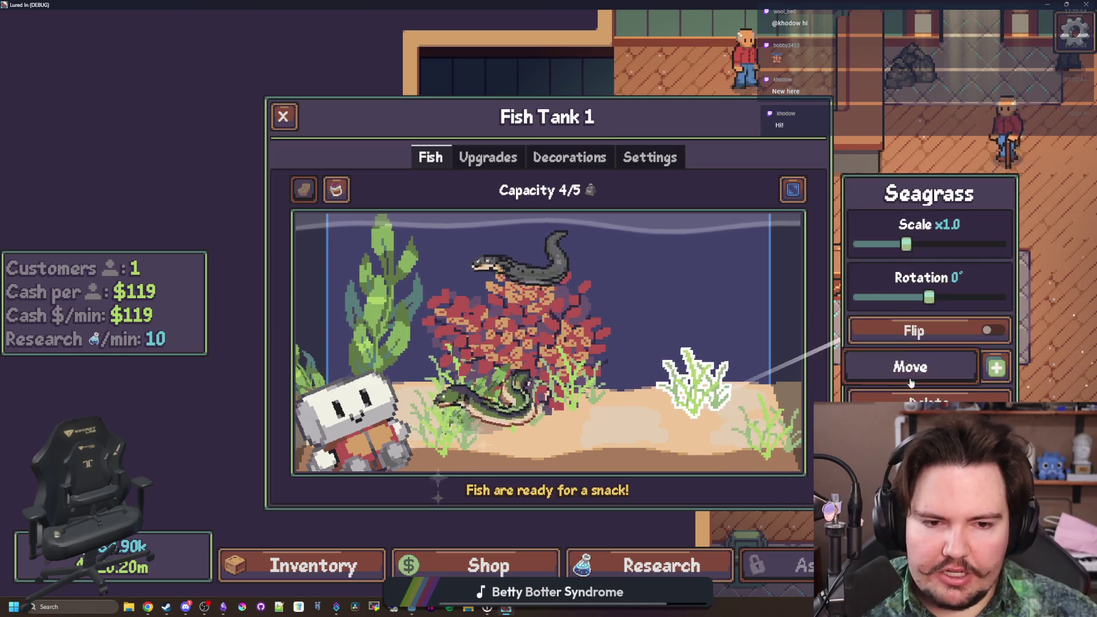
left_click(775, 455)
left_click(775, 454)
left_click_drag(775, 454, 698, 429)
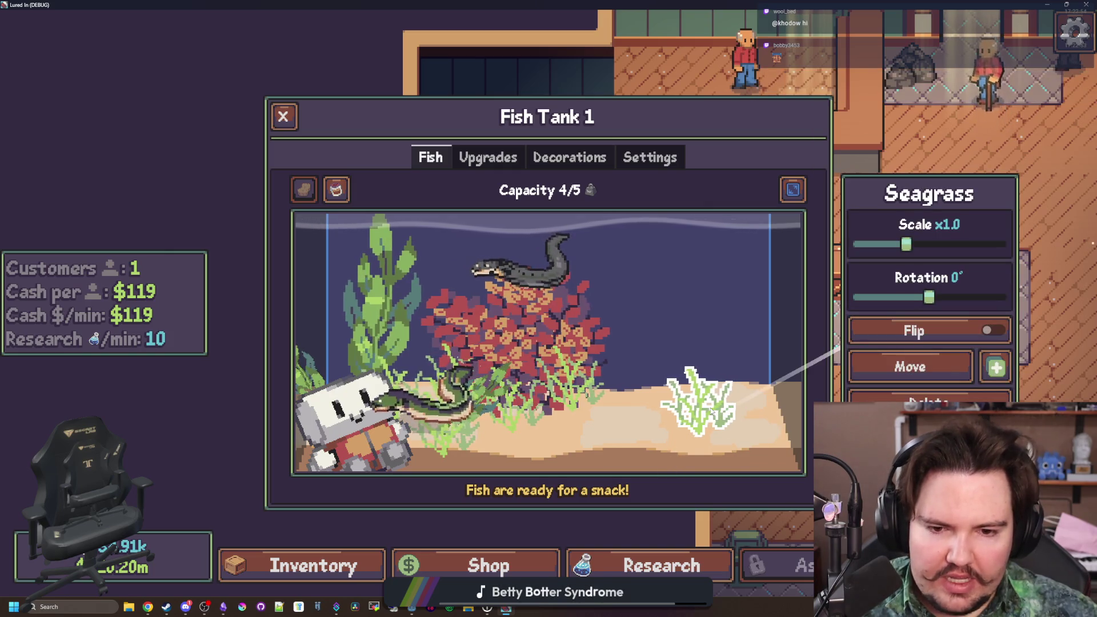
left_click(730, 419)
left_click(730, 418)
left_click_drag(730, 419, 772, 431)
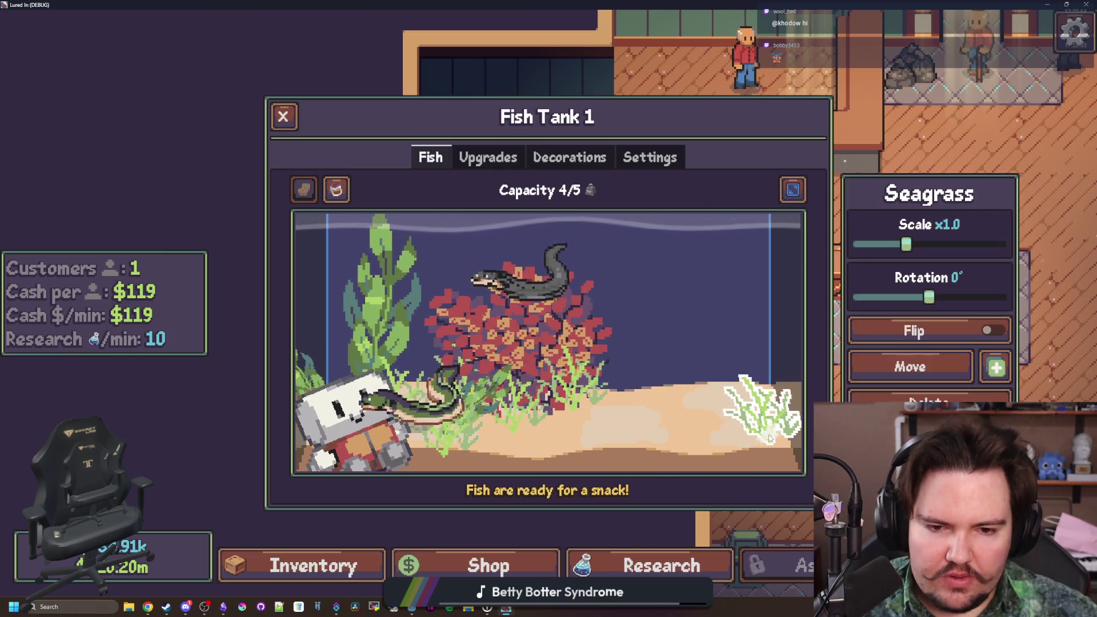
key("alt+Tab")
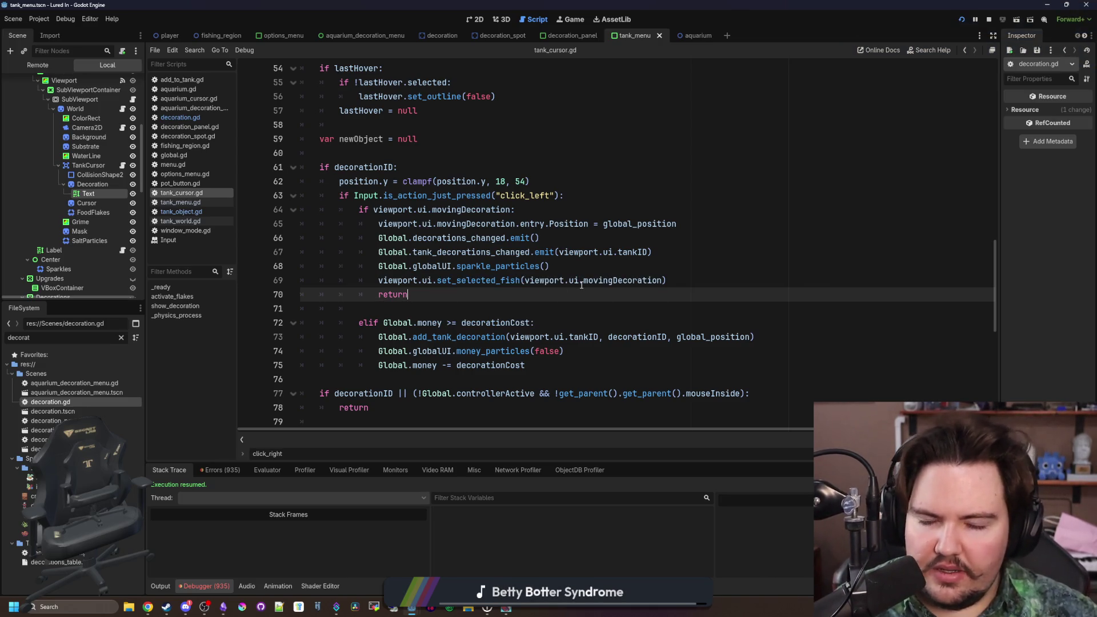
- Check the new return on line 70 in tank_cursor.gd
mouse_move(518, 280)
left_mouse_down()
mouse_move(378, 280)
mouse_move(667, 280)
left_mouse_up()
left_click(666, 280)
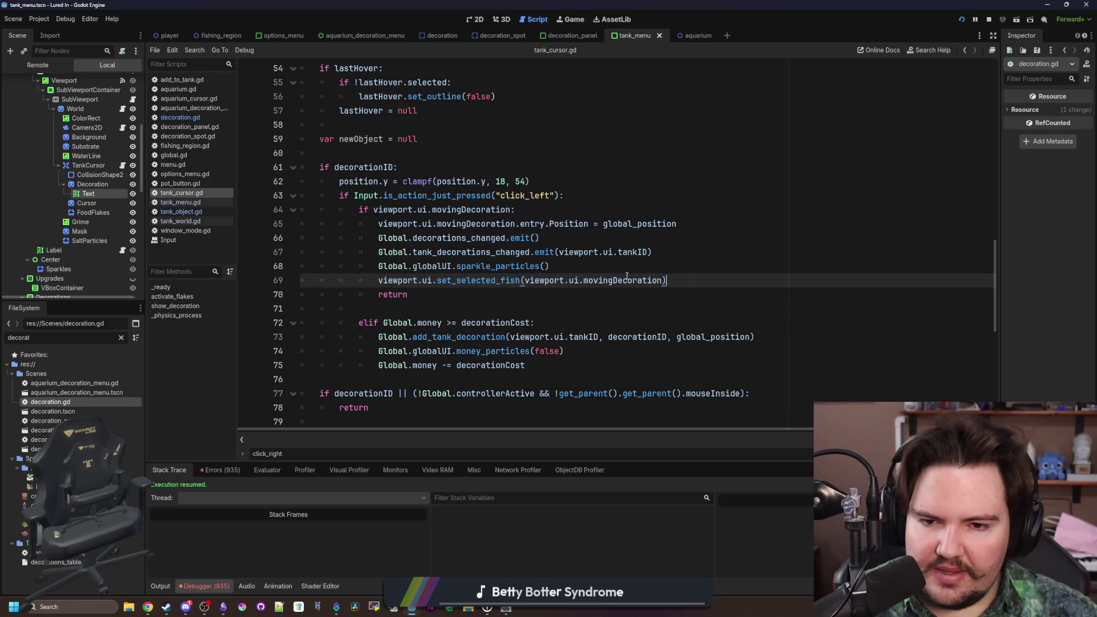
left_click(671, 264)
left_click(426, 295)
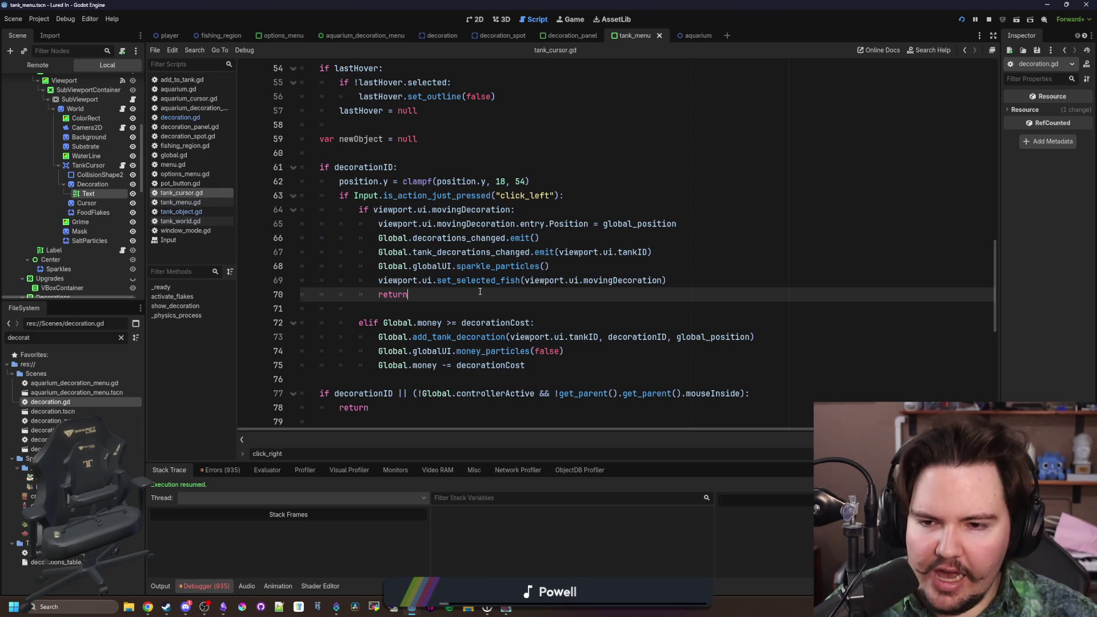
scroll(479, 291, "down", 1)
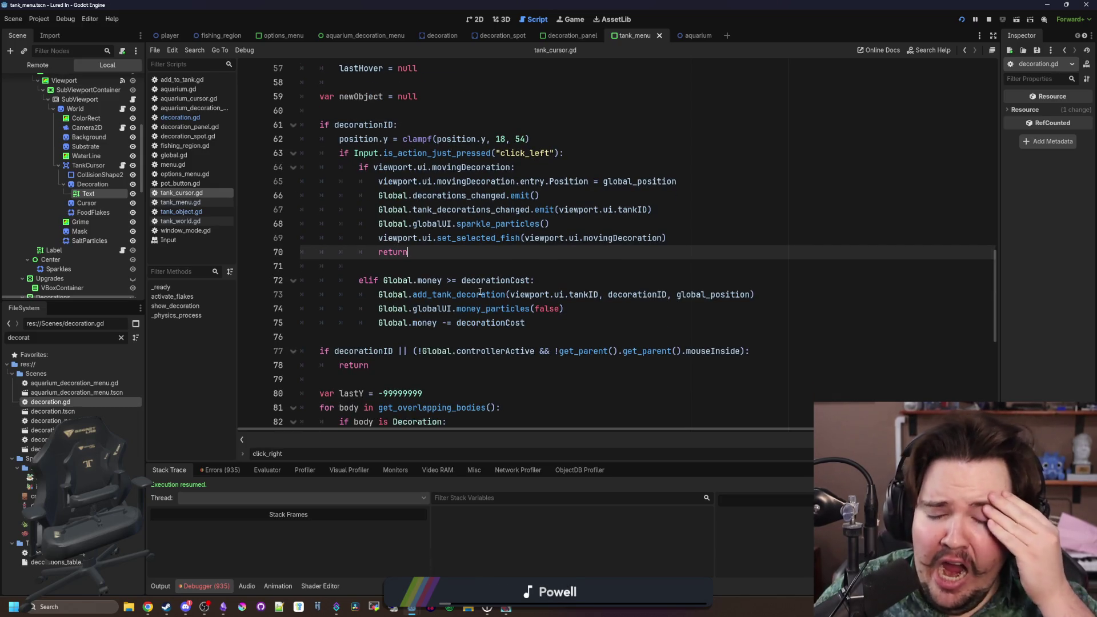
scroll(480, 292, "up", 3)
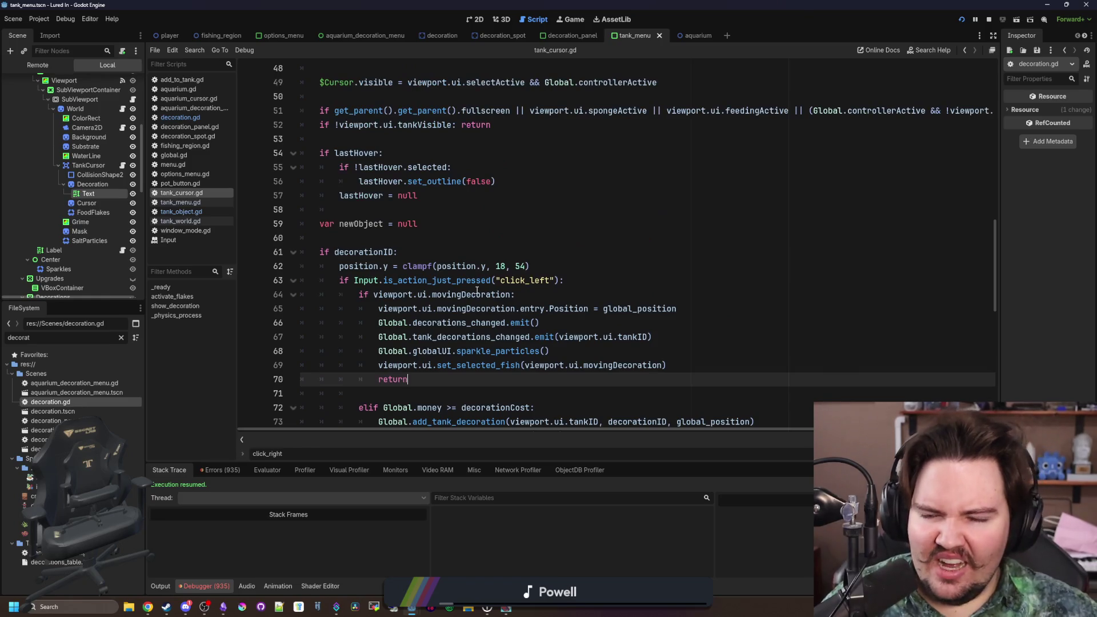
scroll(479, 292, "up", 7)
scroll(491, 296, "down", 8)
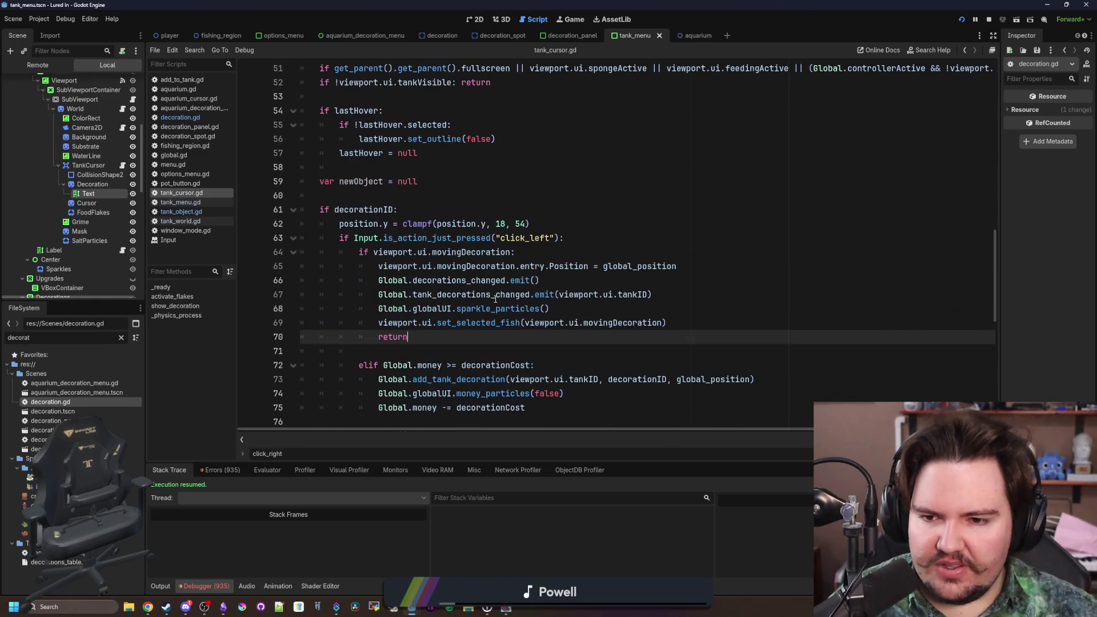
- In the game, move the seagrass to a new spot and change its scale, triggering the error
key("alt+Tab")
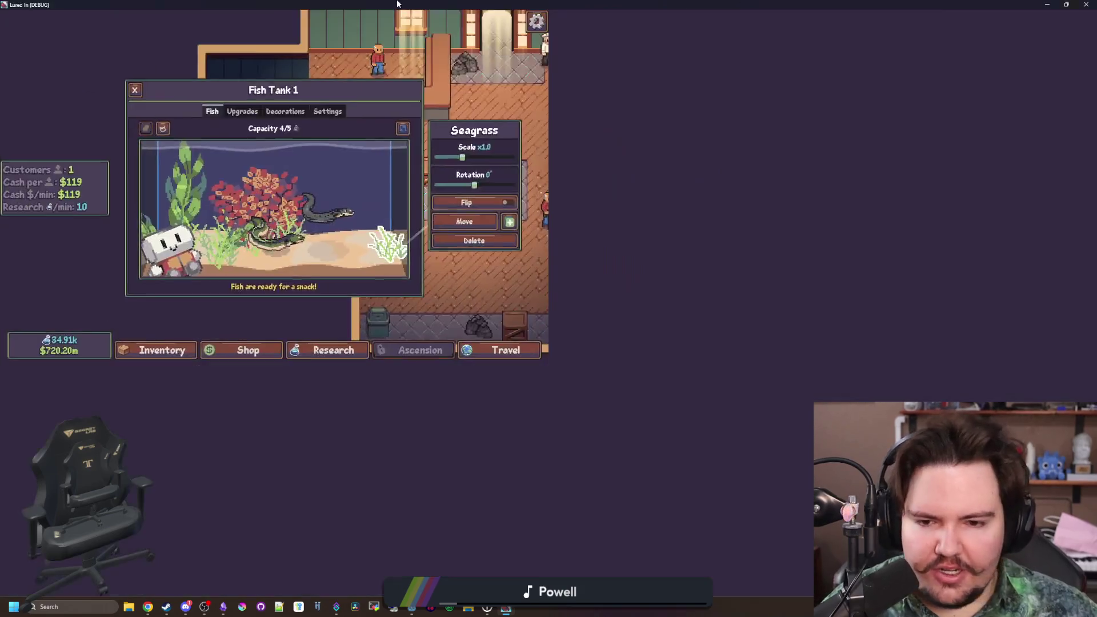
left_click(878, 367)
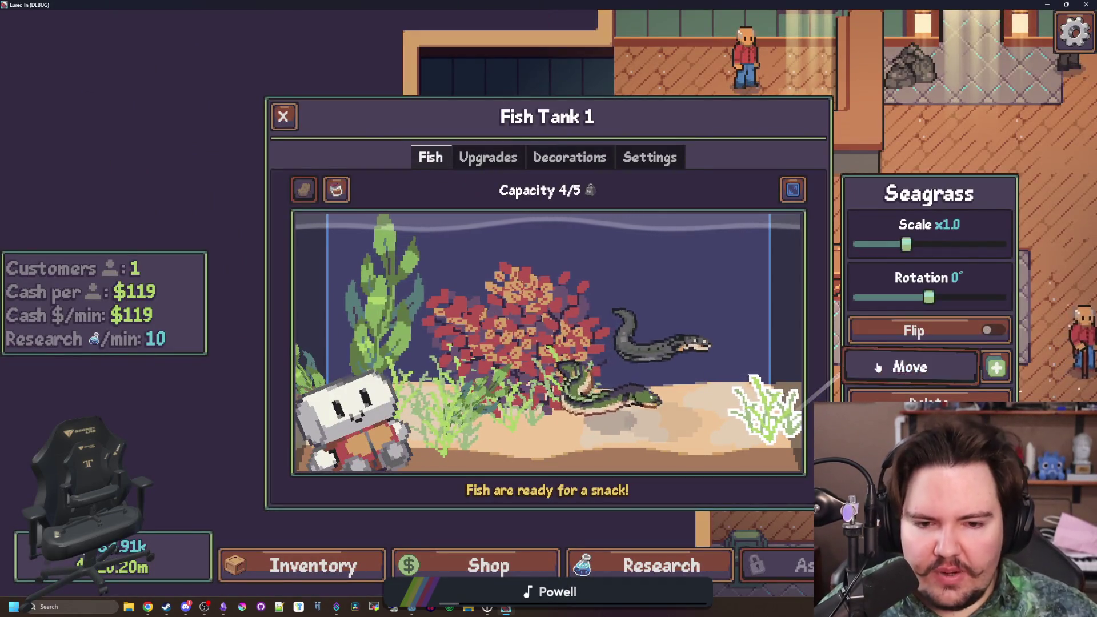
left_click(671, 450)
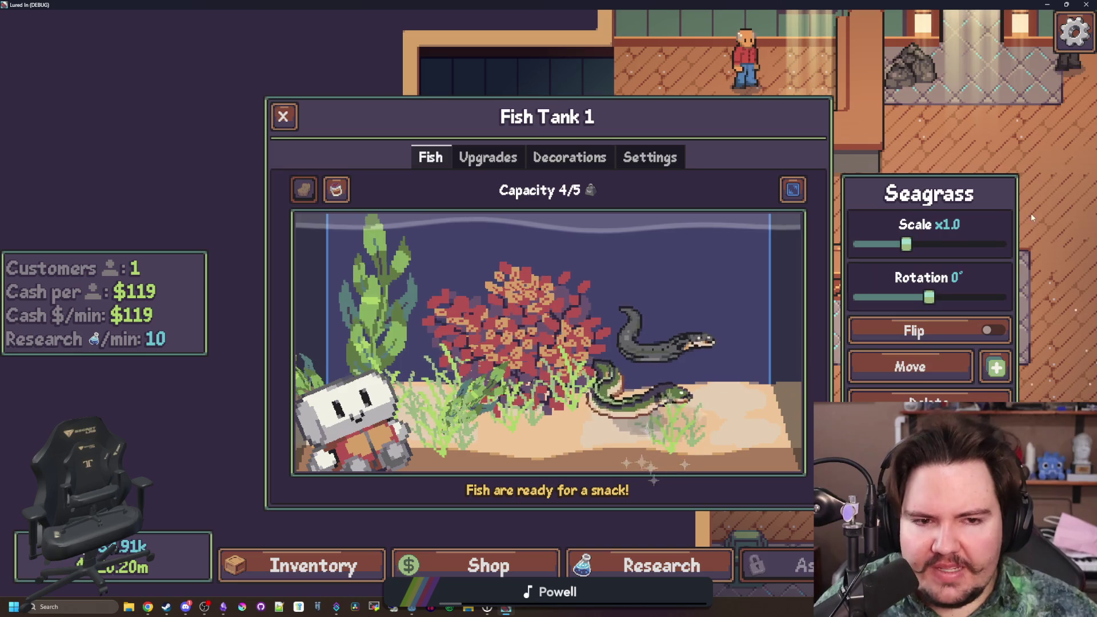
left_click(938, 251)
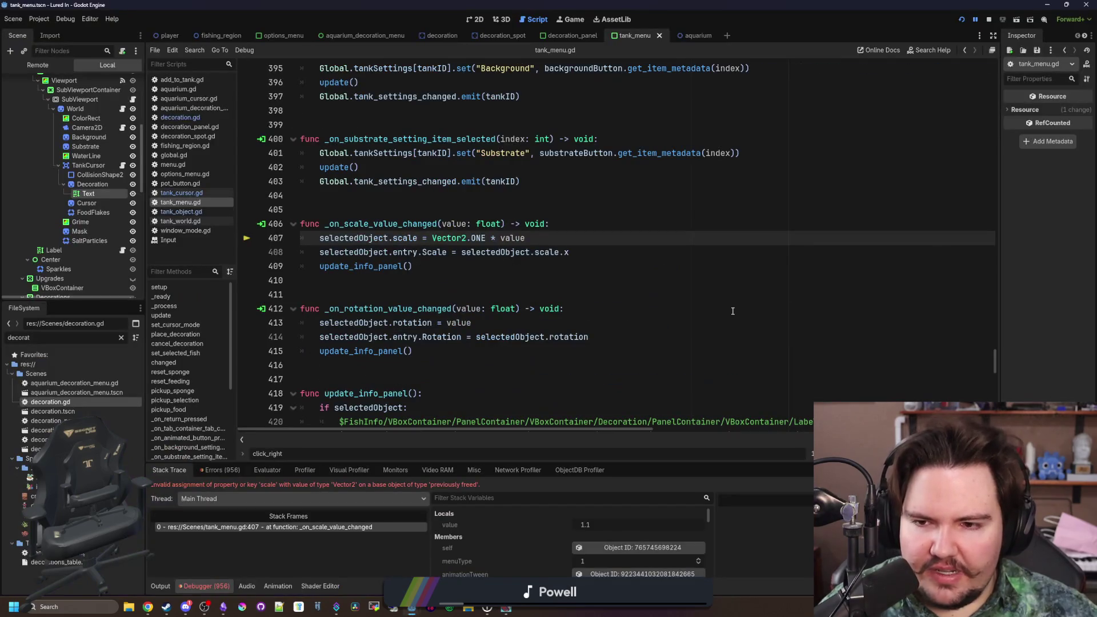
- Inspect selectedObject uses and tank_cursor.gd, then return to tank_menu.gd's error line
double_click(340, 237)
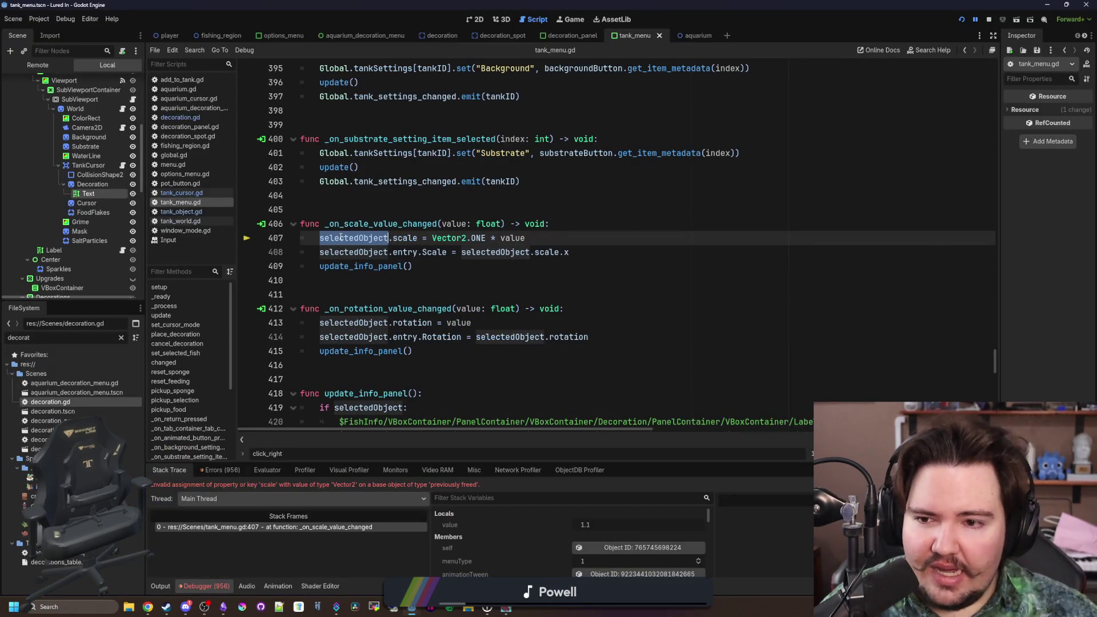
left_click(402, 200)
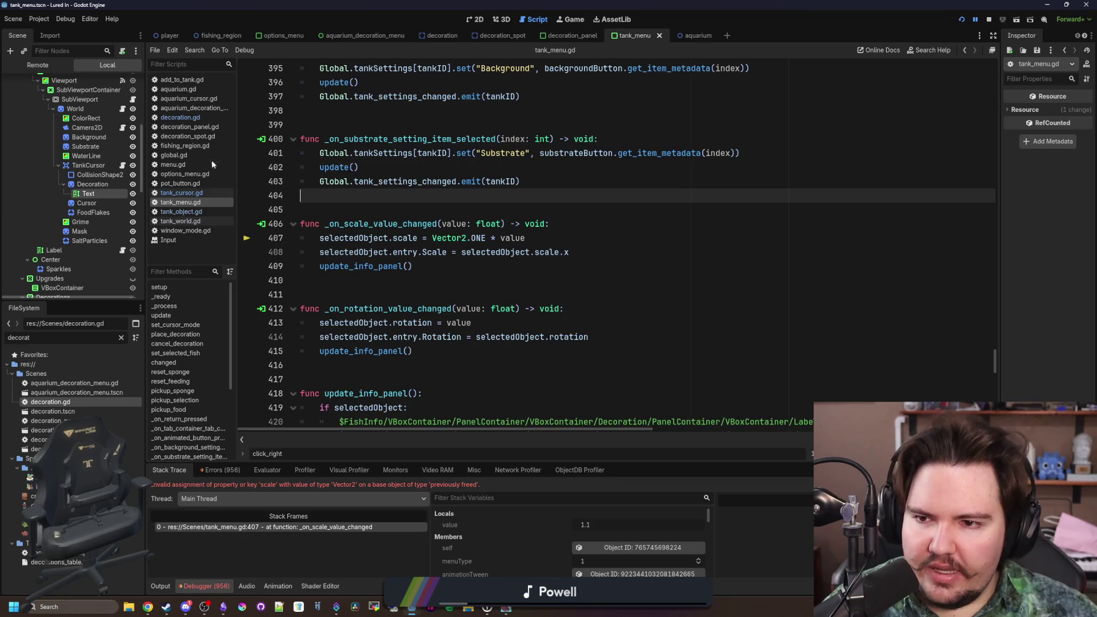
left_click(347, 208)
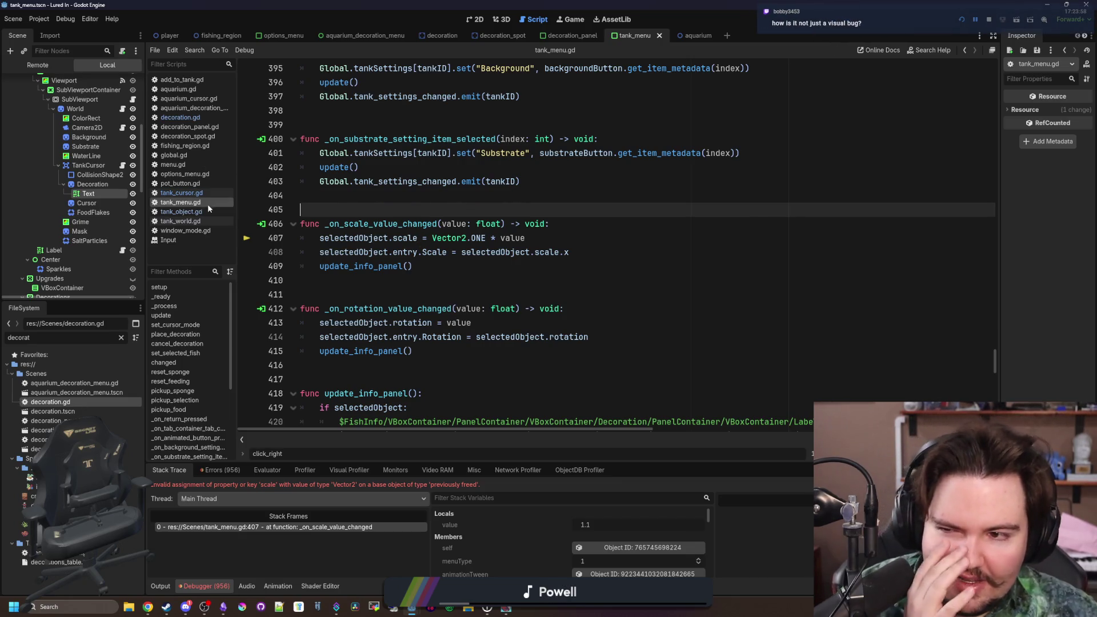
left_click(193, 195)
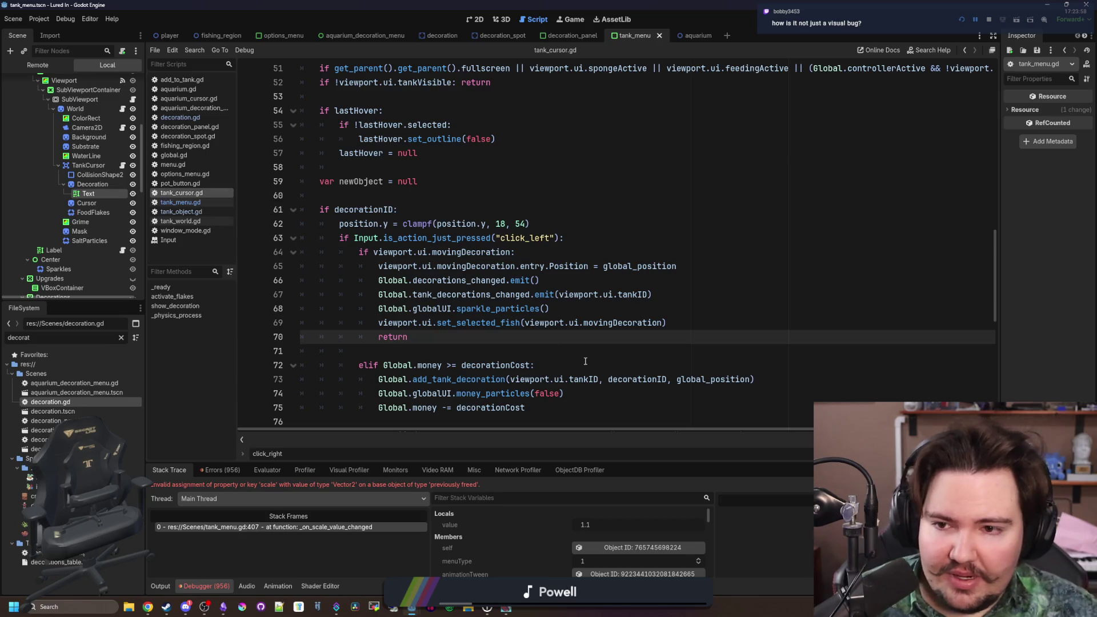
scroll(366, 255, "up", 3)
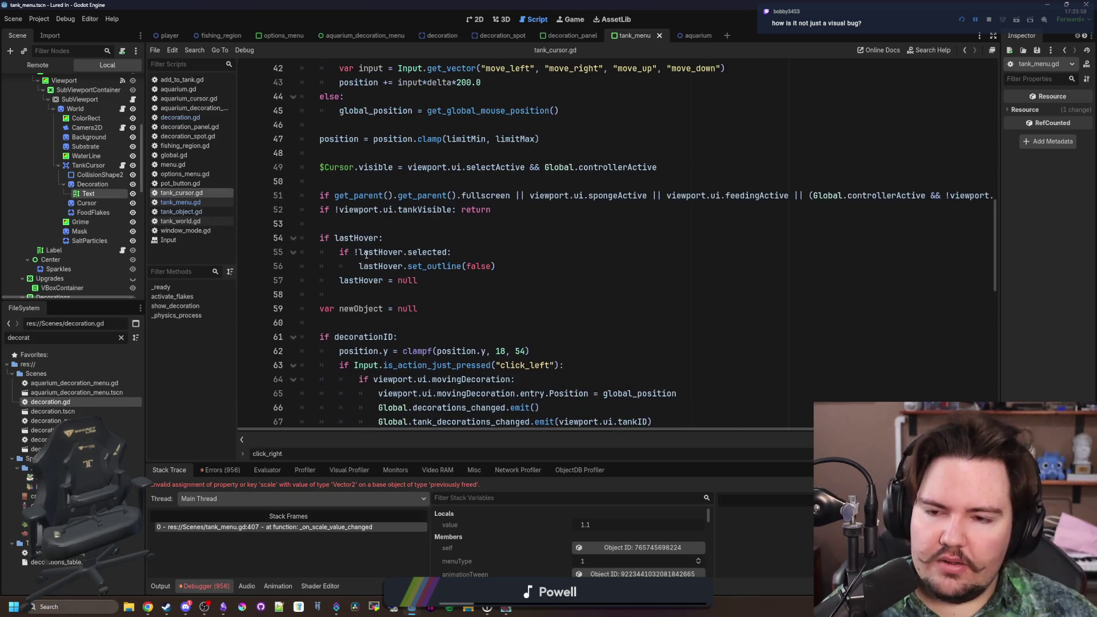
scroll(366, 254, "down", 13)
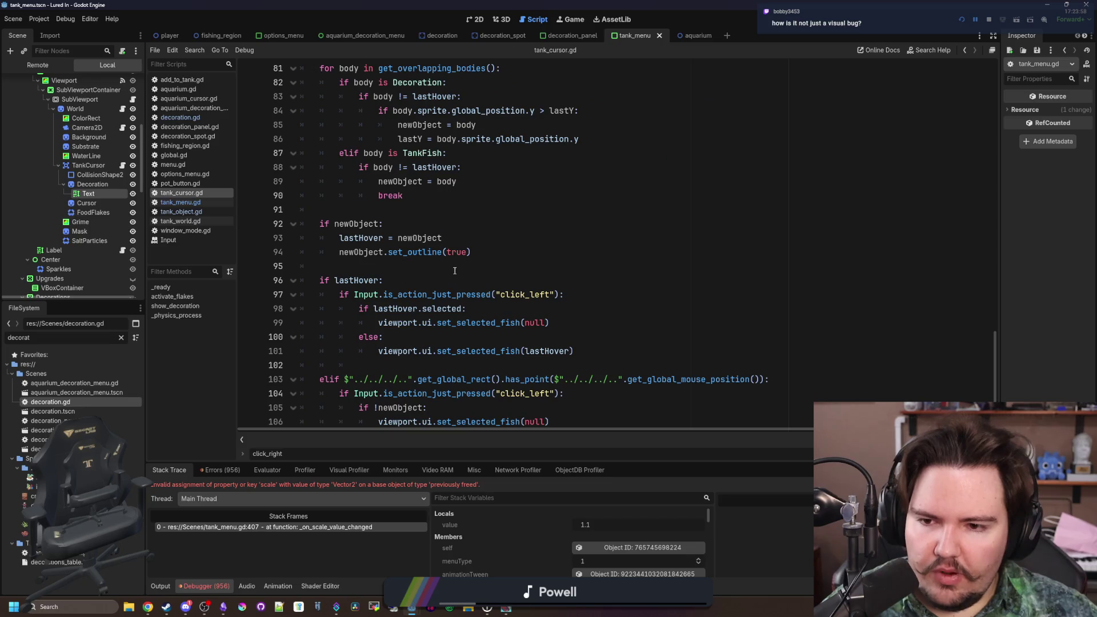
scroll(455, 269, "up", 9)
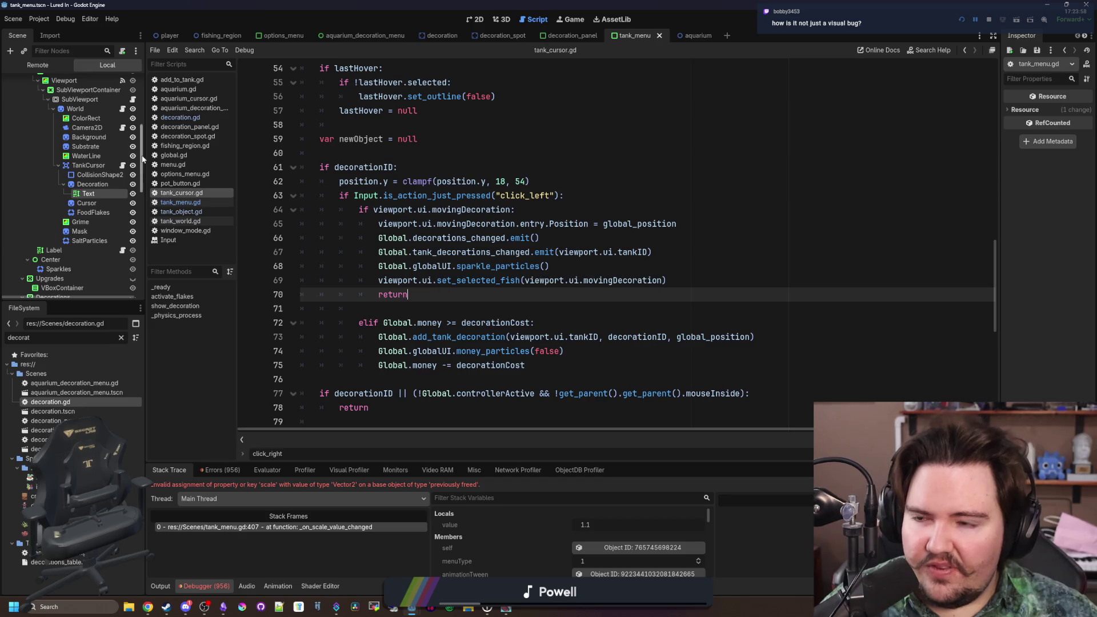
scroll(85, 172, "up", 6)
left_click(123, 82)
- Search tank_menu.gd for set_selected_fish and jump to its definition
left_click(589, 293)
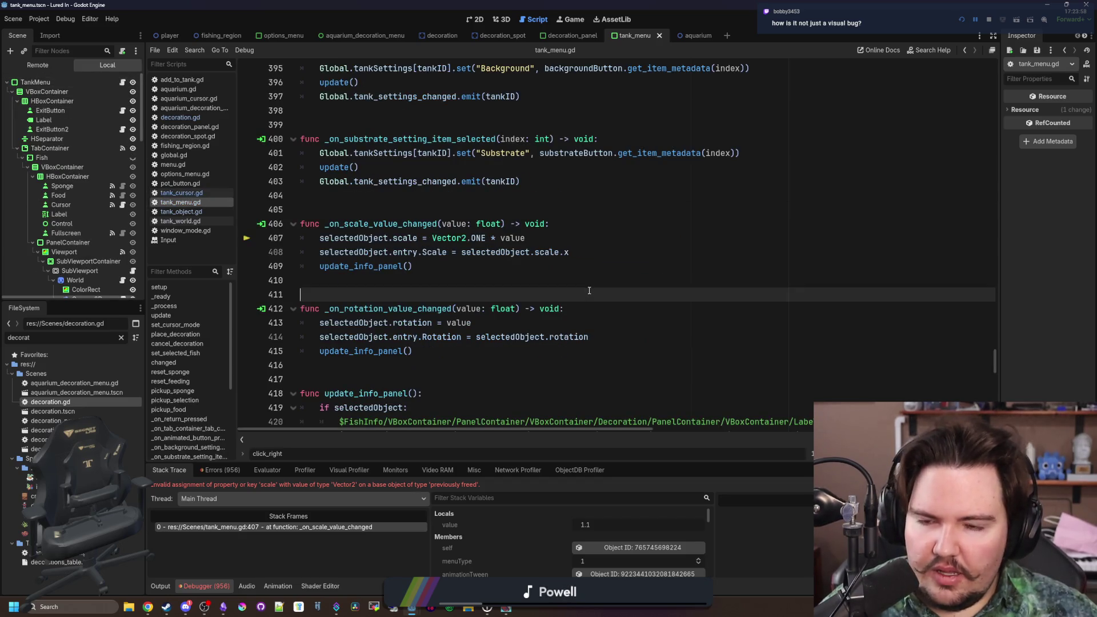
key("ctrl+f")
type("set_selected_f")
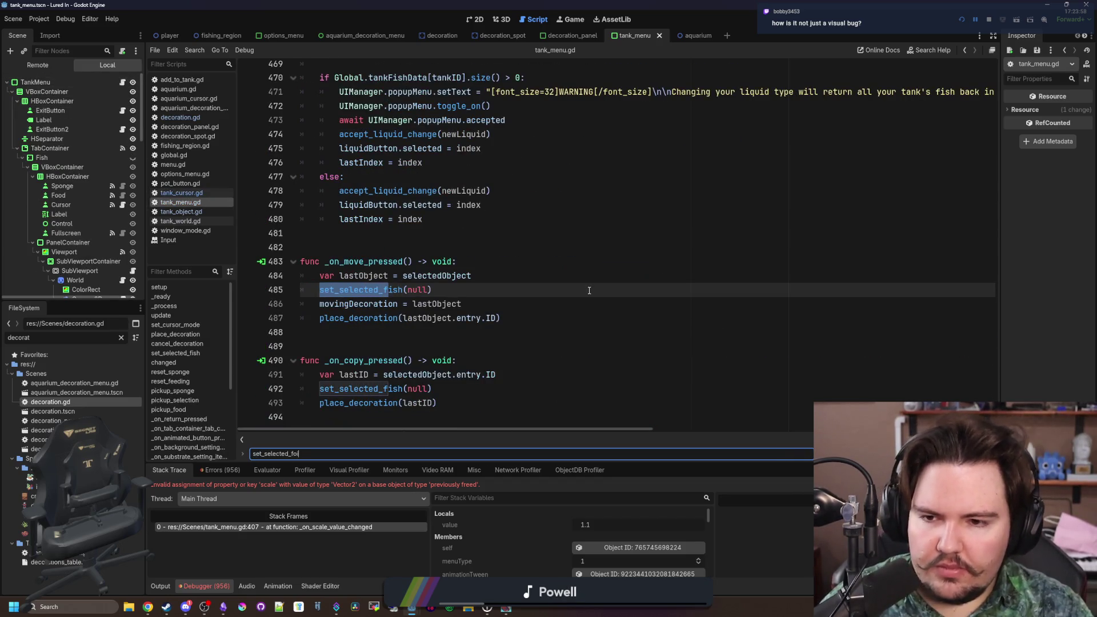
type("ish")
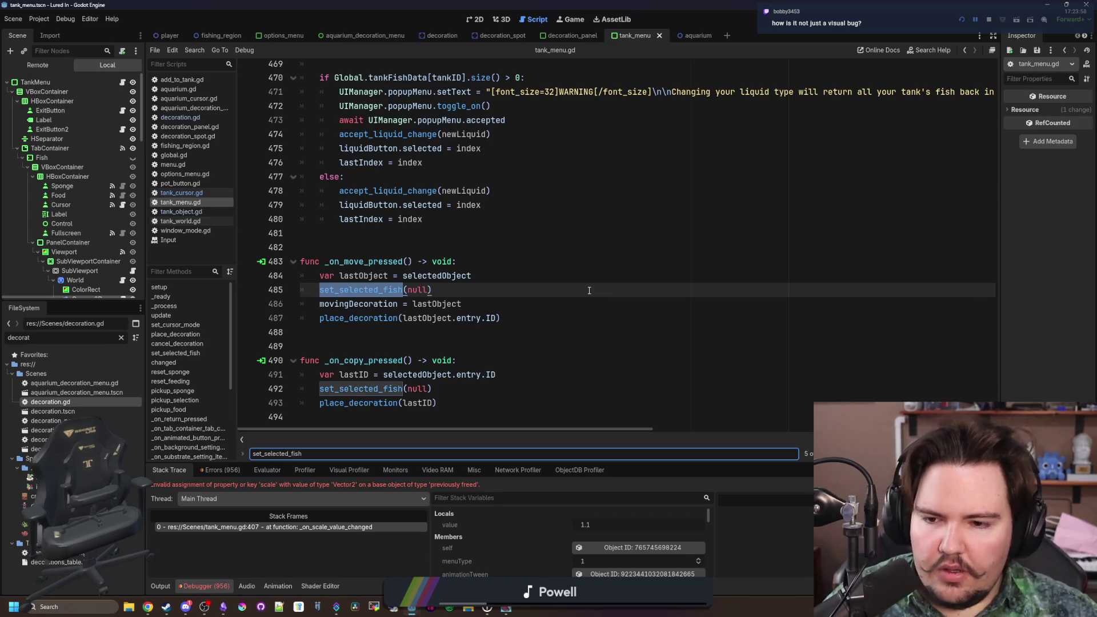
left_click(373, 388, "ctrl")
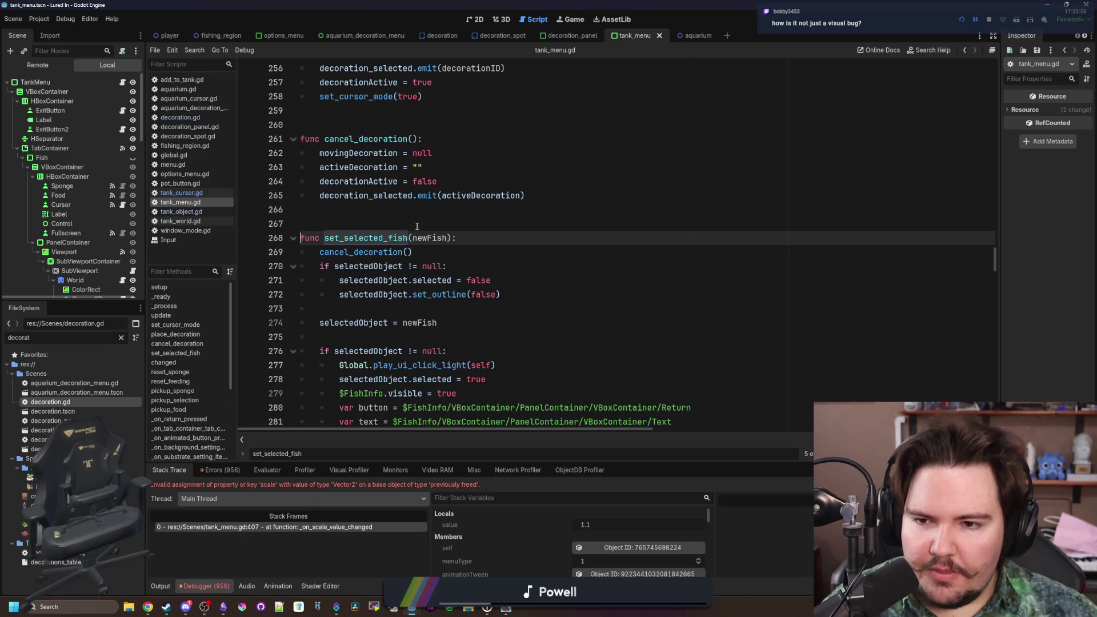
mouse_move(336, 269)
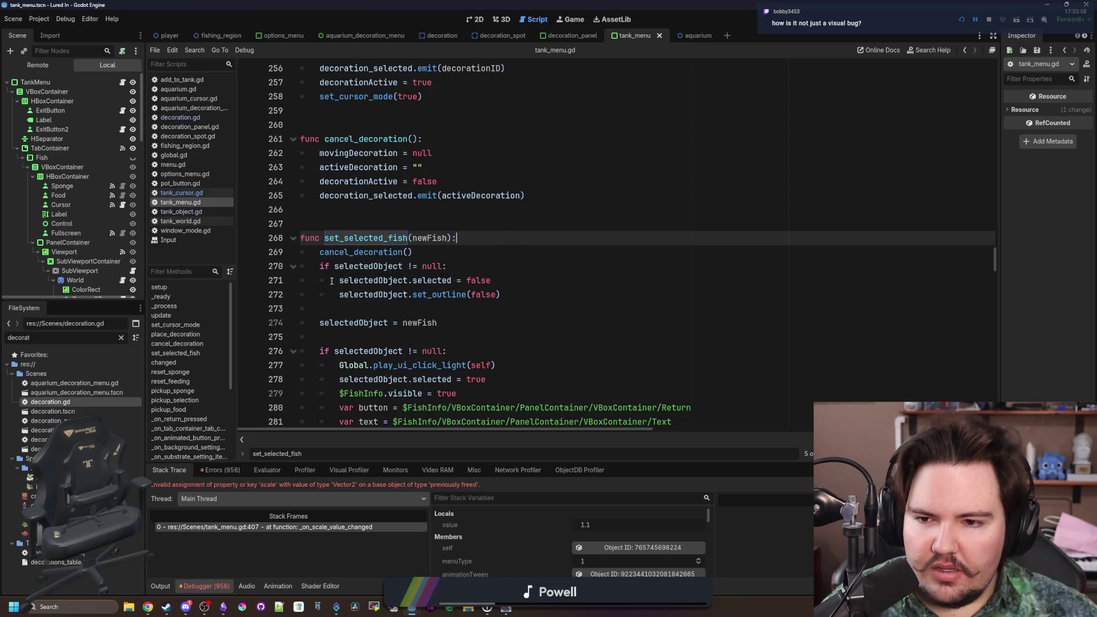
left_click_drag(491, 280, 319, 266)
- Insert a print(newFish) debug line before selectedObject = newFish, save, and rerun the game
left_click(478, 292)
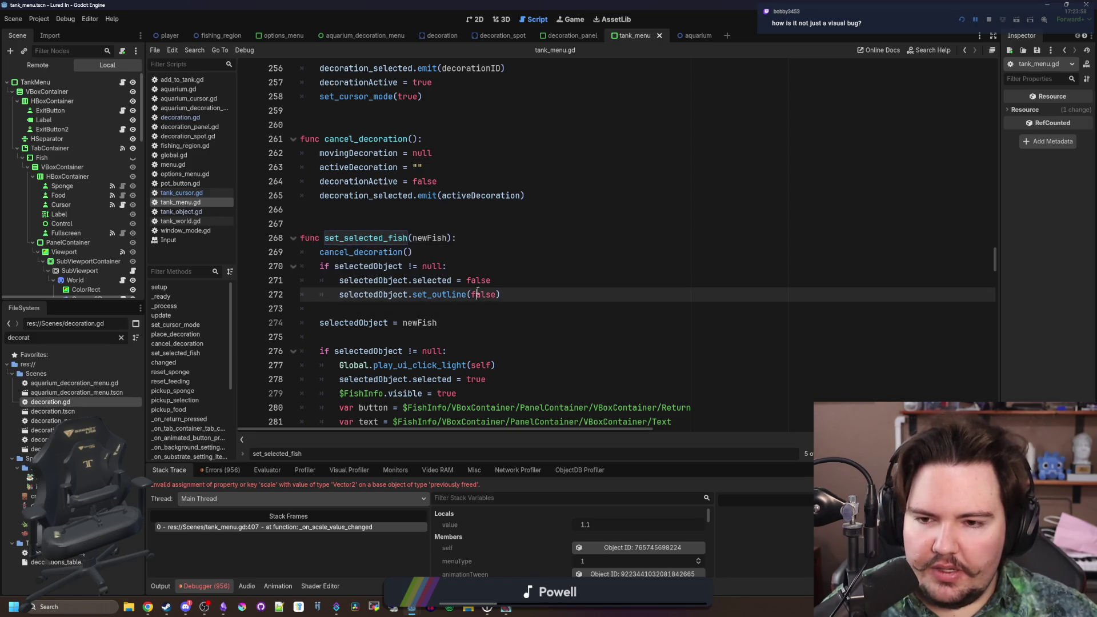
scroll(474, 290, "down", 1)
triple_click(320, 279)
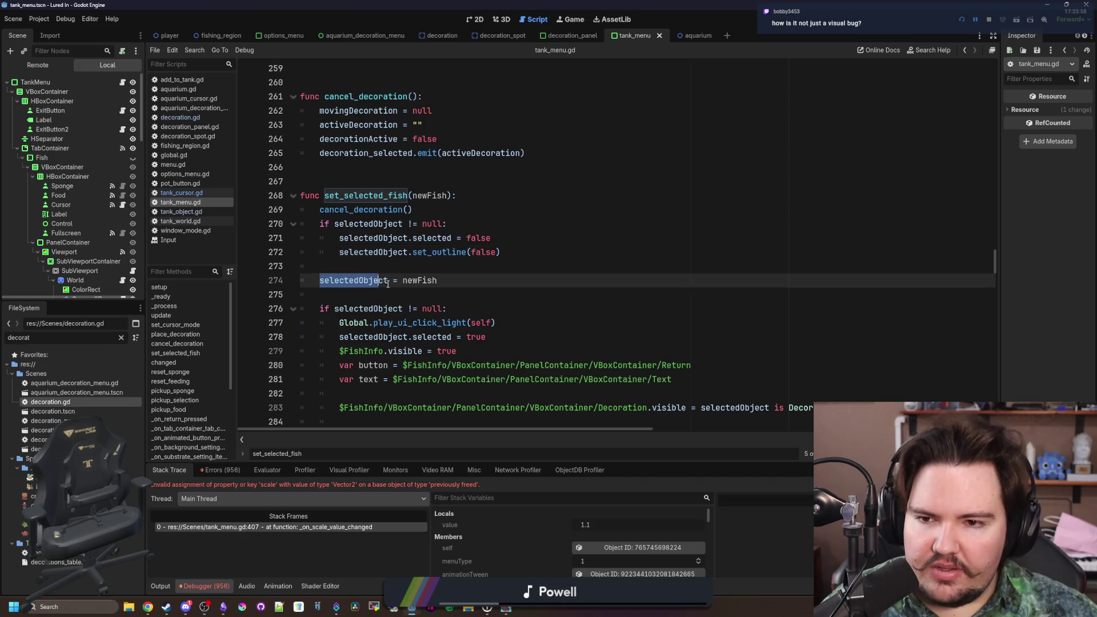
left_click(513, 280)
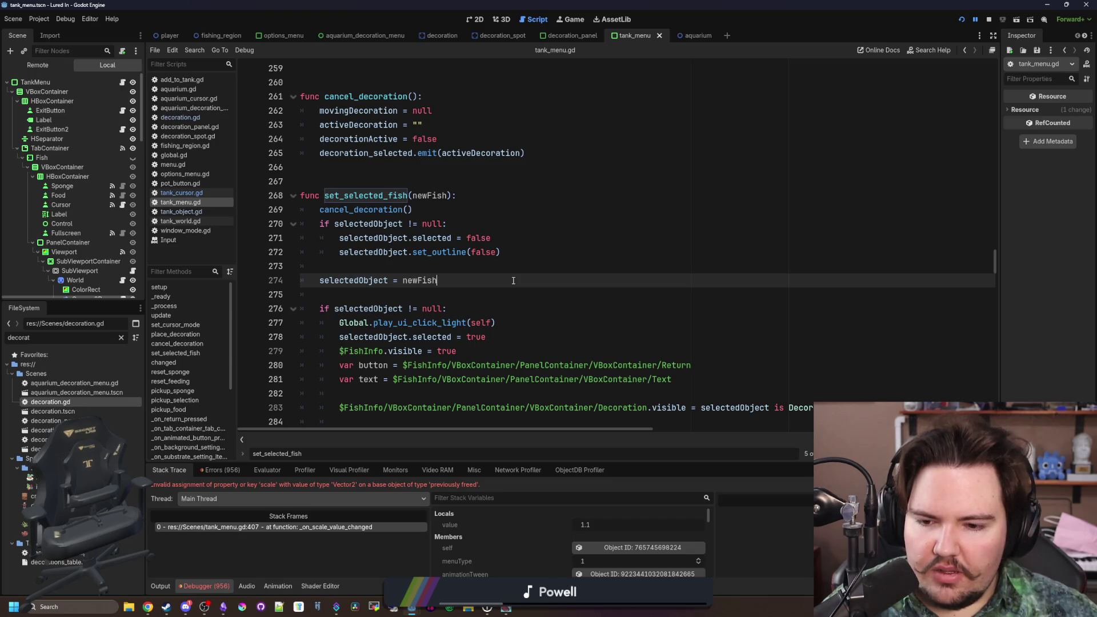
scroll(513, 281, "down", 3)
scroll(400, 297, "up", 4)
left_click(343, 309)
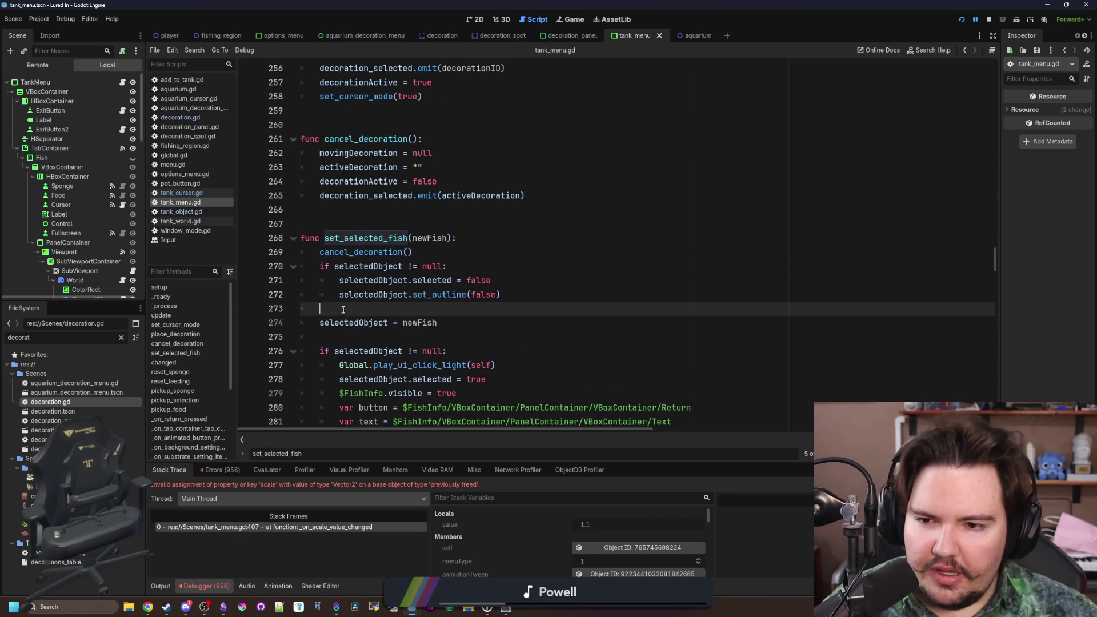
key("Return")
key("Return")
key("Up")
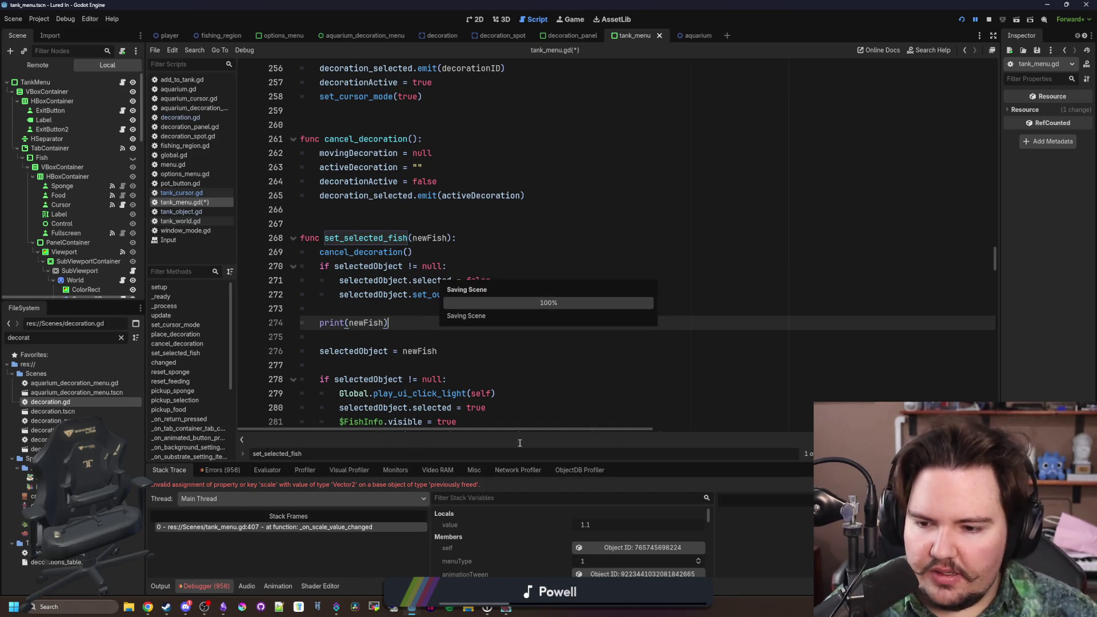
key("Escape")
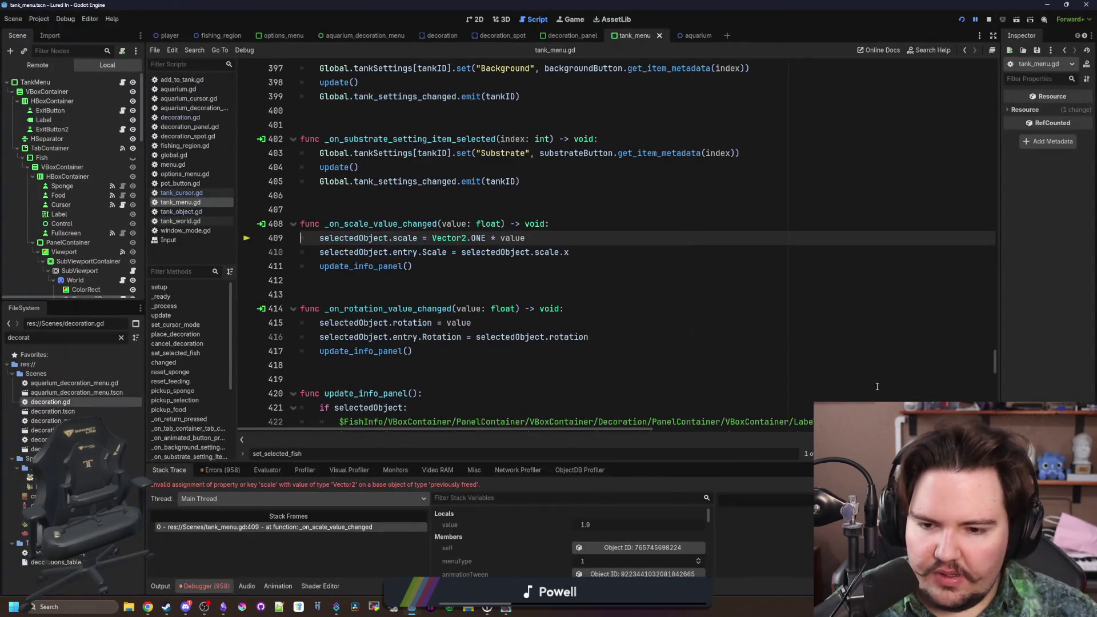
key("F12")
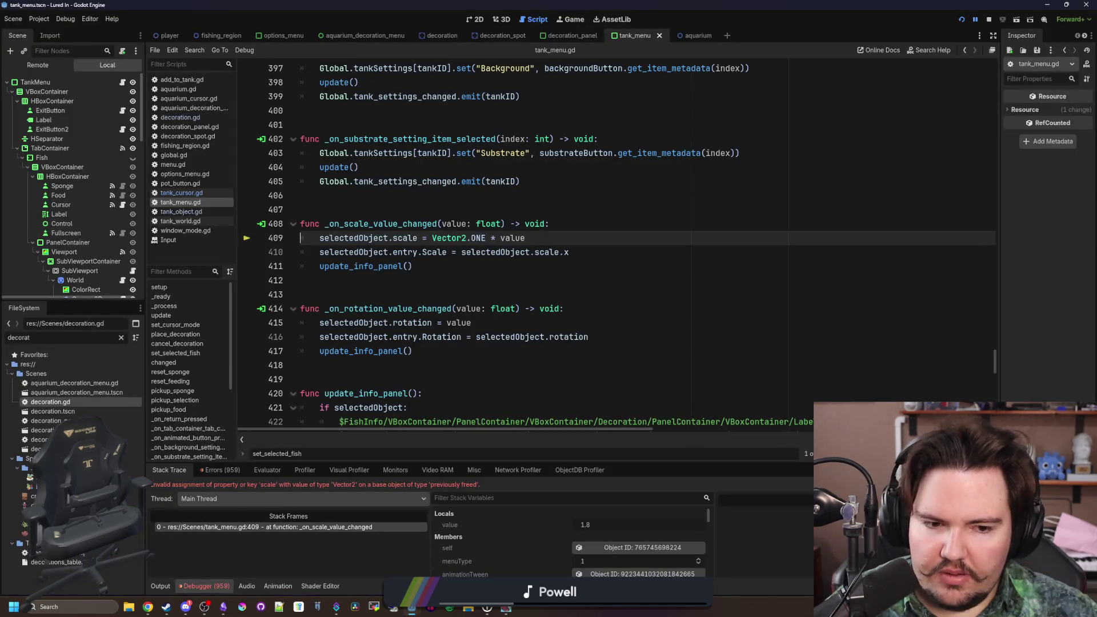
- Resume the game, reopen Fish Tank 1, and drop the seagrass at the tank's right edge
key("F12")
key("Escape")
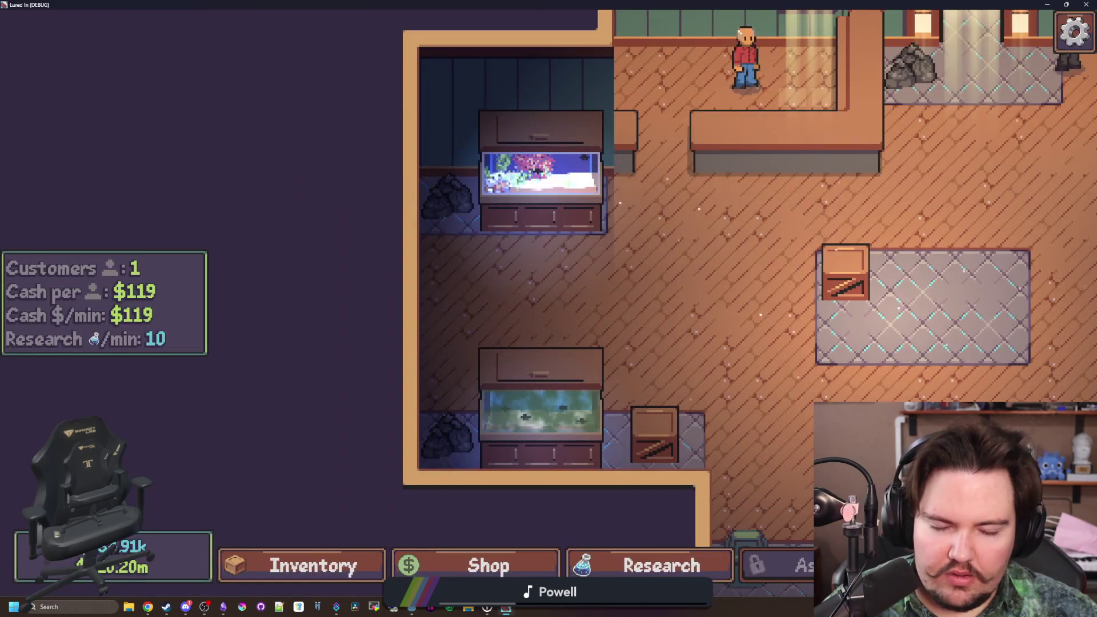
left_click(543, 204)
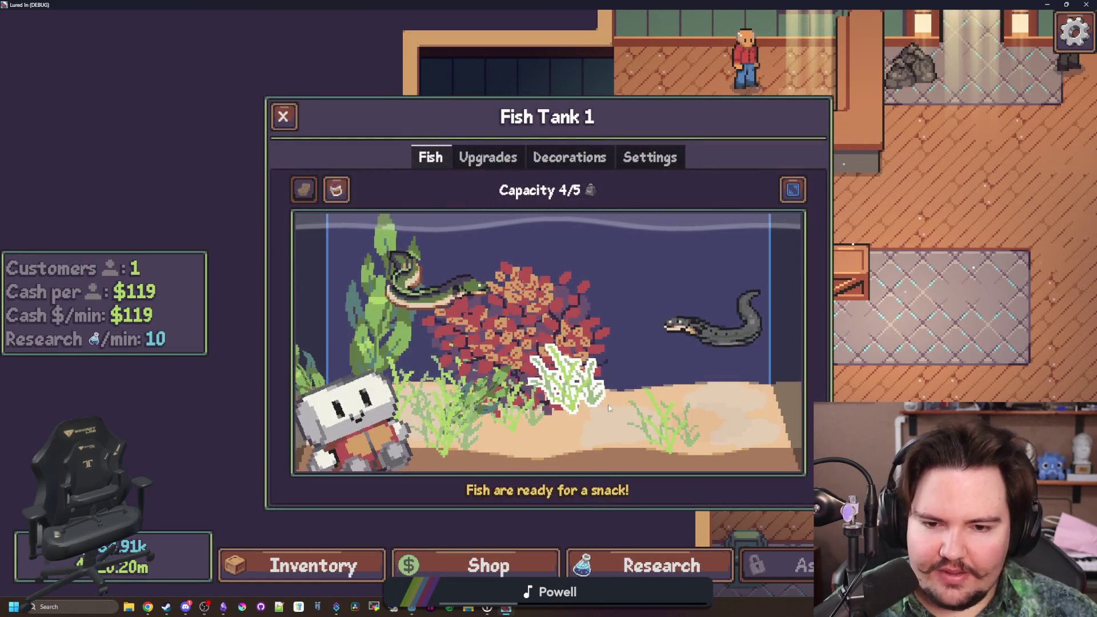
left_click(577, 325)
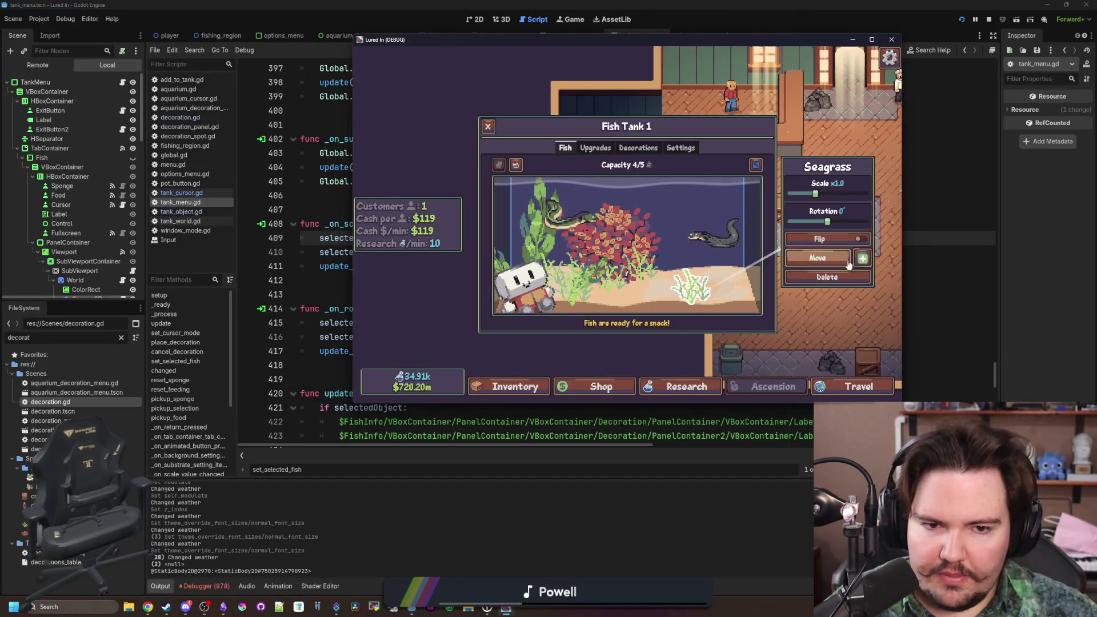
left_click(854, 260)
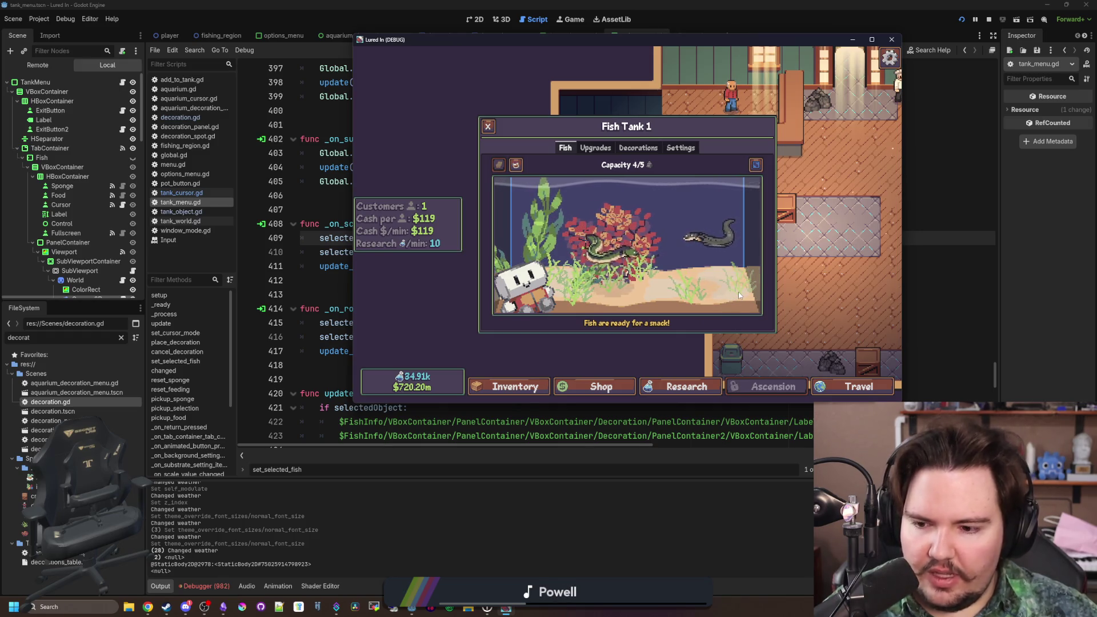
left_click(738, 292)
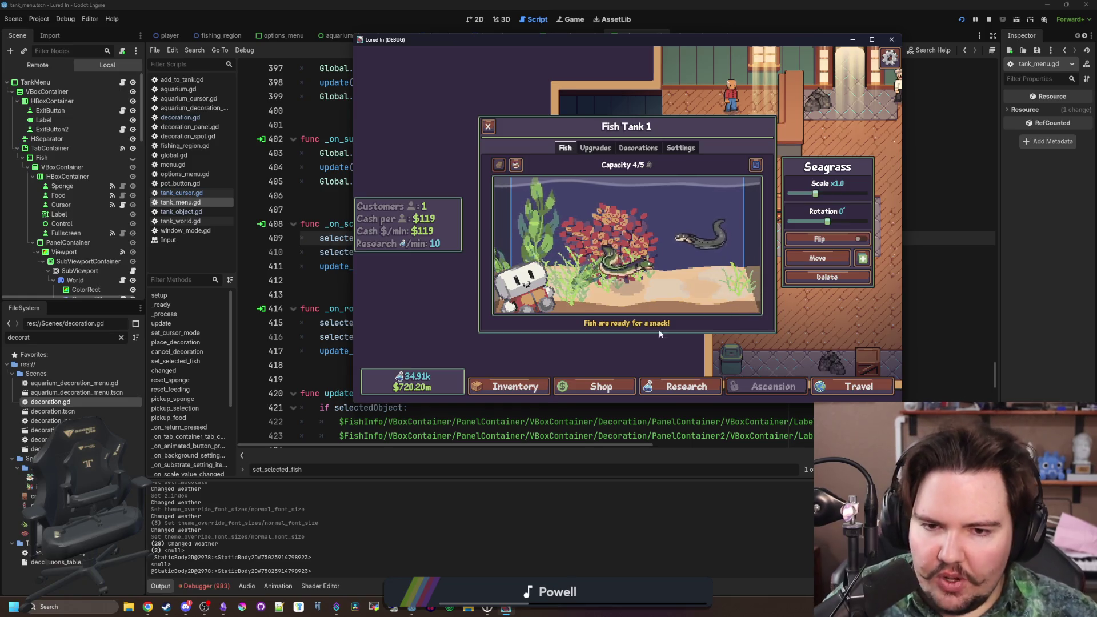
left_click(1026, 186)
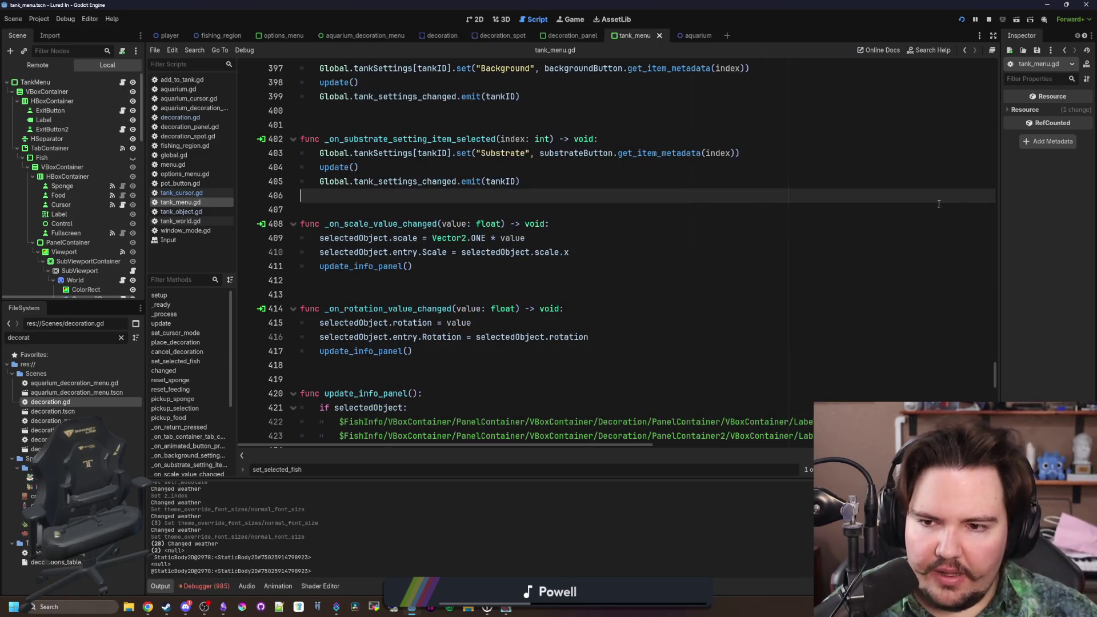
- Search tank_menu.gd for 'print(' and delete the print(newFish) call on line 274
left_click(431, 292)
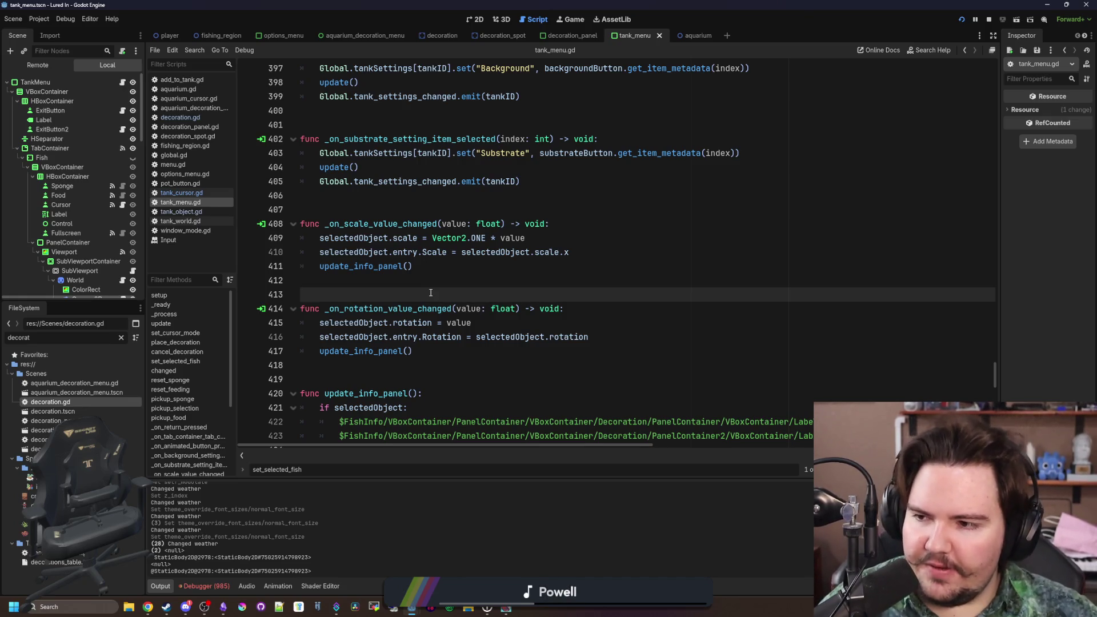
left_click(408, 212)
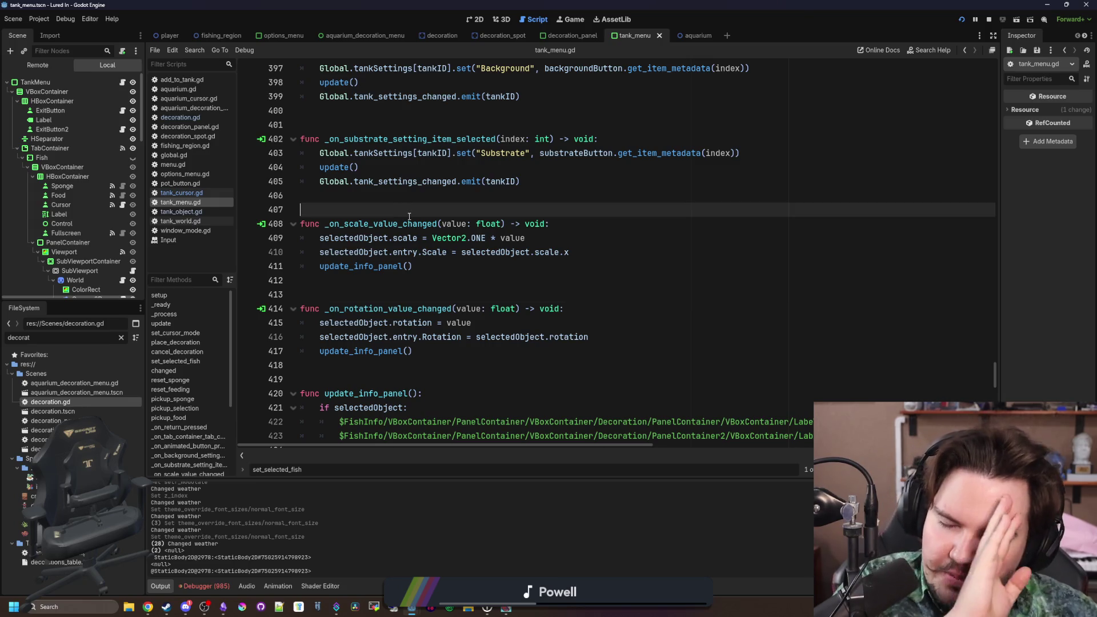
scroll(409, 216, "up", 7)
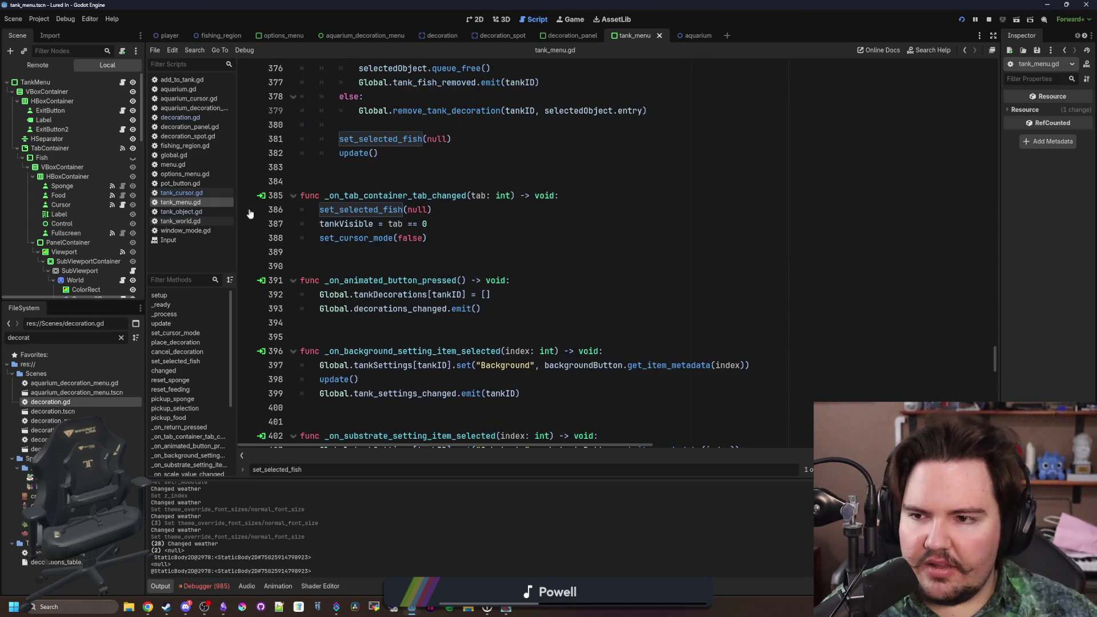
scroll(445, 274, "up", 5)
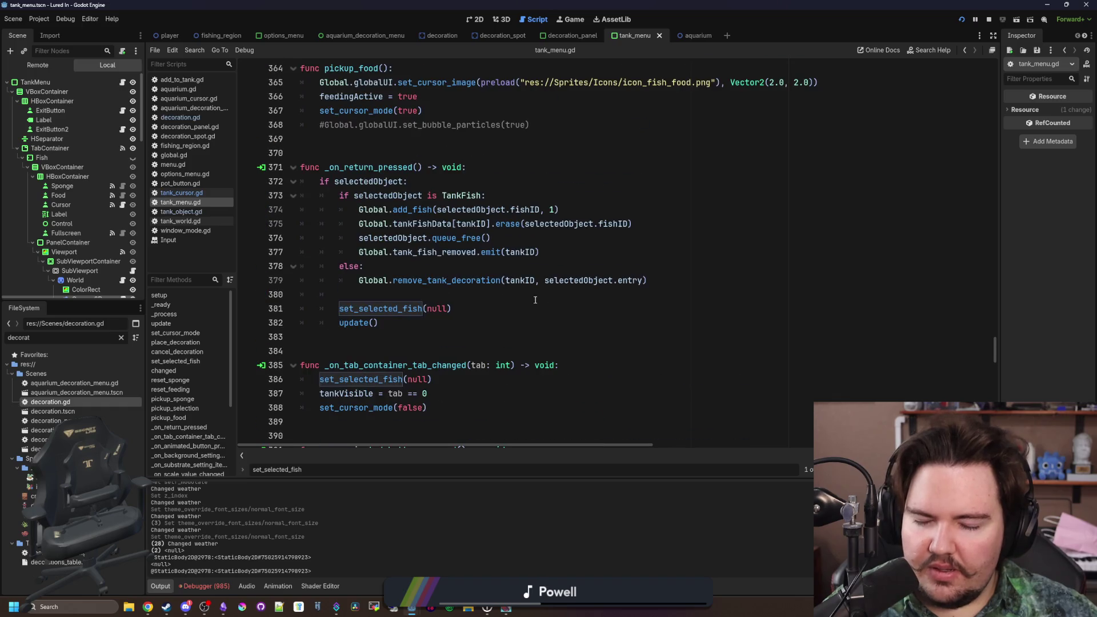
left_click(655, 253)
key("ctrl+f")
type("print(")
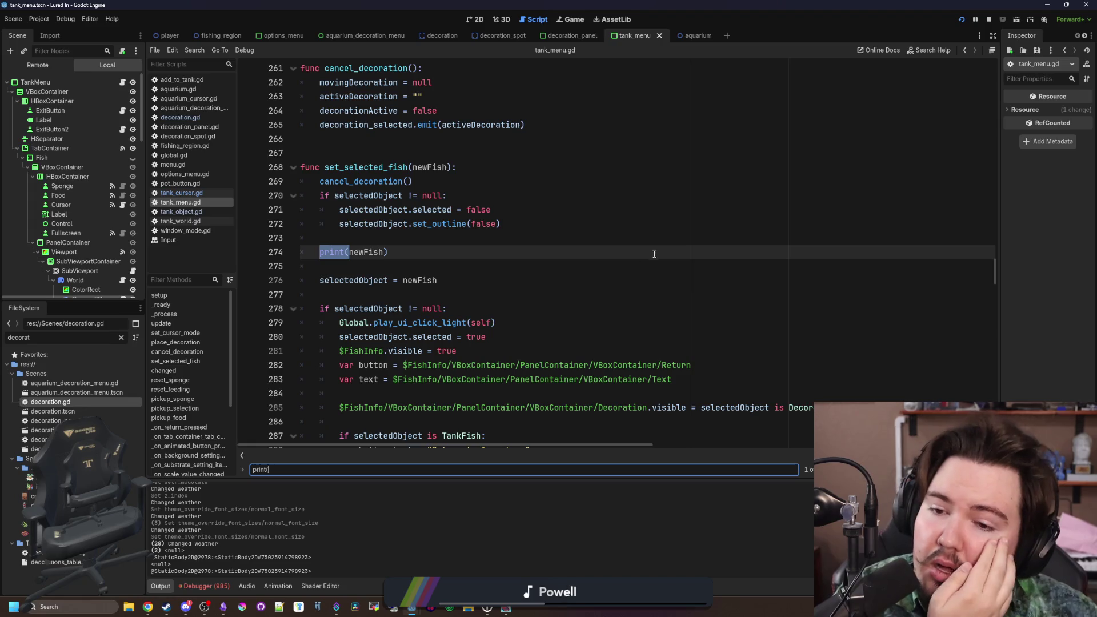
left_click(393, 252)
left_click_drag(388, 252, 316, 252)
key("ctrl+c")
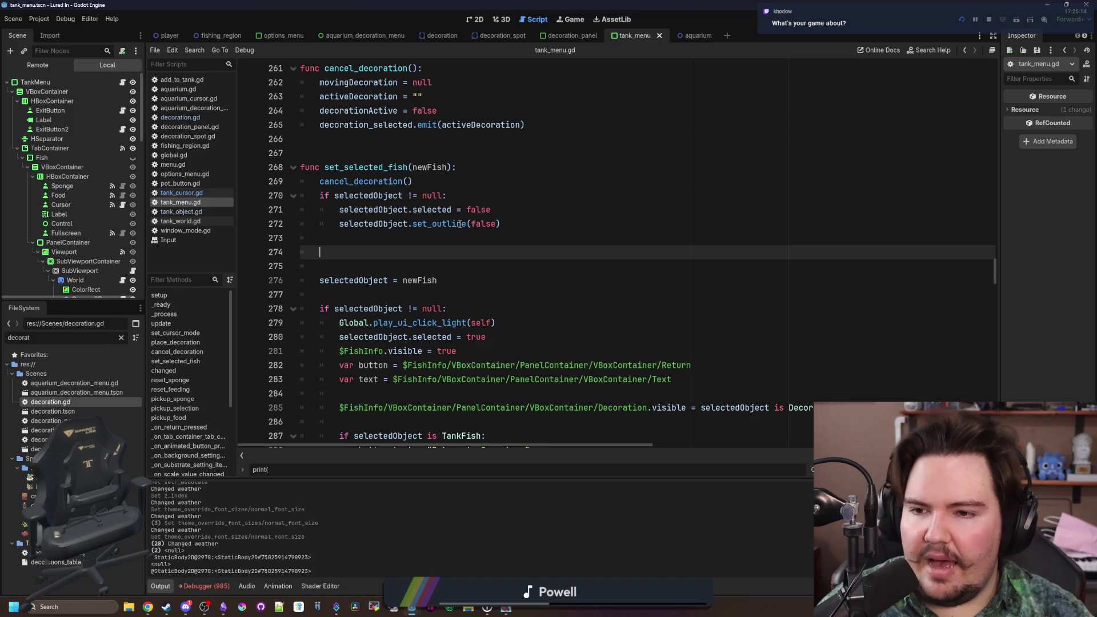
key("BackSpace")
key("BackSpace")
key("BackSpace")
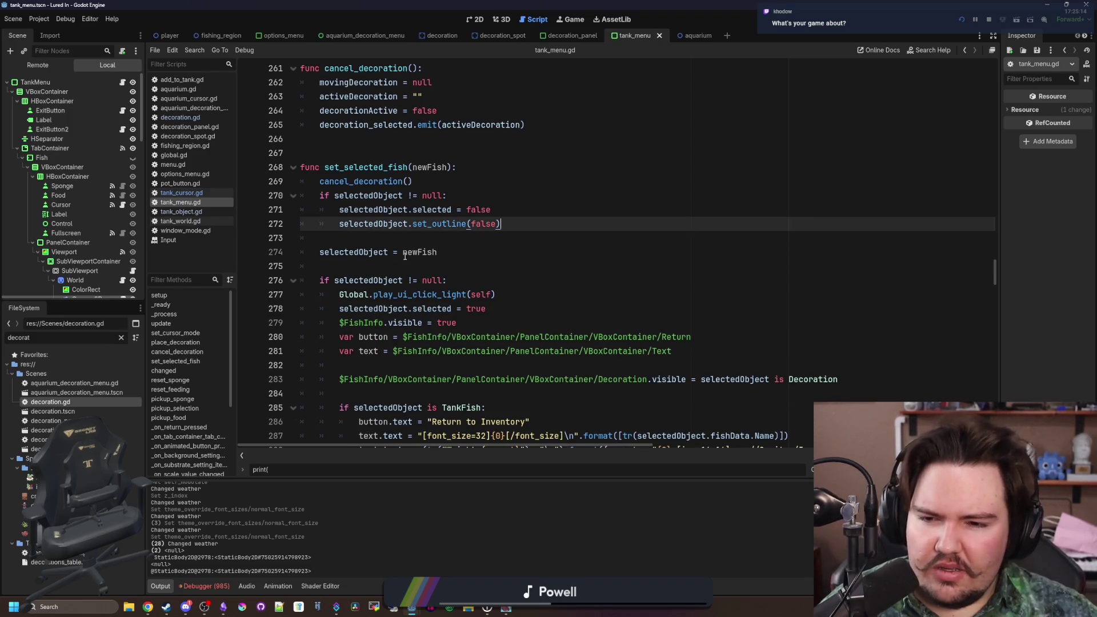
scroll(405, 256, "down", 8)
- Paste print(newFish) on a new line after line 301, then save and launch the game
left_click(460, 294)
key("Return")
key("Return")
key("ctrl+v")
left_click(489, 291)
key("ctrl+s")
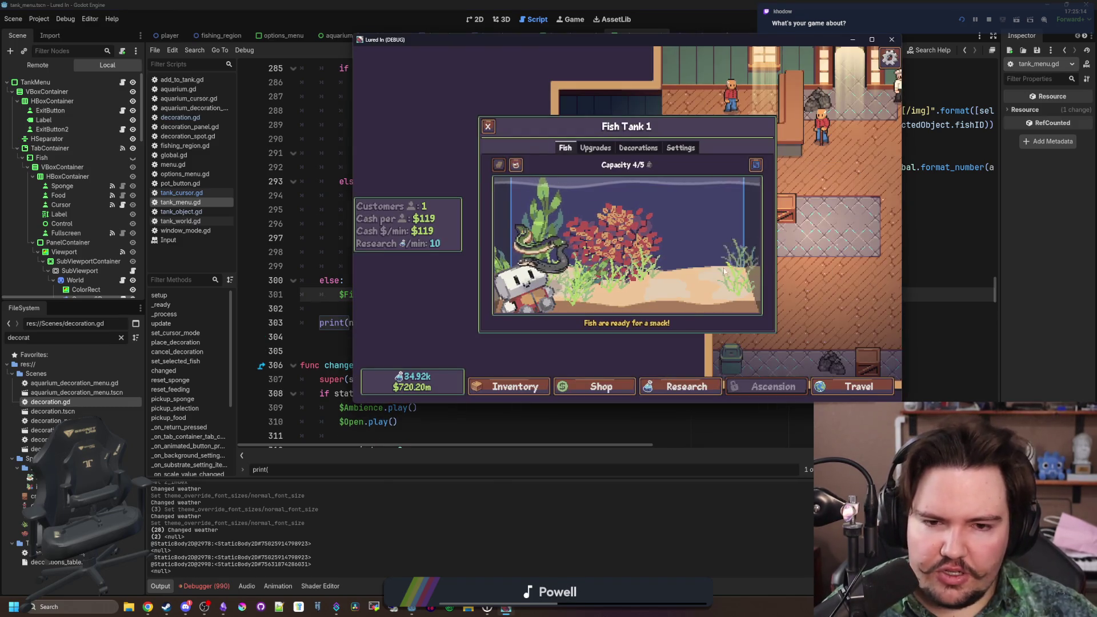
- Toggle the right-hand seagrass's selection repeatedly, then check the debugger's error list
left_click(687, 287)
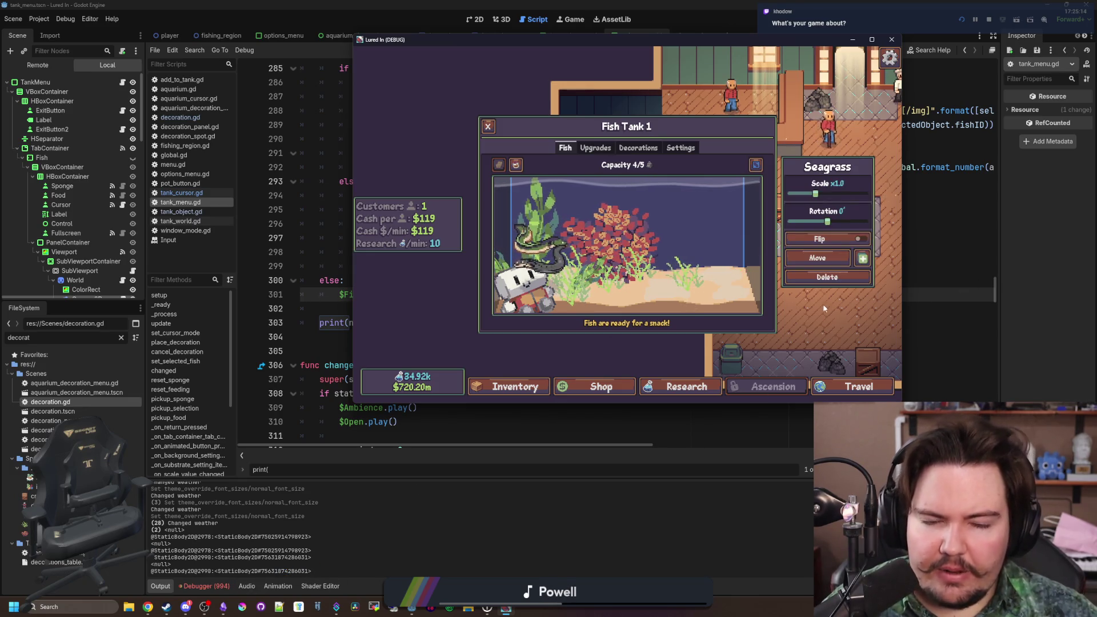
left_click(696, 291)
left_click(696, 291)
left_click(697, 290)
left_click(697, 288)
left_click(698, 287)
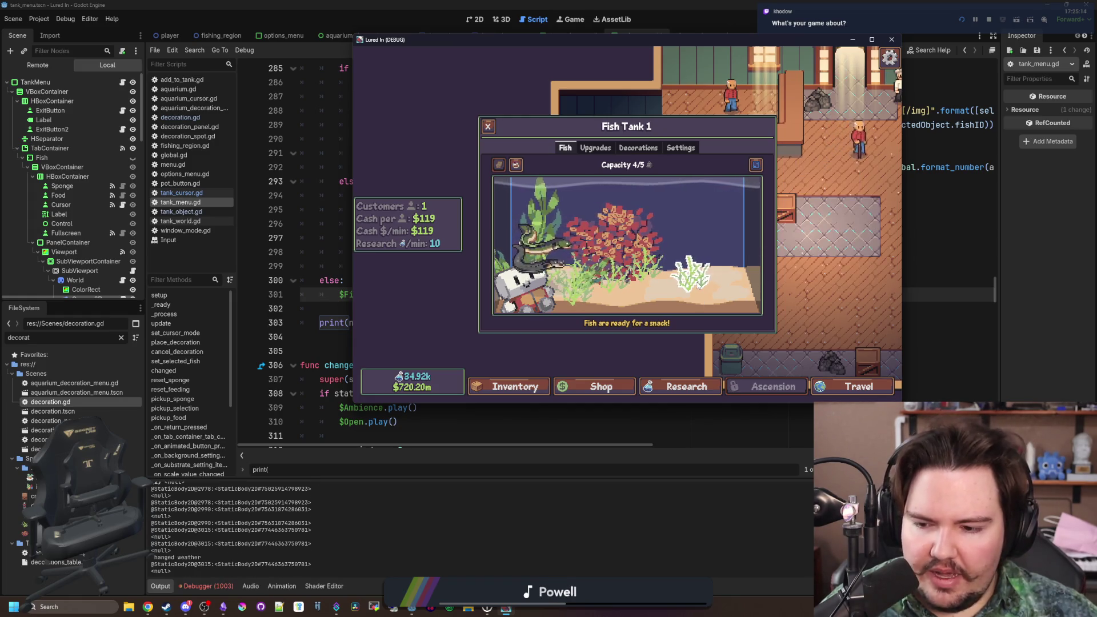
left_click(698, 286)
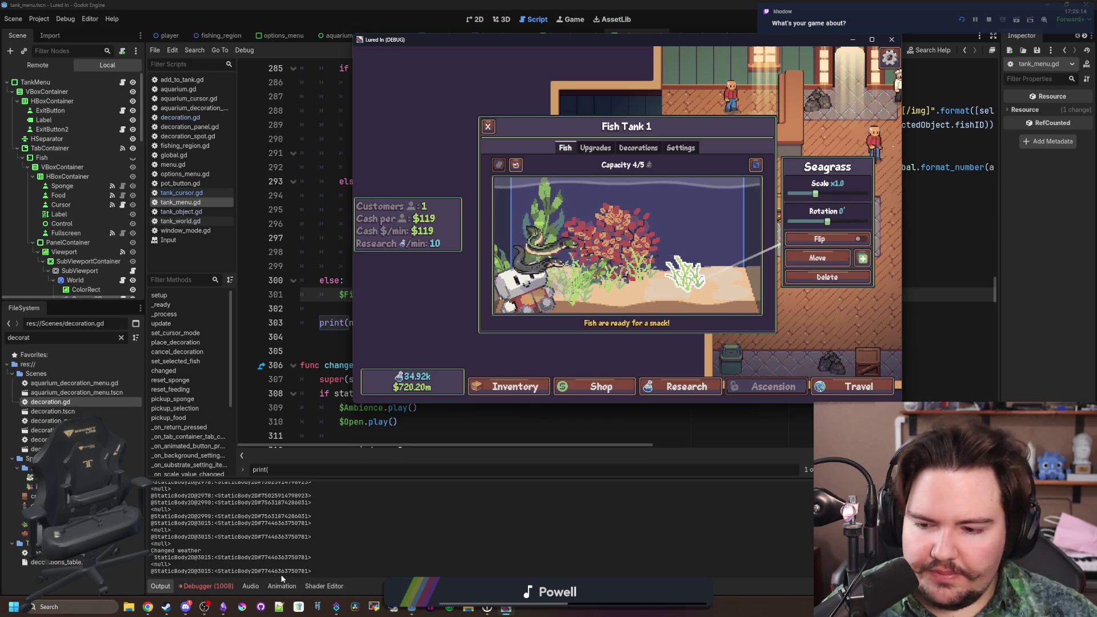
left_click(197, 584)
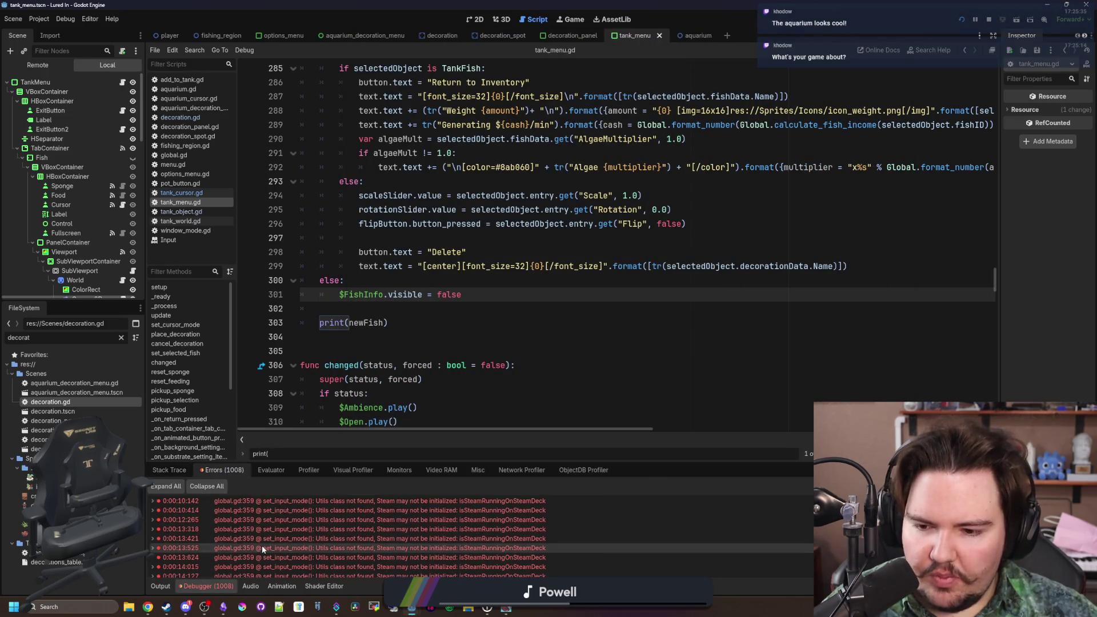
- Return to the Output log and rerun the game to retest selecting the seagrass
scroll(261, 537, "down", 15)
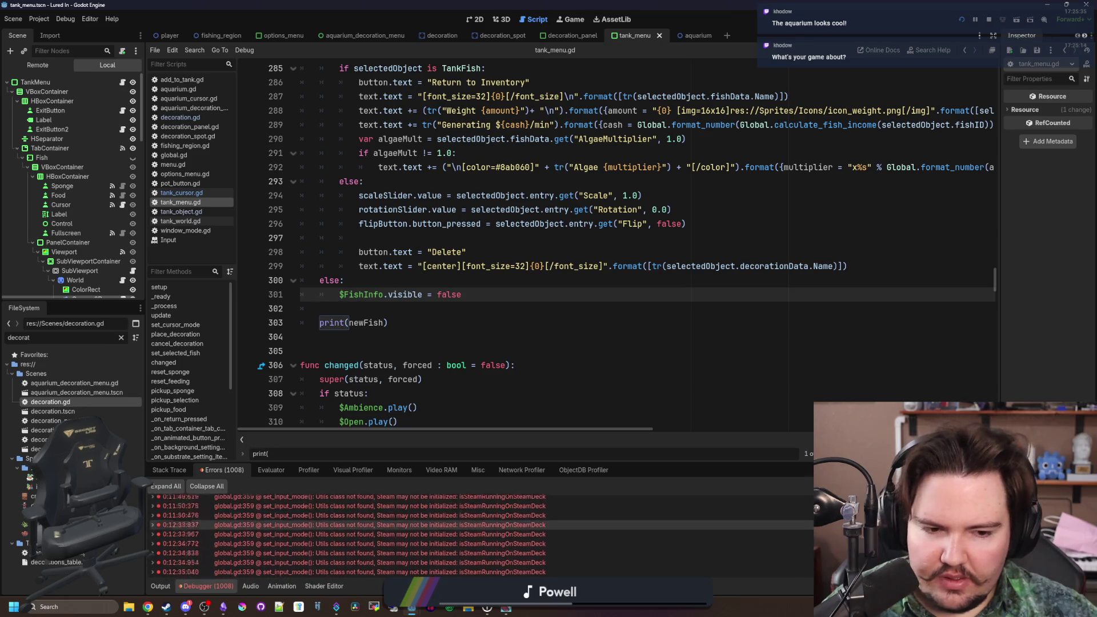
scroll(504, 547, "down", 10)
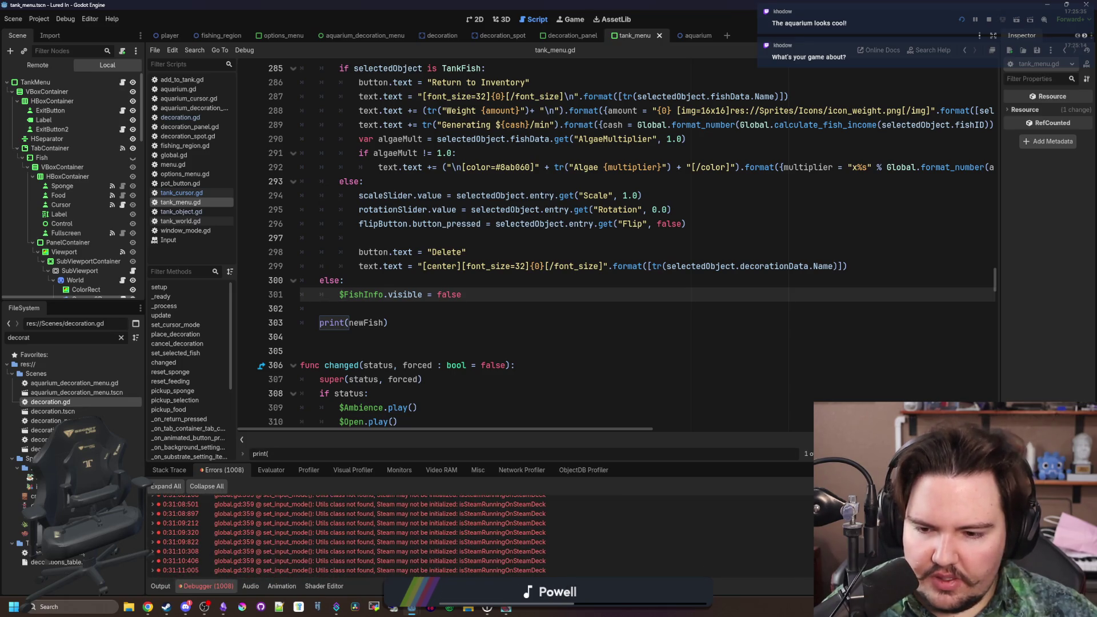
left_click(160, 586)
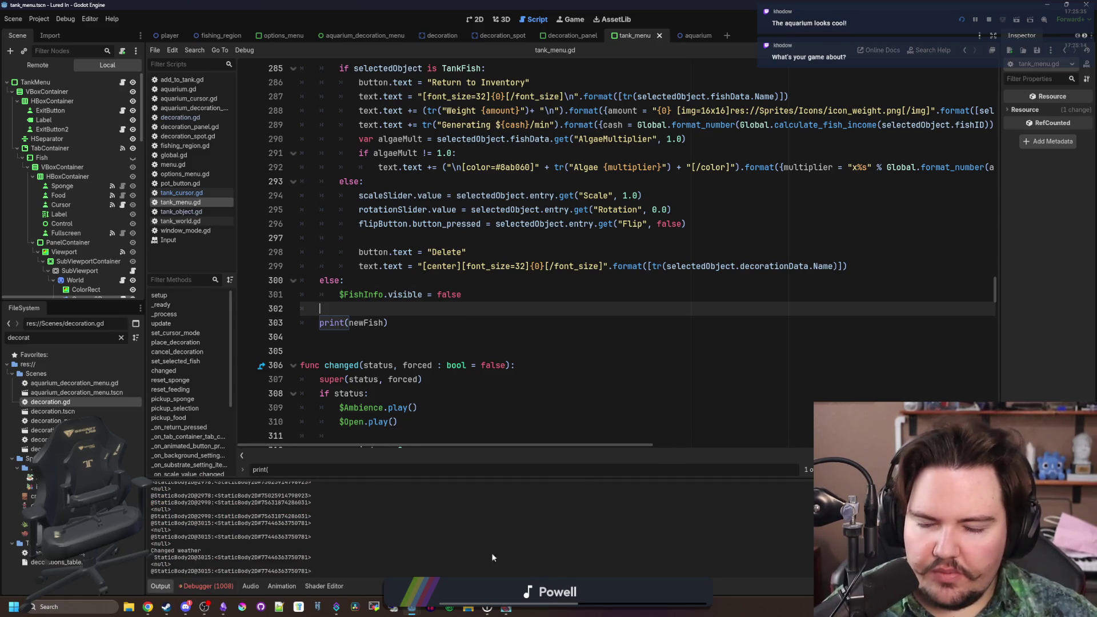
key("F5")
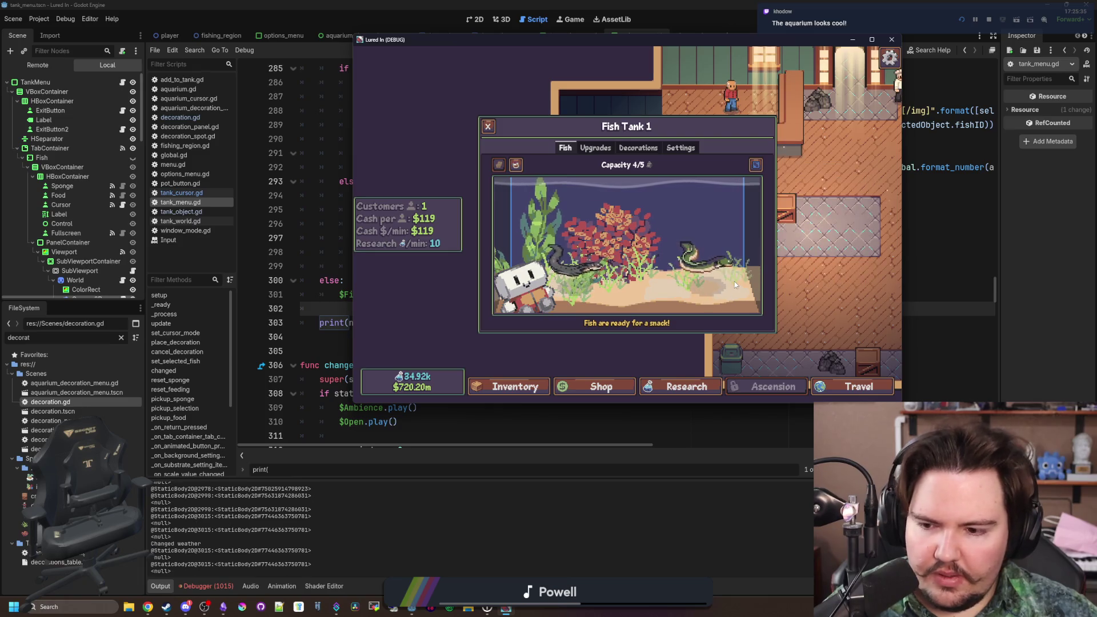
left_click(735, 281)
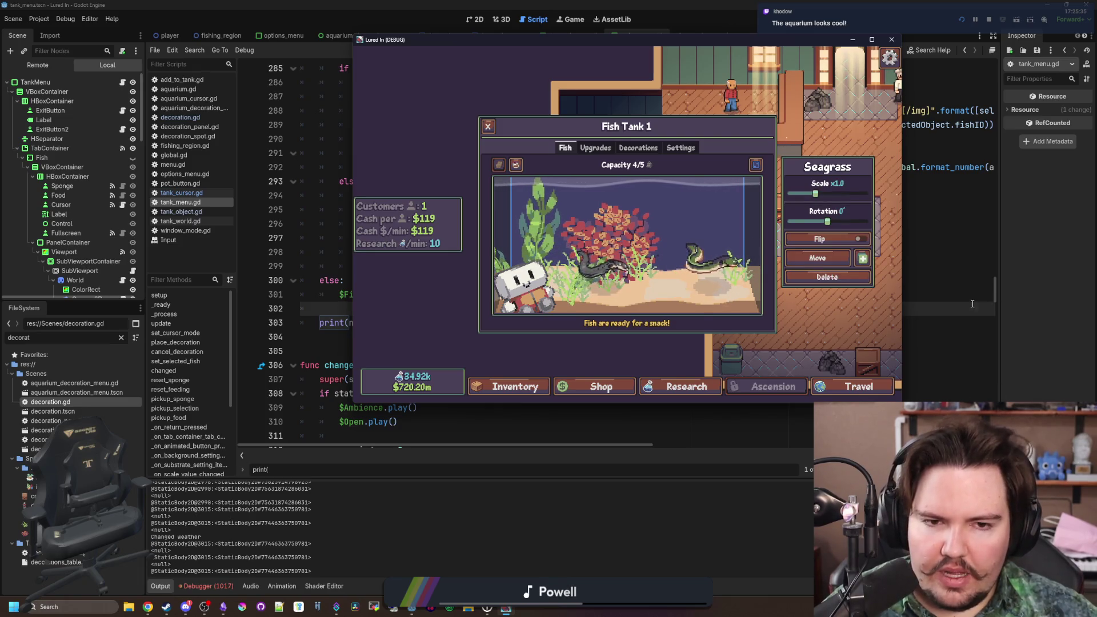
key("F8")
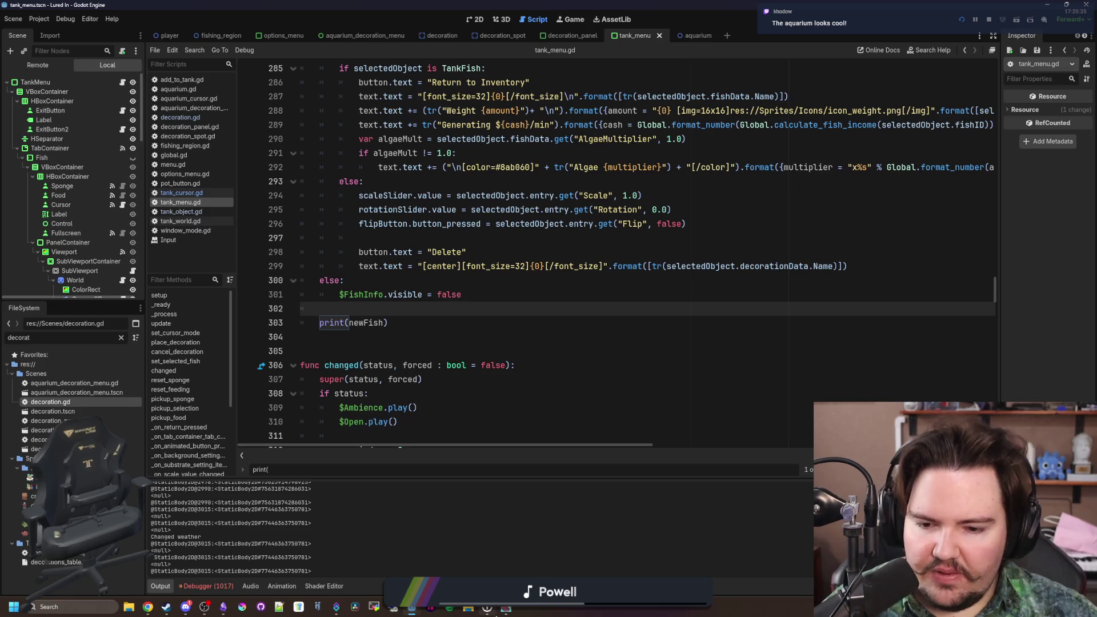
- Delete the print(newFish) debug line at the end of set_selected_fish
left_click(504, 613)
left_click(941, 264)
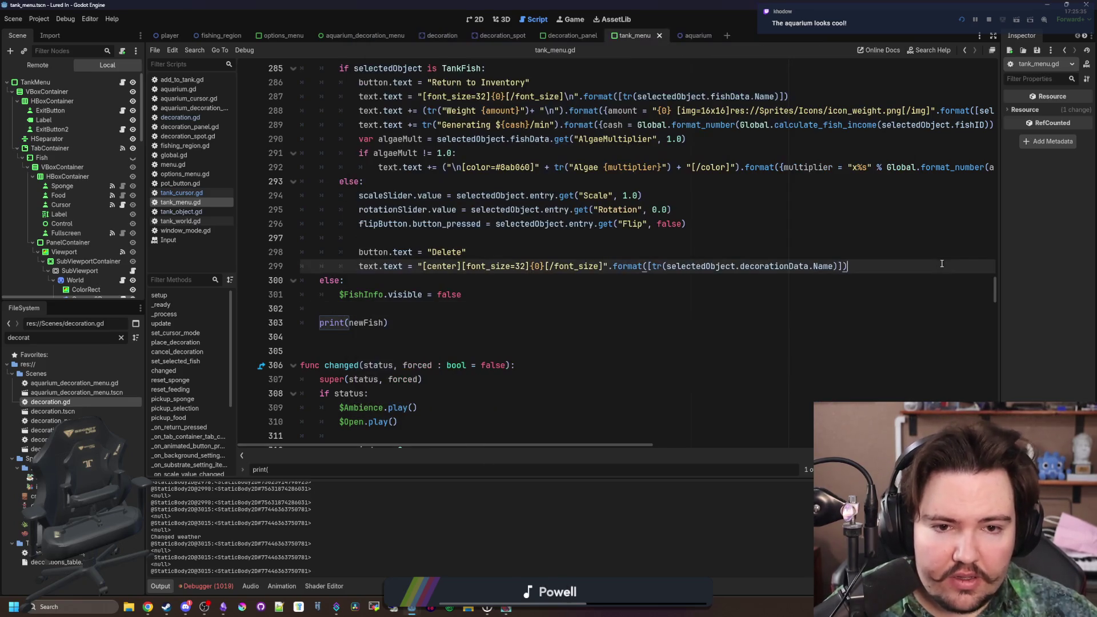
left_click(413, 322)
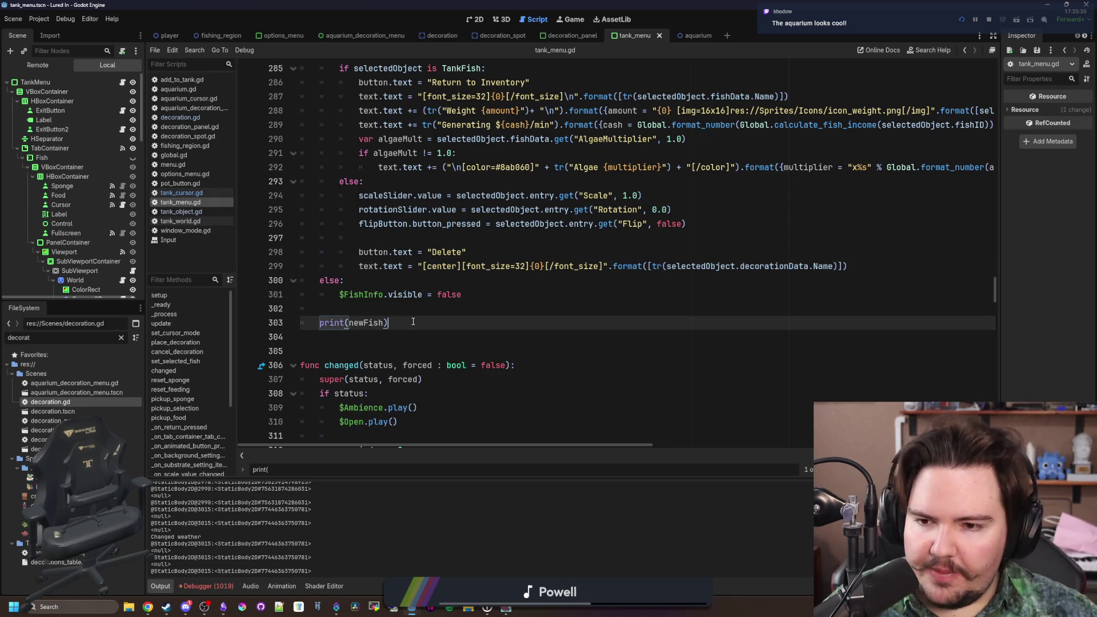
key("ctrl+shift+k")
key("ctrl+shift+k")
key("ctrl+shift+k")
key("Return")
left_click(510, 610)
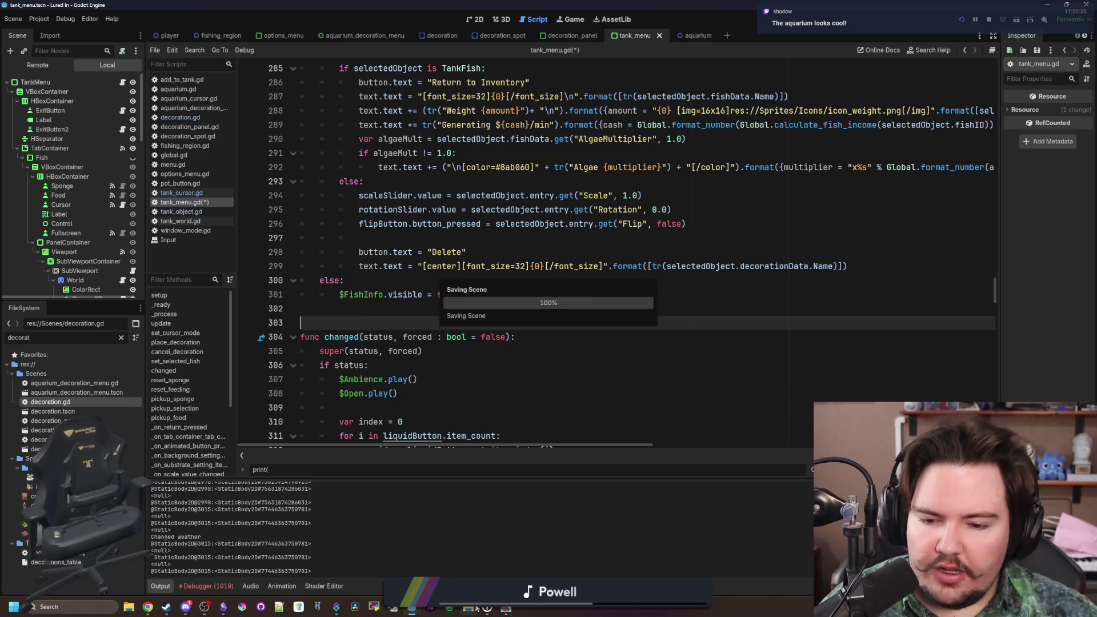
- Make the game fullscreen, travel to the Pond and cast the fishing line
key("F11")
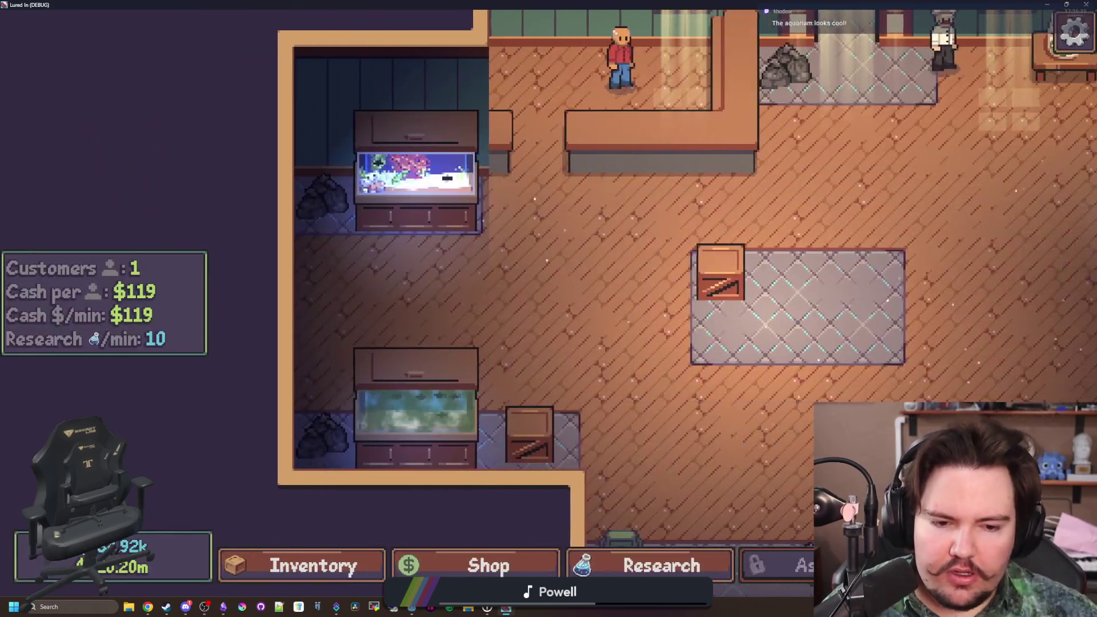
key("t")
left_click(739, 196)
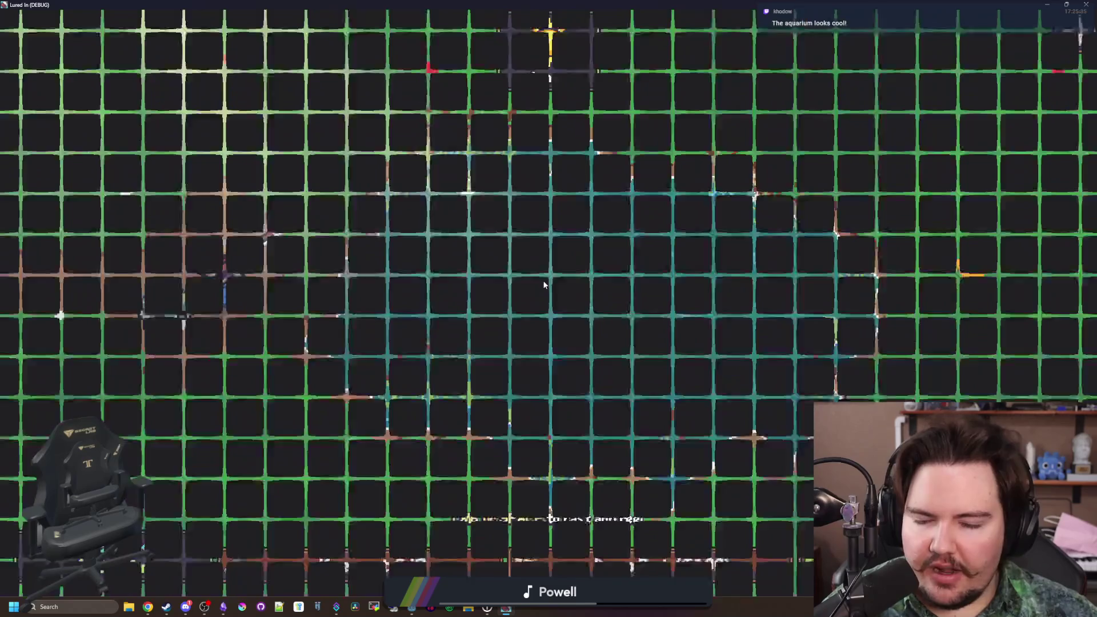
left_click(567, 290)
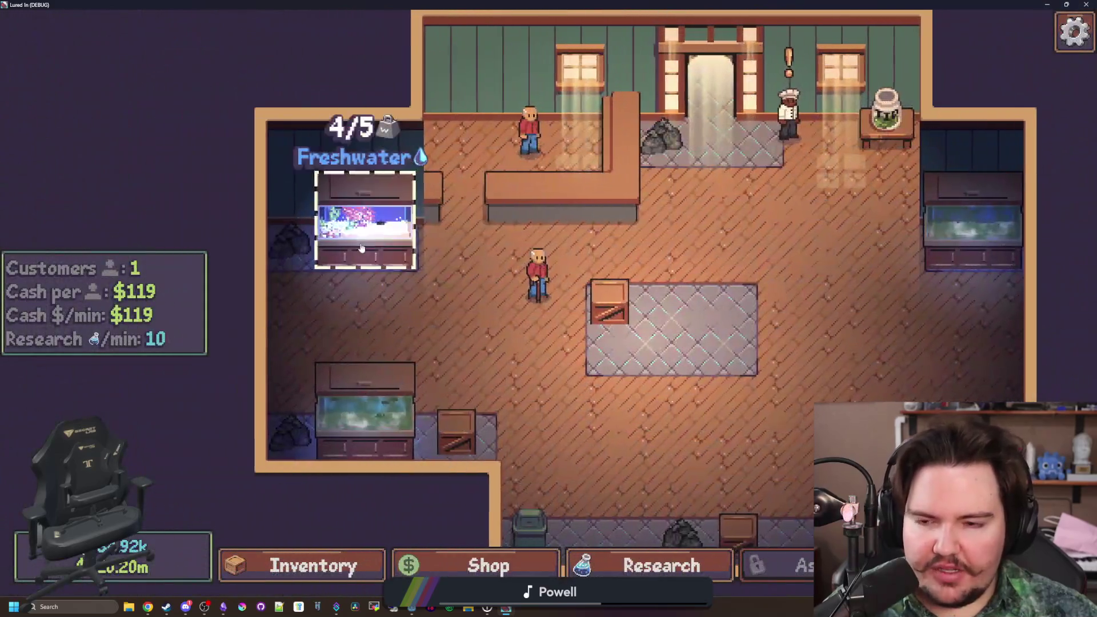
- Move a Minnow from the inventory into the freshwater Fish Tank 1
left_click(367, 222)
left_click(313, 565)
left_click(741, 320)
left_click(334, 168)
left_click(270, 131)
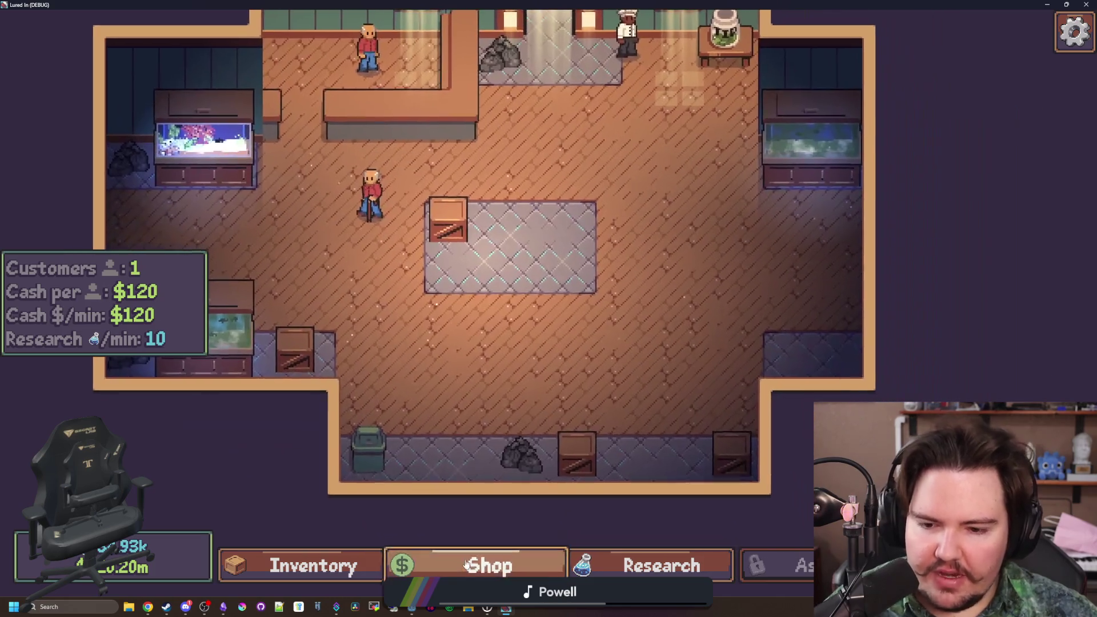
- In the shop, buy two New Tank, three Advertising and one Improved Bait upgrade
left_click(488, 566)
left_click(737, 211)
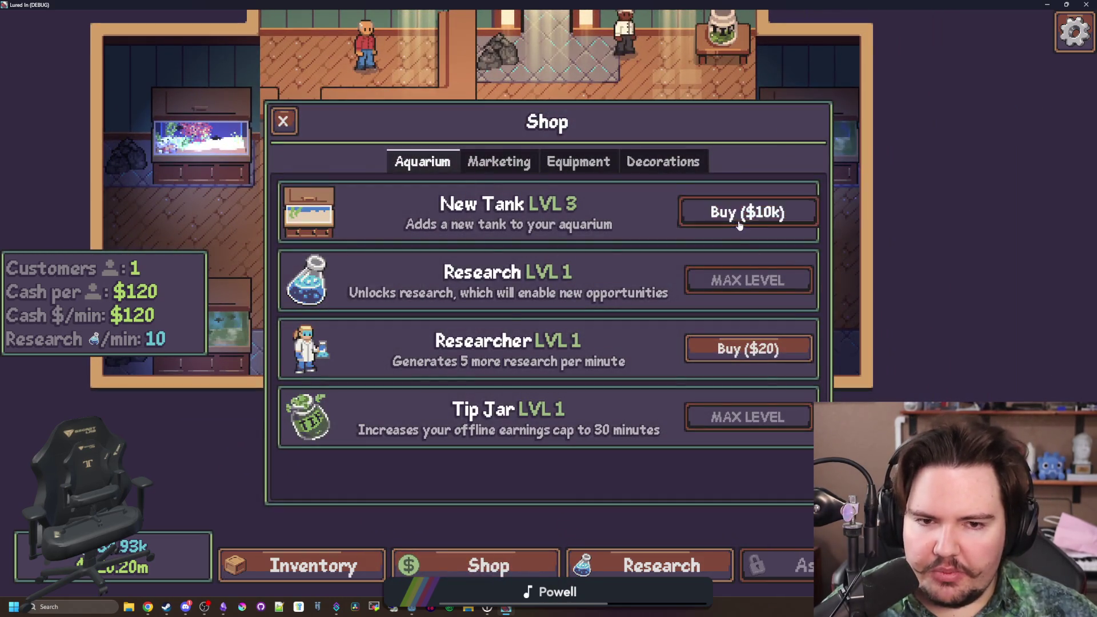
left_click(737, 212)
left_click(498, 162)
left_click(711, 209)
left_click(711, 209)
left_click(717, 206)
left_click(717, 206)
left_click(717, 207)
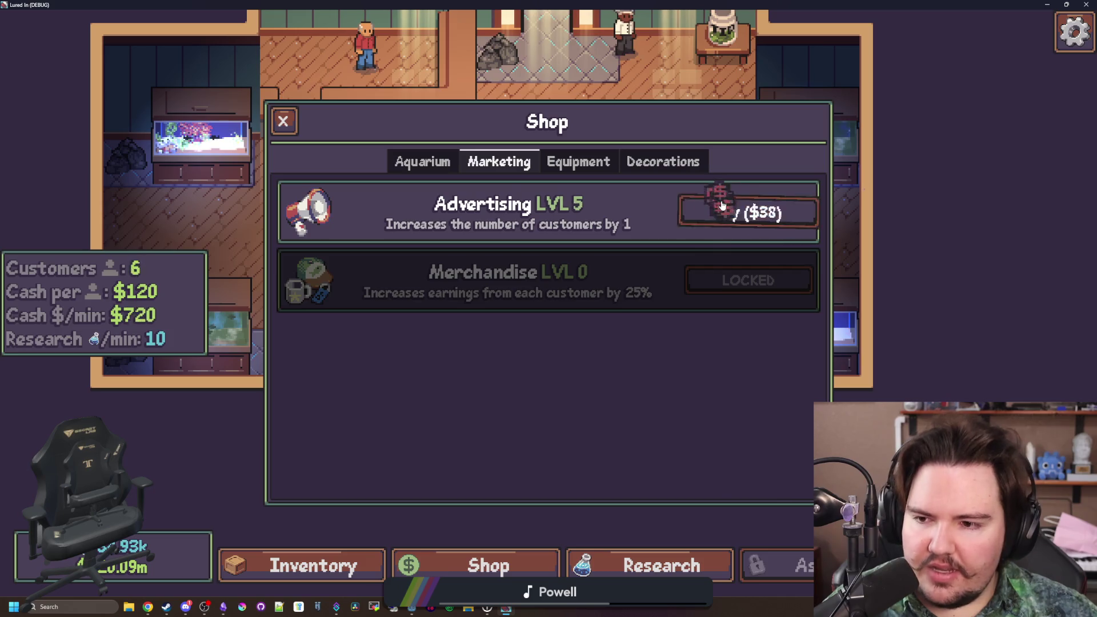
left_click(717, 207)
left_click(579, 164)
left_click(728, 223)
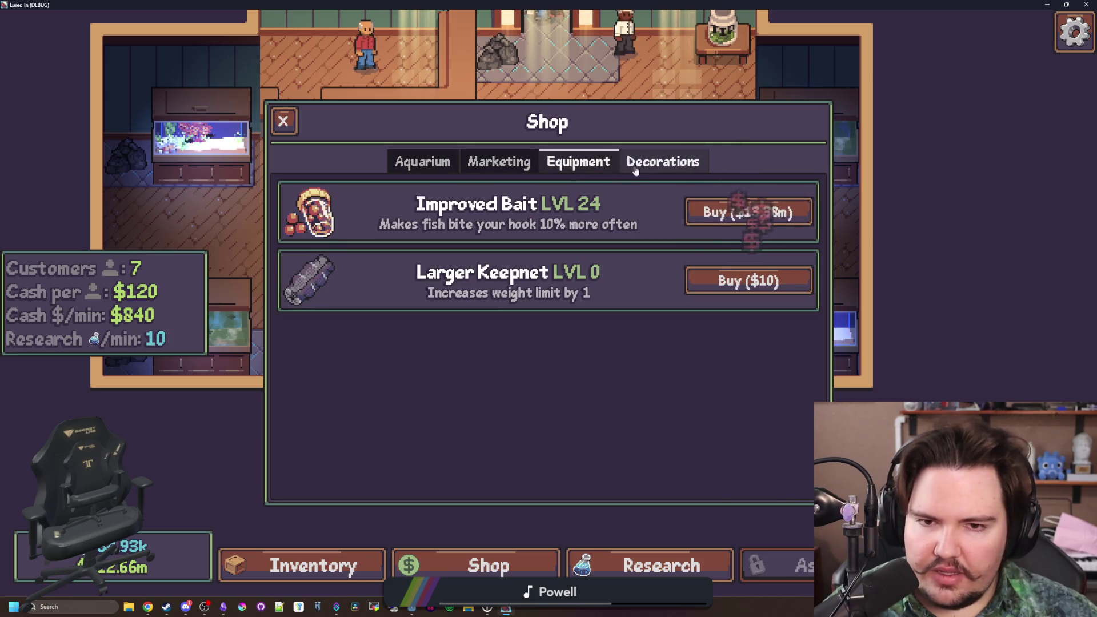
- Browse the decorations, then buy five more Improved Bait upgrades and close the shop
left_click(633, 166)
scroll(633, 245, "down", 5)
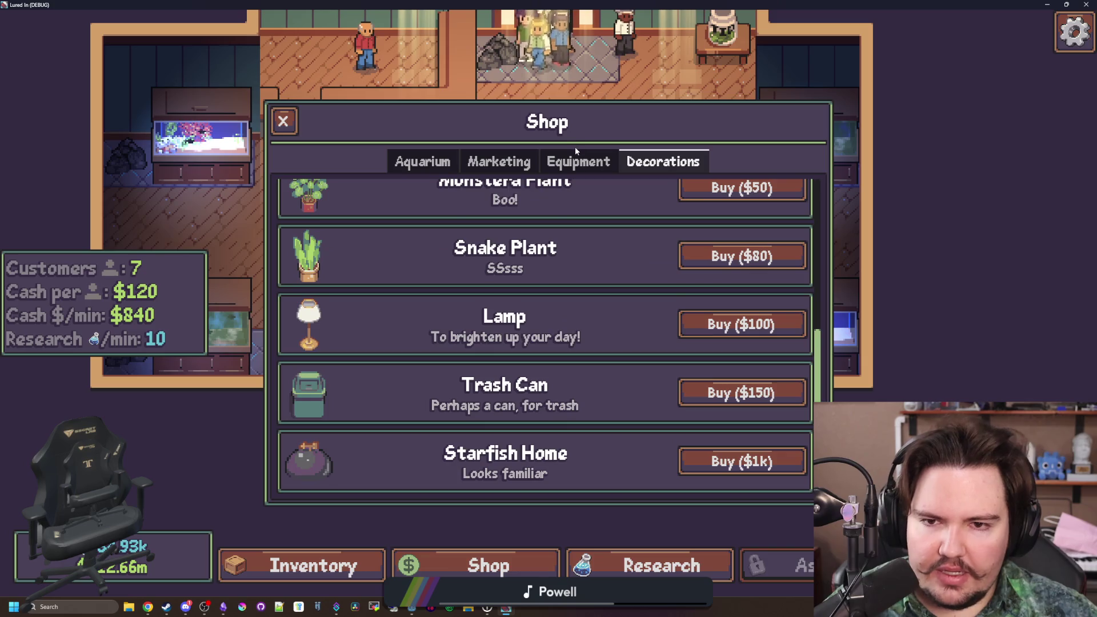
left_click(578, 162)
left_click(732, 227)
left_click(731, 229)
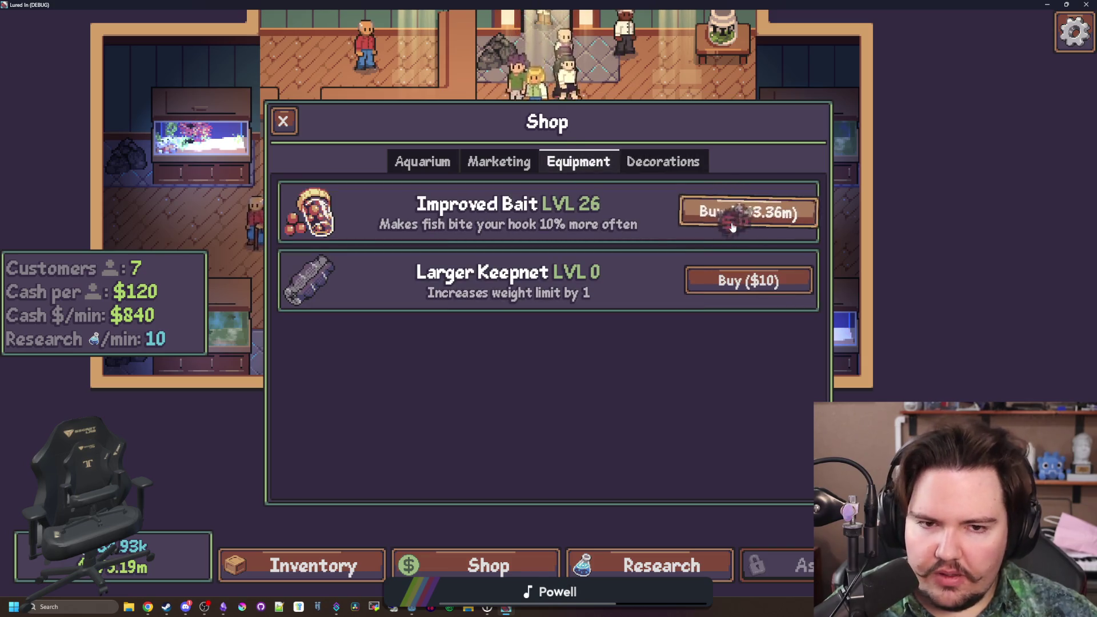
left_click(730, 230)
left_click(728, 234)
left_click(728, 235)
left_click(728, 234)
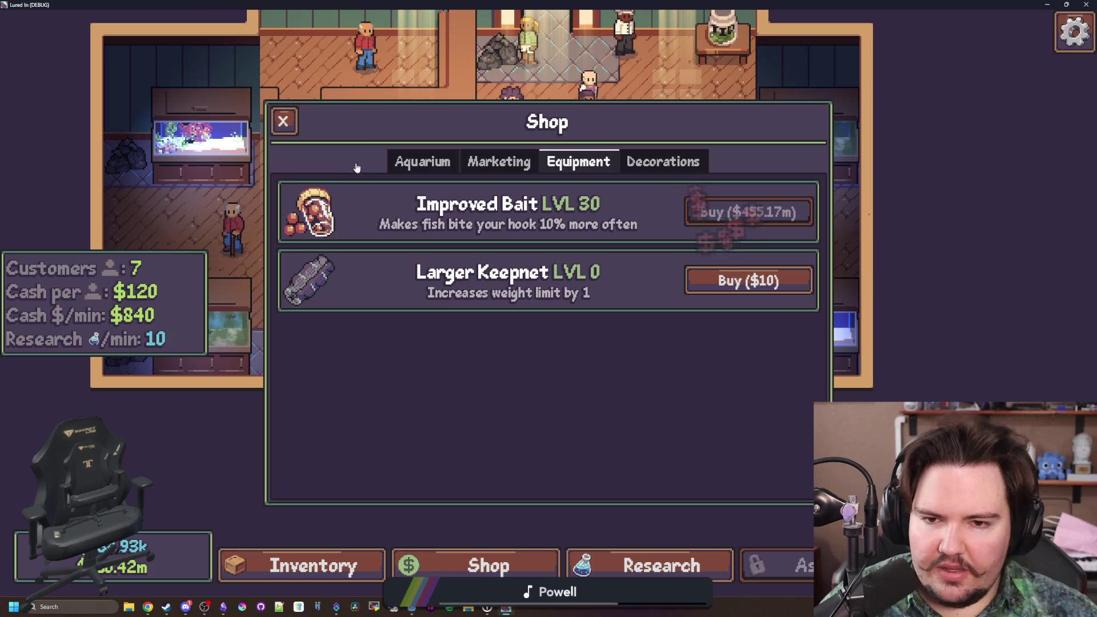
left_click(282, 121)
- In Fish Tank 1, move the seagrass to mid-tank on the floor
left_click(331, 146)
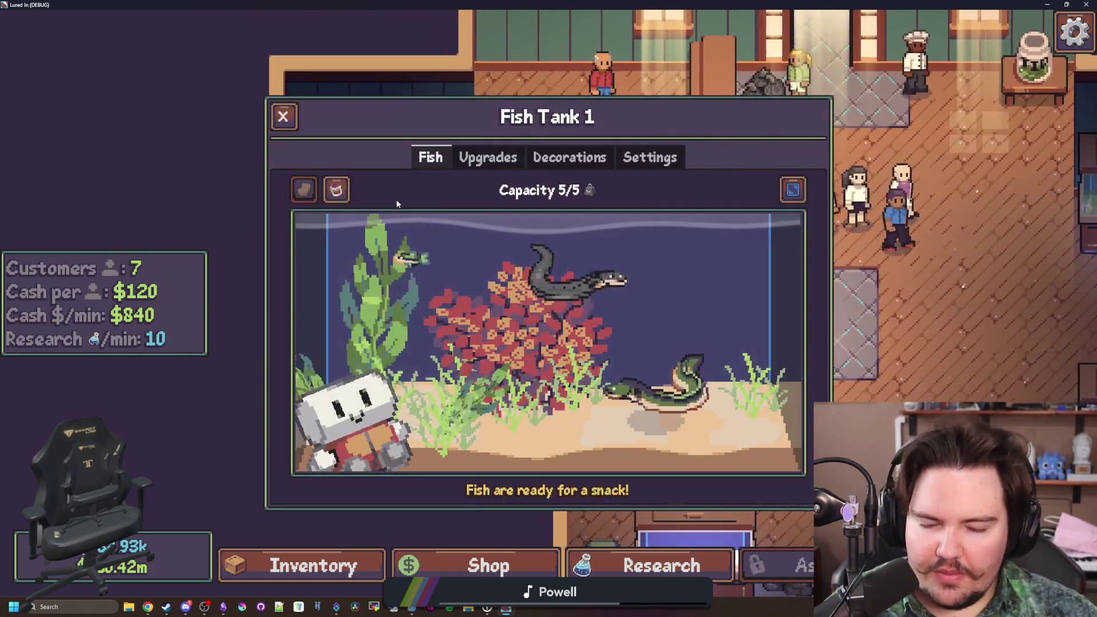
left_click(777, 382)
left_click(910, 367)
left_click(623, 423)
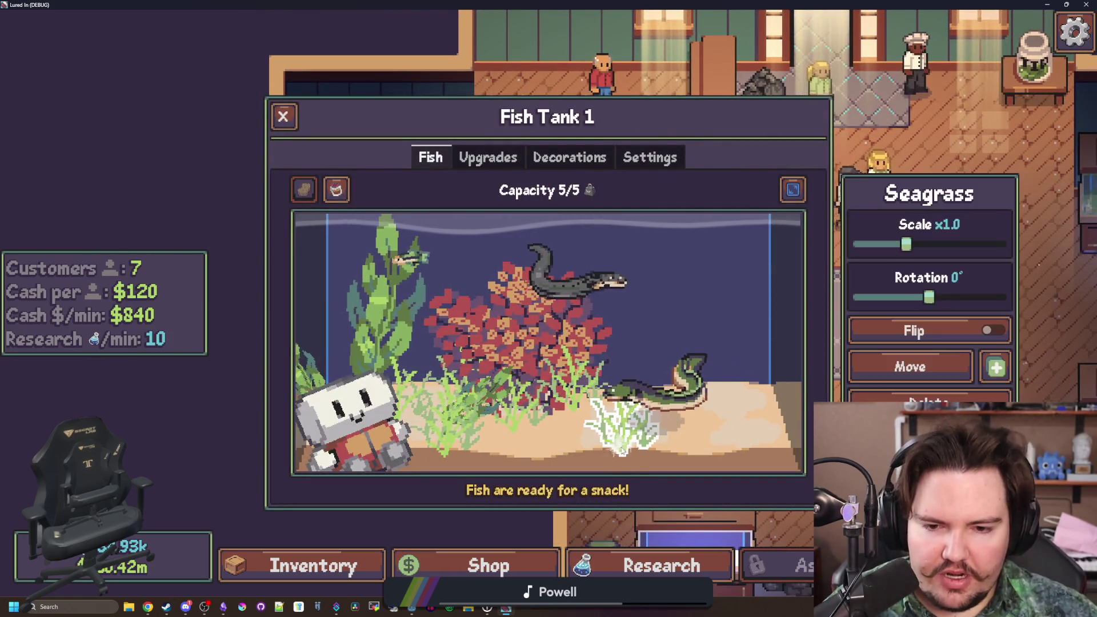
key("alt+Tab")
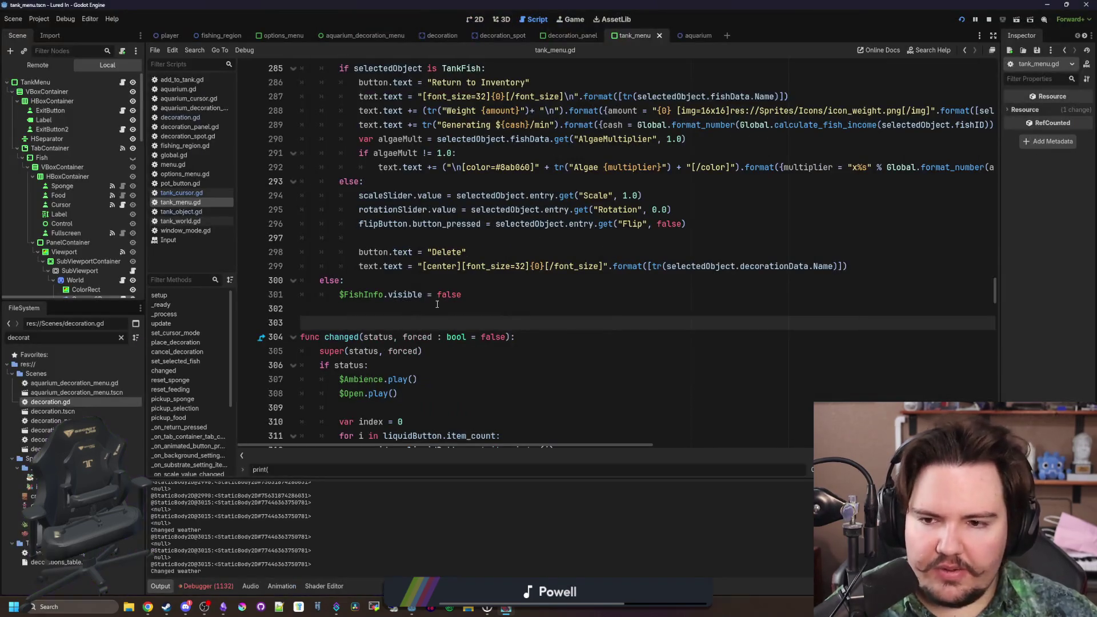
- In tank_cursor.gd, remove the two decoration-changed emit lines from their current spot
left_click(437, 304)
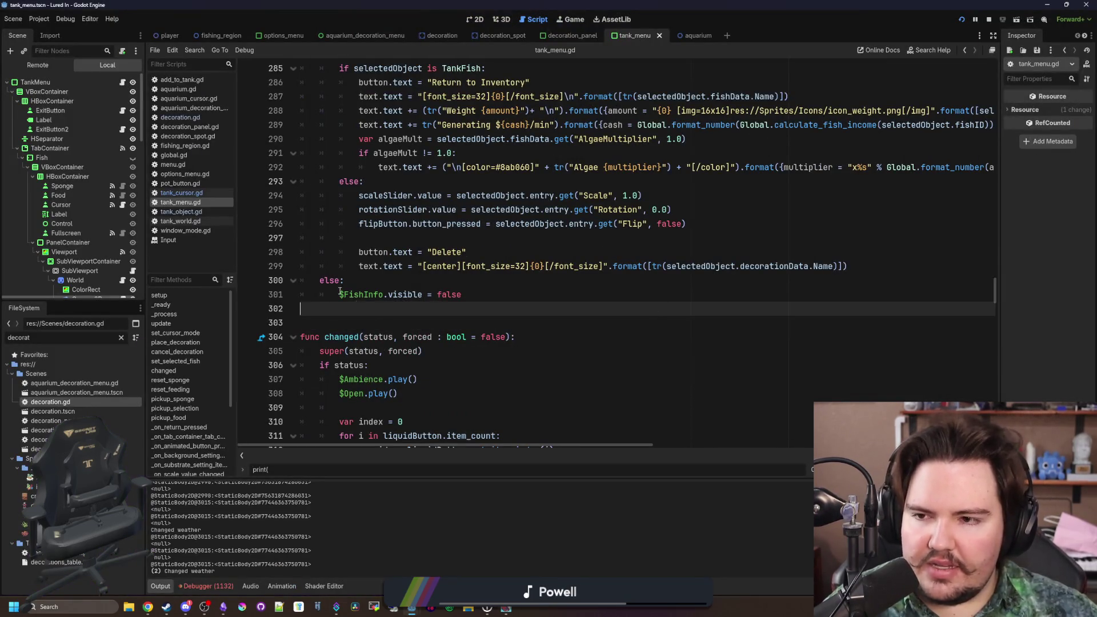
left_click(181, 193)
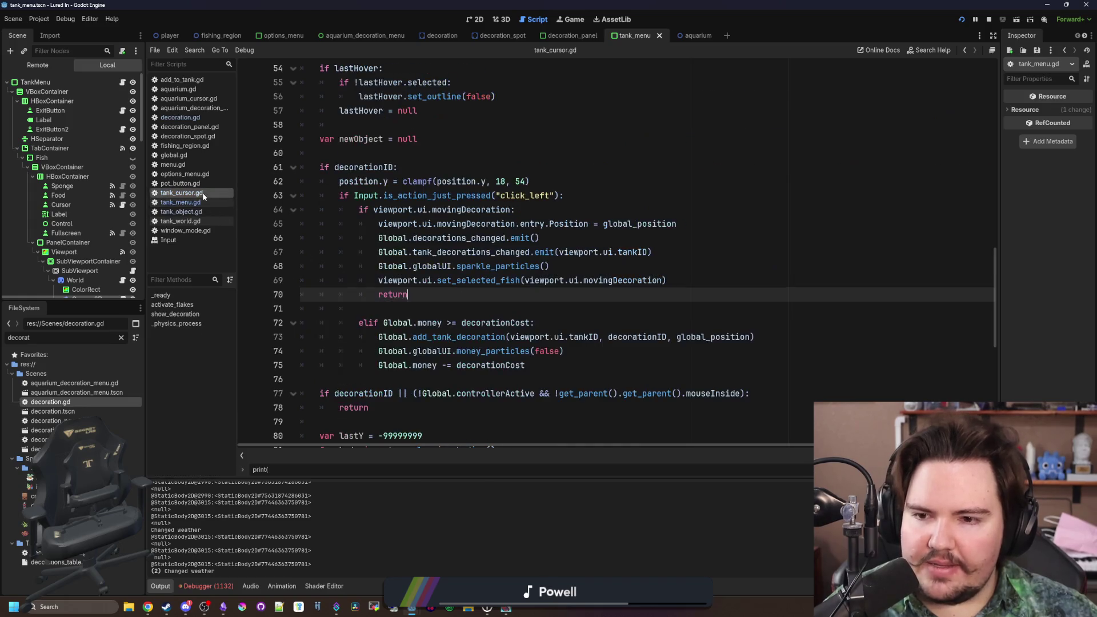
left_click(441, 306)
left_click(443, 295)
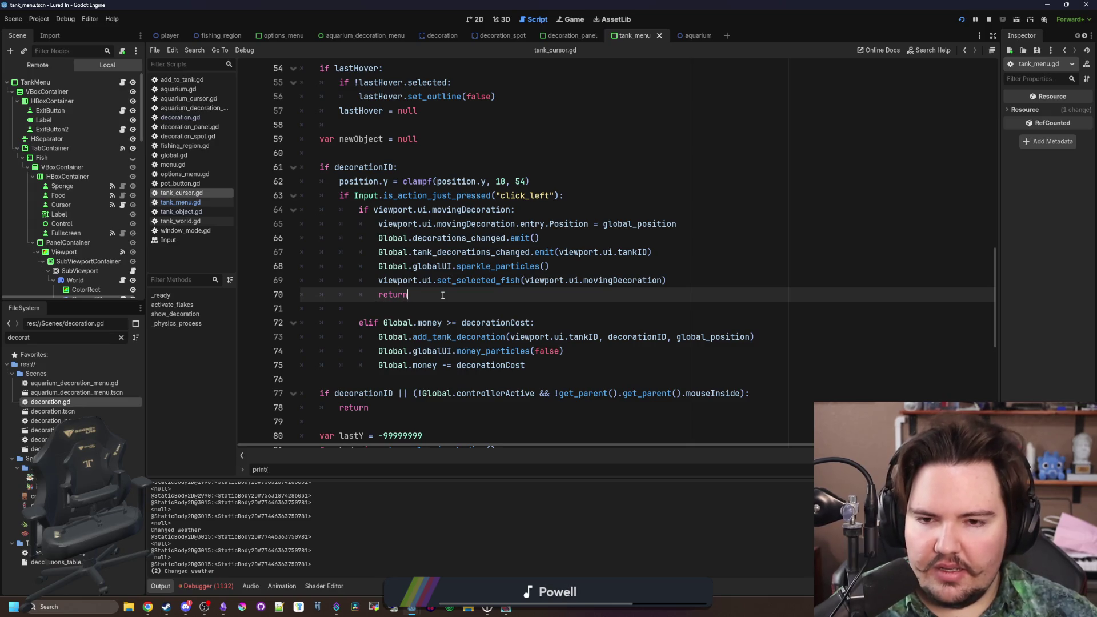
left_click(569, 266)
left_click(648, 251)
left_click(624, 239)
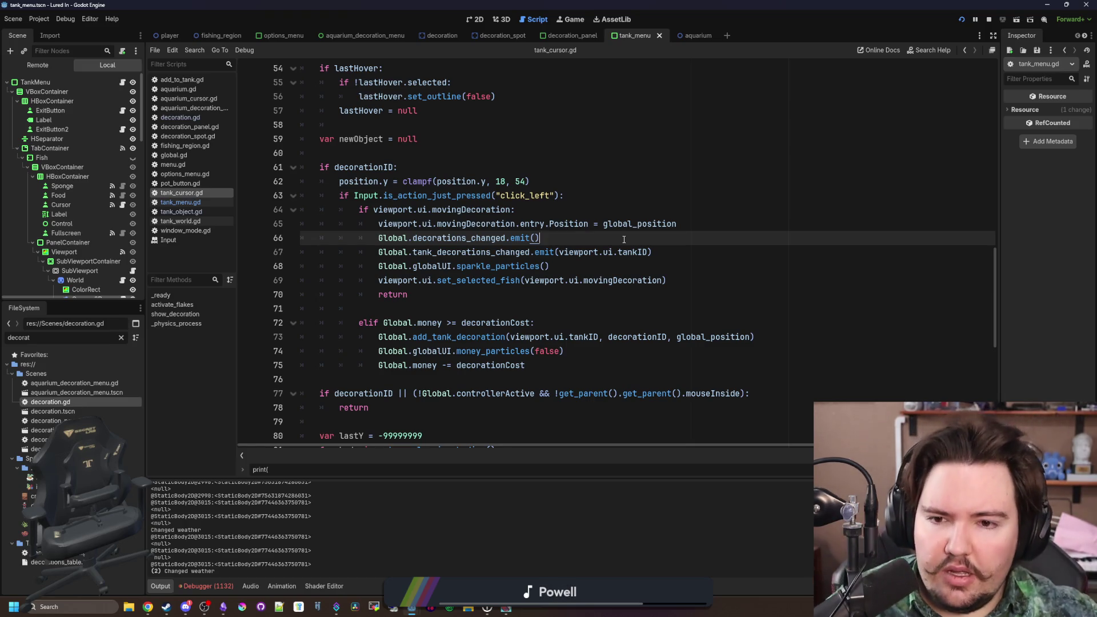
mouse_move(673, 260)
left_mouse_down()
mouse_move(303, 252)
mouse_move(301, 238)
left_mouse_up()
key("ctrl+c")
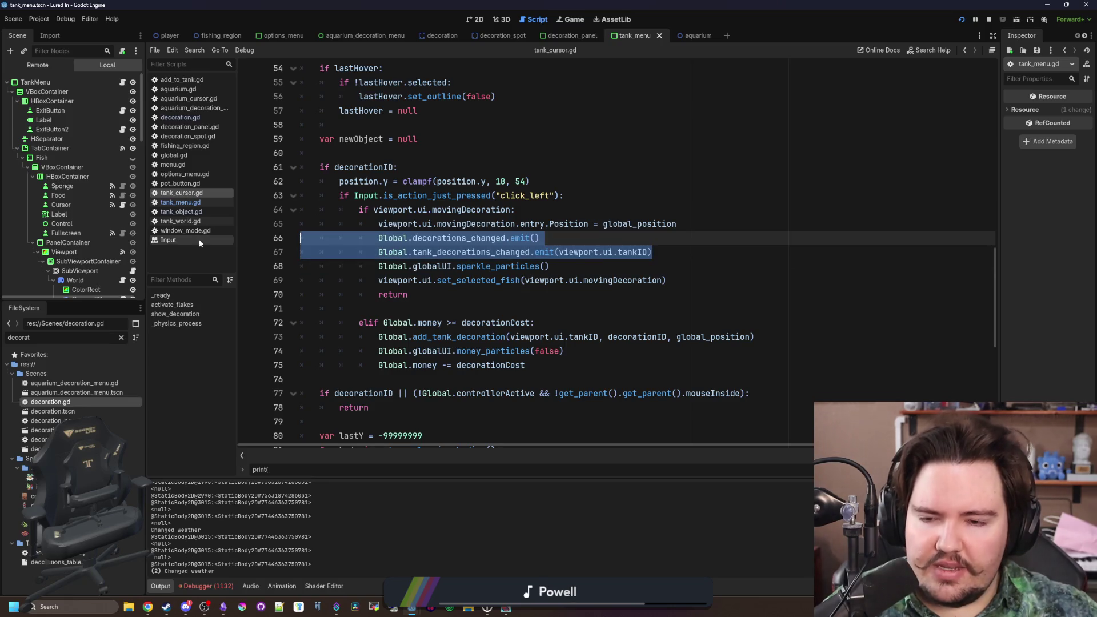
key("BackSpace")
key("BackSpace")
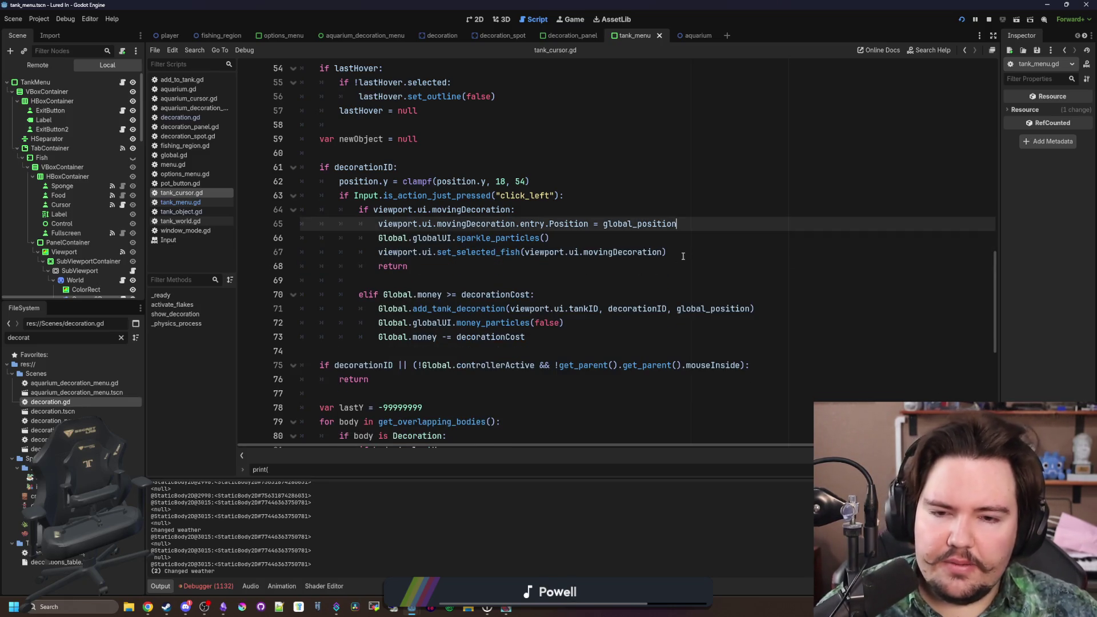
- Paste the two emit lines after the set_selected_fish call and fix their indentation
left_click(683, 256)
key("Return")
key("Return")
key("ctrl+v")
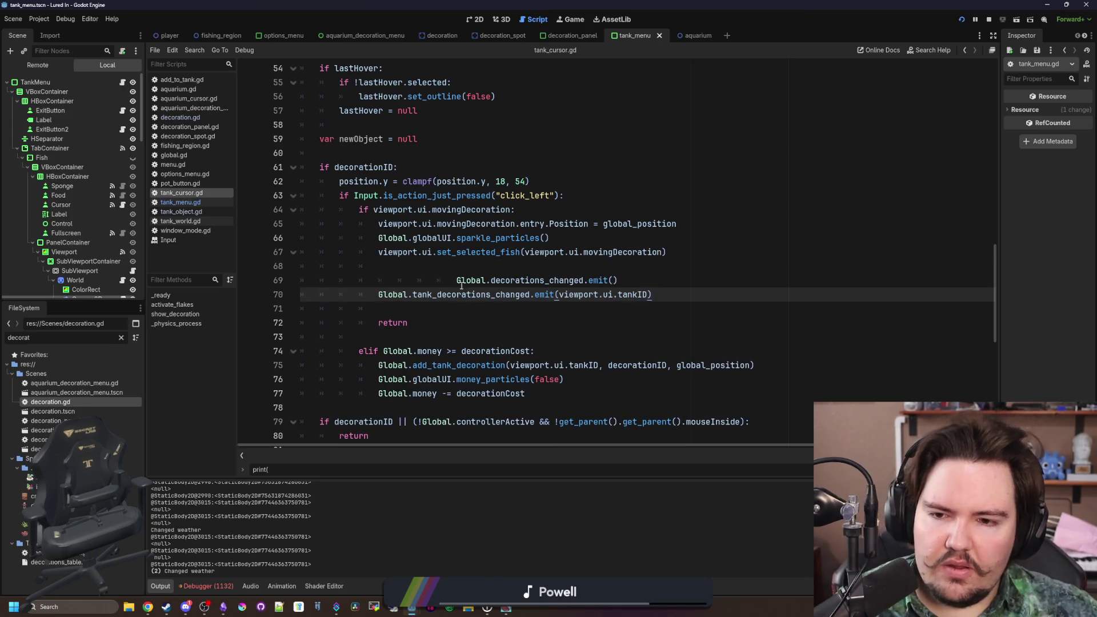
left_click(458, 281)
key("BackSpace")
left_click(478, 270)
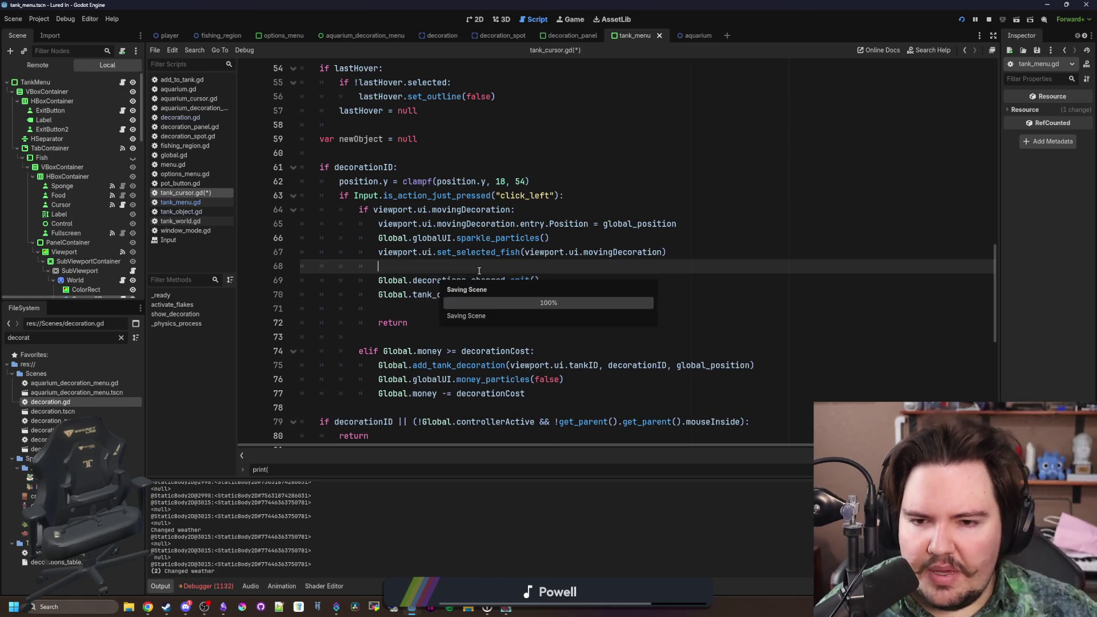
- Check the seagrass in-game, then change set_selected_fish(movingDecoration) to set_selected_fish(null)
key("alt+Tab")
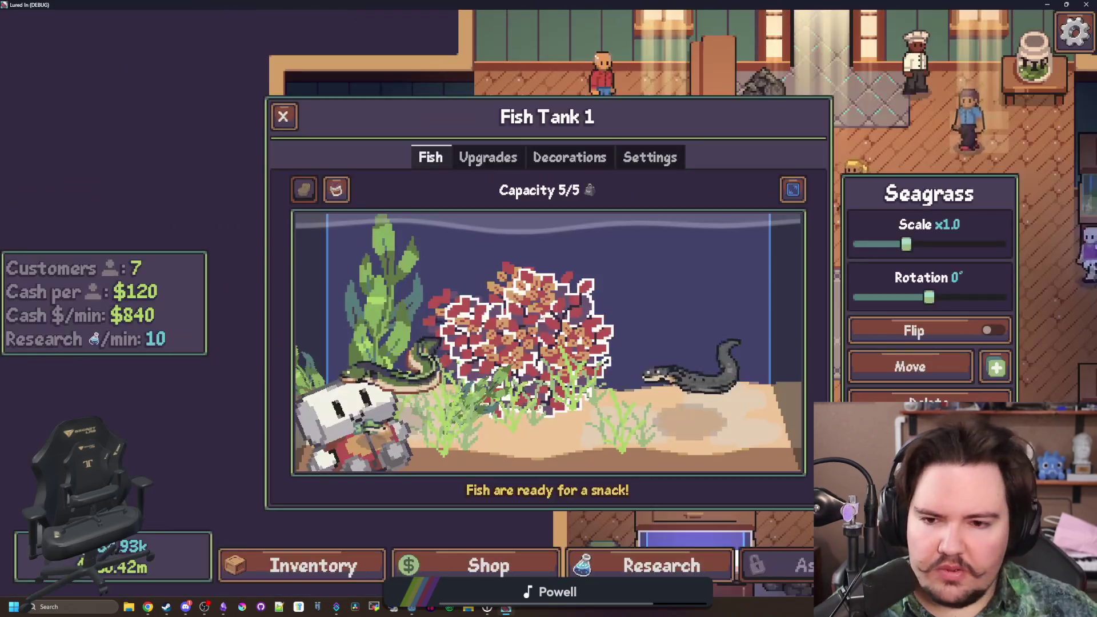
left_click(750, 448)
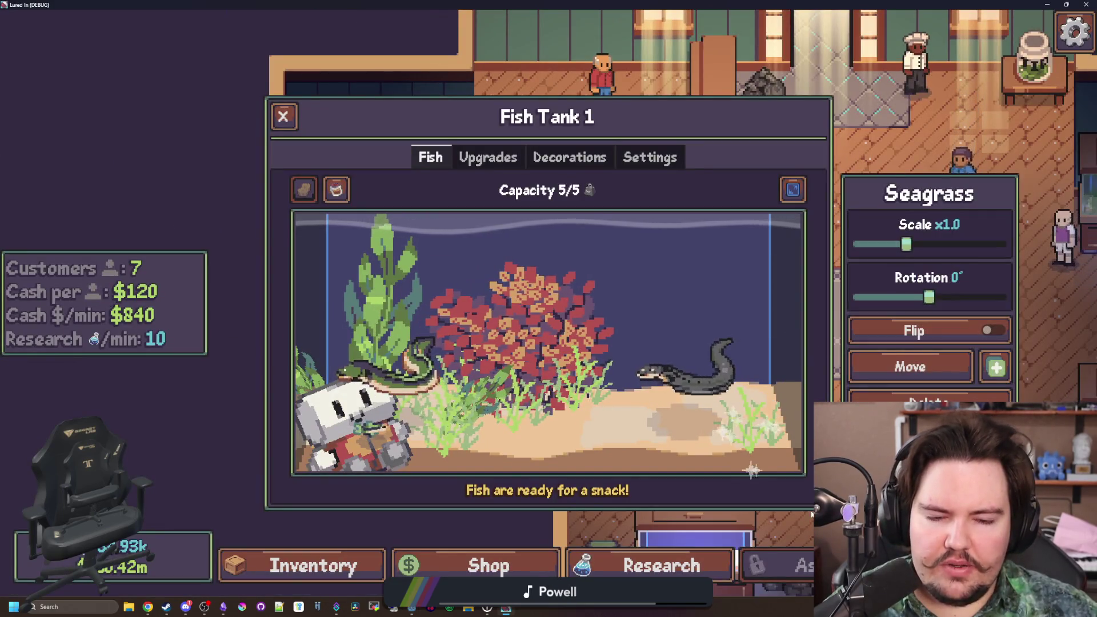
key("alt+Tab")
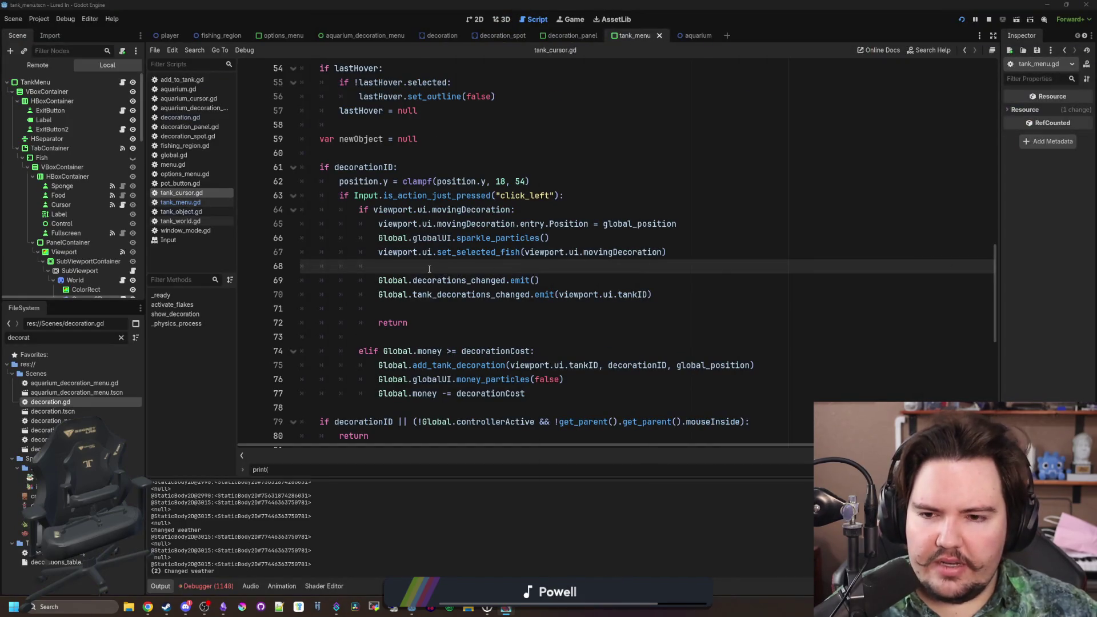
double_click(639, 251)
key("BackSpace")
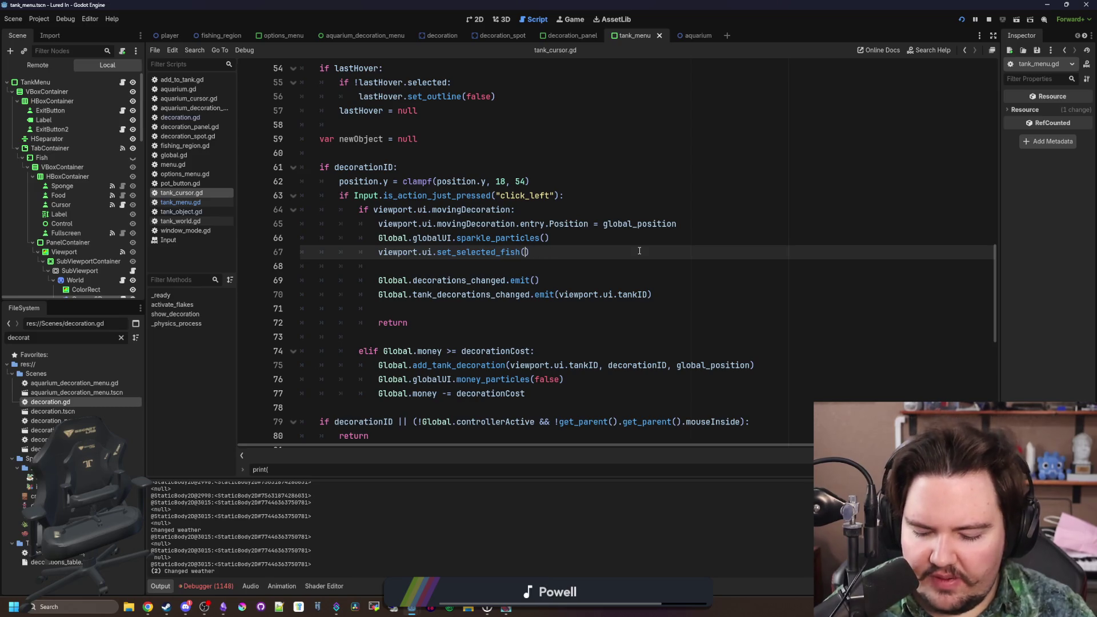
type("l")
- Move the two emit lines to just after sparkle_particles(), delete leftover blank lines and save
left_click(603, 224)
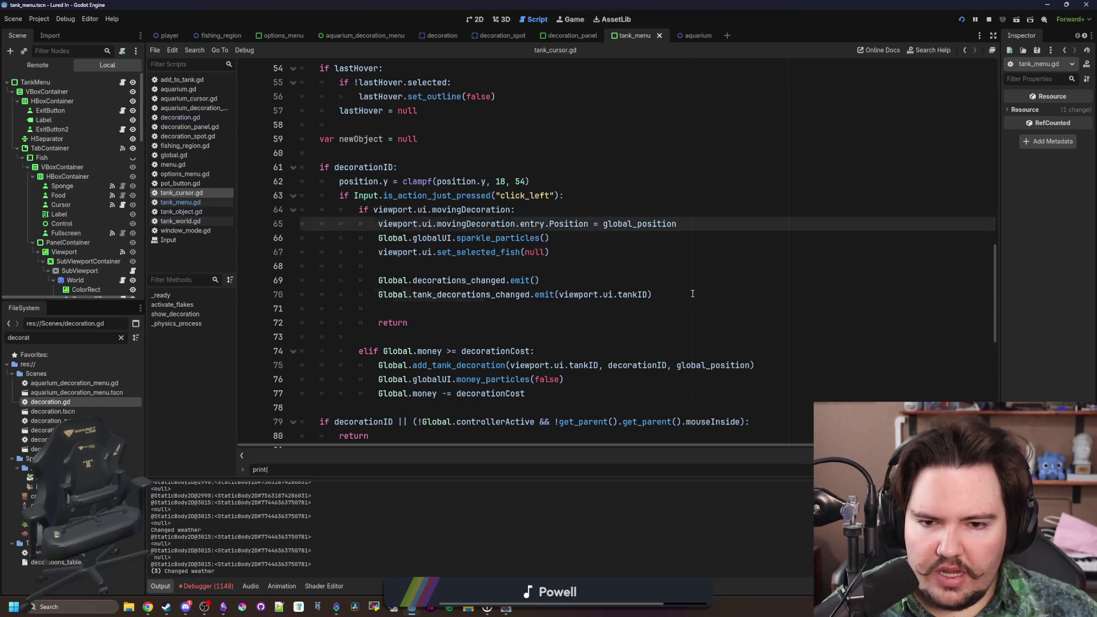
left_click_drag(693, 294, 302, 280)
key("ctrl+x")
left_click(563, 237)
key("Return")
key("ctrl+v")
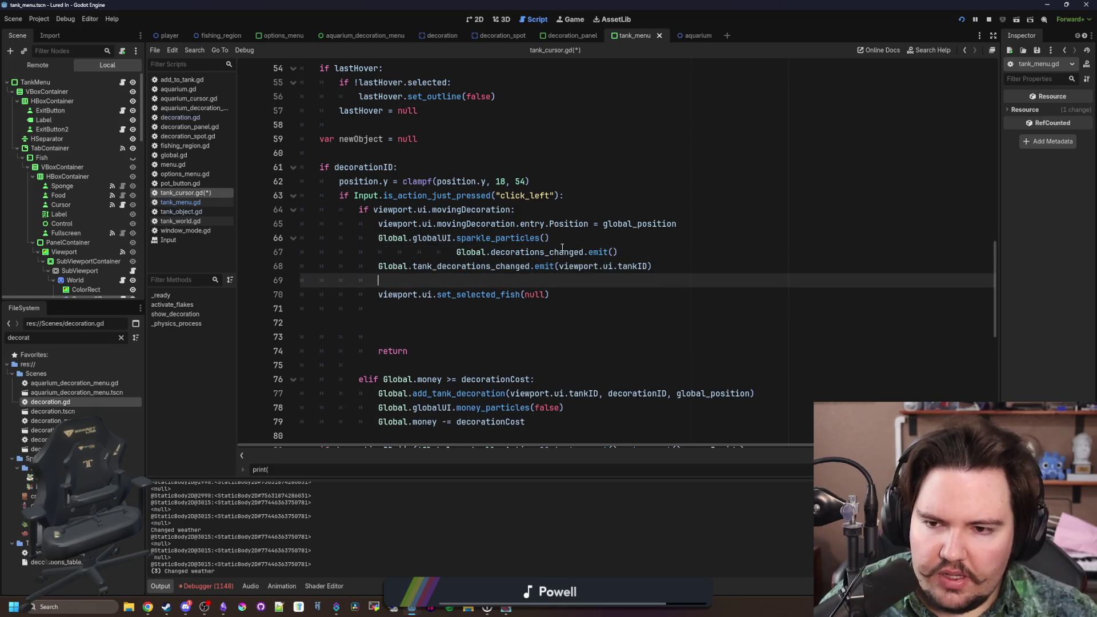
left_click(431, 252)
key("BackSpace")
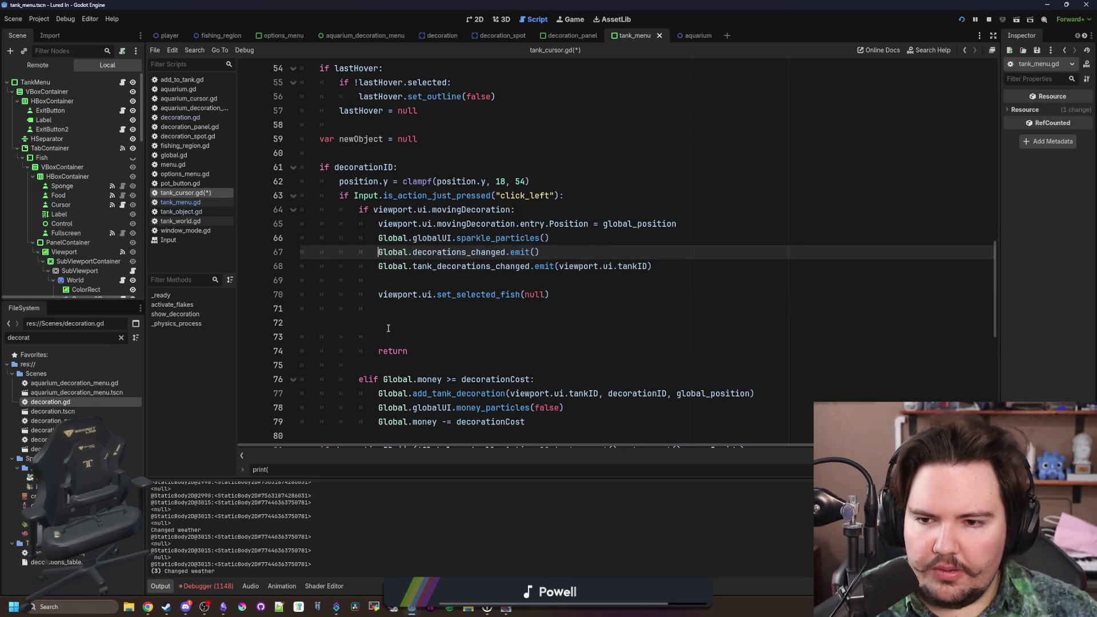
left_click_drag(388, 326, 308, 309)
key("BackSpace")
key("ctrl+s")
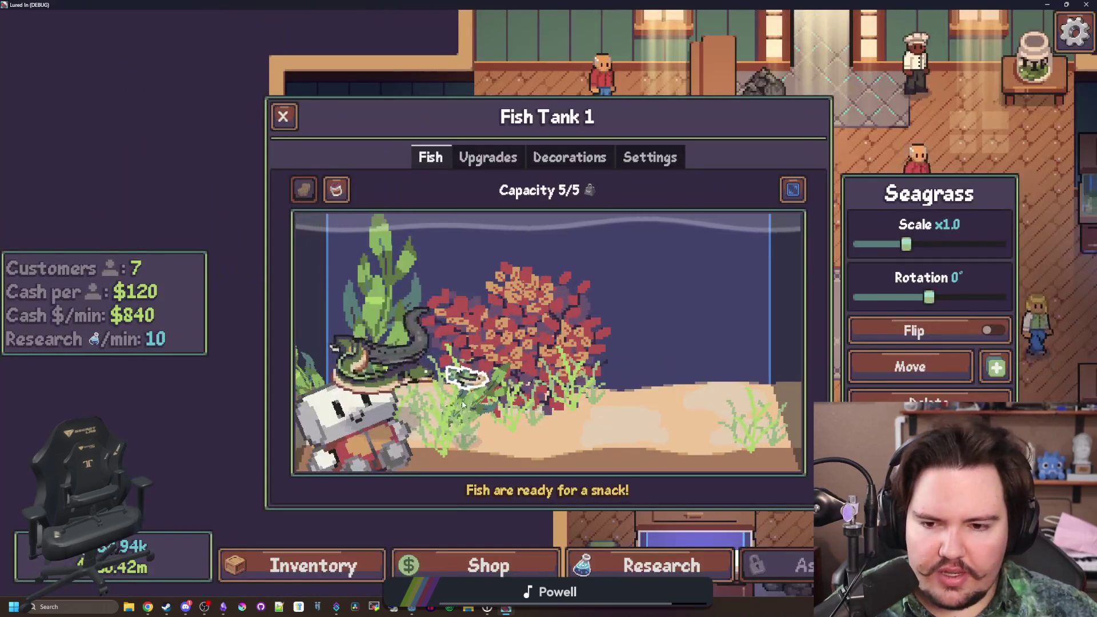
- Pick up the right-hand seagrass and set it down mid-tank in the running game
left_click(671, 388)
left_click(586, 449)
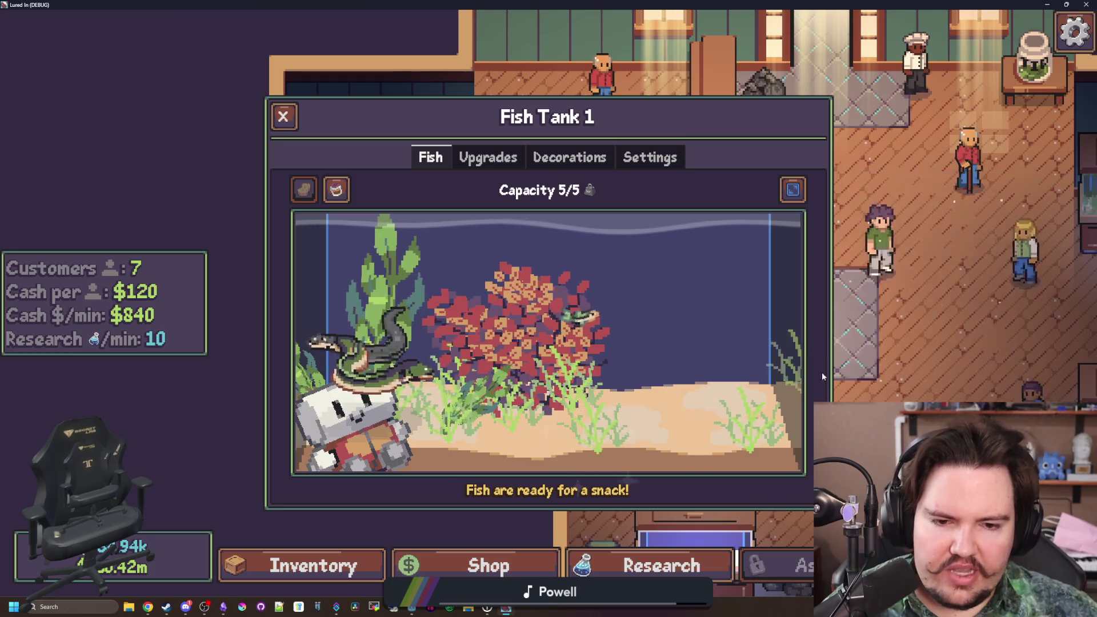
left_click(700, 366)
left_click(909, 367)
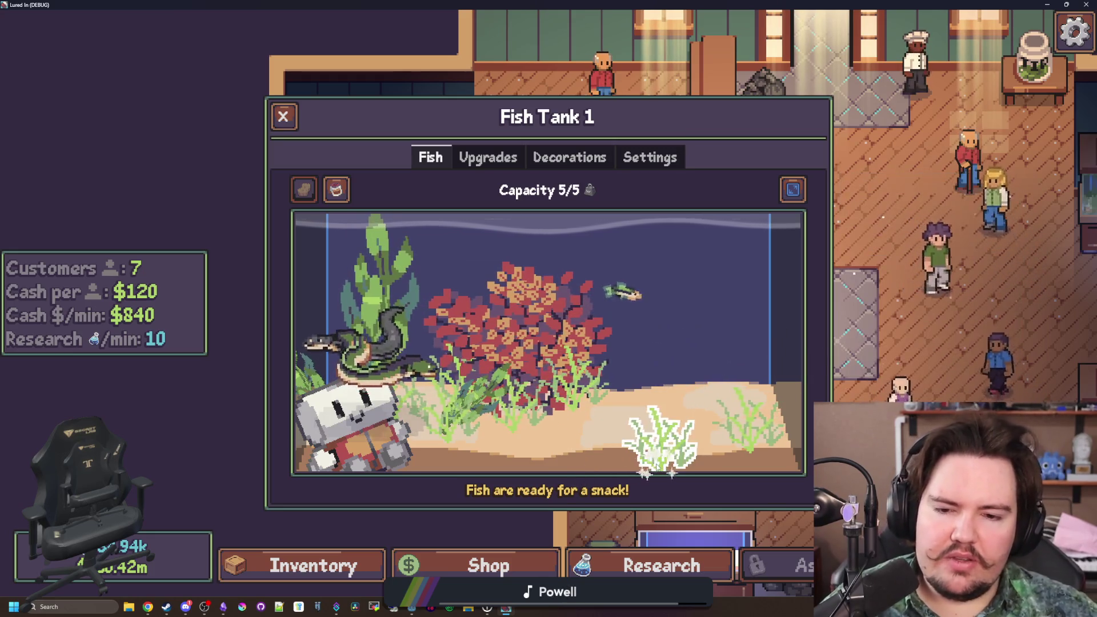
left_click(656, 403)
left_click(656, 403)
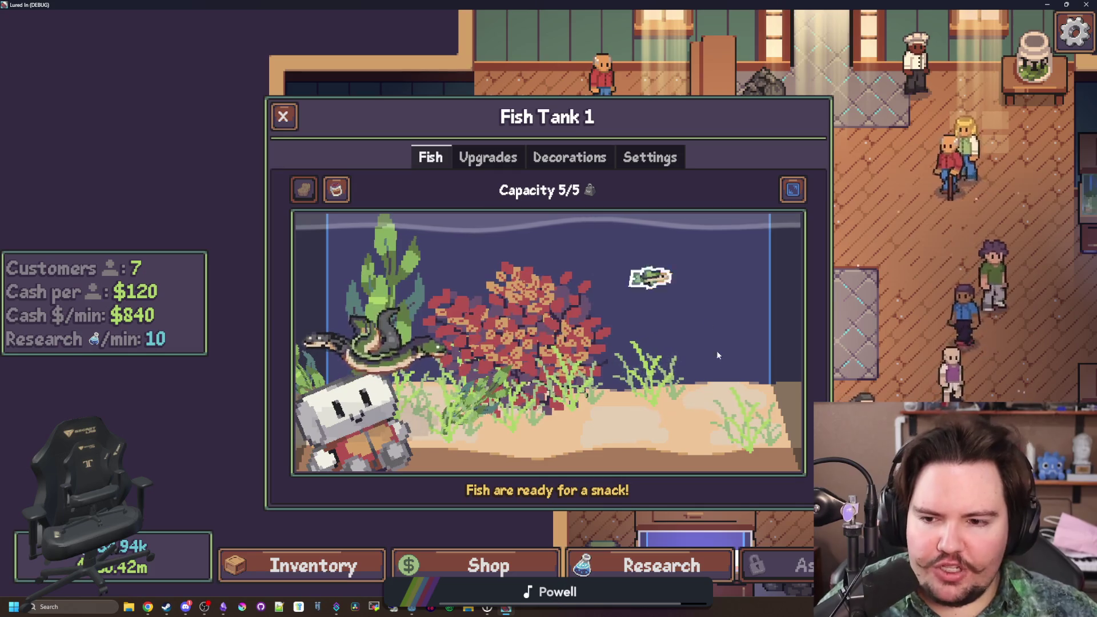
key("alt+Tab")
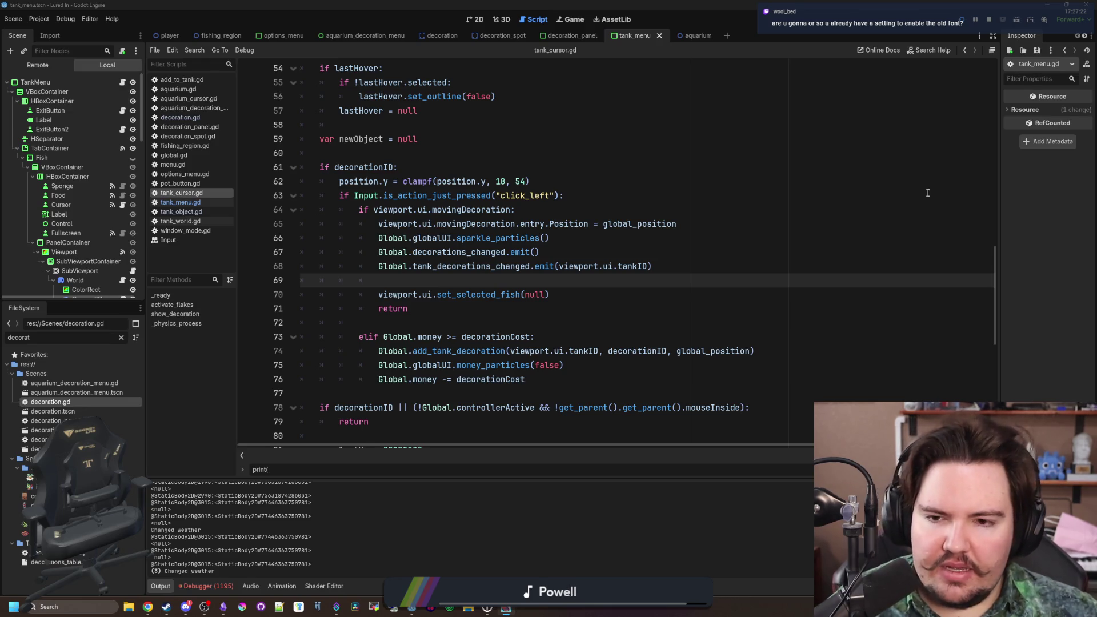
- Look up where decorations_changed is defined and search global.gd for 'decorati'
left_click(376, 252)
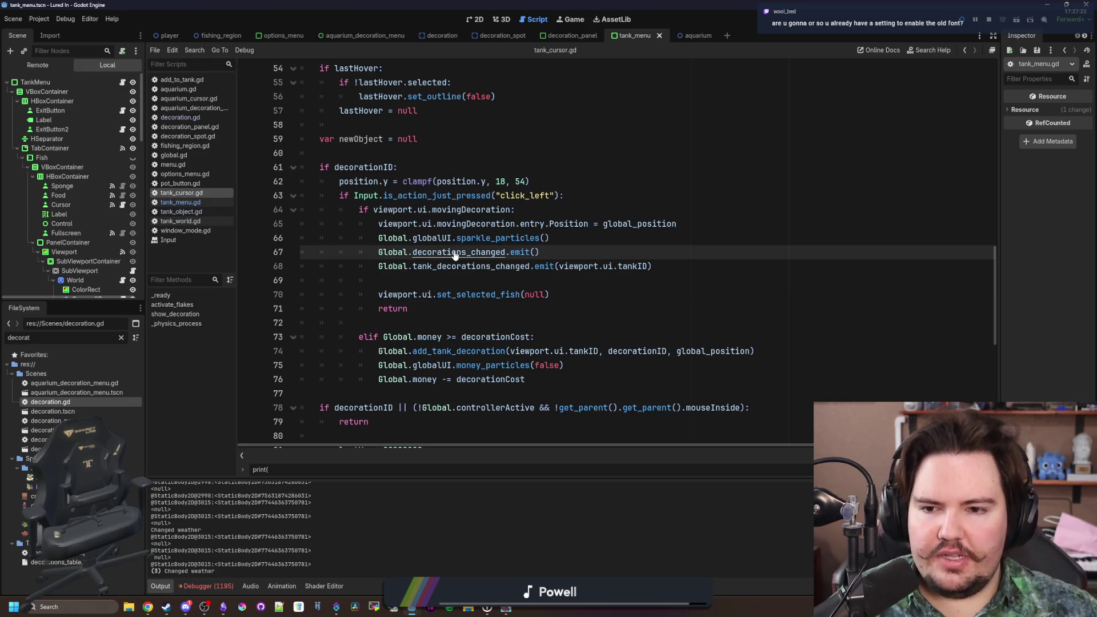
left_click(454, 253, "ctrl")
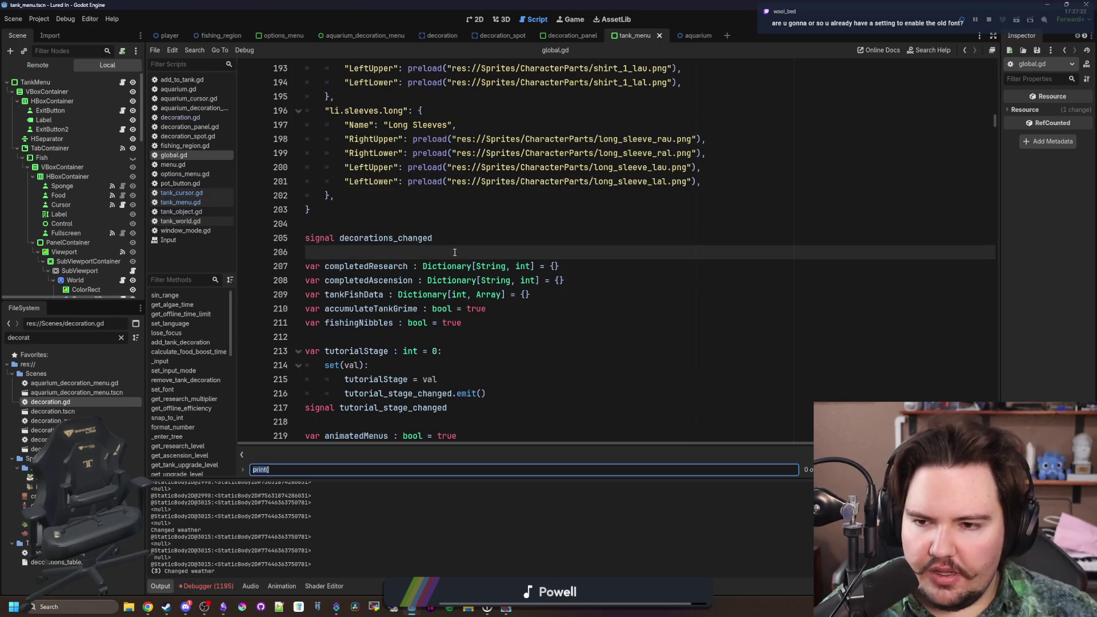
key("ctrl+f")
type("decoratio")
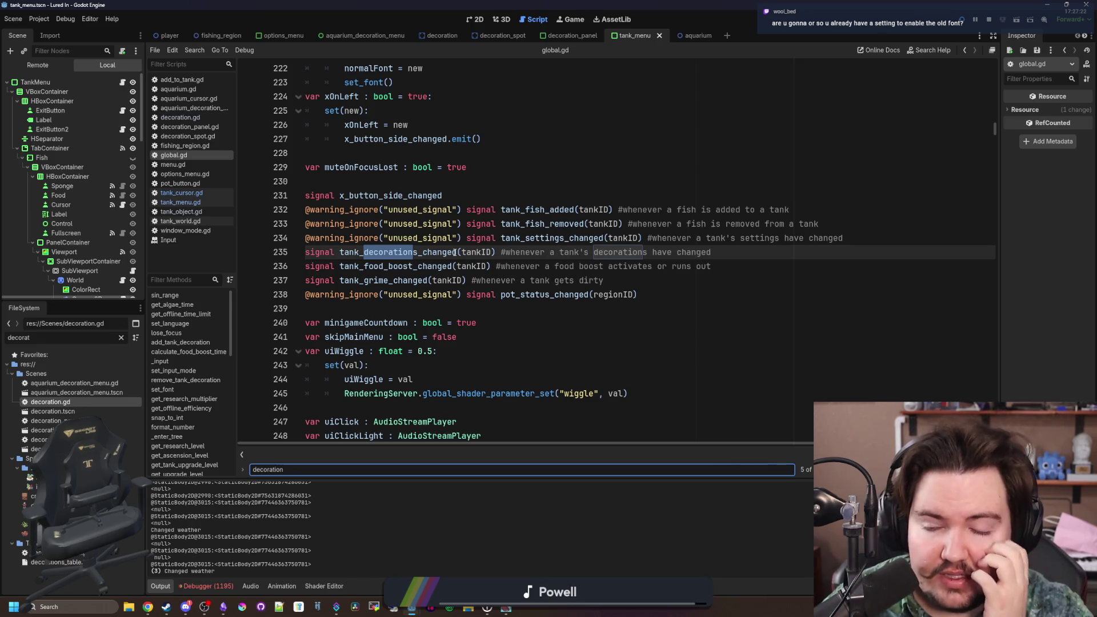
key("Return")
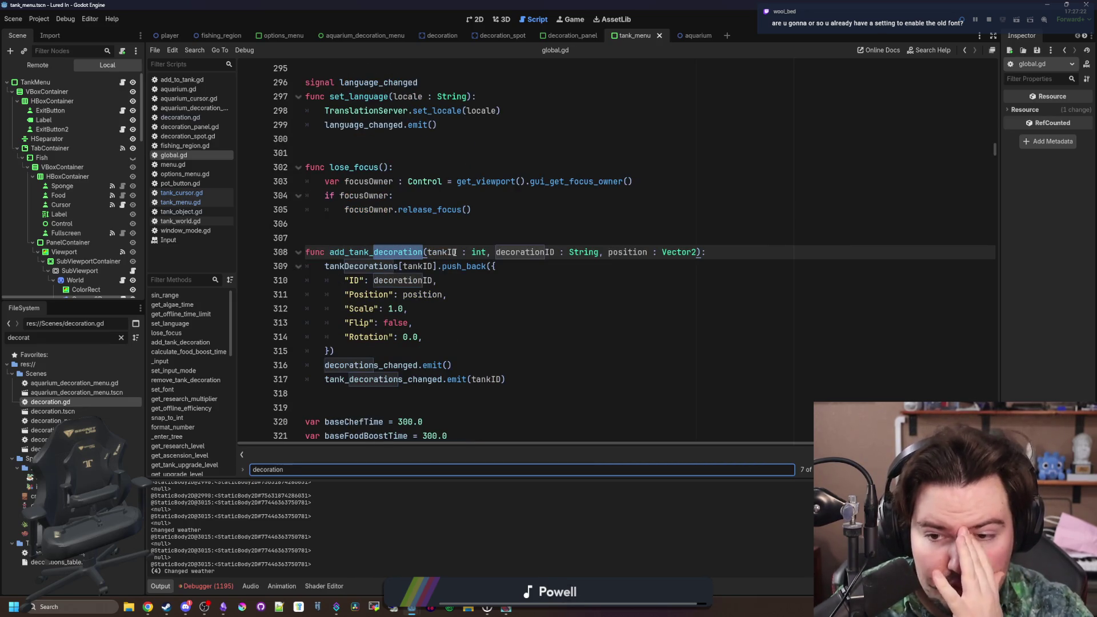
left_click(873, 249)
- Run the game and repeatedly move the seagrass lower into the sand, then deselect it
key("F5")
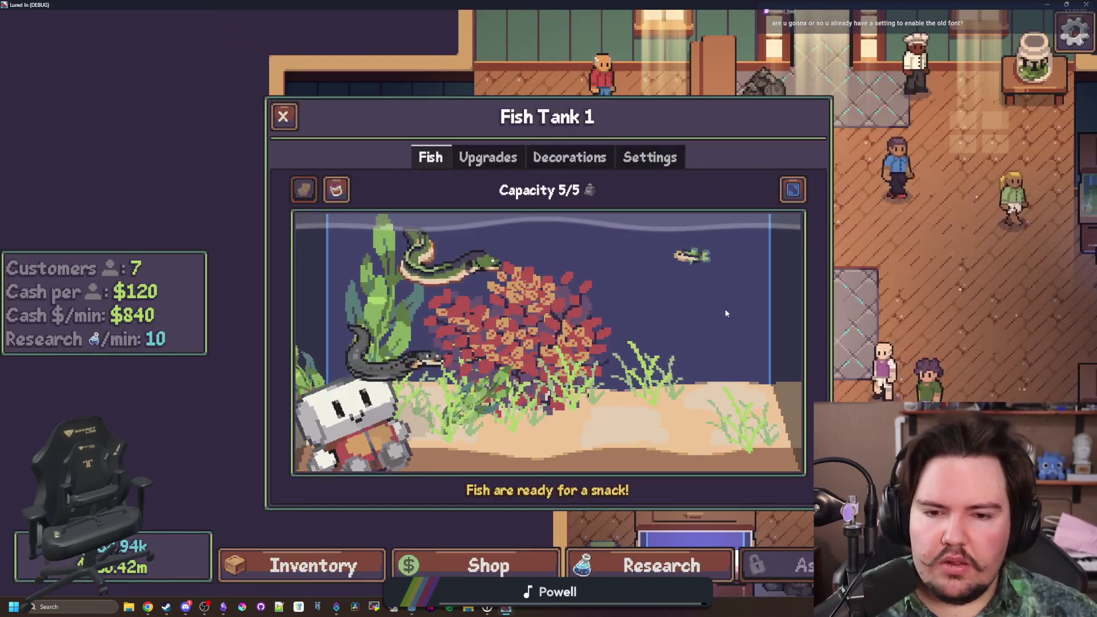
left_click(645, 371)
left_click(895, 361)
left_click(634, 431)
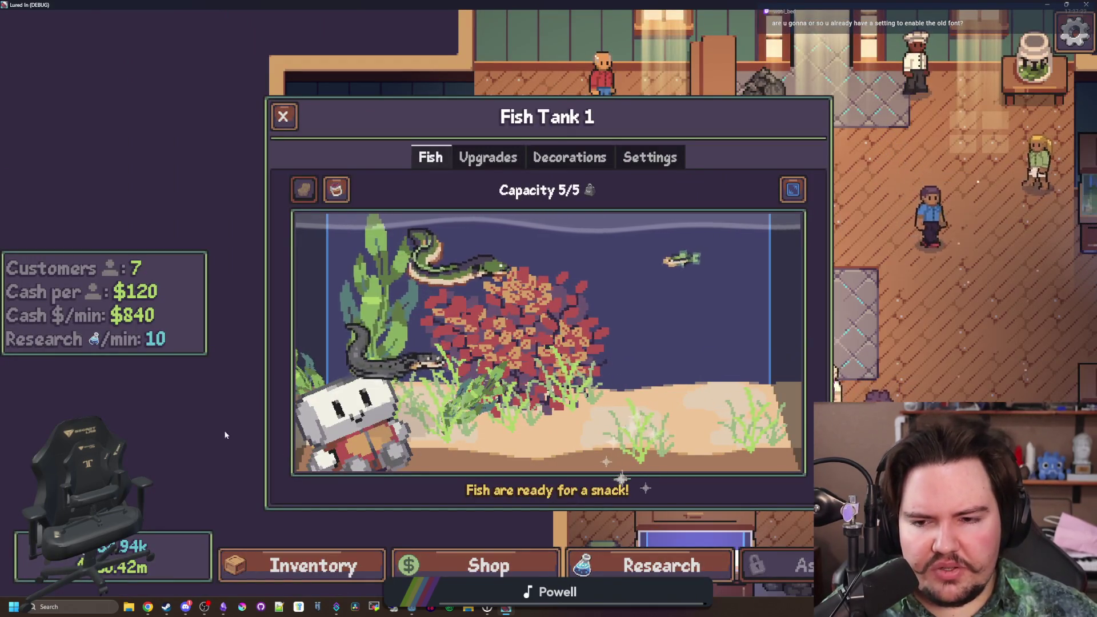
left_click(640, 428)
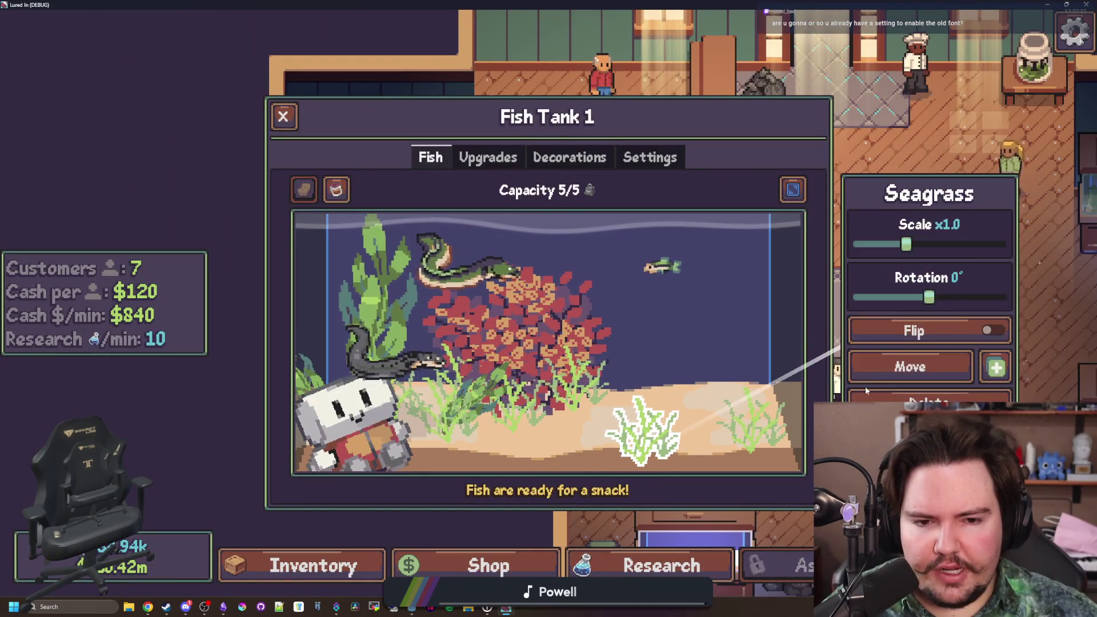
left_click(911, 367)
left_click(685, 370)
left_click(910, 366)
left_click(641, 438)
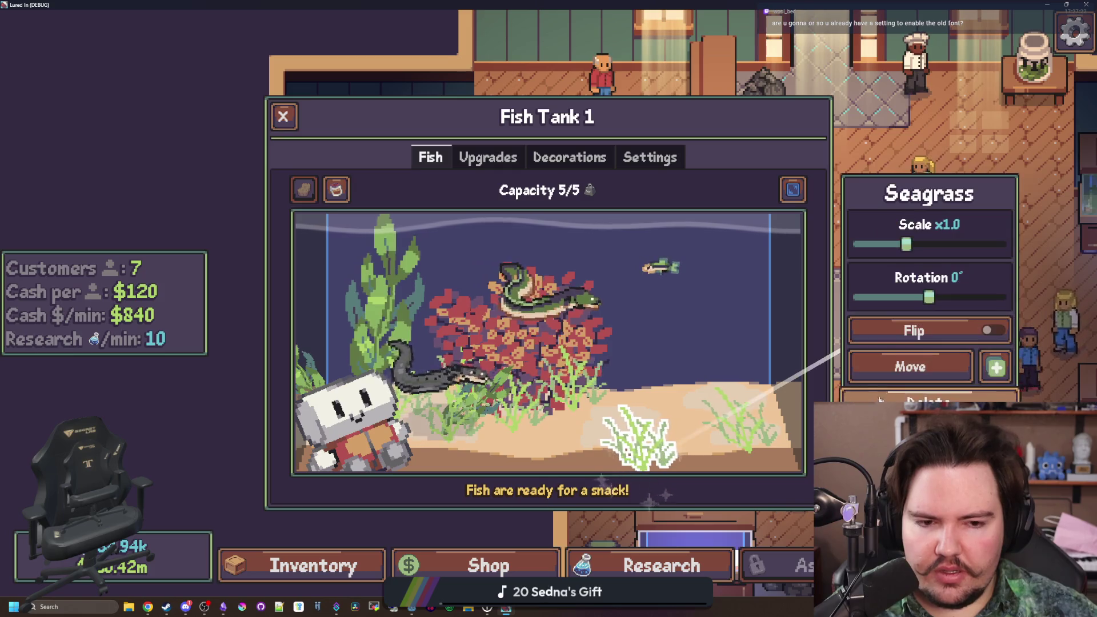
left_click(879, 400)
- Comment out tank_cursor.gd lines 67–68 (both emit calls), save, and retest the seagrass
key("F11")
left_click(547, 217)
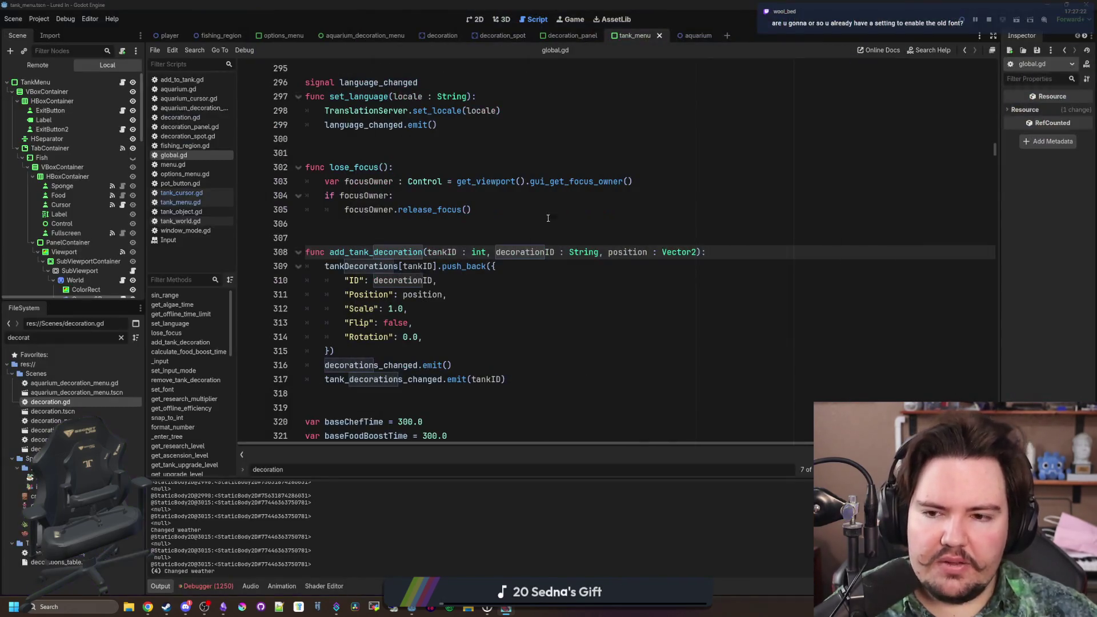
left_click(547, 218)
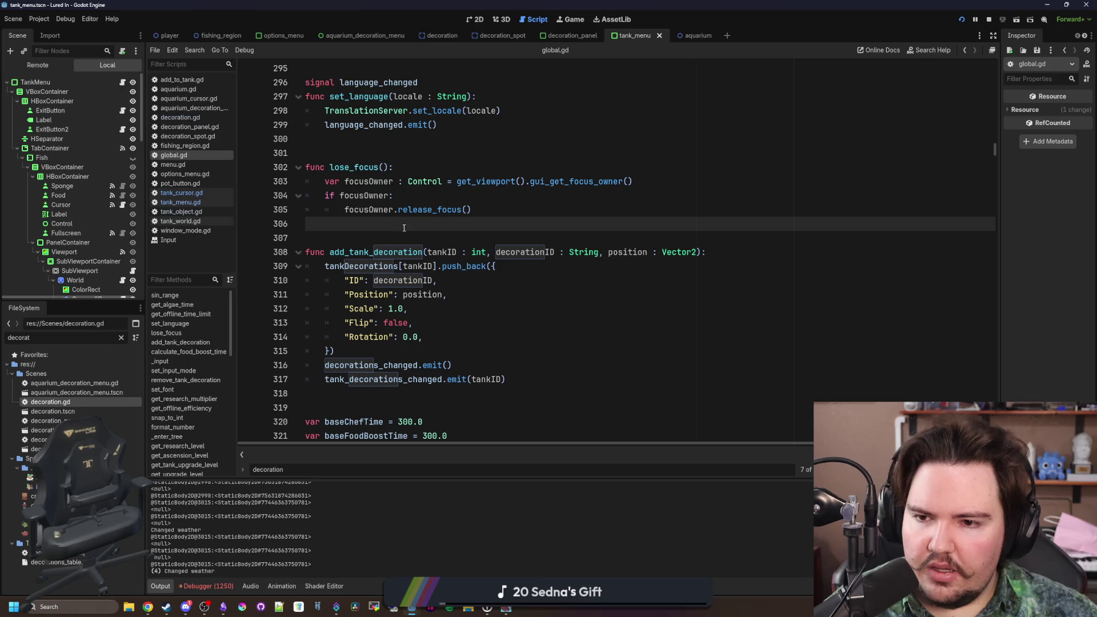
left_click(186, 194)
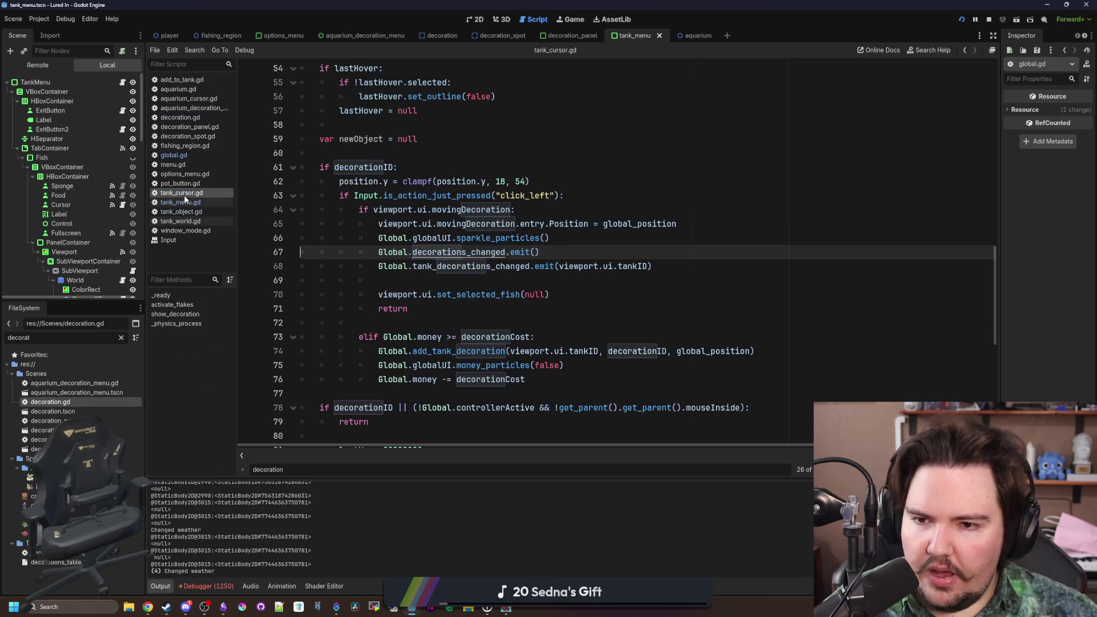
left_click(493, 276)
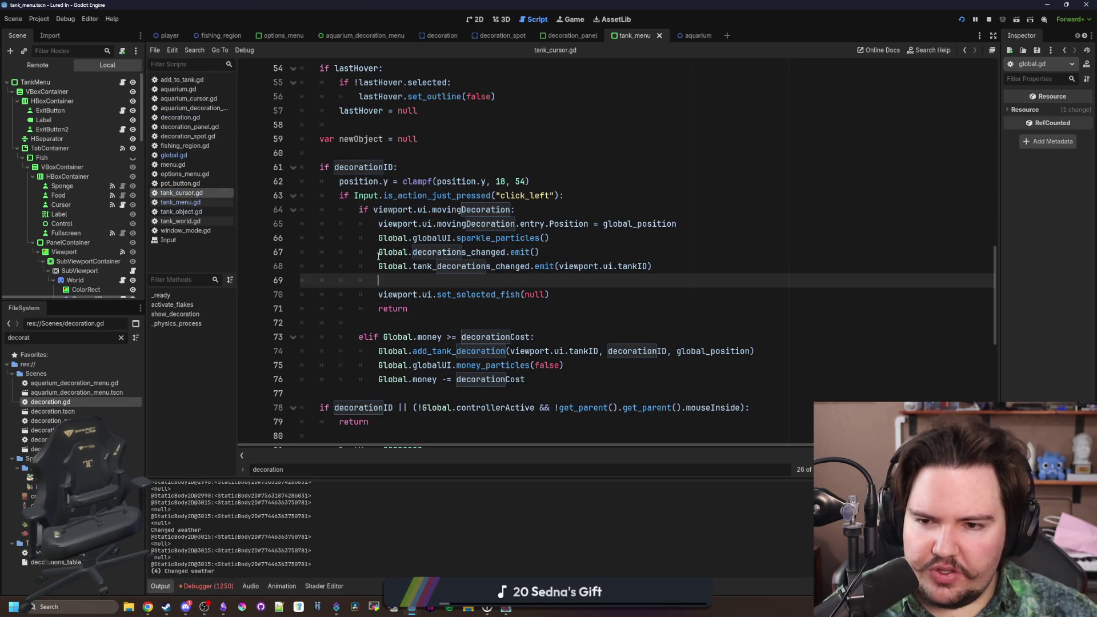
left_click(374, 252)
key("ctrl+k")
key("Down")
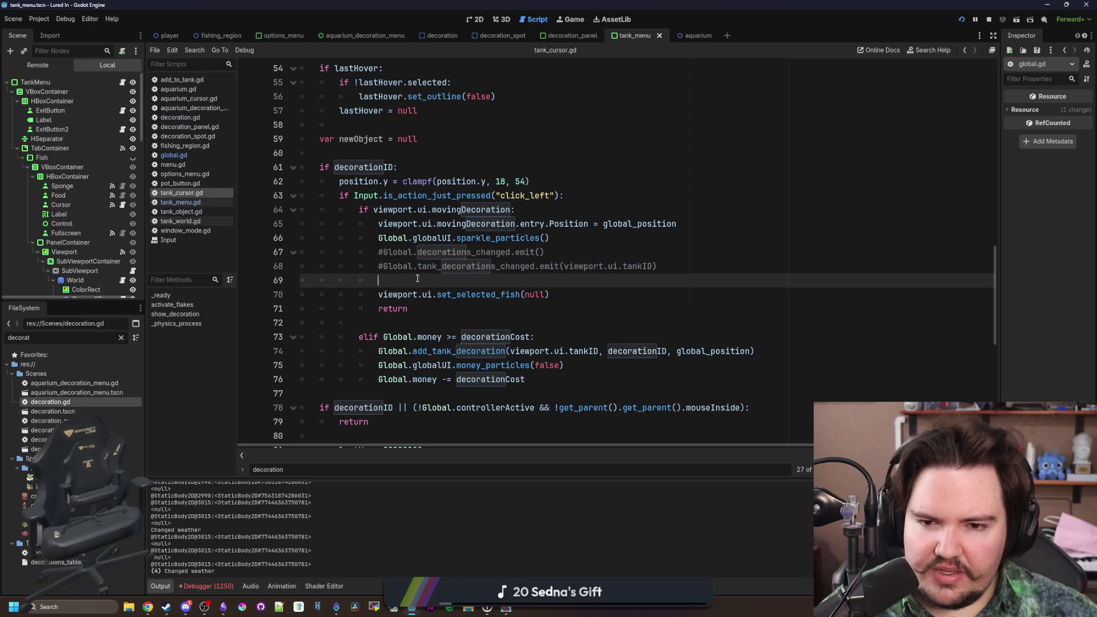
key("ctrl+k")
key("Down")
key("ctrl+s")
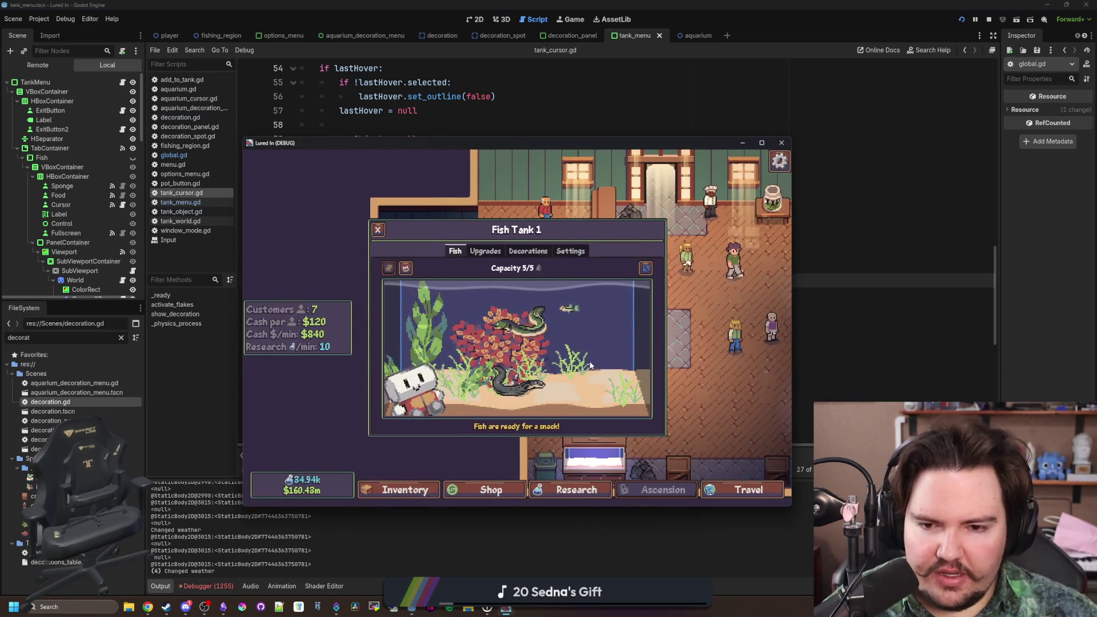
left_click(571, 360)
left_click(696, 361)
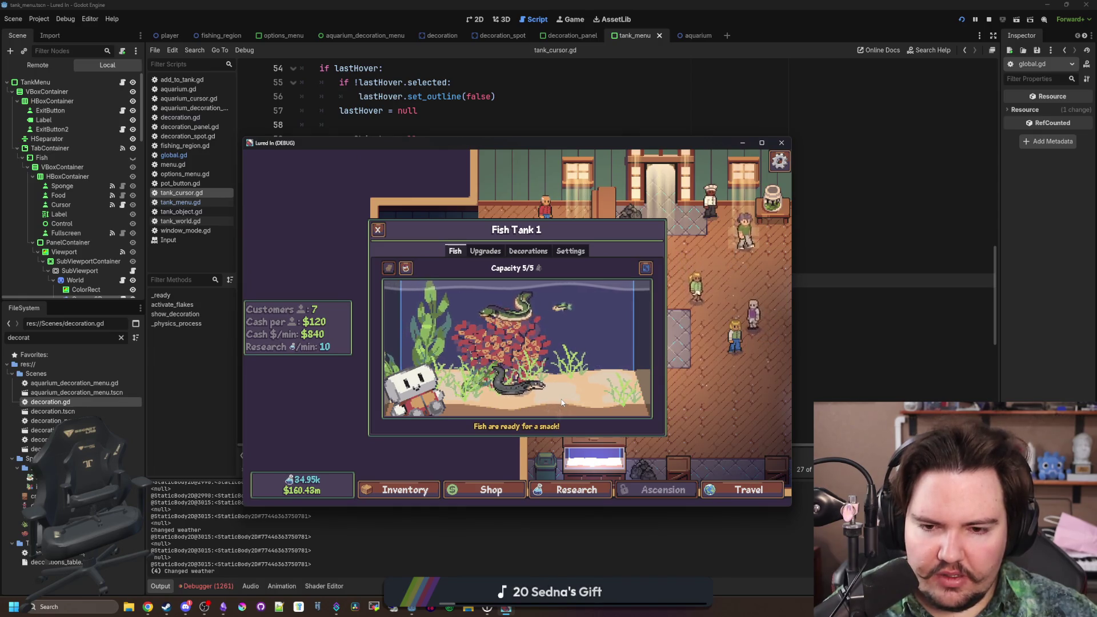
- Uncomment the two decoration-changed emit lines 67–68 and save to relaunch the game
left_click(916, 278)
left_click(384, 269)
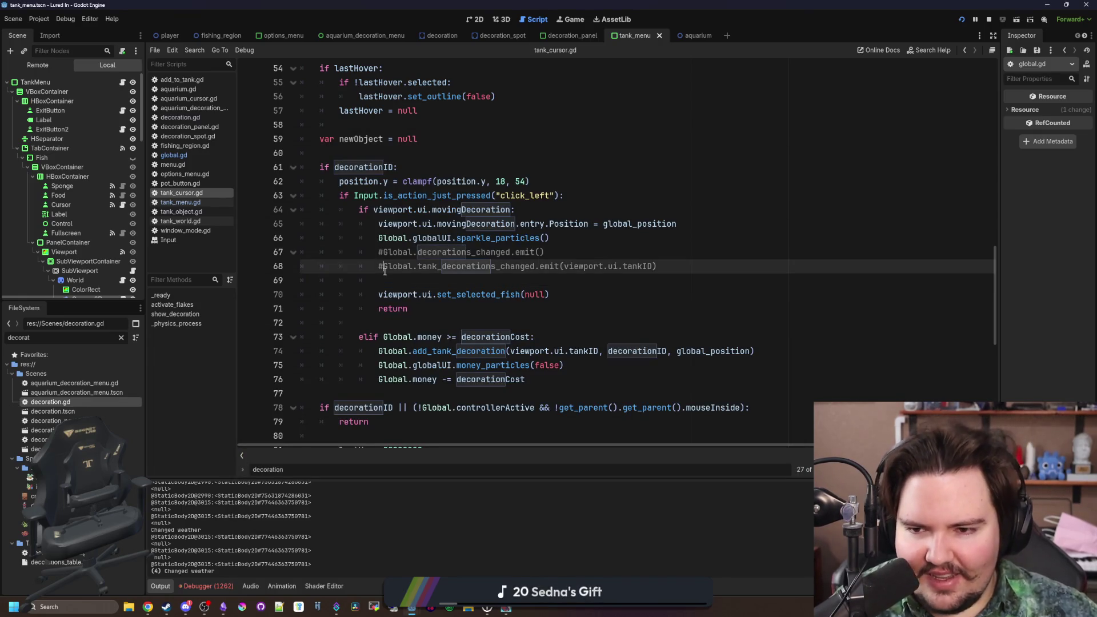
left_click(384, 254)
key("BackSpace")
key("Down")
key("Down")
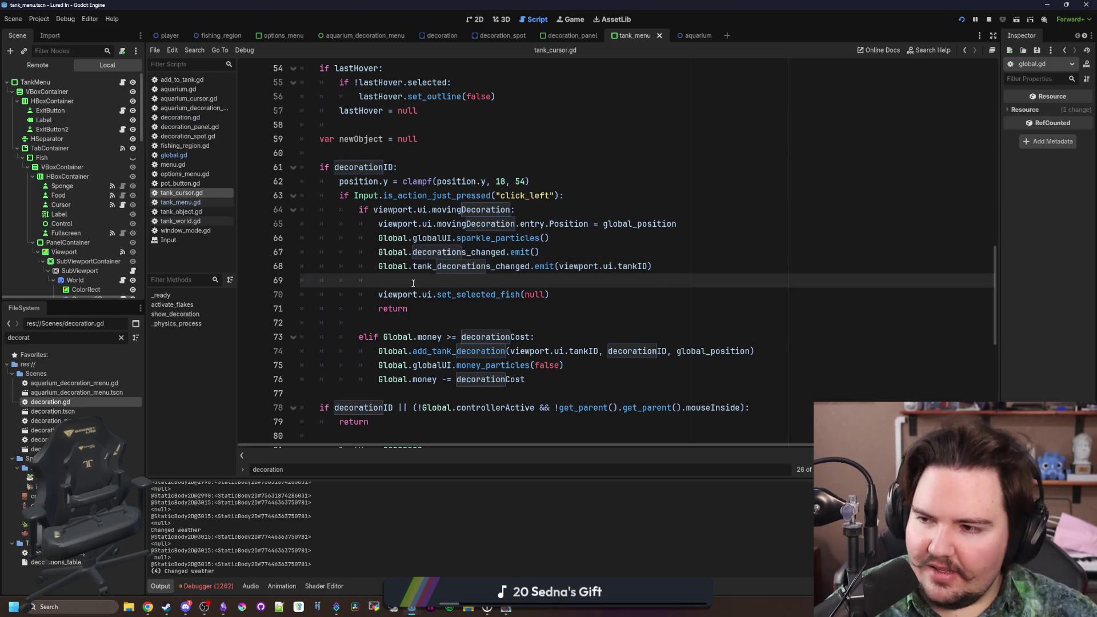
key("ctrl+s")
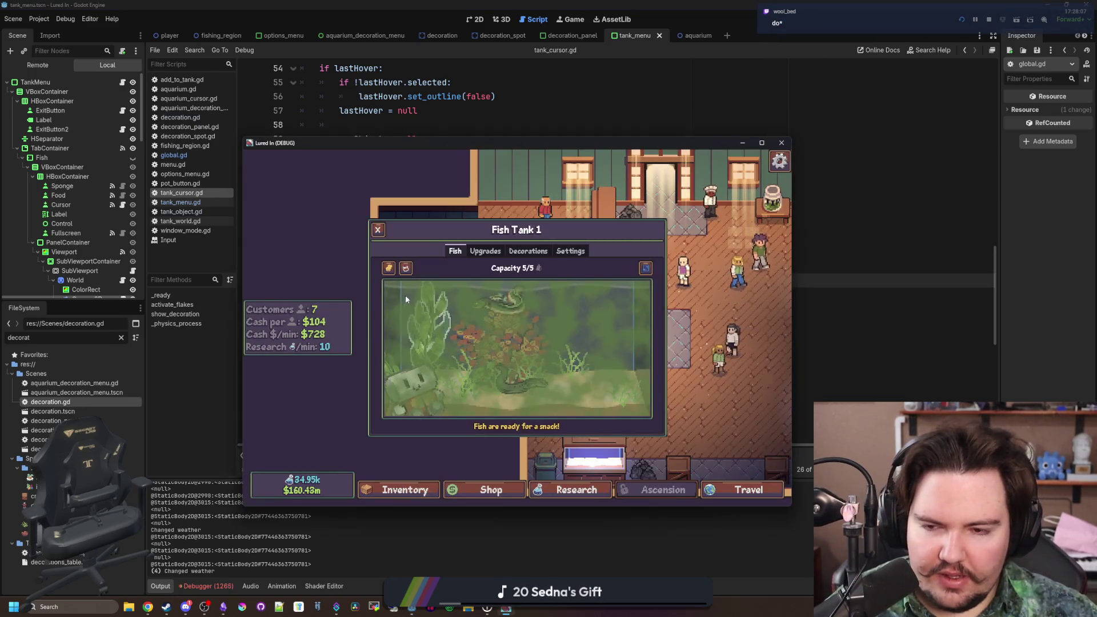
- Clean the tank with the sponge, reposition the kelp, and move the red coral upper left
left_click(388, 267)
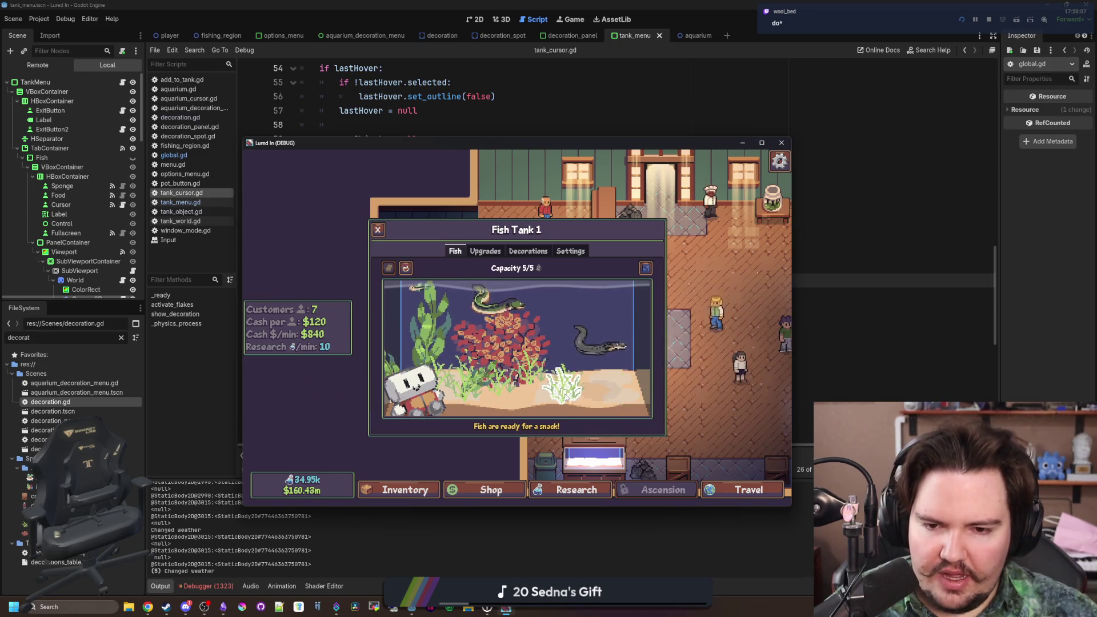
mouse_move(625, 381)
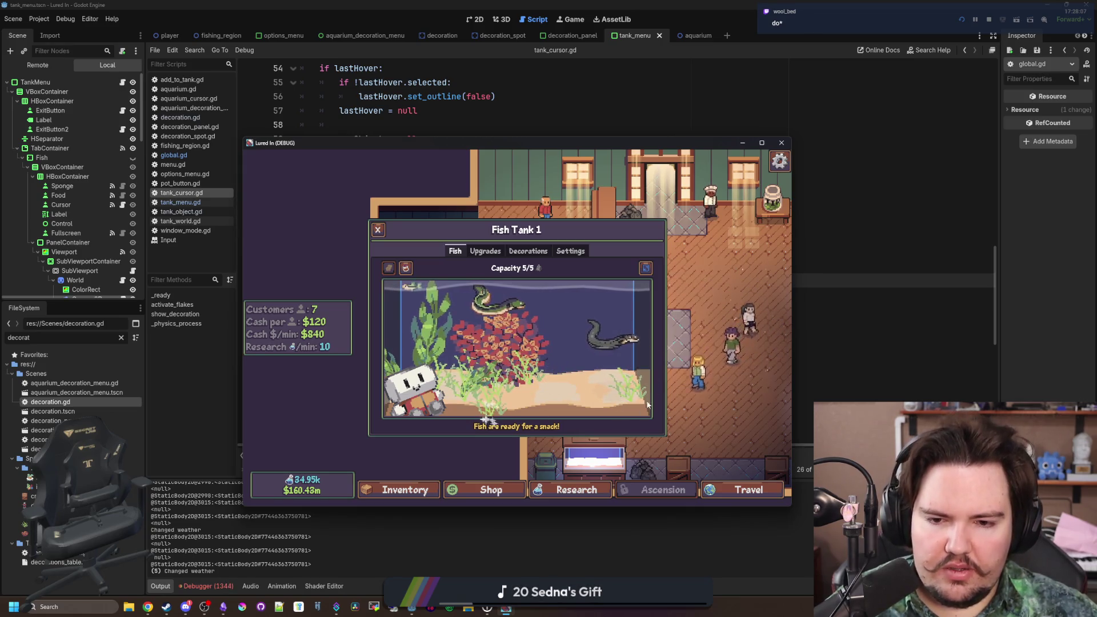
mouse_move(502, 366)
left_click(743, 364)
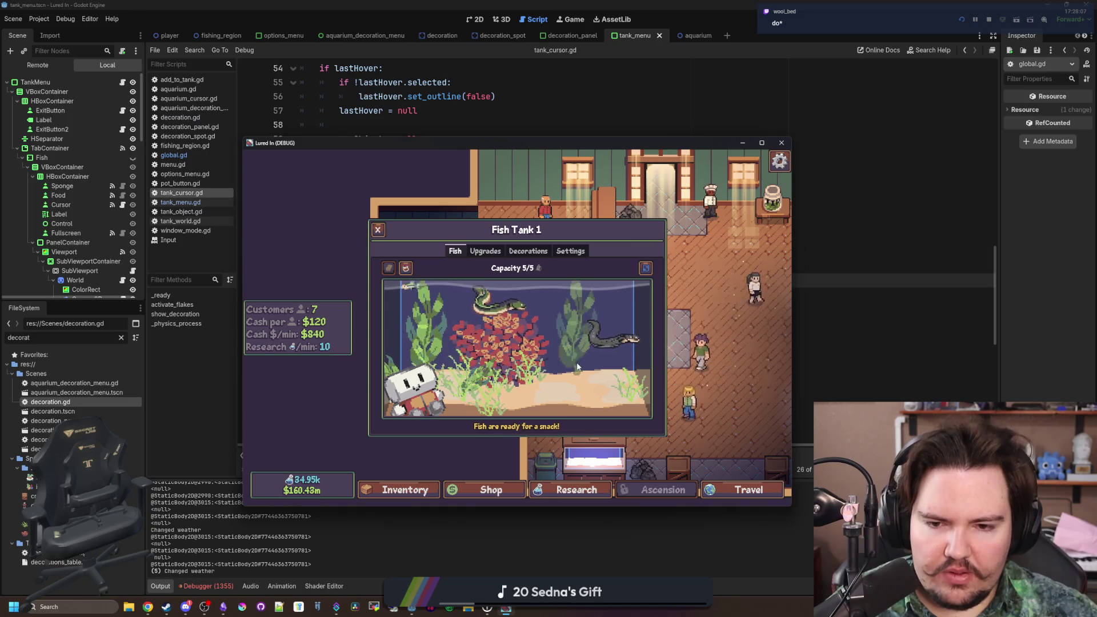
left_click(628, 424)
mouse_move(595, 378)
left_click(743, 364)
left_click(580, 396)
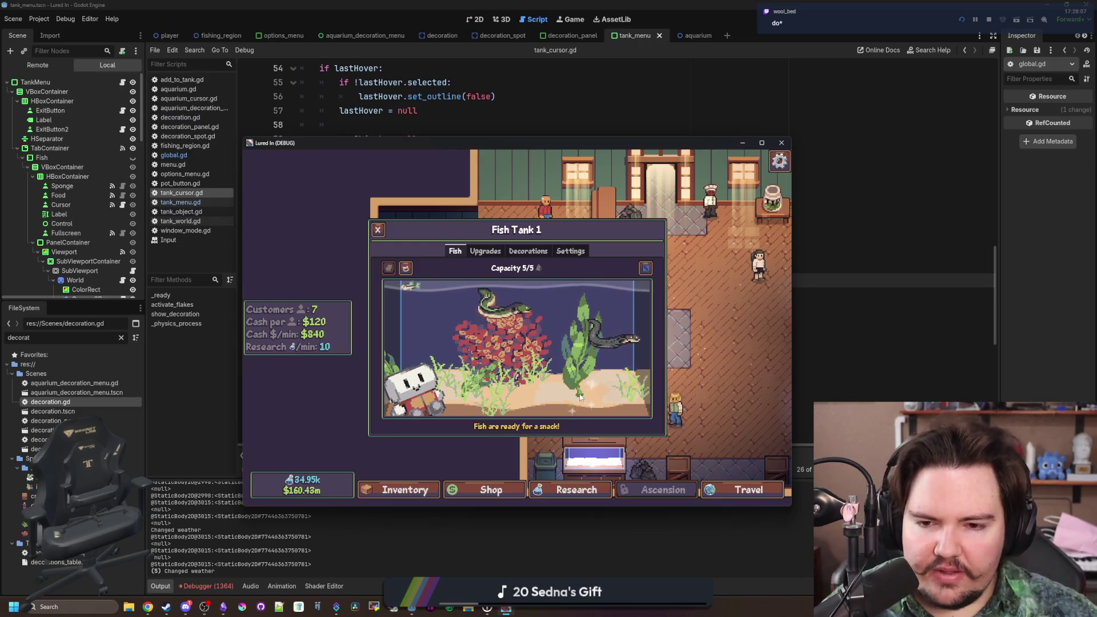
mouse_move(642, 366)
left_click(721, 365)
left_click(444, 446)
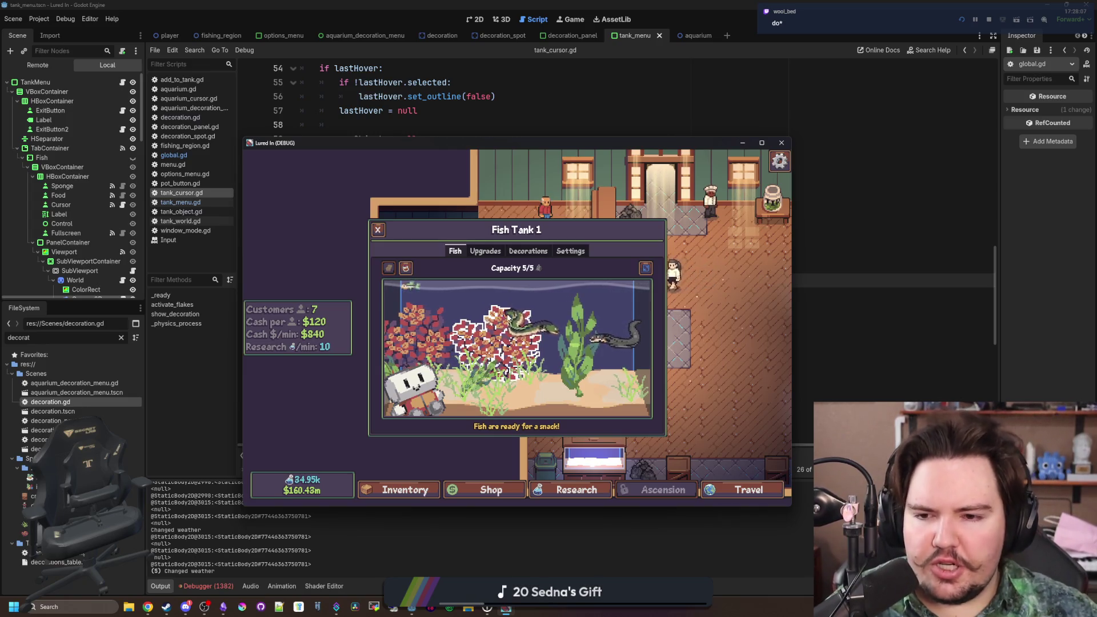
- Close Fish Tank 1 and move a floor decoration to a new spot
key("Escape")
scroll(533, 347, "up", 3)
left_click(533, 347)
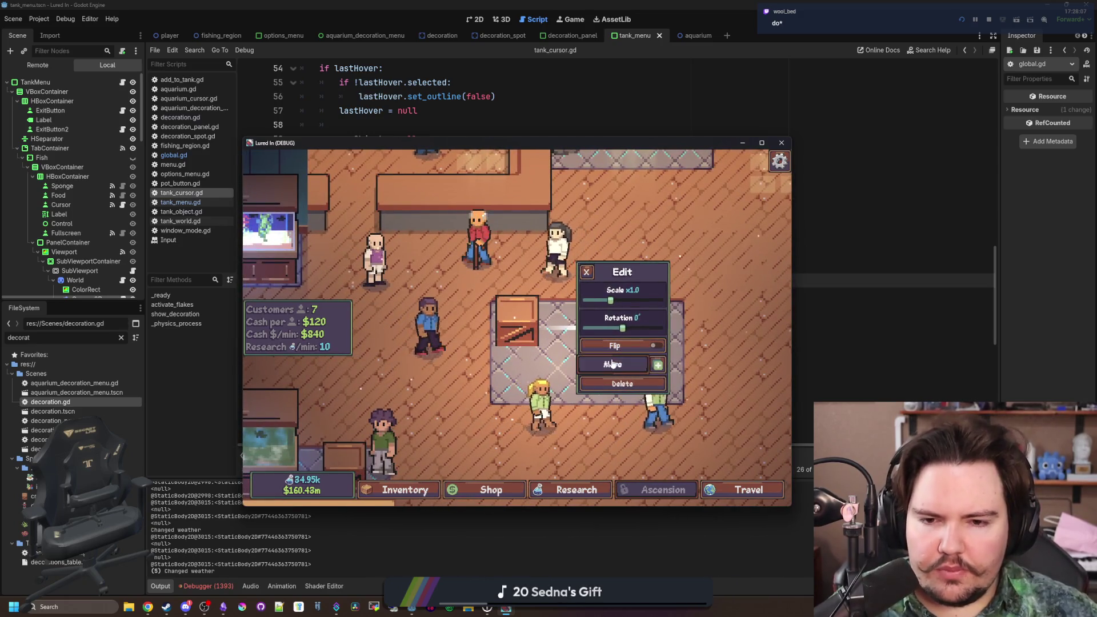
left_click(611, 364)
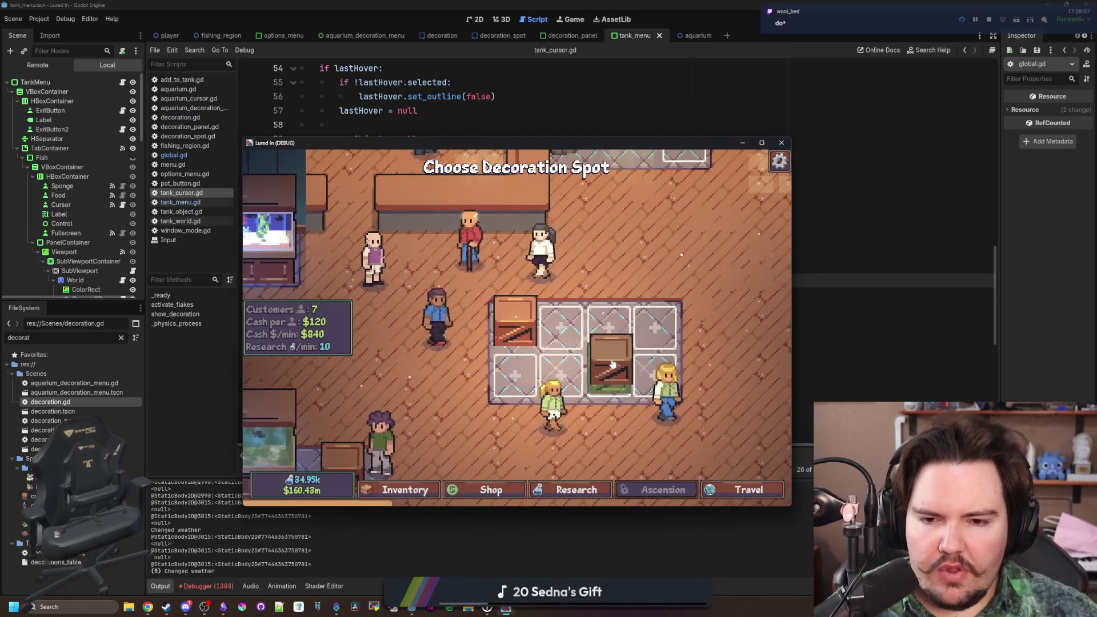
left_click(614, 314)
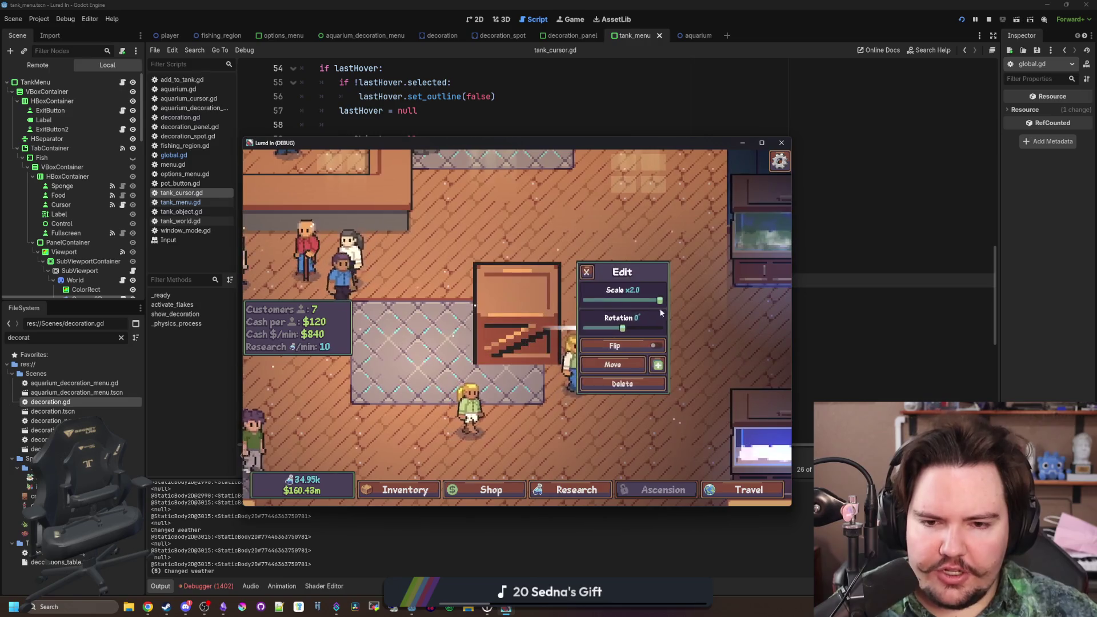
key("Escape")
key("alt+Tab")
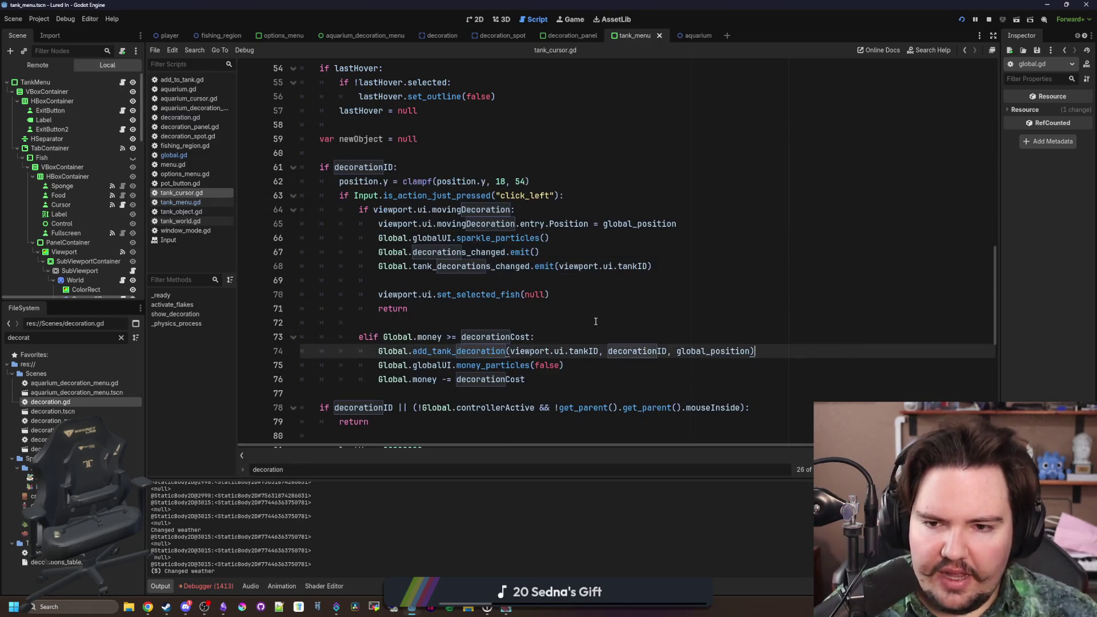
- Delete blank line 69 in tank_cursor.gd so set_selected_fish(null) follows the emits, then review lines 67–70
left_click(432, 280)
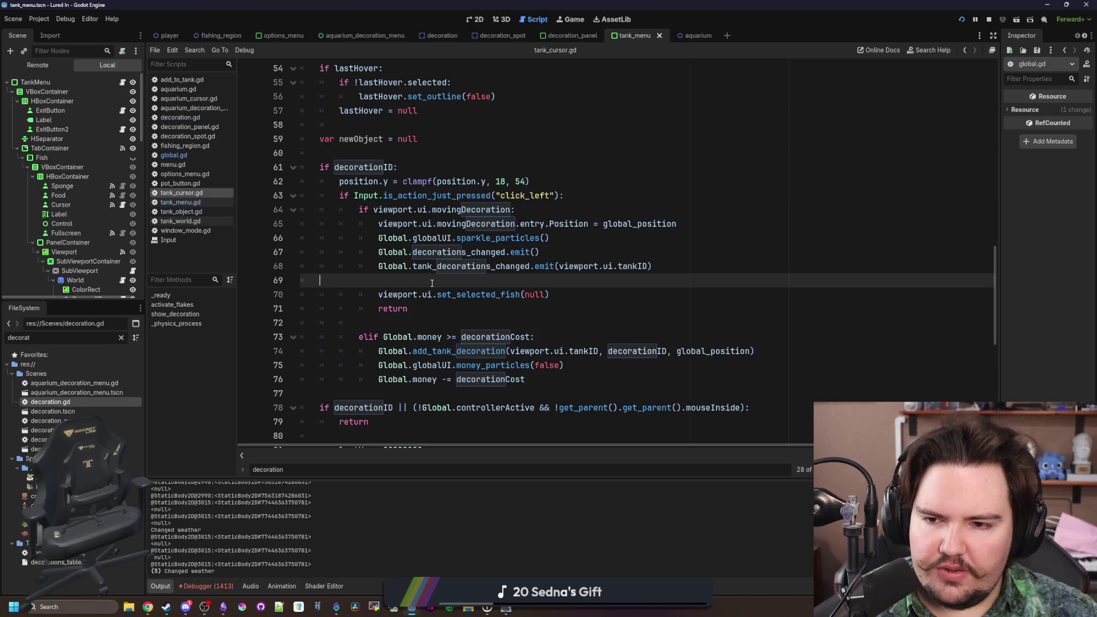
key("BackSpace")
key("BackSpace")
key("BackSpace")
key("Down")
key("Down")
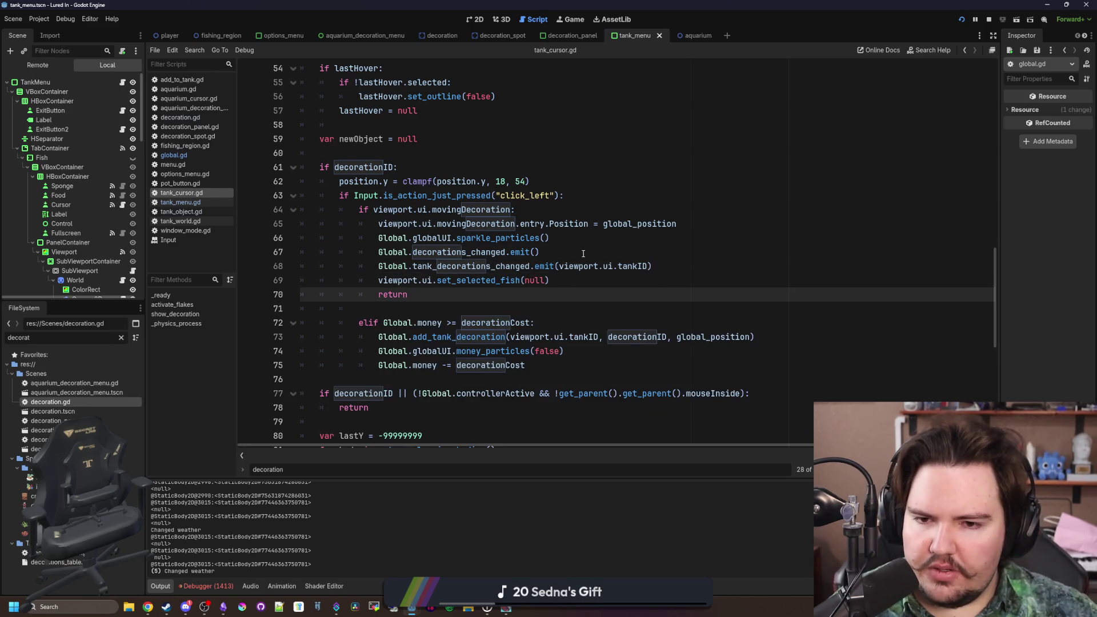
left_click(583, 253)
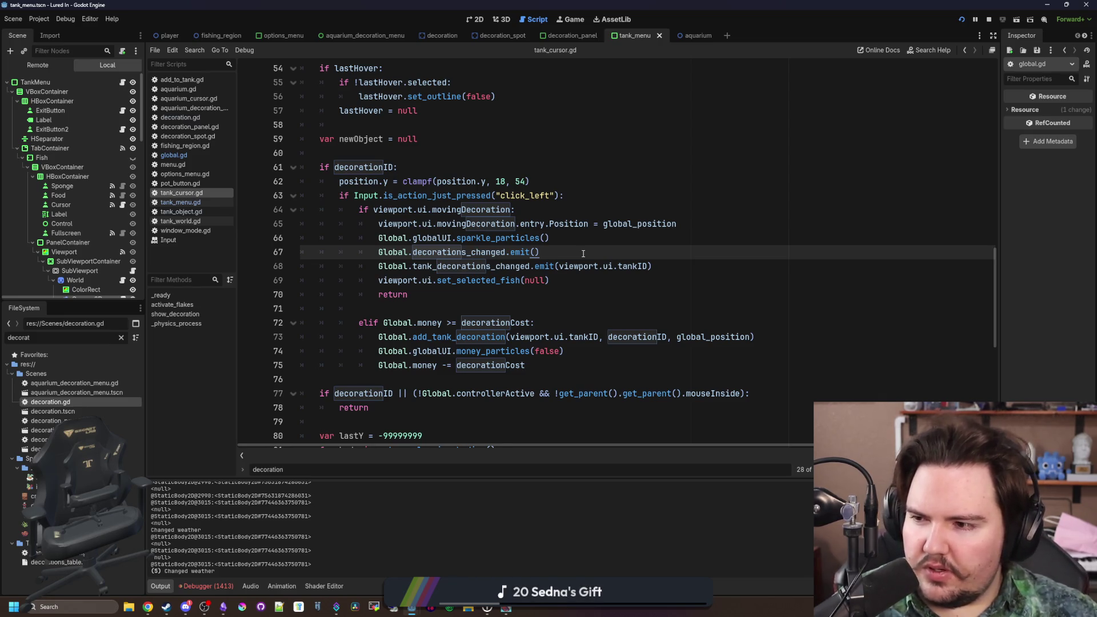
left_click(546, 276)
left_click(552, 297)
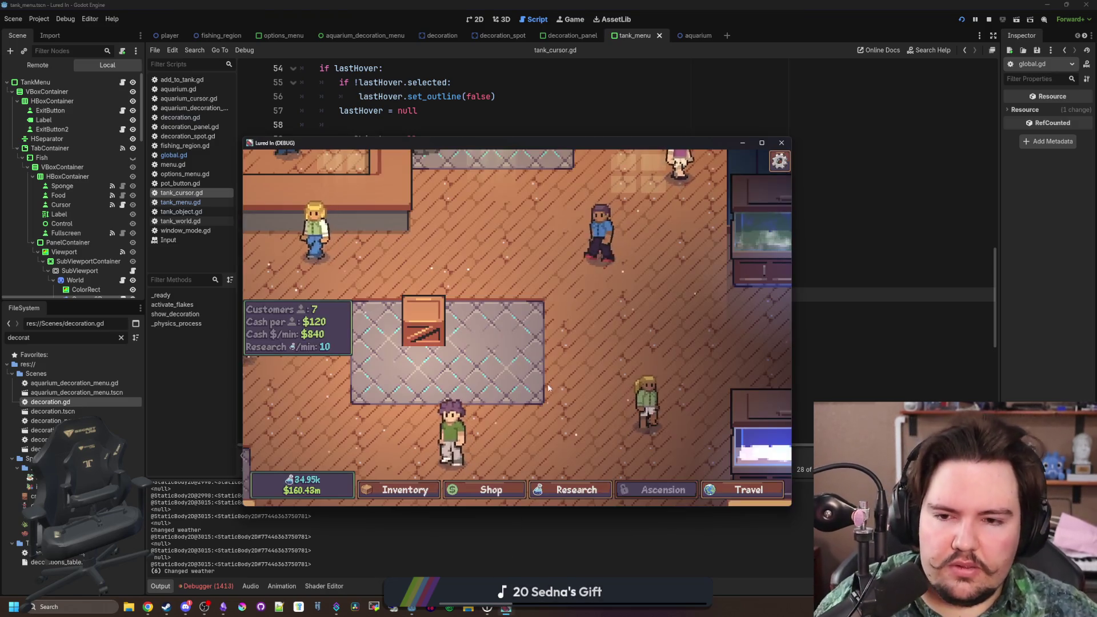
- Open the fish inventory and scroll through its contents
scroll(388, 439, "down", 3)
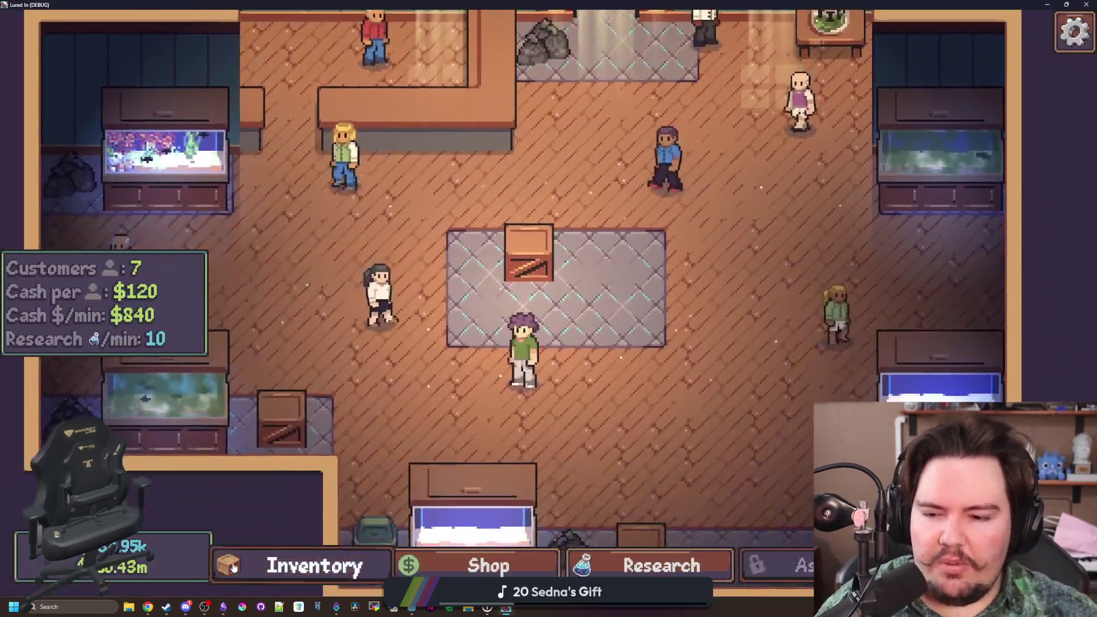
key("i")
scroll(575, 339, "down", 5)
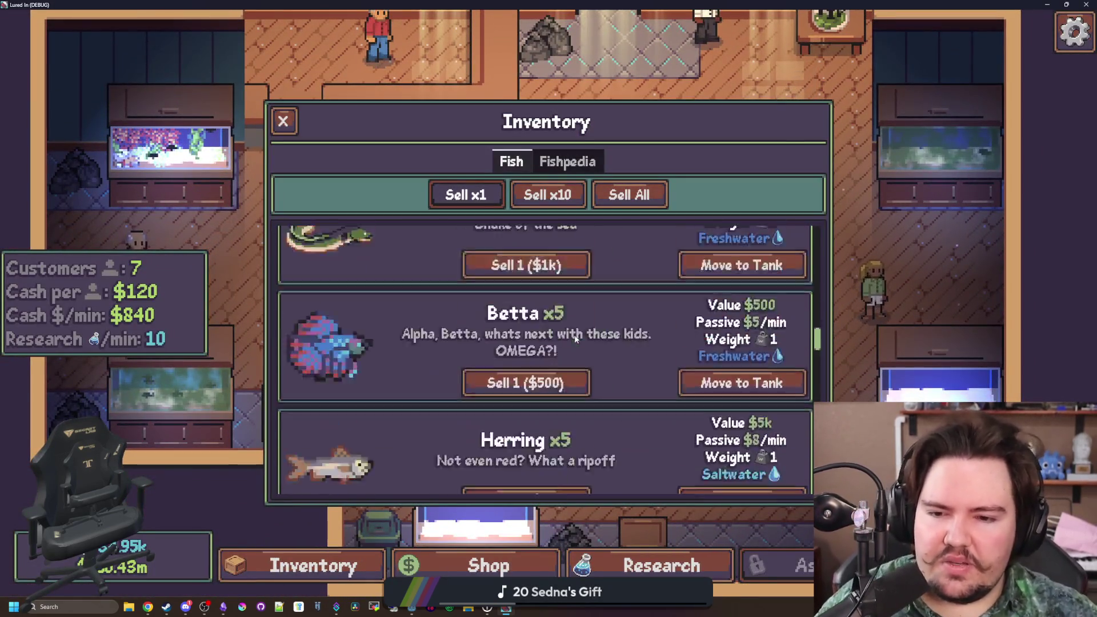
scroll(575, 337, "down", 5)
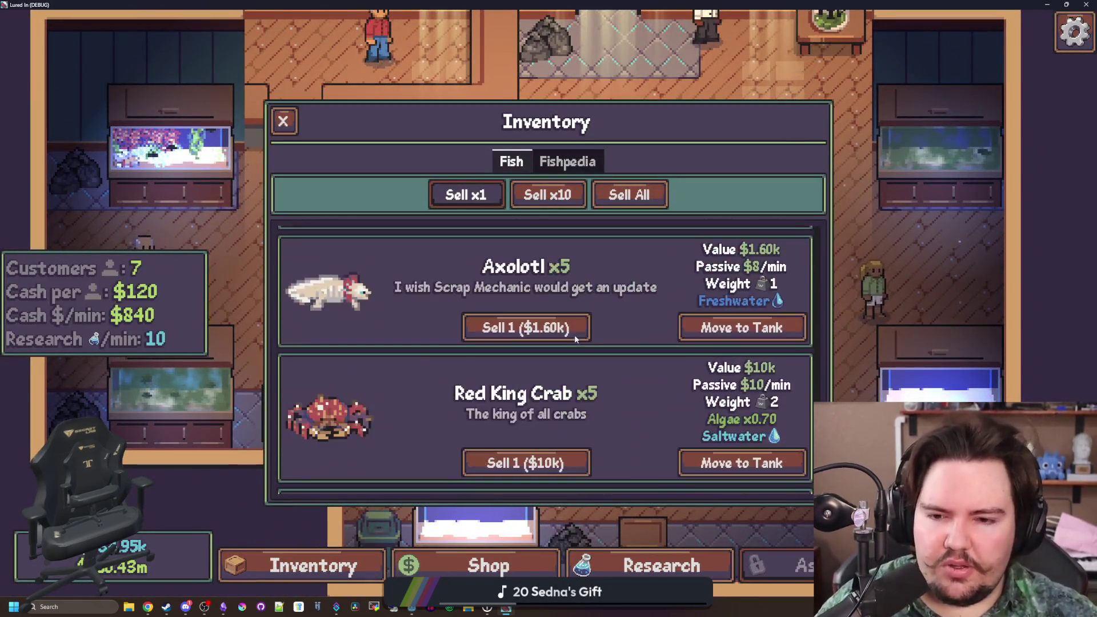
scroll(560, 327, "up", 10)
scroll(571, 337, "down", 10)
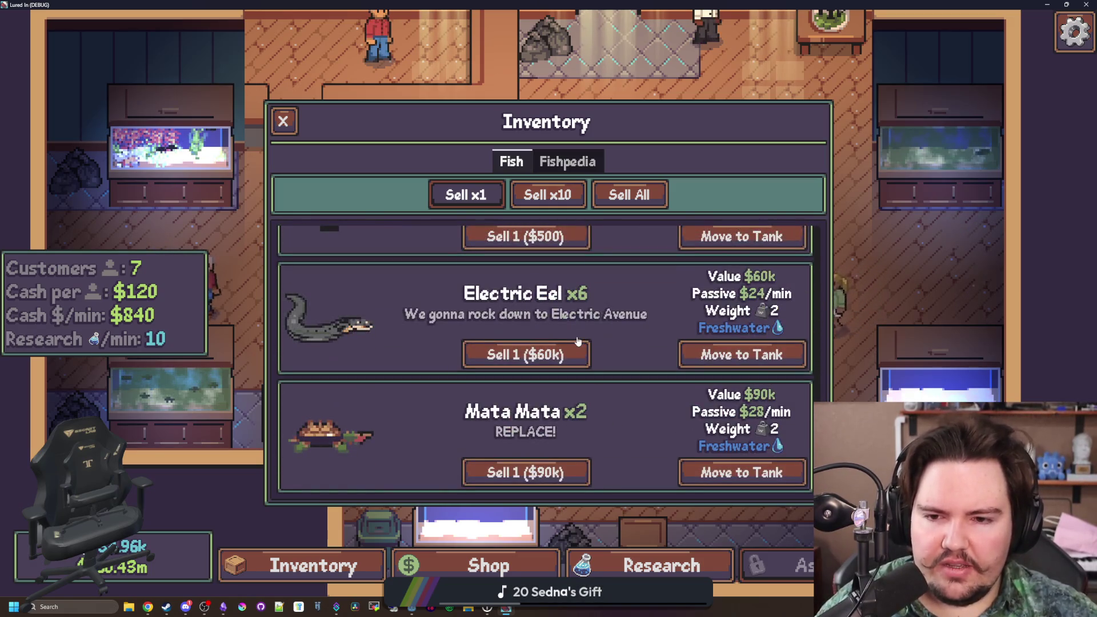
- In Options > General, switch Normal Font on and off twice, leaving it off
key("Escape")
left_click(546, 302)
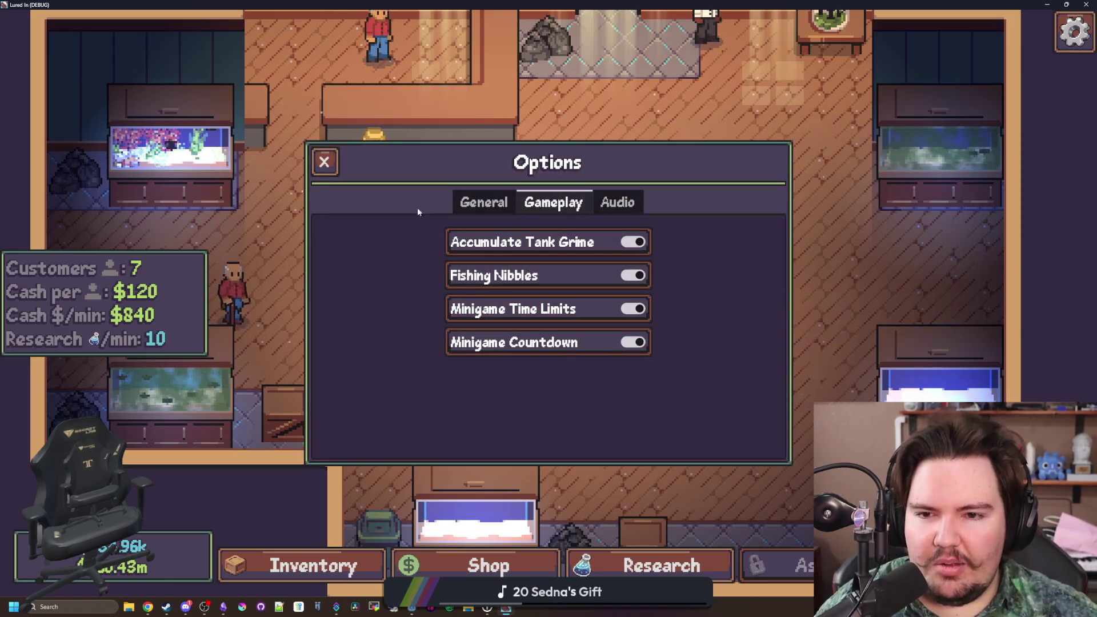
left_click(472, 204)
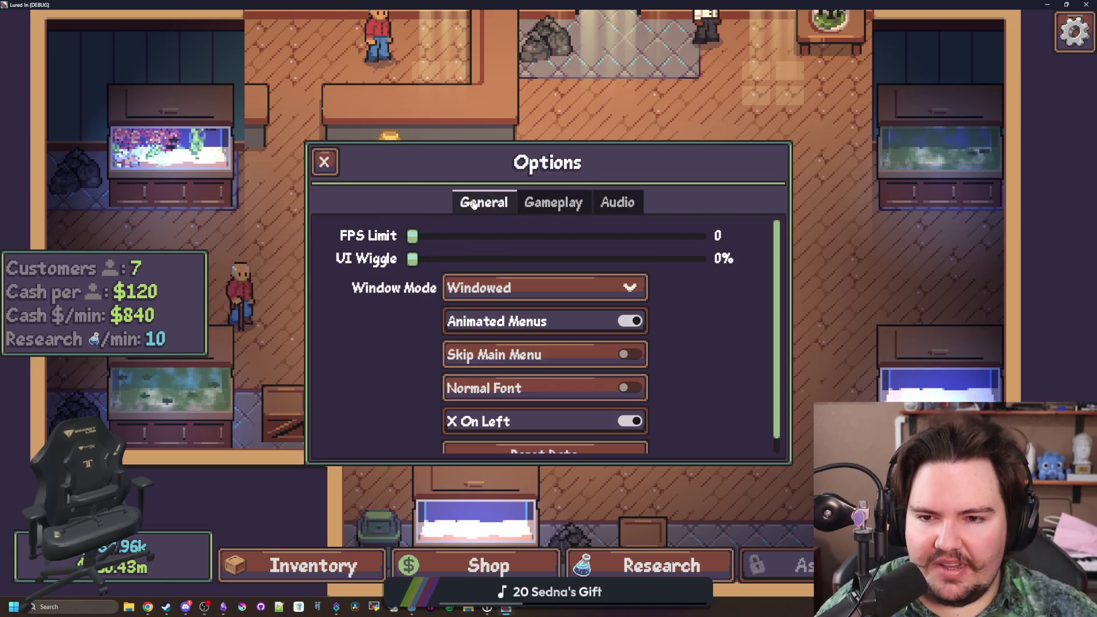
left_click(513, 389)
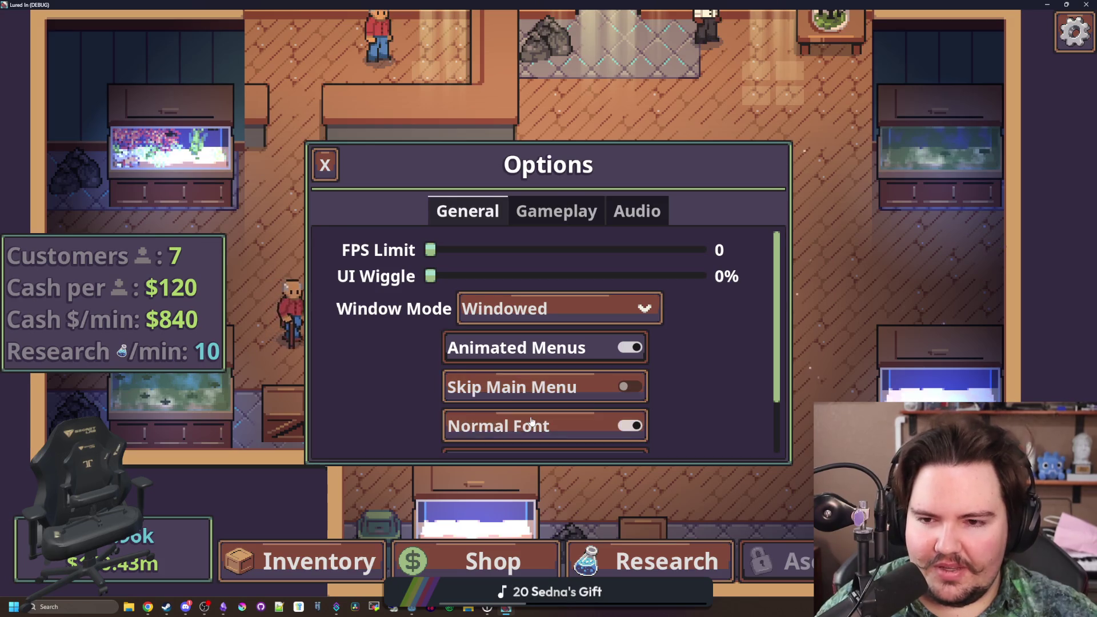
left_click(532, 423)
scroll(376, 352, "down", 1)
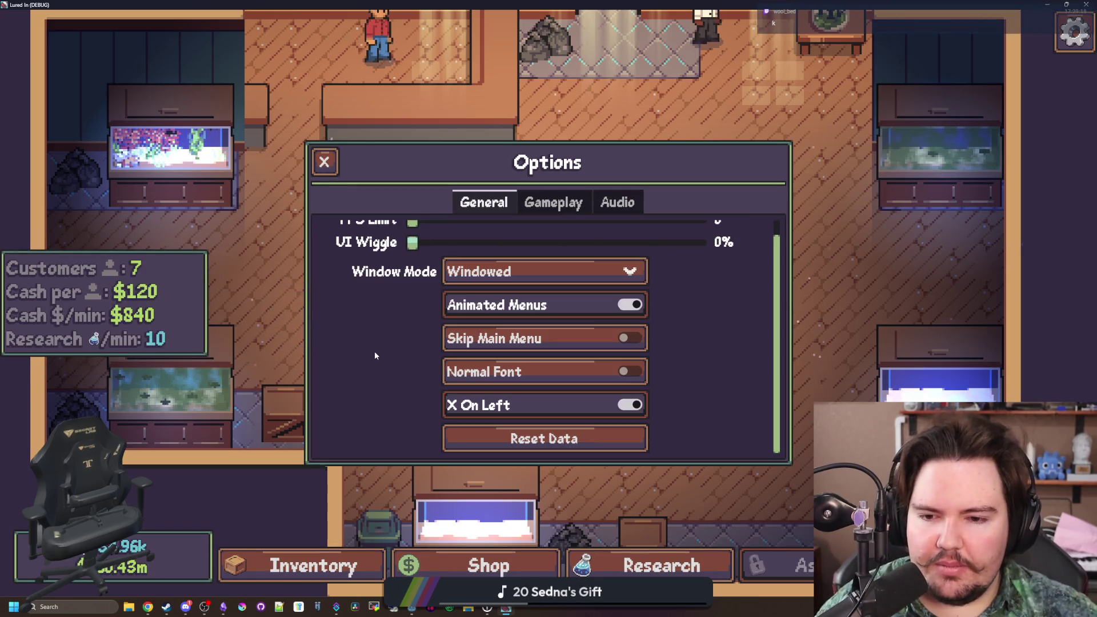
left_click(531, 380)
left_click(501, 409)
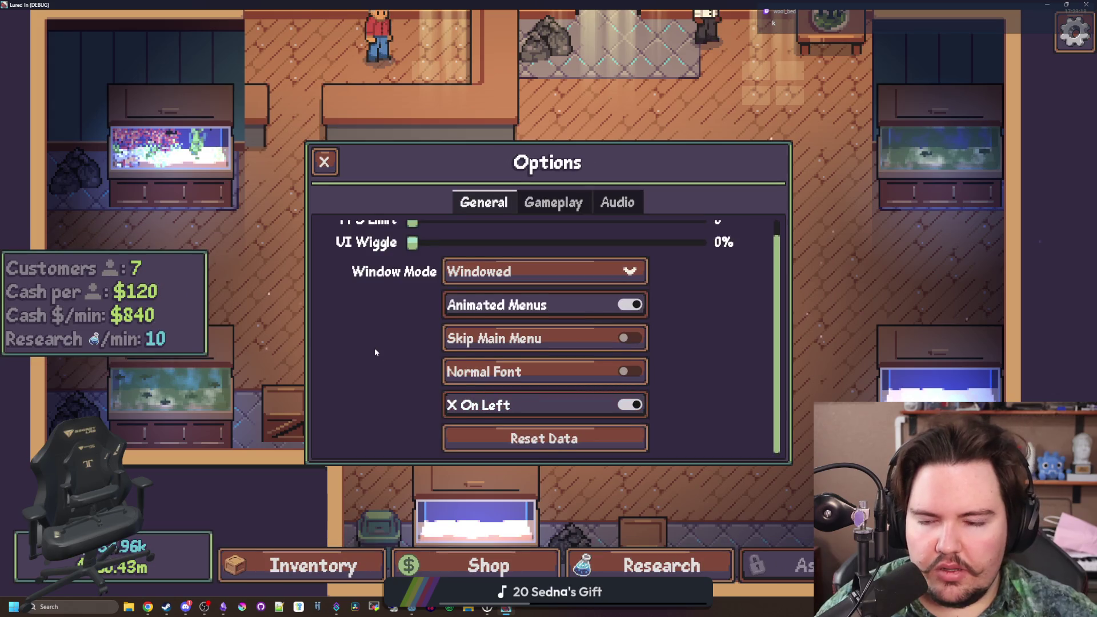
scroll(375, 348, "up", 1)
- Browse the Gameplay and Audio settings tabs, then close Options back to the pause menu
left_click(553, 202)
left_click(622, 200)
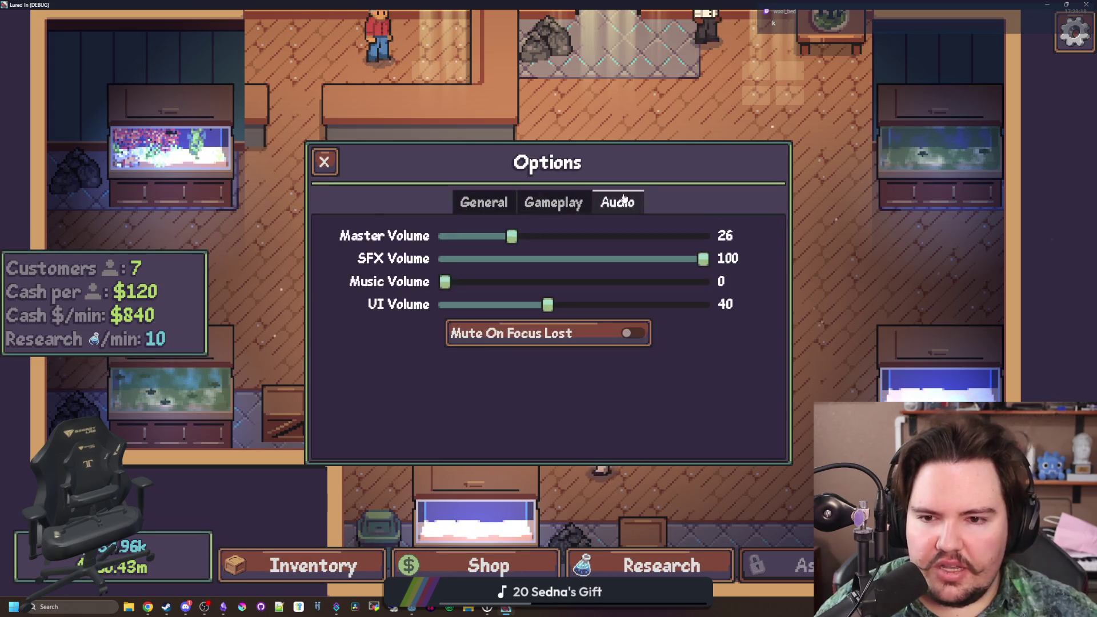
left_click(532, 205)
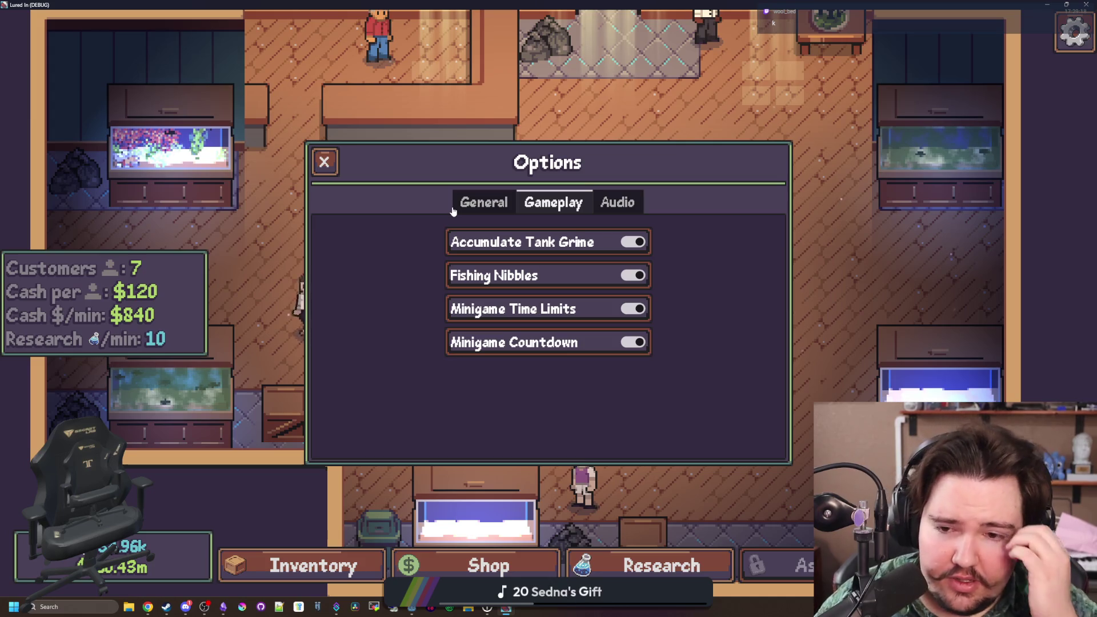
key("Escape")
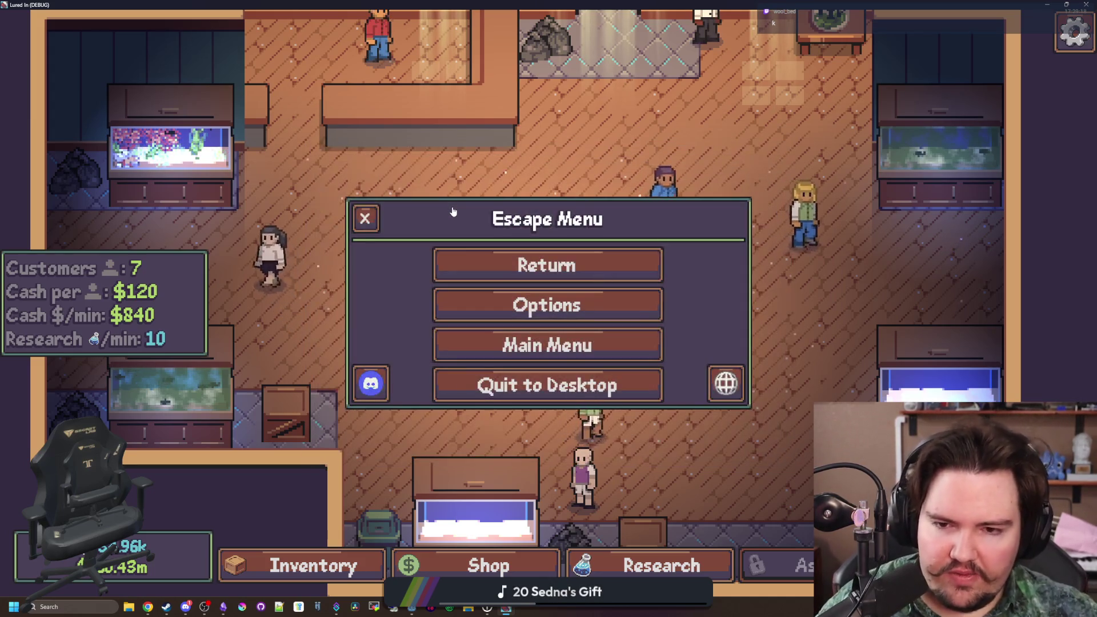
- Return to the shop, open and close the crate's edit options, and pan toward the top wall
key("Escape")
left_click(444, 325)
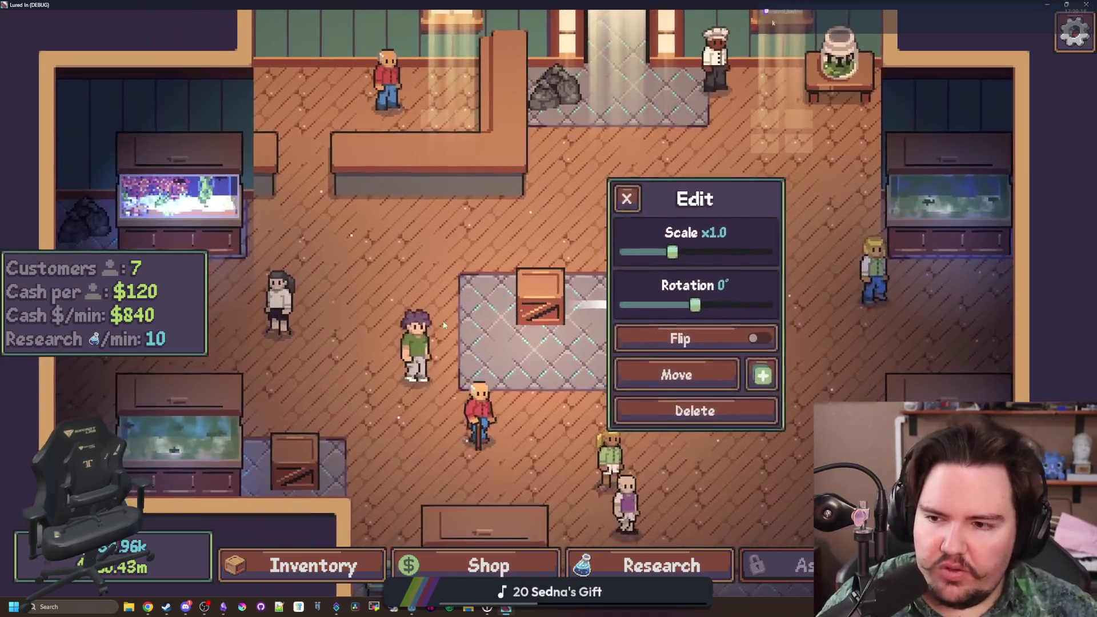
key("Escape")
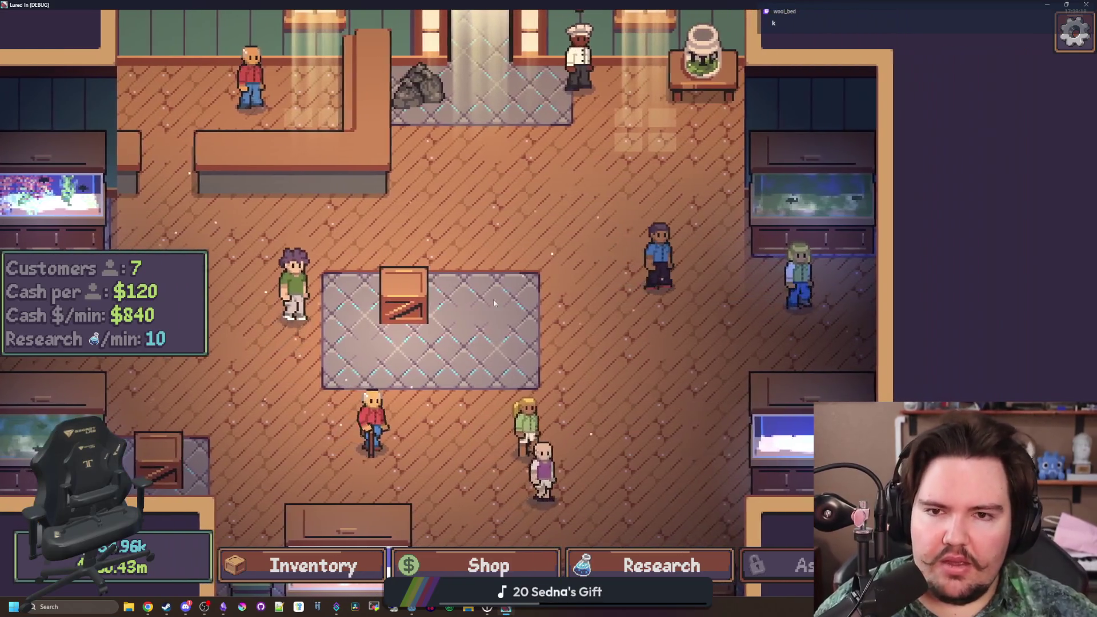
key("s")
key("a")
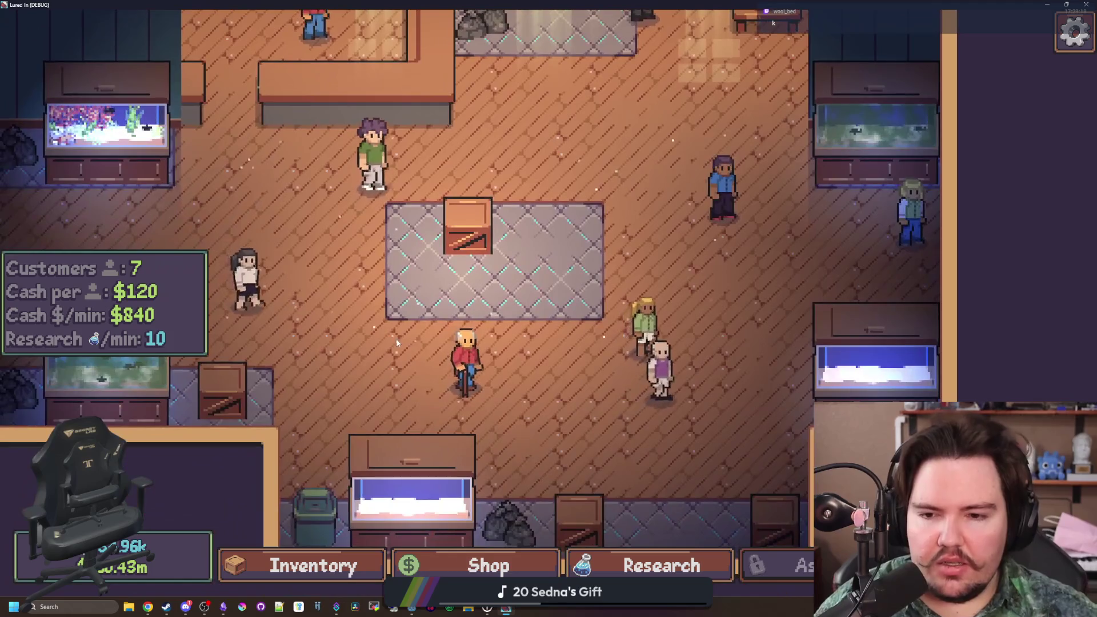
key("a")
key("w")
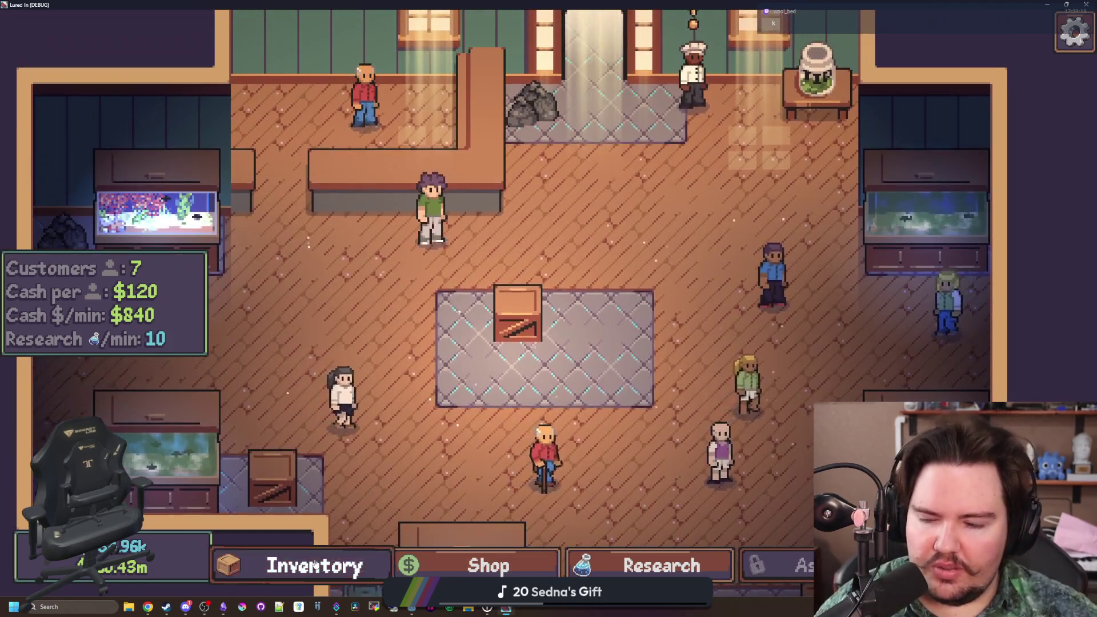
- Open the inventory, then turn on Normal Font in Options > General and close the menus
left_click(313, 566)
key("Escape")
key("Escape")
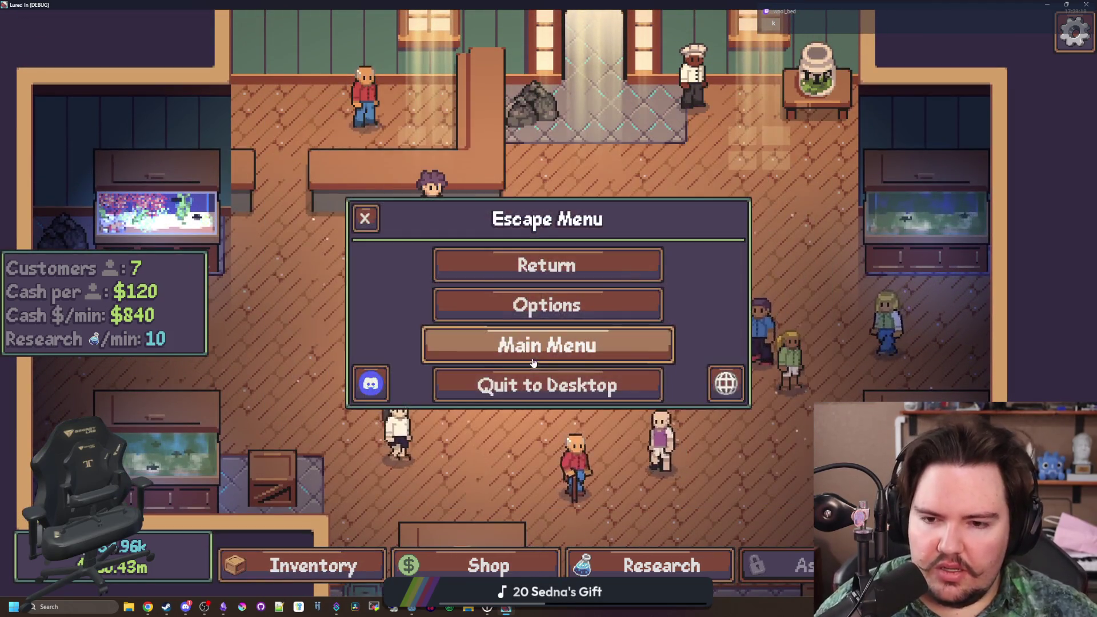
left_click(569, 299)
left_click(466, 210)
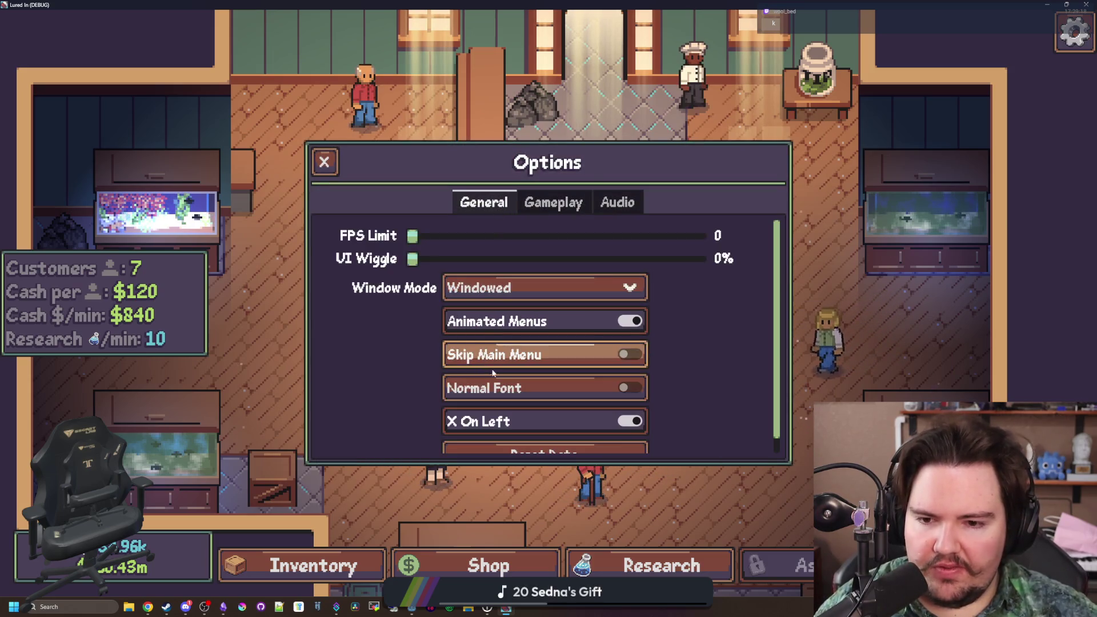
left_click(483, 390)
key("Escape")
key("Escape")
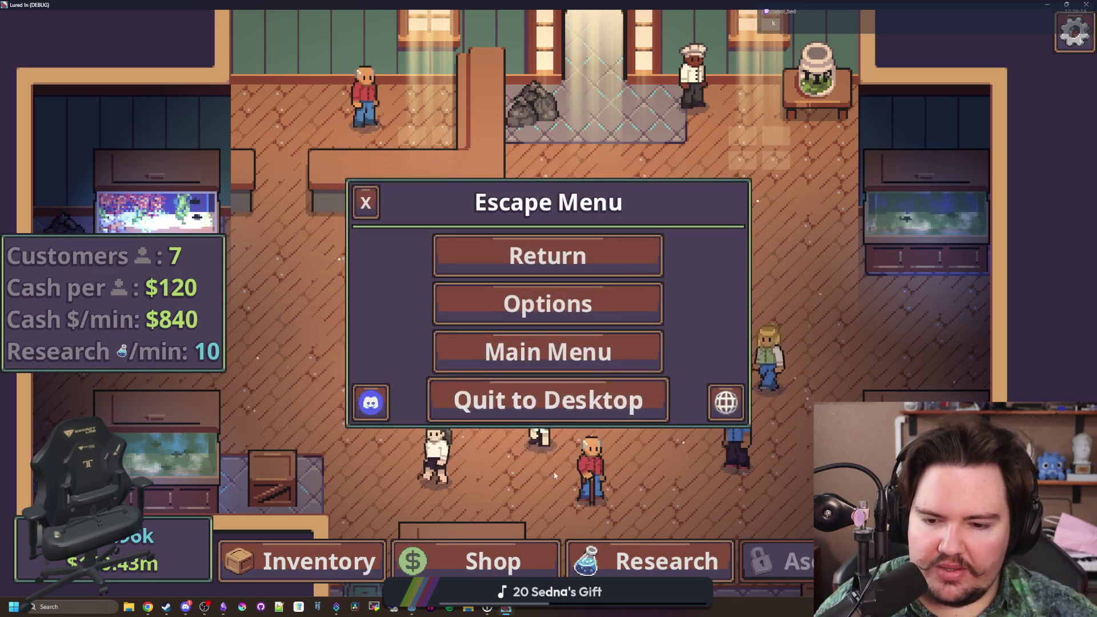
- Reopen Options and toggle Normal Font repeatedly, leaving it off, then close the menus
key("Escape")
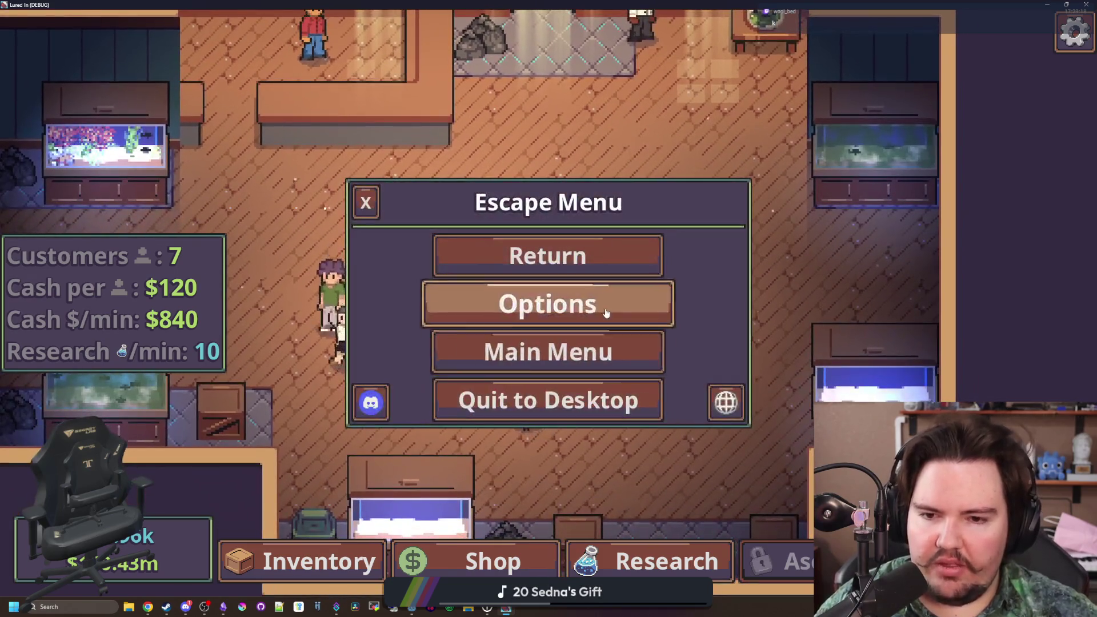
left_click(607, 311)
left_click(479, 428)
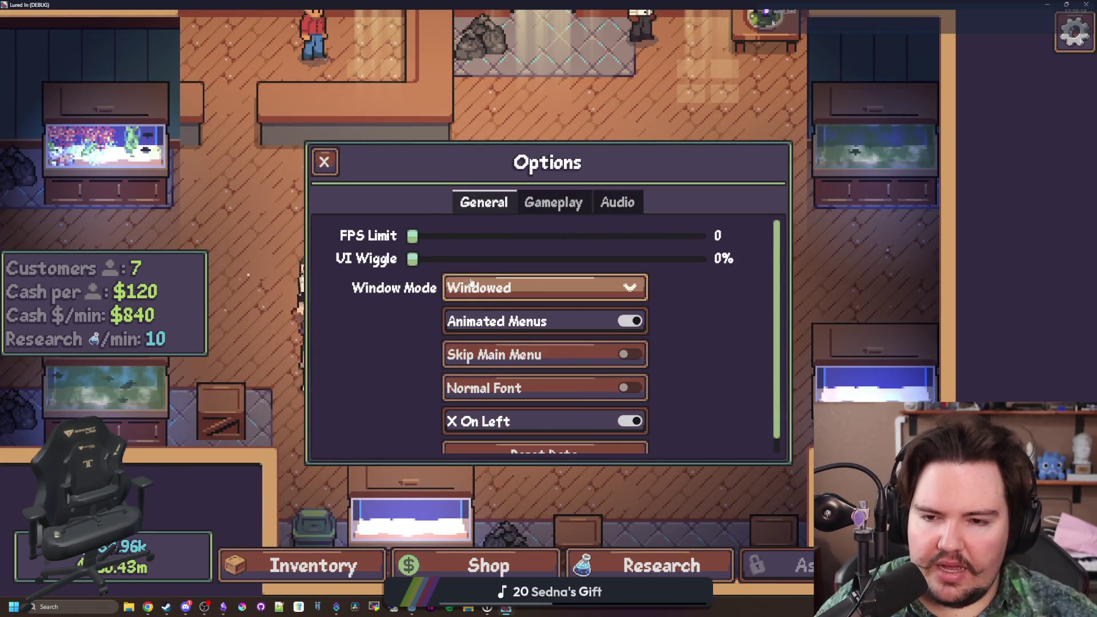
left_click(482, 391)
left_click(513, 423)
left_click(513, 421)
left_click(507, 425)
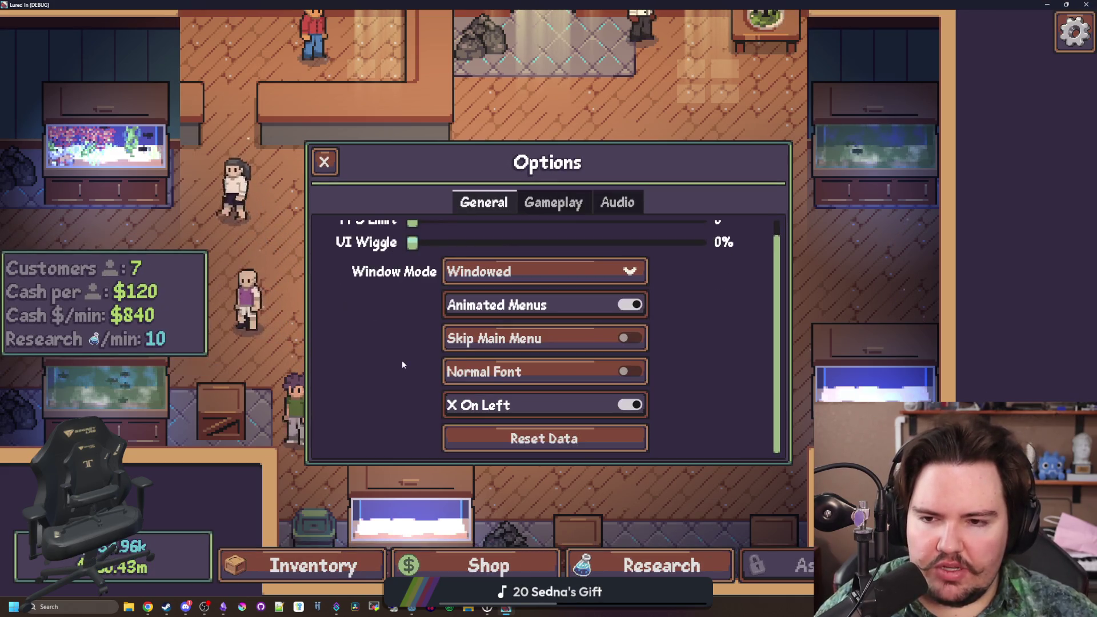
key("Escape")
key("Escape")
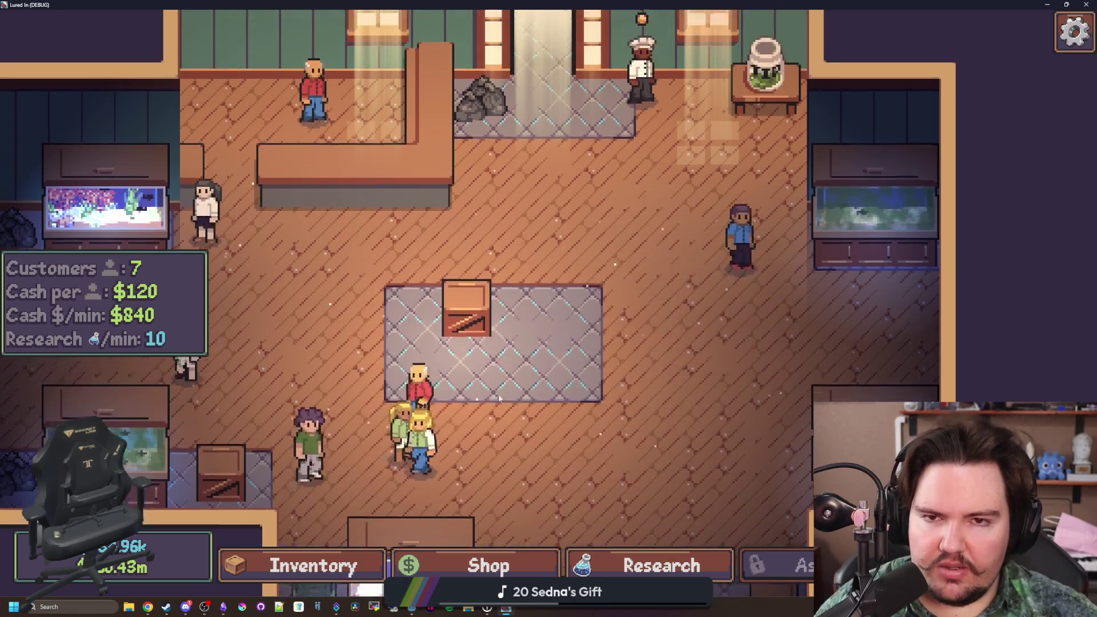
- View Fish Tank 2, 4 and 1's contents, then return to the Godot editor
left_click(874, 297)
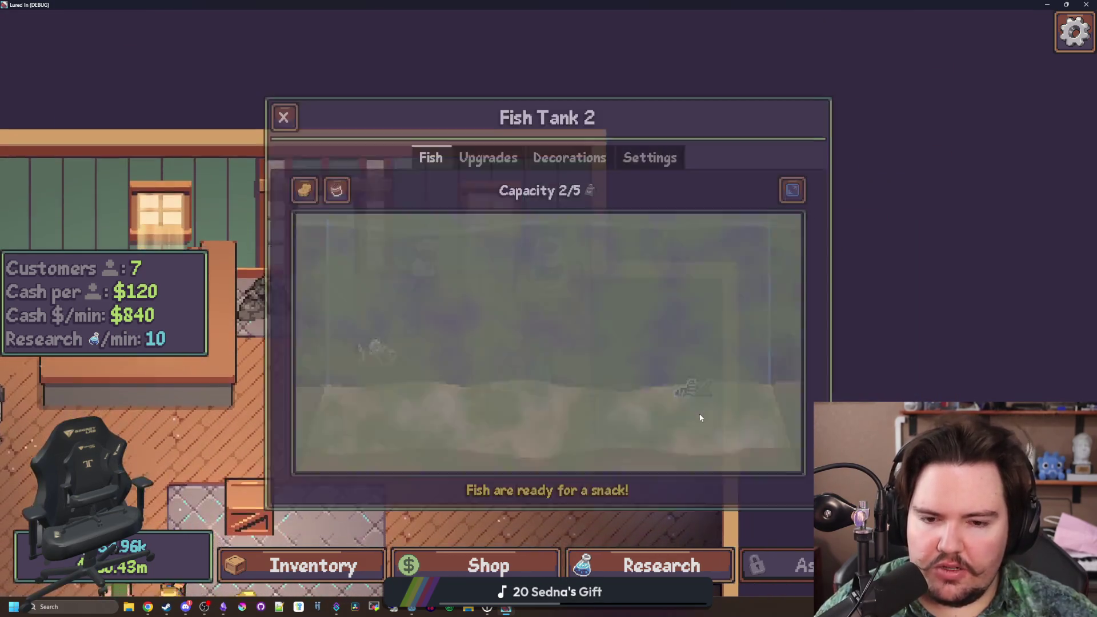
left_click(283, 116)
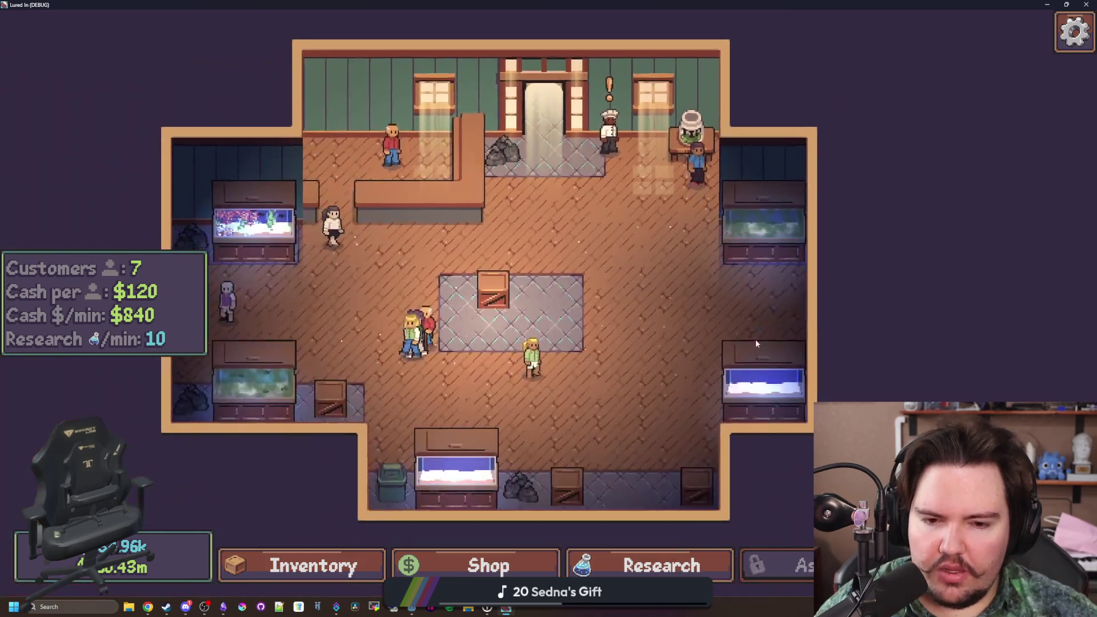
left_click(384, 193)
left_click(283, 116)
left_click(304, 232)
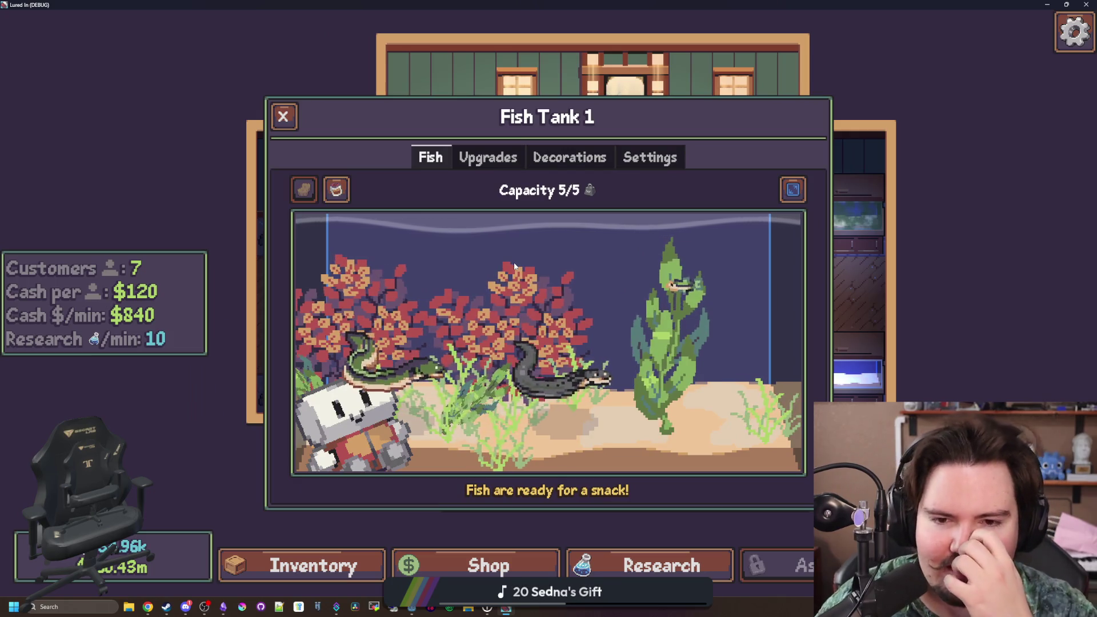
key("alt+Tab")
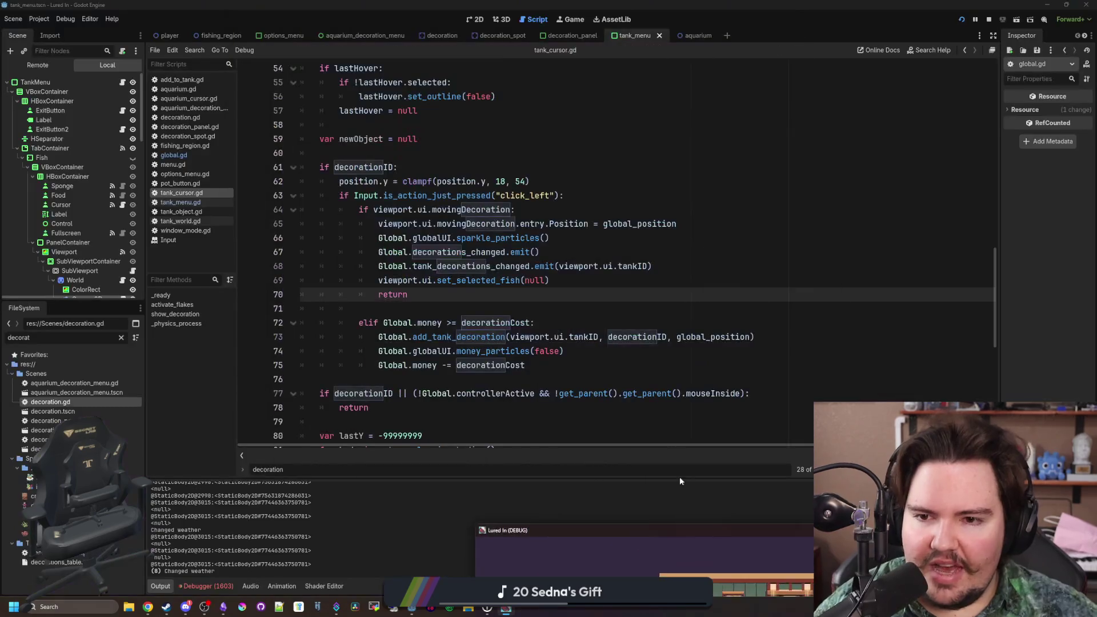
- Scroll the Debugger's Errors list (1611 errors, mostly global.gd:359 Steam-not-initialized), then return to script line 70
left_click(202, 586)
scroll(454, 527, "down", 15)
scroll(485, 516, "down", 5)
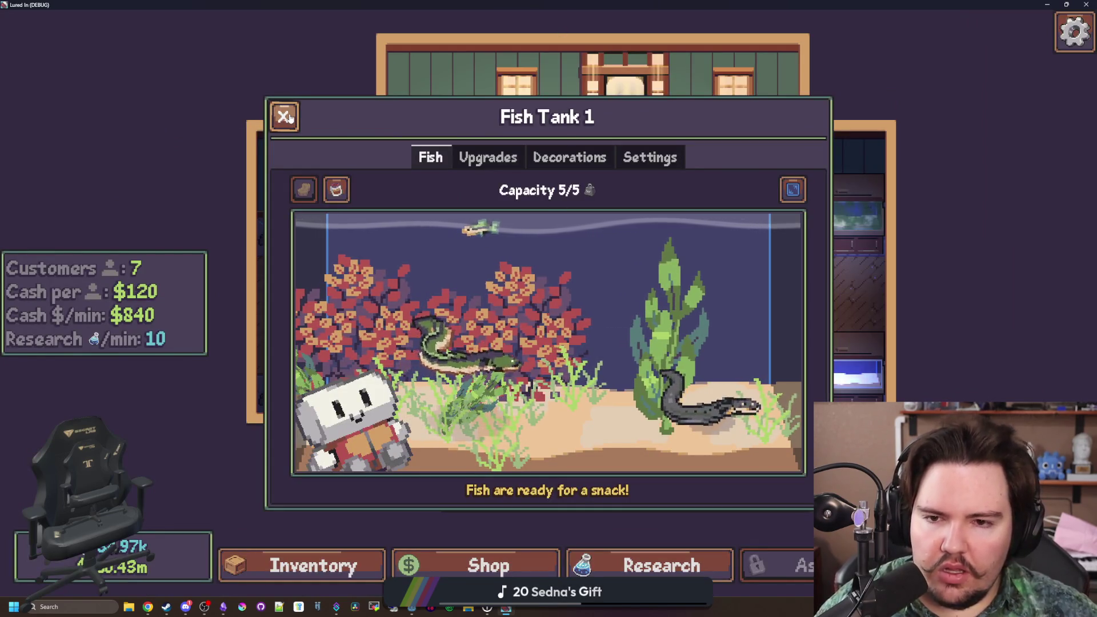
double_click(498, 7)
left_click(674, 319)
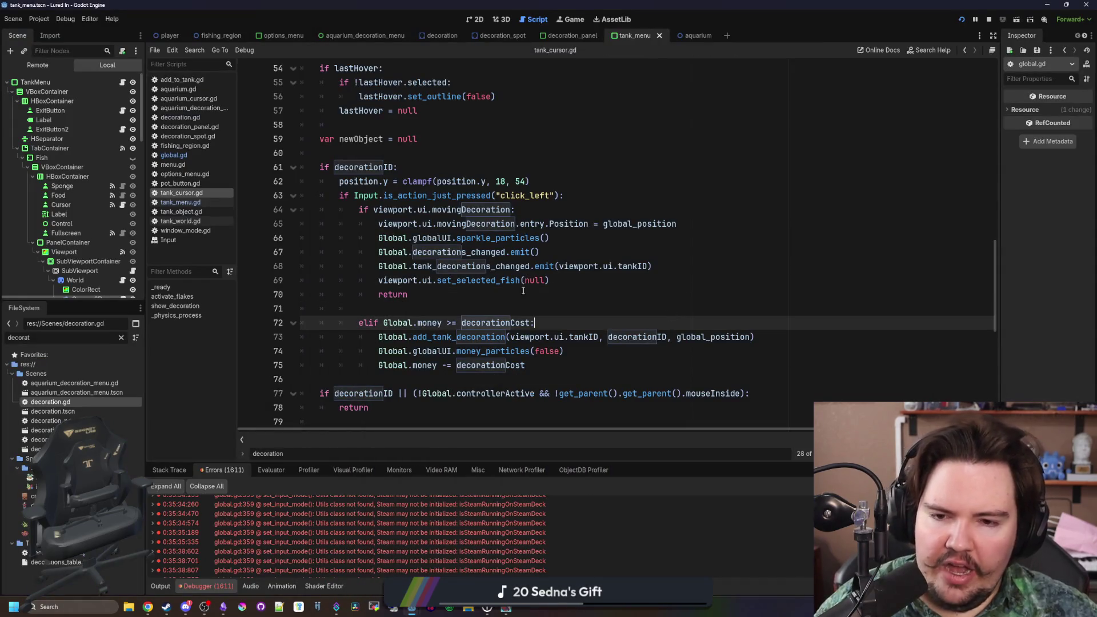
left_click(516, 296)
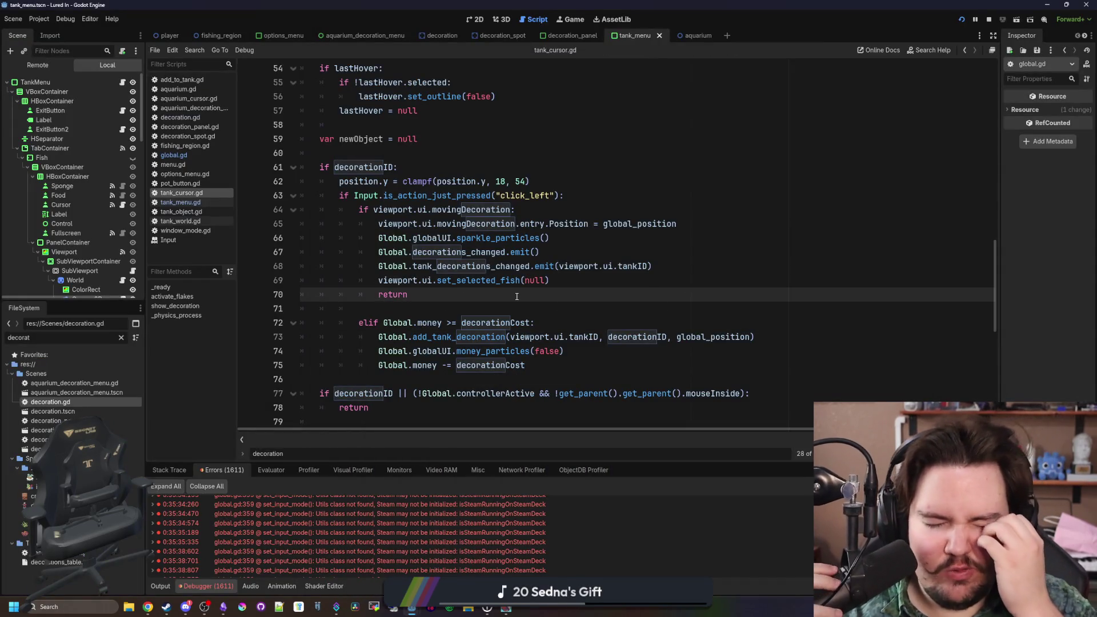
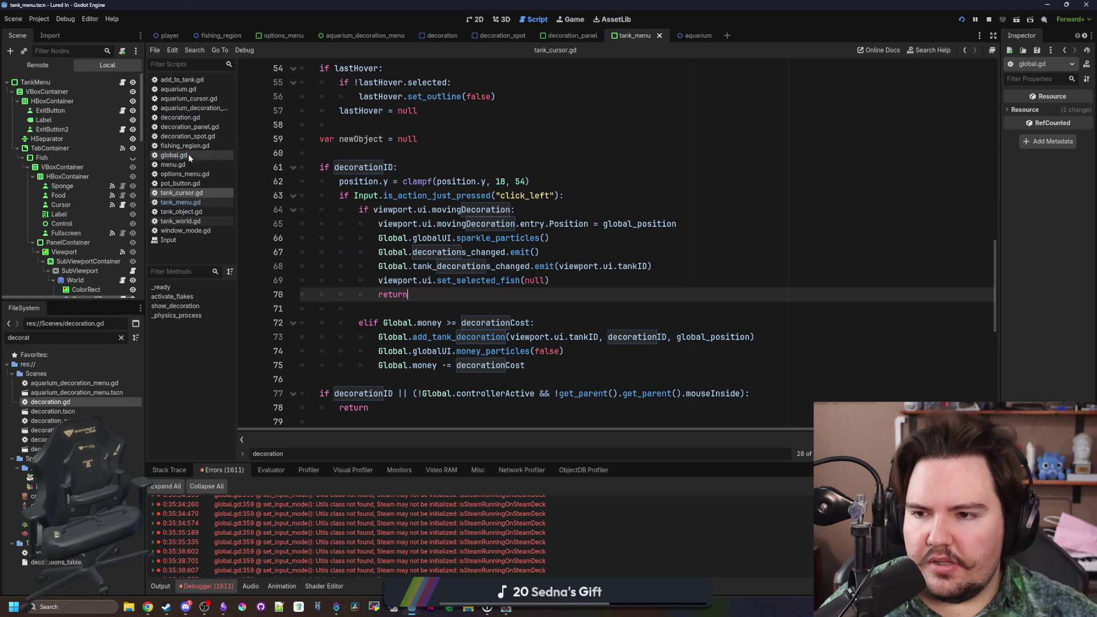
- Review the update_text calls in aquarium_decoration_menu.gd's handlers, including the rotation handler
left_click(217, 108)
left_click(374, 182)
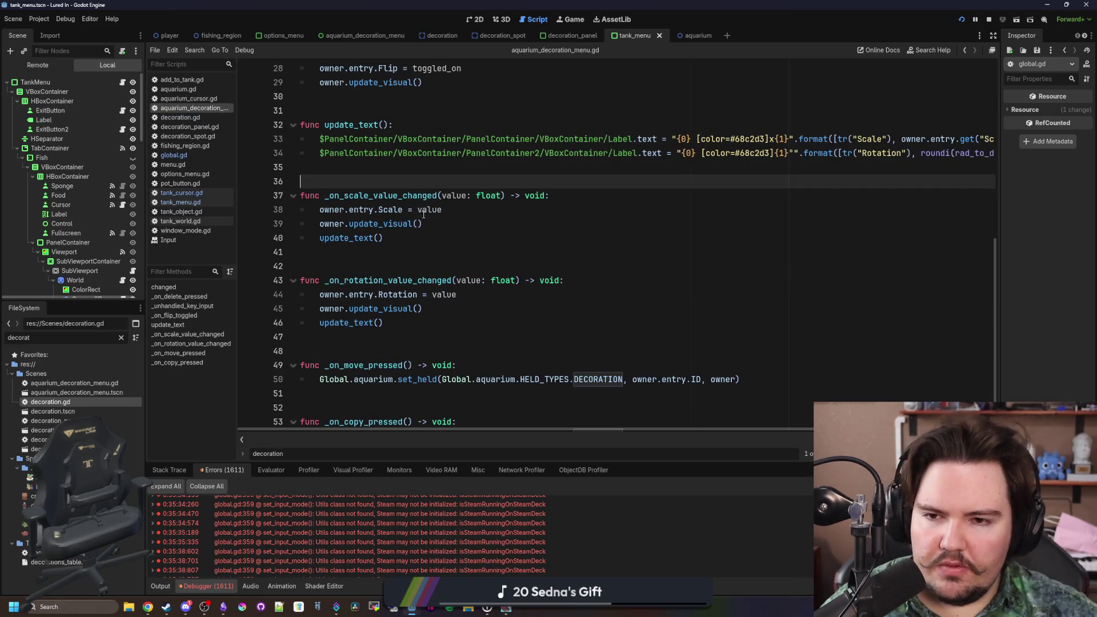
scroll(477, 287, "down", 1)
left_click(476, 290)
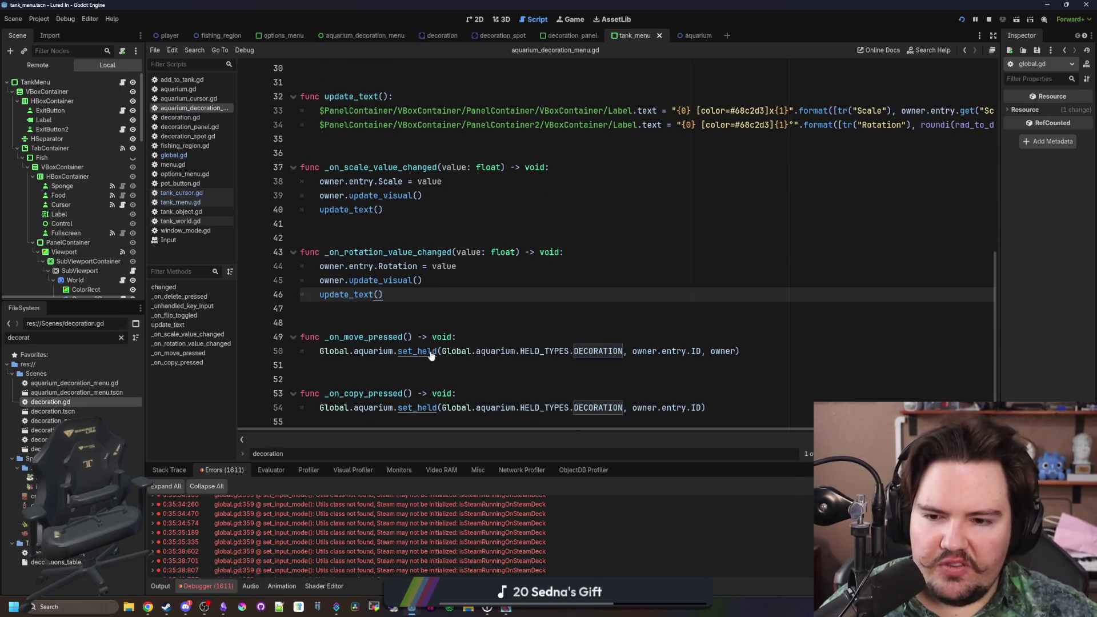
- Inspect set_held's definition in aquarium.gd, then switch to aquarium_cursor.gd
left_click(416, 352, "ctrl")
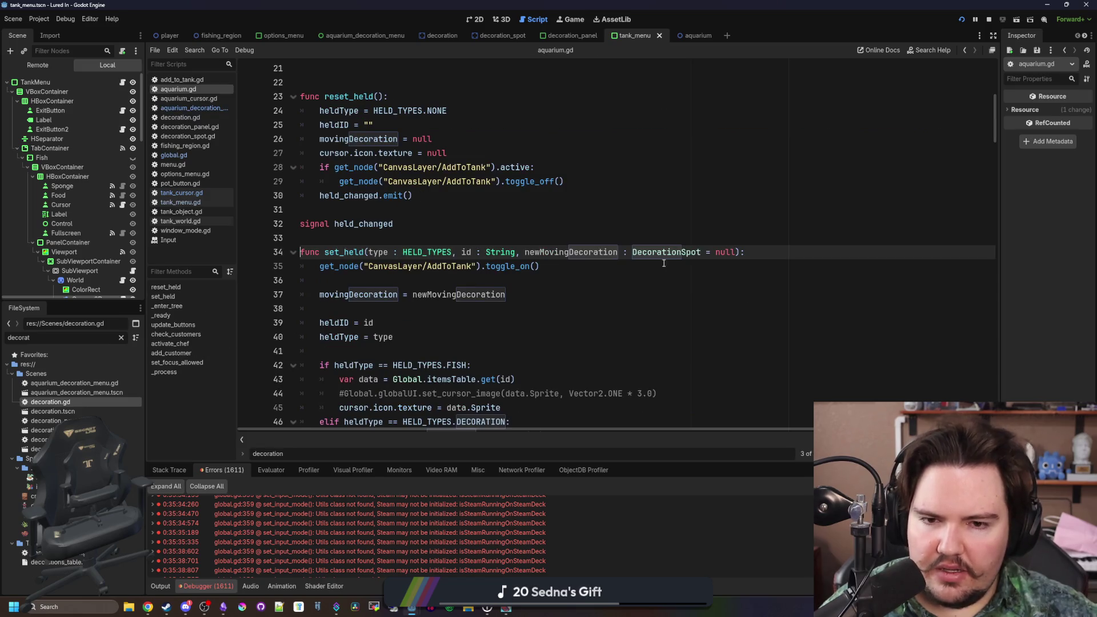
scroll(594, 255, "down", 6)
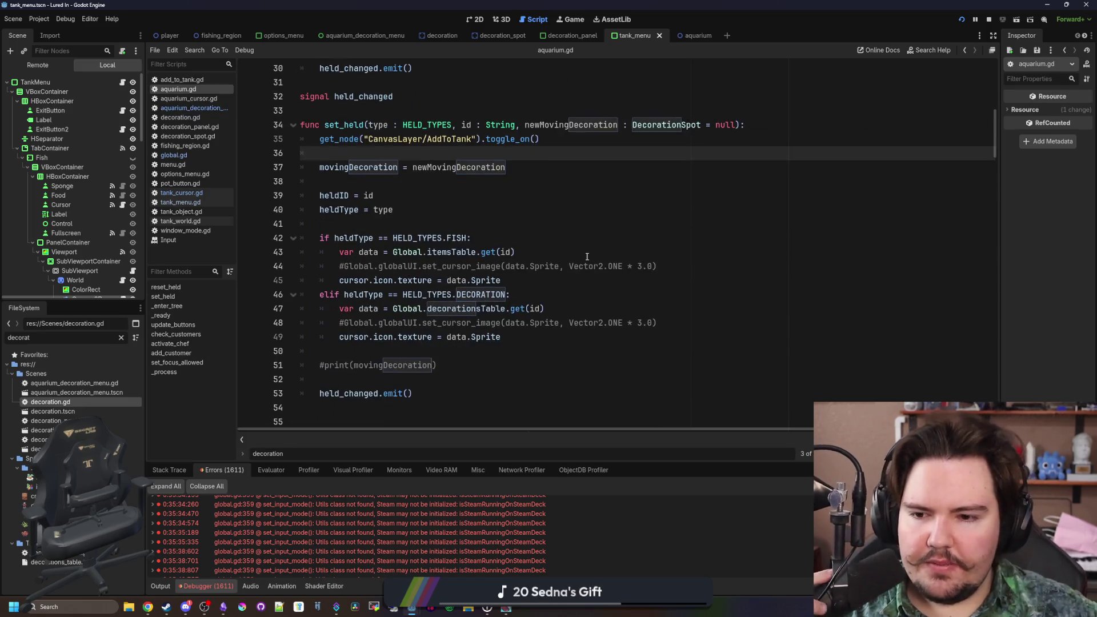
scroll(587, 256, "up", 3)
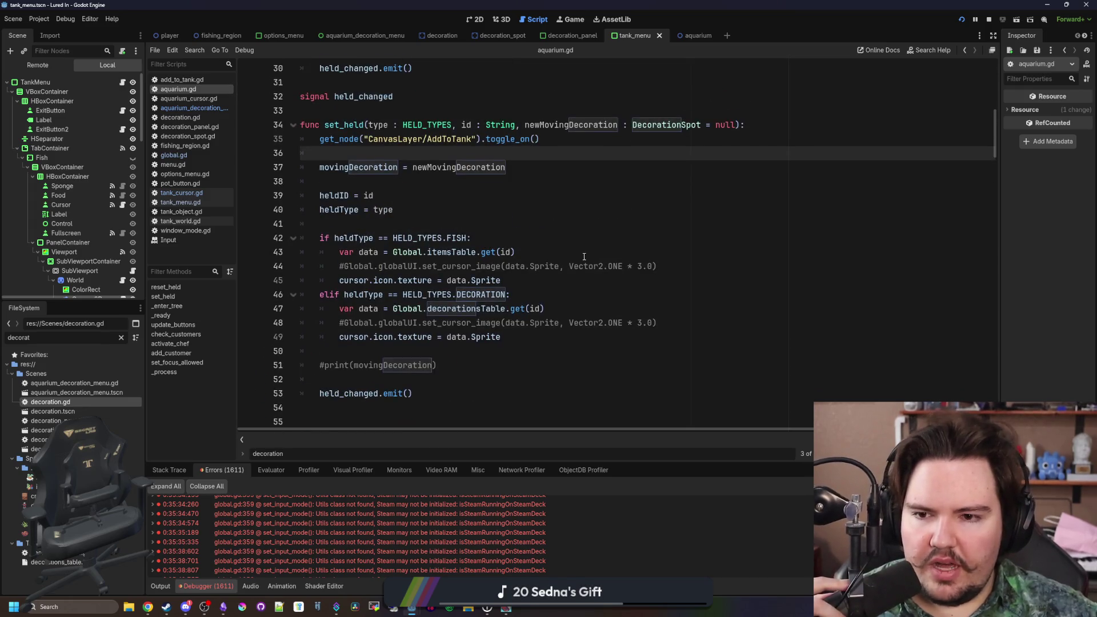
left_click(394, 225)
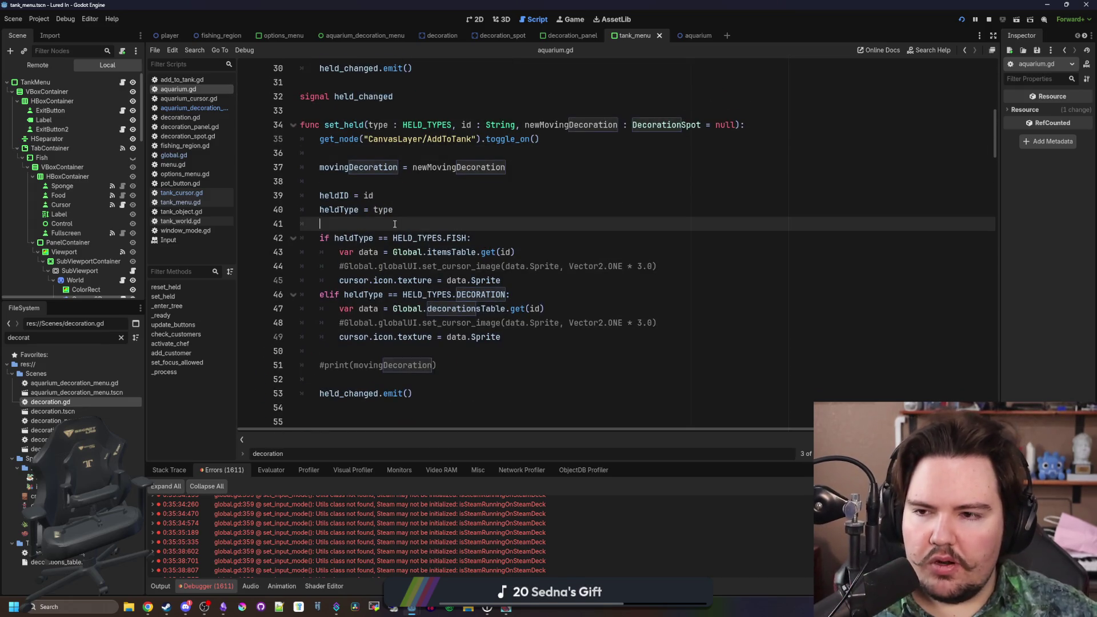
left_click(204, 99)
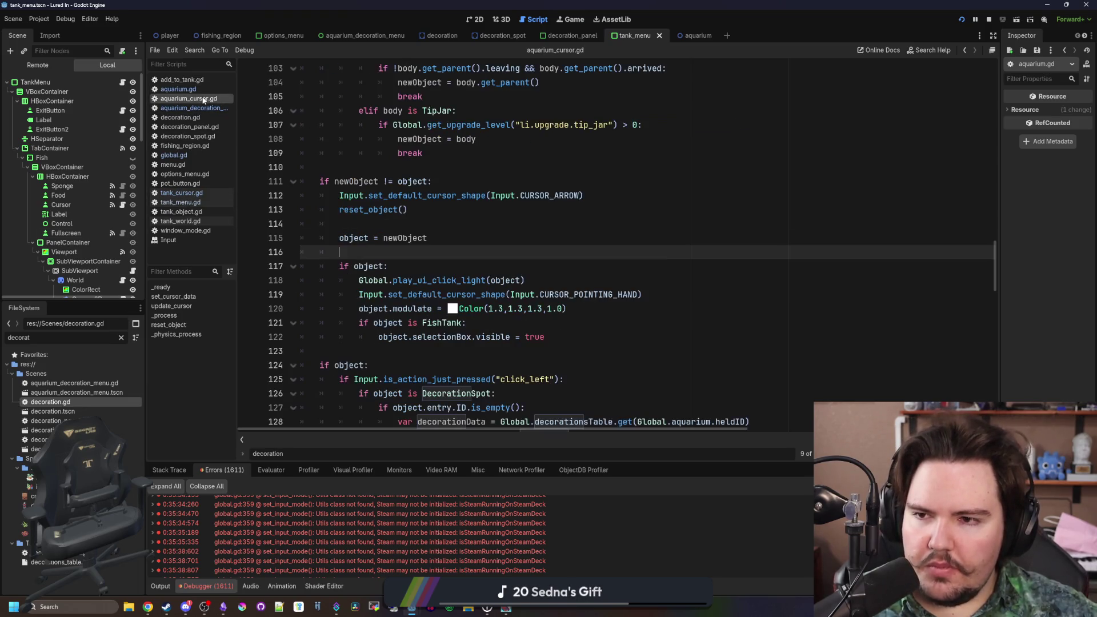
- Insert a blank line below the movingDecoration check in aquarium_cursor.gd
scroll(567, 282, "down", 3)
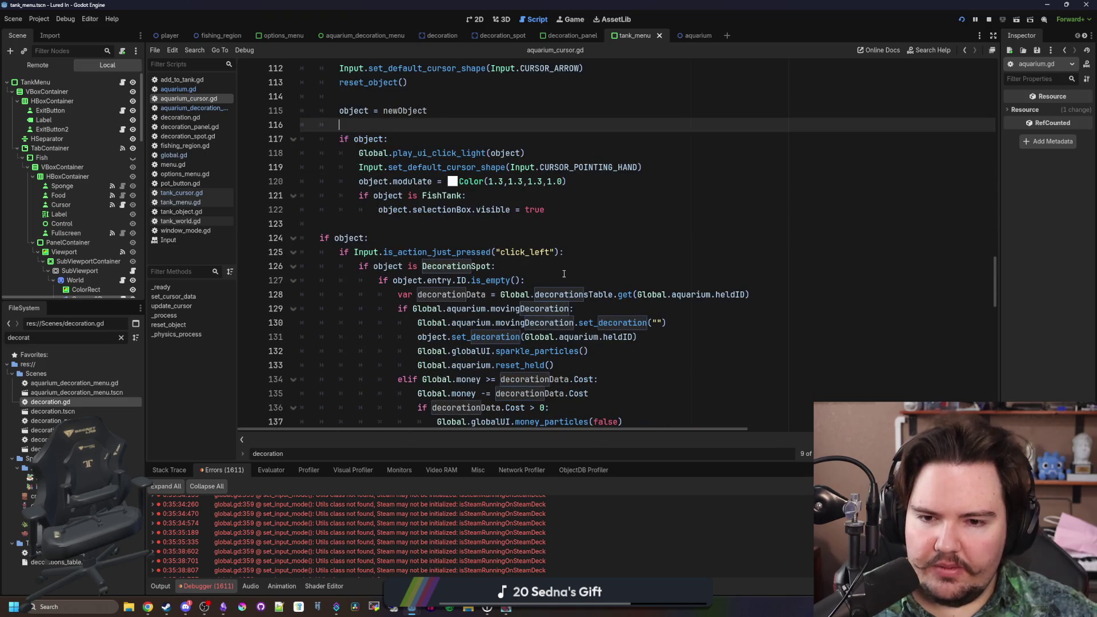
scroll(564, 275, "down", 2)
left_click(625, 275)
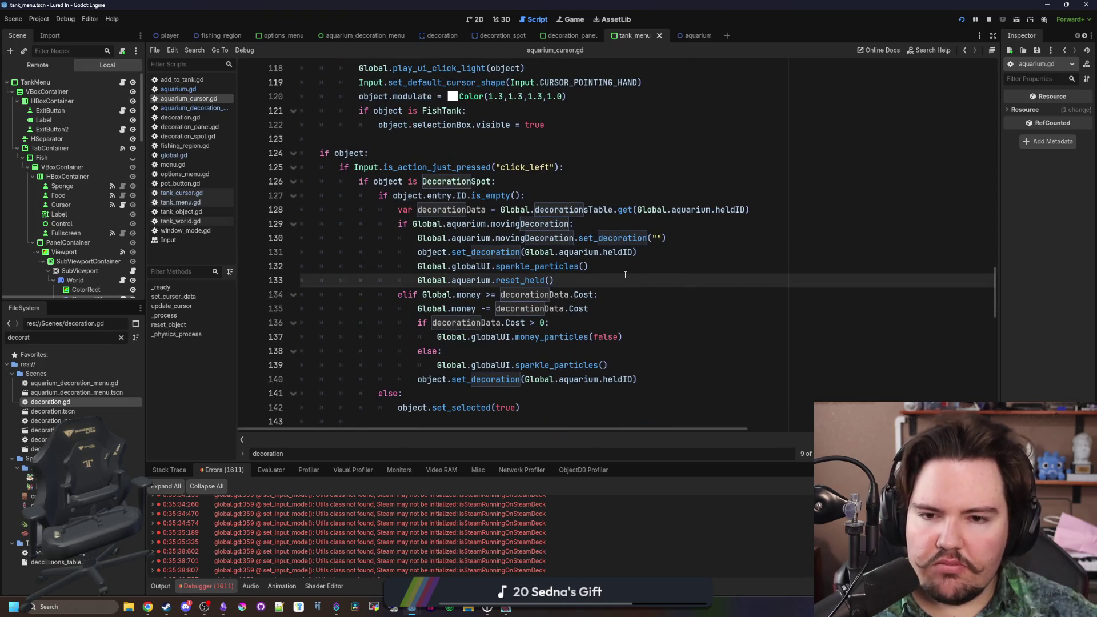
left_click(636, 268)
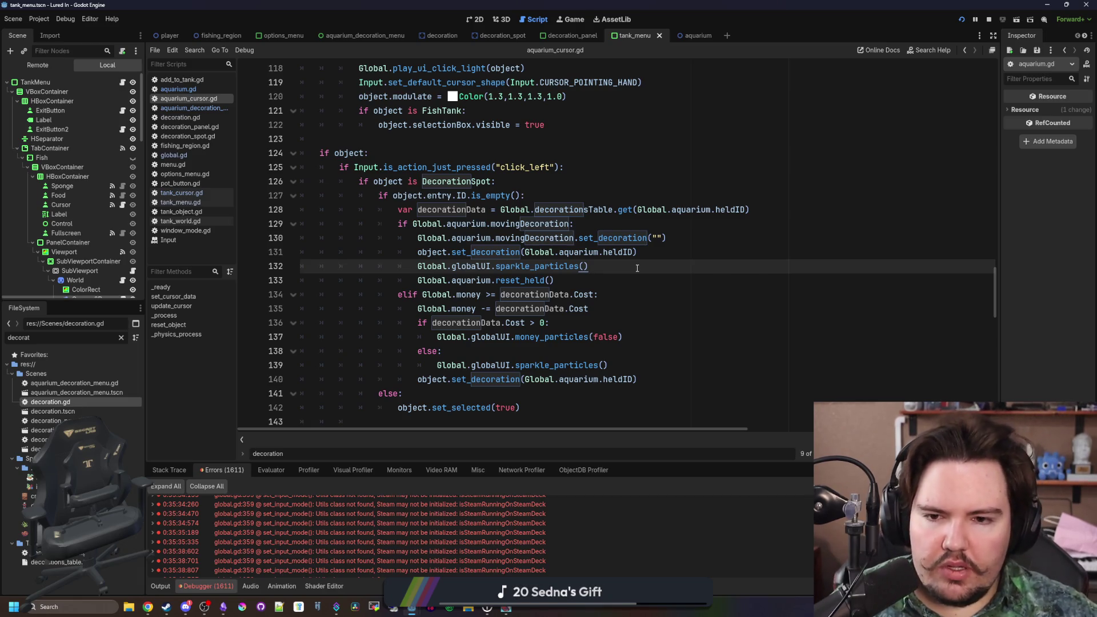
left_click(590, 223)
key("Return")
- Add a blank line after the set_decoration call and jump to its definition in decoration_spot.gd
left_click(637, 266)
key("Return")
left_click(611, 251, "ctrl")
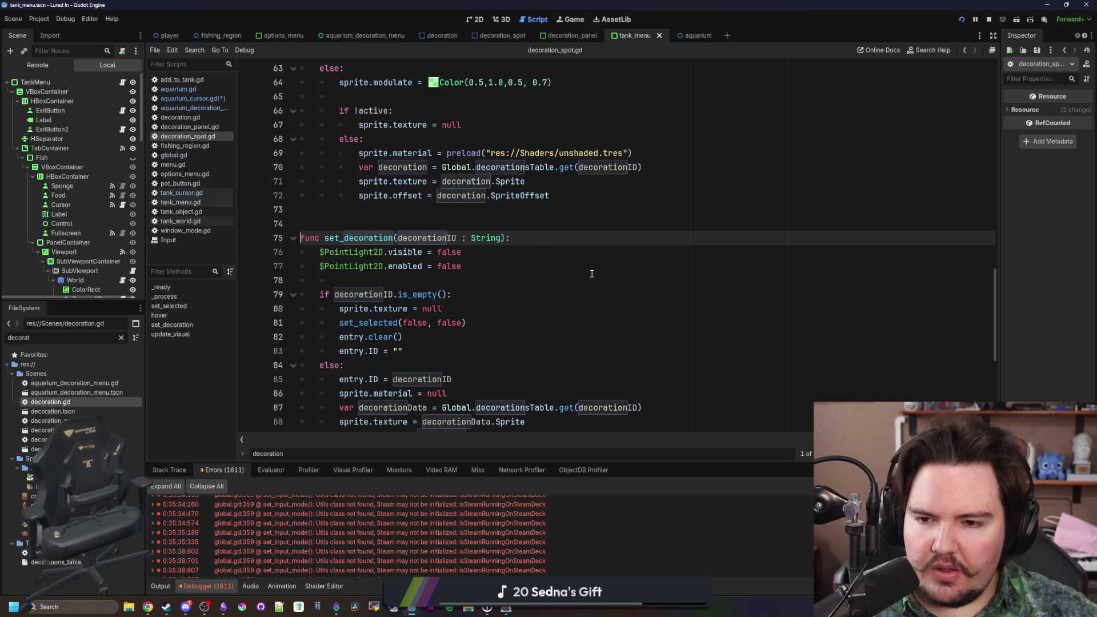
key("ctrl+z")
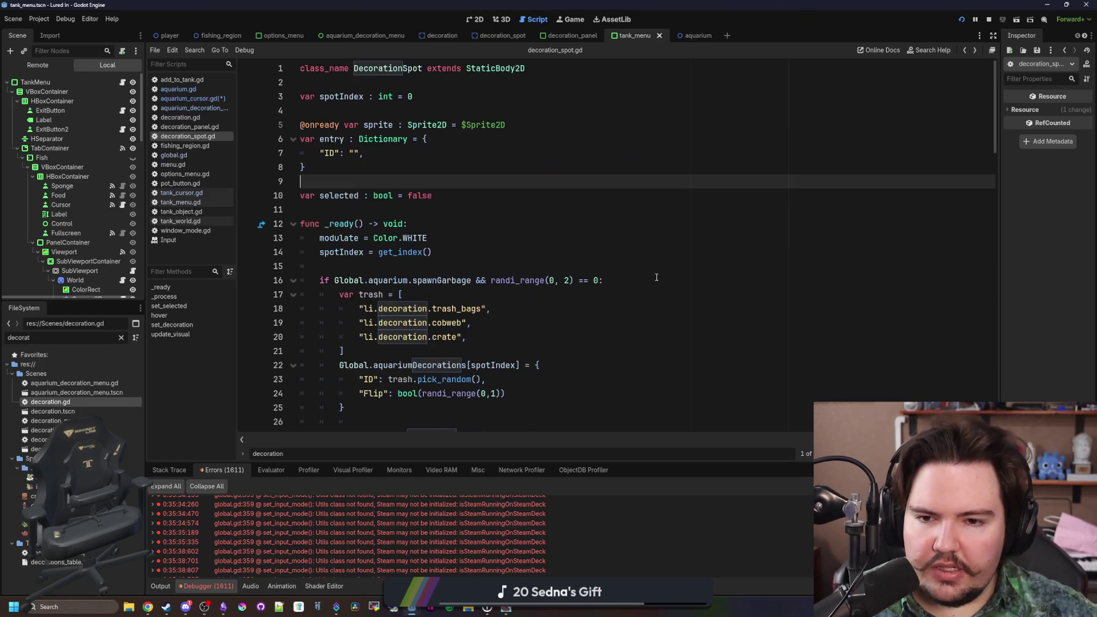
key("alt+Left")
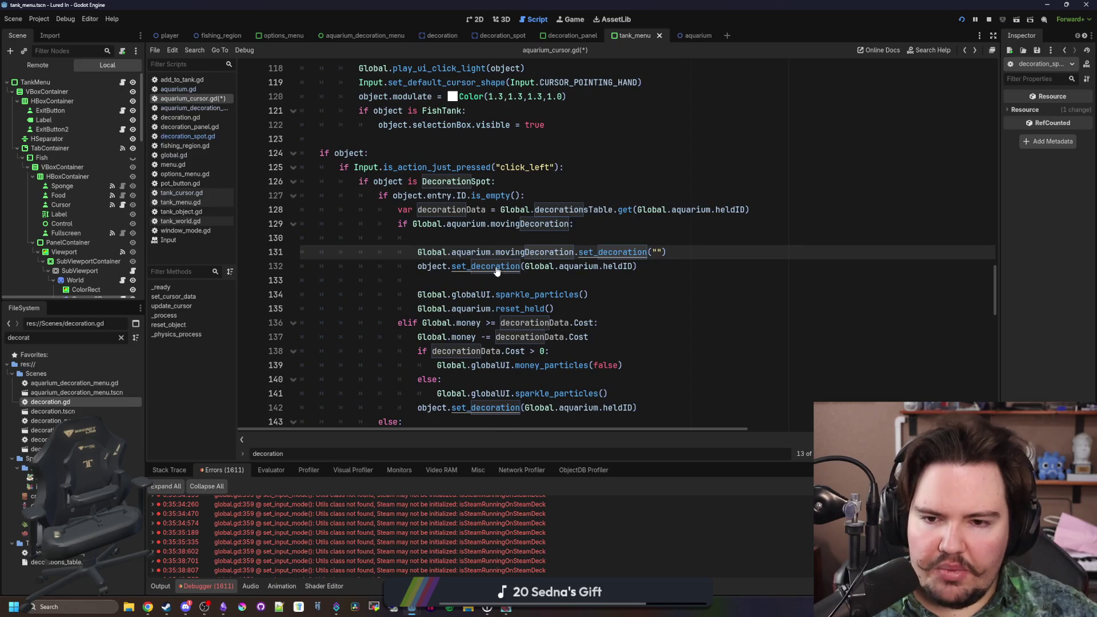
left_click(497, 267, "ctrl")
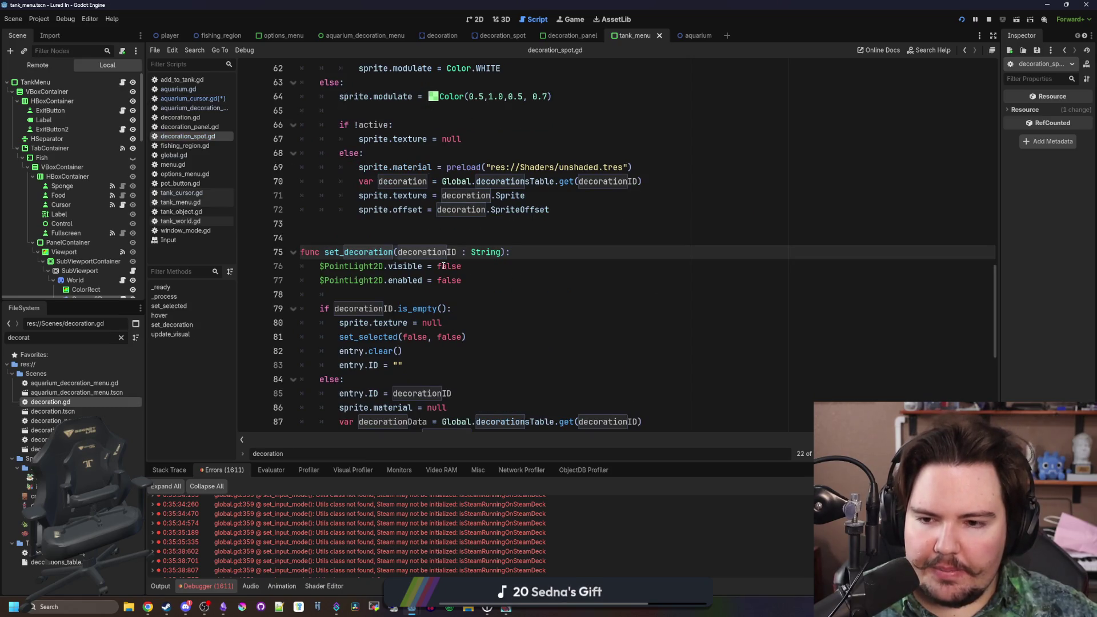
scroll(443, 267, "down", 2)
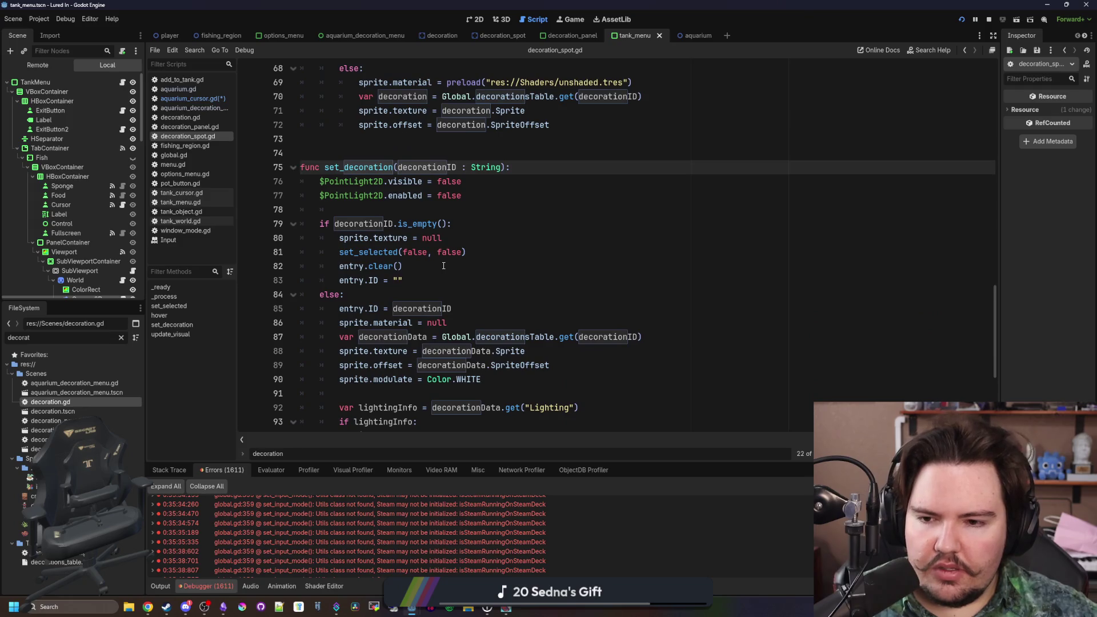
scroll(443, 266, "down", 1)
scroll(443, 266, "down", 3)
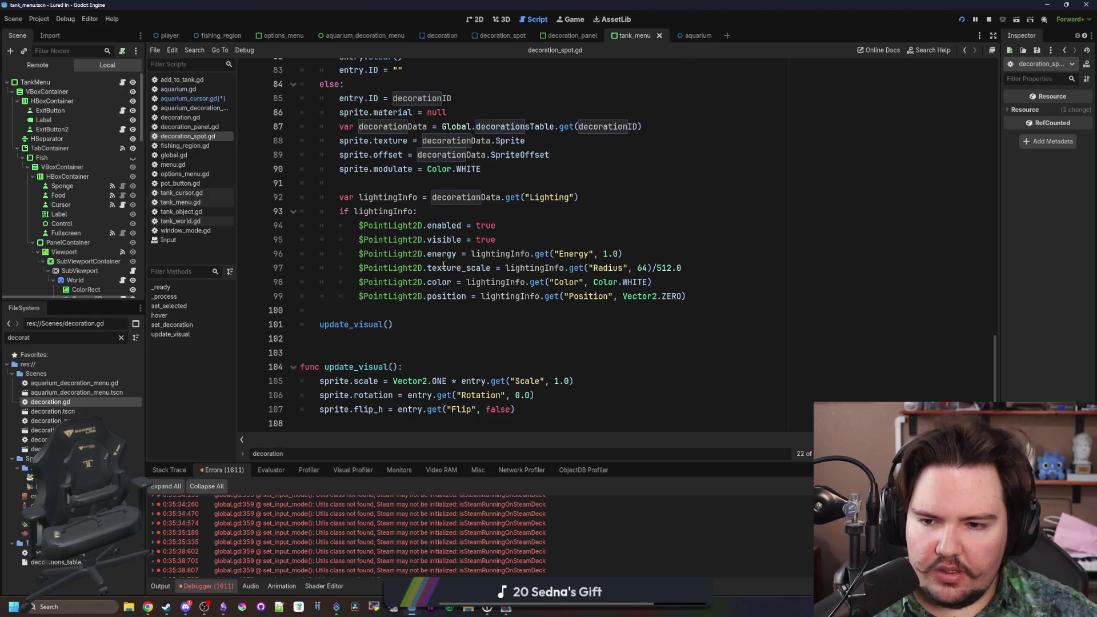
scroll(444, 266, "up", 4)
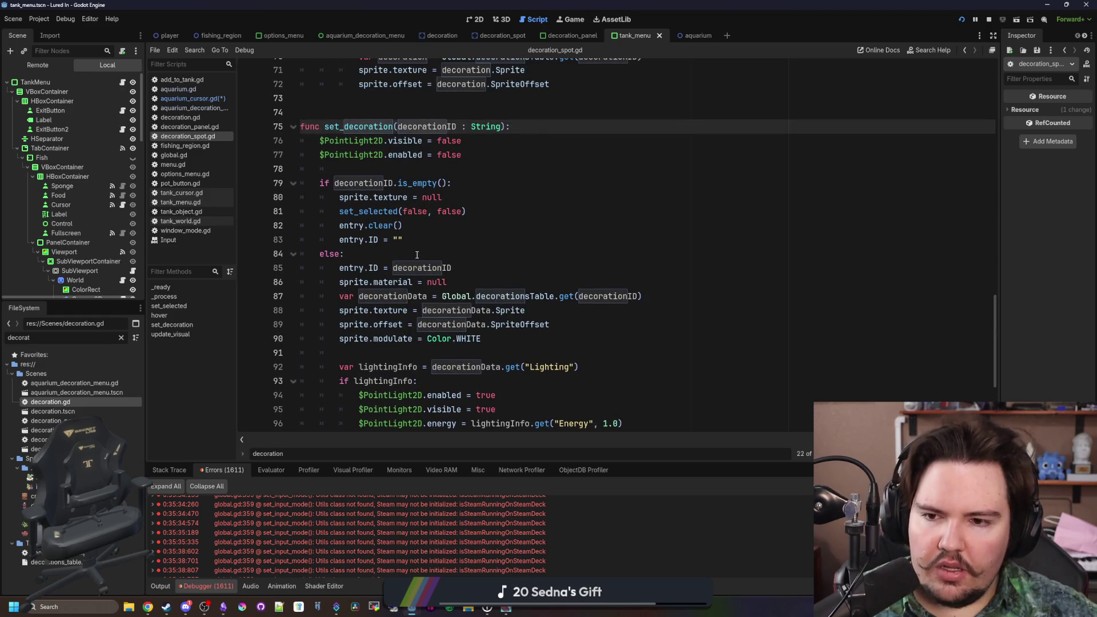
left_click(416, 255)
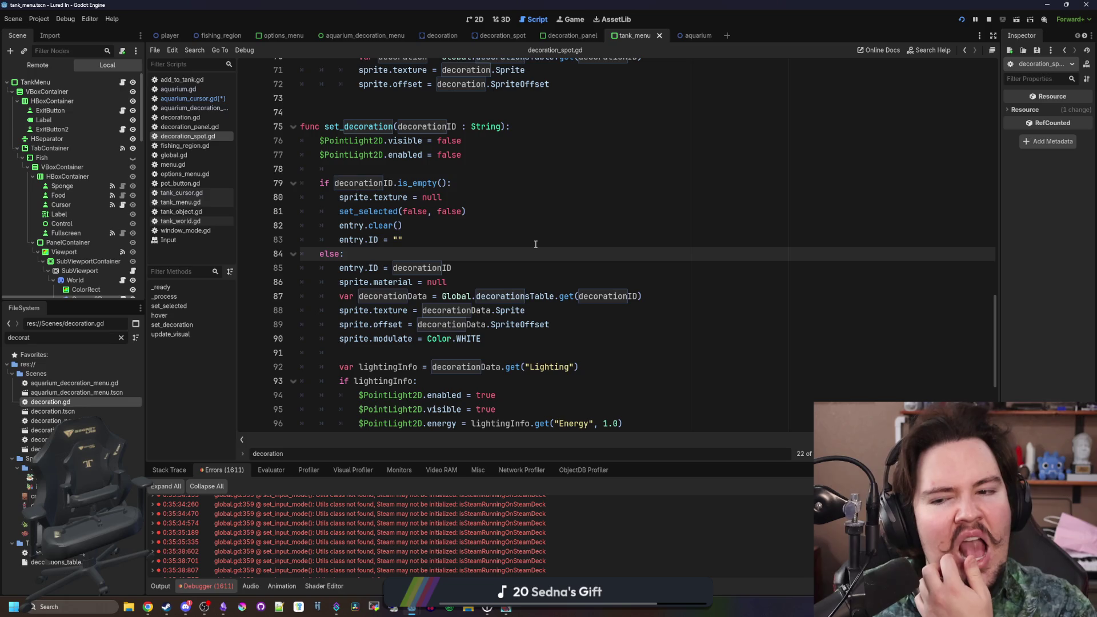
scroll(536, 245, "down", 2)
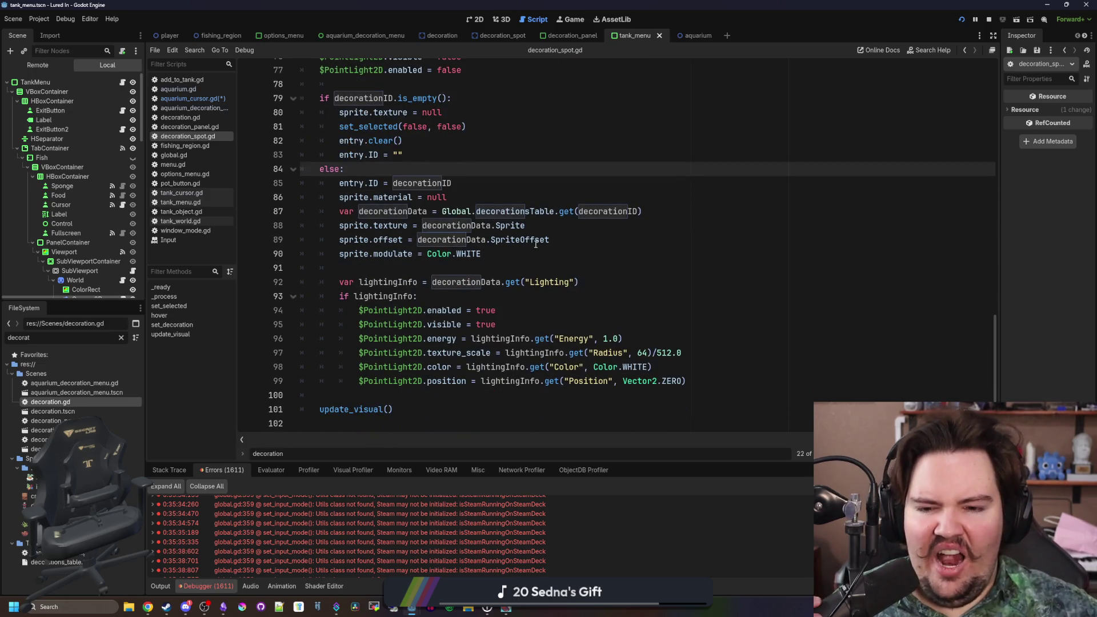
scroll(536, 245, "up", 3)
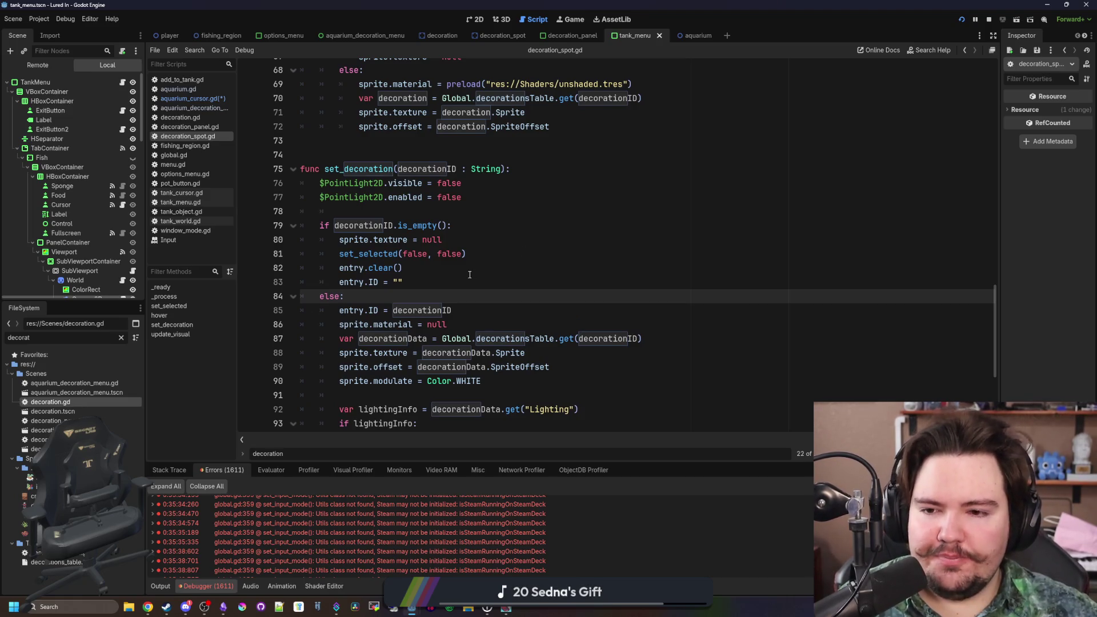
left_click(503, 168)
- Add a second parameter 'entry : Dictionary = {}' to the set_decoration signature
type(", entry : ")
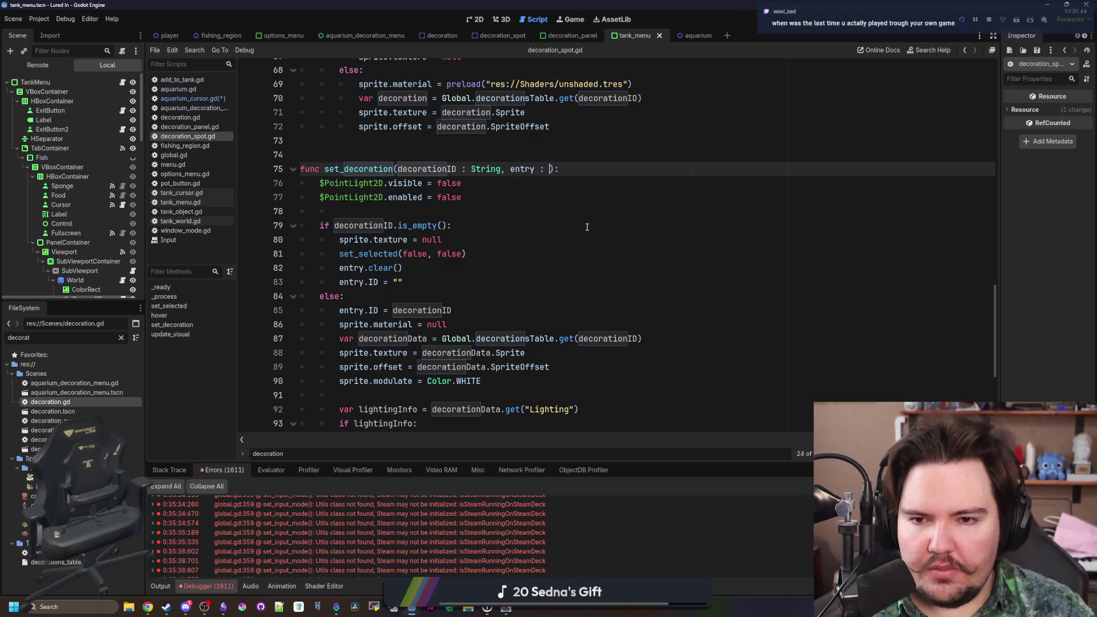
type("D")
key("BackSpace")
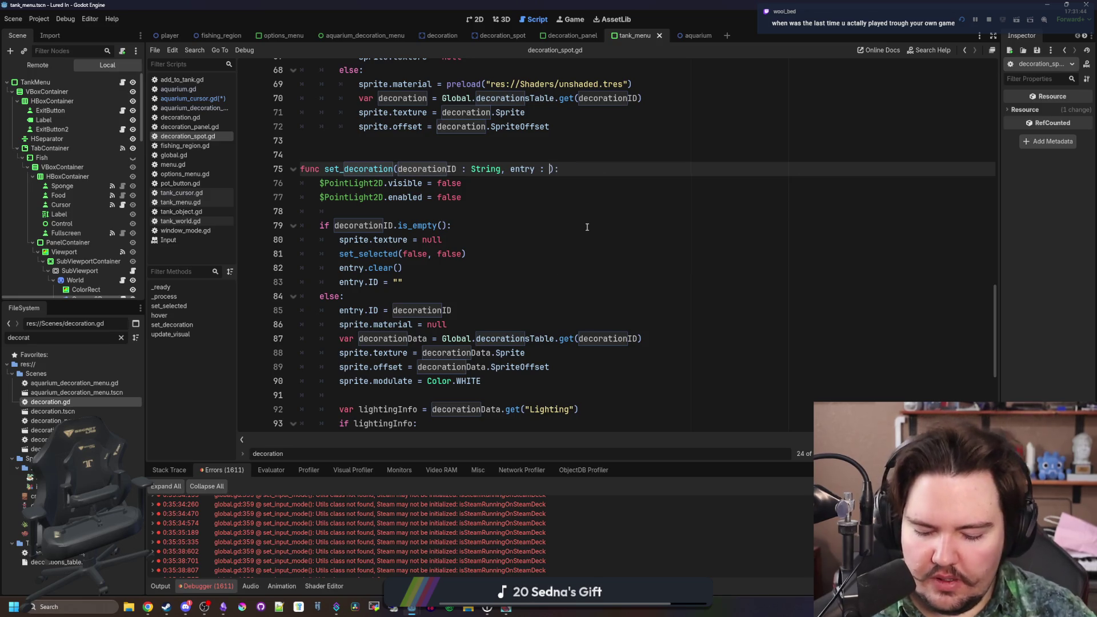
type("Dictionary ")
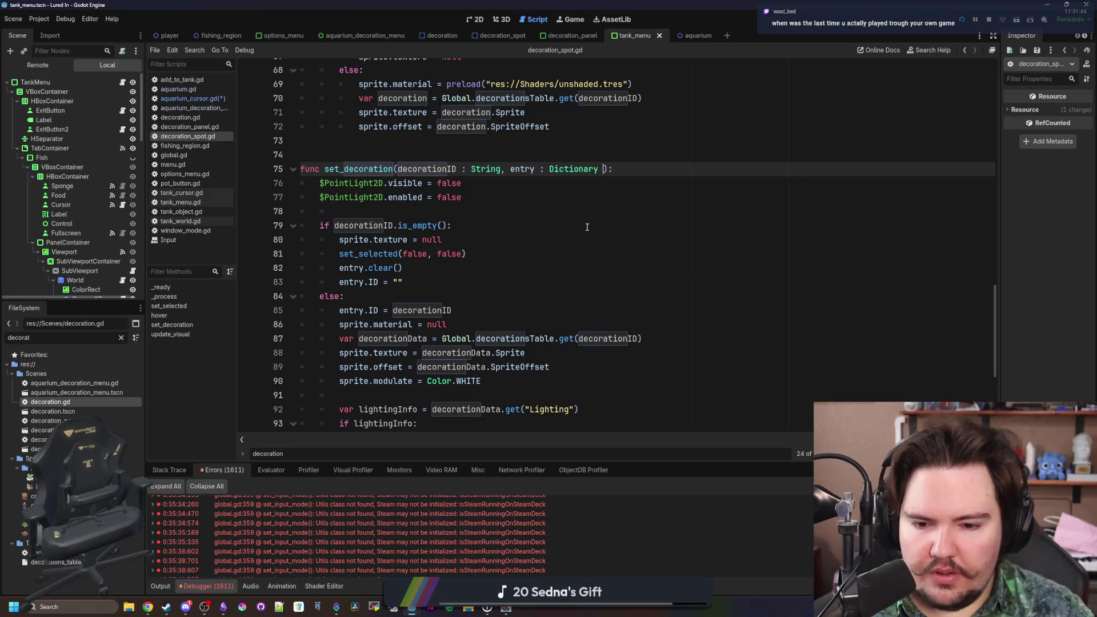
type("= {}")
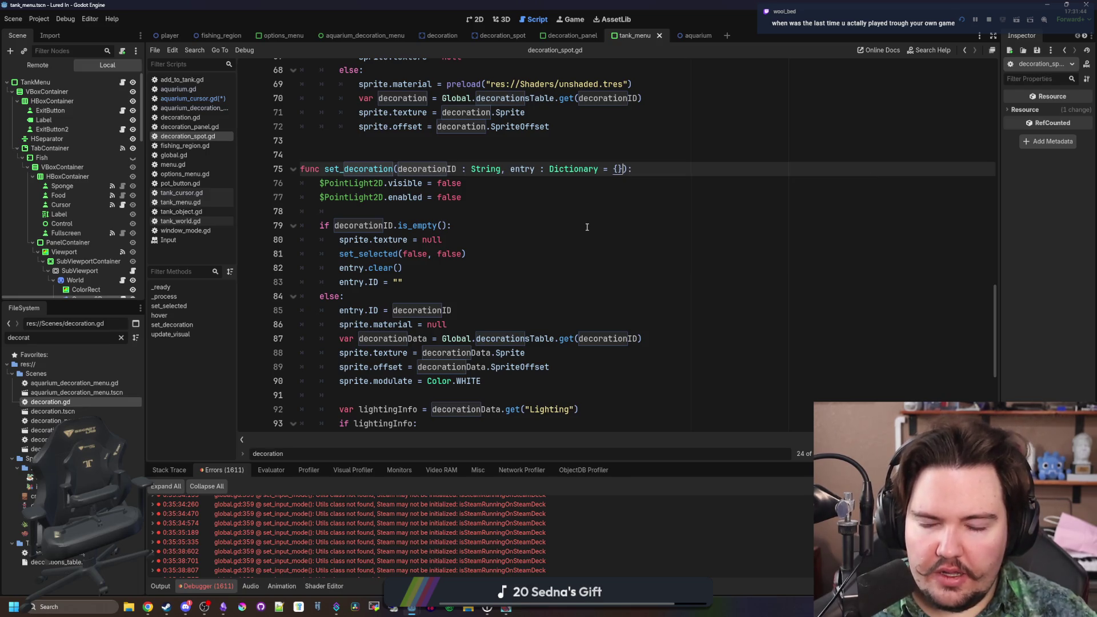
scroll(587, 227, "up", 1)
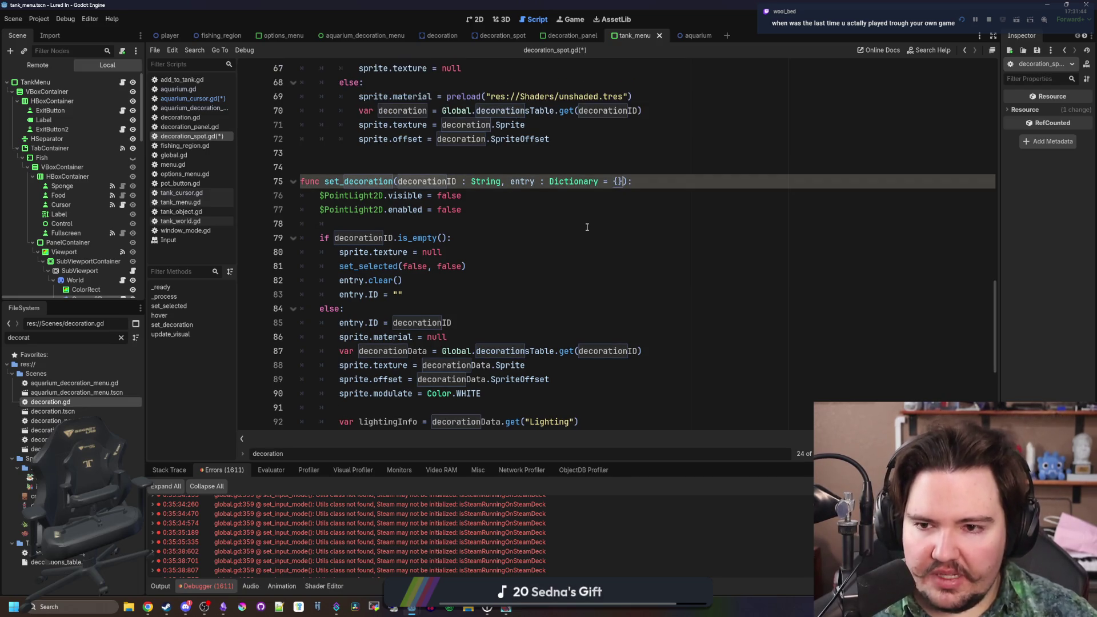
key("Down")
key("Down")
key("Down")
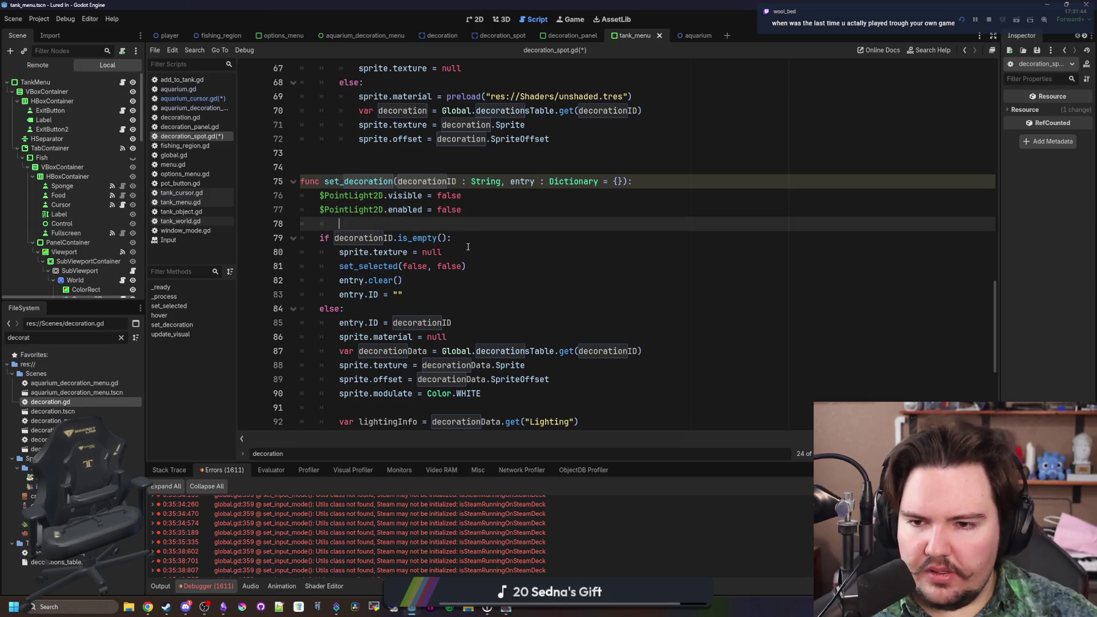
scroll(468, 247, "down", 3)
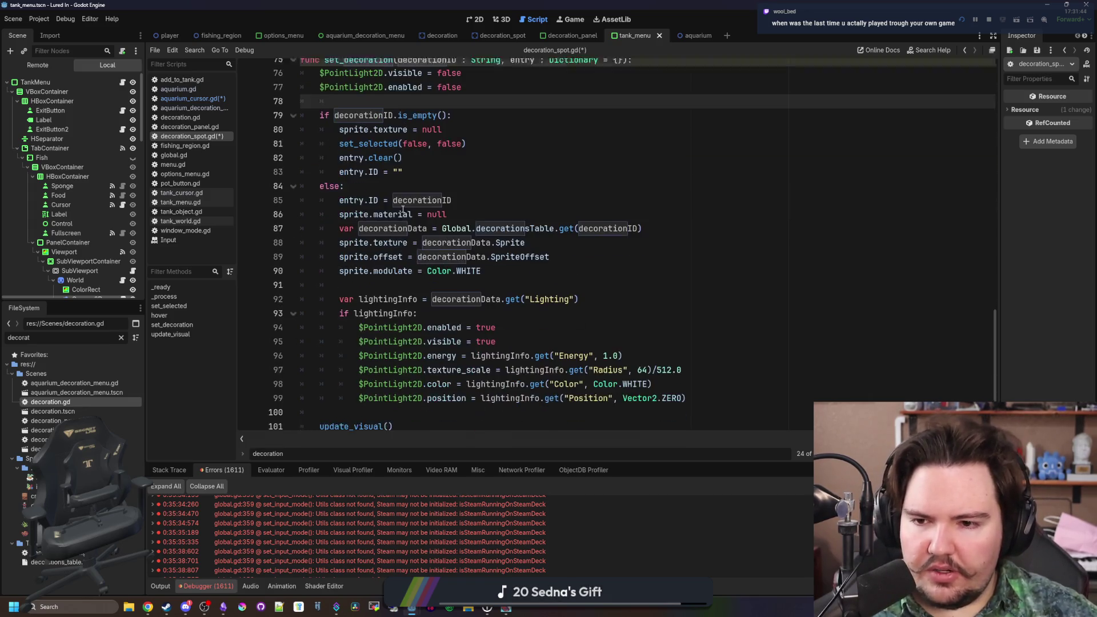
left_click(418, 178)
scroll(418, 177, "up", 3)
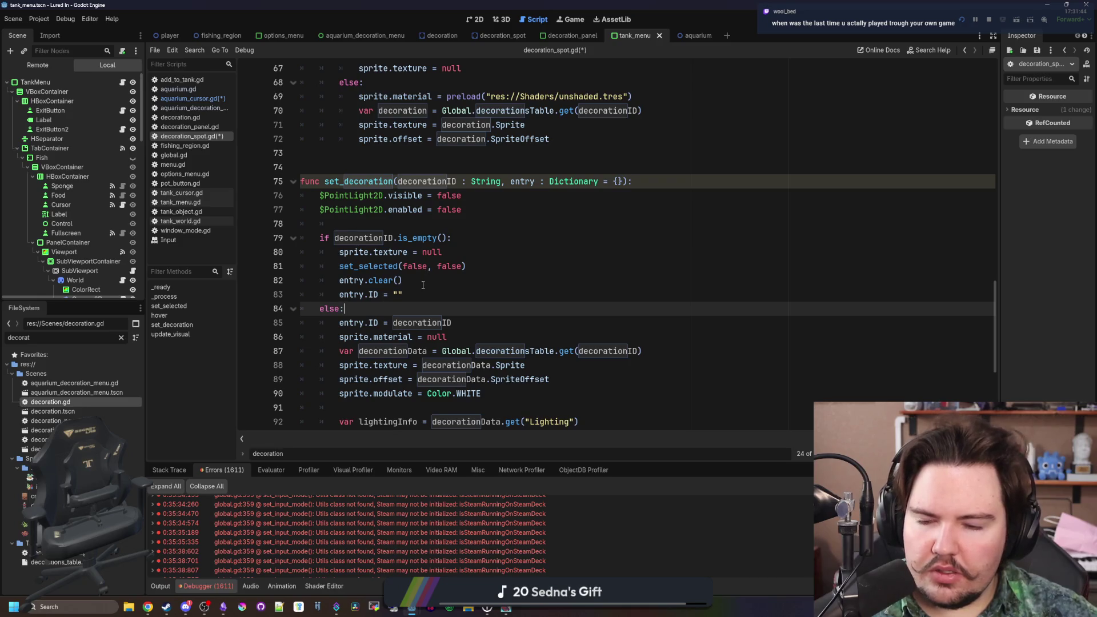
scroll(422, 285, "down", 5)
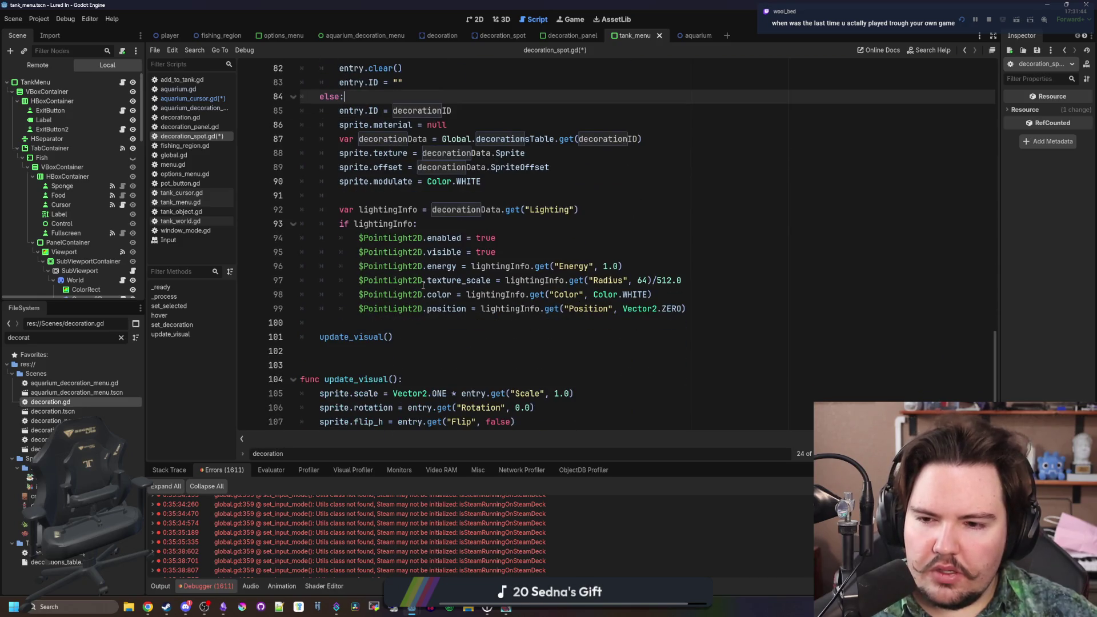
scroll(422, 284, "up", 3)
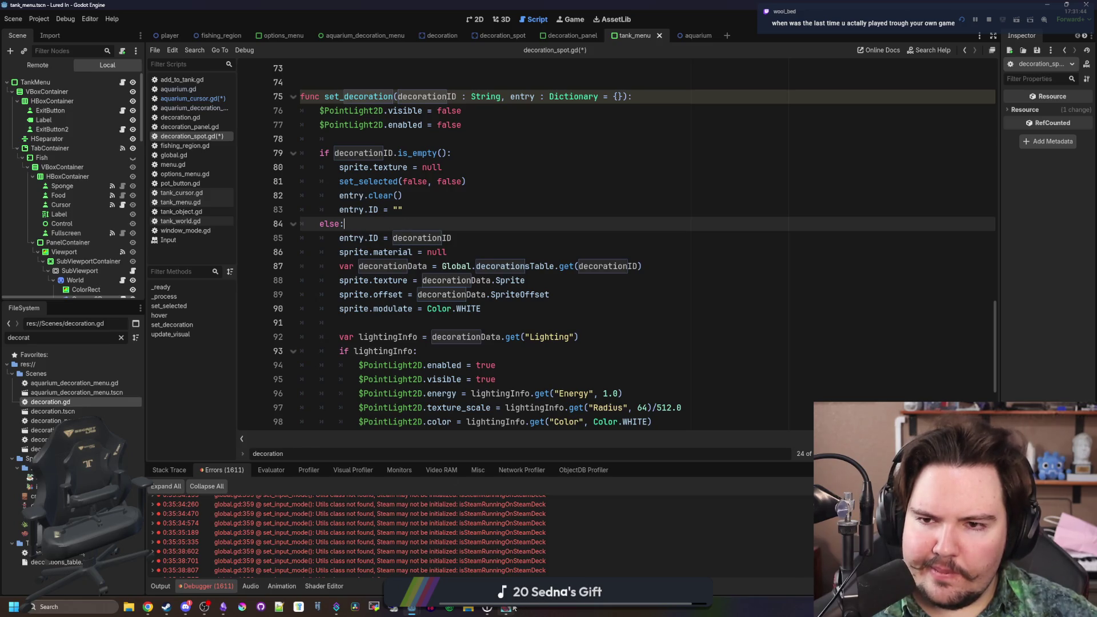
- Rename the parameter to newEntry and save, launching a test run of the game
mouse_move(611, 394)
left_mouse_down()
mouse_move(626, 245)
mouse_move(614, 203)
mouse_move(626, 177)
left_mouse_up()
double_click(522, 96)
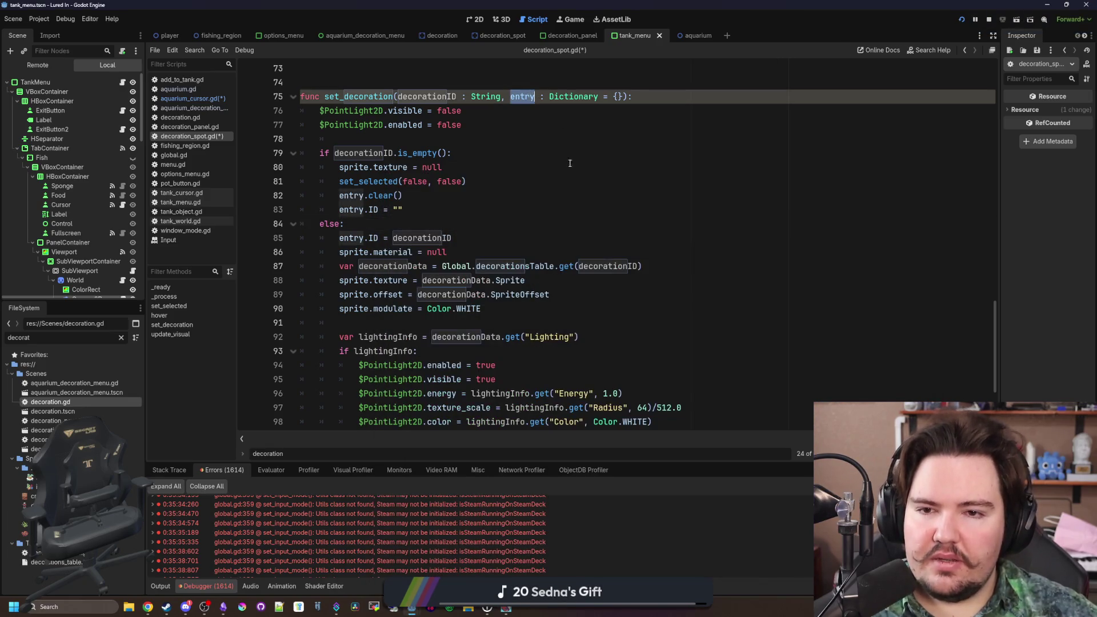
scroll(582, 181, "up", 4)
type("newEntry")
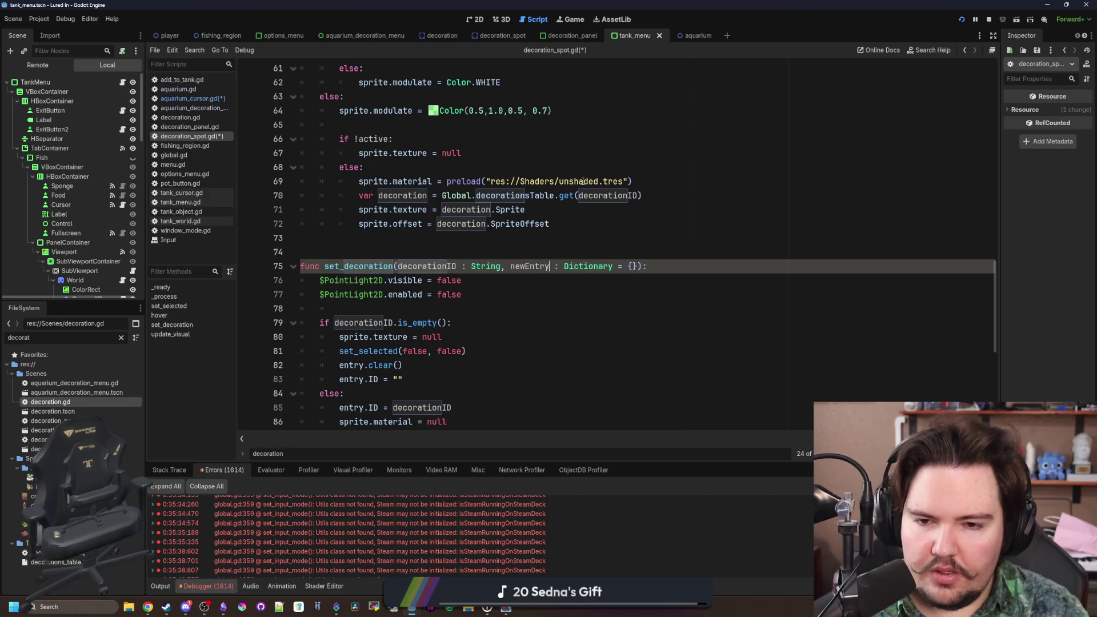
scroll(583, 181, "down", 3)
left_click(559, 239)
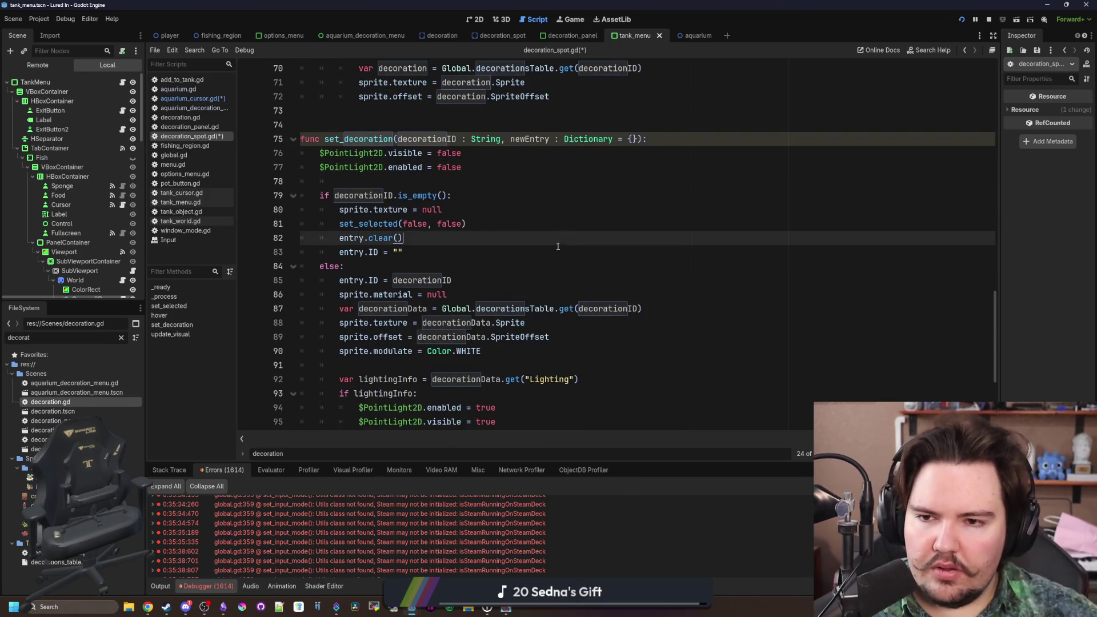
left_click(565, 247)
key("ctrl+s")
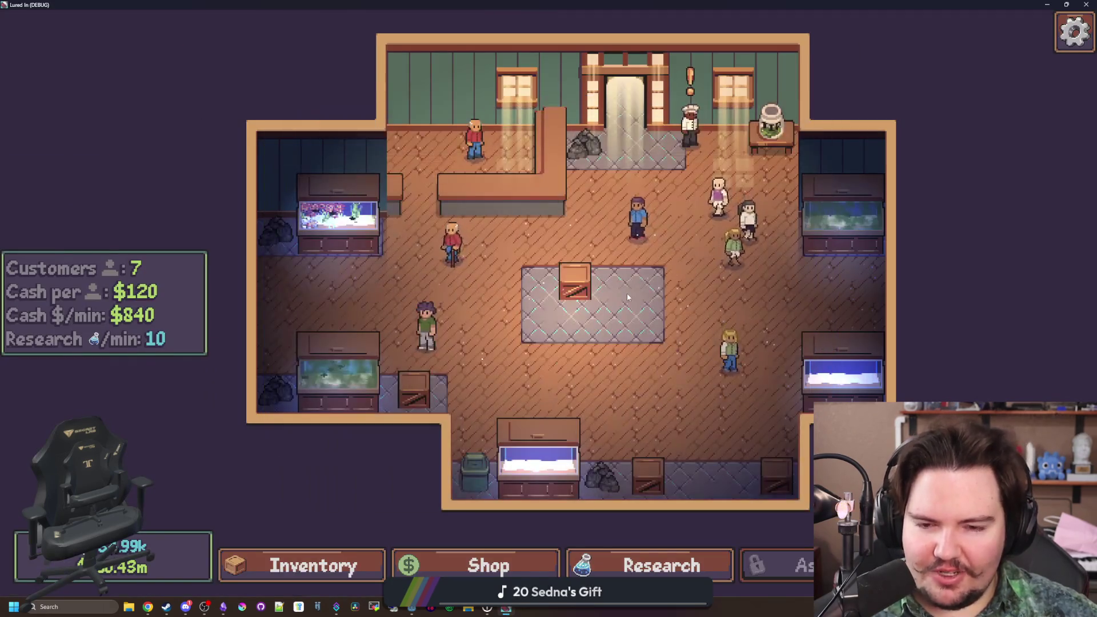
- Place a decoration on the rug spot, then delete the rotated x2.0 decoration
left_click(626, 293)
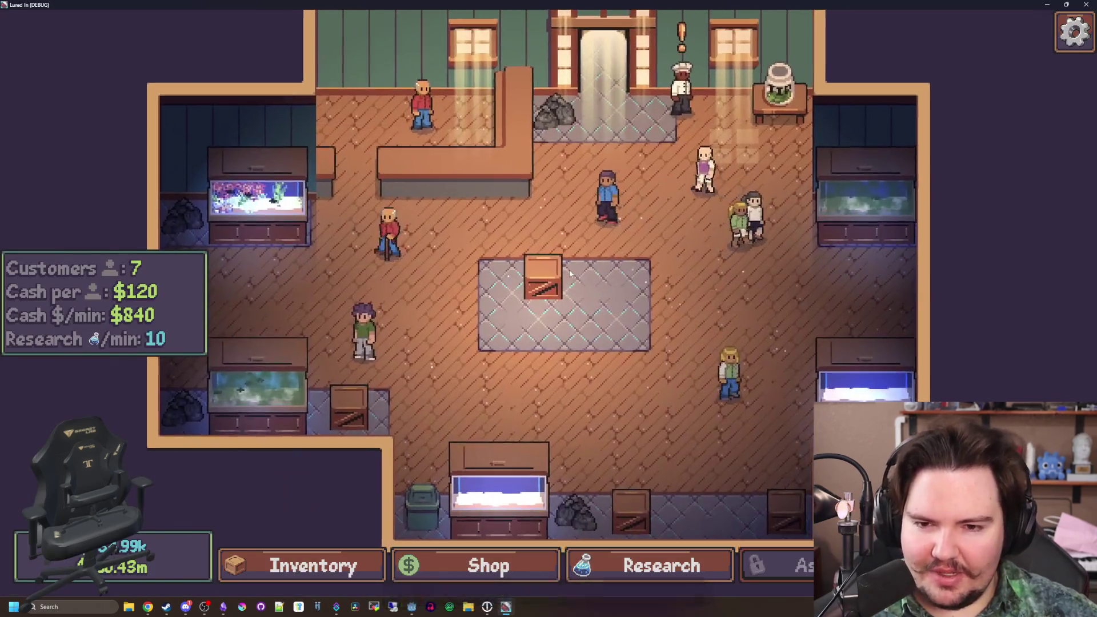
left_click(753, 372)
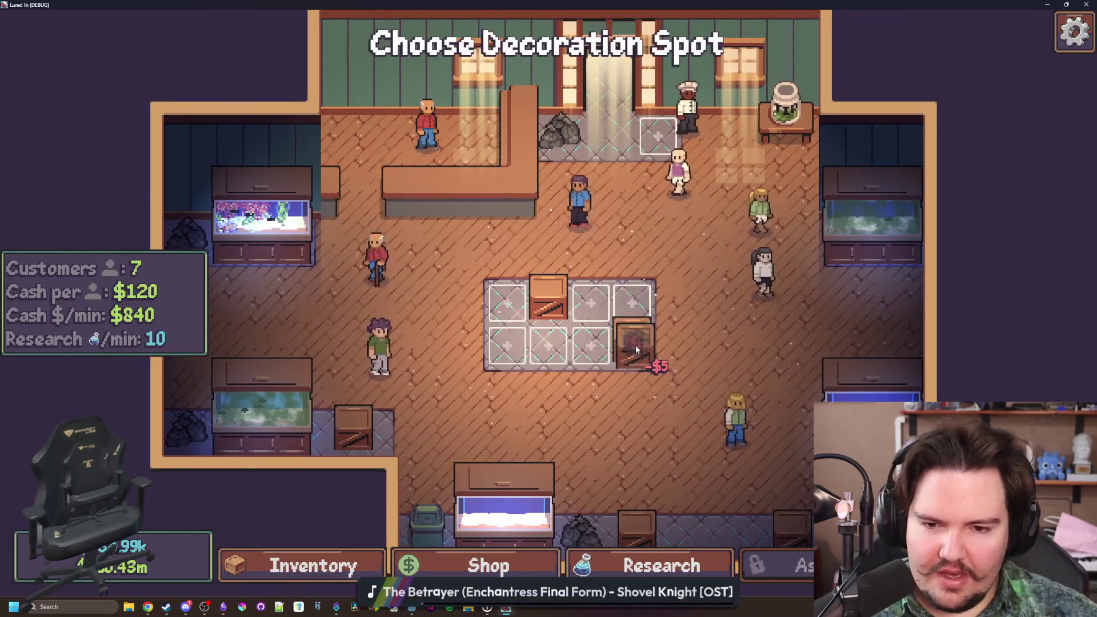
left_click(636, 349)
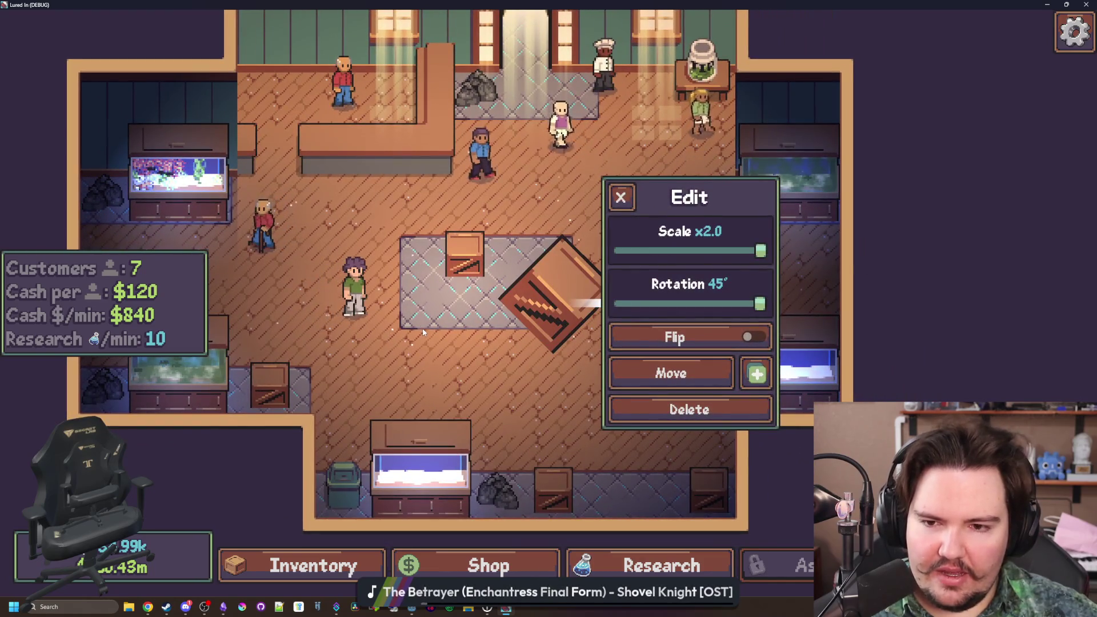
left_click(680, 410)
- Move the small rug box to another rug spot from its Edit panel
left_click(465, 254)
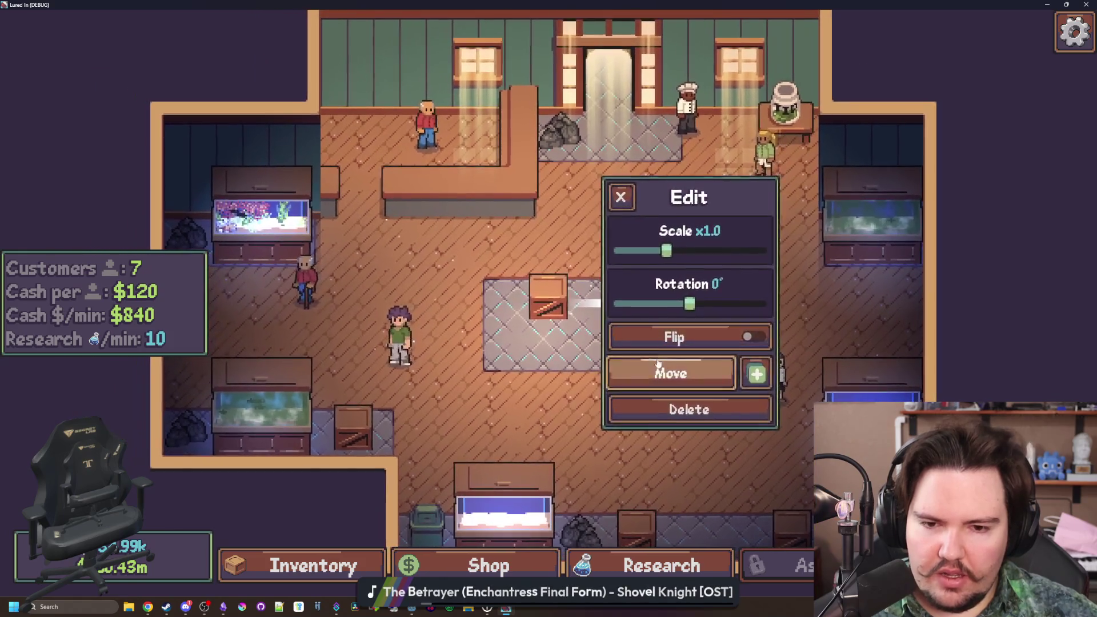
left_click(657, 364)
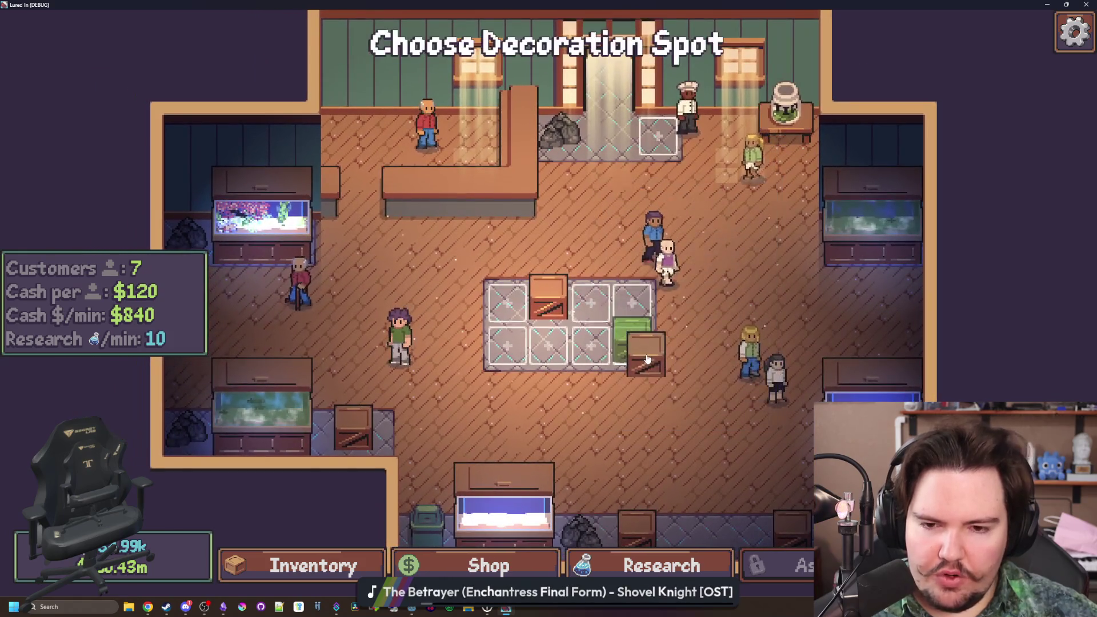
left_click(646, 347)
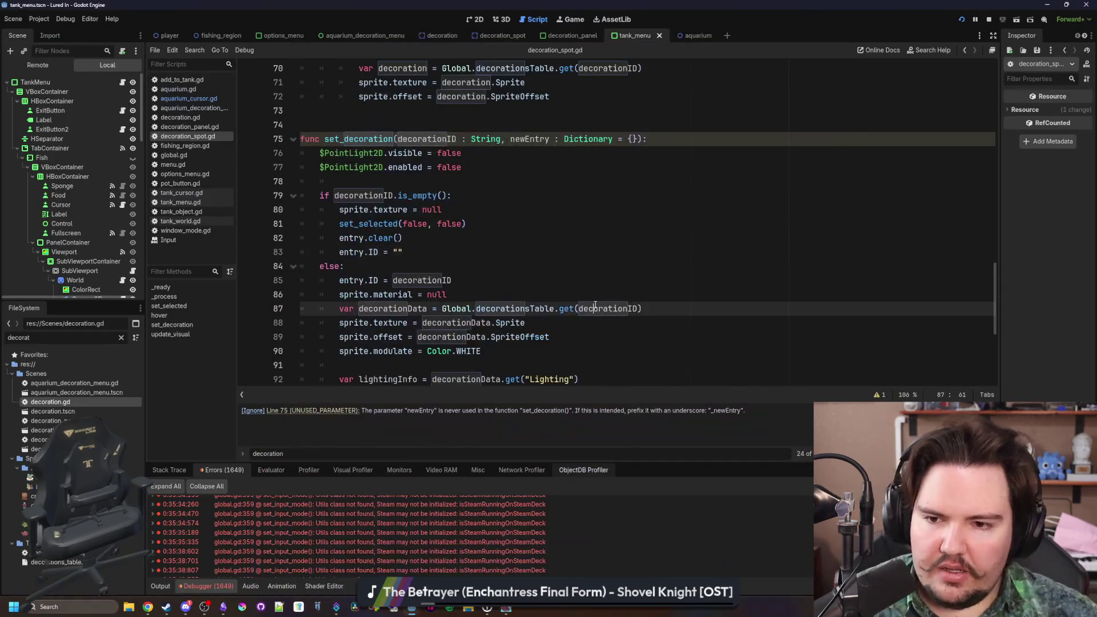
left_click(514, 266)
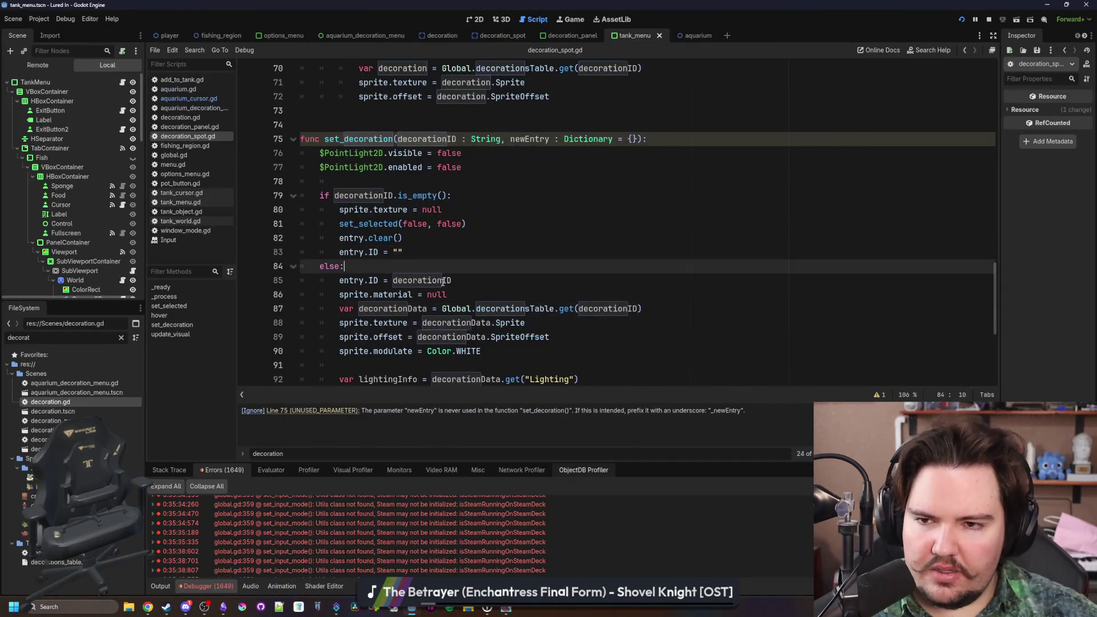
- Add an 'entry = newEntry' line under the else branch of set_decoration
scroll(485, 246, "up", 1)
left_click(454, 238)
scroll(454, 227, "down", 2)
left_click(451, 224)
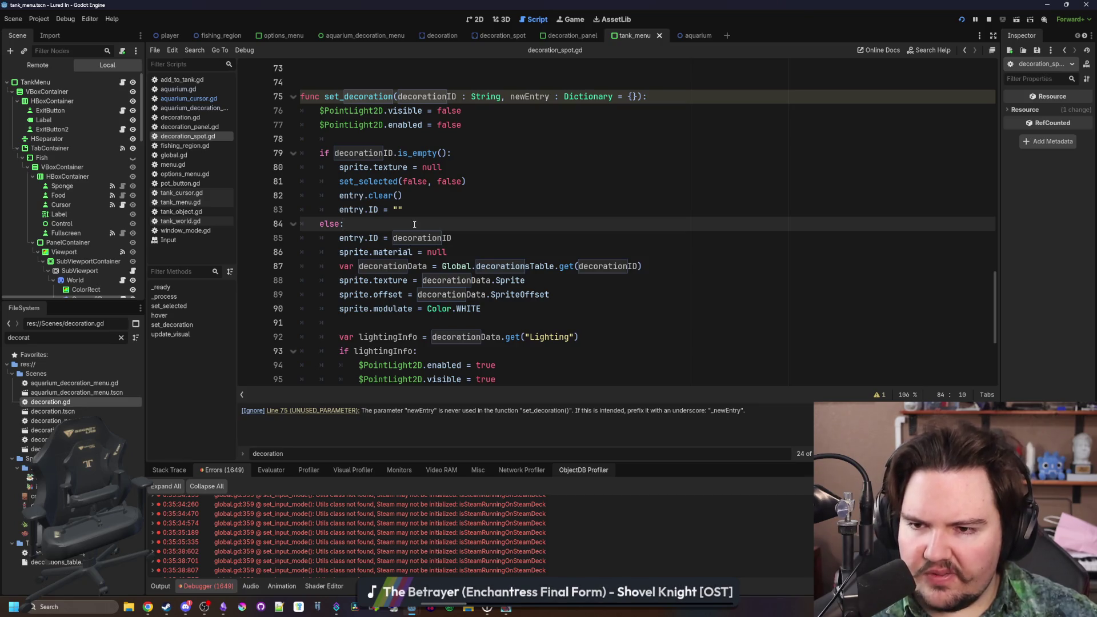
scroll(414, 225, "up", 3)
scroll(392, 267, "down", 2)
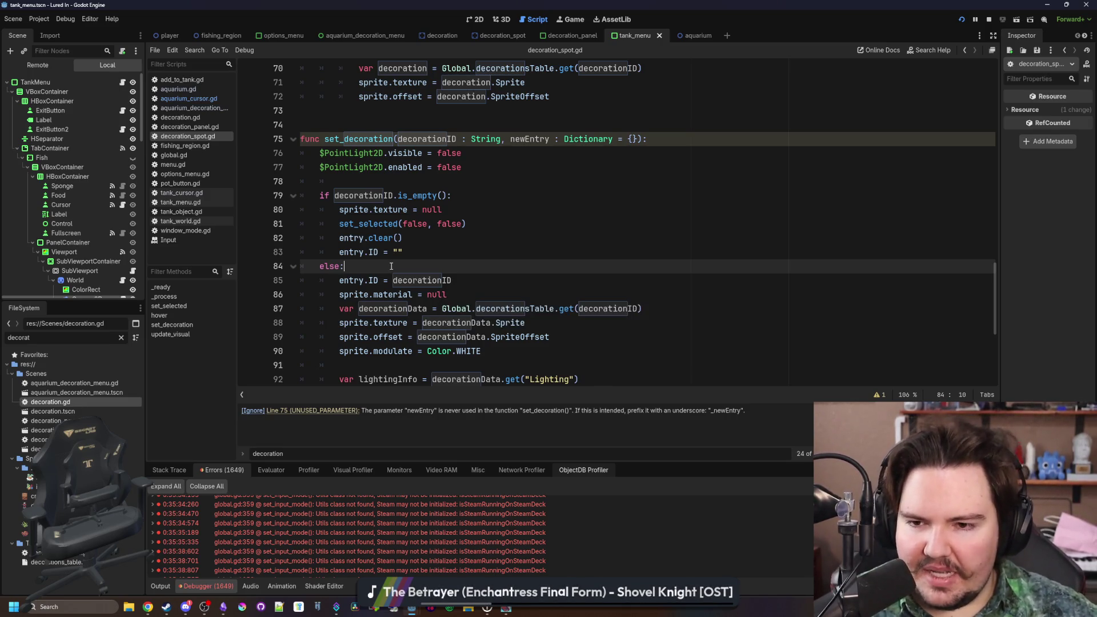
scroll(391, 267, "down", 2)
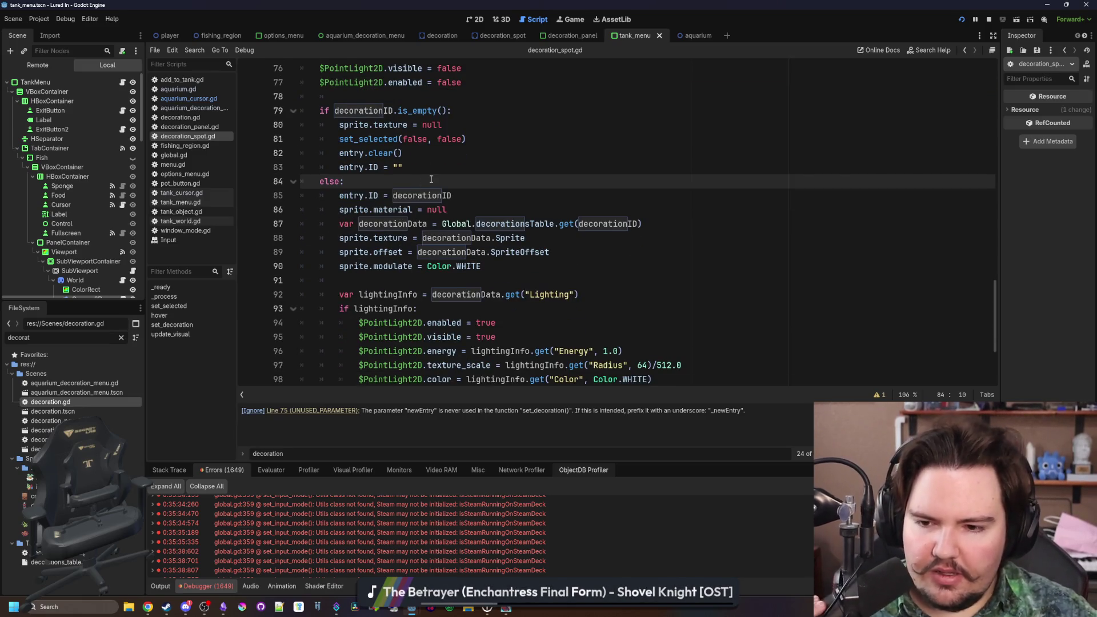
key("Return")
key("Return")
key("Up")
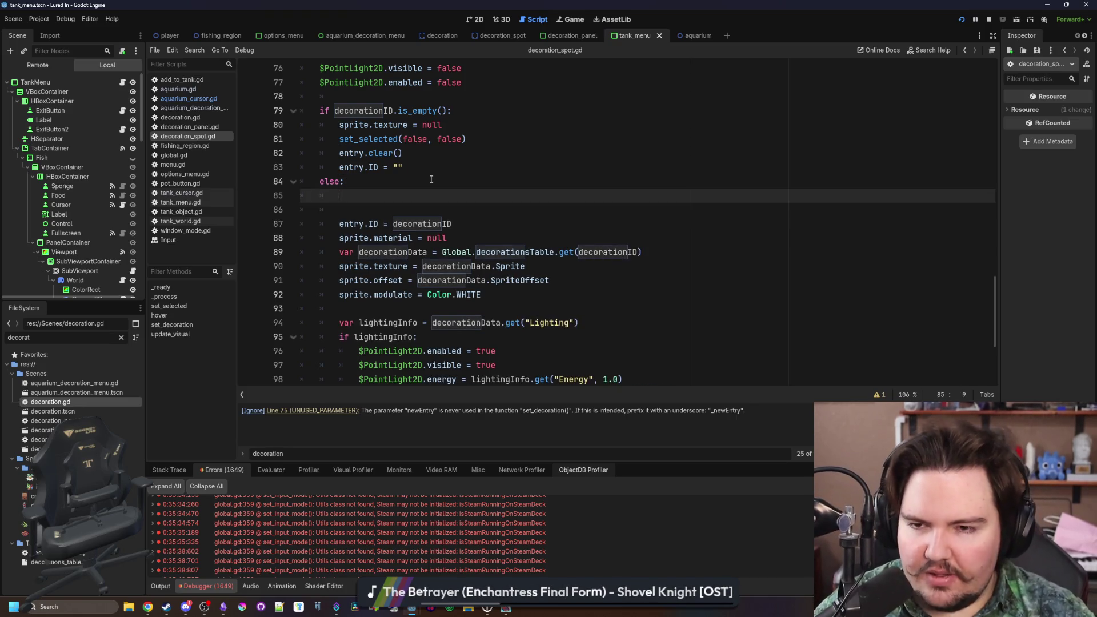
scroll(452, 200, "up", 3)
scroll(474, 220, "down", 2)
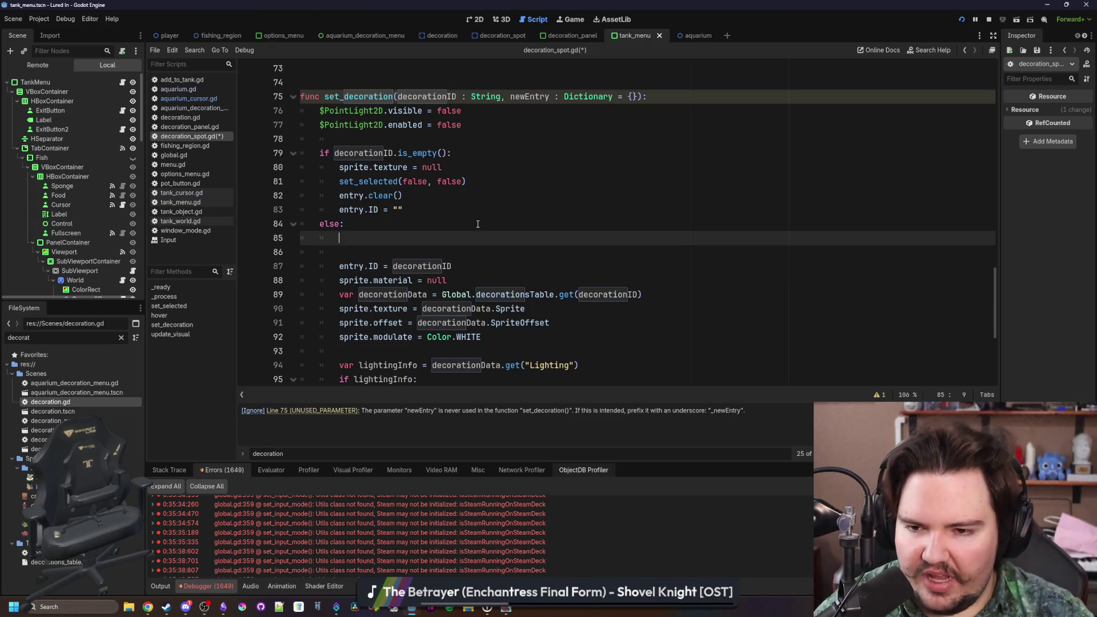
type("entr")
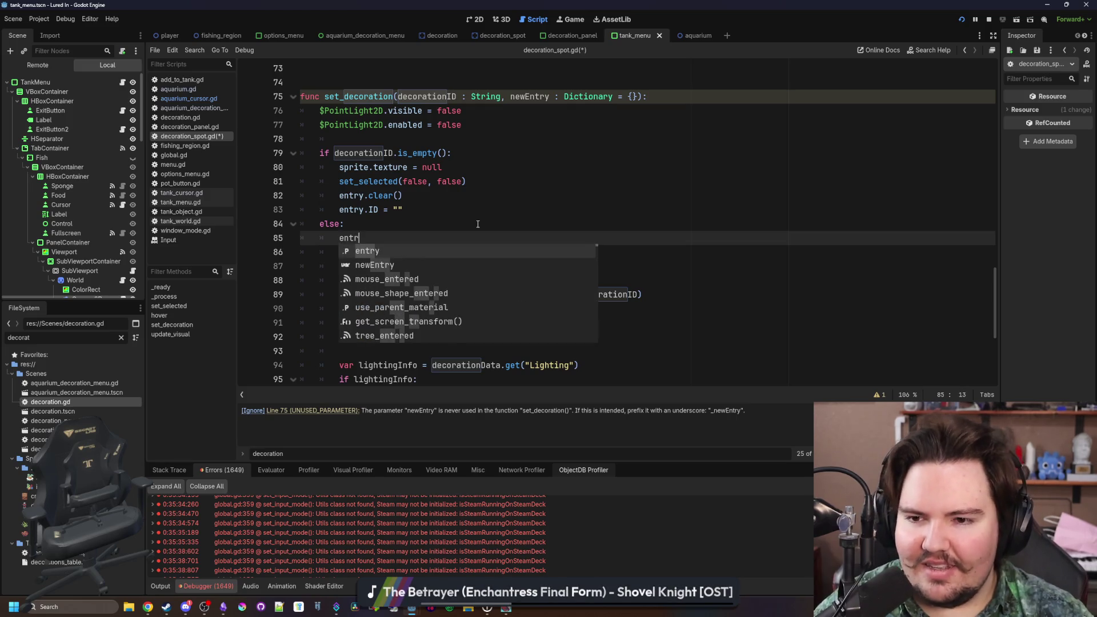
type("y = newEntry")
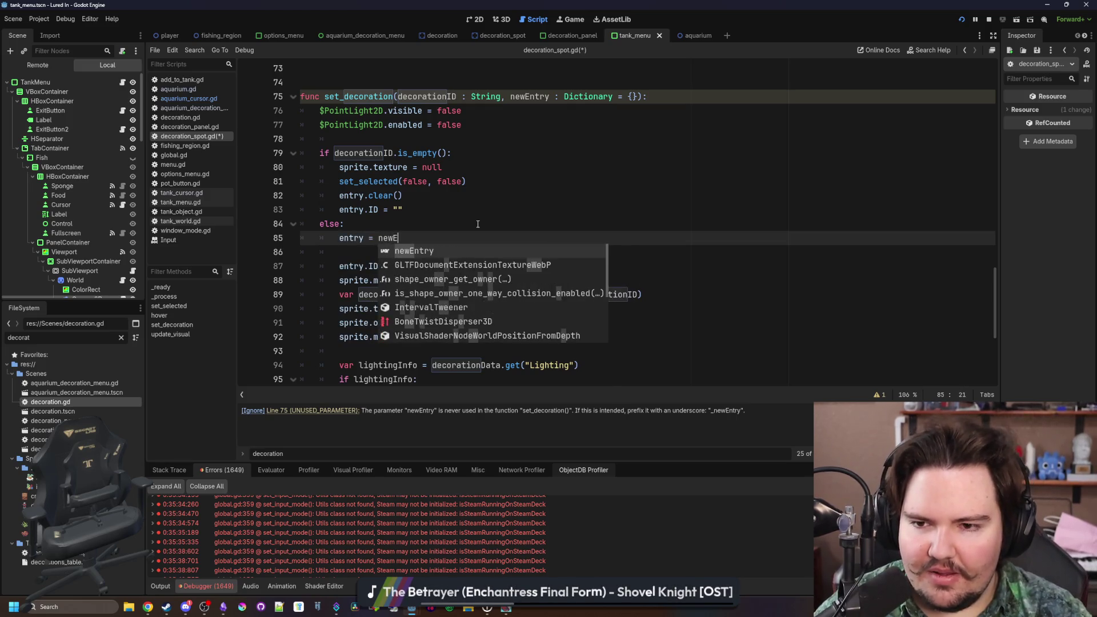
key("ctrl+shift+Return")
- Wrap the assignment in 'if !newEntry.is_empty():' with correct indentation
type("if newEntyr.")
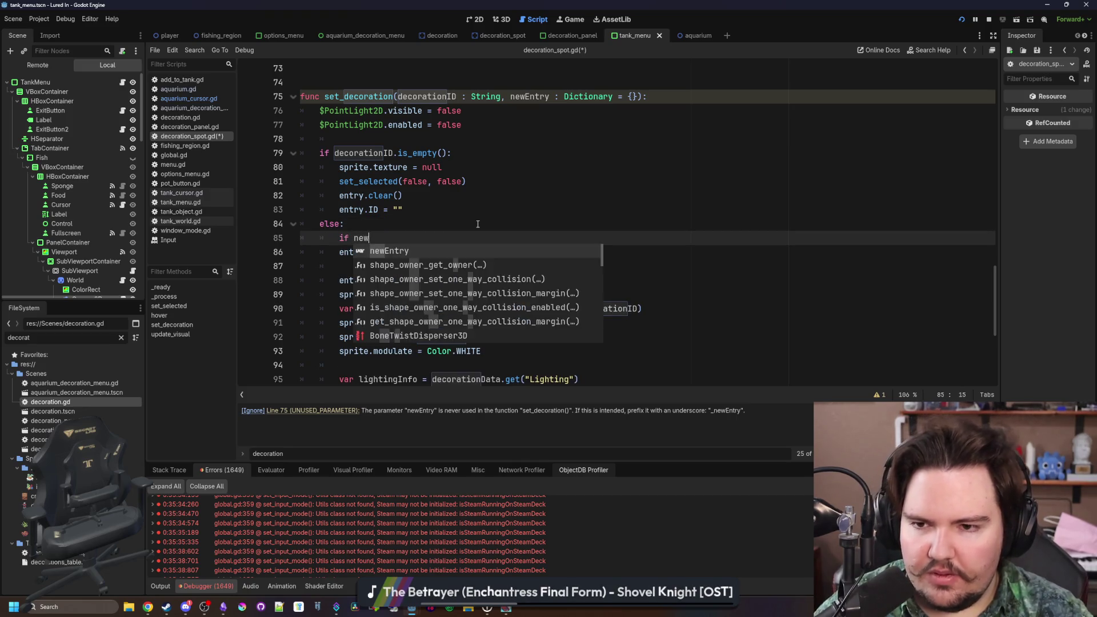
key("BackSpace")
key("BackSpace")
key("BackSpace")
type("ry.is+_e")
key("BackSpace")
key("BackSpace")
key("BackSpace")
type("_")
key("Return")
type(":")
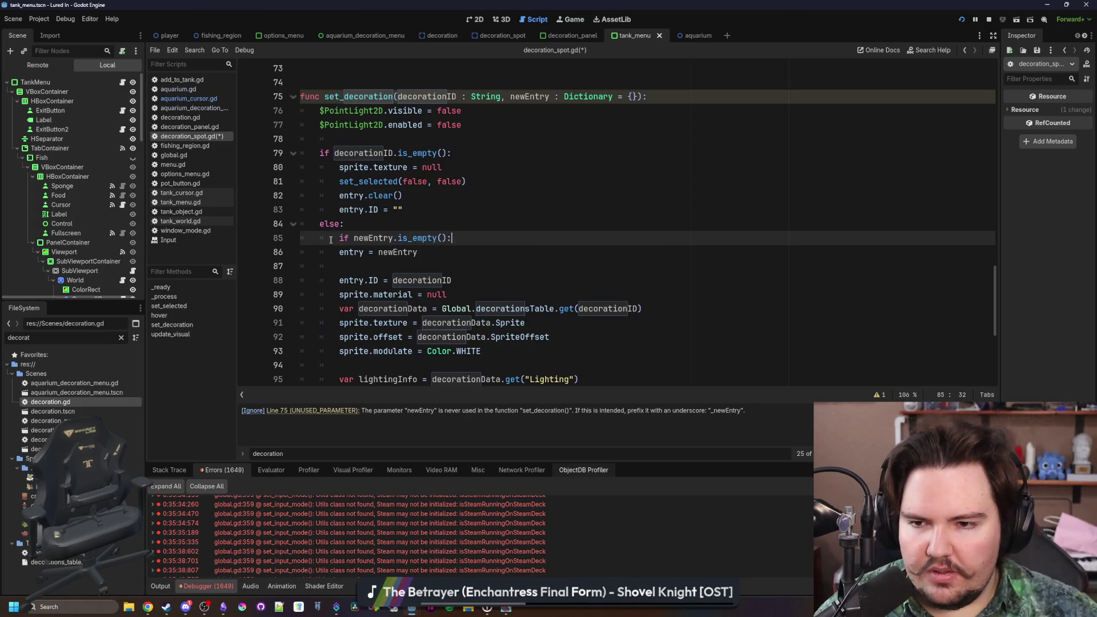
left_click(354, 237)
type("!")
key("Down")
key("Home")
key("Tab")
- Add an else: branch containing 'entry.ID = decorationID' and save decoration_spot.gd
left_click(345, 267)
type("else:")
left_click(315, 282)
key("Tab")
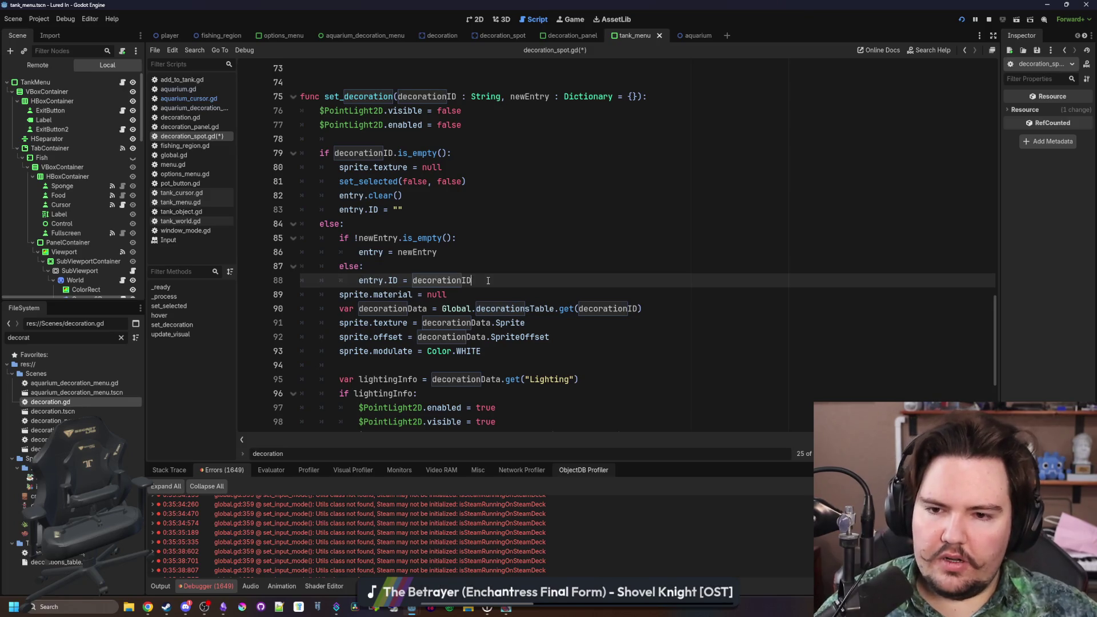
key("End")
key("Return")
left_click(447, 261)
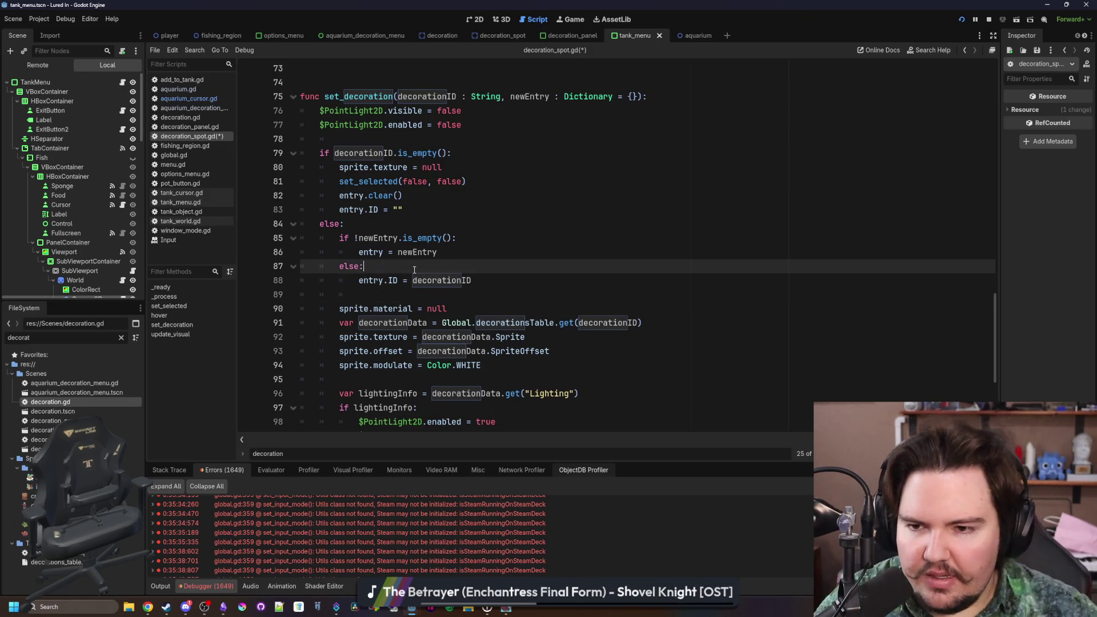
scroll(414, 270, "down", 1)
left_click(402, 250)
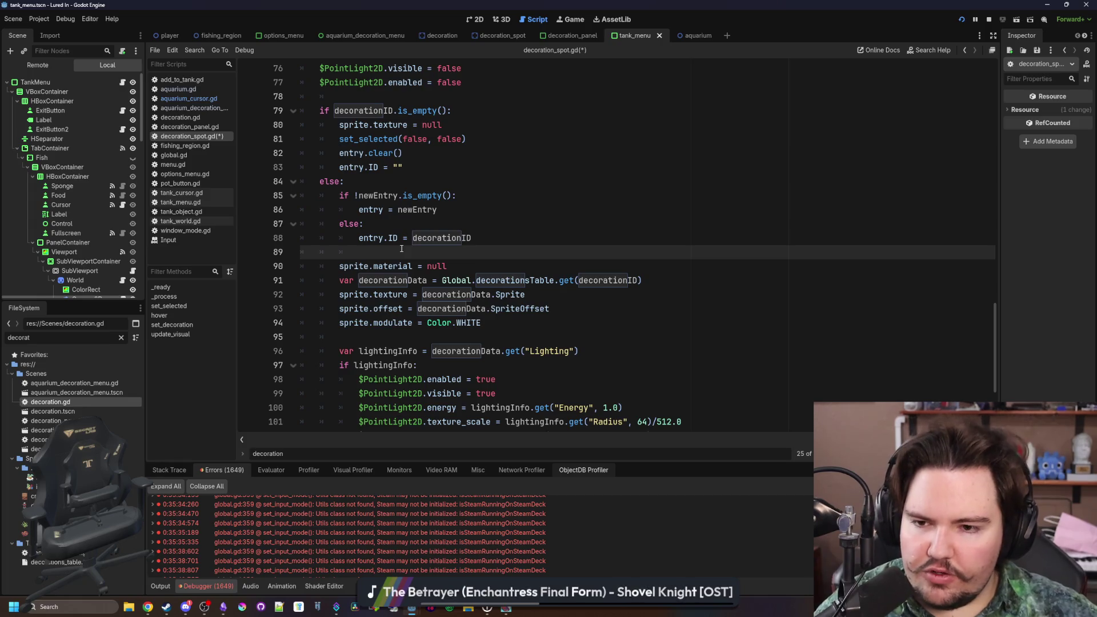
key("ctrl+s")
- Add 'decorationID = newEntry.ID' below the entry assignment and save the script
scroll(402, 250, "up", 2)
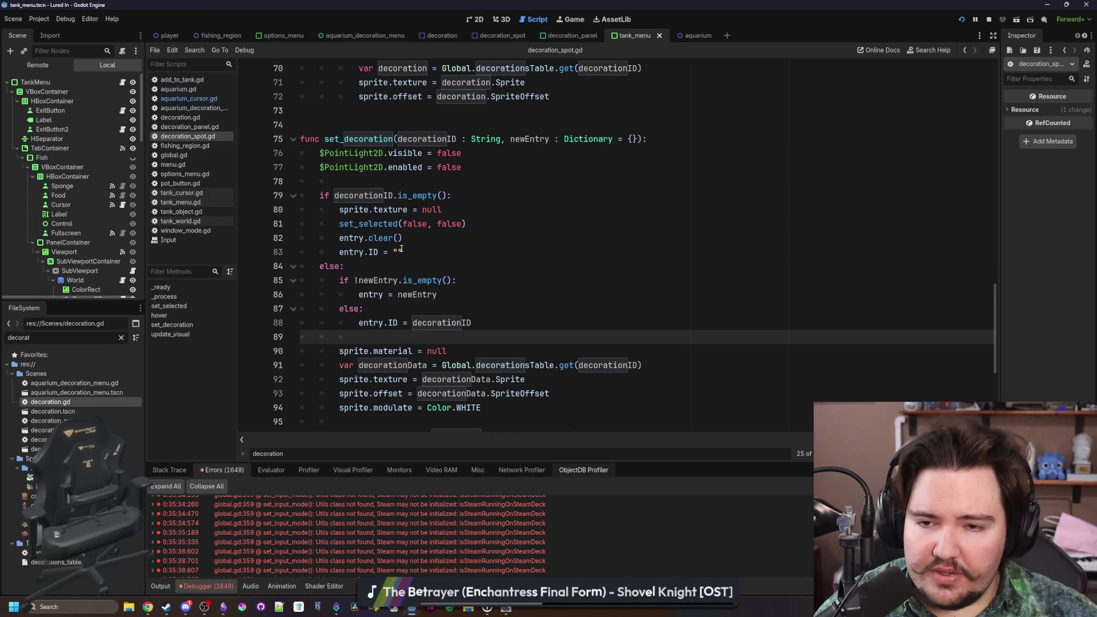
scroll(401, 249, "down", 1)
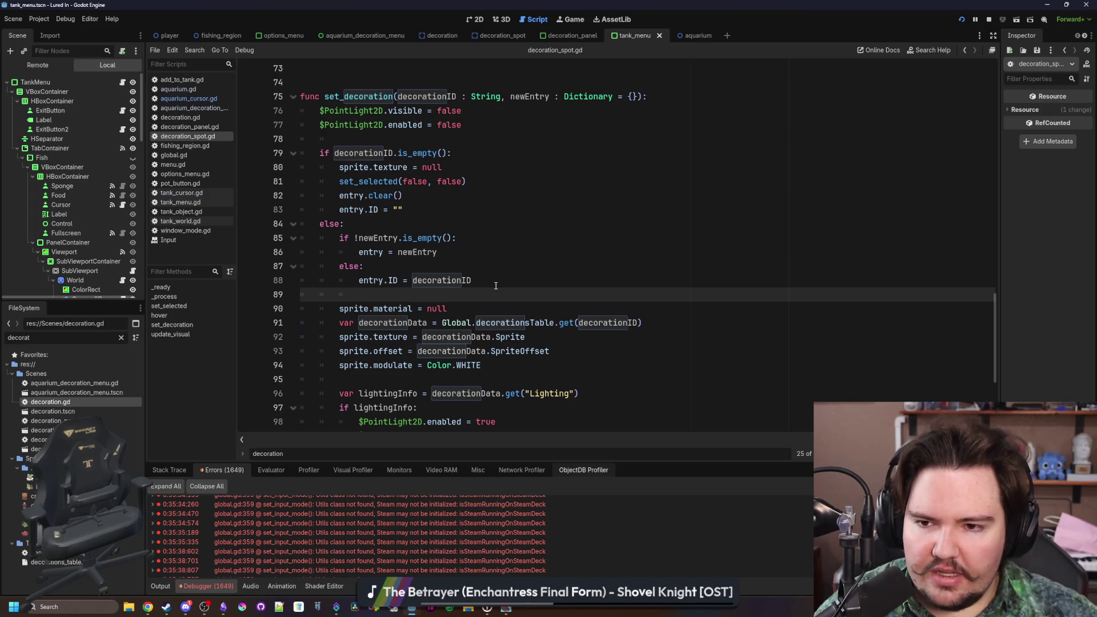
left_click(477, 251)
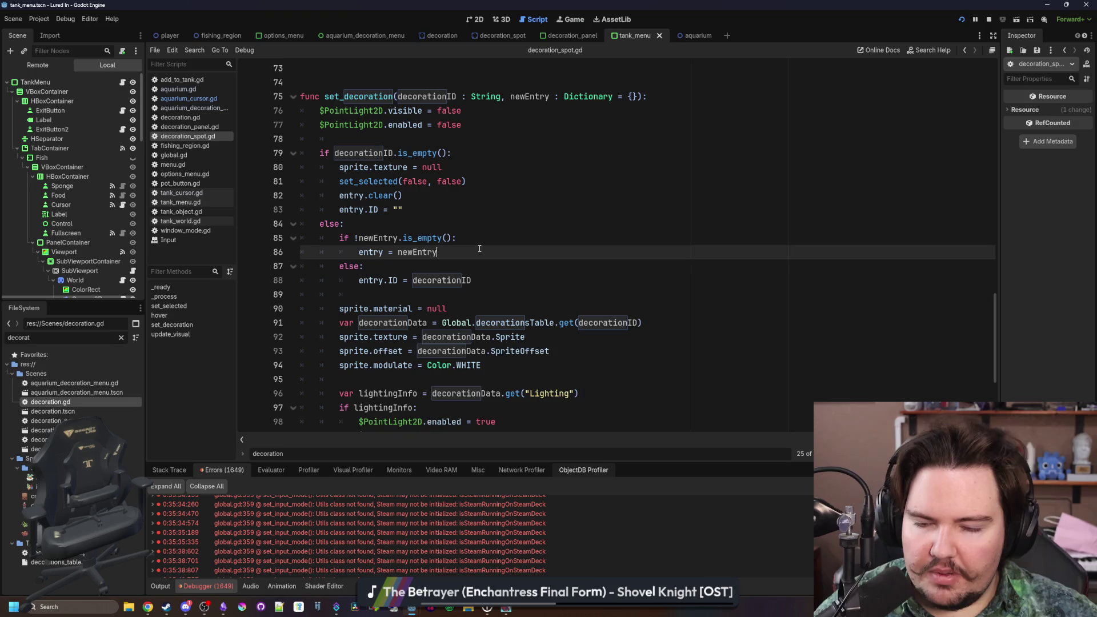
key("Return")
type("decorationID = newE")
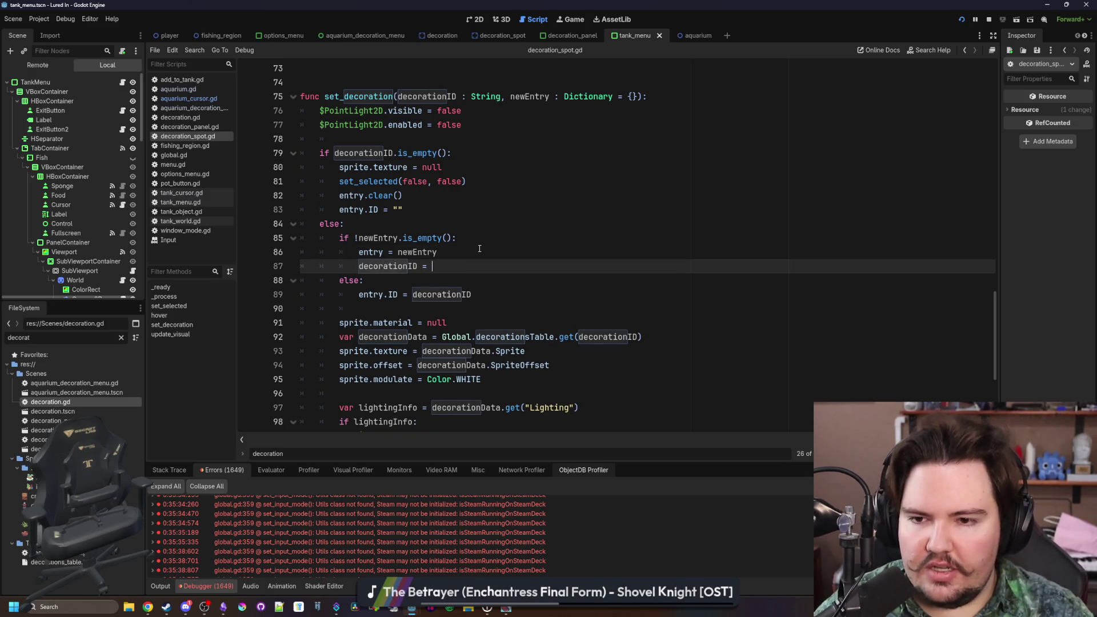
key("Return")
type(".ID")
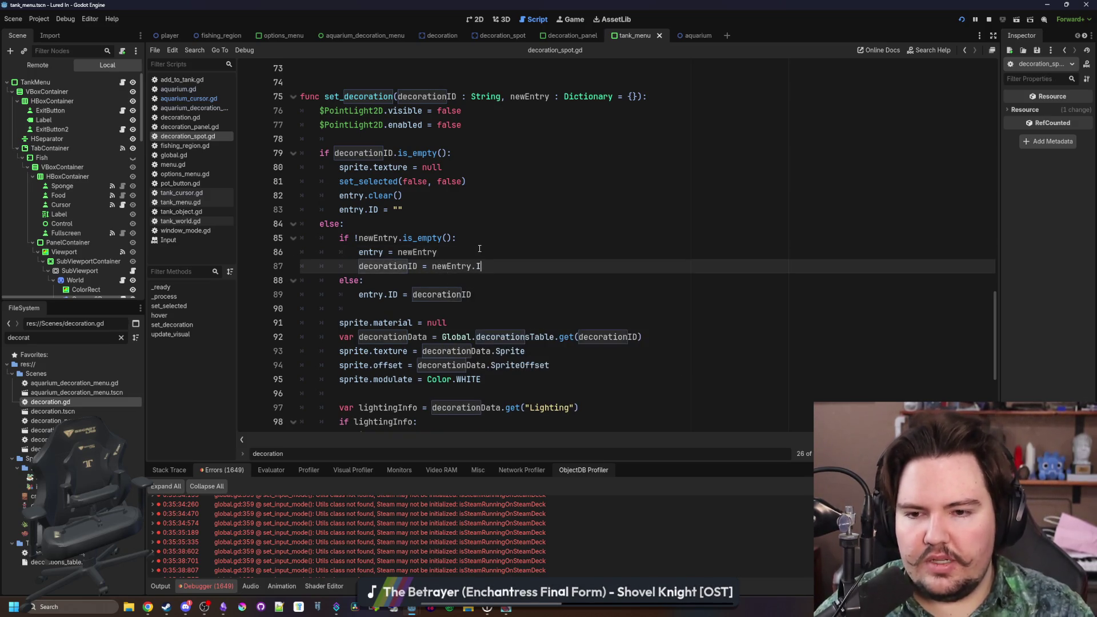
left_click(479, 247)
key("ctrl+z")
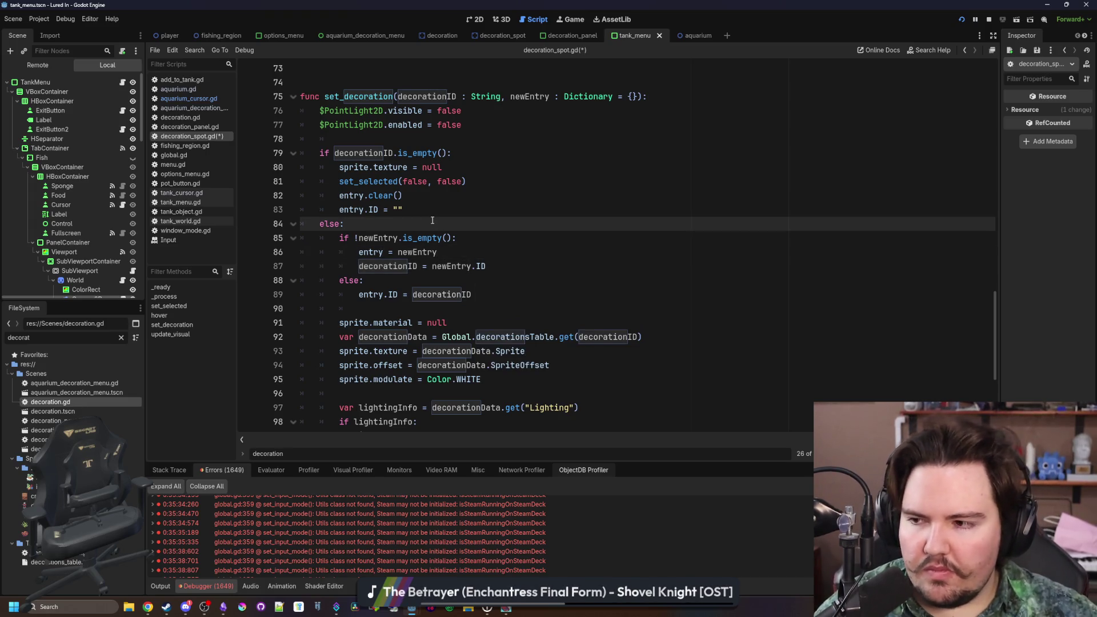
key("ctrl+y")
key("ctrl+s")
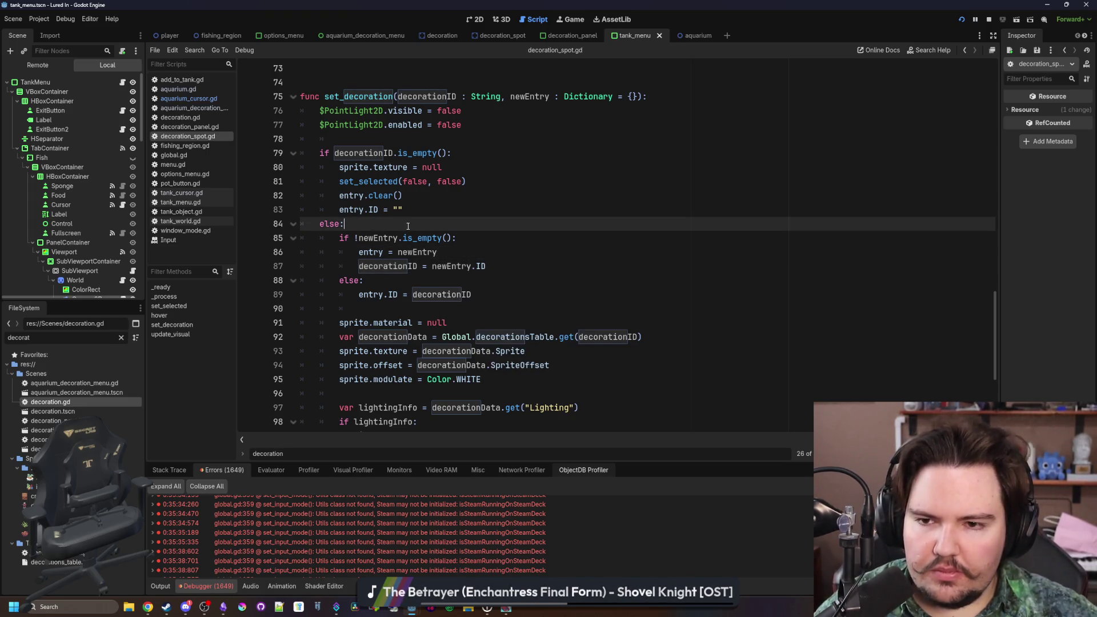
scroll(489, 257, "down", 3)
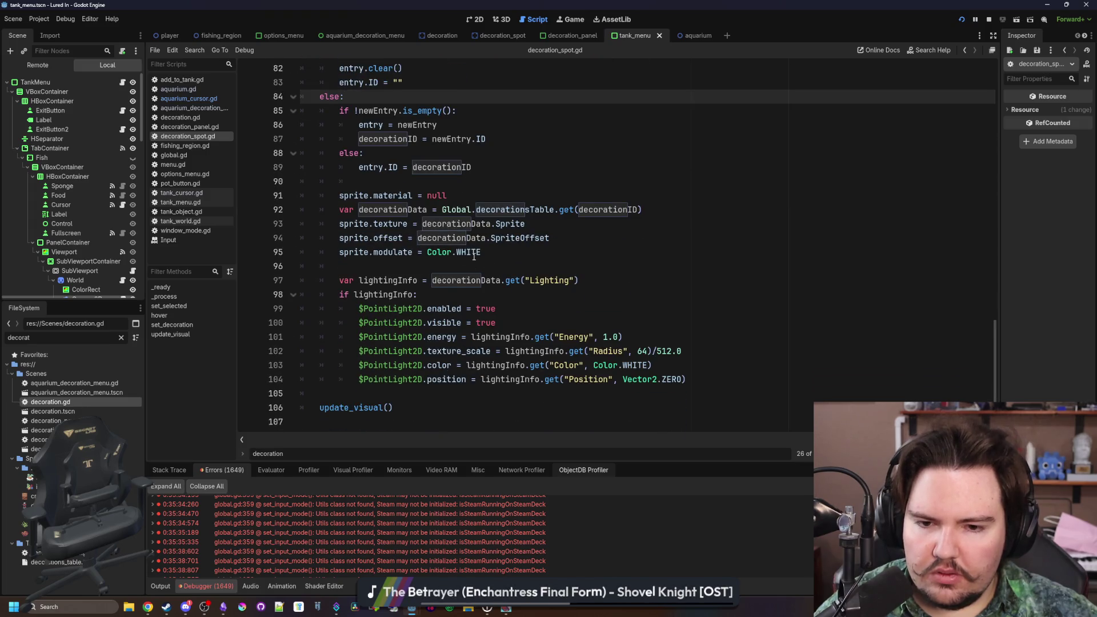
scroll(474, 256, "up", 2)
left_click(366, 266)
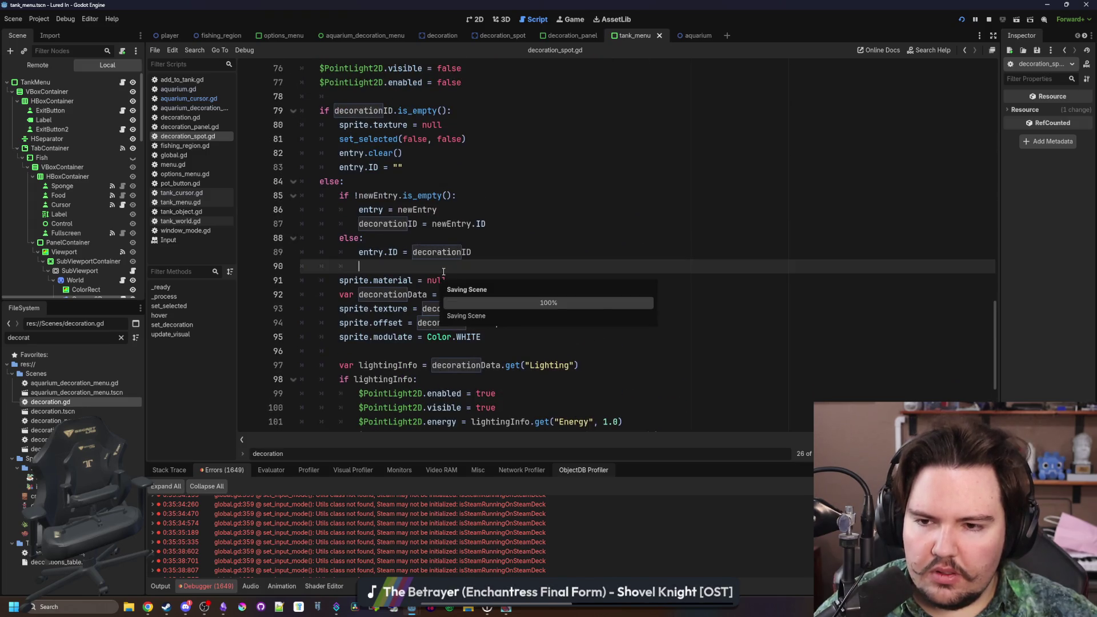
- In aquarium_cursor.gd, move the set_decoration(heldID) call above the line clearing movingDecoration
left_click(213, 99)
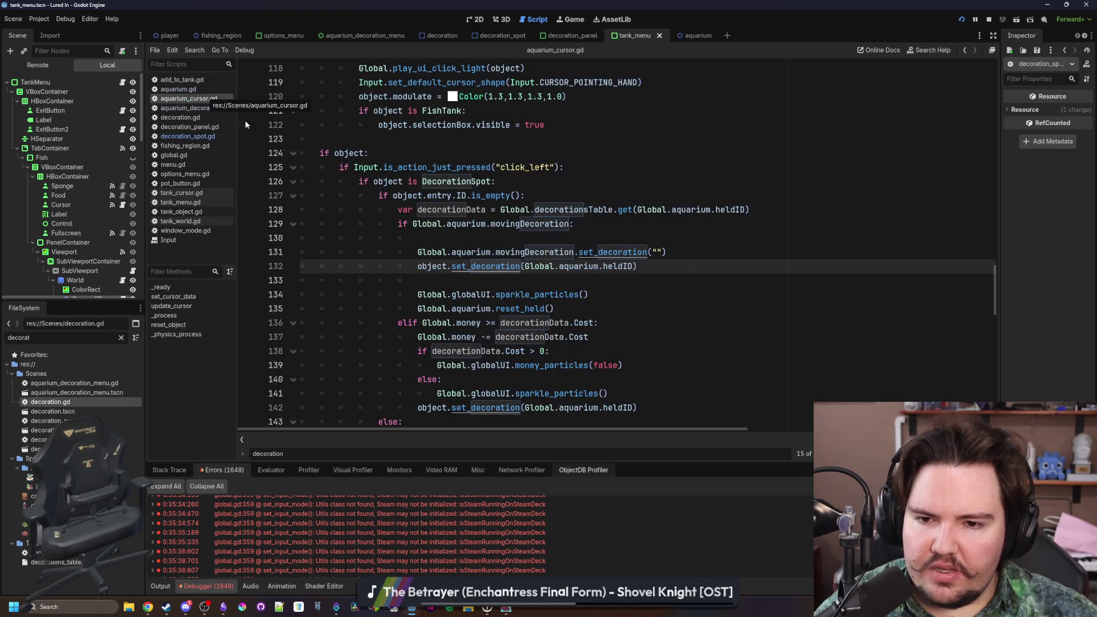
left_click(532, 279)
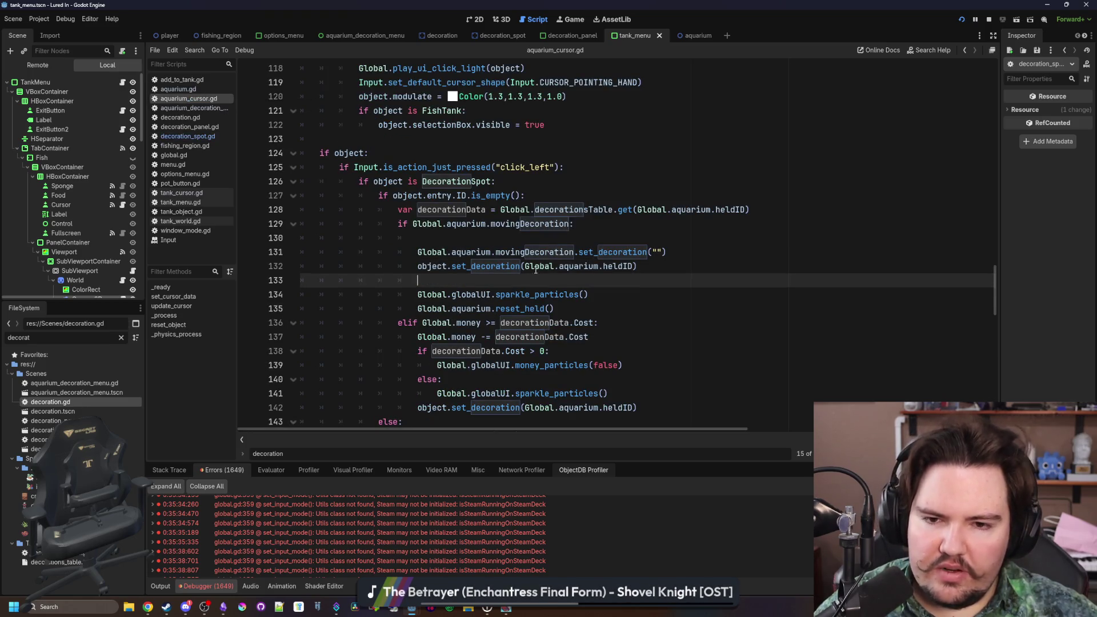
left_click(548, 237)
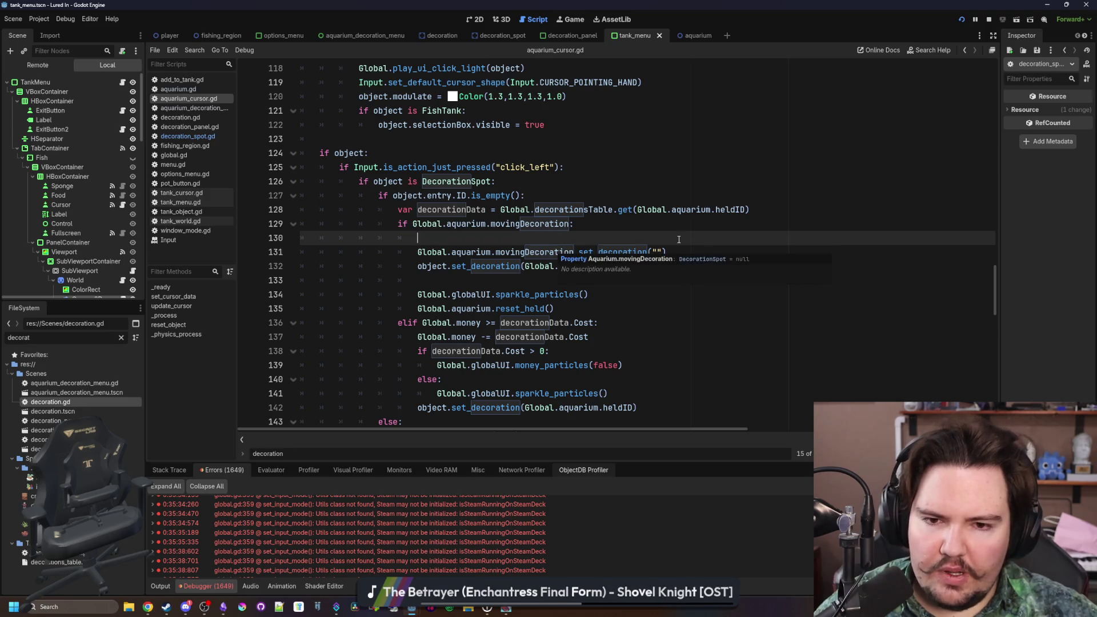
left_click_drag(669, 252, 425, 252)
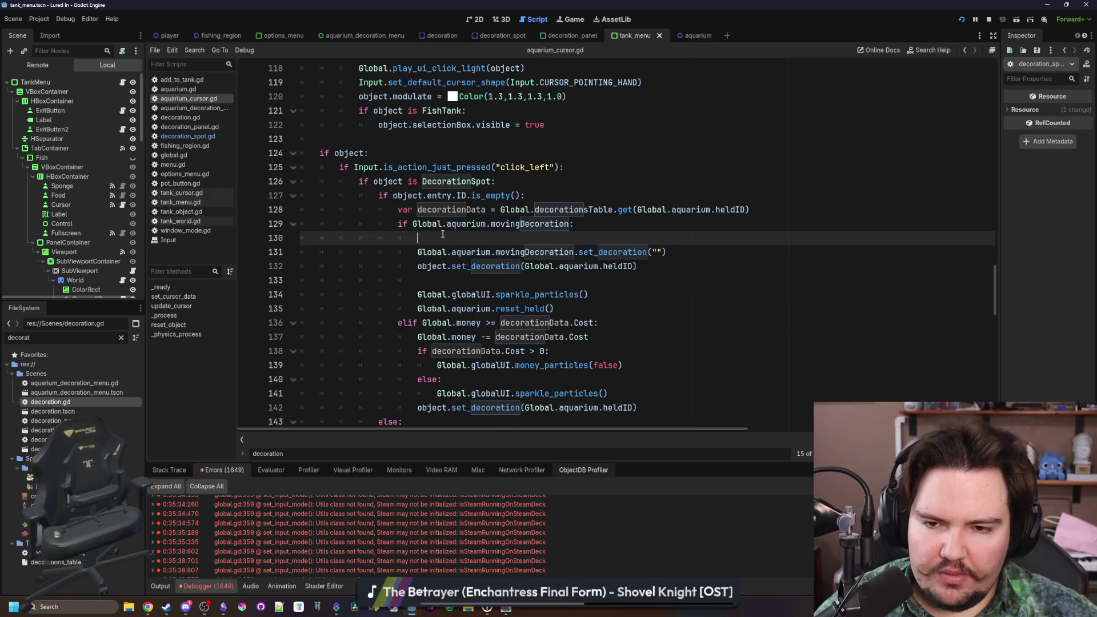
left_click_drag(637, 266, 417, 266)
key("ctrl+x")
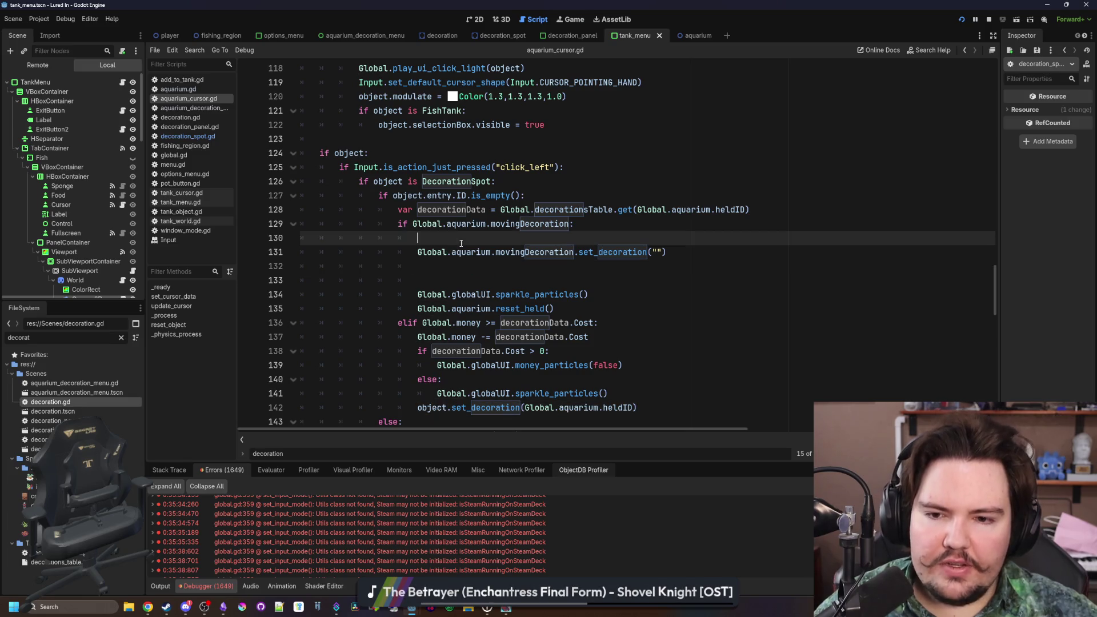
key("Up")
key("Up")
key("Return")
key("ctrl+v")
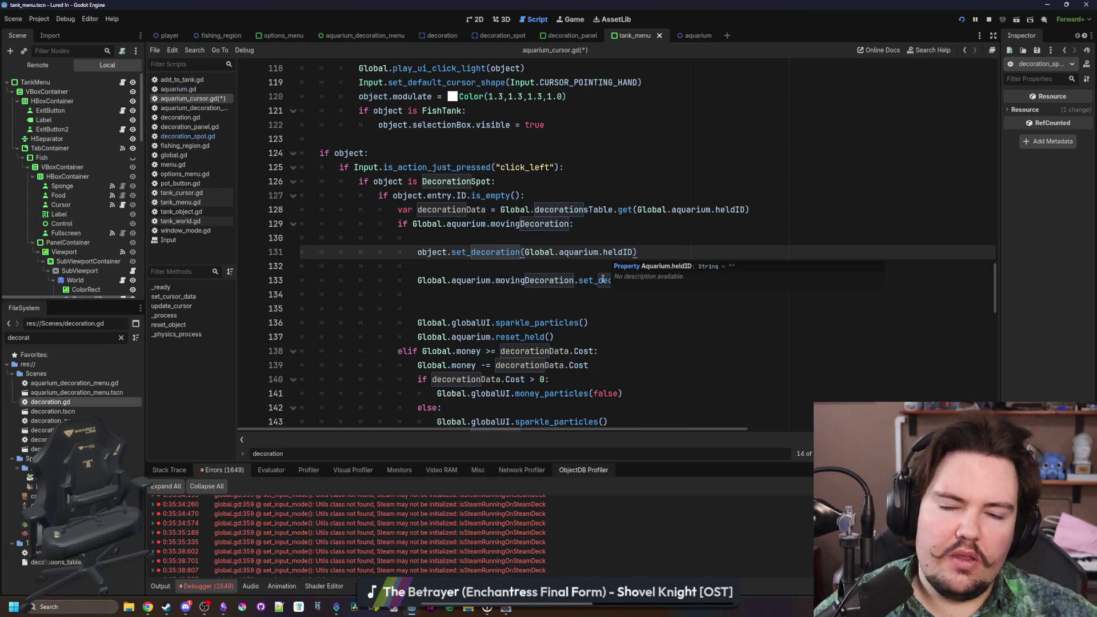
- Pass Global.aquarium.movingDecoration.entry as set_decoration's second argument
double_click(620, 256)
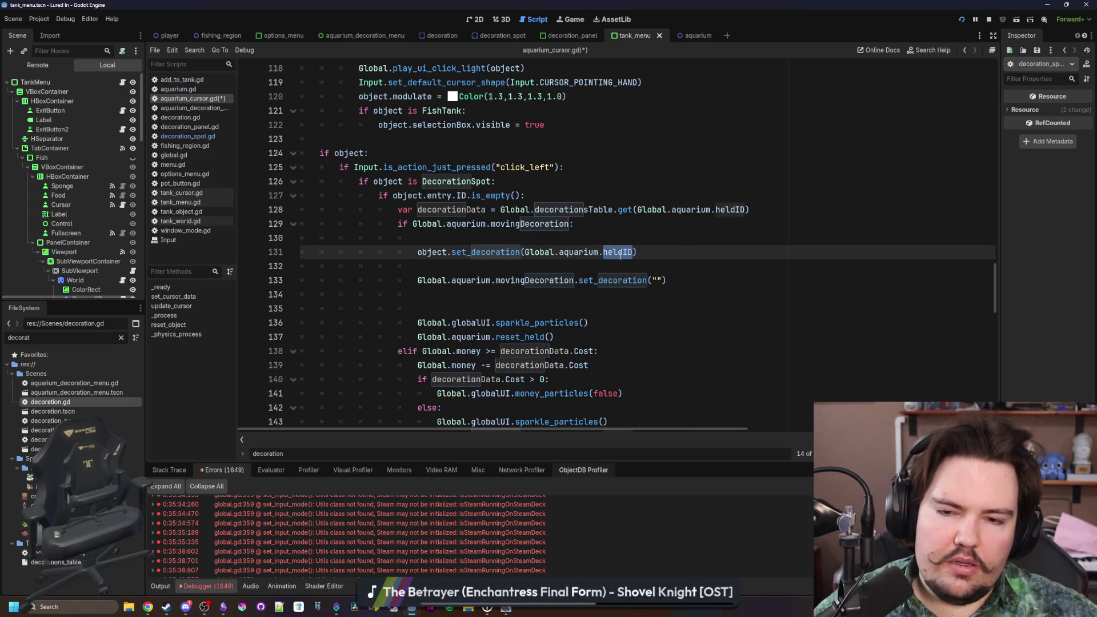
left_click(606, 266)
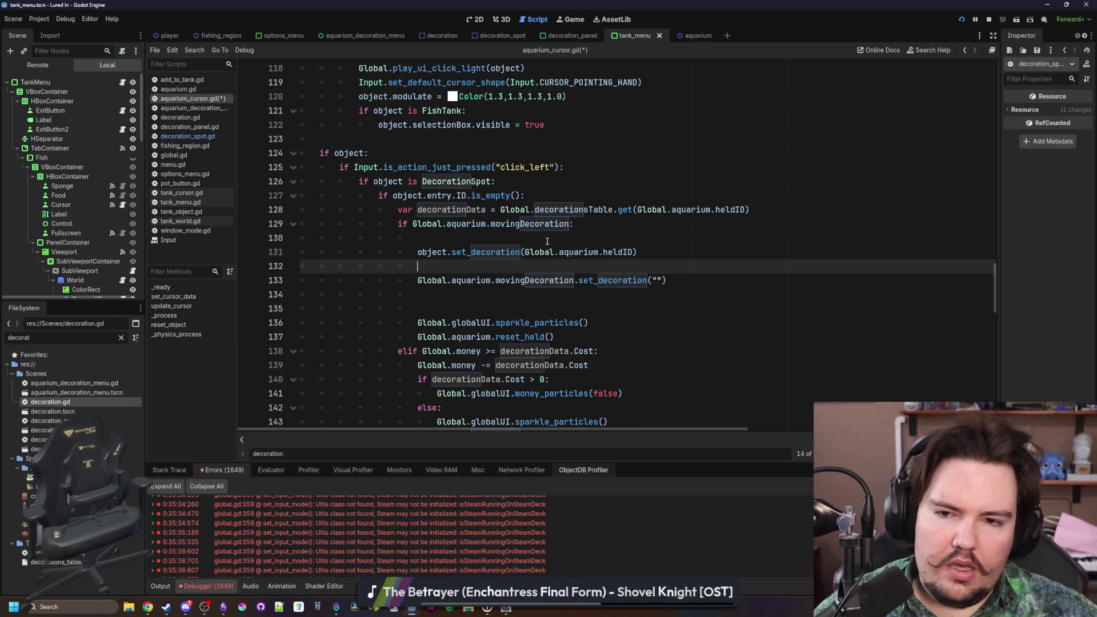
left_click_drag(569, 224, 412, 224)
left_click(636, 252)
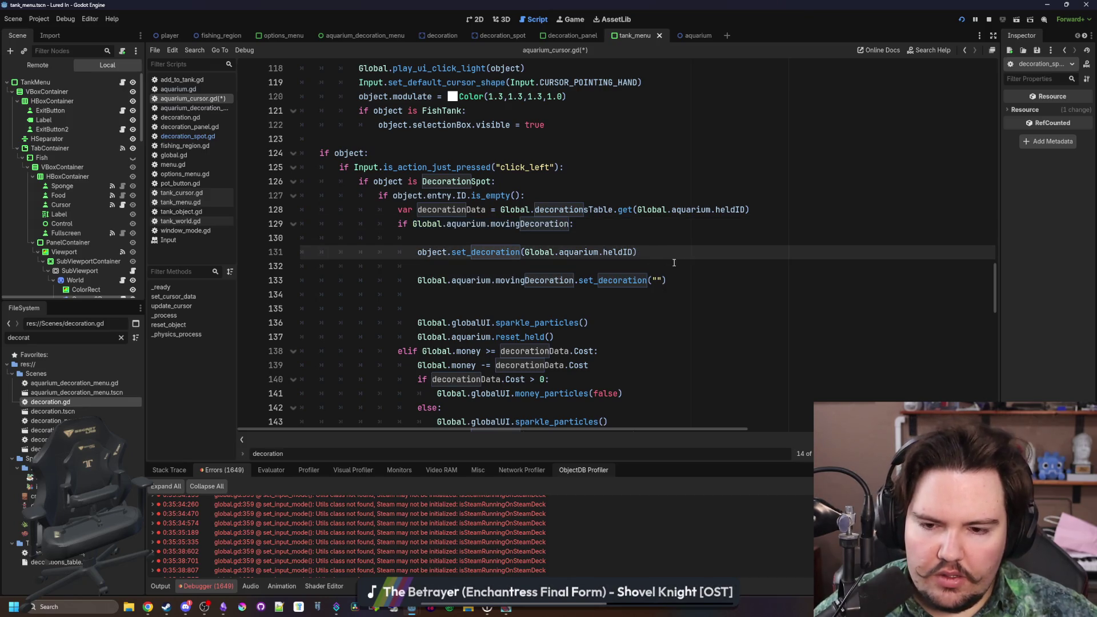
type(",")
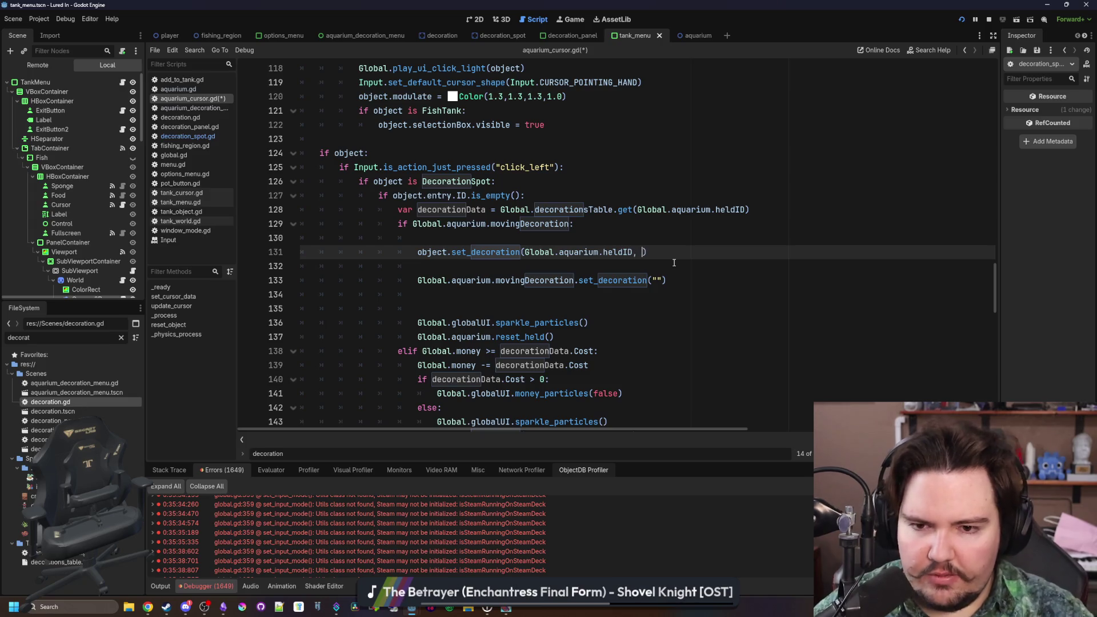
key("ctrl+v")
type(".entry")
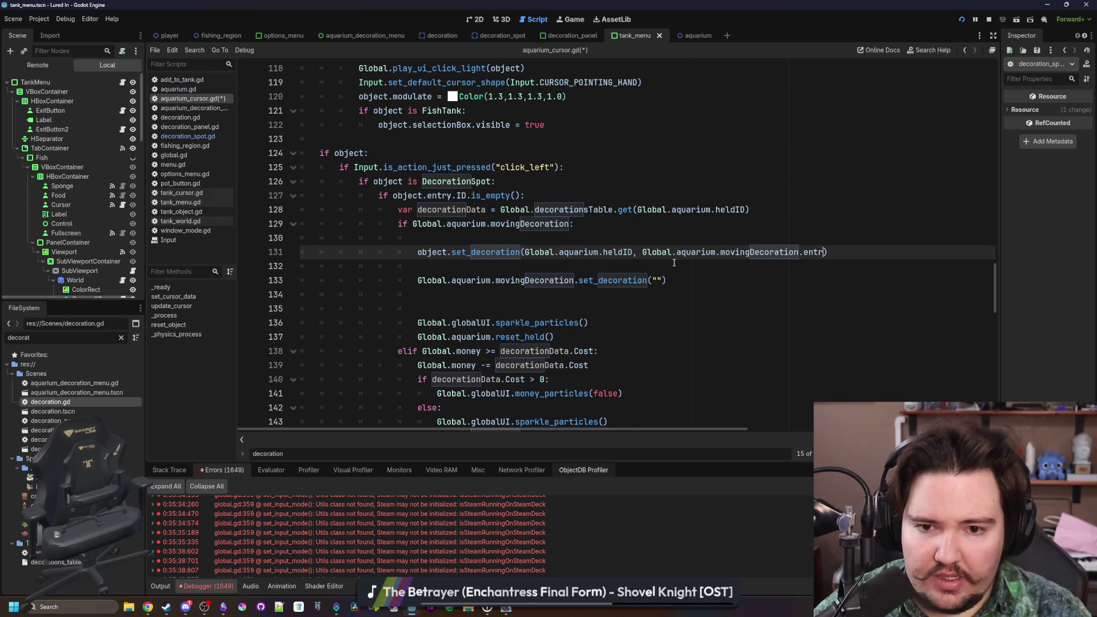
- Remove the extra blank lines, save aquarium_cursor.gd, and restore the running game window
left_click(703, 266)
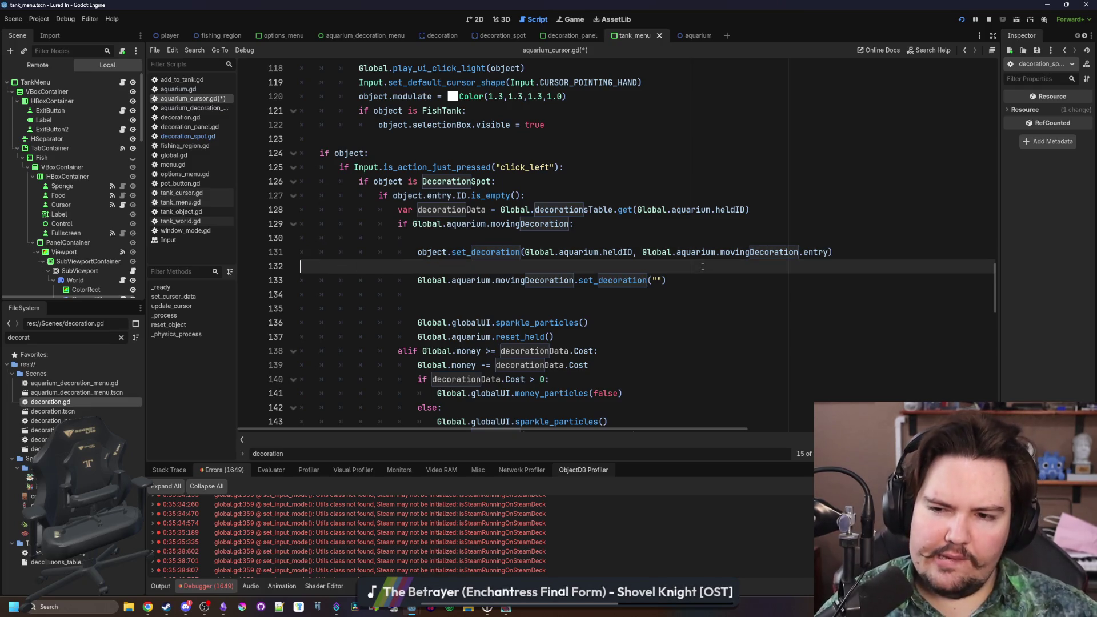
key("BackSpace")
left_click(640, 278)
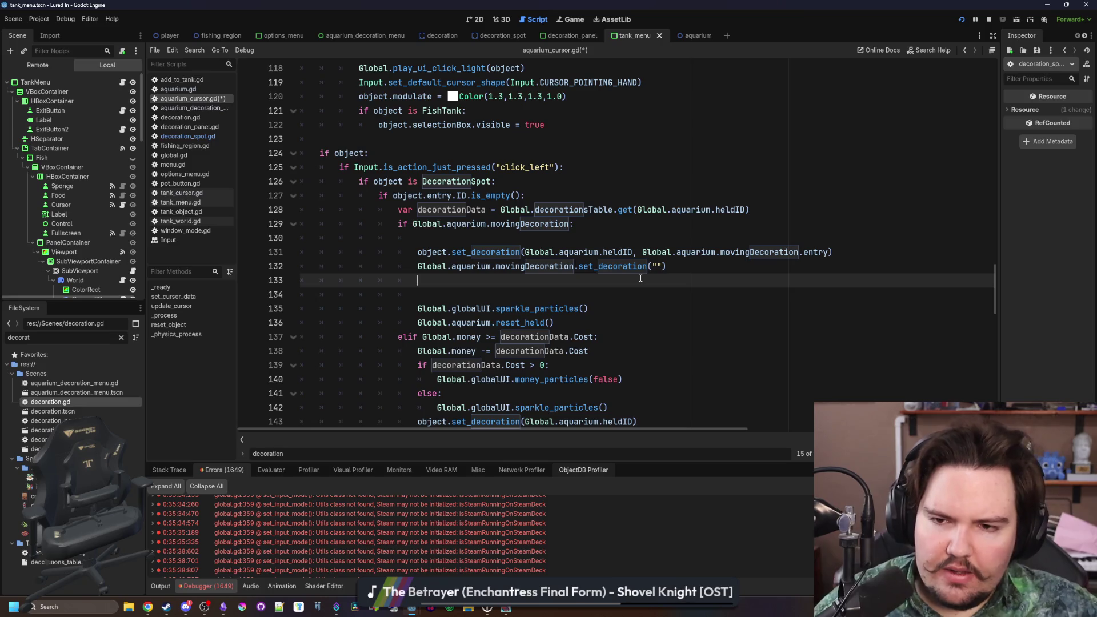
key("BackSpace")
key("Delete")
key("Return")
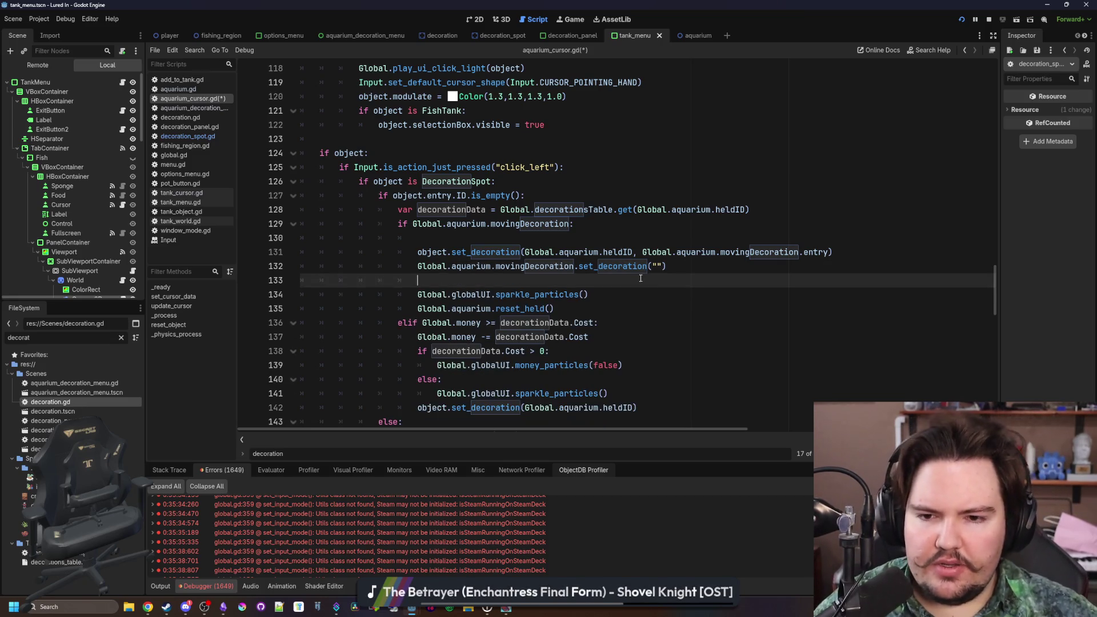
key("ctrl+s")
left_click(506, 609)
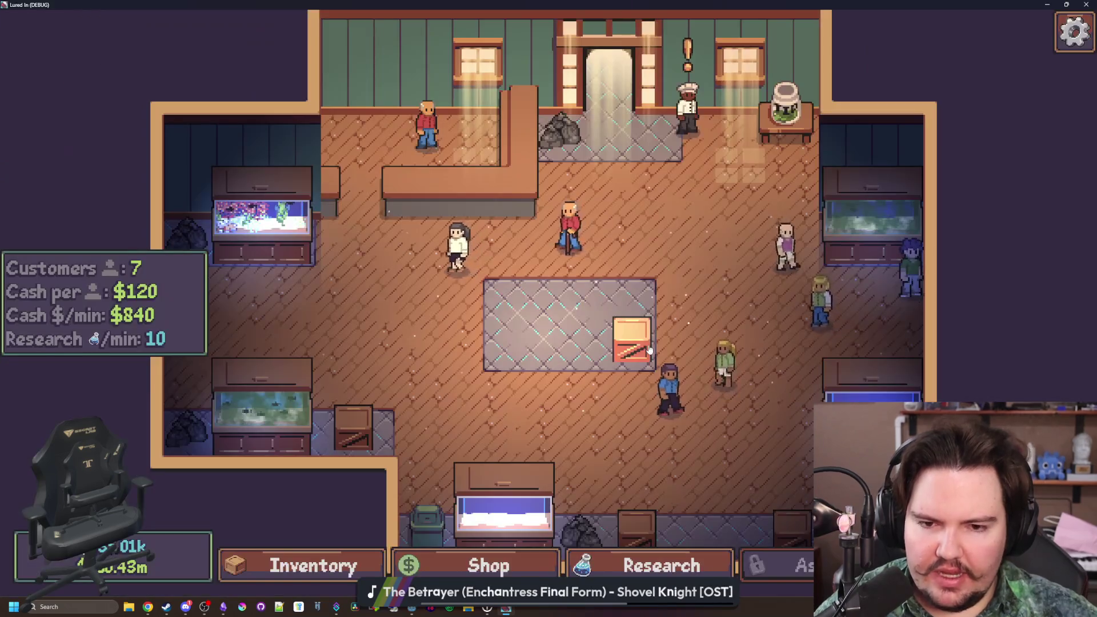
- Stop the game with F8 and place the caret after entry on lines 131–132 of the script
left_click(567, 306)
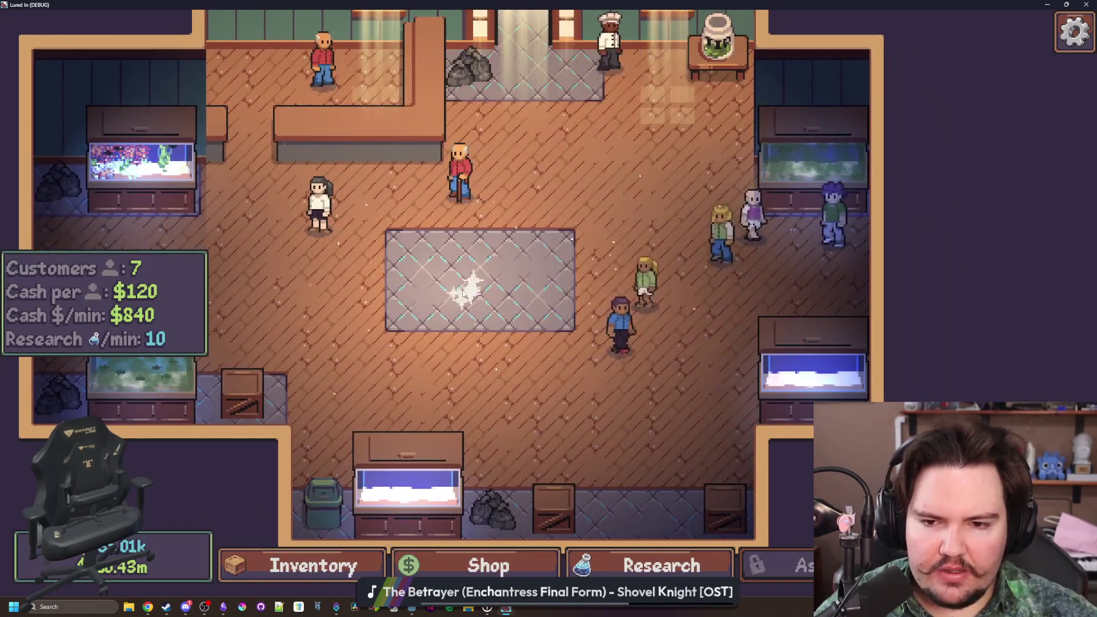
key("F8")
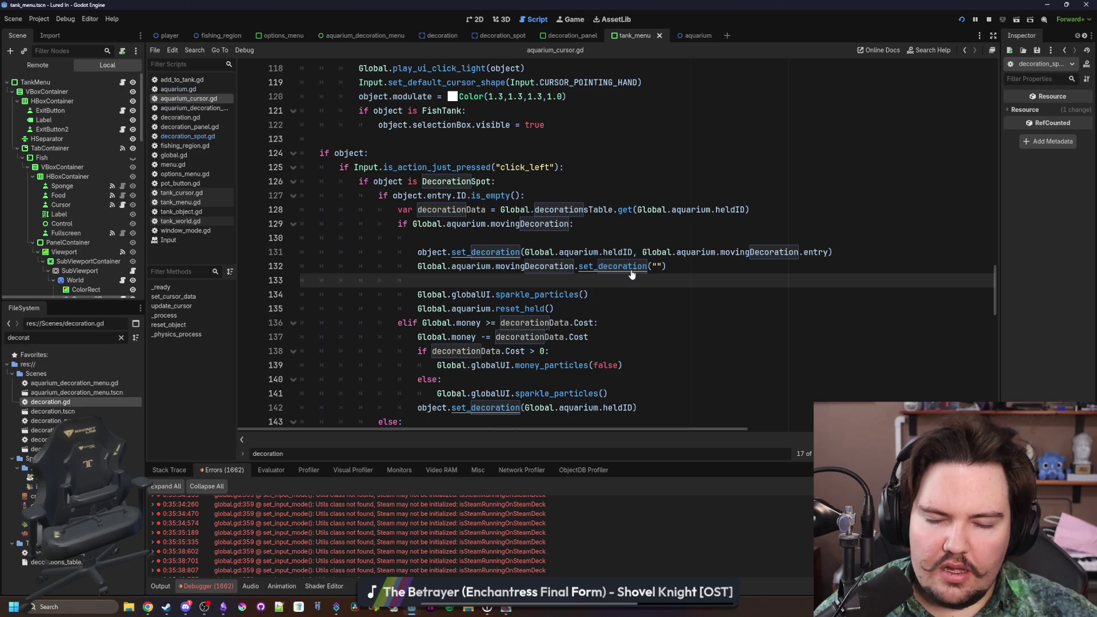
left_click(738, 269)
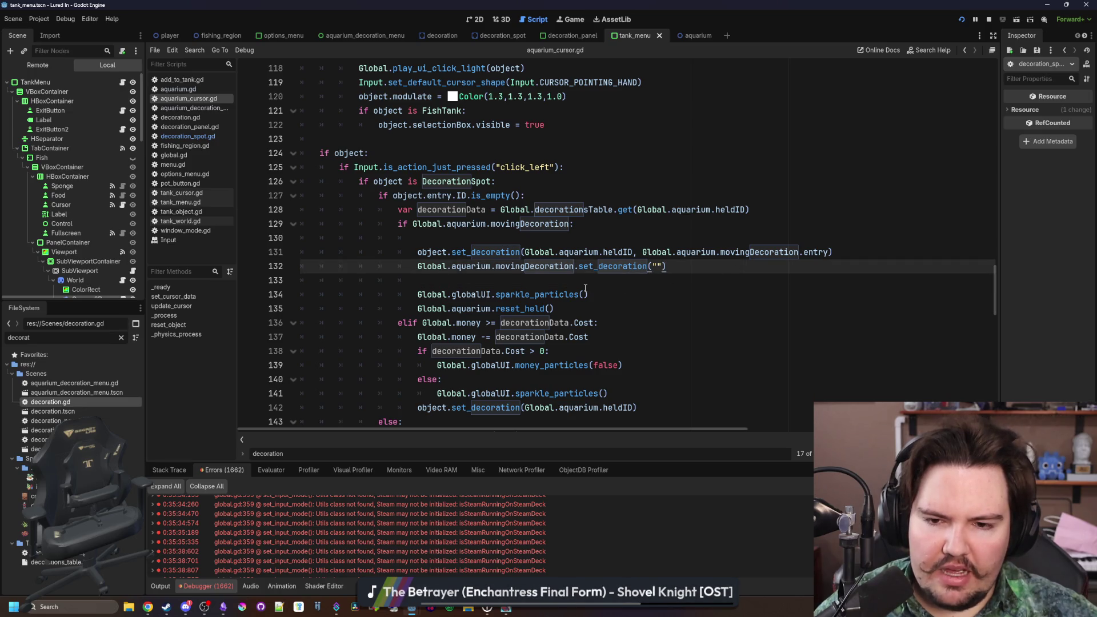
left_click(830, 252)
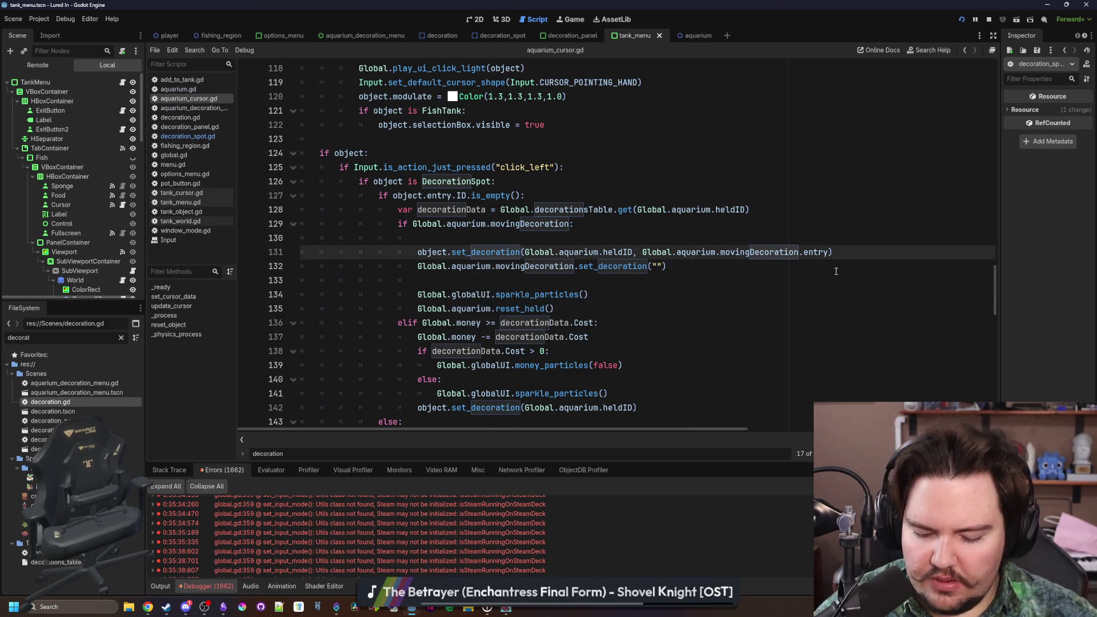
scroll(836, 271, "right", 1)
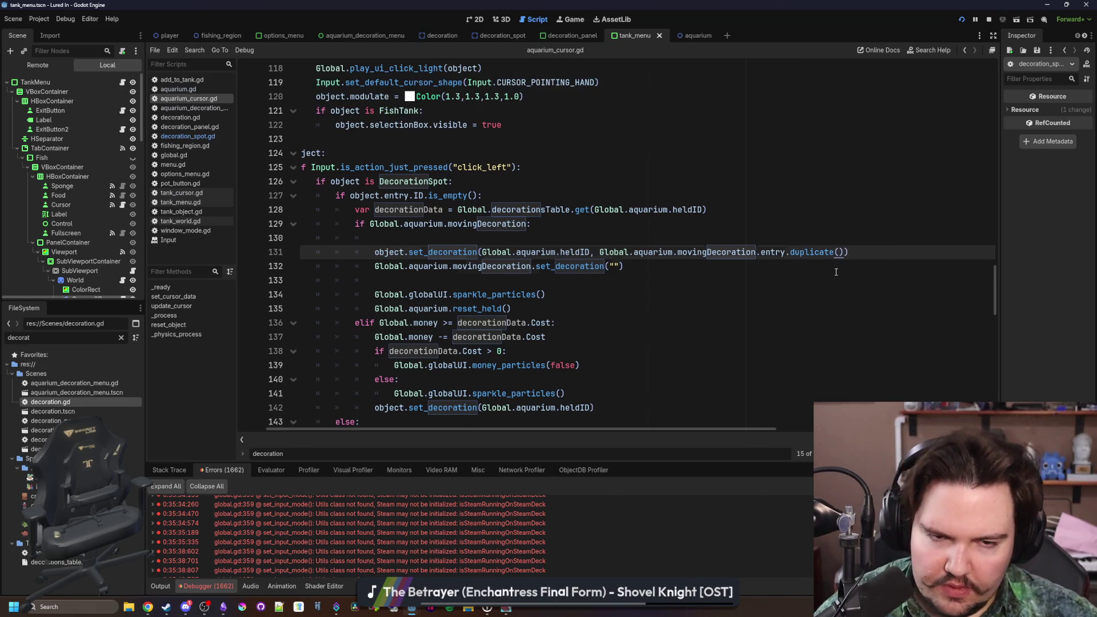
left_click(836, 271)
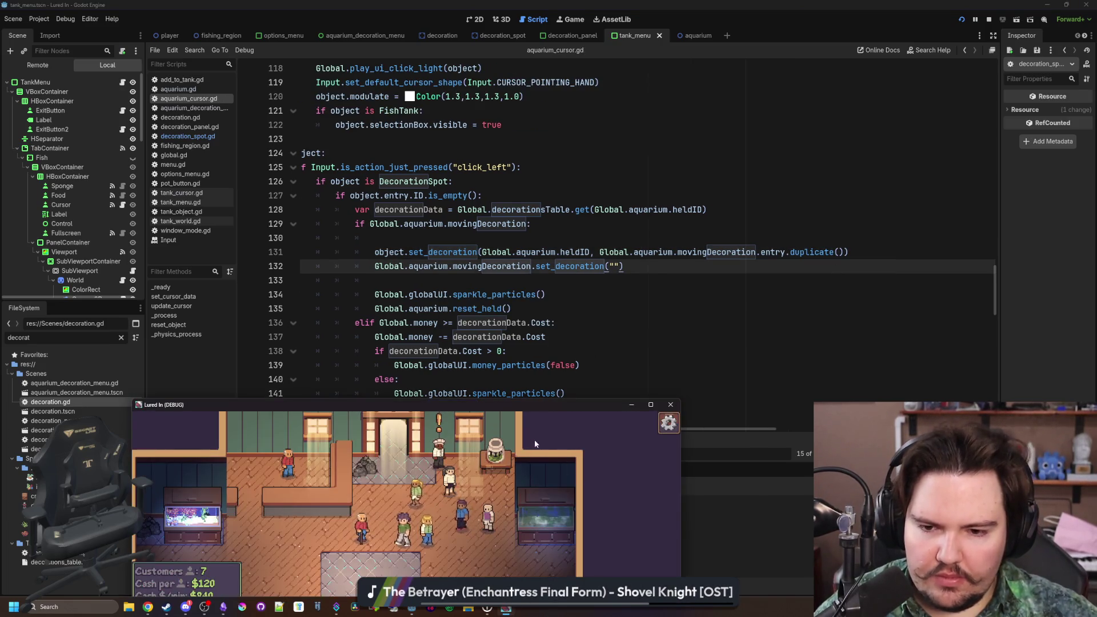
- Maximize the game and move a decoration to the grid's bottom-right cell
double_click(542, 406)
left_click(387, 552)
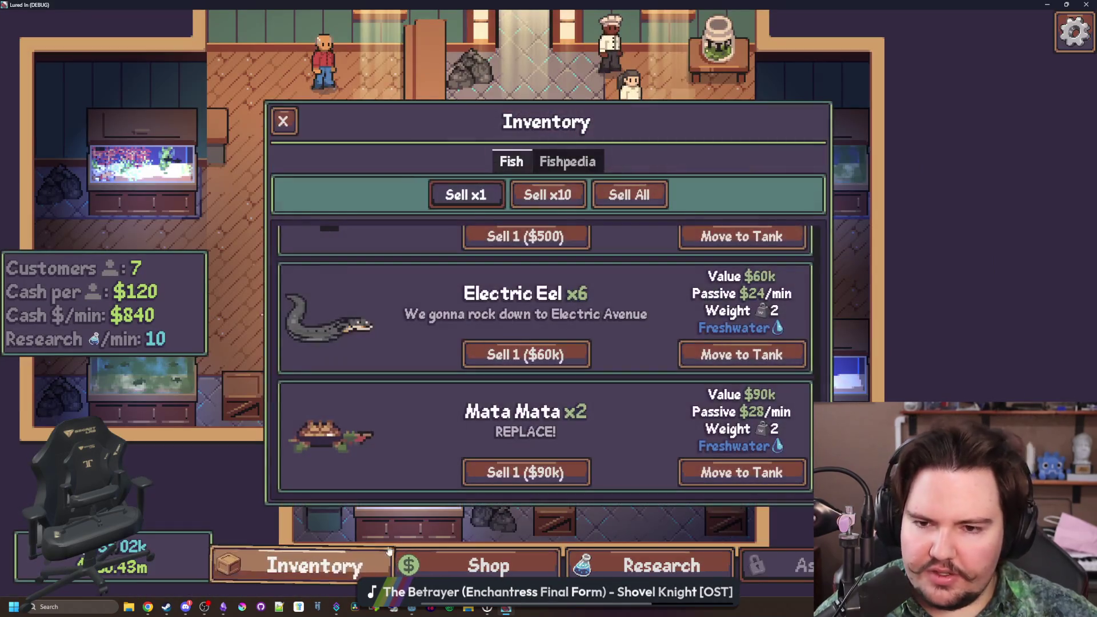
key("Escape")
left_click(711, 416)
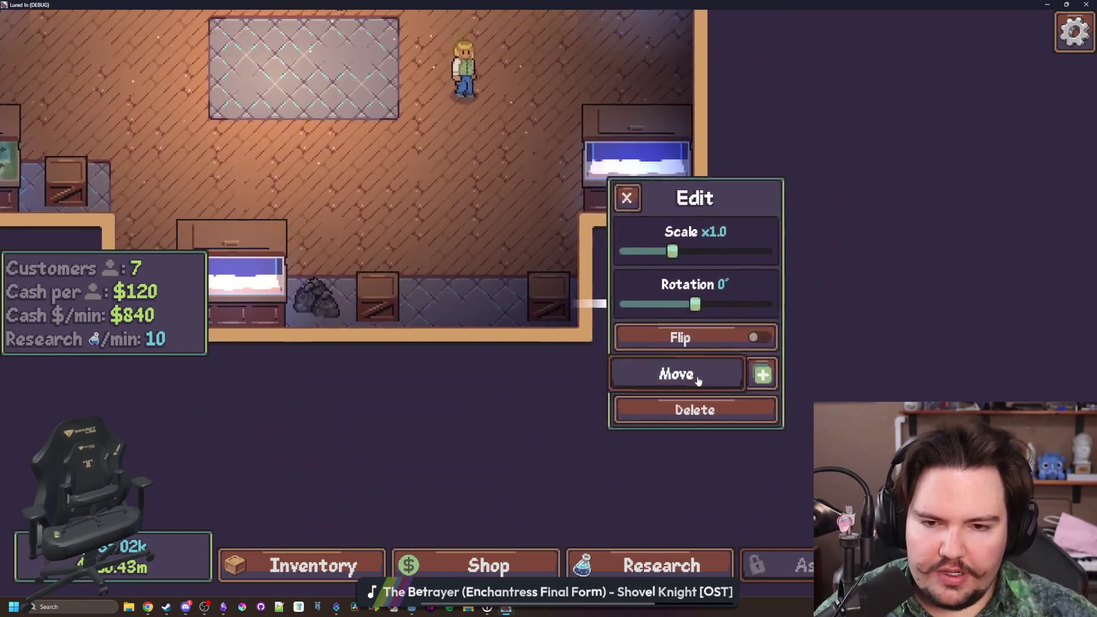
left_click(696, 377)
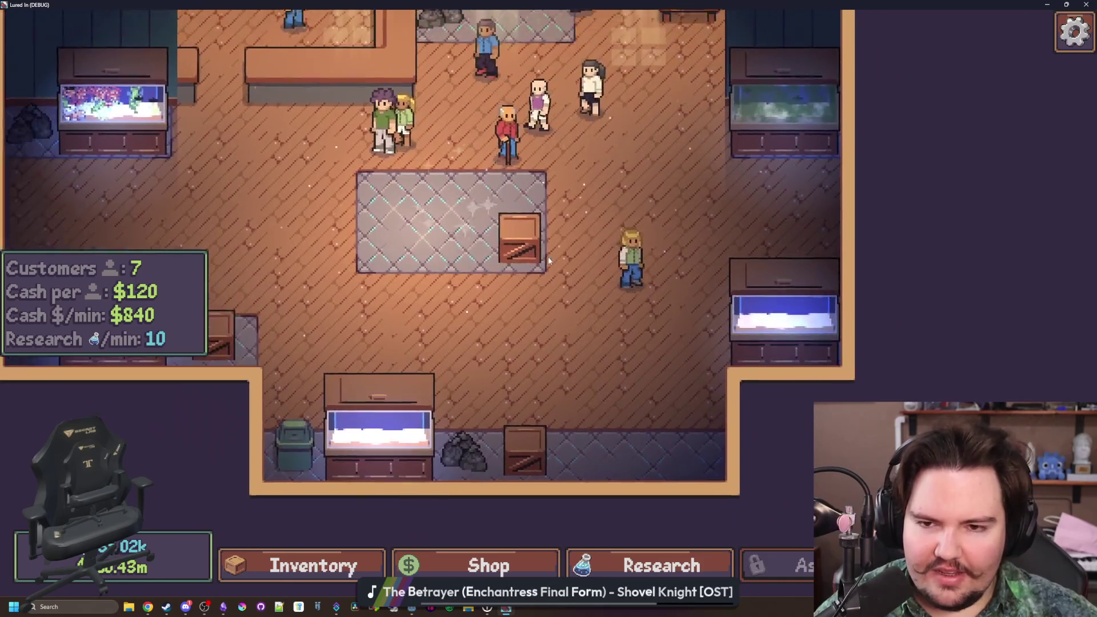
left_click(547, 256)
- Move the box to the grid's left cell, then rotate it 22° and scale it to x2.0
left_click(549, 301)
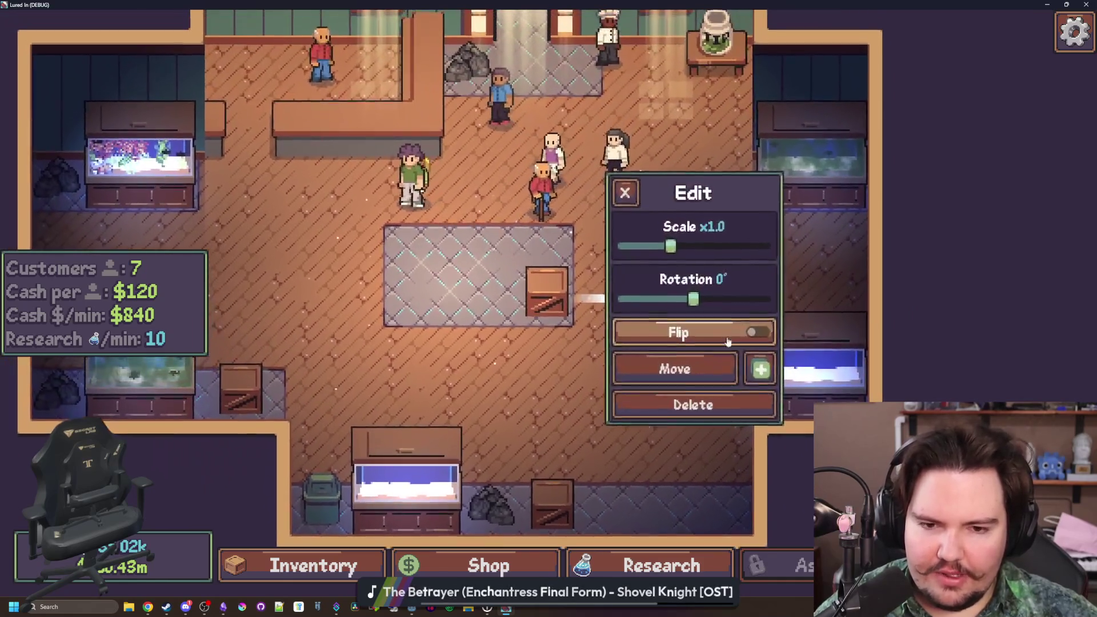
left_click(673, 367)
left_click(411, 299)
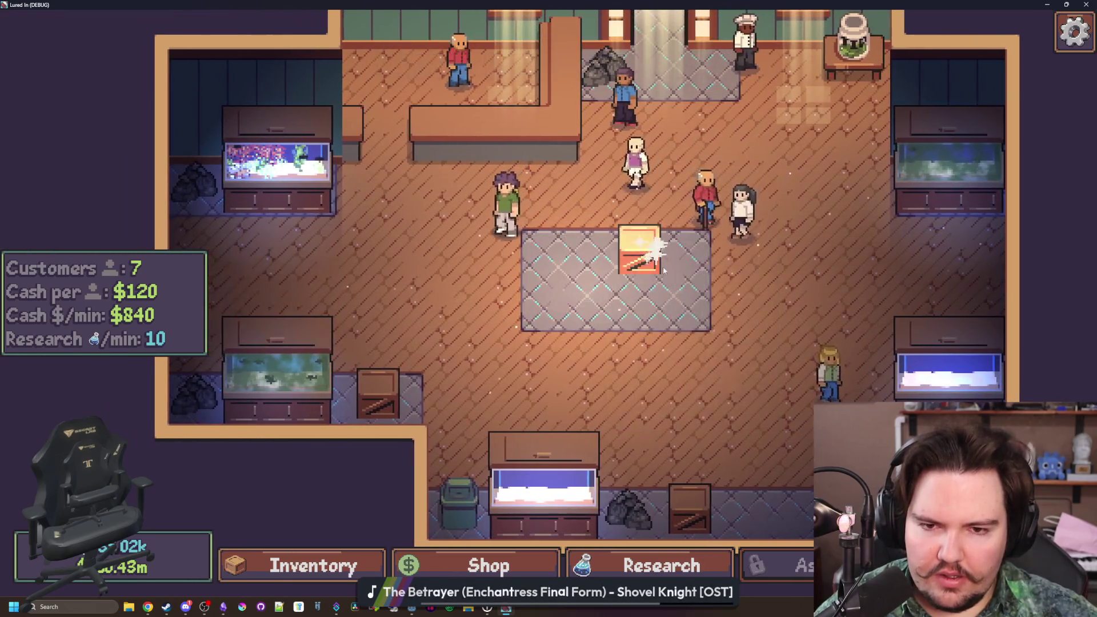
left_click(640, 251)
left_click_drag(699, 301, 709, 301)
left_click_drag(678, 247, 766, 247)
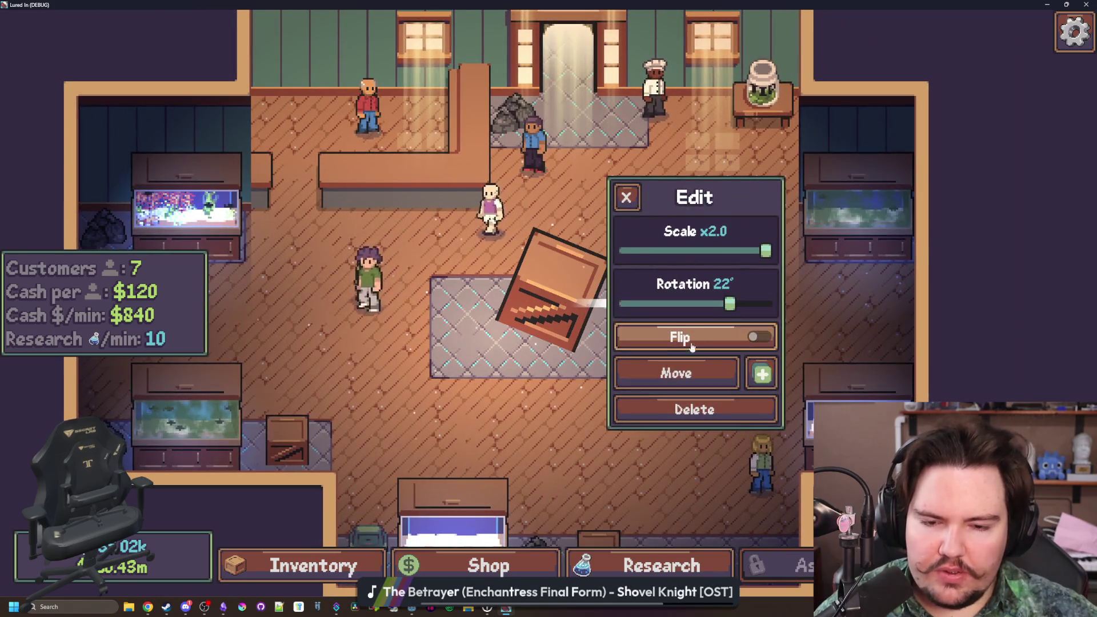
- Re-place the x2.0, 22° crate several times, ending at the rug's left, then exit fullscreen
left_click(682, 370)
left_click(457, 311)
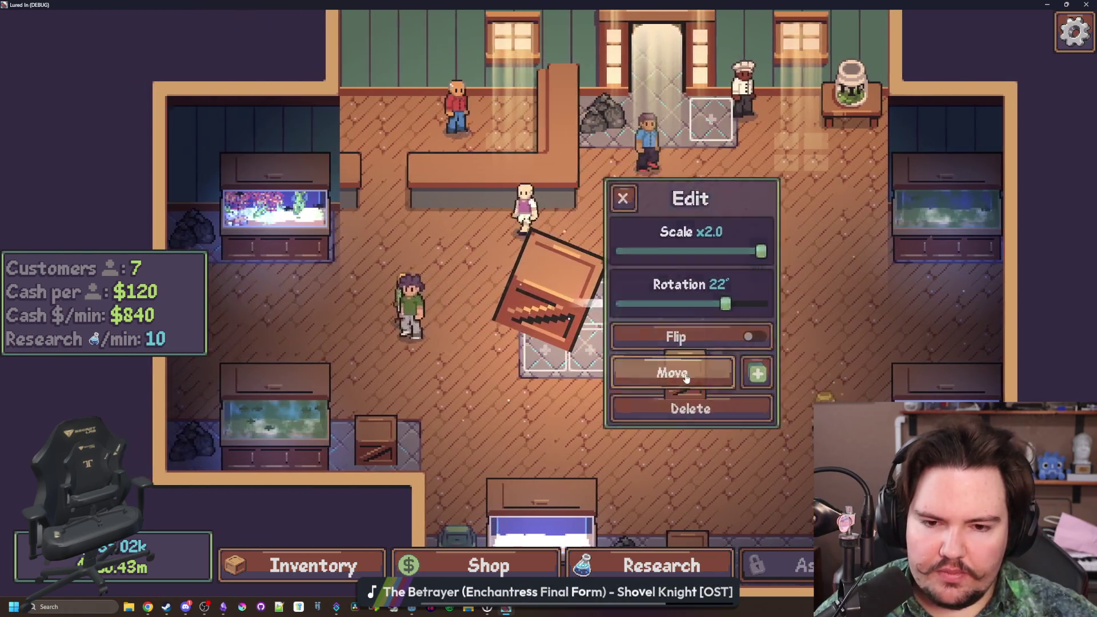
left_click(685, 372)
left_click(689, 370)
left_click(710, 384)
left_click(426, 291)
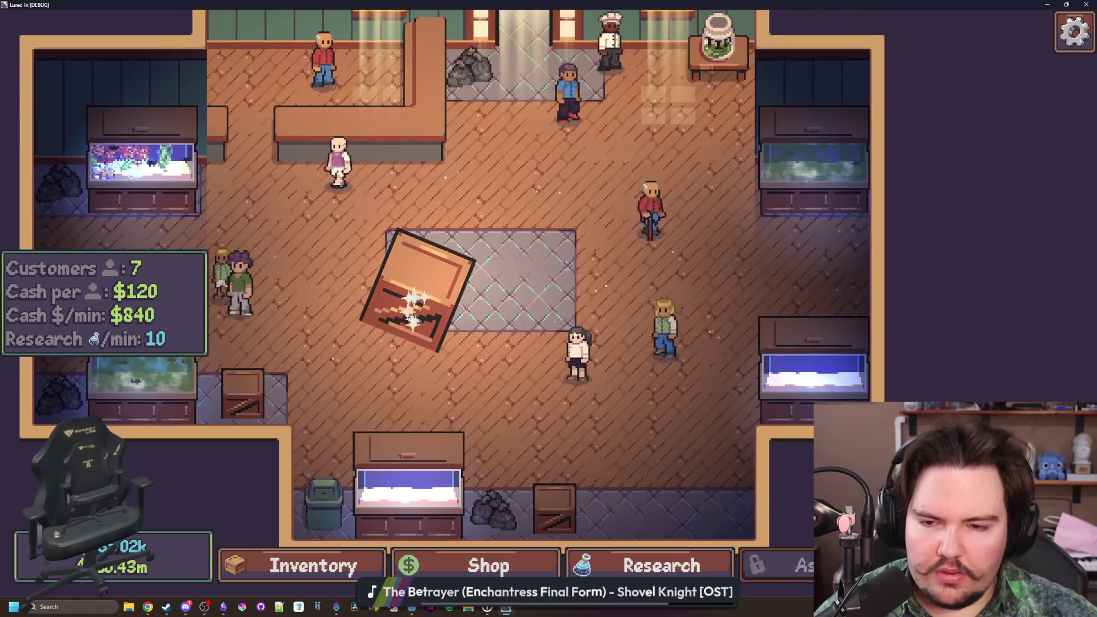
key("F11")
left_click(570, 279)
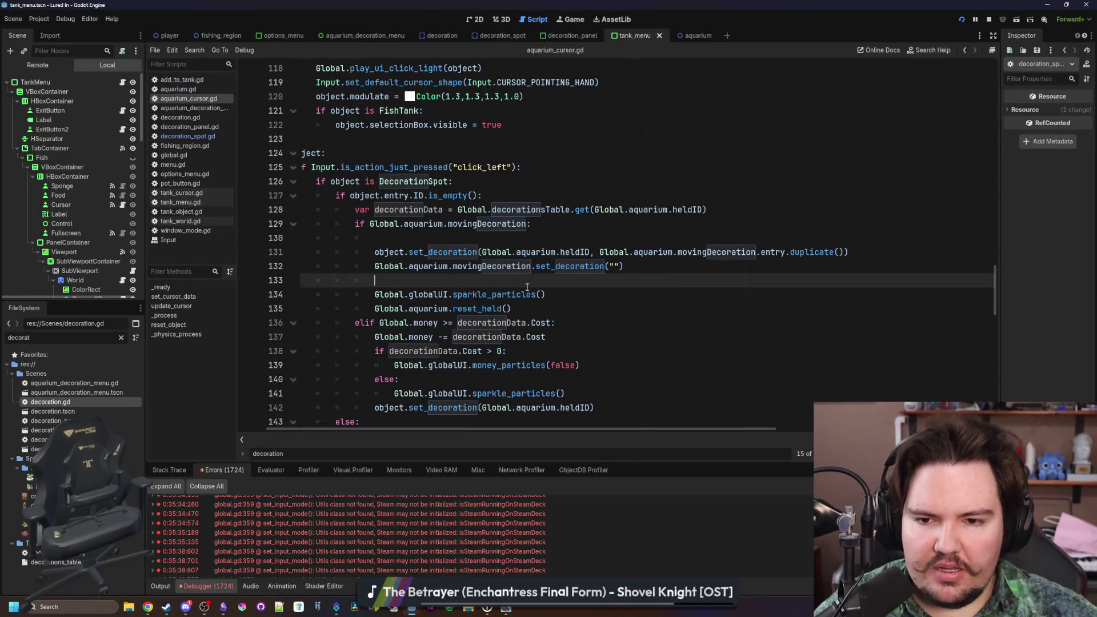
- Open and save aquarium.gd, then open decoration_spot.gd in the script editor
left_click(528, 268, "ctrl")
key("ctrl+s")
left_click(458, 276)
key("ctrl+s")
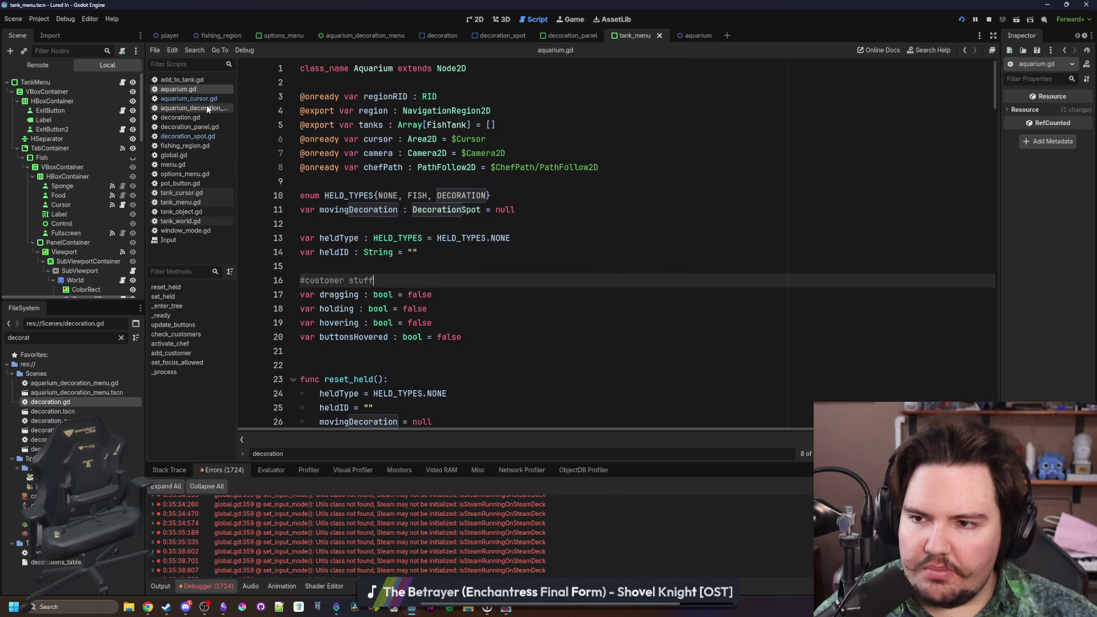
left_click(192, 137)
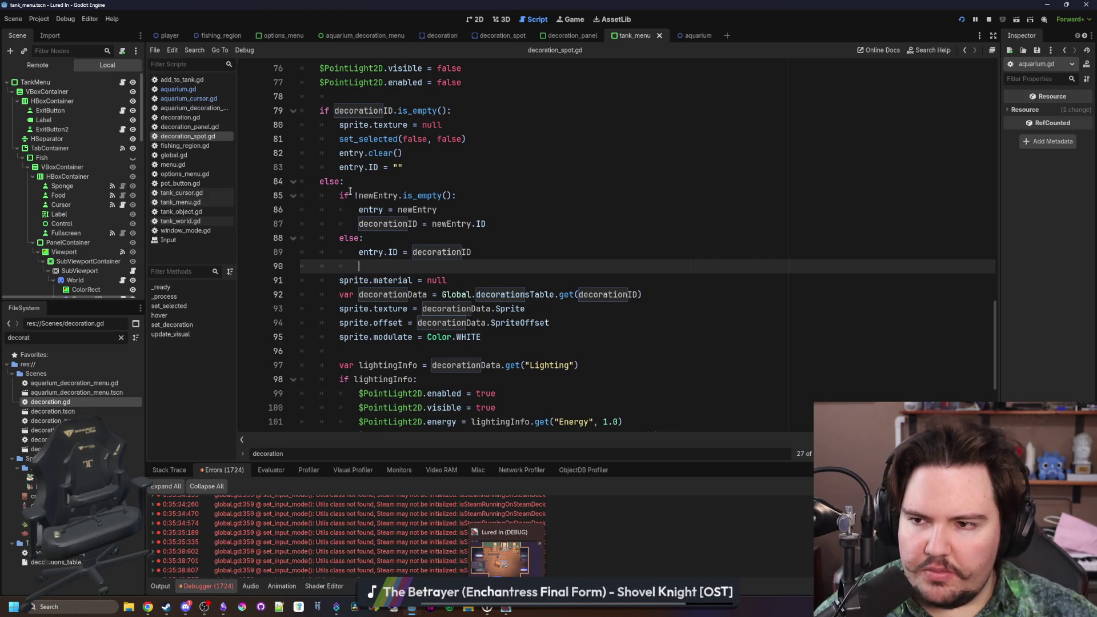
- Bring the running game back and pick up the crate with Move
left_click(505, 608)
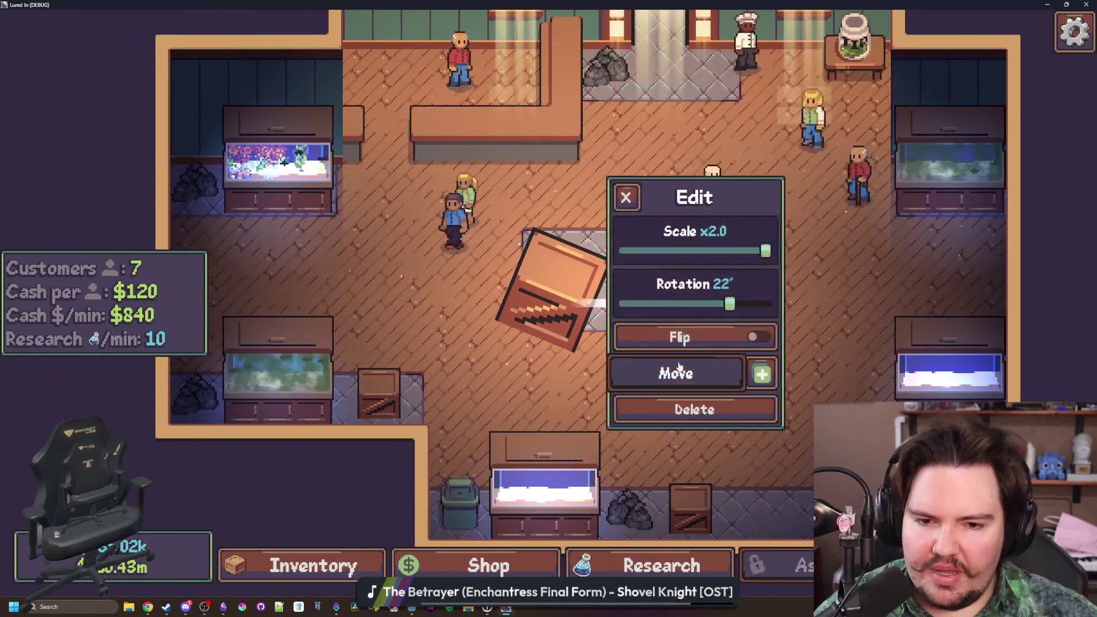
left_click(662, 373)
left_click(746, 451)
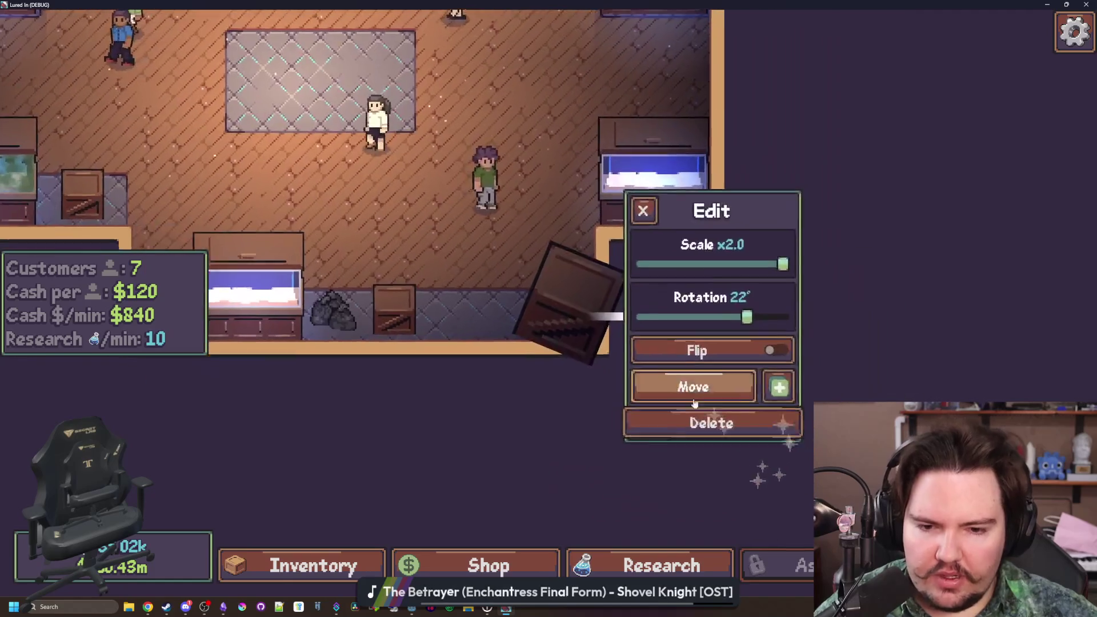
left_click(693, 400)
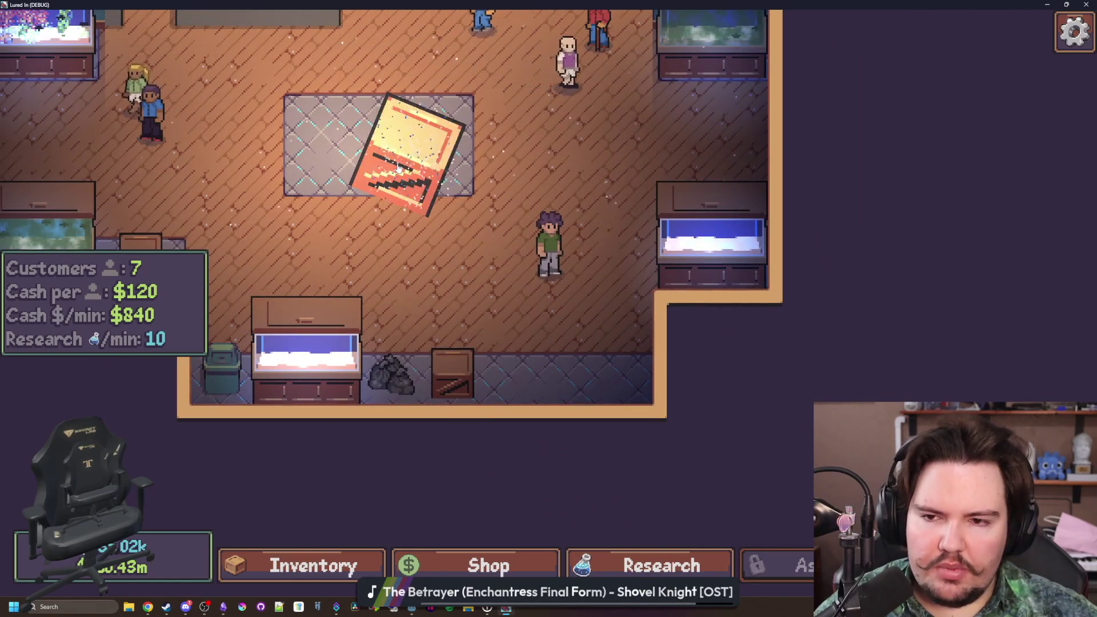
- Shrink the crate to x0.5 with 0° rotation and drop it back on the rug
left_click(398, 166)
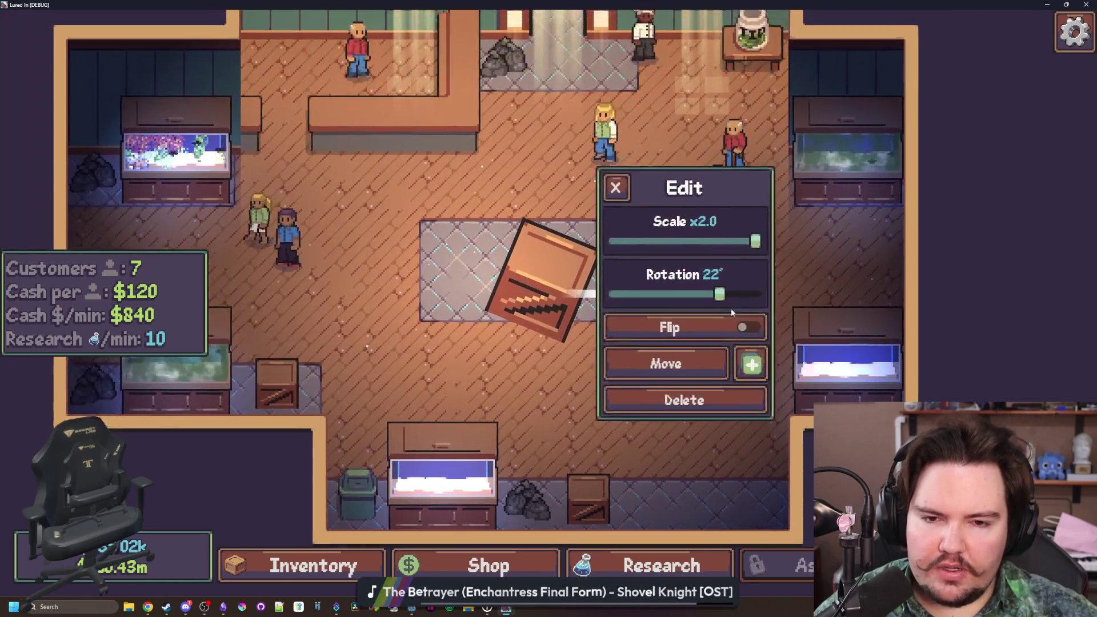
left_click_drag(708, 290, 694, 303)
left_click_drag(765, 250, 626, 250)
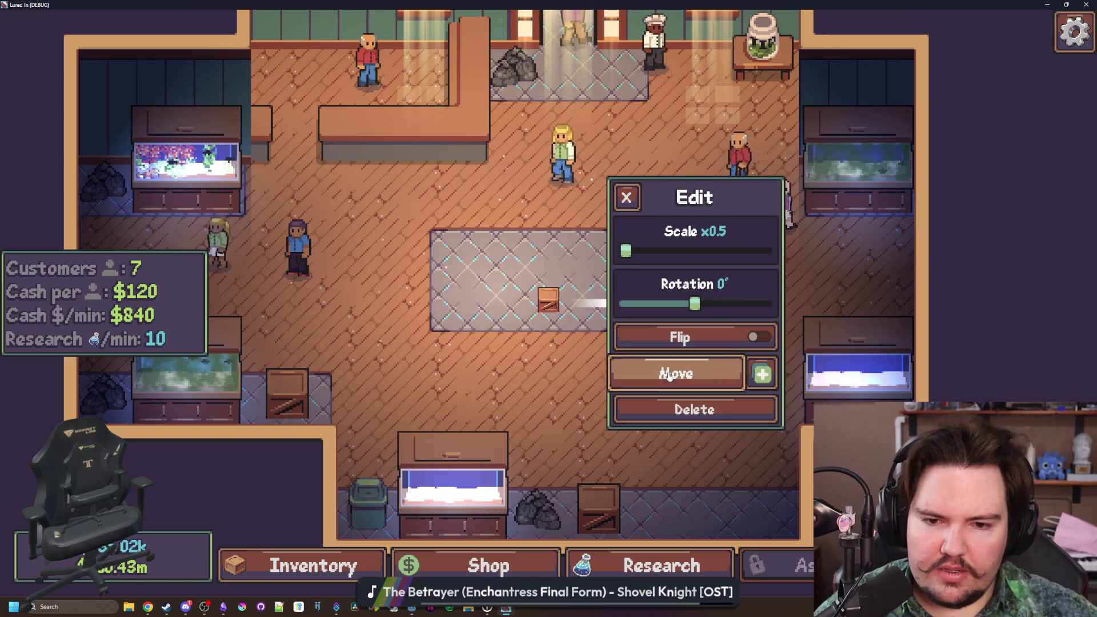
left_click(669, 374)
left_click(543, 248)
- Move the small crate into the rug's top-left slot and then elsewhere on the rug
left_click(675, 373)
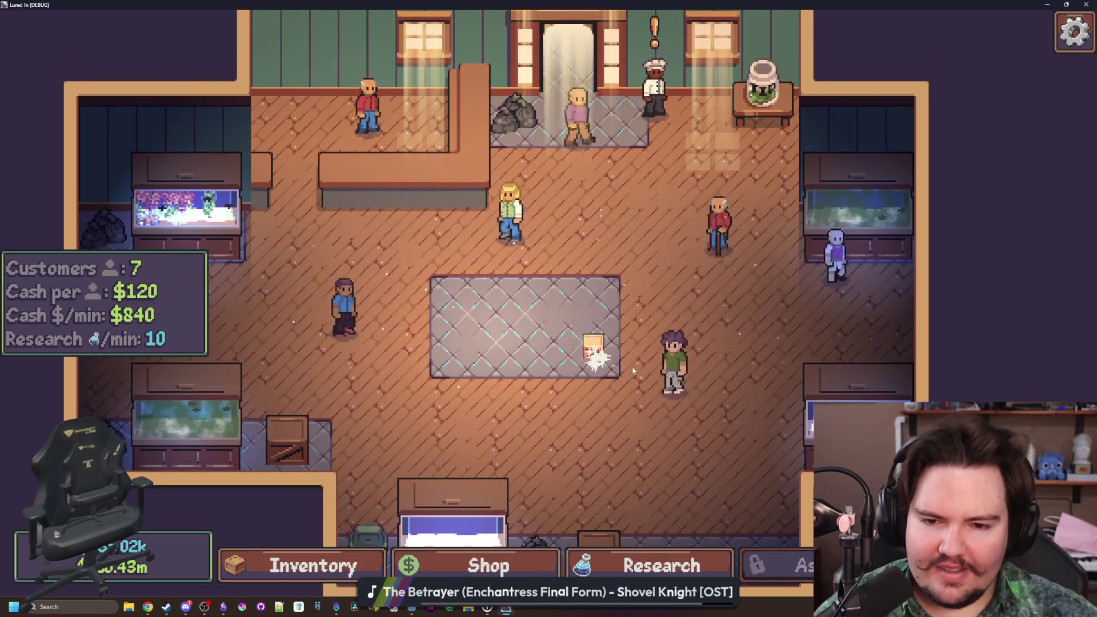
left_click(626, 369)
left_click(702, 400)
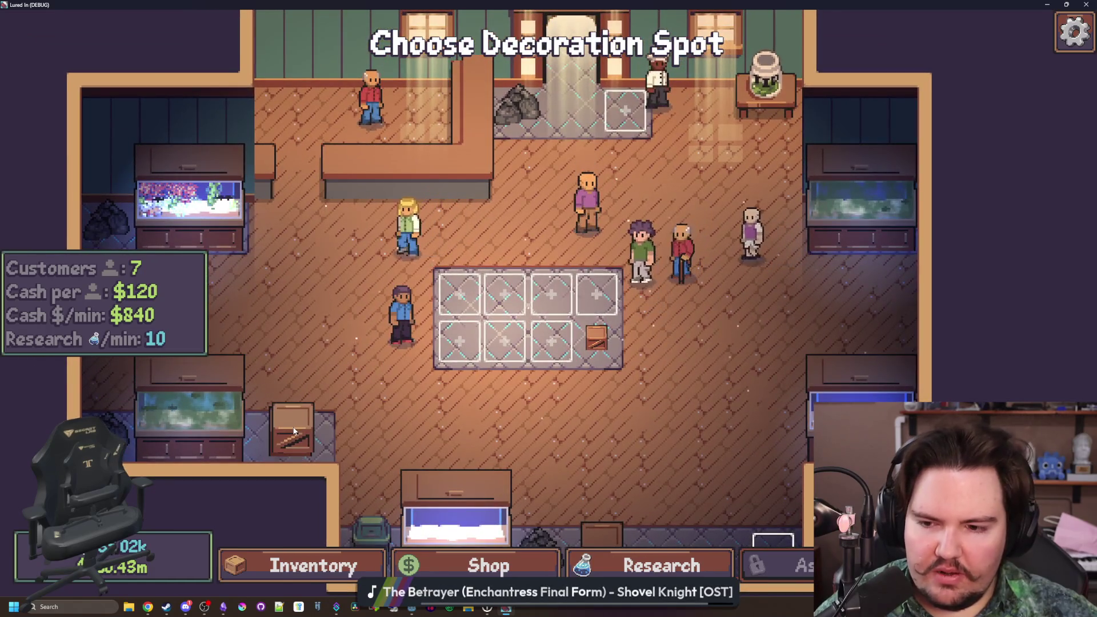
left_click(459, 293)
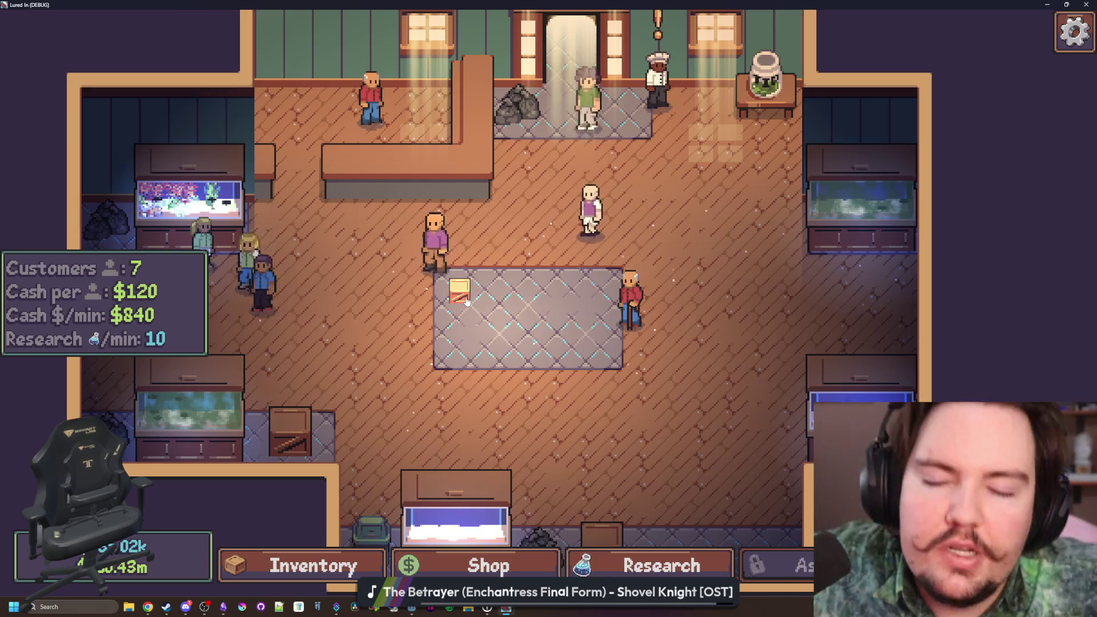
left_click(465, 297)
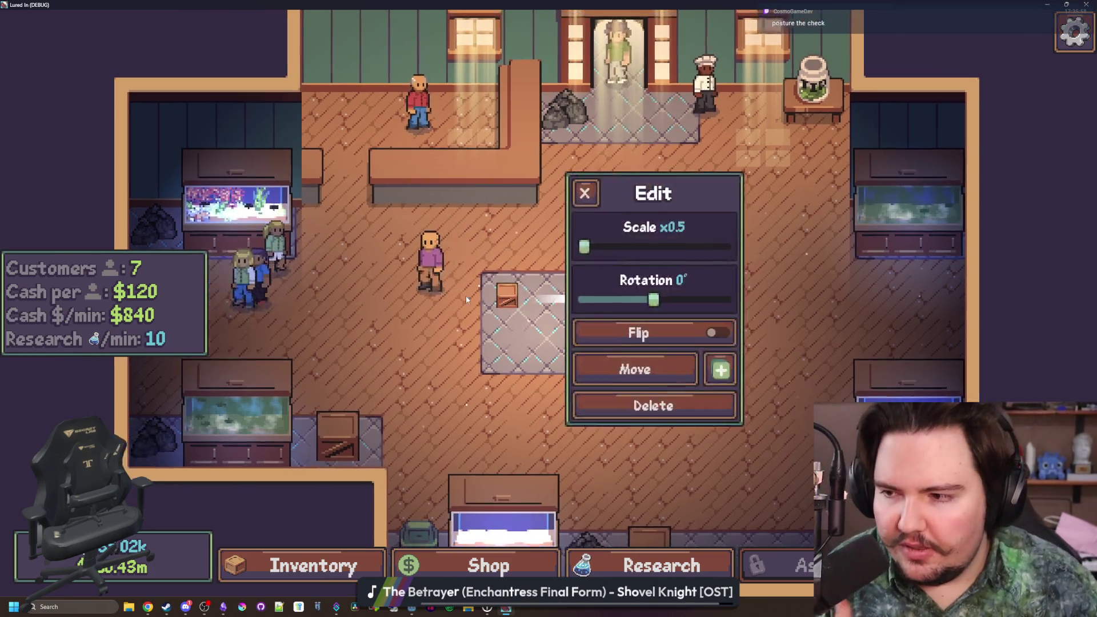
left_click(701, 373)
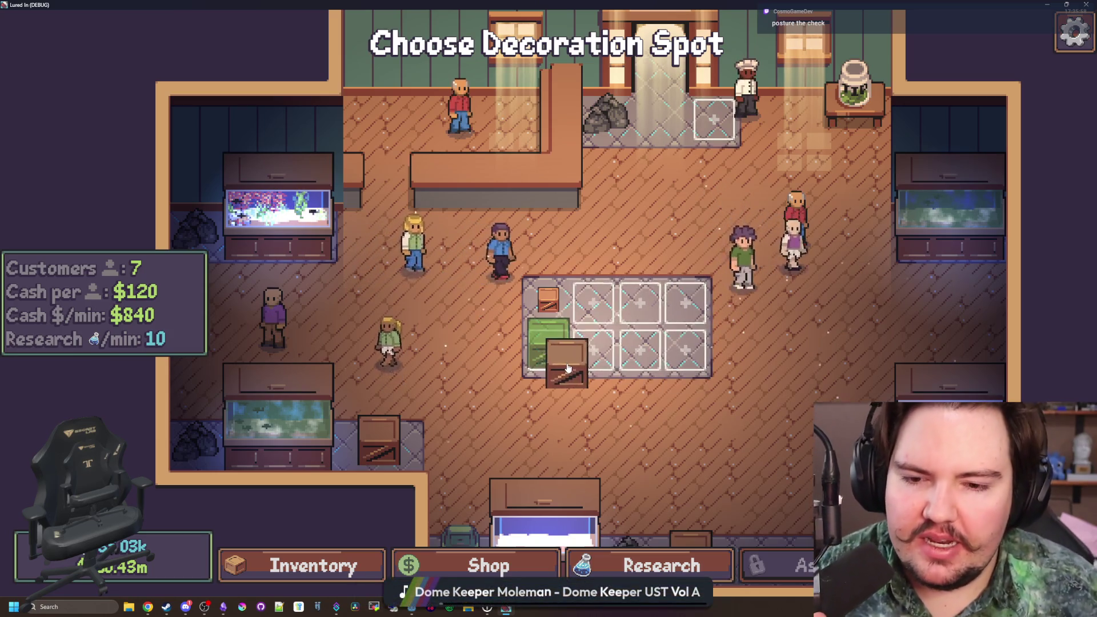
left_click(593, 365)
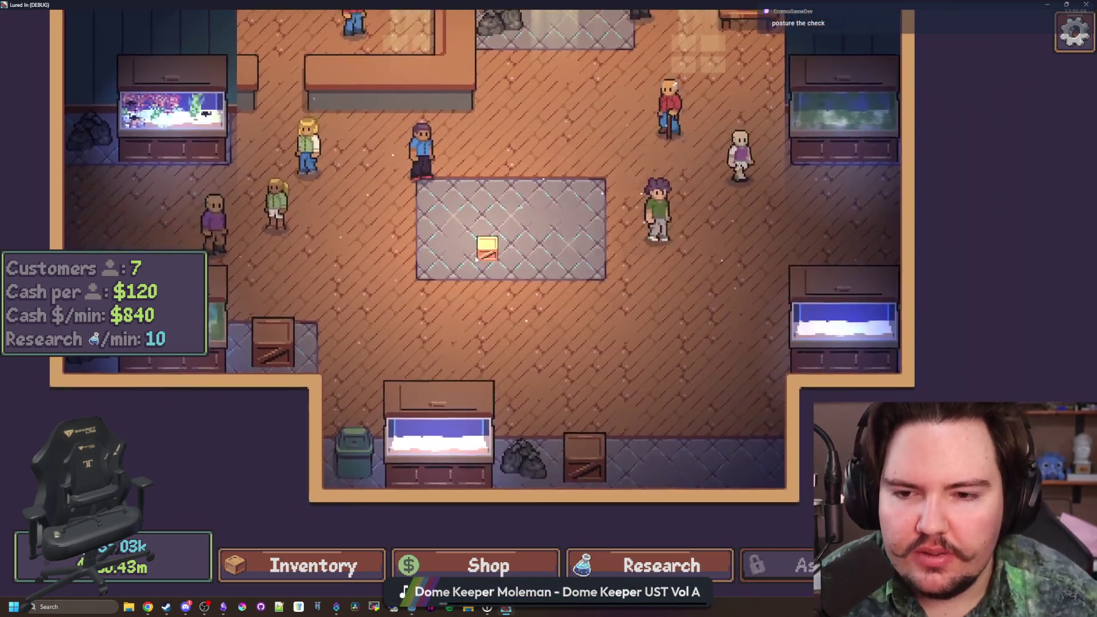
- Re-place the crate higher on the rug, in the top-left slot, then on the right side
left_click(557, 314)
left_click(676, 370)
left_click(609, 277)
left_click(597, 260)
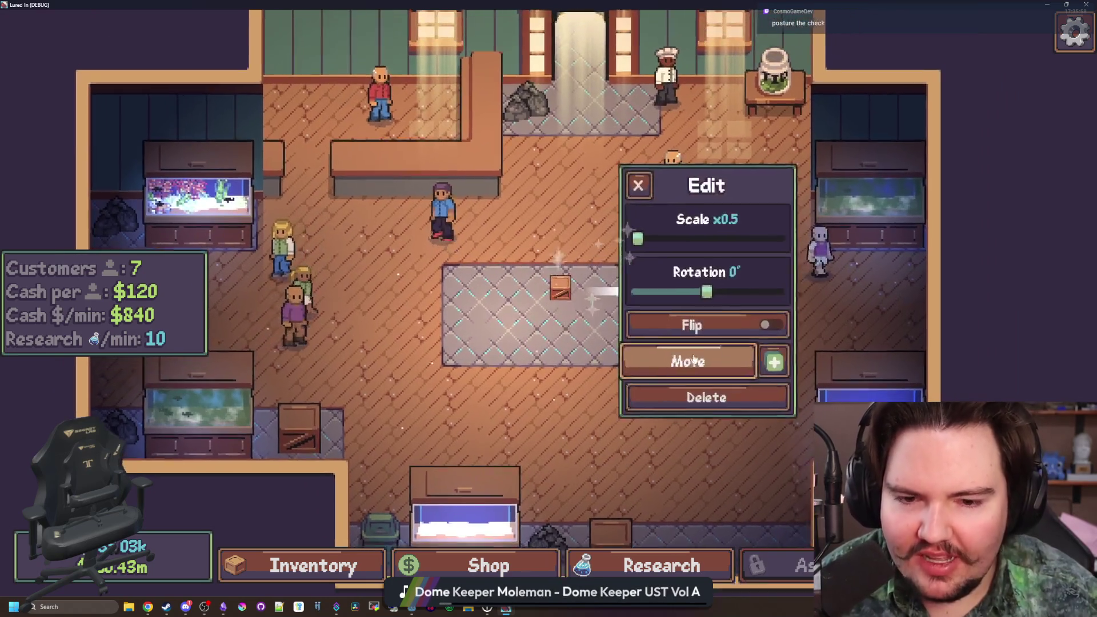
left_click(705, 358)
left_click(457, 300)
left_click(457, 300)
left_click(632, 370)
left_click(691, 370)
- Pan the shop view right, exit fullscreen and close the game window
key("d")
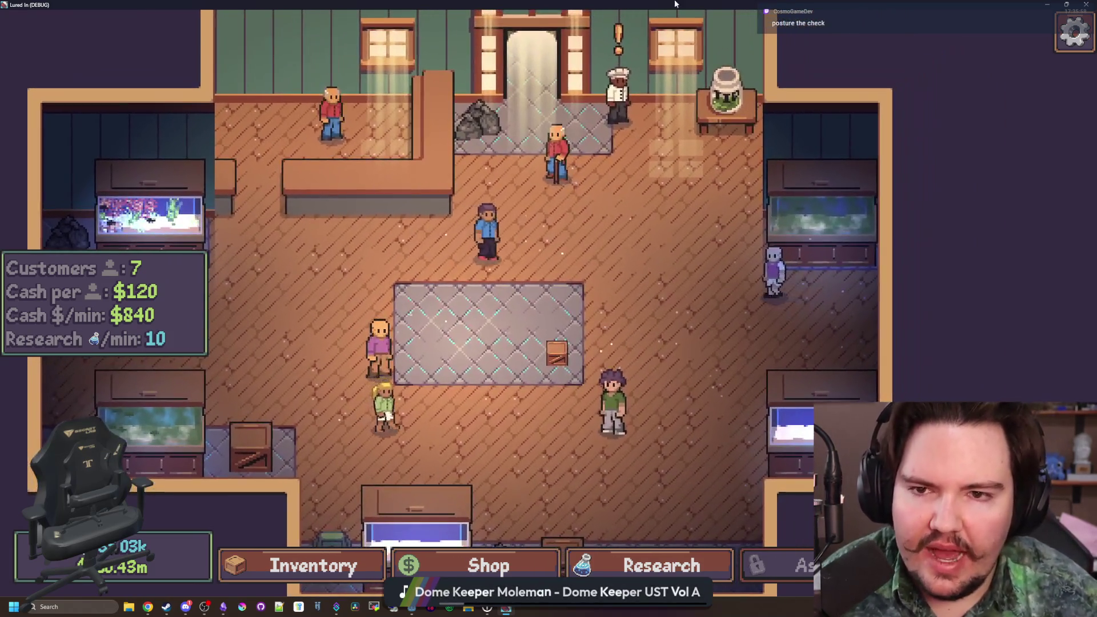
key("super+Down")
left_click(633, 258)
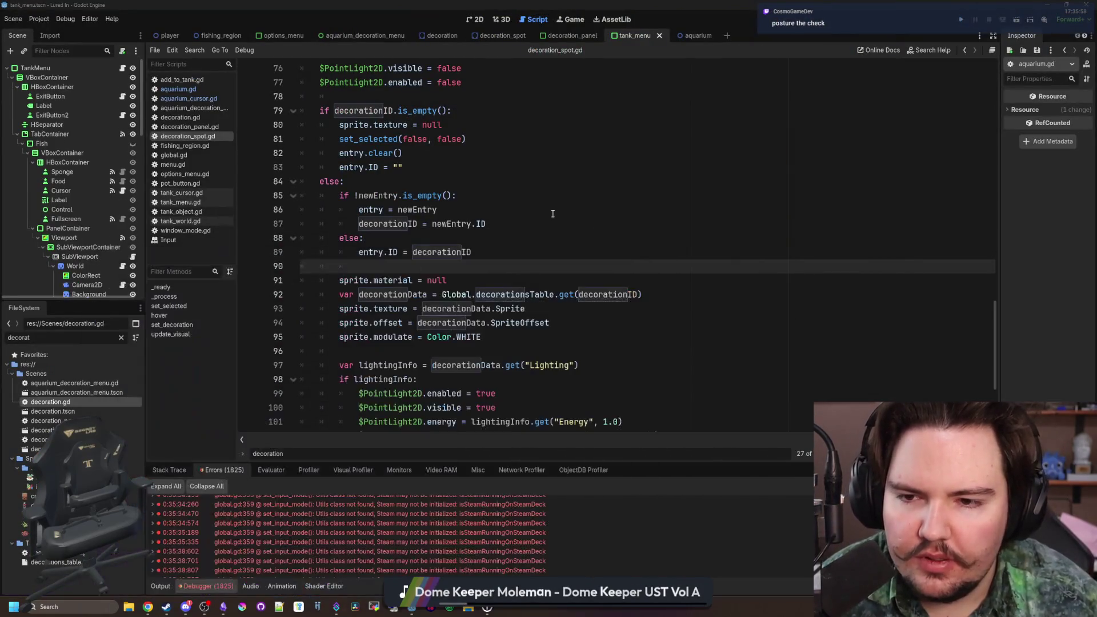
- Glance at the Obsidian notes, return to decoration_spot.gd lines 87–90, and run the project
left_click(394, 266)
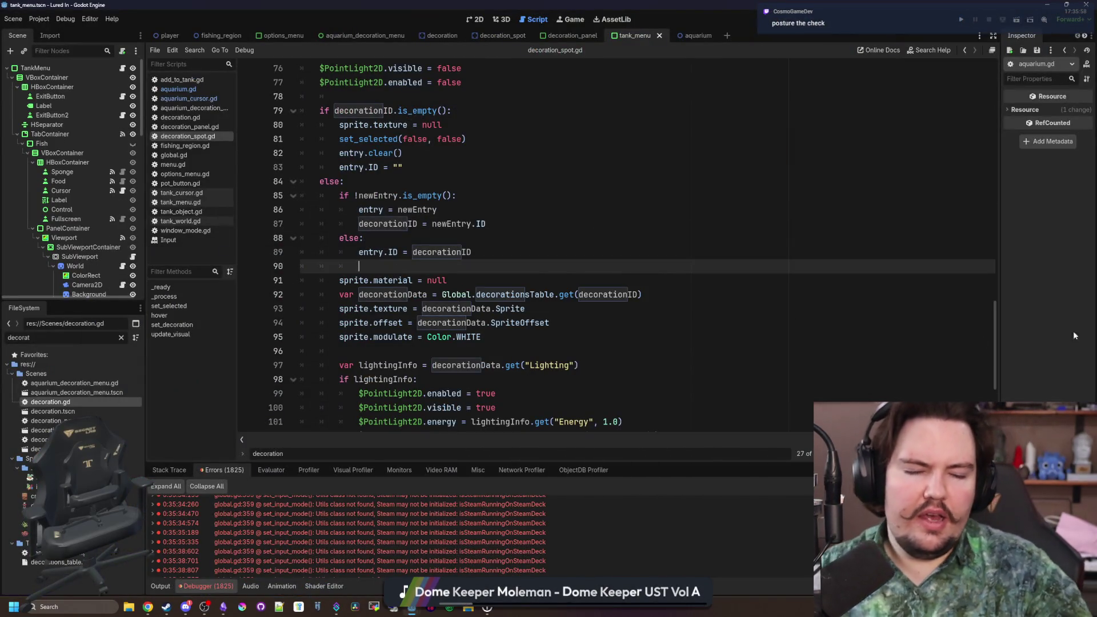
key("alt+Tab")
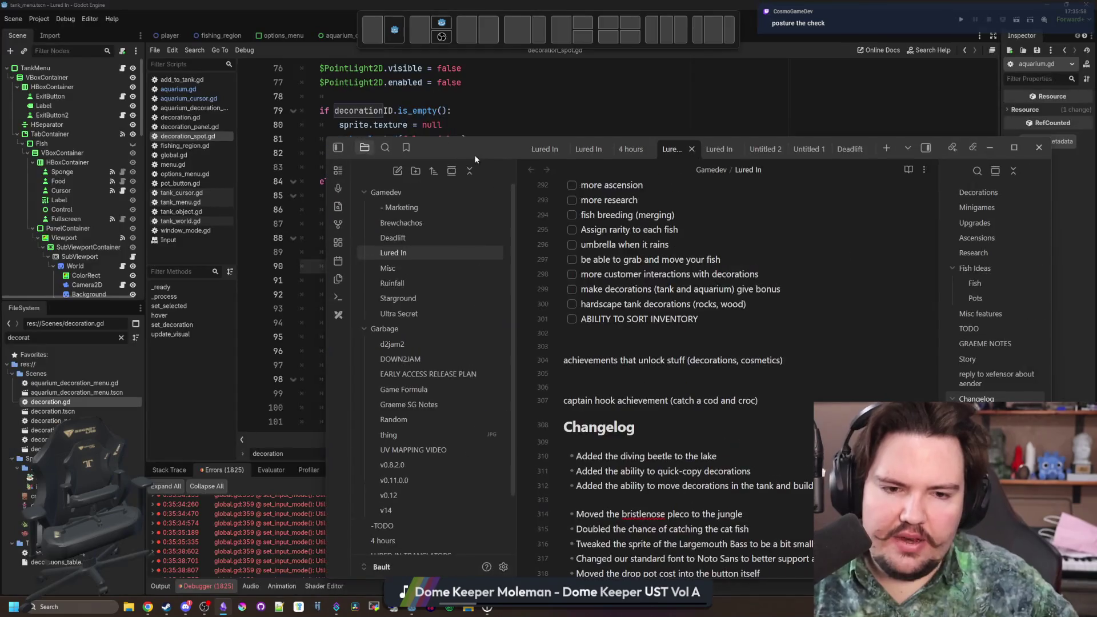
key("alt+Tab")
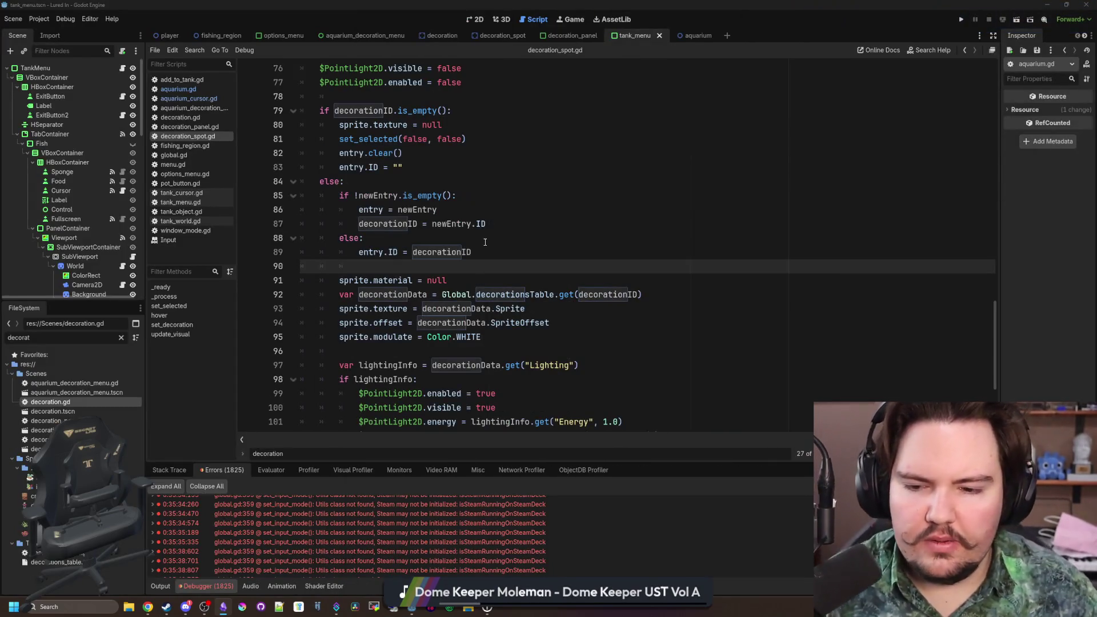
left_click(485, 242)
left_click(681, 271)
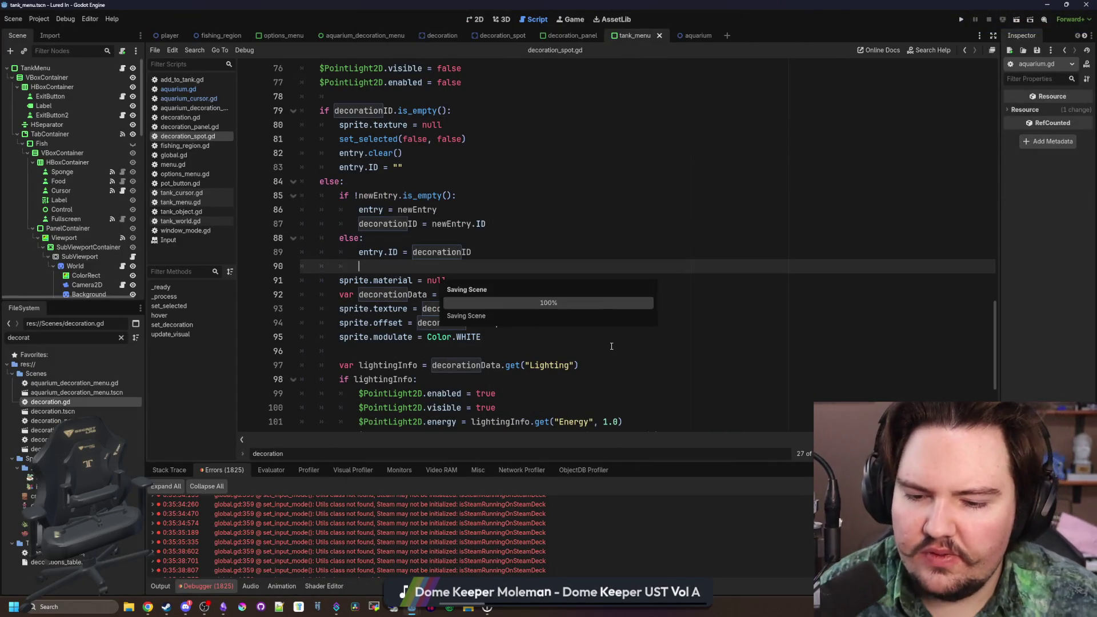
left_click(685, 228)
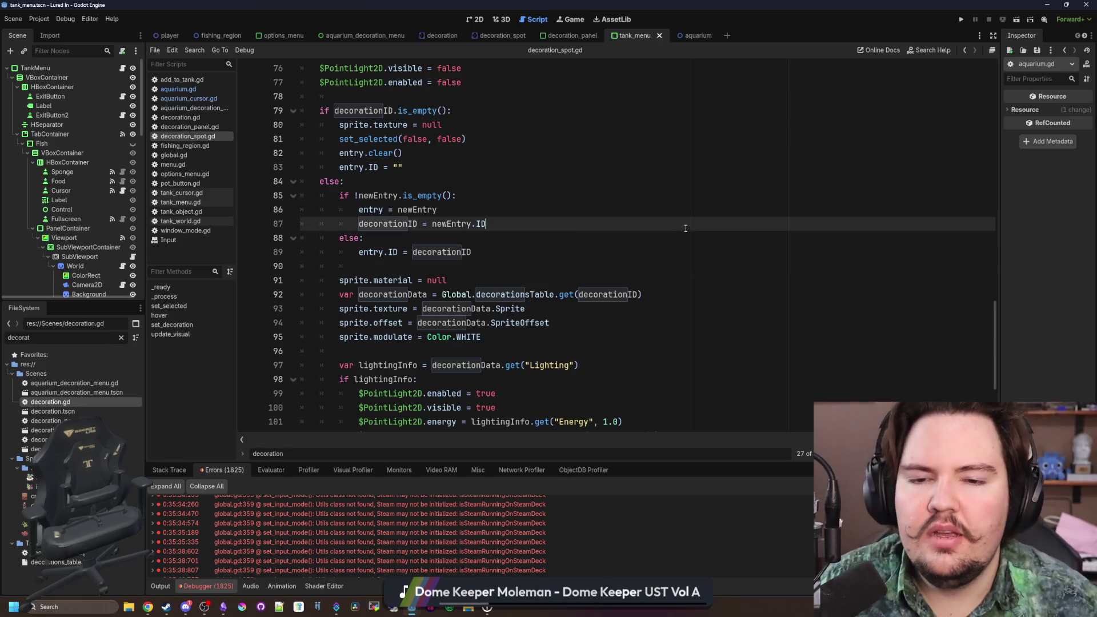
left_click(961, 20)
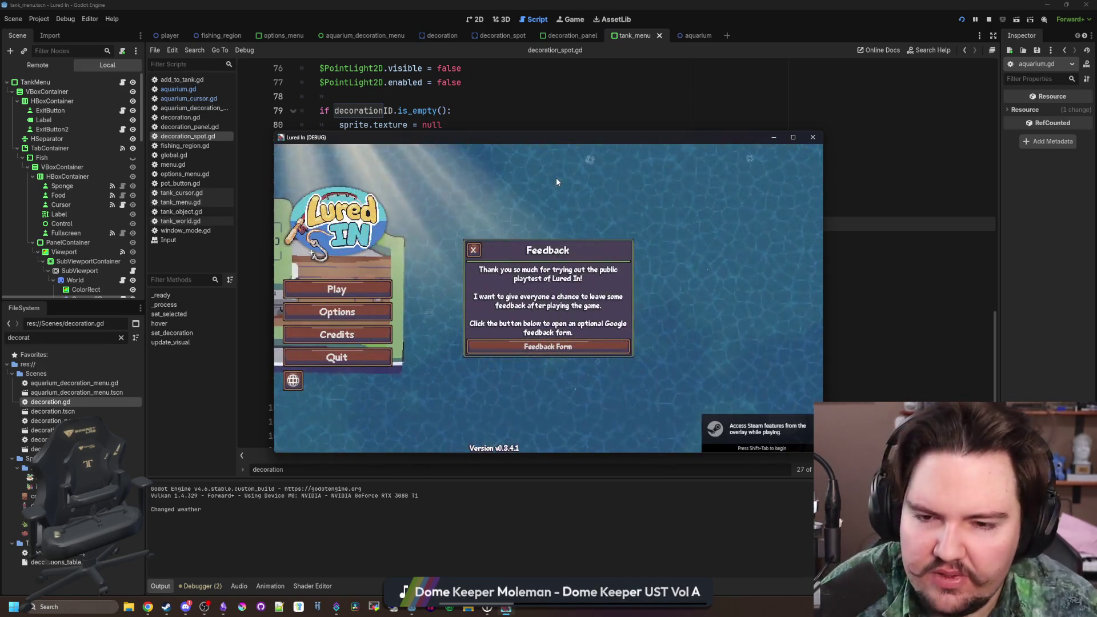
- Start the game, dismiss the welcome back summary, and open the shop's Decorations
left_click(323, 292)
left_click(324, 292)
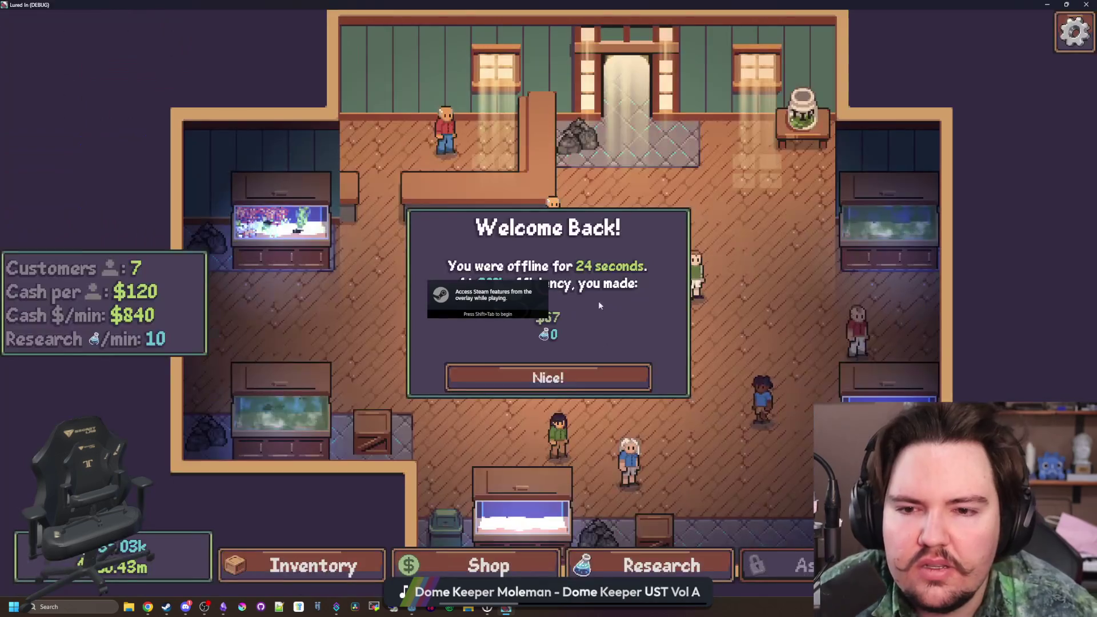
left_click(531, 376)
left_click(357, 573)
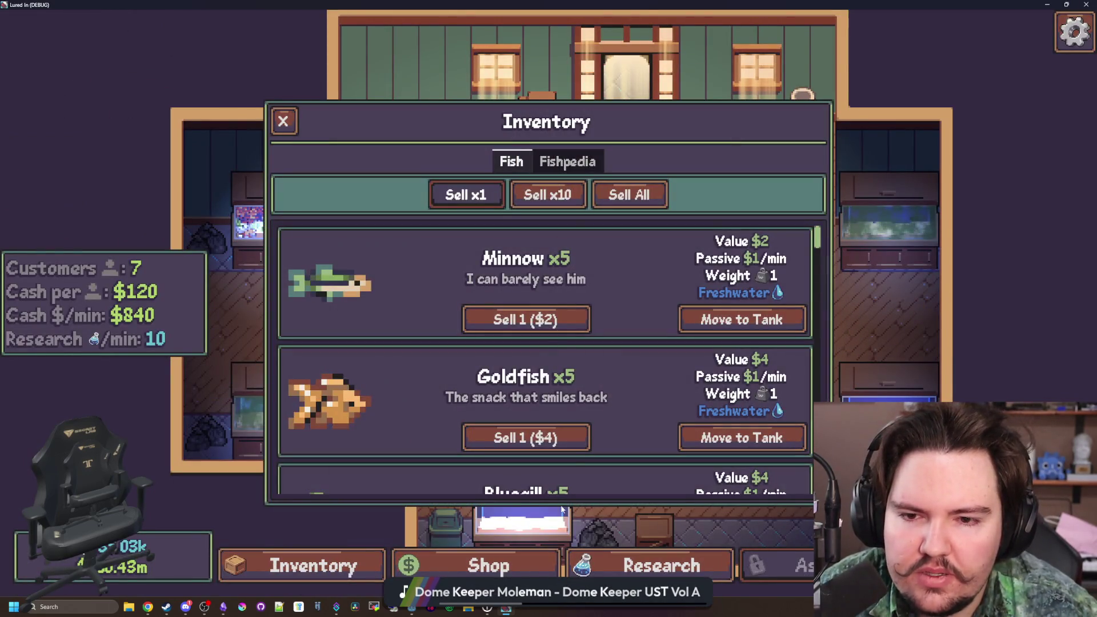
left_click(485, 566)
left_click(665, 163)
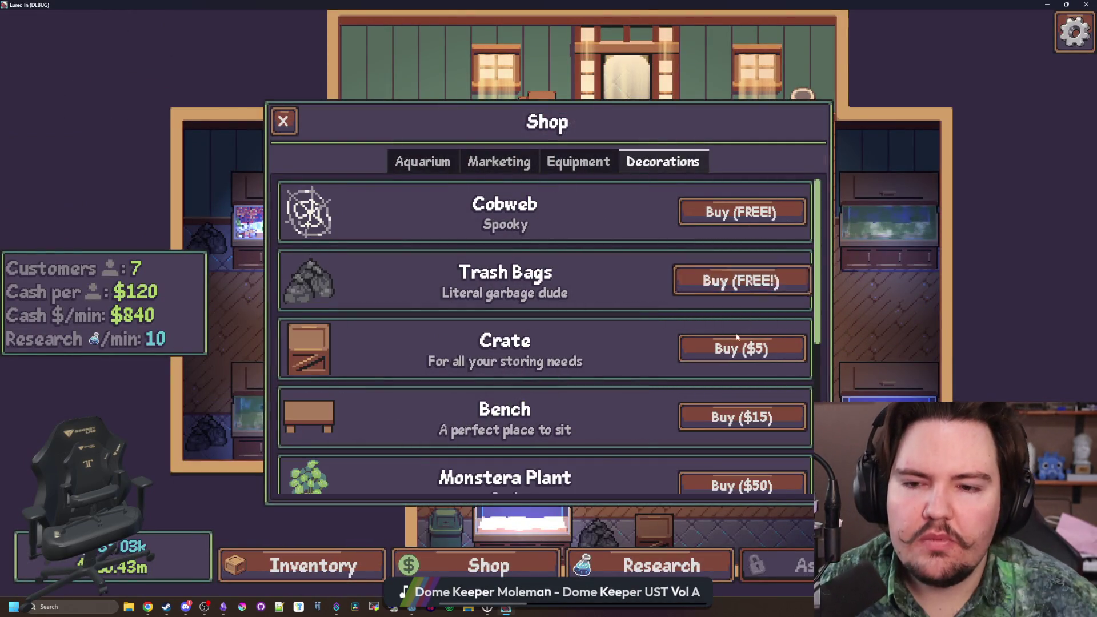
- Buy a Crate and set it at the rug's upper-left
left_click(741, 348)
left_click(610, 345)
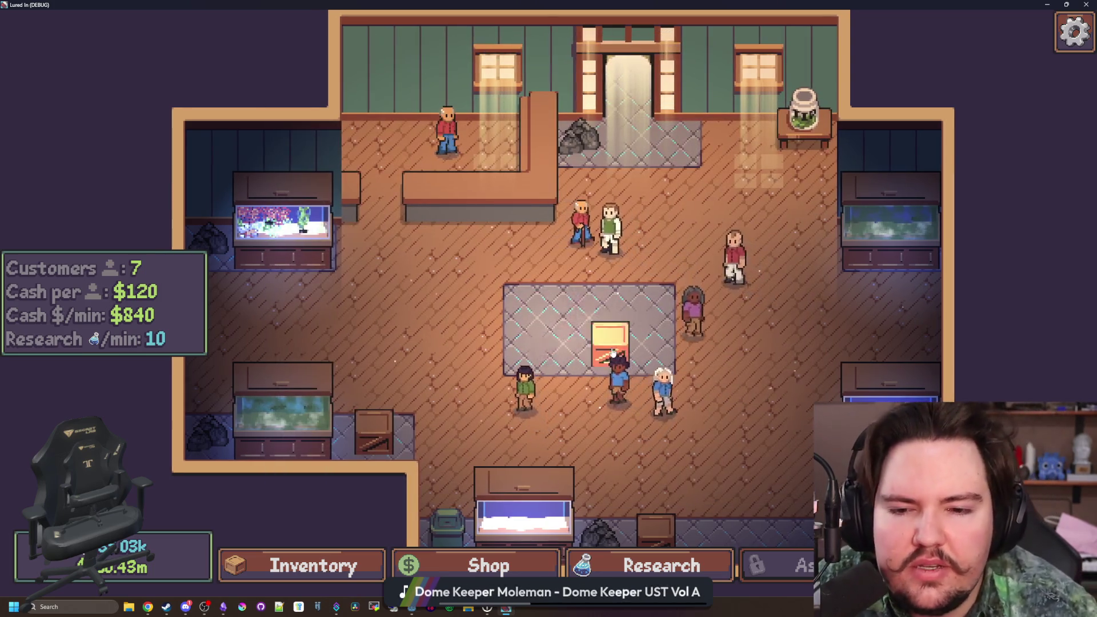
left_click(611, 350)
left_click(635, 371)
left_click(472, 265)
- Buy Trash Bags, place them on the rug, and start moving them to a new spot
key("i")
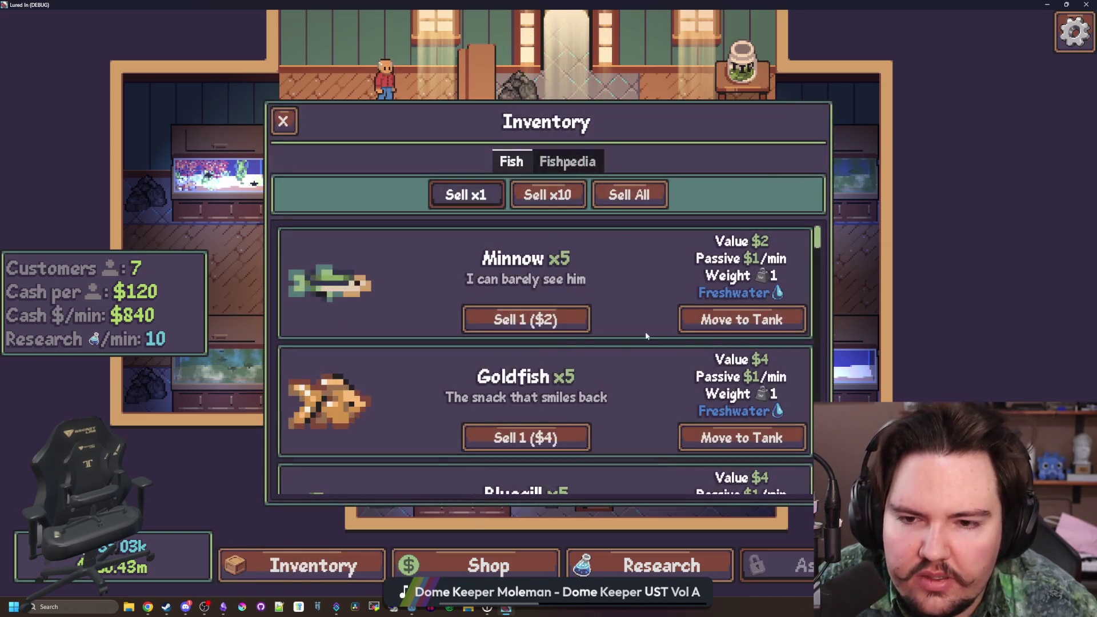
left_click(488, 564)
left_click(738, 279)
left_click(594, 257)
scroll(678, 289, "up", 2)
left_click(611, 234)
left_click(710, 365)
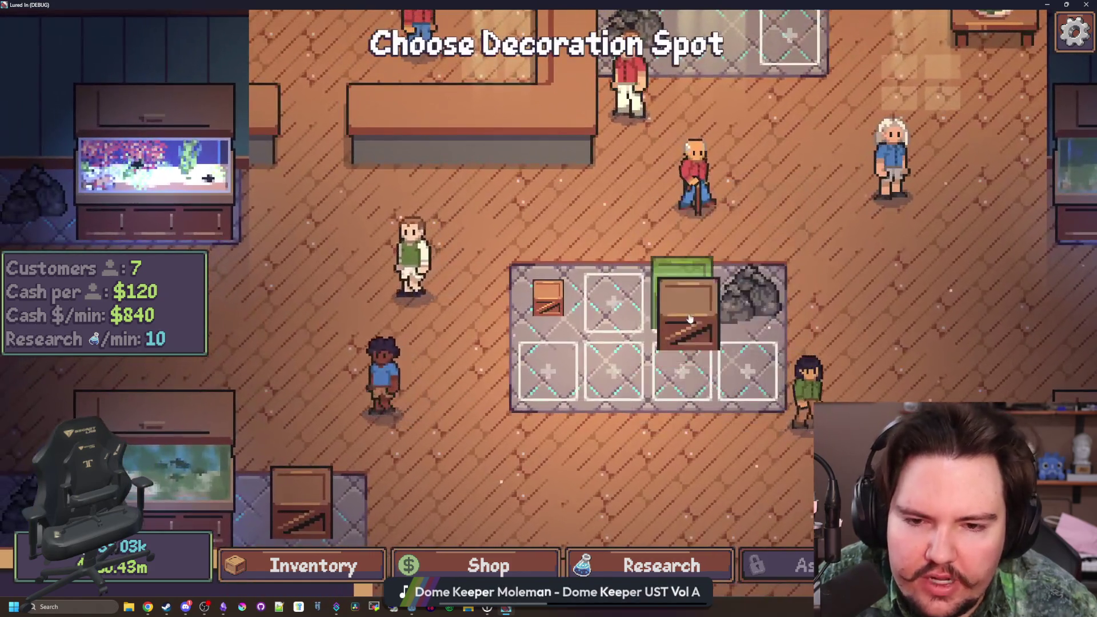
- Place the wooden box on the rug's left and tilt it to a new rotation
key("d")
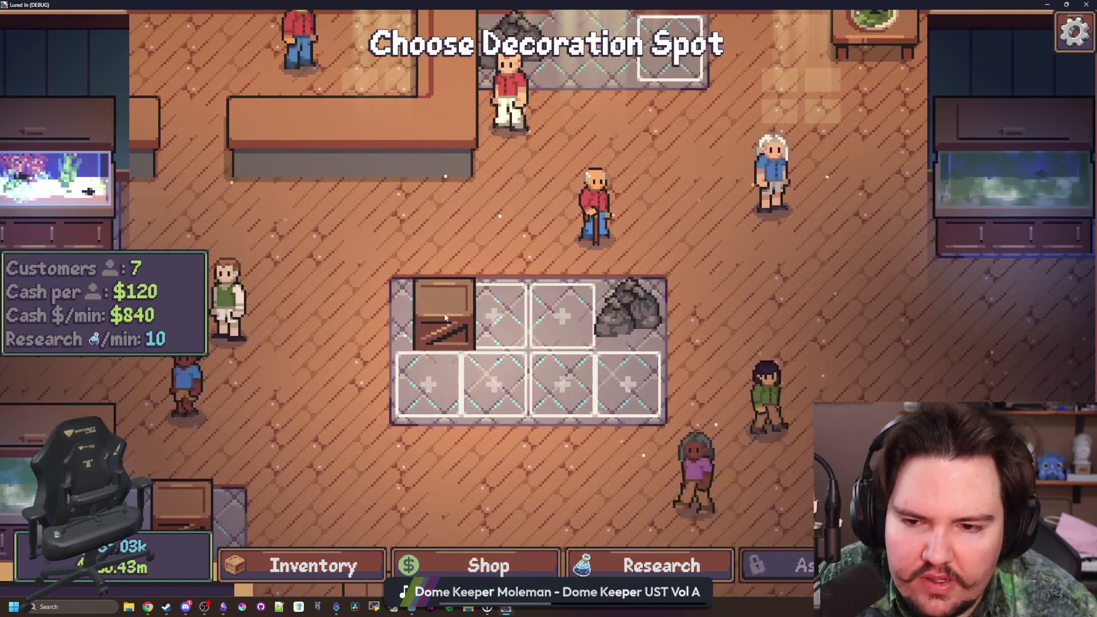
left_click(474, 314)
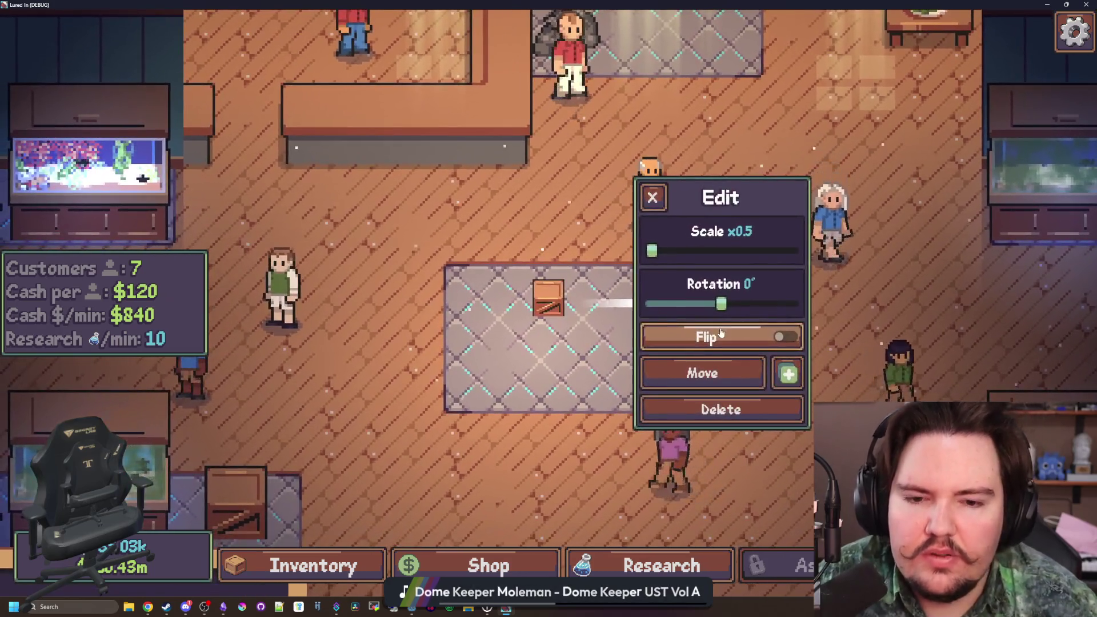
left_click(702, 372)
left_click(484, 362)
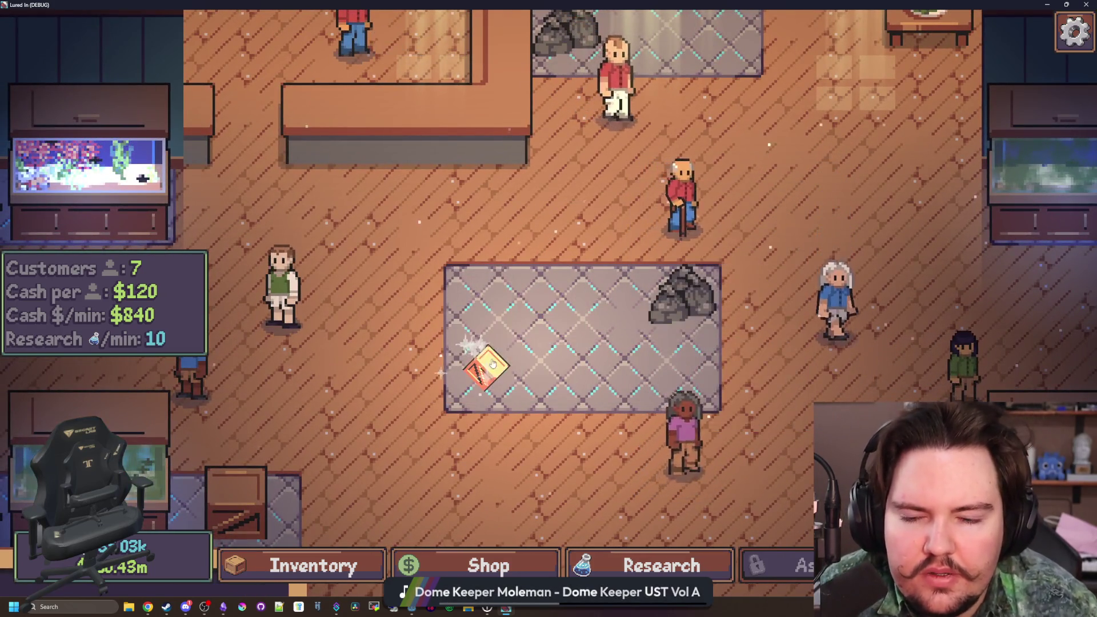
left_click_drag(791, 303, 704, 305)
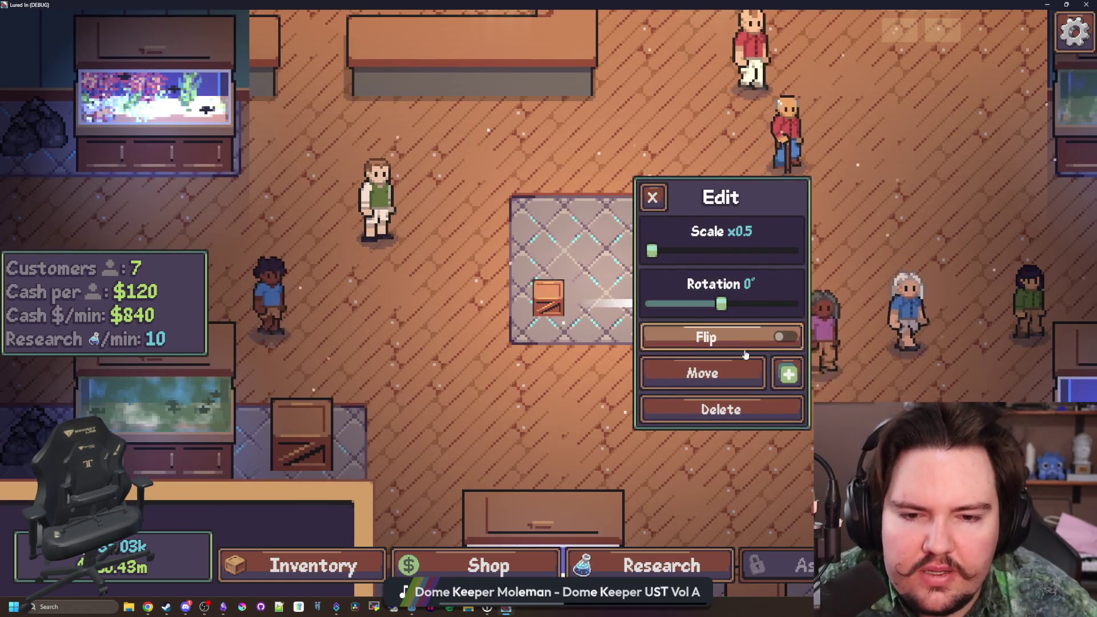
- Place five more wooden boxes in the empty rug slots
left_click(788, 374)
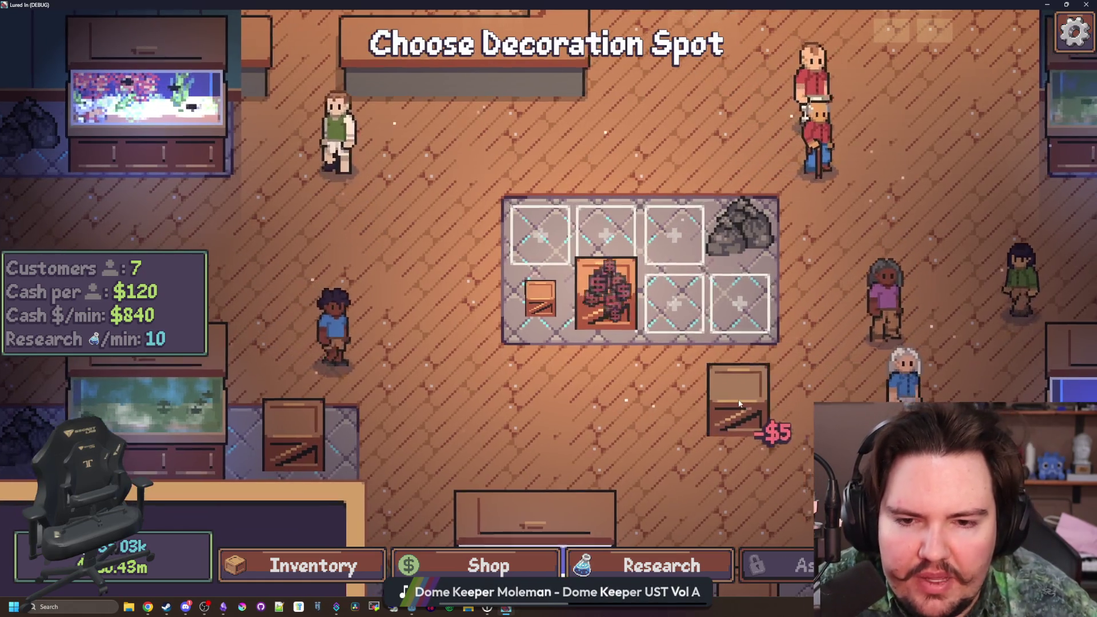
left_click(677, 303)
left_click(743, 302)
left_click(677, 234)
left_click(609, 234)
left_click(543, 234)
- Delete two extra boxes from the rug, leaving the small box in place
scroll(575, 421, "down", 3)
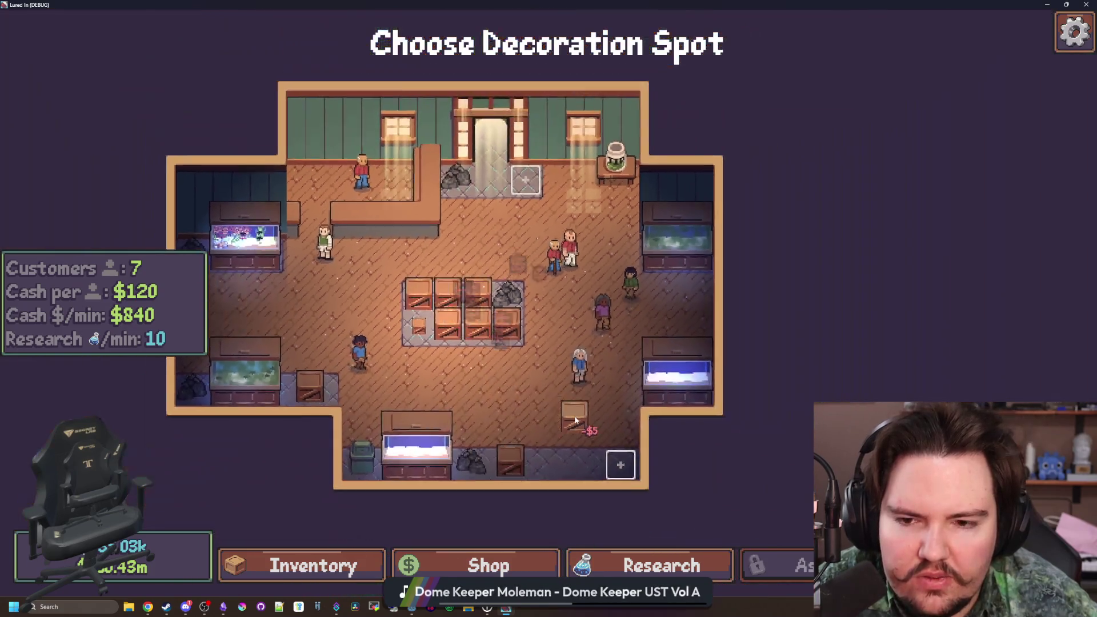
scroll(574, 421, "down", 2)
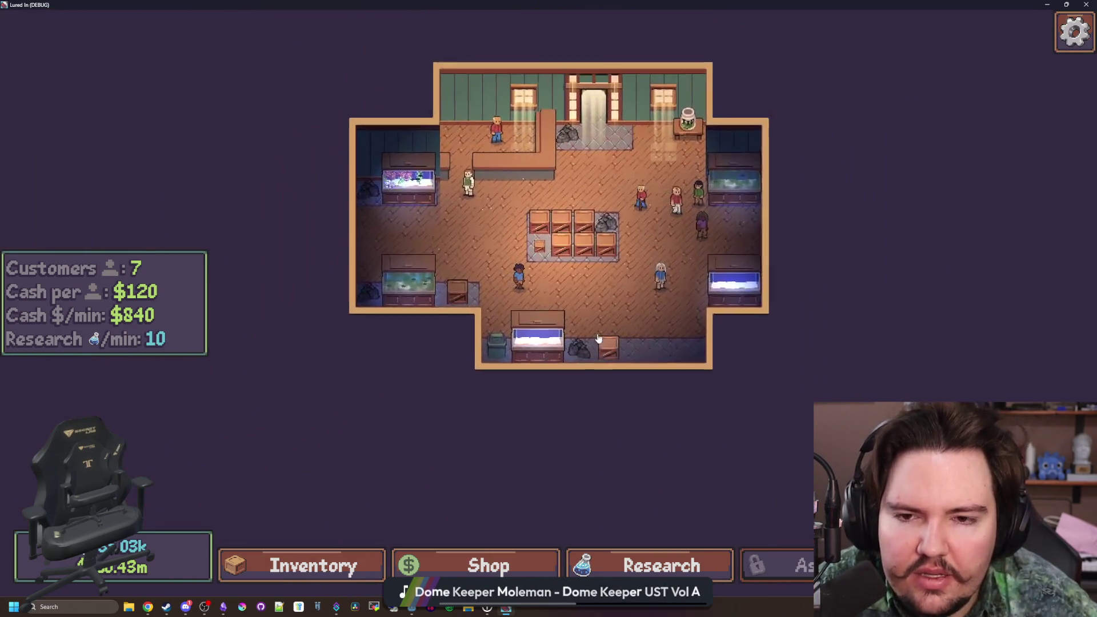
scroll(598, 339, "up", 2)
left_click(548, 290)
left_click(693, 409)
scroll(527, 299, "up", 2)
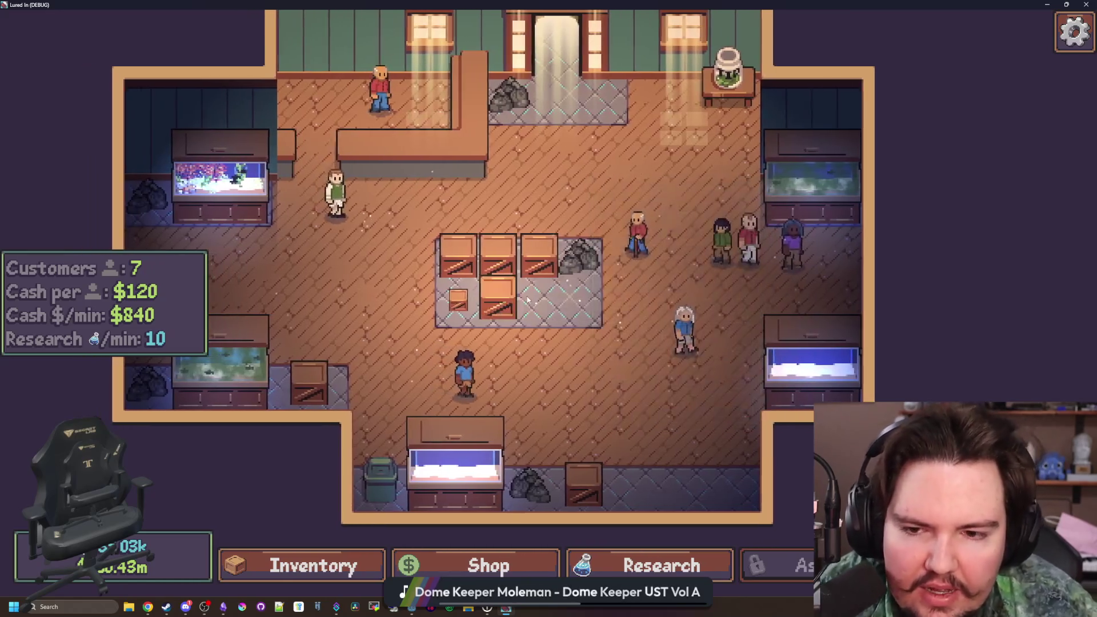
left_click(538, 257)
left_click(710, 391)
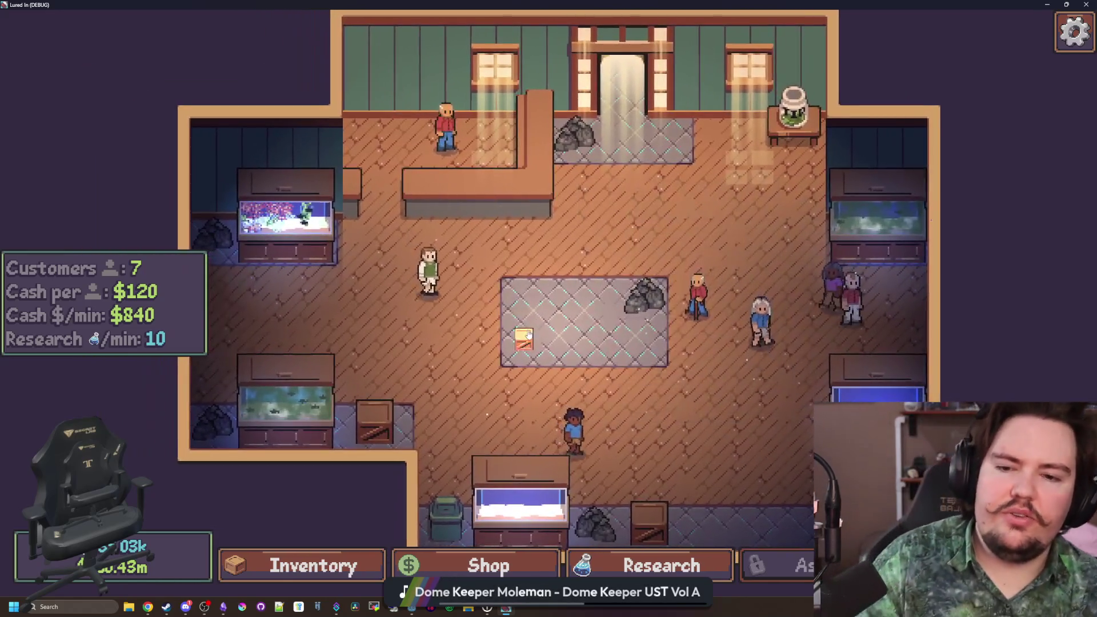
left_click(525, 336)
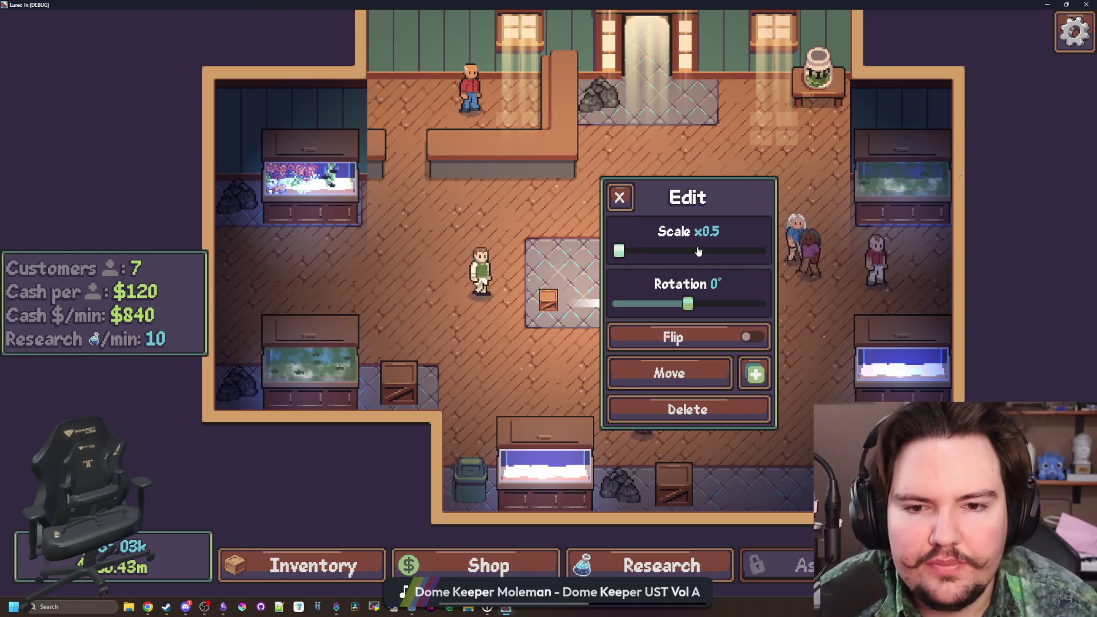
left_click(627, 184)
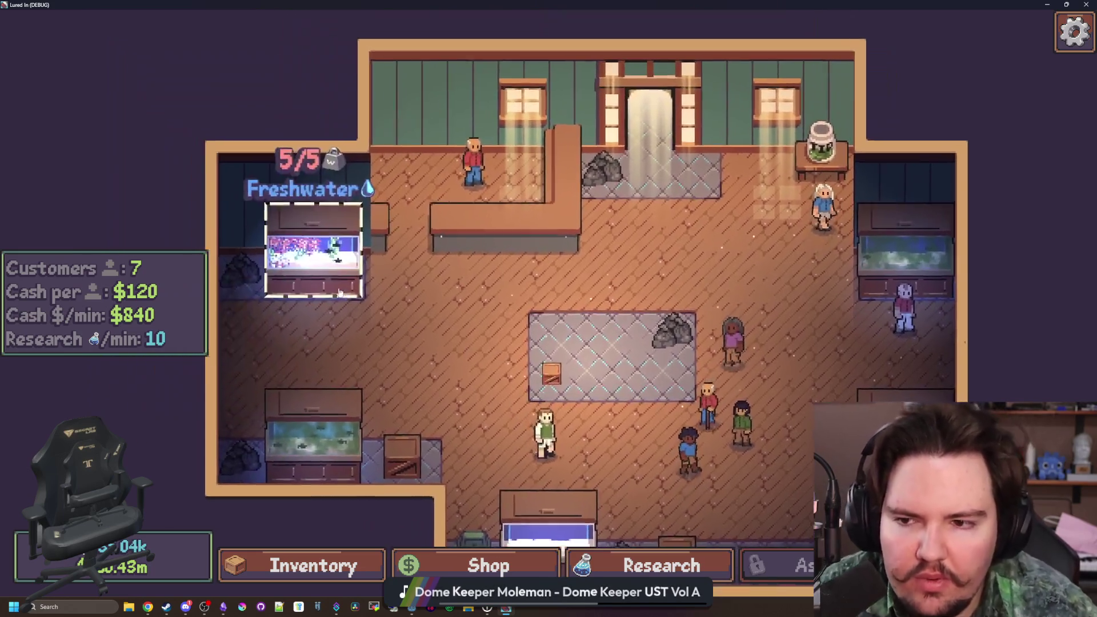
- Open Fish Tank 1 and plant additional kelp across the tank
left_click(299, 246)
left_click(697, 378)
left_click(997, 363)
left_click(742, 426)
left_click(539, 454)
left_click(434, 340)
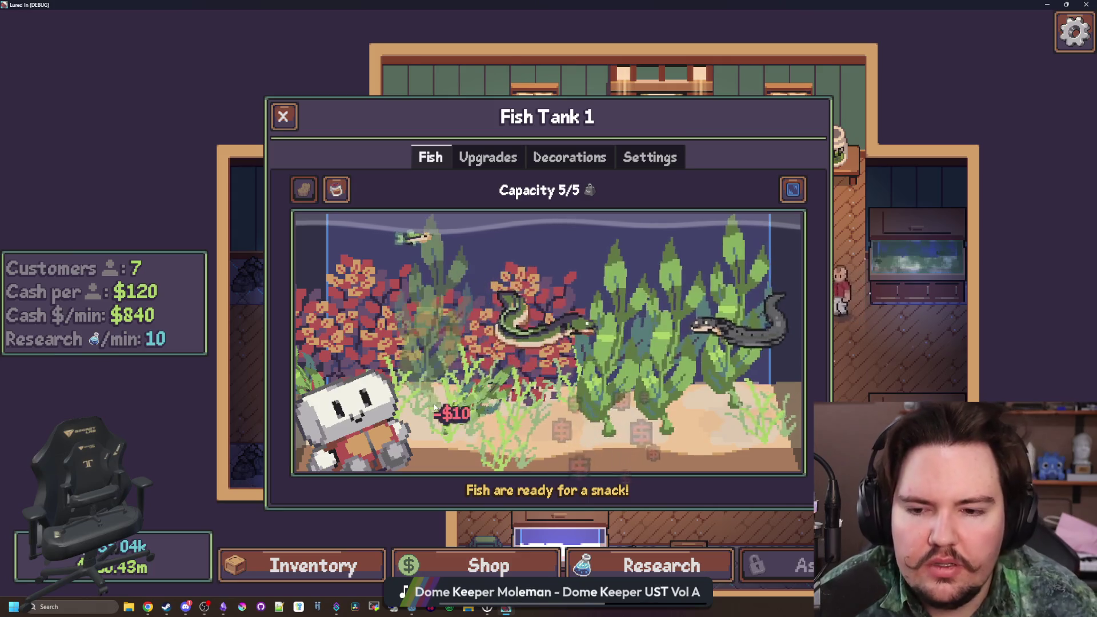
- Plant one more kelp, view the Electric Eel's details, then open the language list
left_click(571, 440)
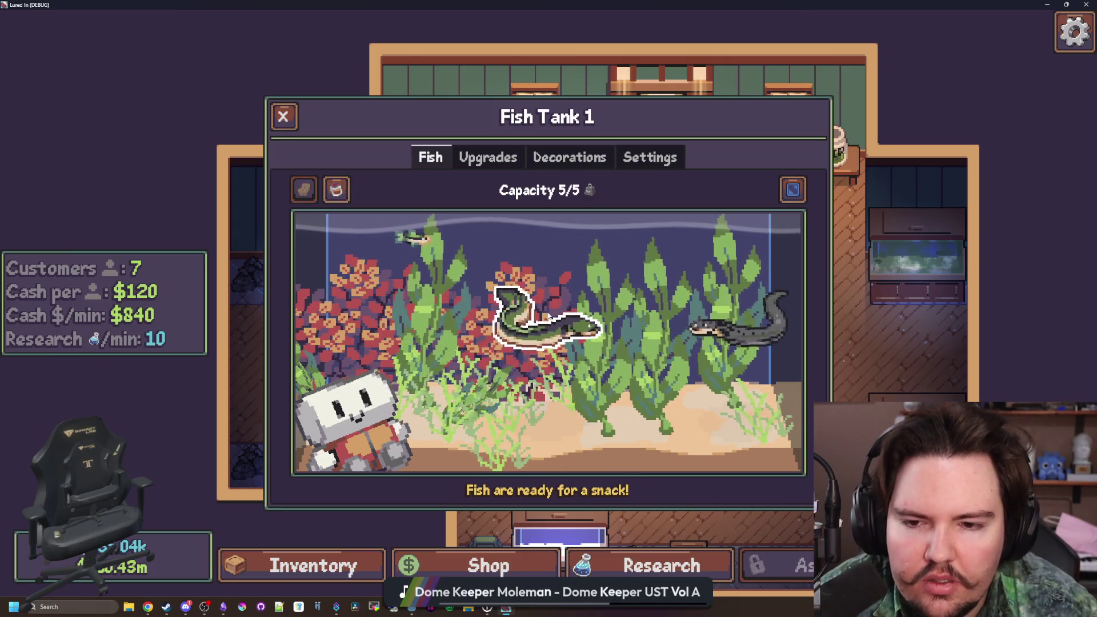
left_click(751, 335)
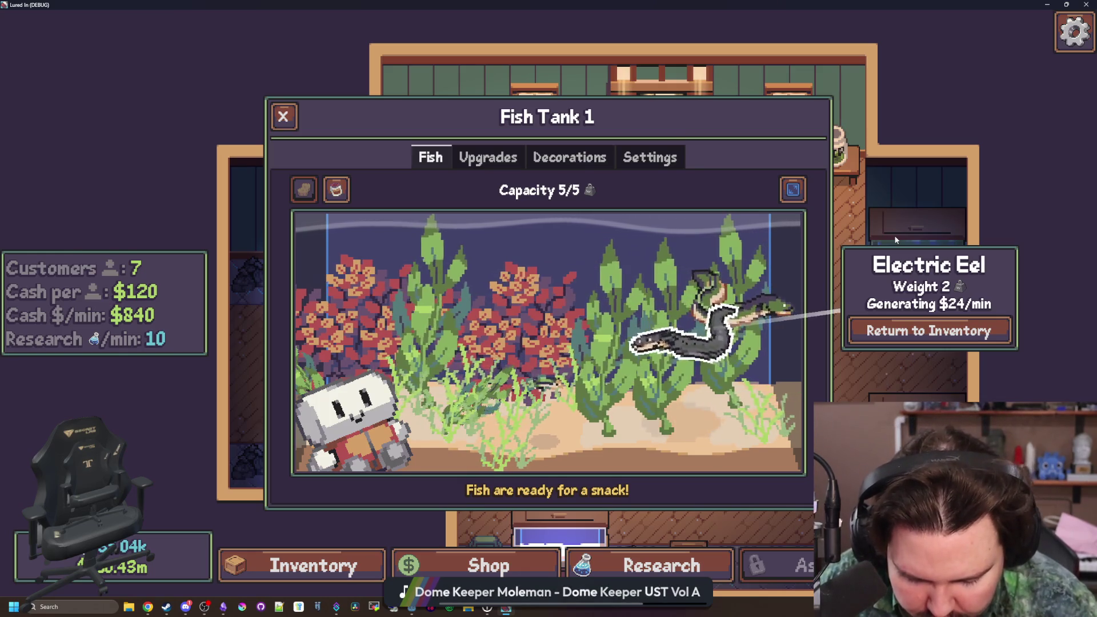
key("Escape")
left_click(726, 383)
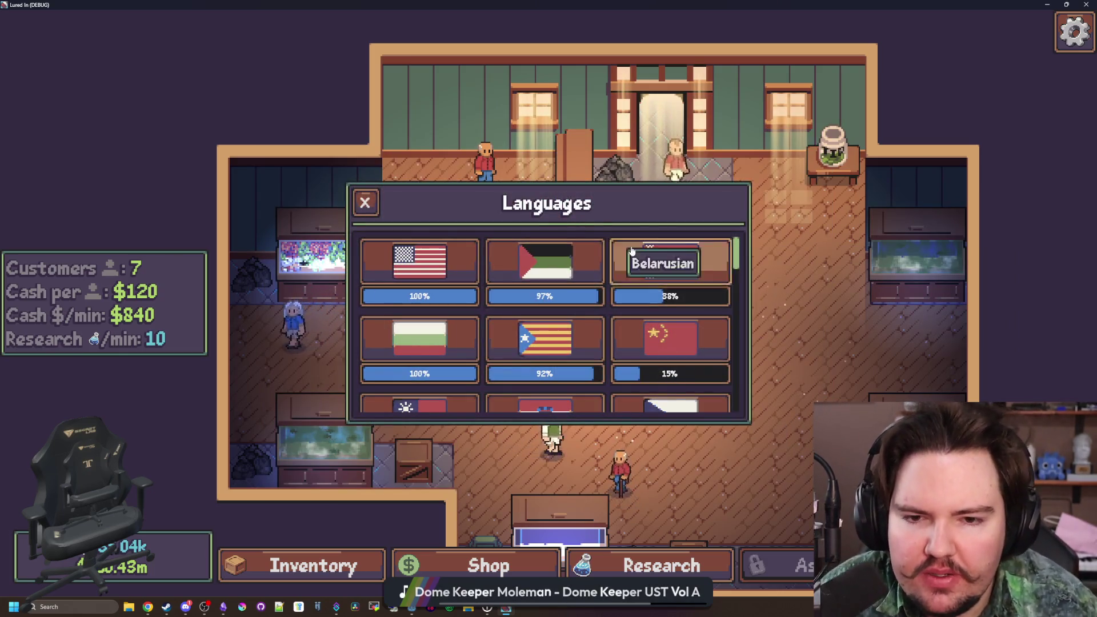
- Switch to Arabic and check the kelp, eel, tall kelp and red coral labels
scroll(659, 347, "down", 3)
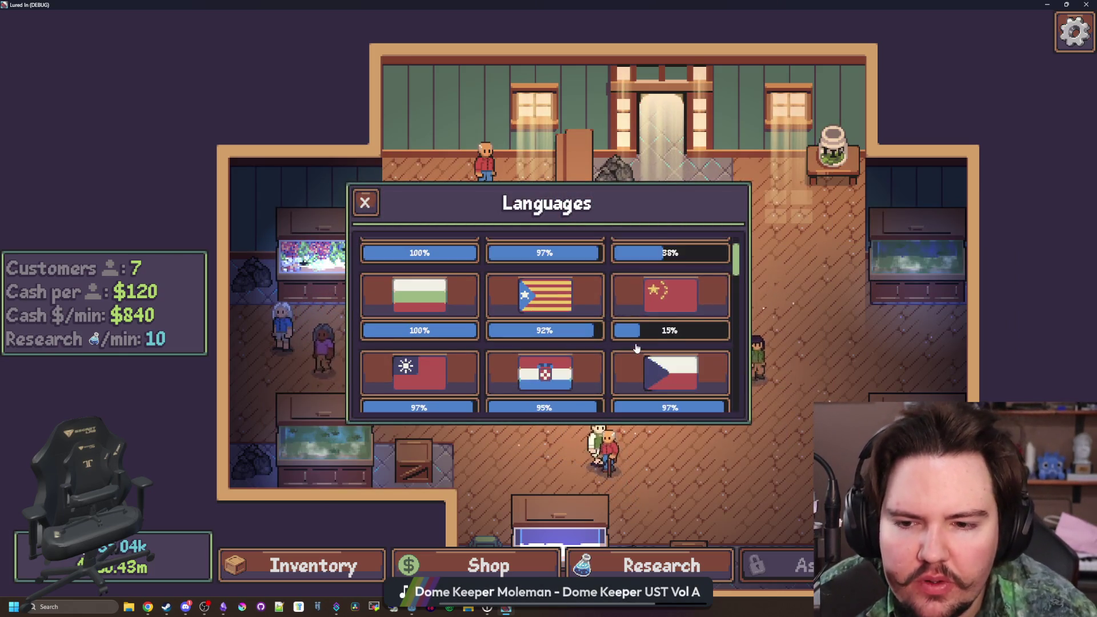
scroll(628, 348, "up", 3)
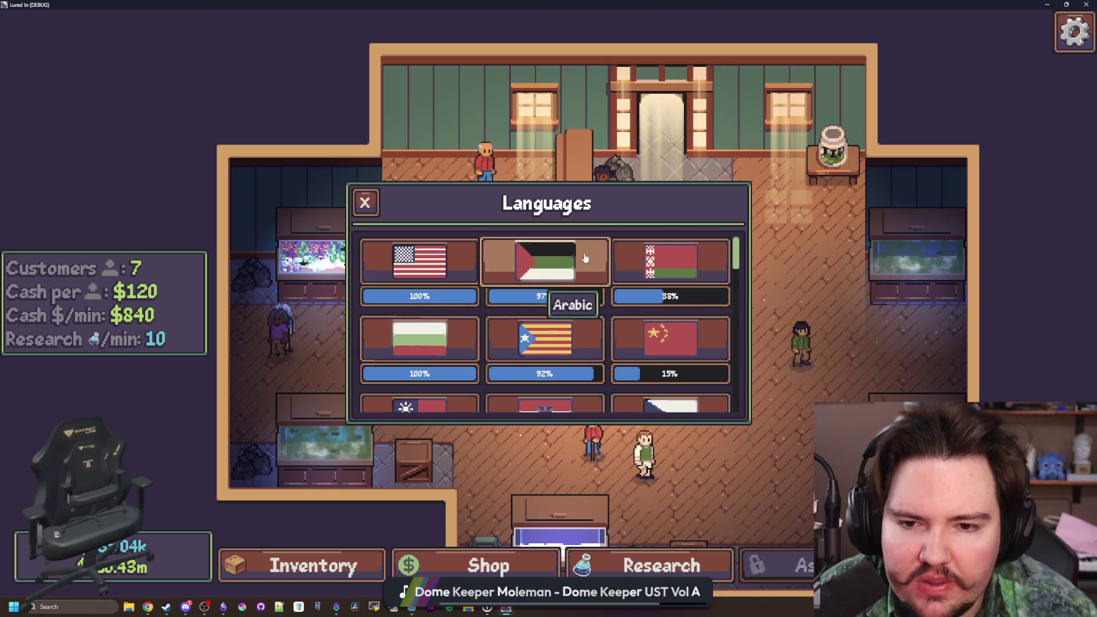
left_click(534, 260)
key("Escape")
key("Escape")
left_click(323, 260)
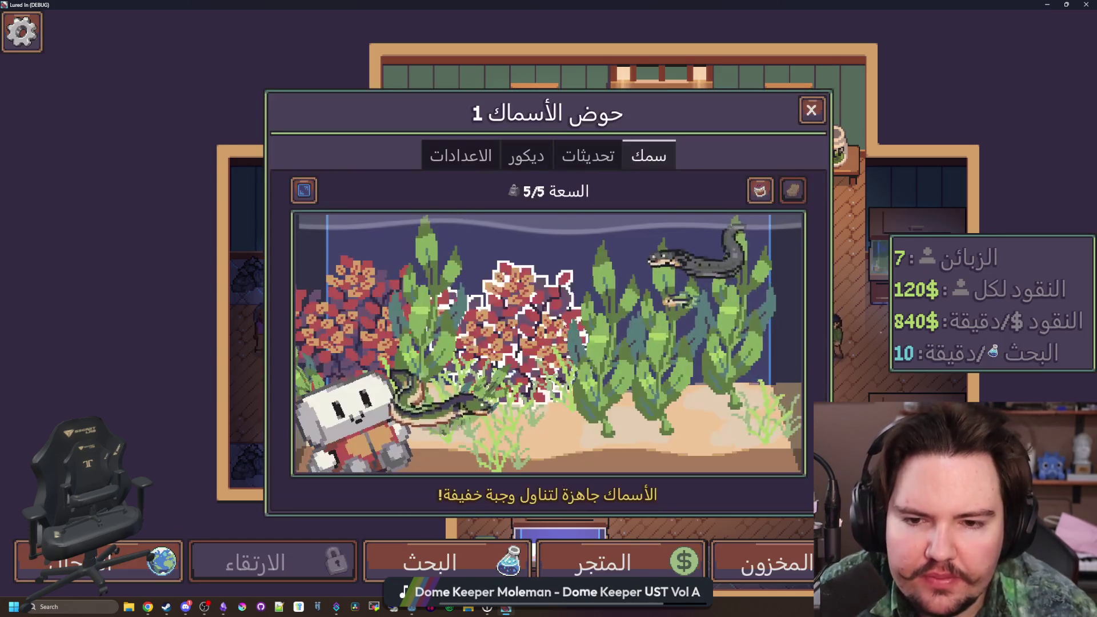
left_click(672, 354)
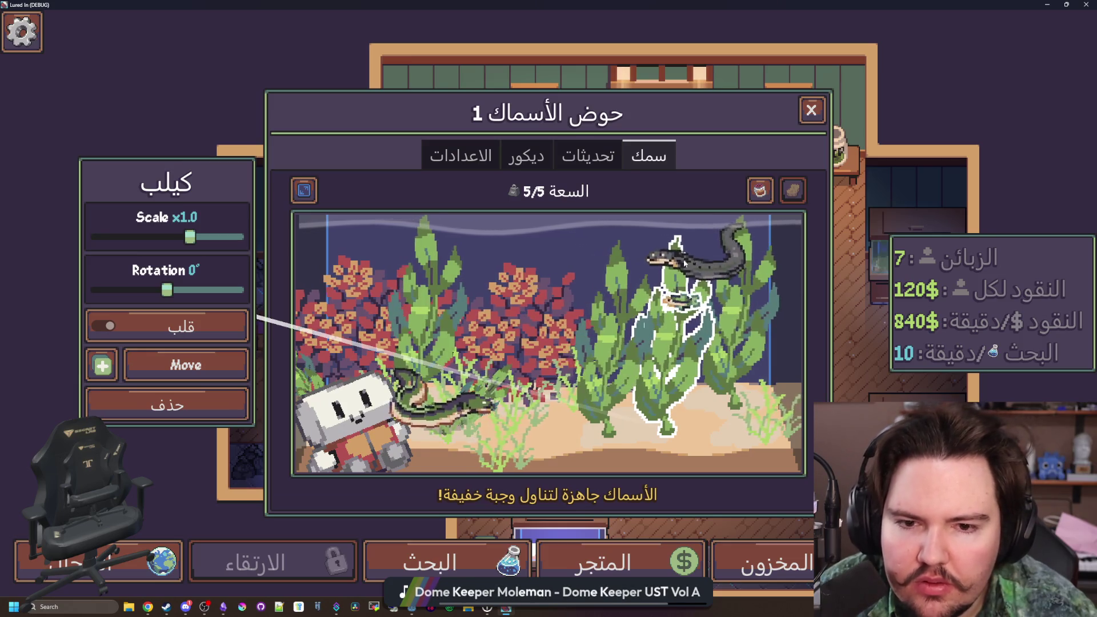
left_click(680, 266)
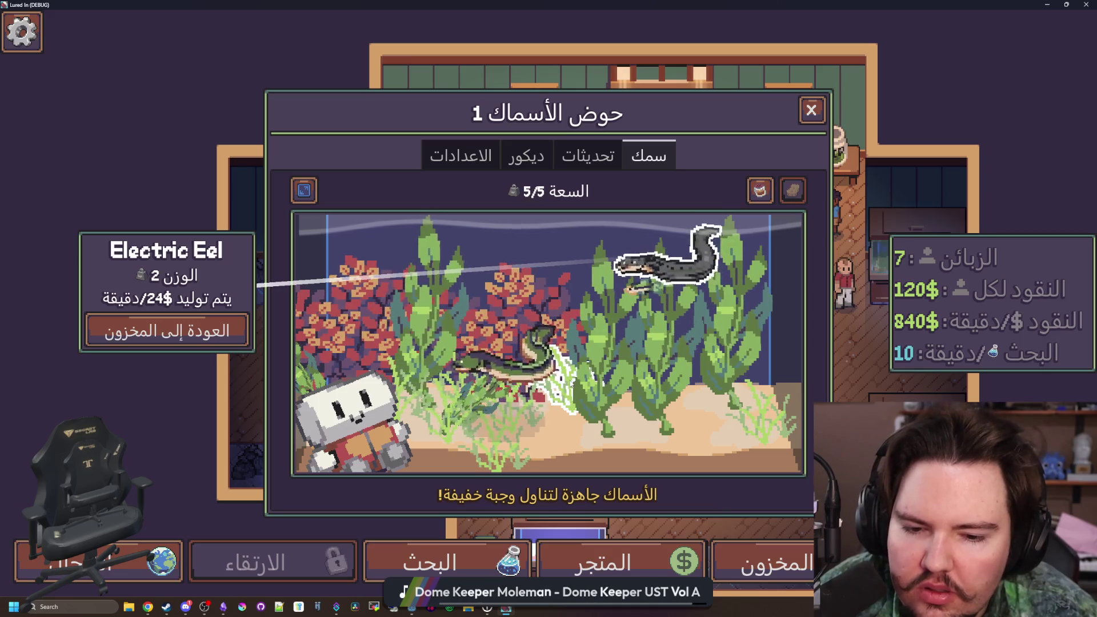
left_click(656, 399)
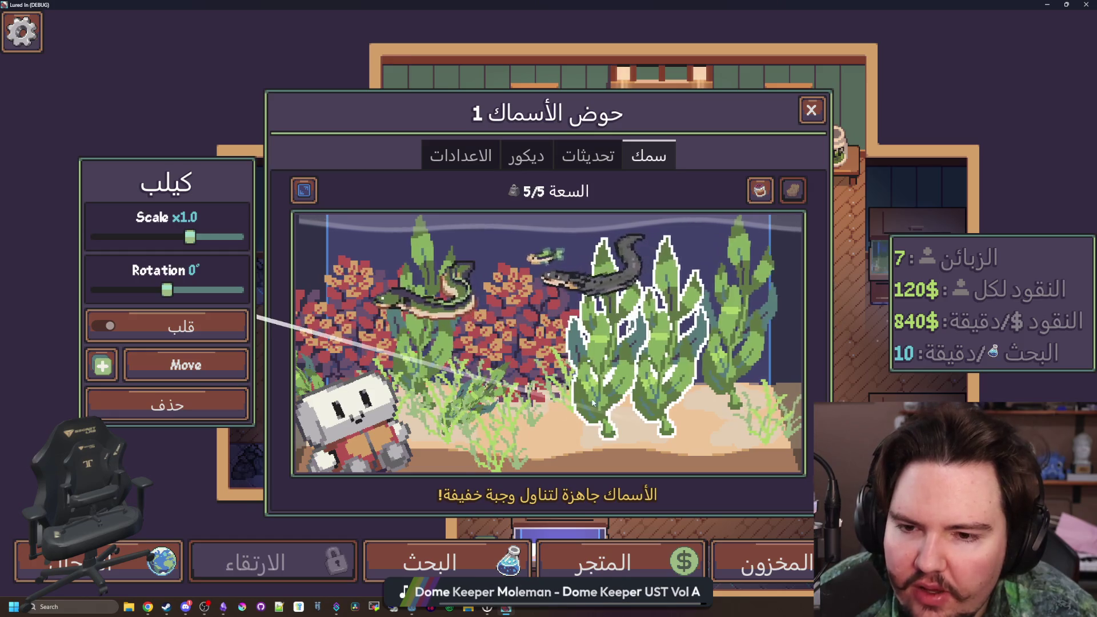
left_click(514, 347)
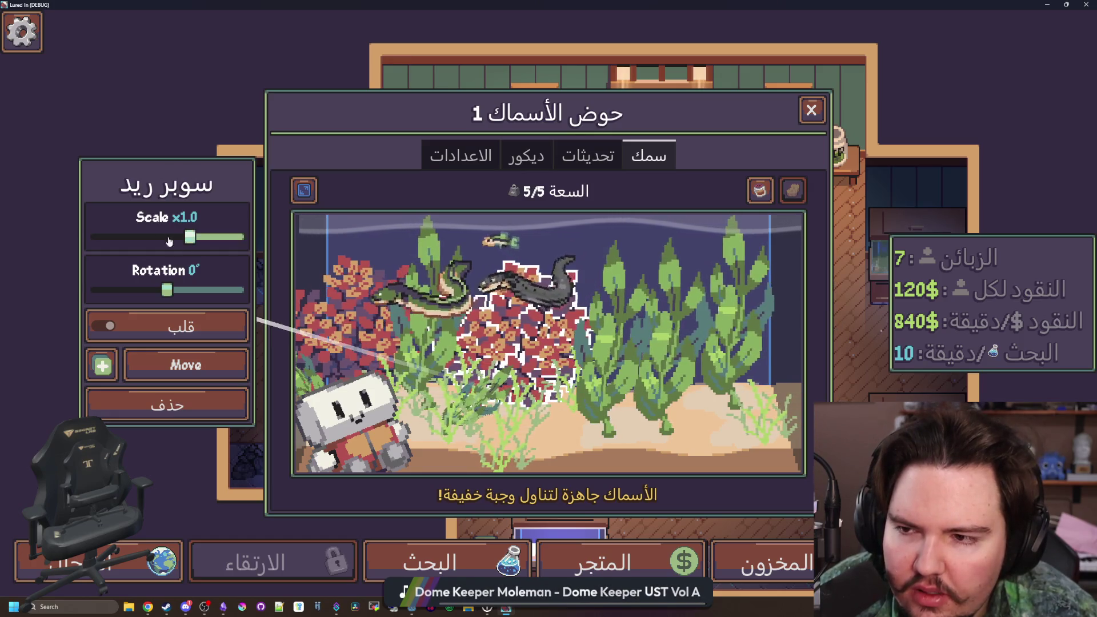
- Switch the game language back to English, then to Catalan
key("Escape")
left_click(371, 400)
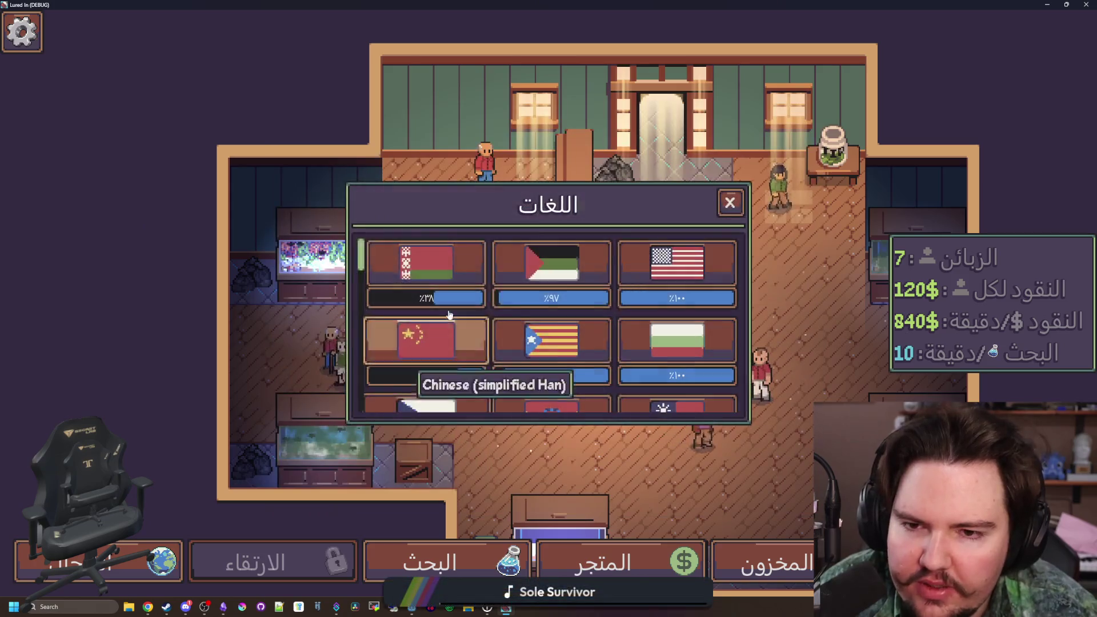
left_click(673, 262)
key("Escape")
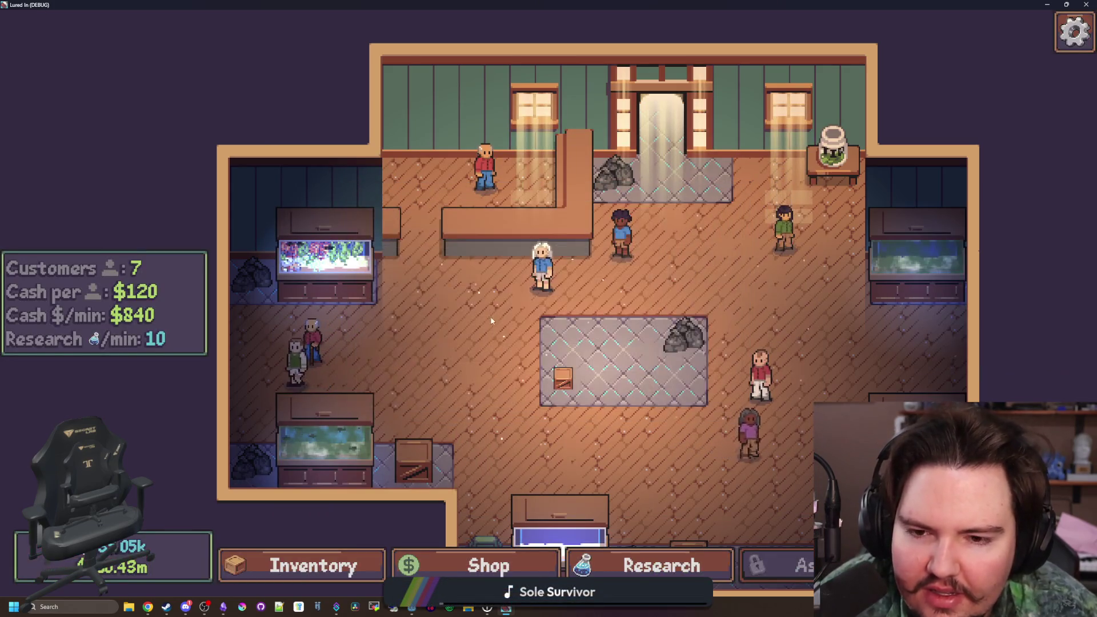
key("Escape")
left_click(725, 382)
left_click(550, 343)
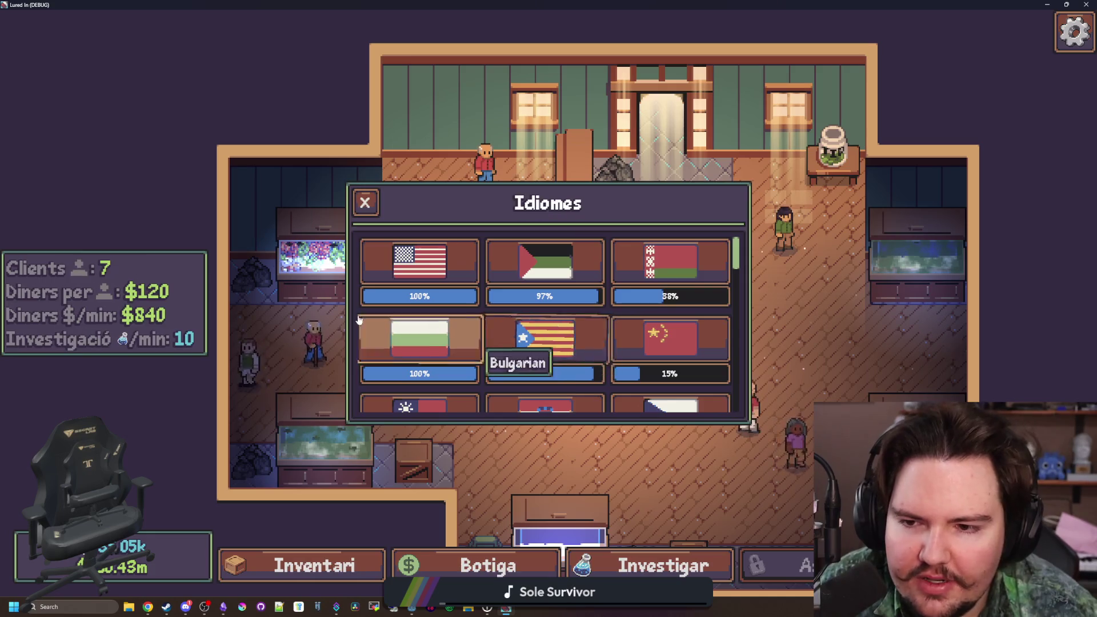
key("Escape")
key("Escape")
- Check the Catalan algae and rug box edit labels, then return to the editor and save
left_click(591, 317)
left_click(627, 298)
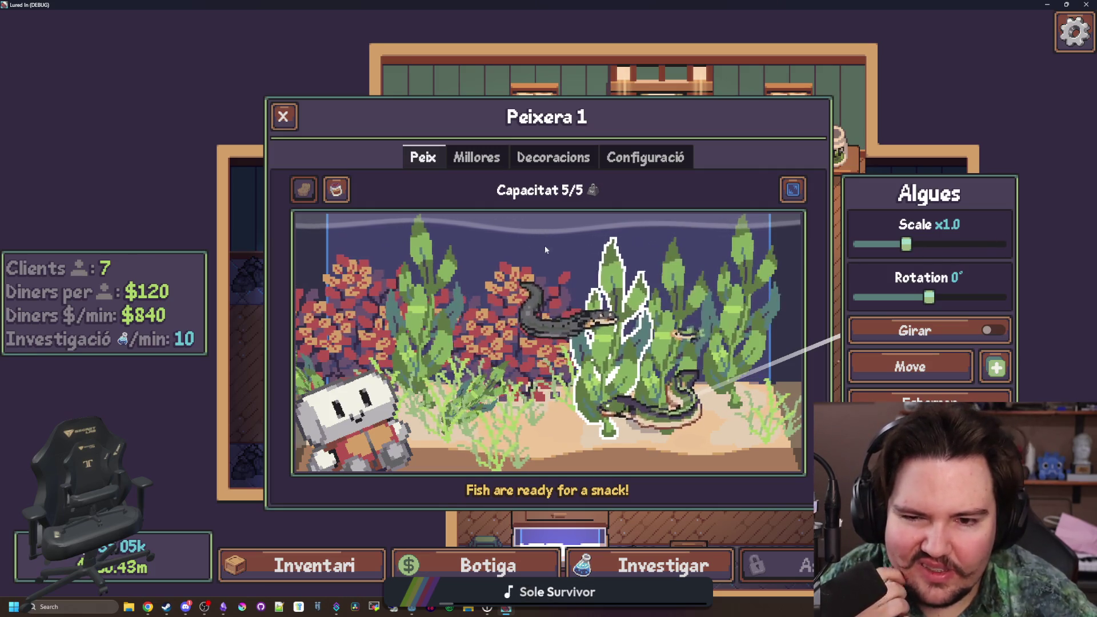
key("Escape")
left_click(560, 373)
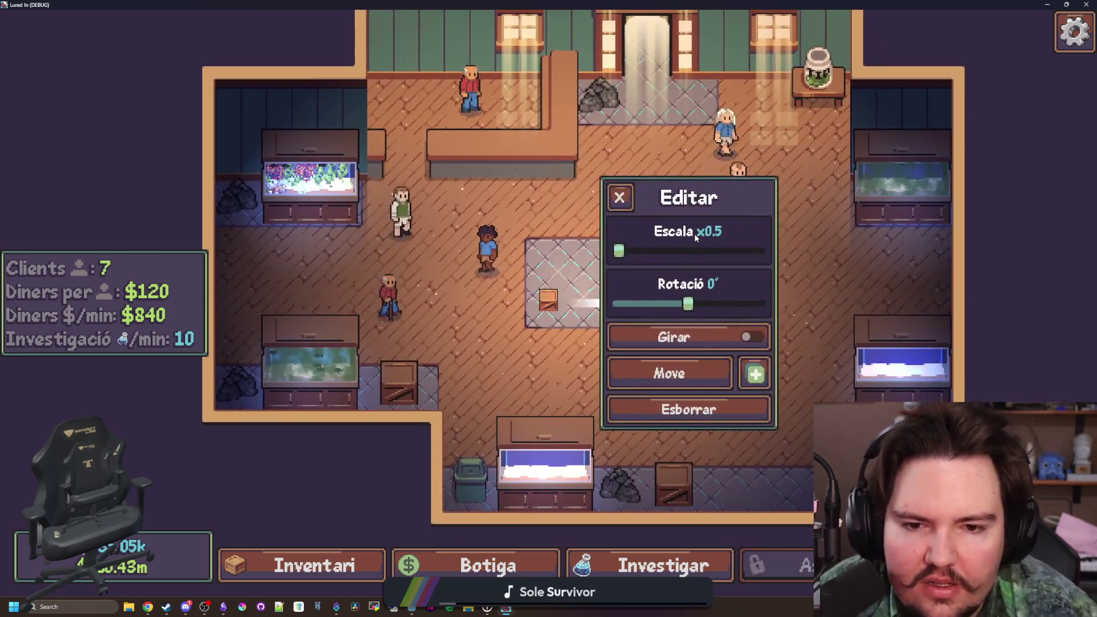
key("alt+Tab")
key("ctrl+s")
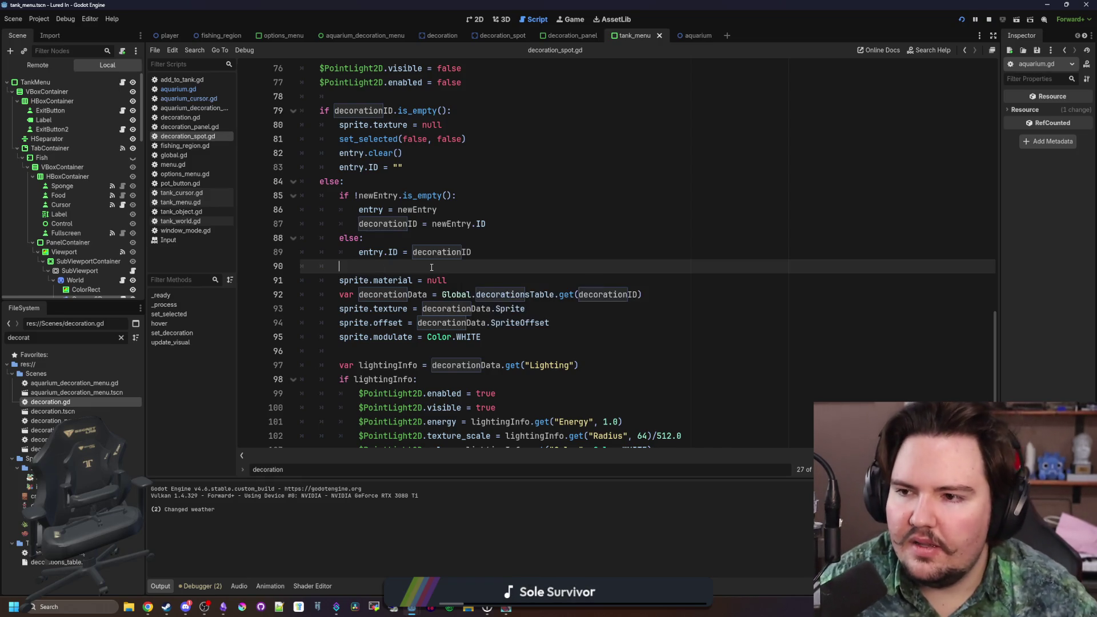
- Filter the FileSystem for 'tank_m' and open tank_menu.gd
scroll(623, 235, "down", 4)
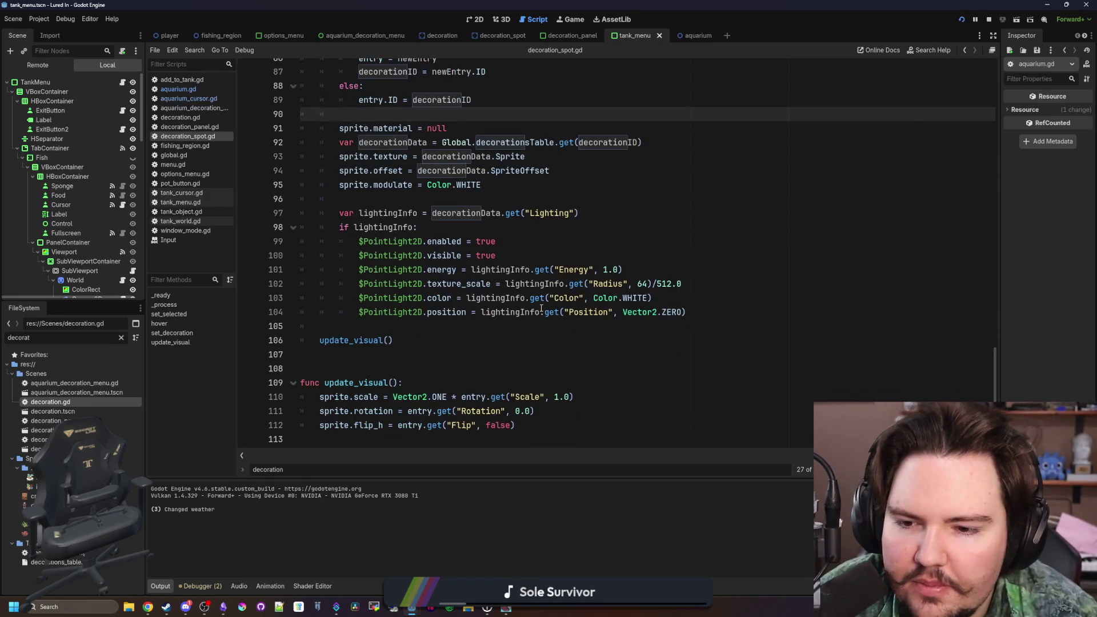
left_click(432, 351)
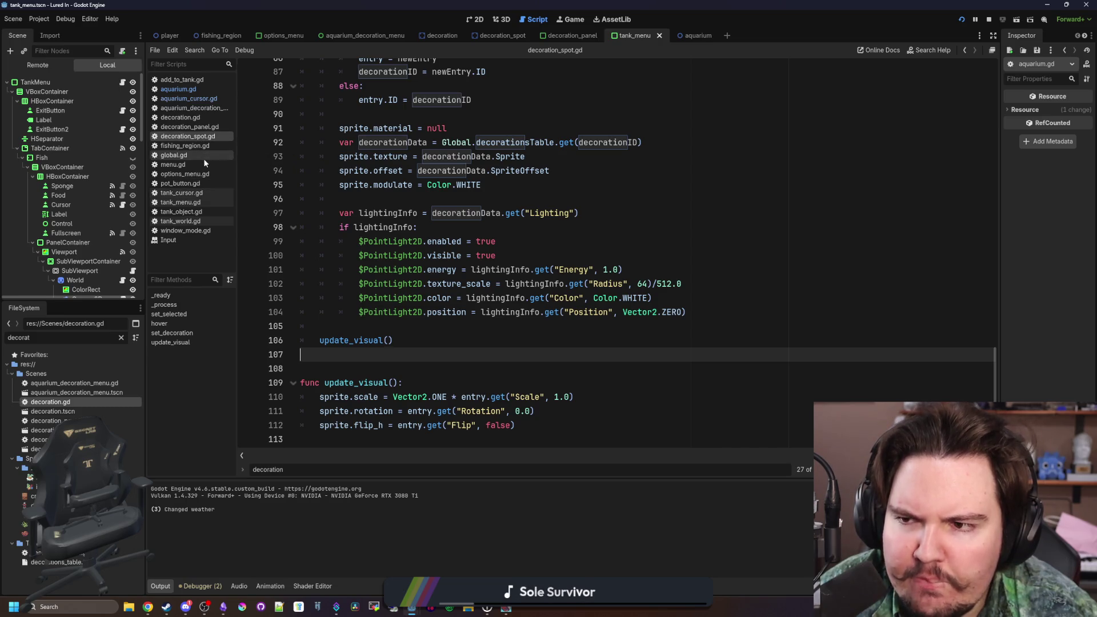
left_click(120, 337)
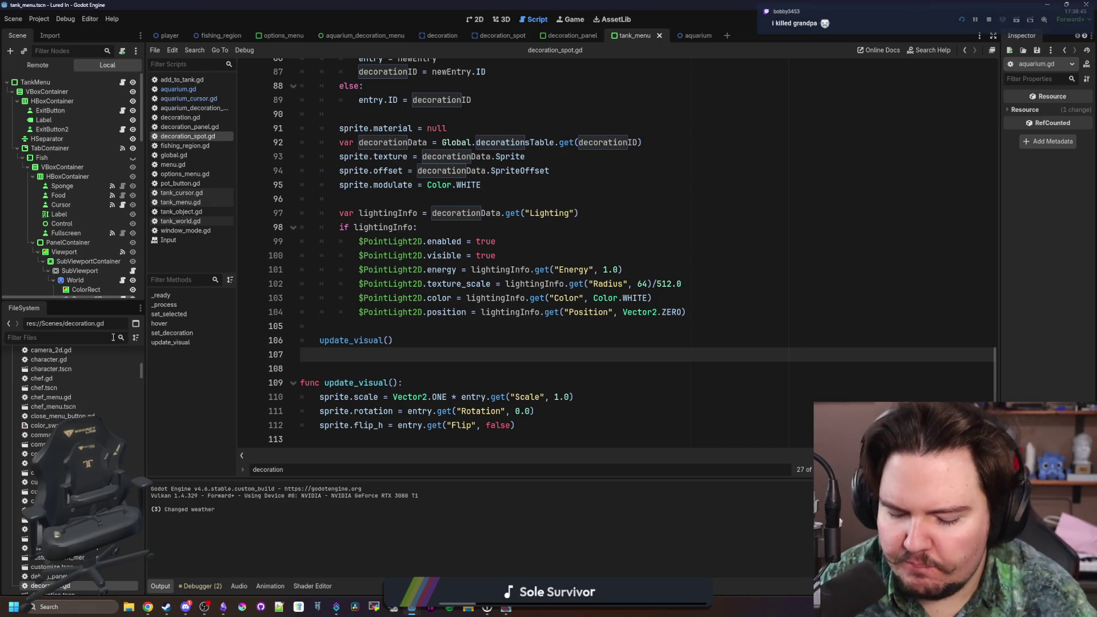
type("tank_men")
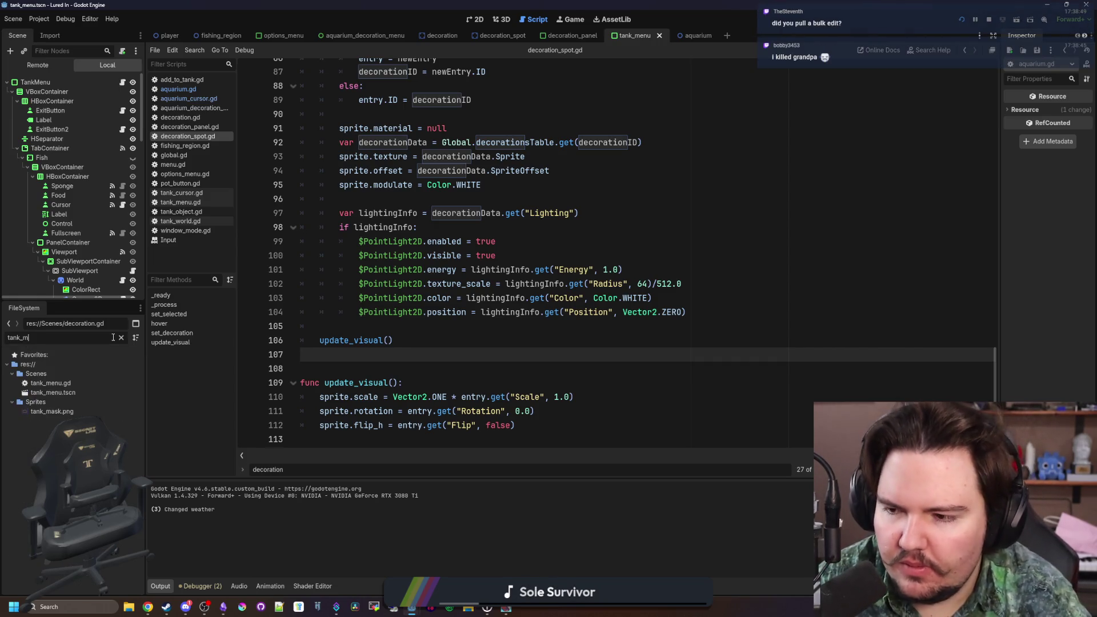
double_click(81, 382)
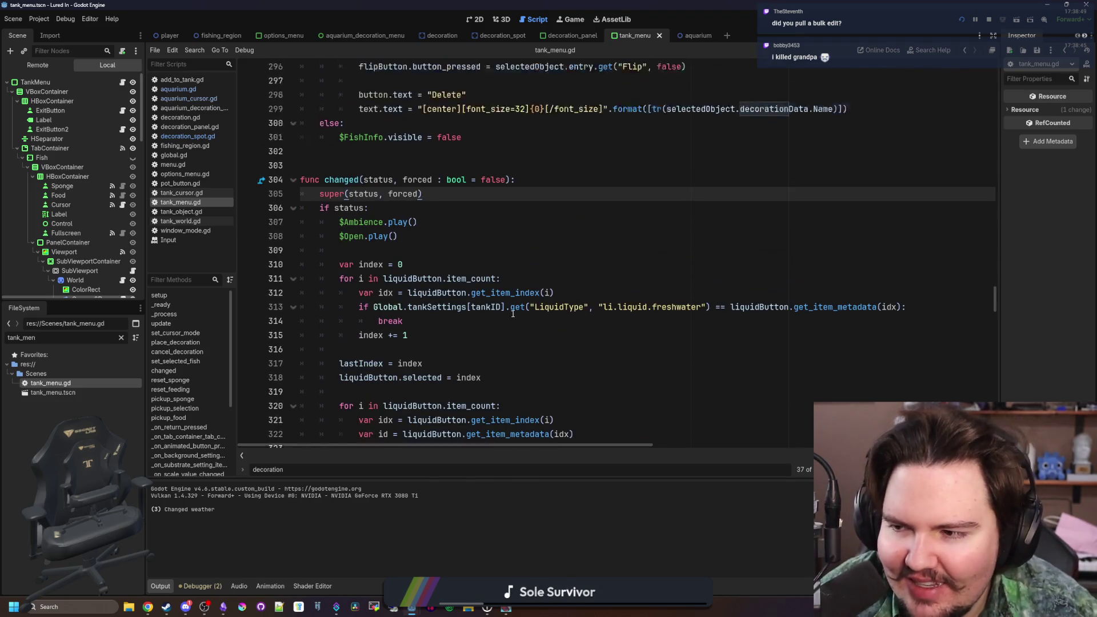
- Go to the changed function's header line in tank_menu.gd
scroll(512, 314, "up", 3)
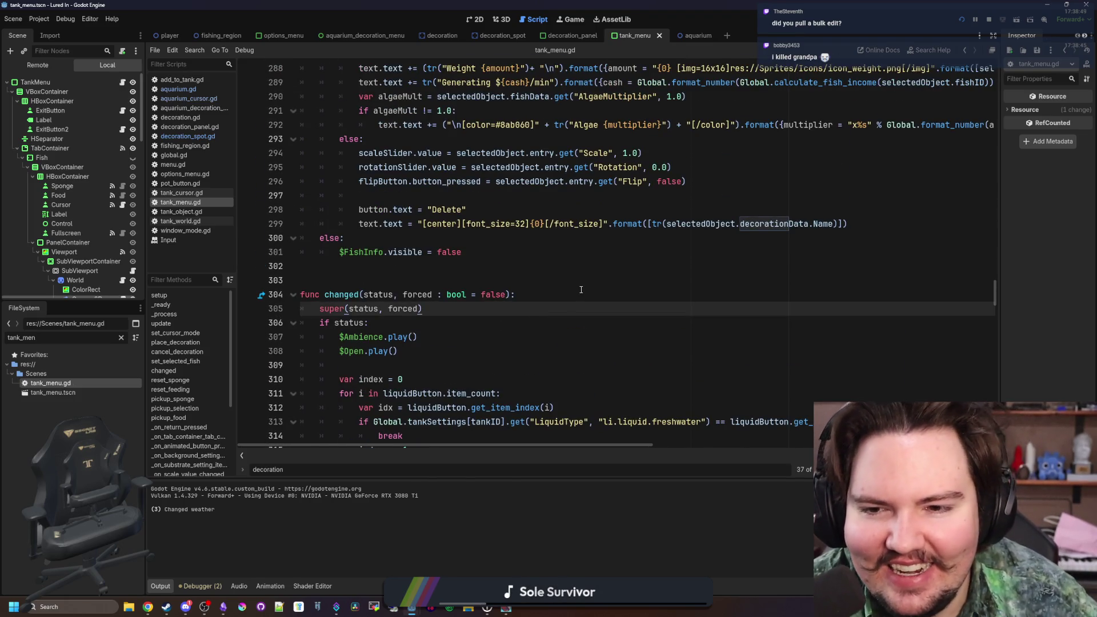
left_click(581, 289)
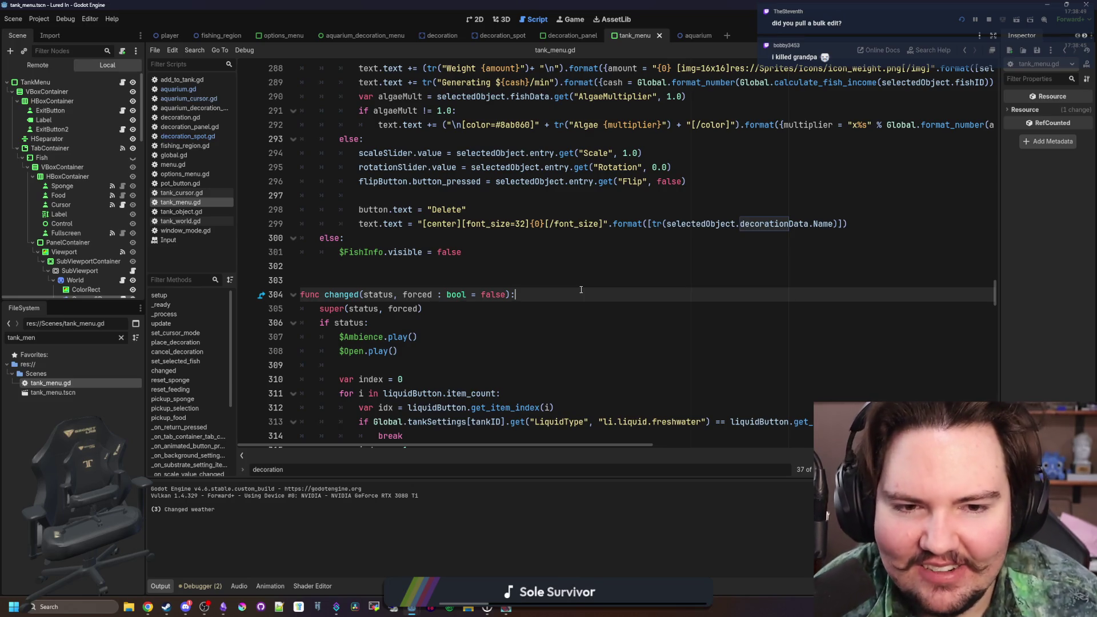
scroll(581, 289, "down", 2)
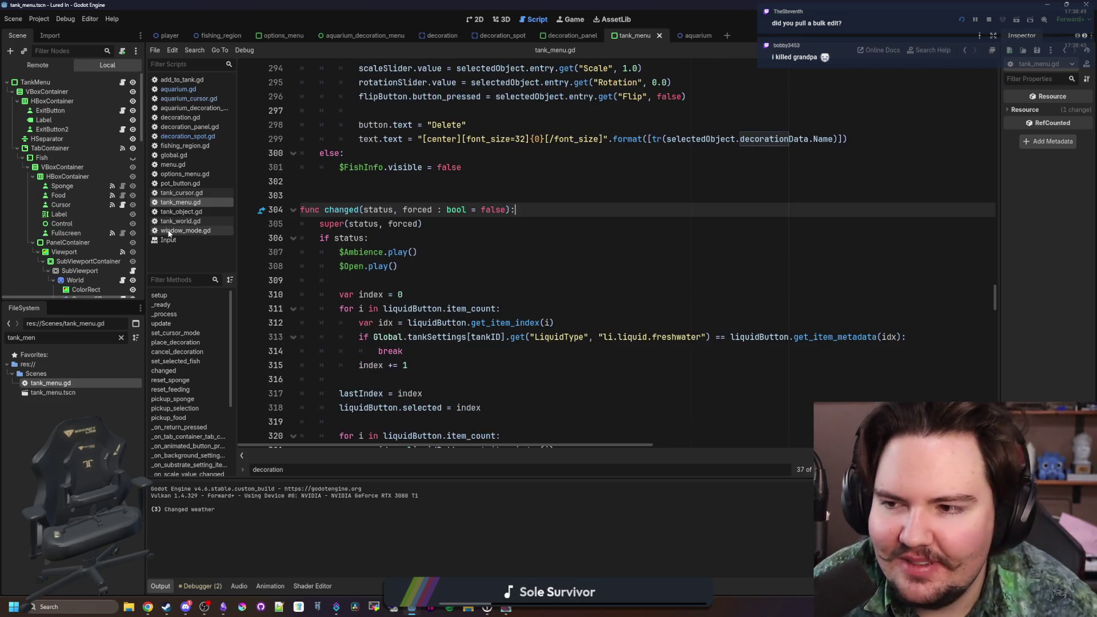
scroll(142, 226, "down", 8)
scroll(125, 248, "down", 1)
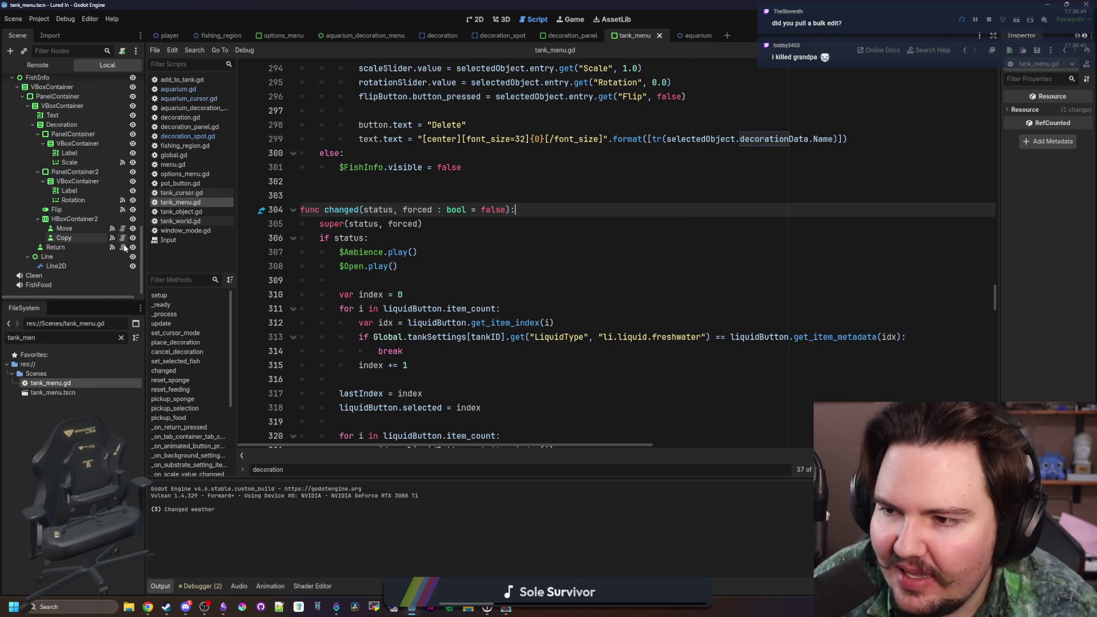
- Inspect the info panel's Rotation label node in the 2D view, then go back to tank_menu.gd
left_click(91, 190)
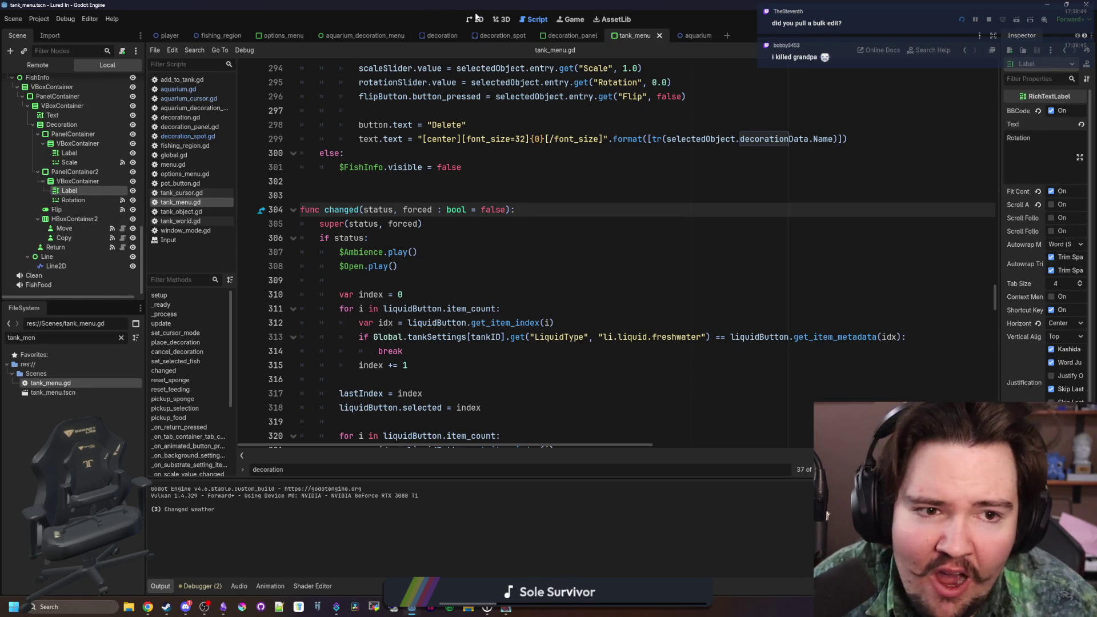
left_click(476, 19)
scroll(700, 377, "up", 6)
scroll(129, 84, "up", 10)
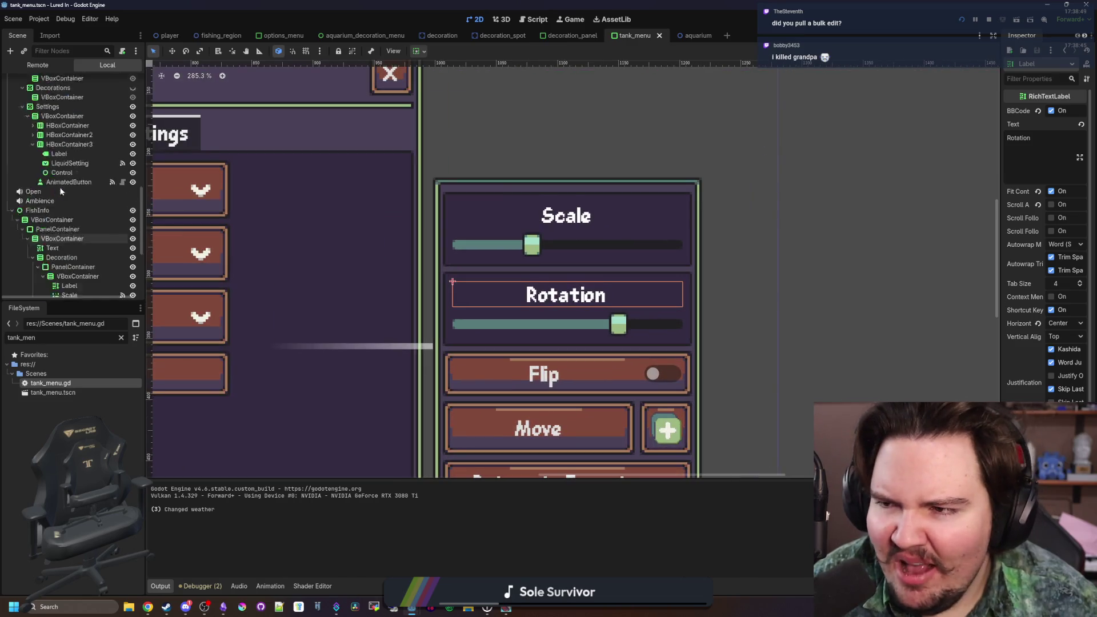
left_click(123, 83)
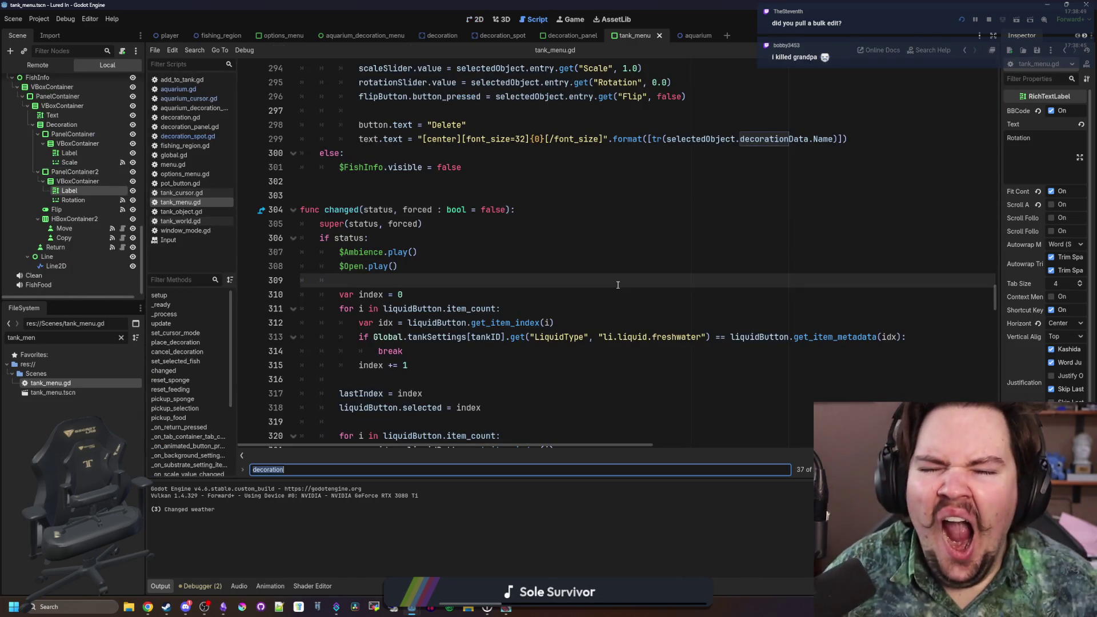
- Search the script for 'rotation' and review the Scale and Rotation label lines 420–421
type("rotation")
key("Return")
key("Return")
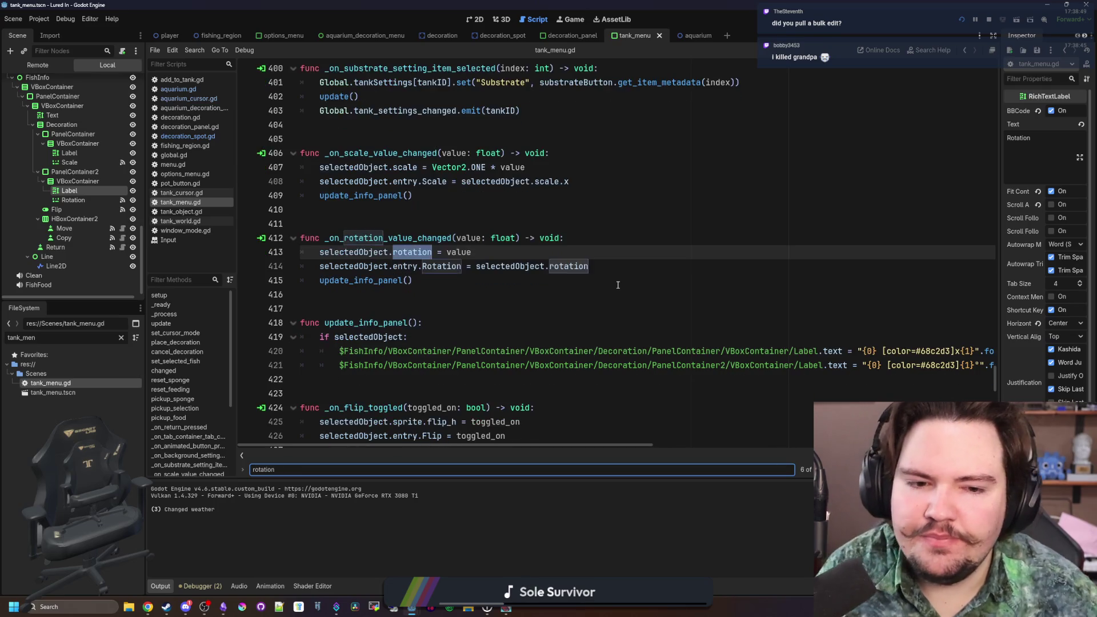
key("Return")
key("Return")
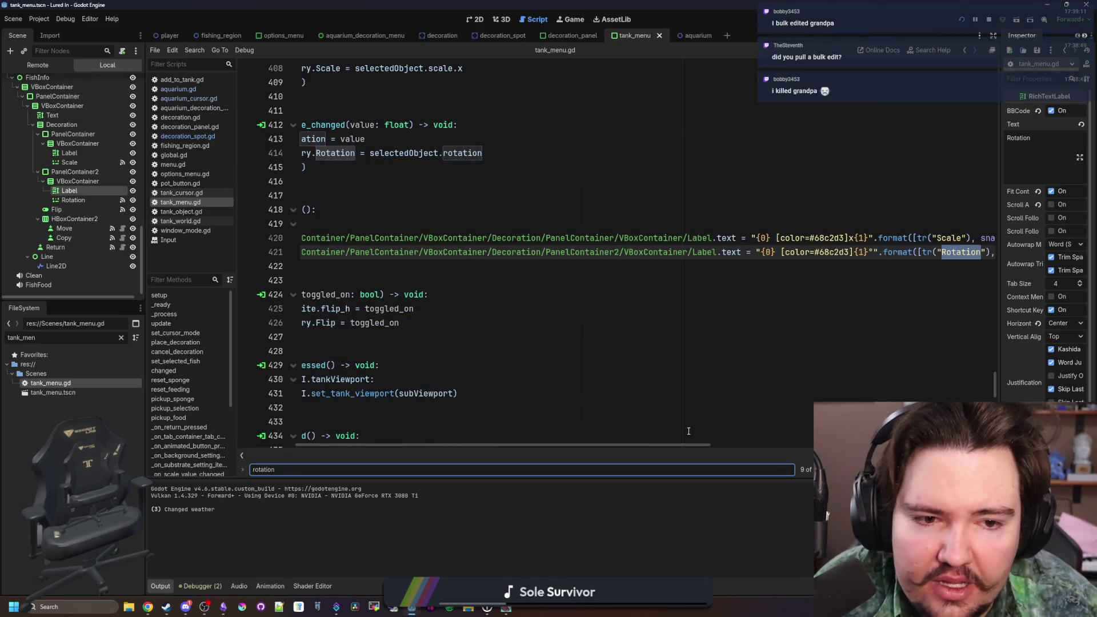
scroll(671, 444, "right", 5)
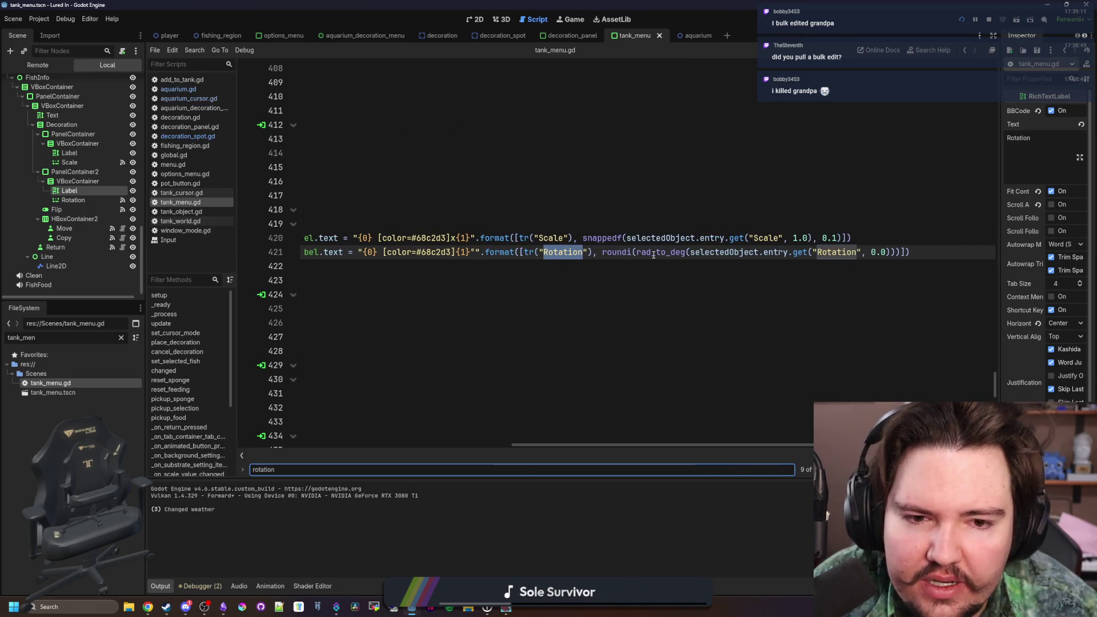
left_click(558, 239)
mouse_move(554, 445)
left_mouse_down()
mouse_move(512, 436)
mouse_move(530, 358)
left_mouse_up()
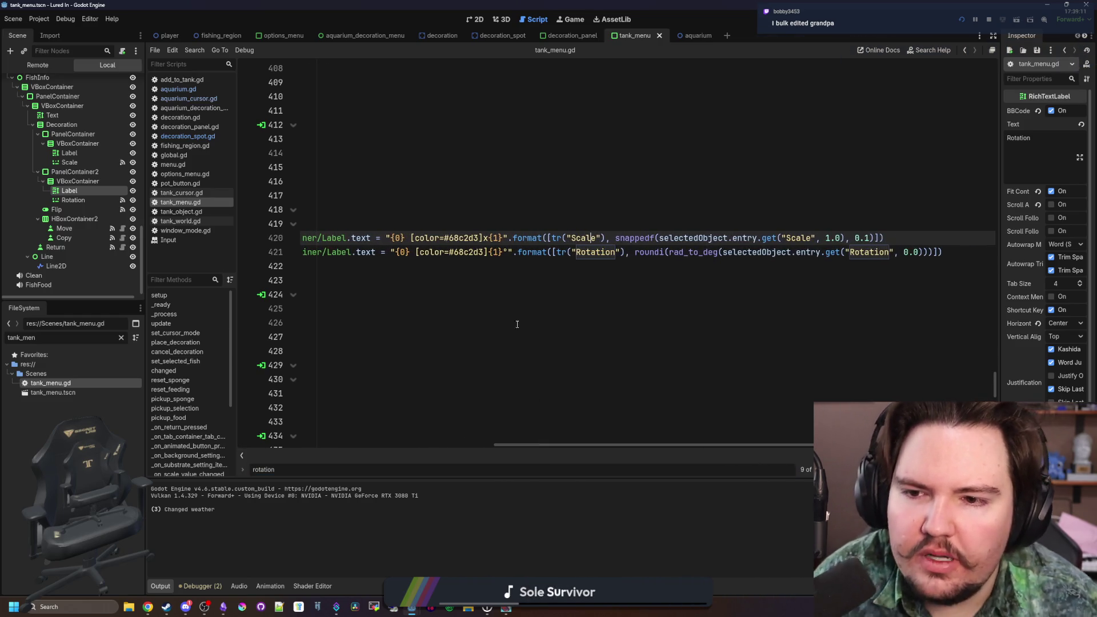
- Save tank_menu.gd and launch Lured In in a debug run with F5
key("ctrl+s")
left_click(453, 252)
key("ctrl+s")
key("ctrl+s")
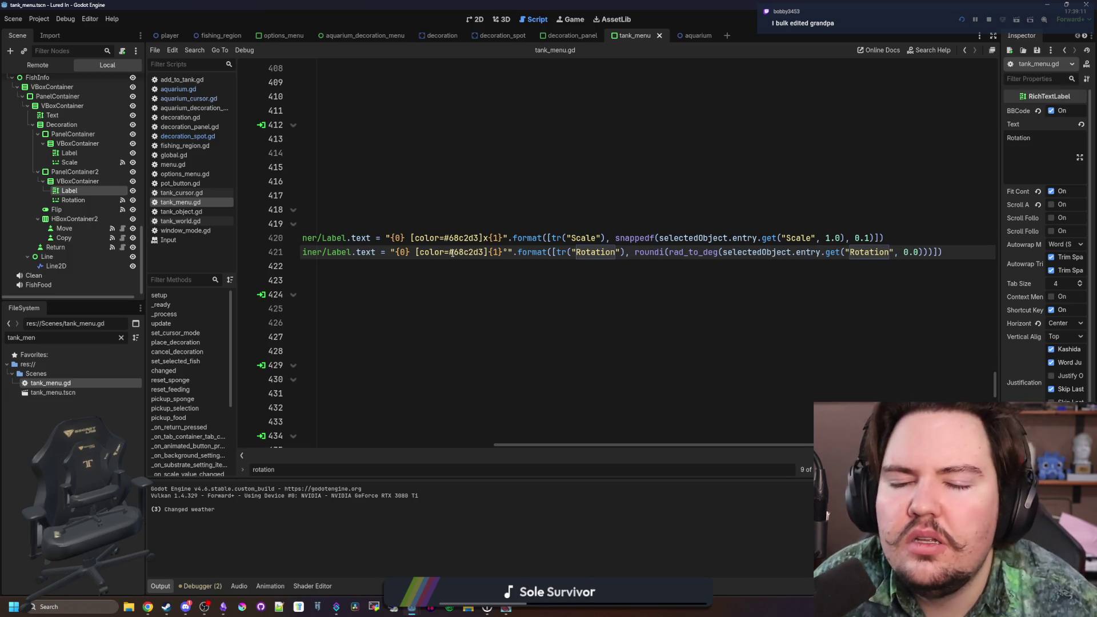
scroll(453, 258, "left", 5)
scroll(453, 265, "right", 5)
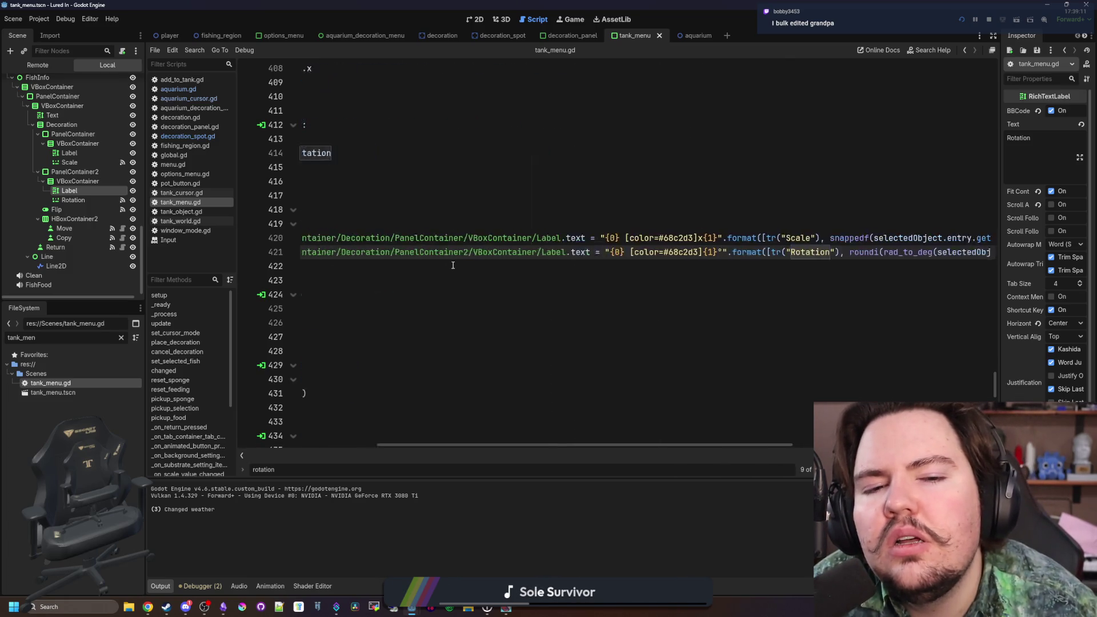
key("F5")
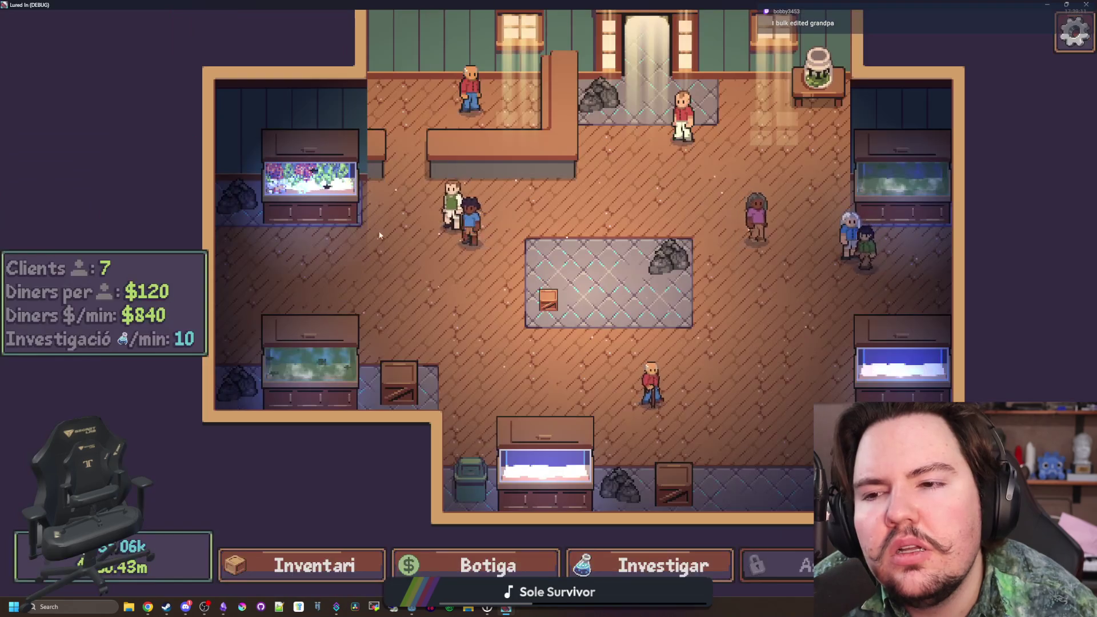
- In Peixera 1, select the eel, seaweeds, red Ludwigia and Starground plush to check their panels
left_click(345, 209)
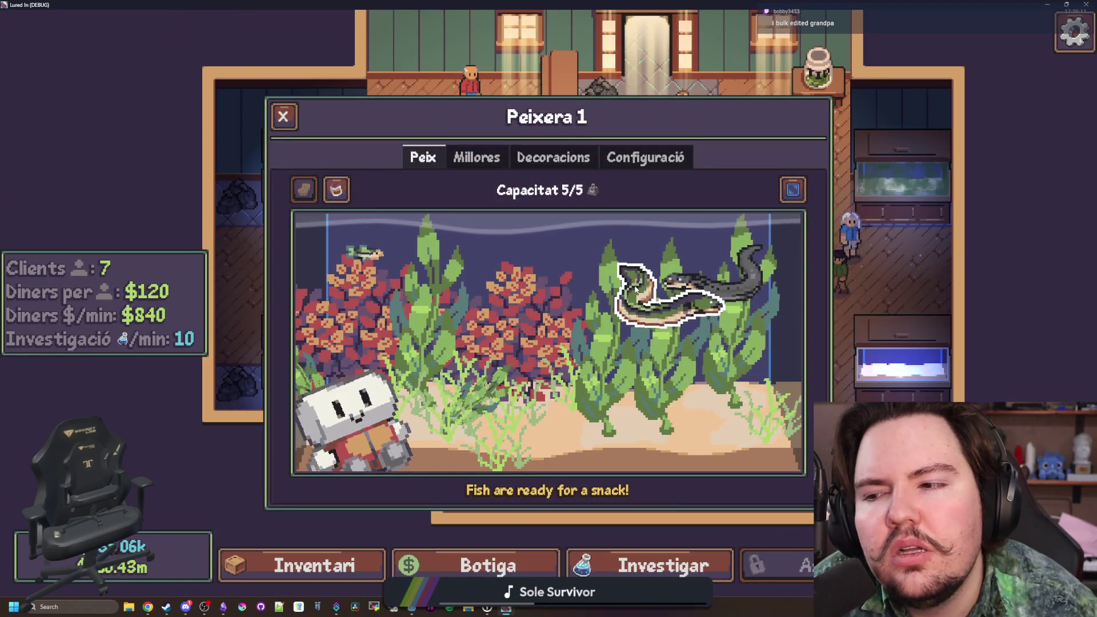
left_click(651, 294)
left_click(625, 341)
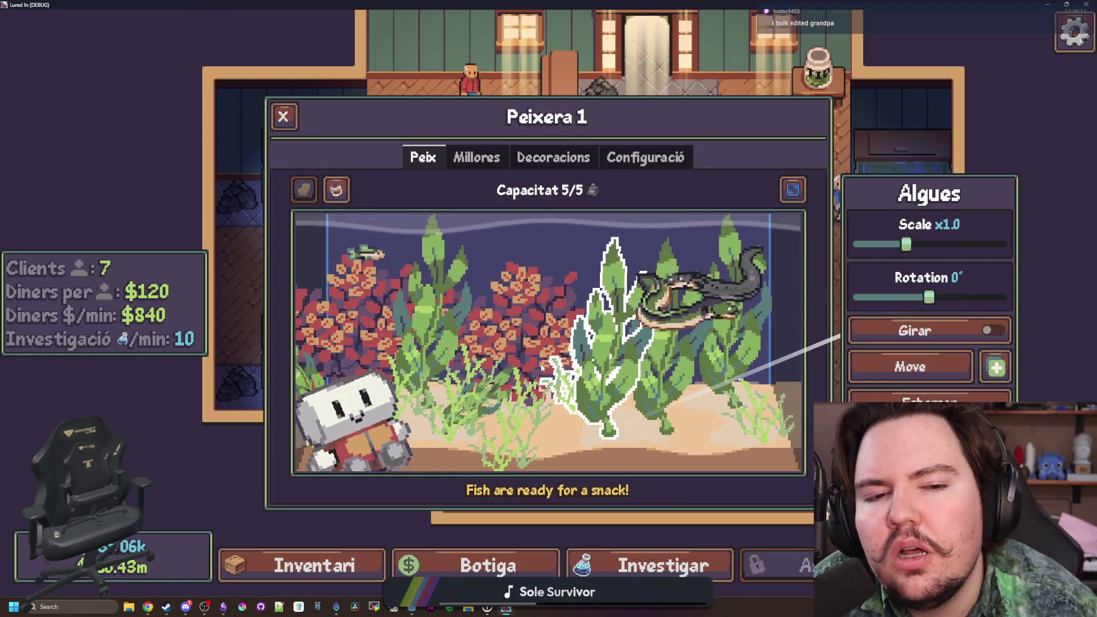
left_click(554, 380)
left_click(435, 360)
left_click(354, 331)
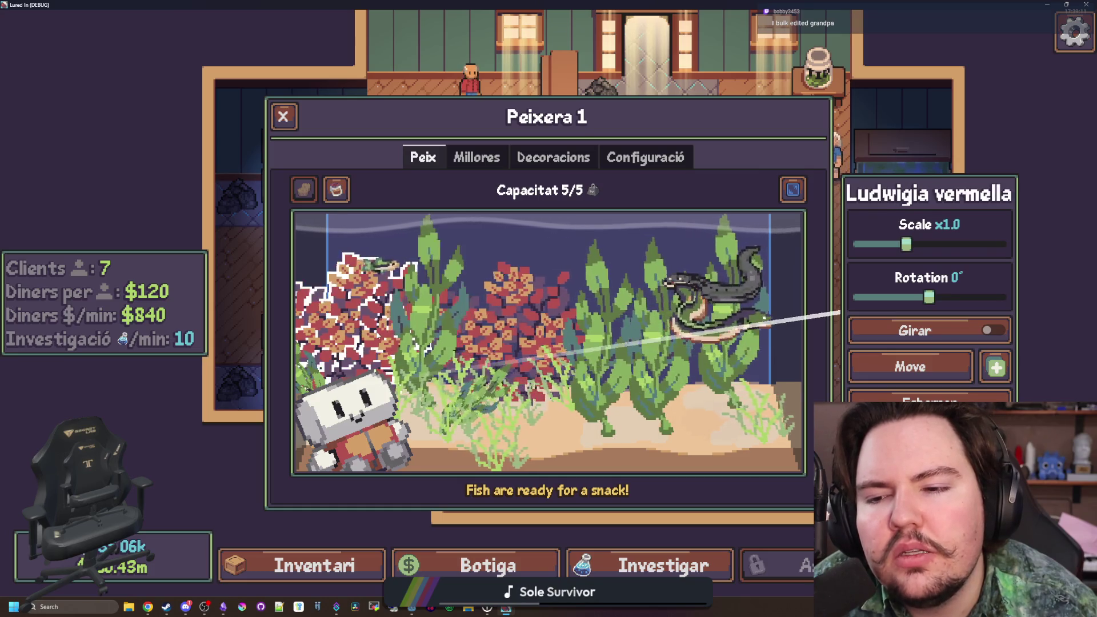
left_click(366, 420)
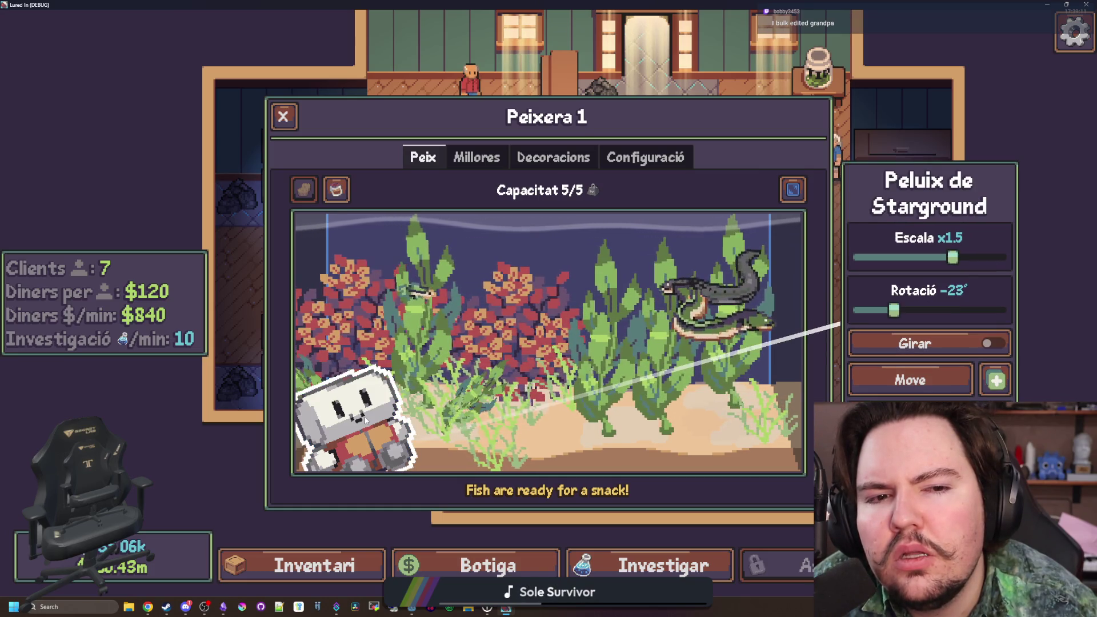
left_click(355, 320)
left_click(360, 411)
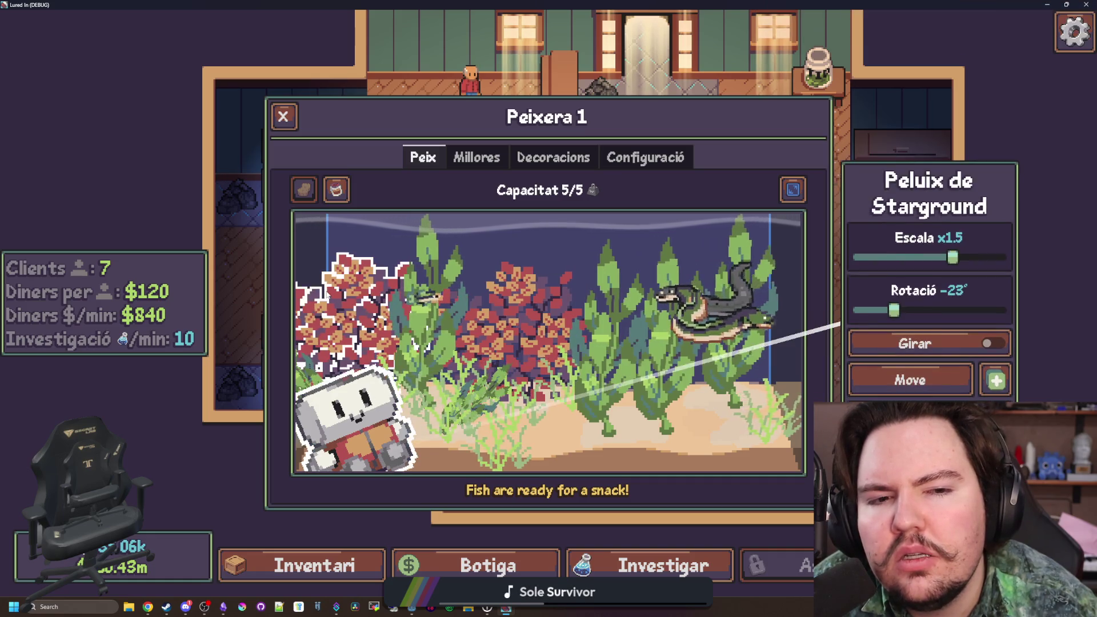
left_click(459, 322)
left_click(691, 312)
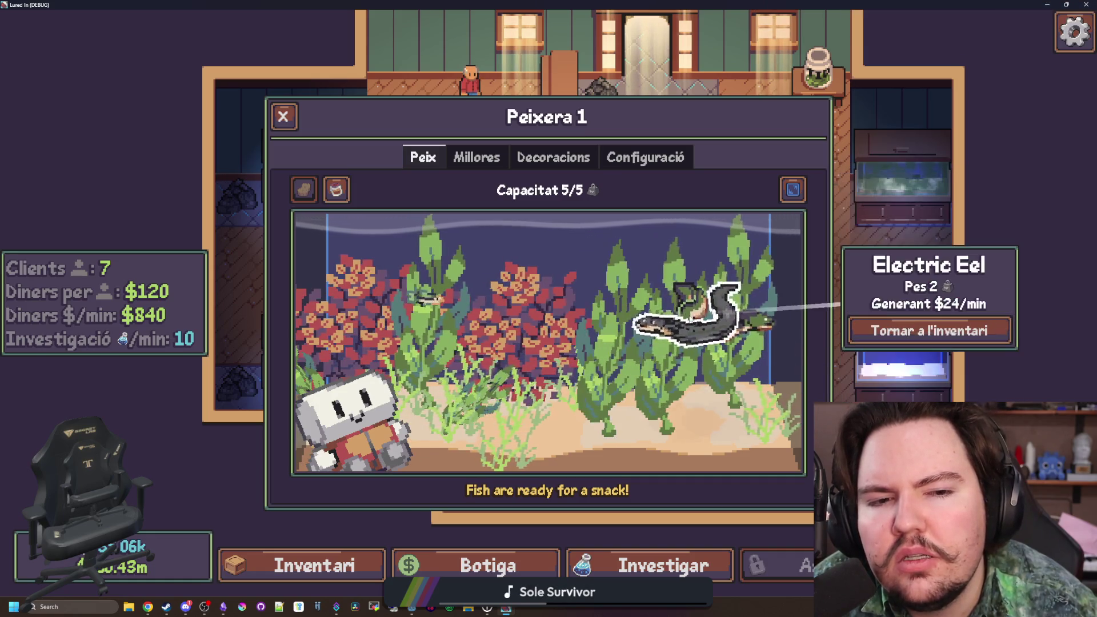
left_click(437, 285)
left_click(371, 377)
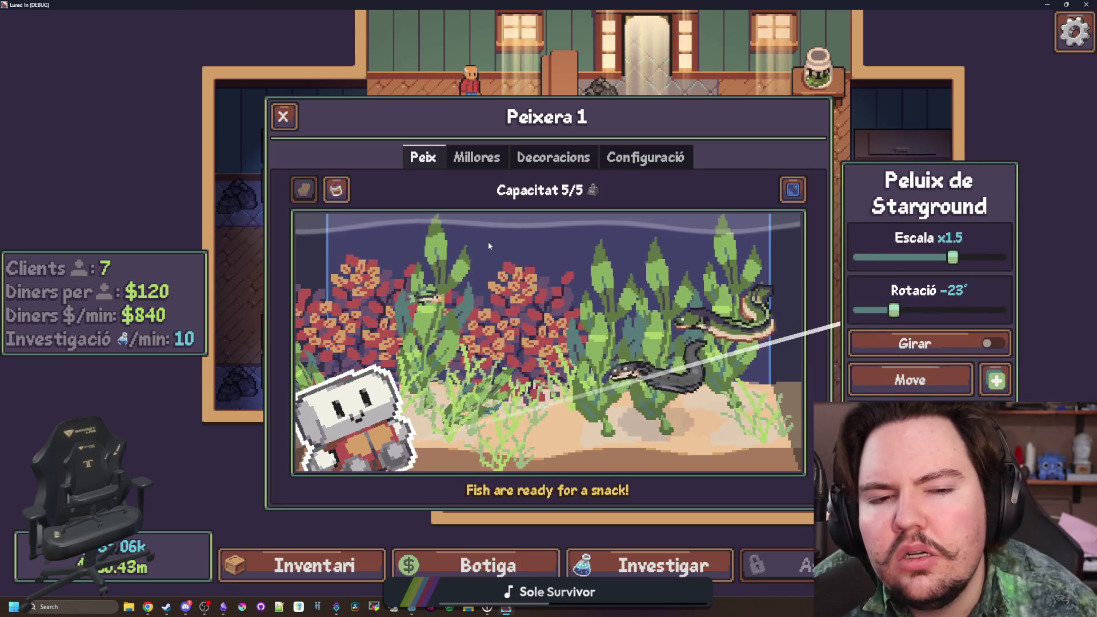
- Close the tank and edit panel, reopen Peixera 1 and select a seaweed
key("Escape")
left_click(562, 274)
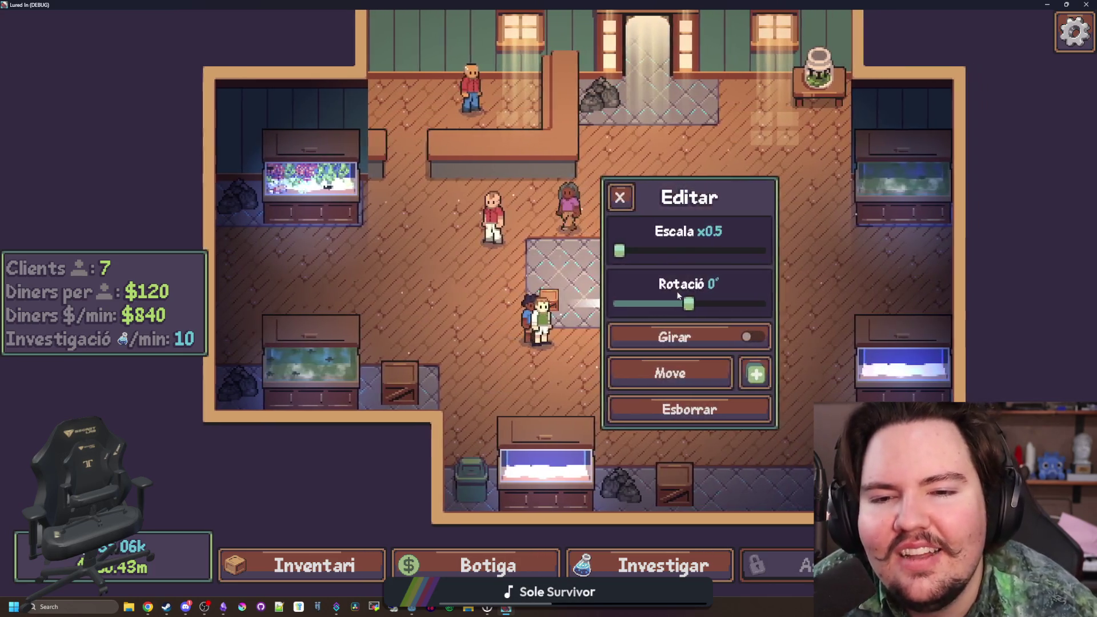
key("Escape")
left_click(312, 177)
left_click(665, 331)
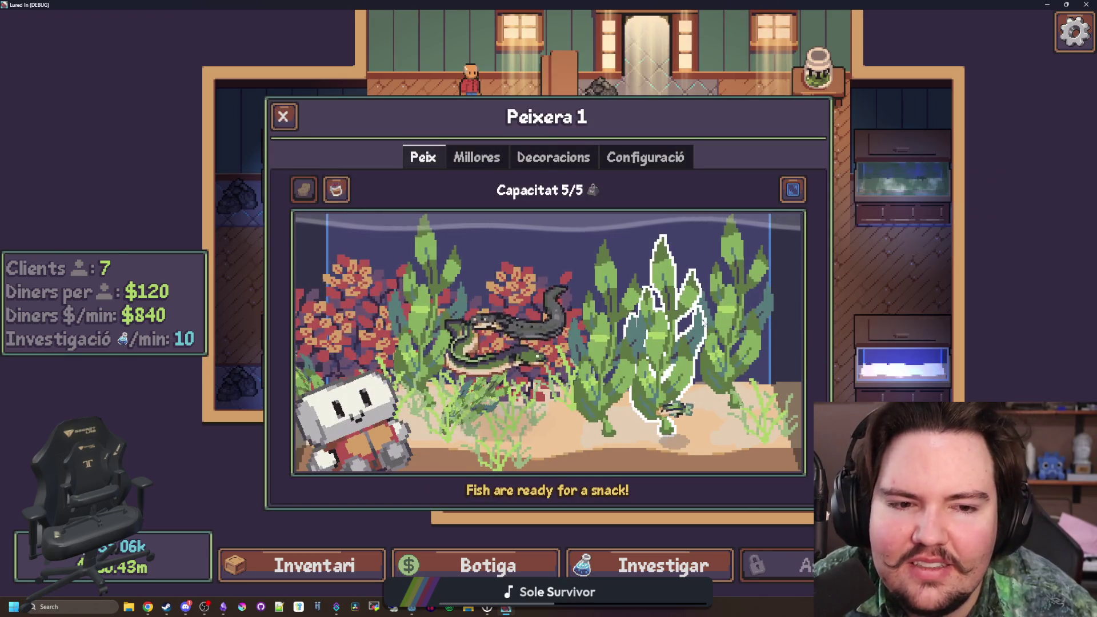
- Switch the game language from Catalan to English
key("Escape")
left_click(724, 372)
left_click(502, 269)
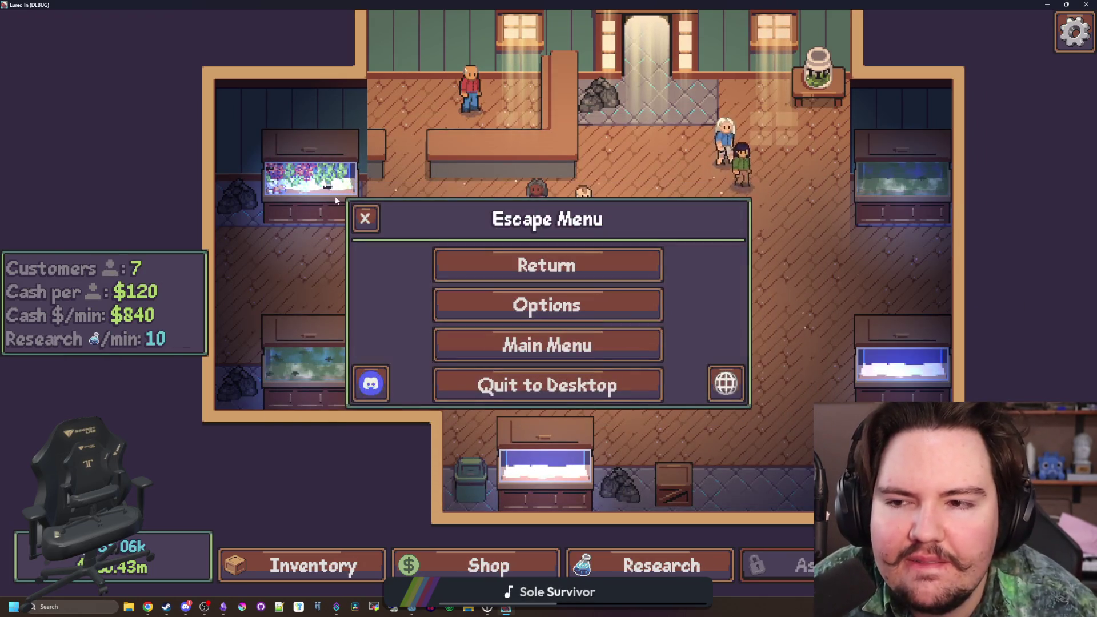
key("Escape")
- Select the kelp, seagrass and minnow to check their English labels, then go back to Godot
left_click(632, 344)
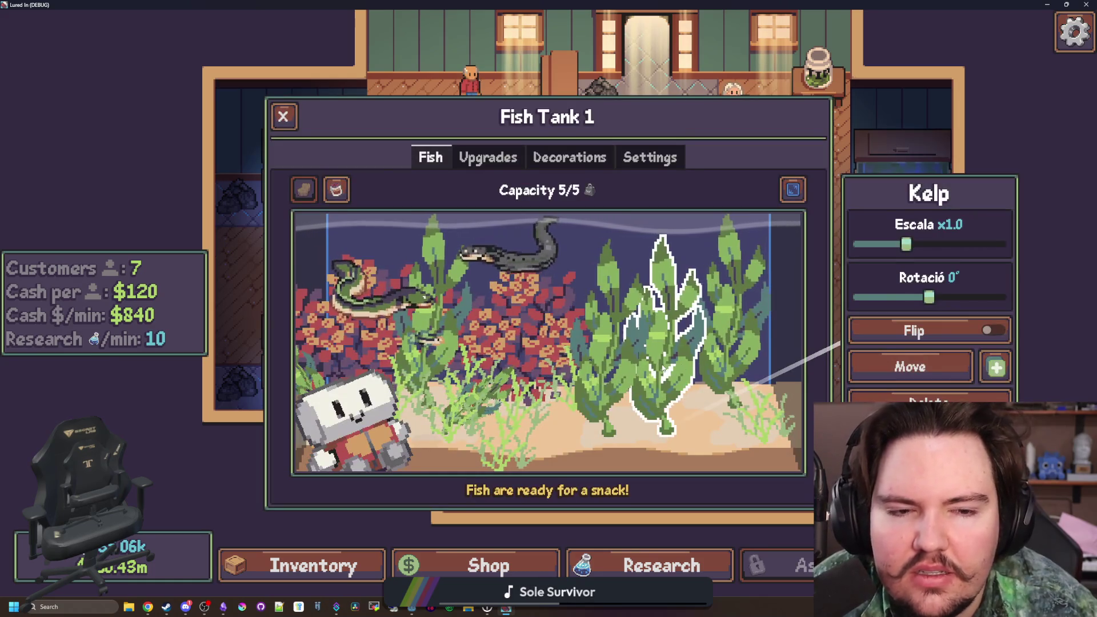
left_click(514, 392)
left_click(428, 335)
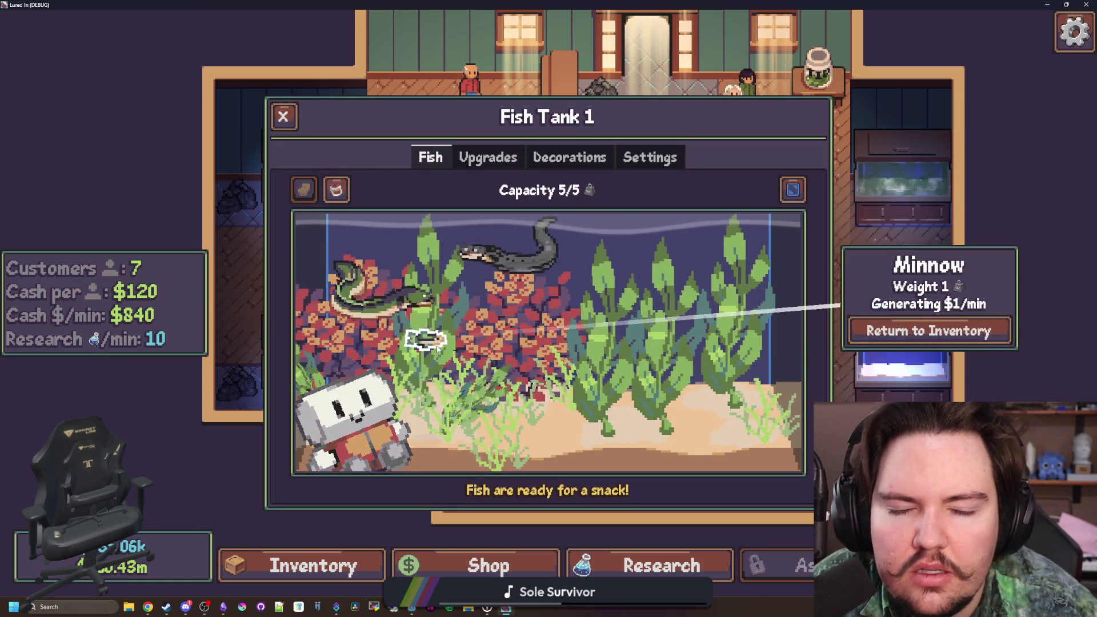
left_click(608, 328)
key("alt+Tab")
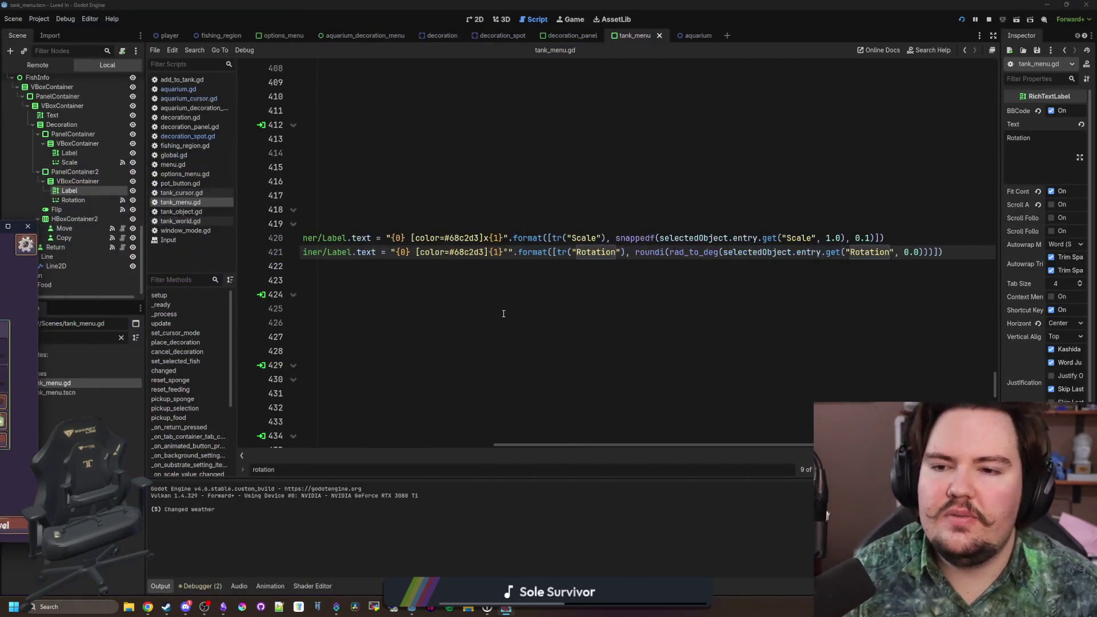
- Switch the game language to Arabic from the pause menu
left_click(495, 204)
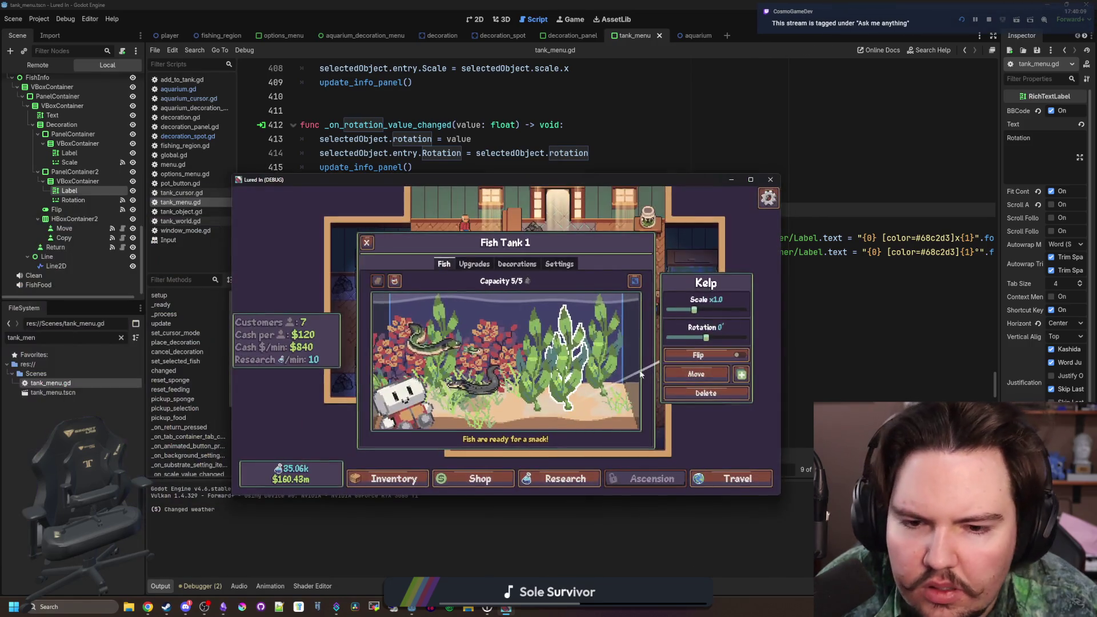
left_click(604, 354)
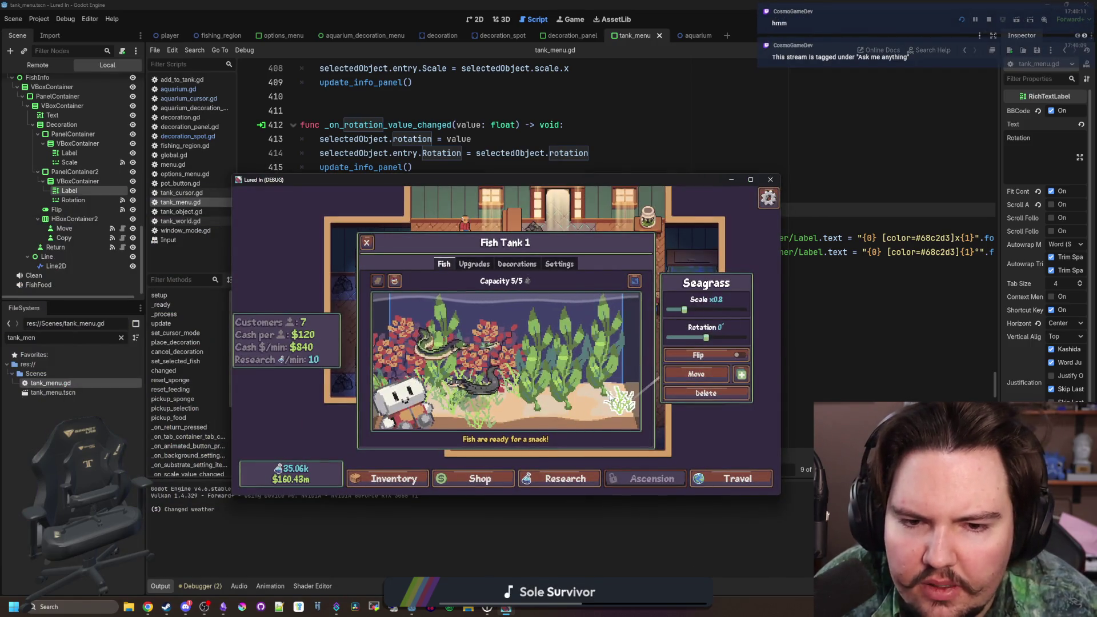
key("Escape")
key("Escape")
key("Return")
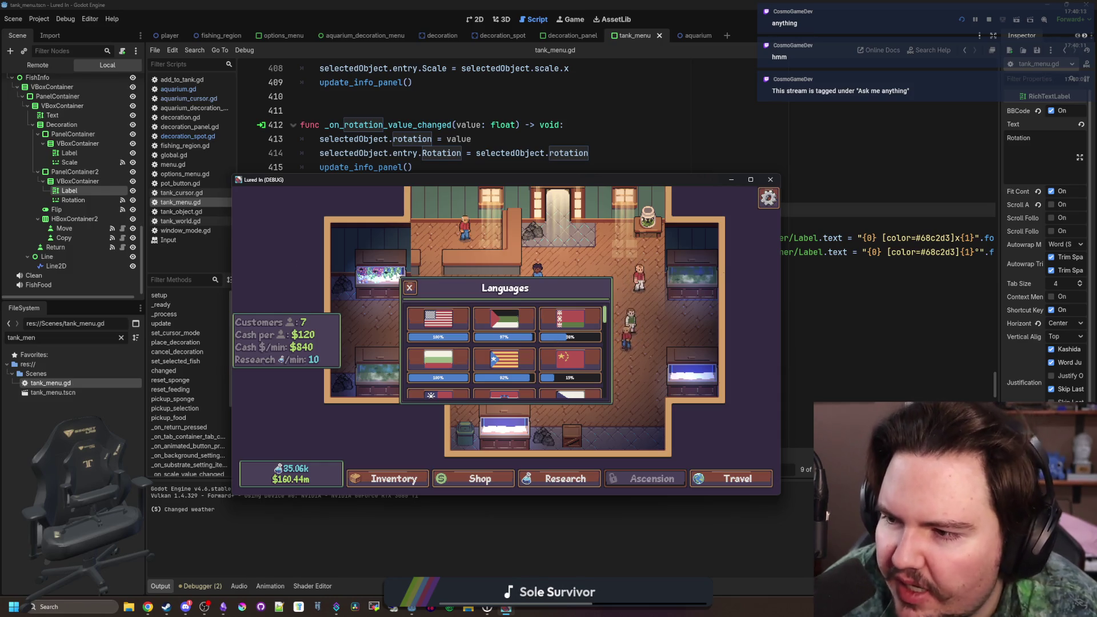
left_click(502, 320)
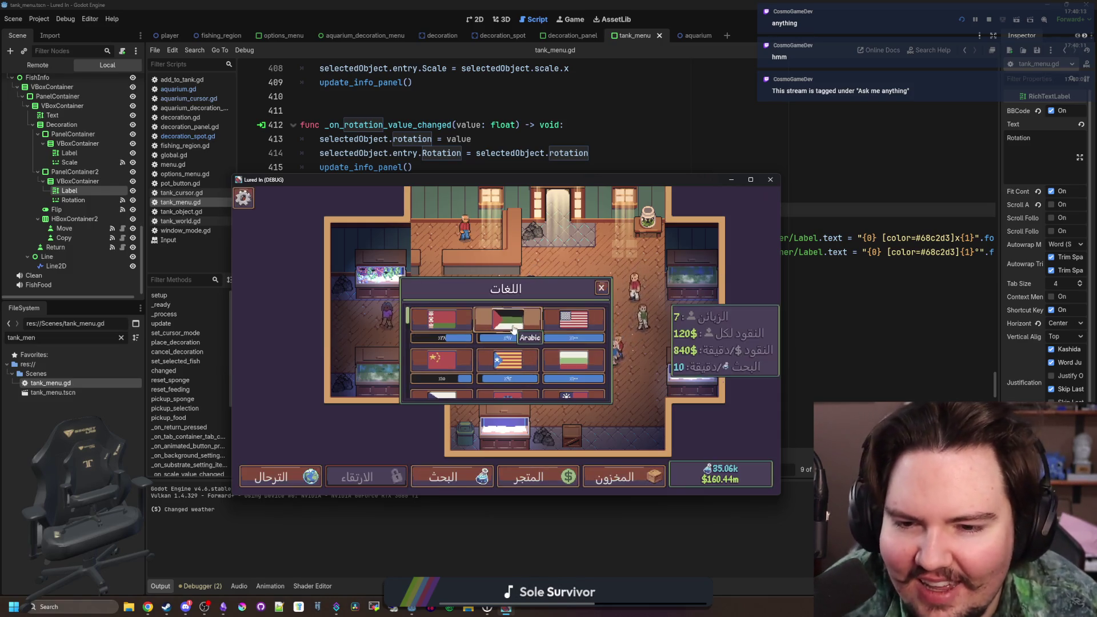
key("Escape")
- Reopen Fish Tank 1 and switch the game language back to English
key("Escape")
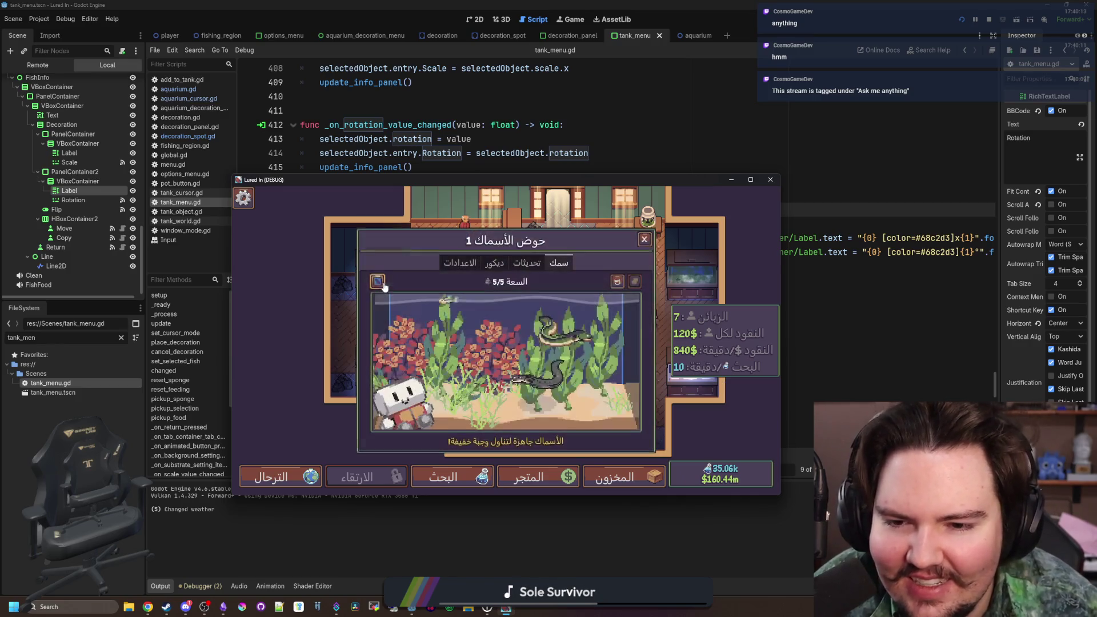
left_click(594, 361)
key("Escape")
key("Escape")
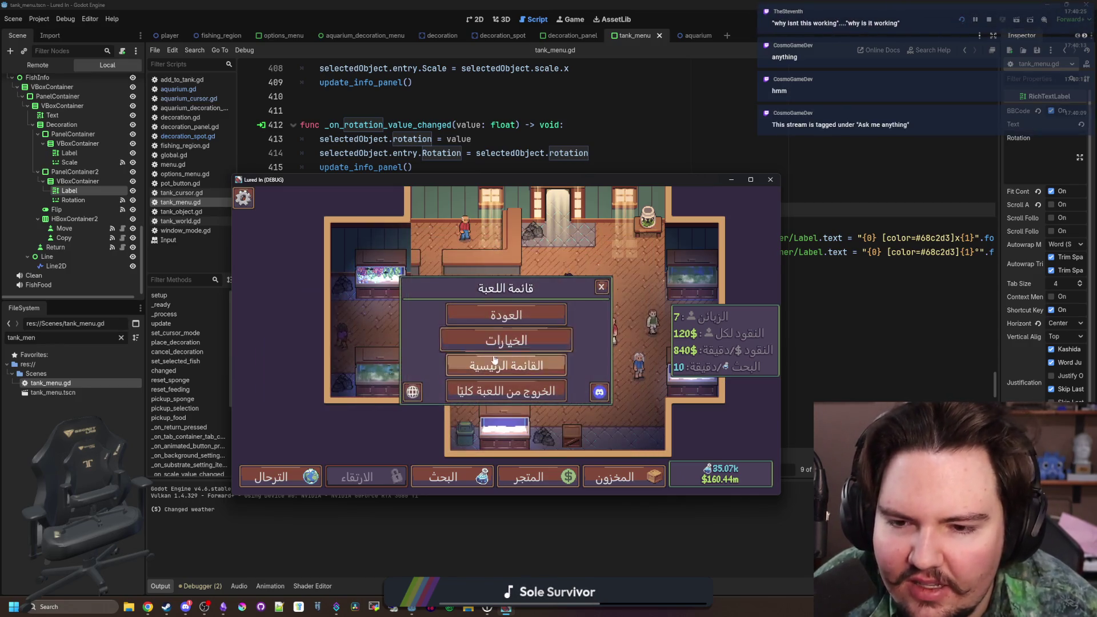
left_click(414, 392)
left_click(446, 320)
key("Escape")
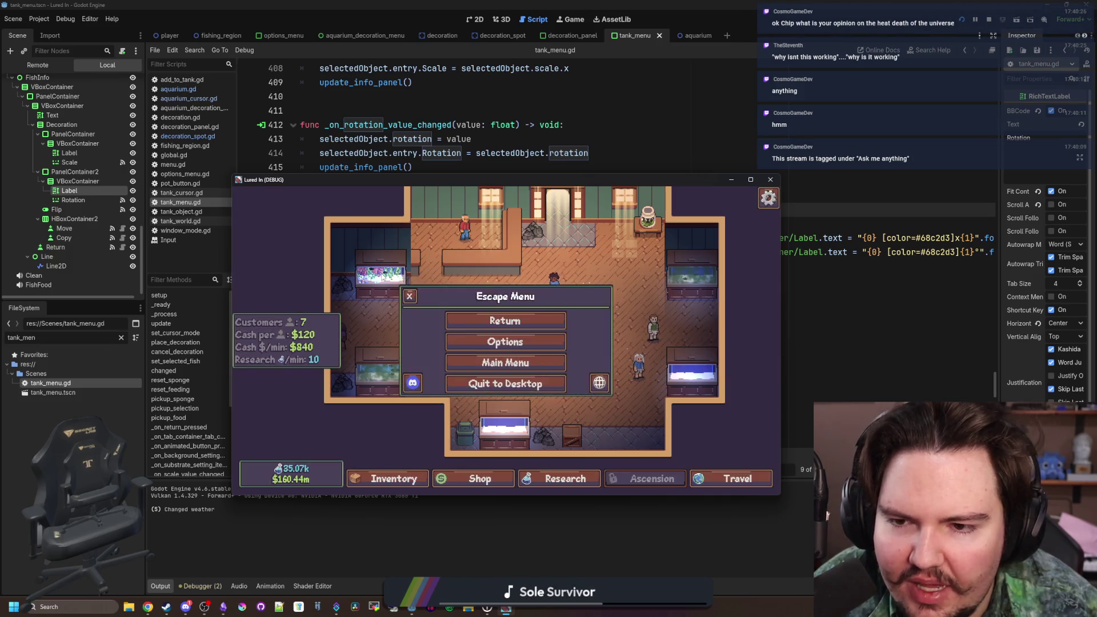
left_click(382, 277)
- Alternately select the kelp, seagrass and minnow to confirm their panel labels update
left_click(601, 356)
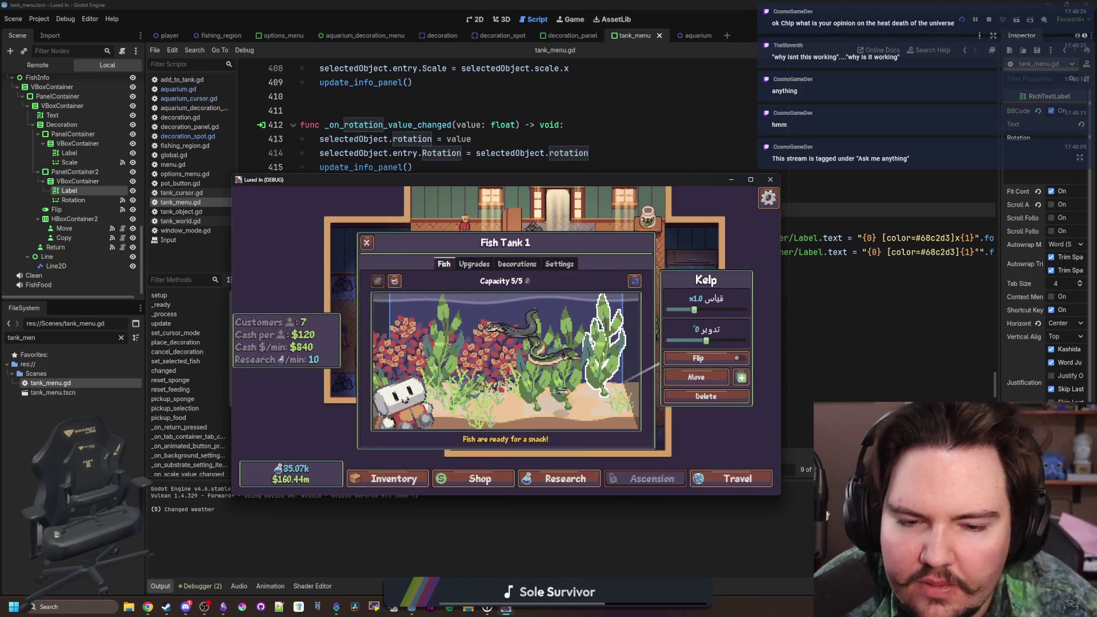
left_click(617, 400)
left_click(616, 400)
left_click(617, 399)
left_click(569, 373)
left_click(570, 372)
left_click(569, 372)
left_click(569, 372)
- Select the kelp and seagrass once more, then go back to the Godot editor
left_click(569, 372)
left_click(608, 374)
left_click(933, 316)
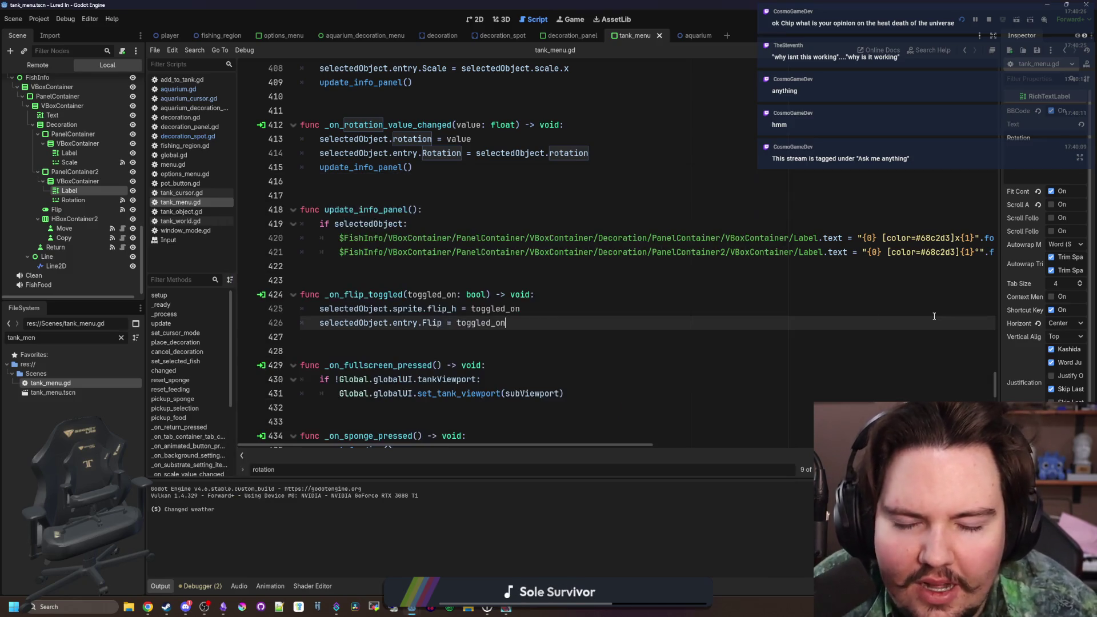
- Save tank_menu.gd
left_click(486, 286)
key("ctrl+s")
scroll(529, 295, "up", 1)
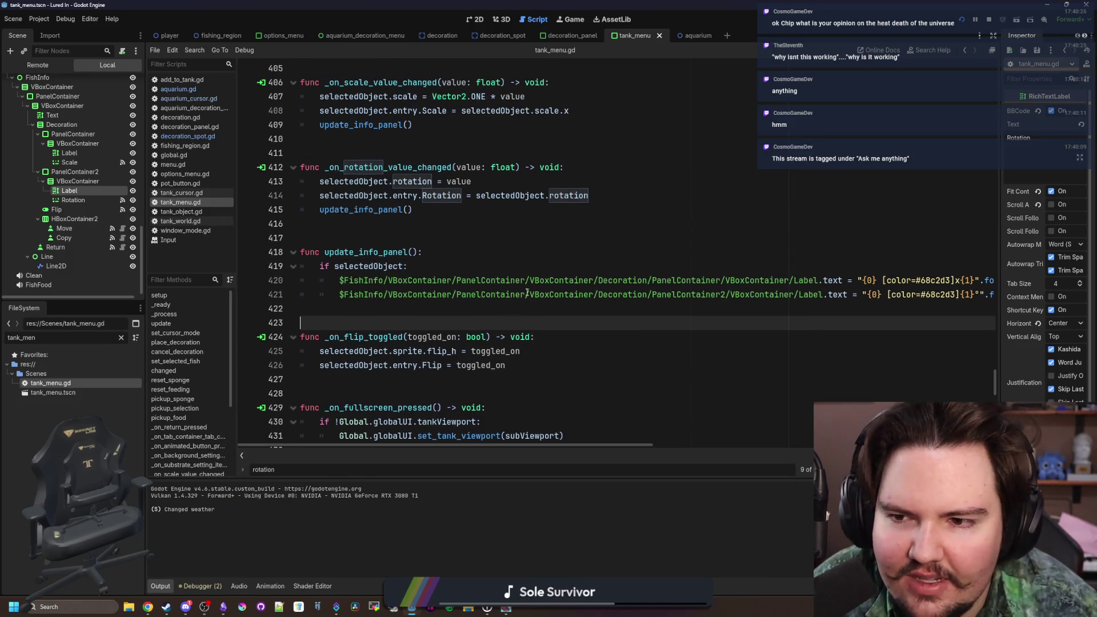
left_click(403, 240)
key("ctrl+s")
scroll(390, 239, "up", 1)
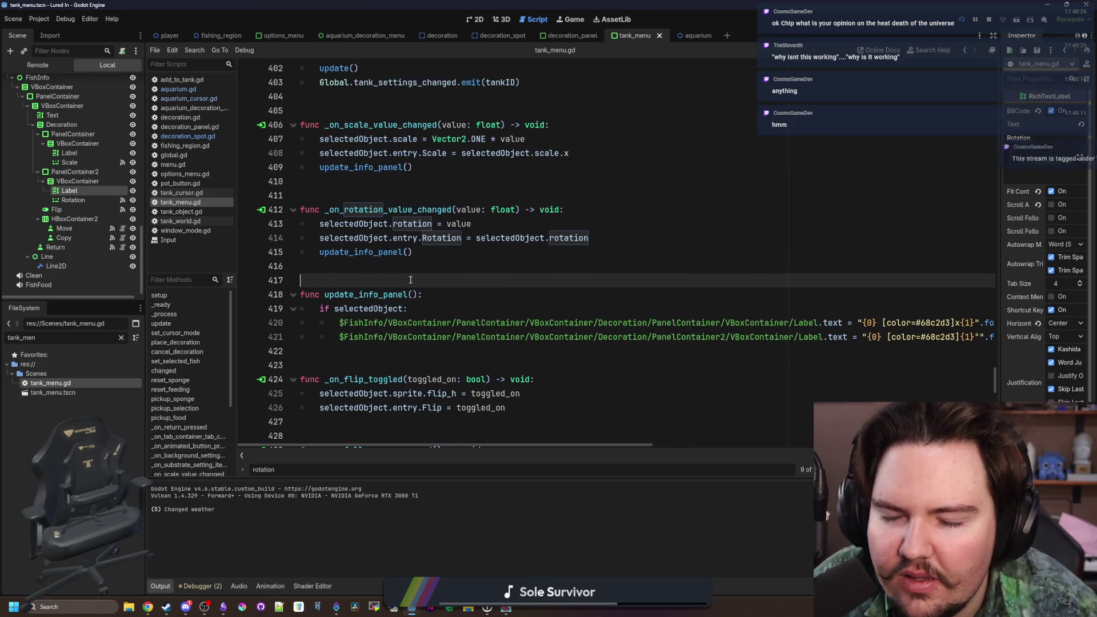
- Search tank_menu.gd for 'update_info_panel' and review its definition and call sites
key("ctrl+f")
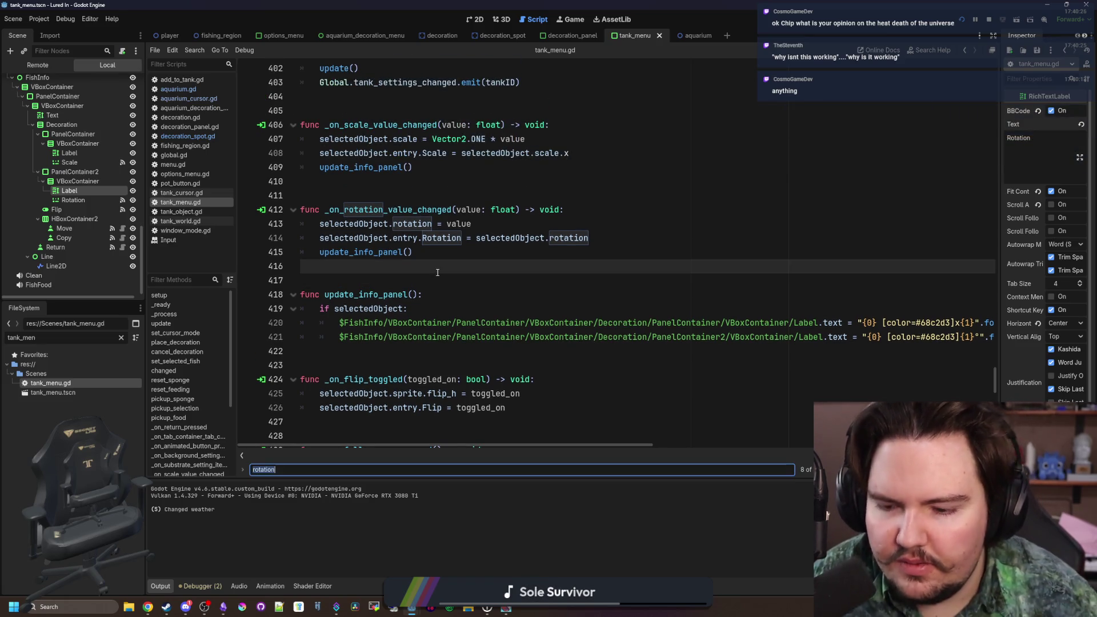
type("update_info_panel")
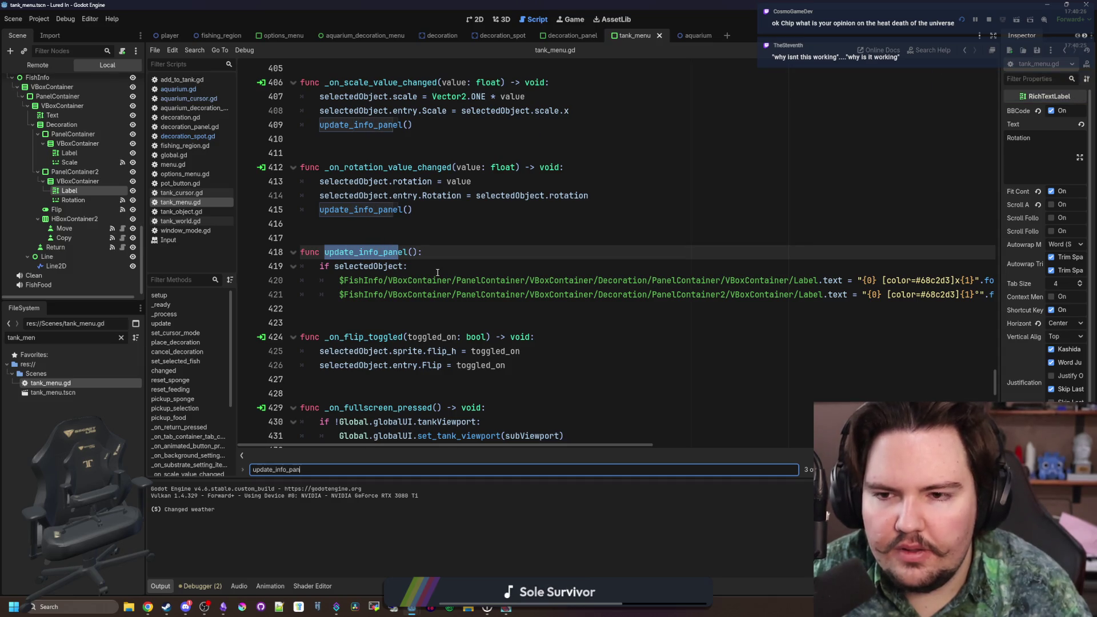
key("shift+Return")
key("shift+Return")
key("shift+Return")
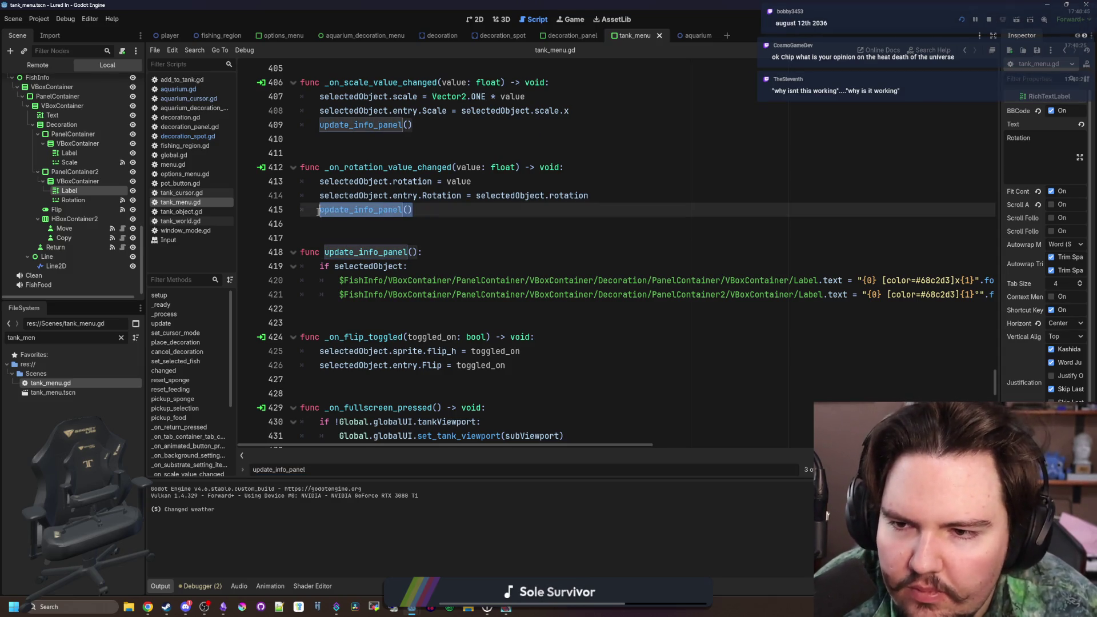
scroll(362, 222, "down", 12)
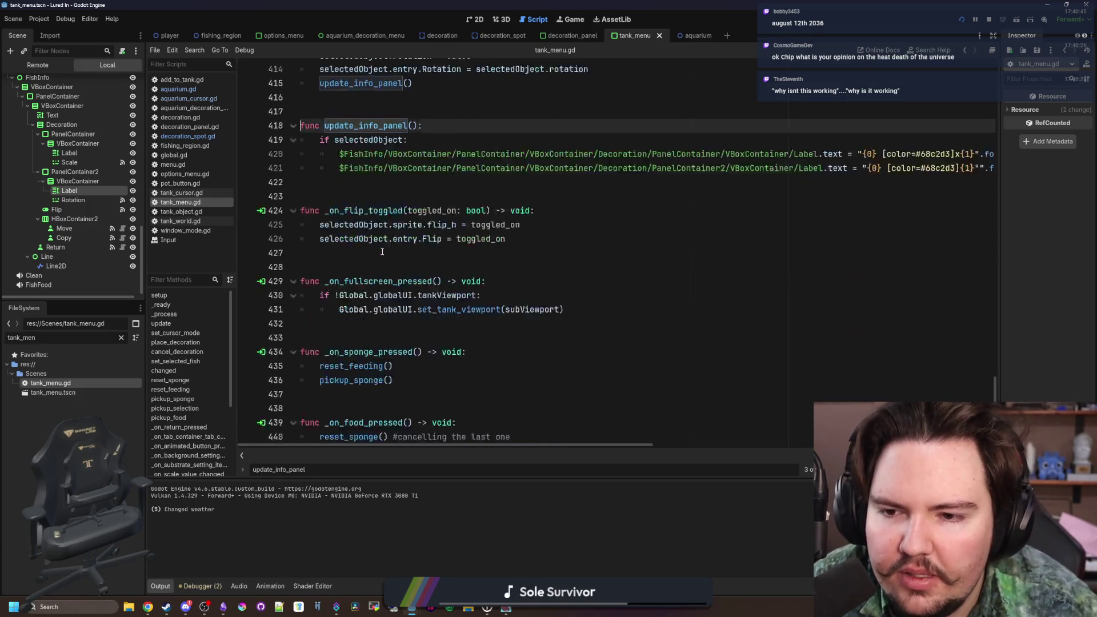
scroll(649, 253, "up", 20)
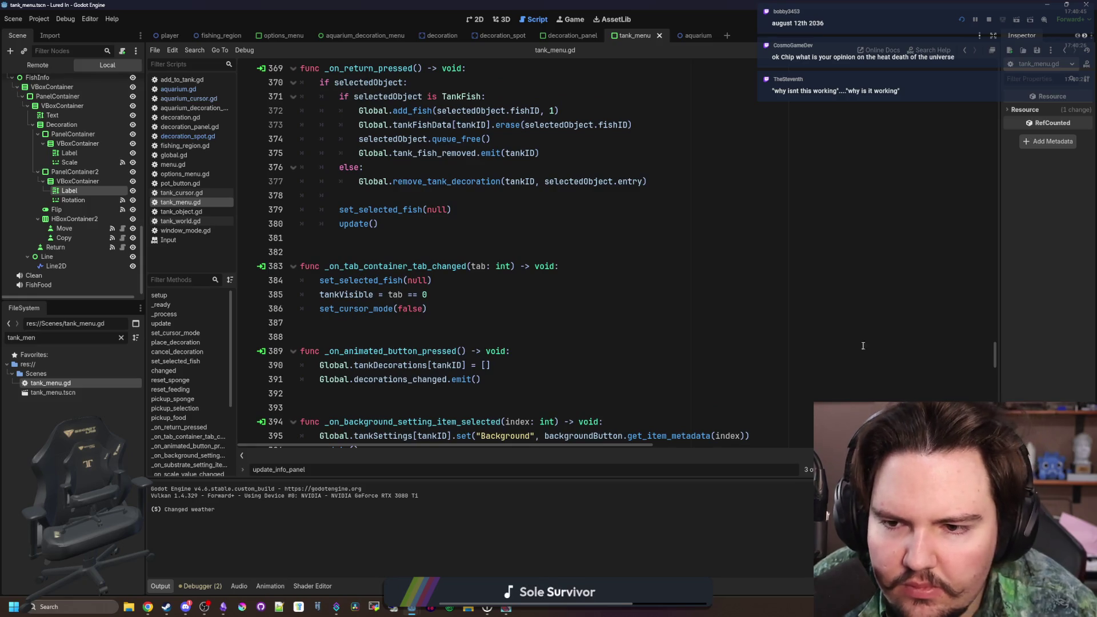
scroll(891, 347, "up", 7)
left_click(414, 260)
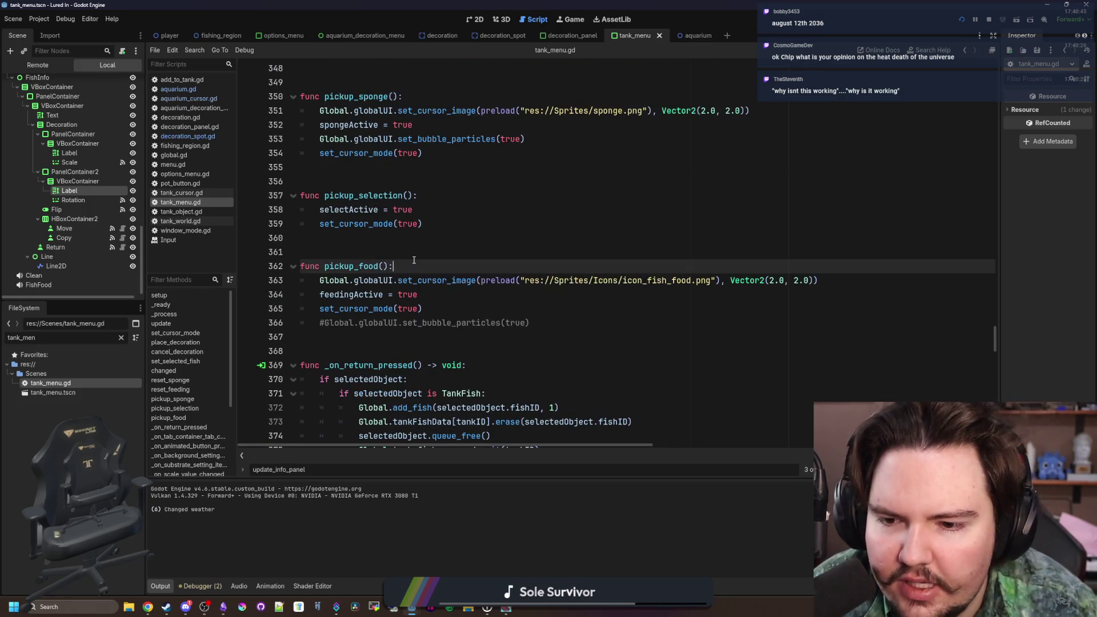
scroll(414, 260, "down", 3)
left_click(562, 224)
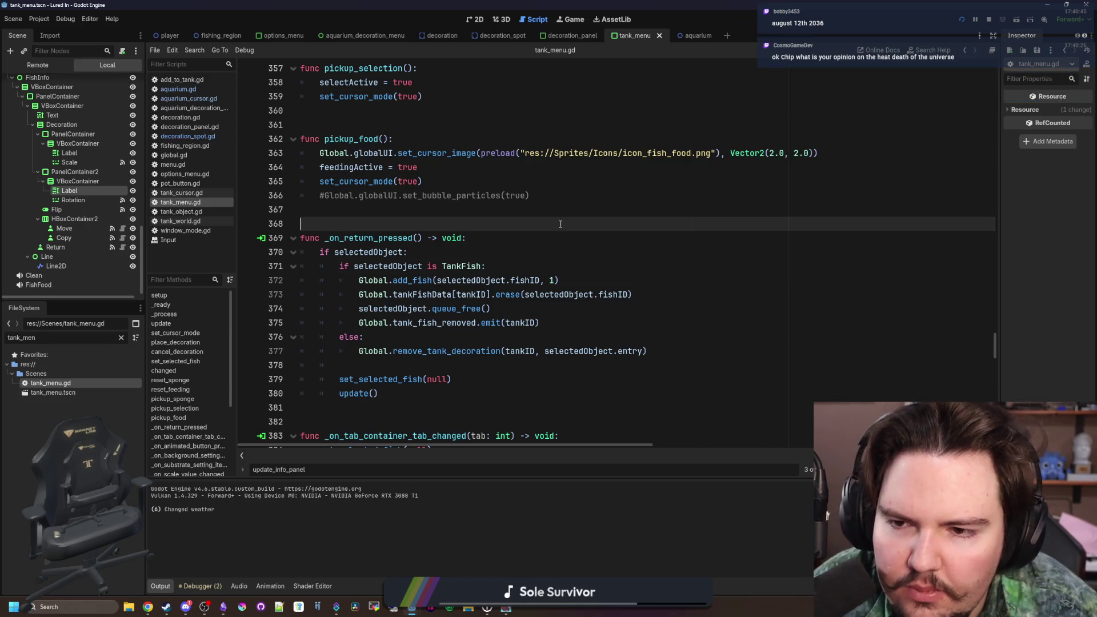
scroll(561, 231, "up", 9)
scroll(561, 245, "up", 8)
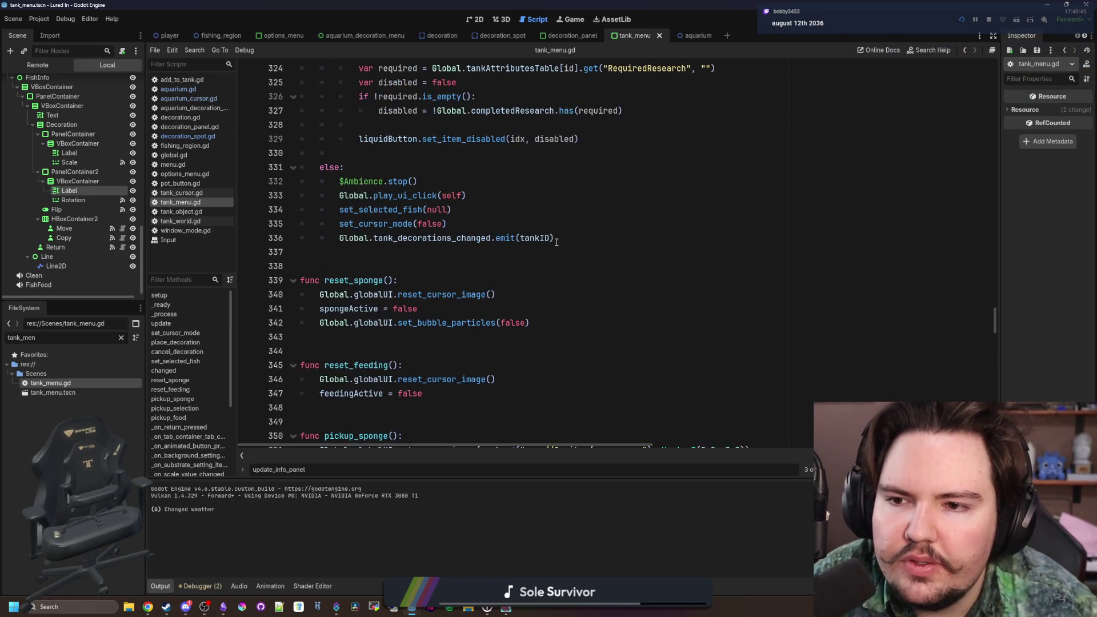
- Look through aquarium_cursor.gd and aquarium.gd, then find set_selected_fish in tank_menu.gd
left_click(215, 100)
left_click(580, 282)
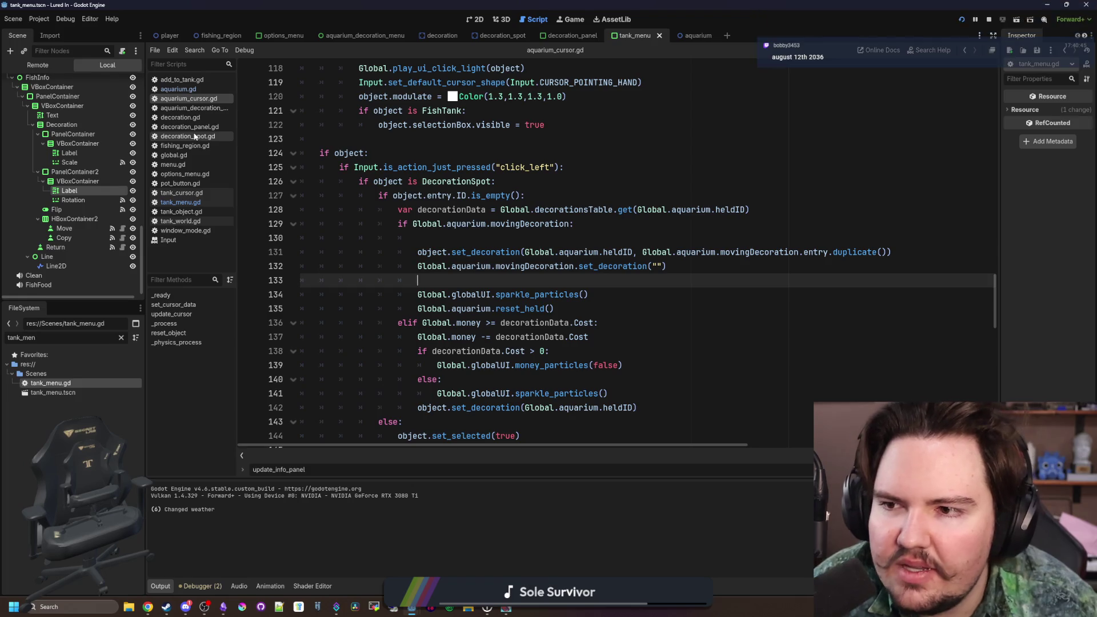
left_click(178, 89)
left_click(634, 247)
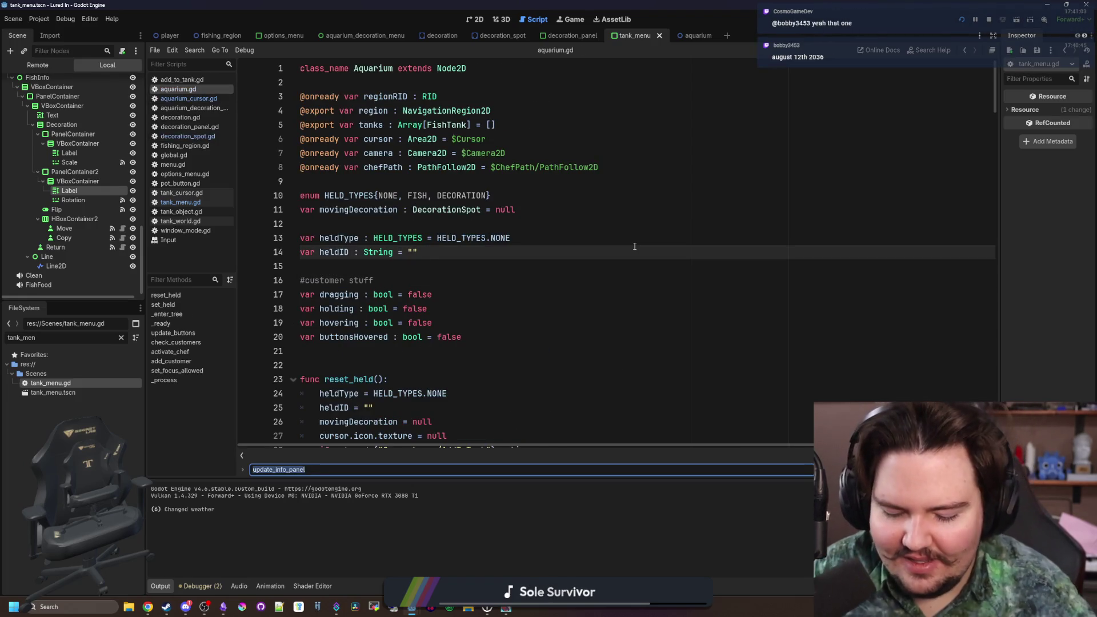
type("set_select")
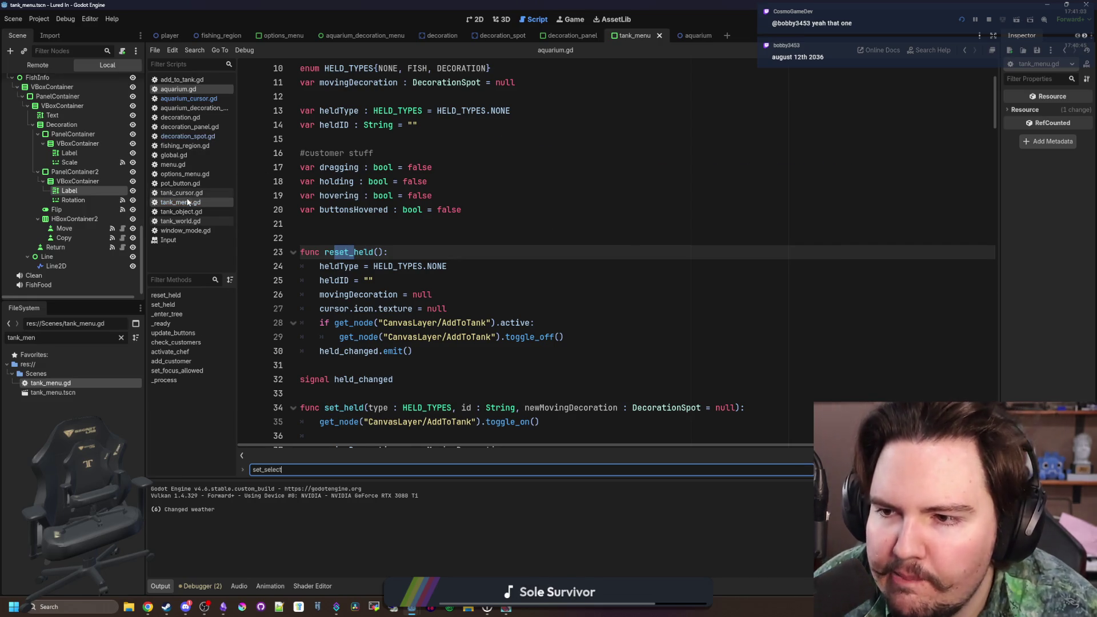
left_click(180, 202)
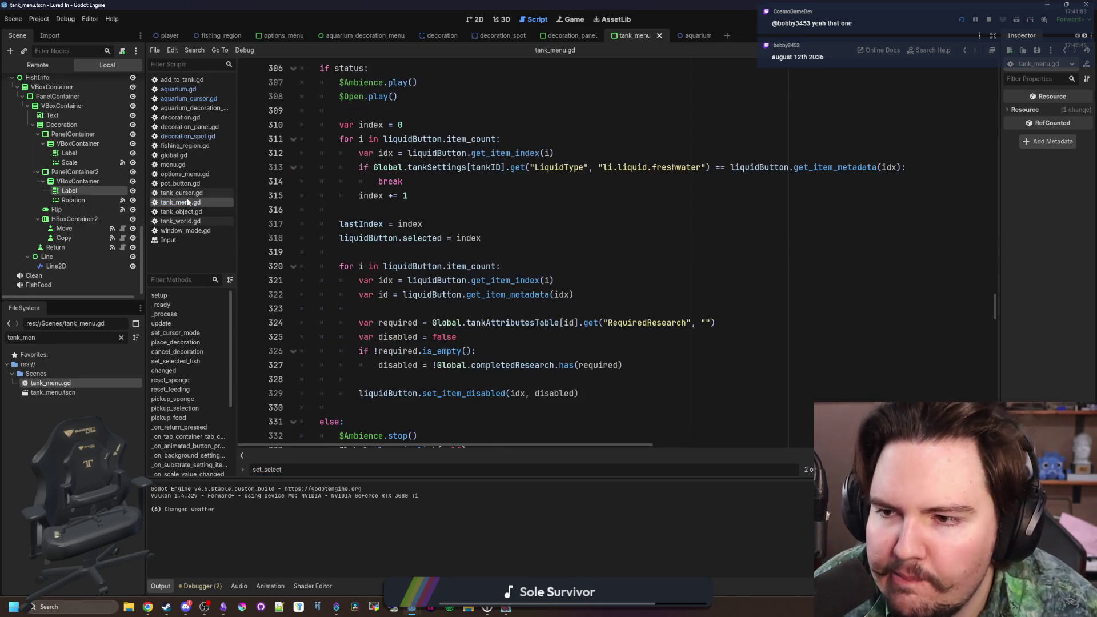
type("et_s")
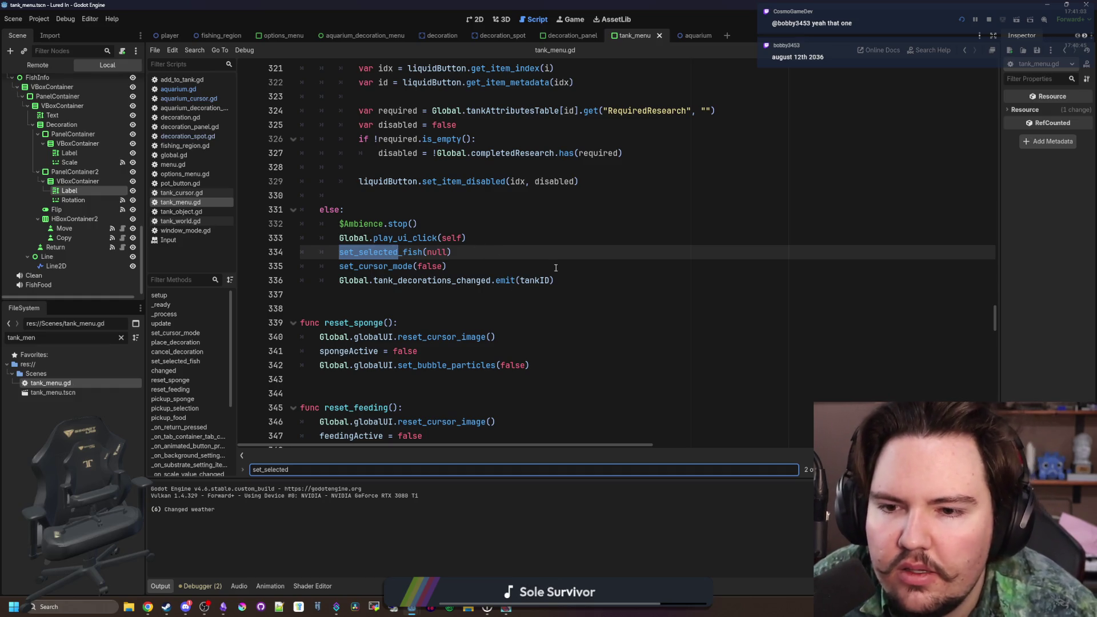
scroll(548, 266, "up", 7)
scroll(555, 267, "down", 3)
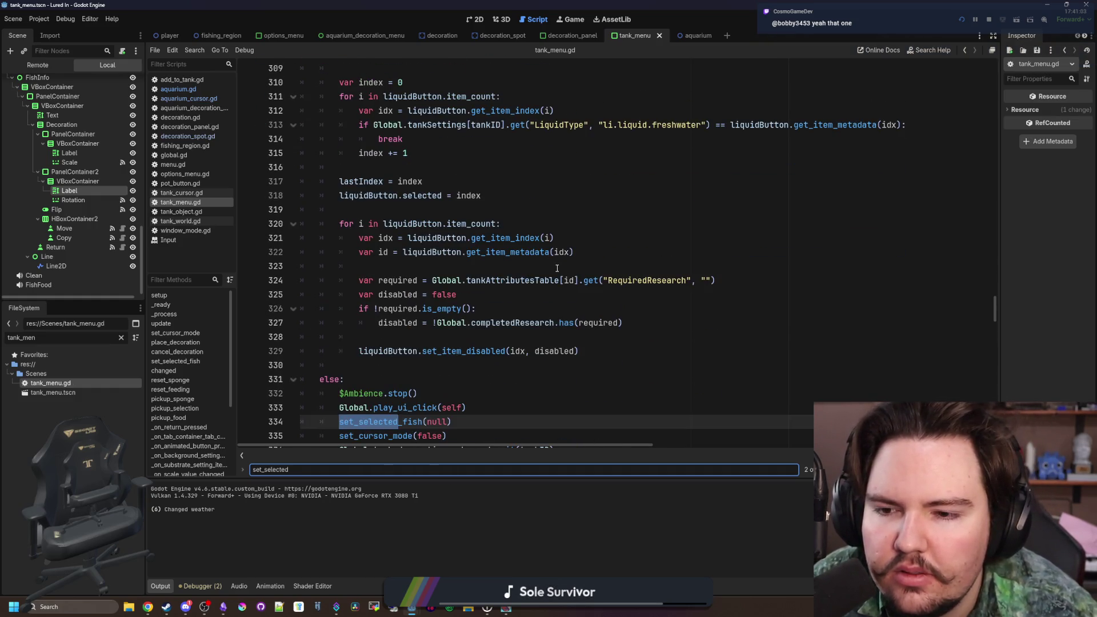
scroll(557, 268, "down", 3)
left_click(406, 295, "ctrl")
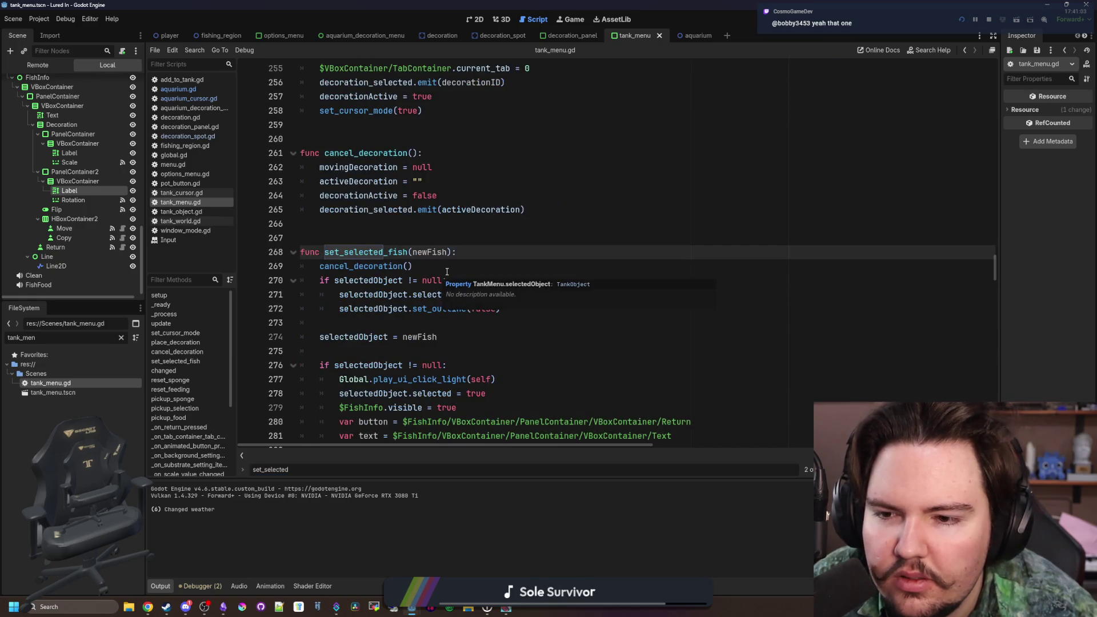
- Add an update_info_panel() call after line 301 at the end of set_selected_fish and save
scroll(447, 271, "down", 10)
left_click(486, 258)
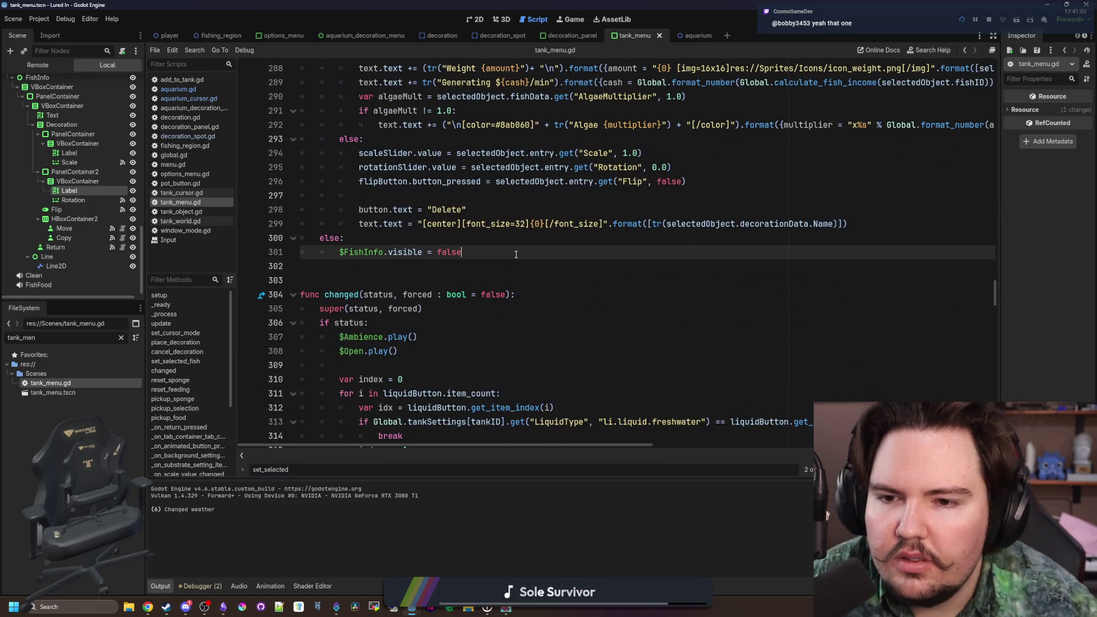
key("Return")
key("Up")
key("ctrl+s")
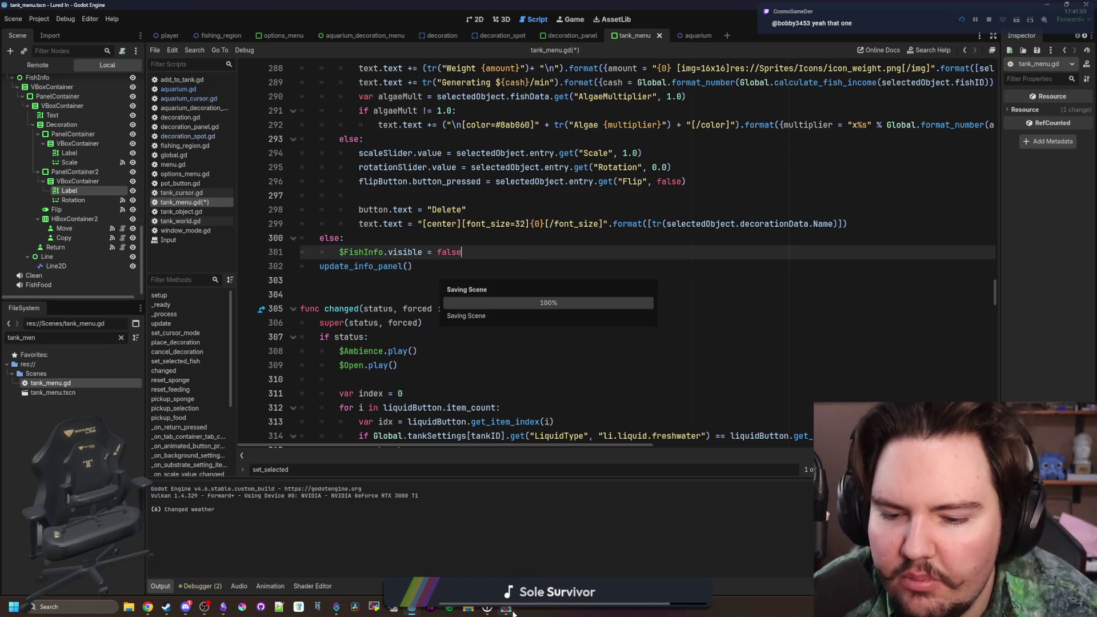
- Maximize the running game and select the kelp, which raises an invalid 'entry' access error
left_click(512, 611)
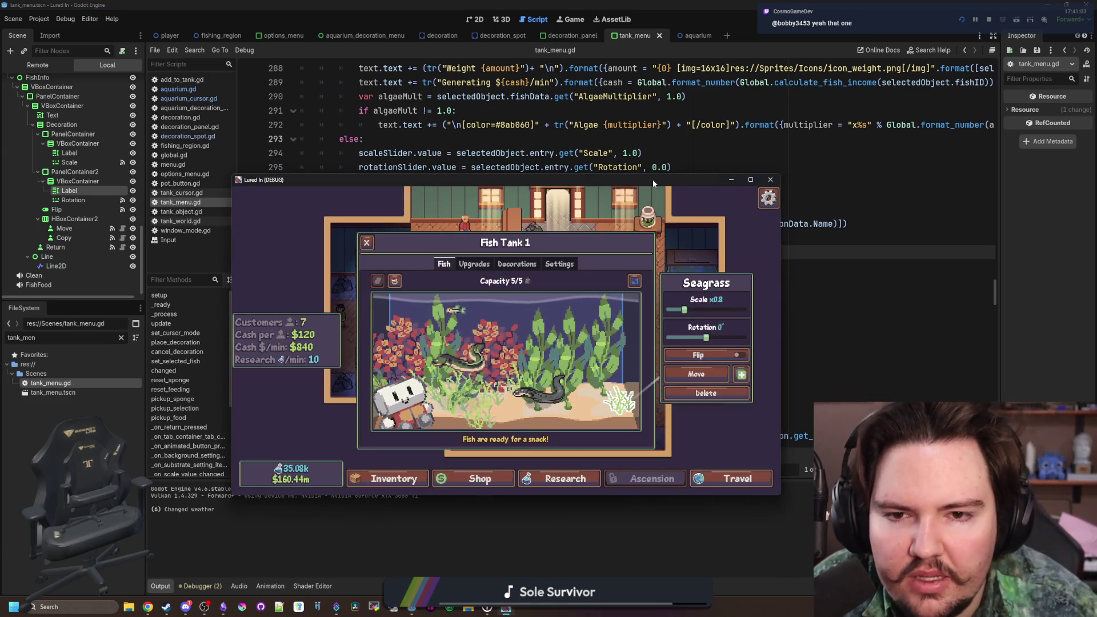
double_click(652, 180)
left_click(461, 333)
key("alt+Tab")
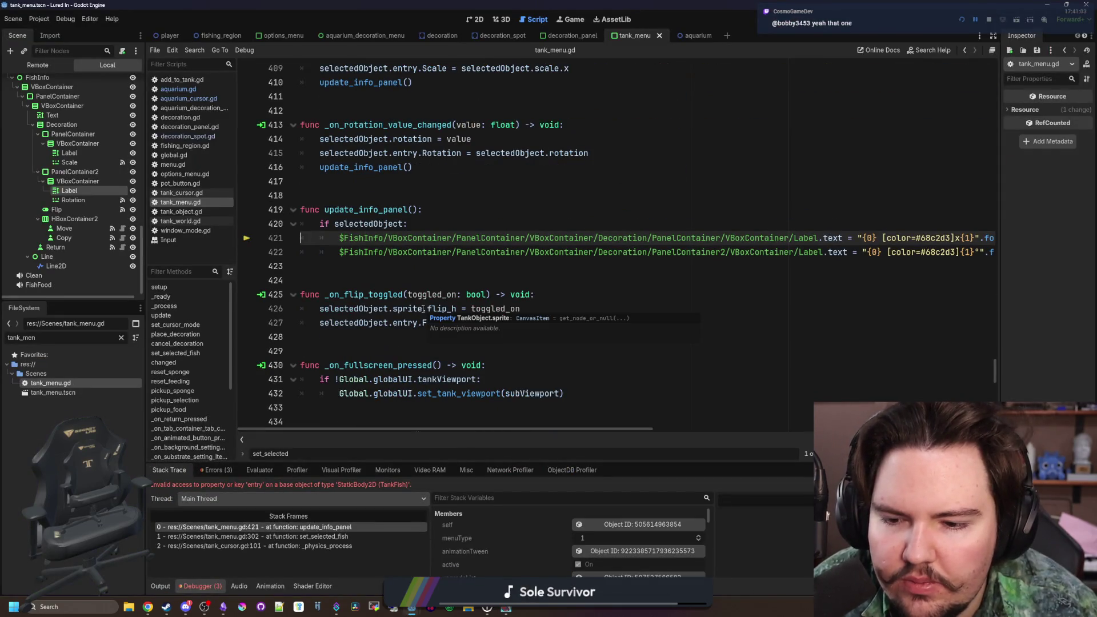
- Minimize the game and return to set_selected_fish in tank_menu.gd
left_click(506, 608)
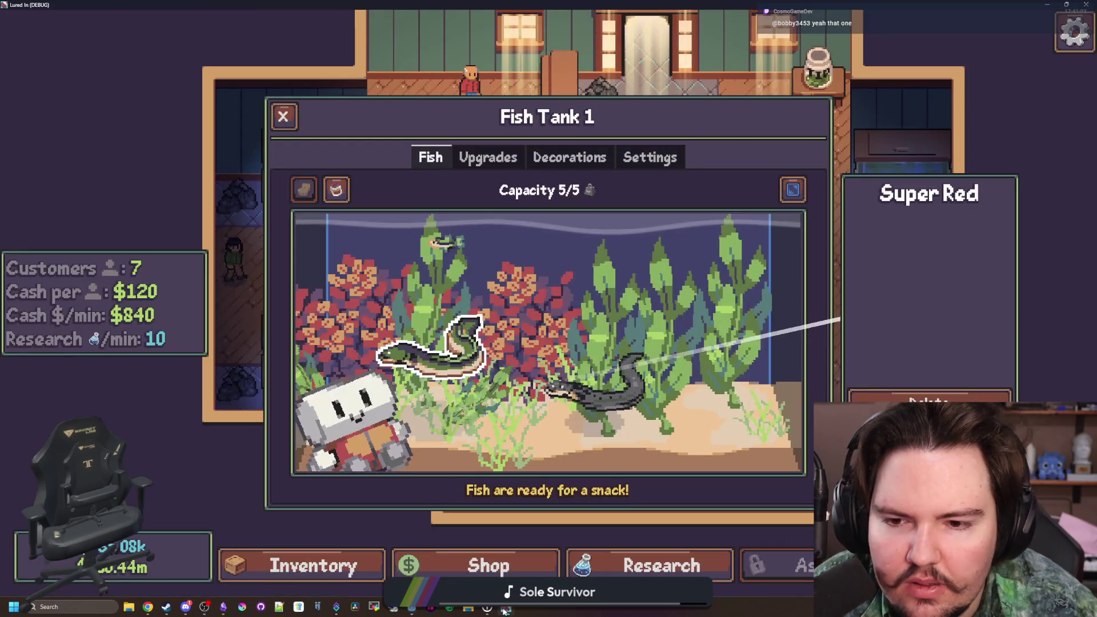
left_click(505, 609)
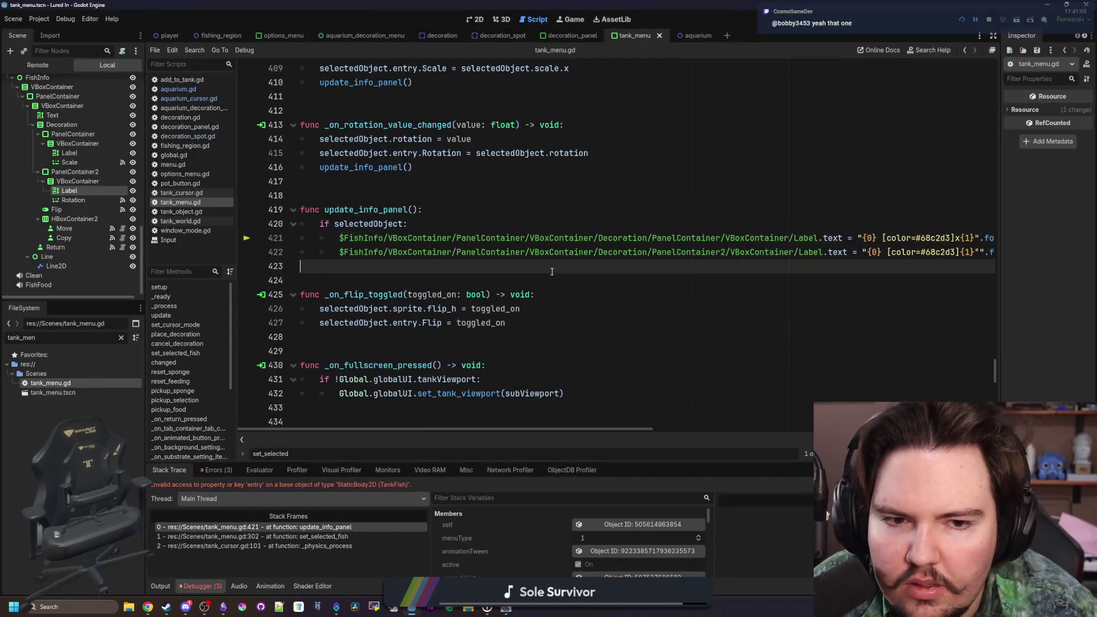
scroll(552, 272, "right", 5)
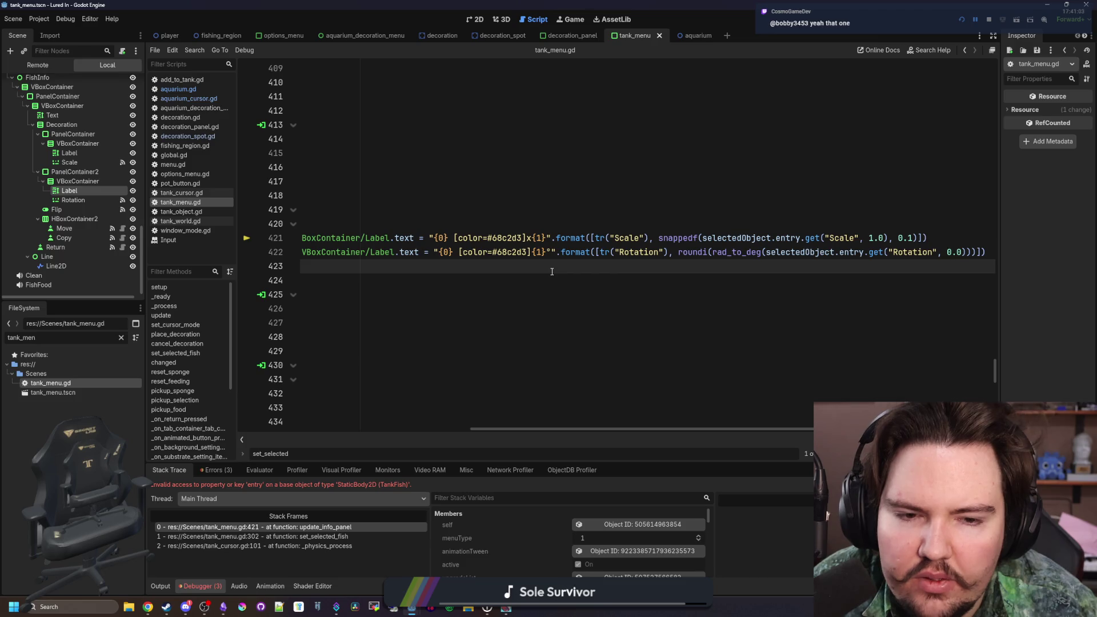
scroll(552, 271, "left", 5)
scroll(437, 287, "up", 2)
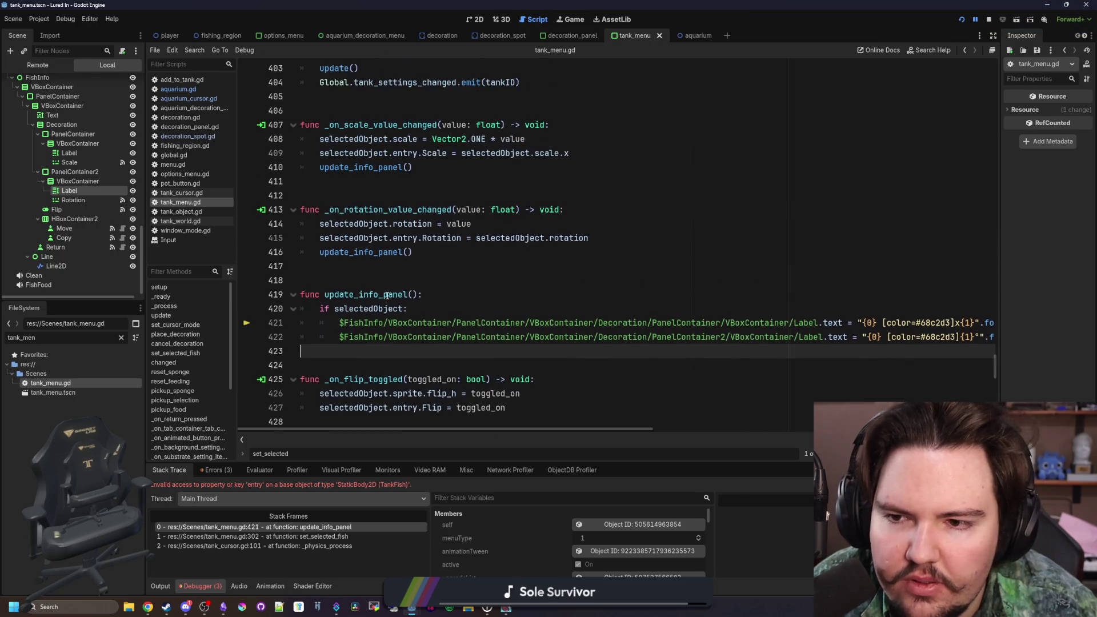
left_click(396, 286)
scroll(394, 291, "up", 13)
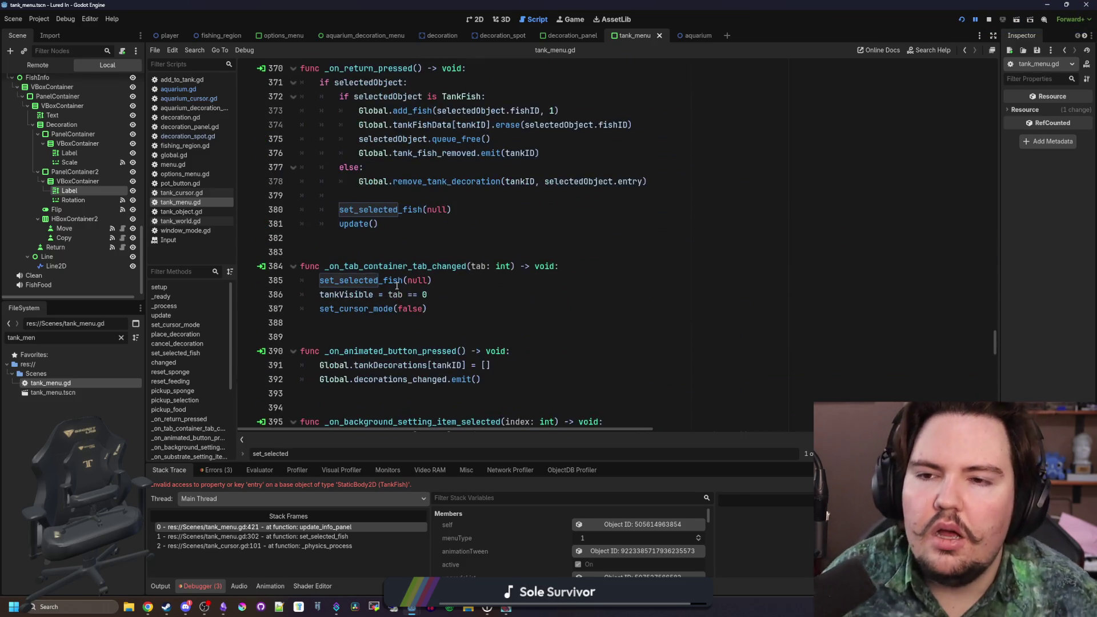
left_click(408, 298, "ctrl")
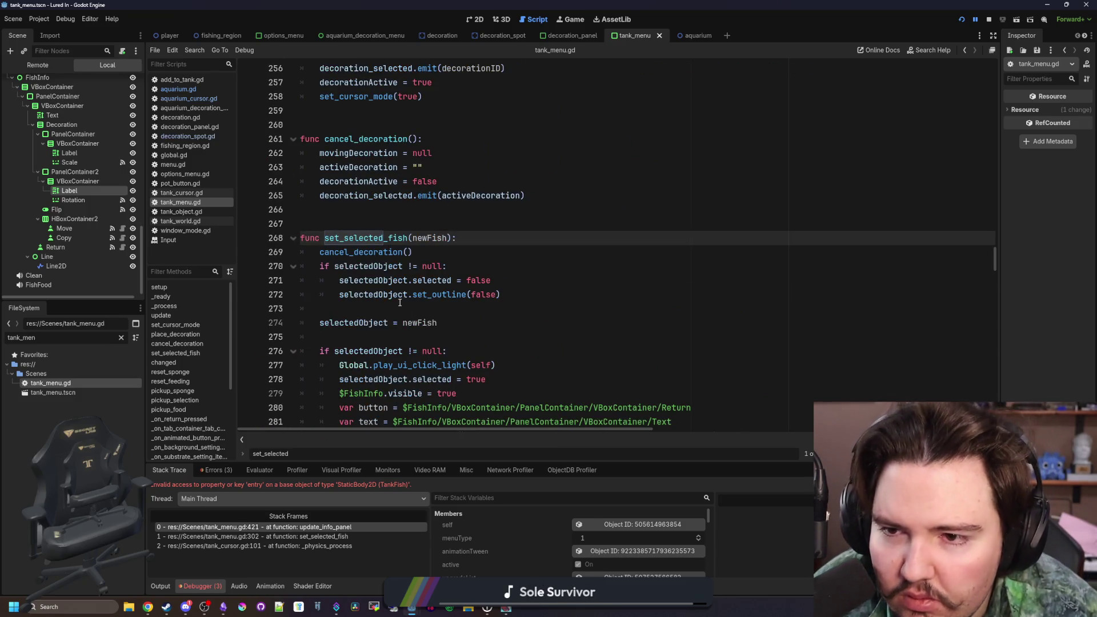
scroll(400, 303, "down", 9)
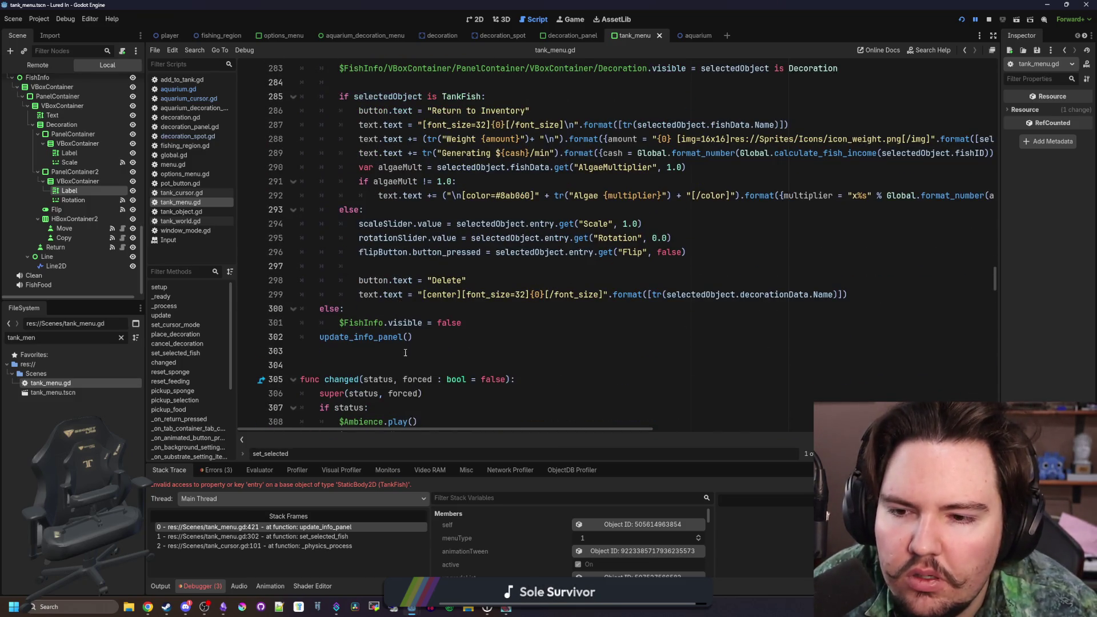
scroll(404, 353, "up", 4)
scroll(371, 255, "down", 3)
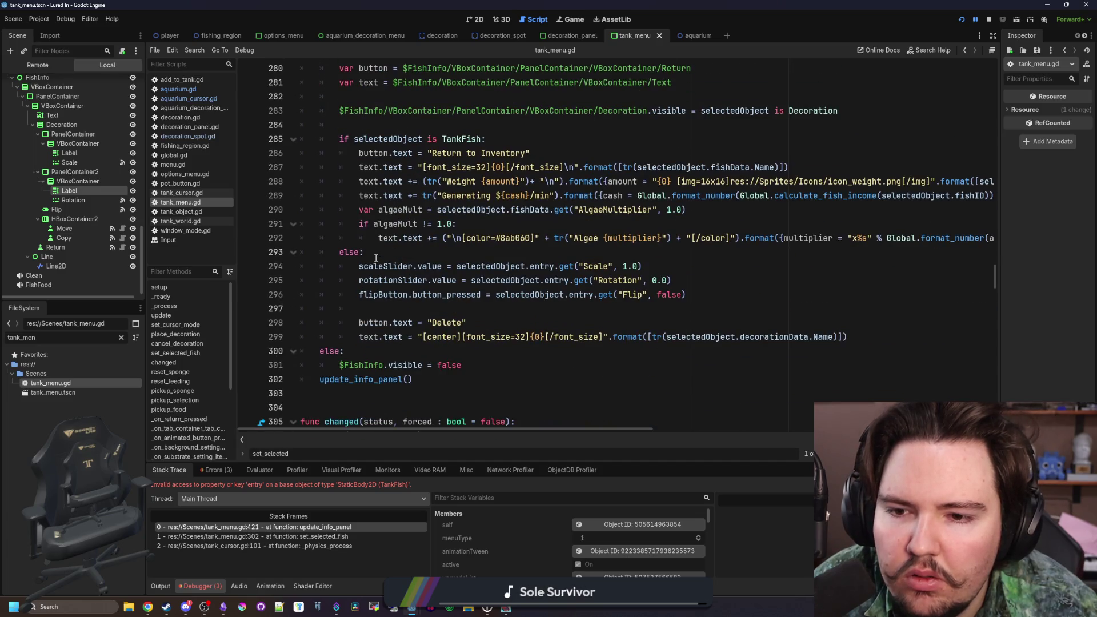
- Move update_info_panel() from line 302 to after the decoration name line 299, and save
left_click_drag(425, 379, 322, 384)
key("ctrl+c")
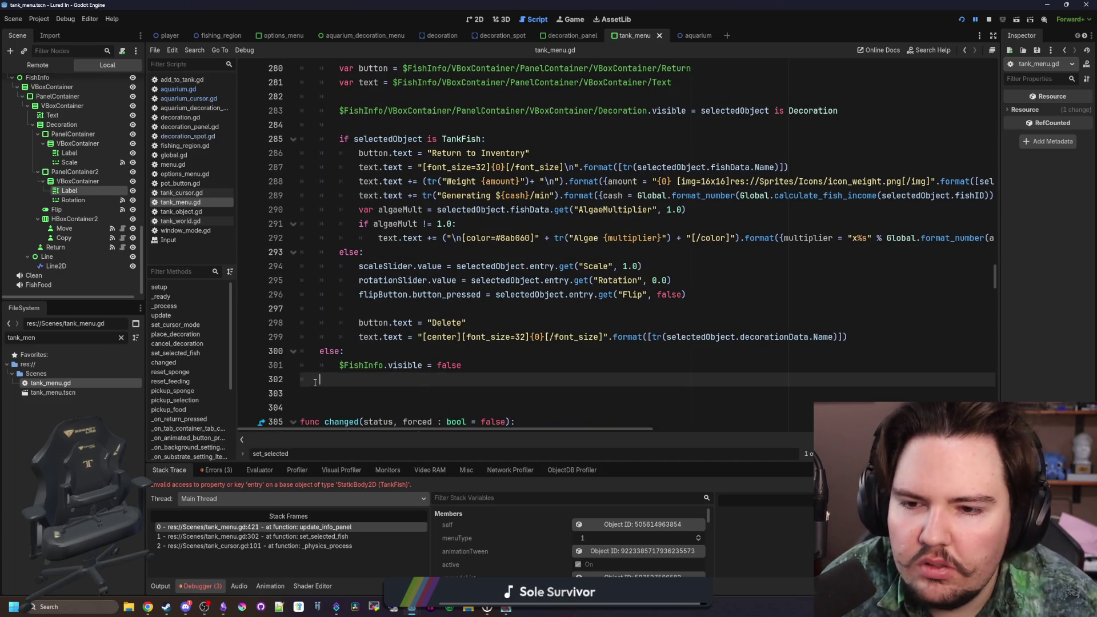
key("BackSpace")
left_click(891, 339)
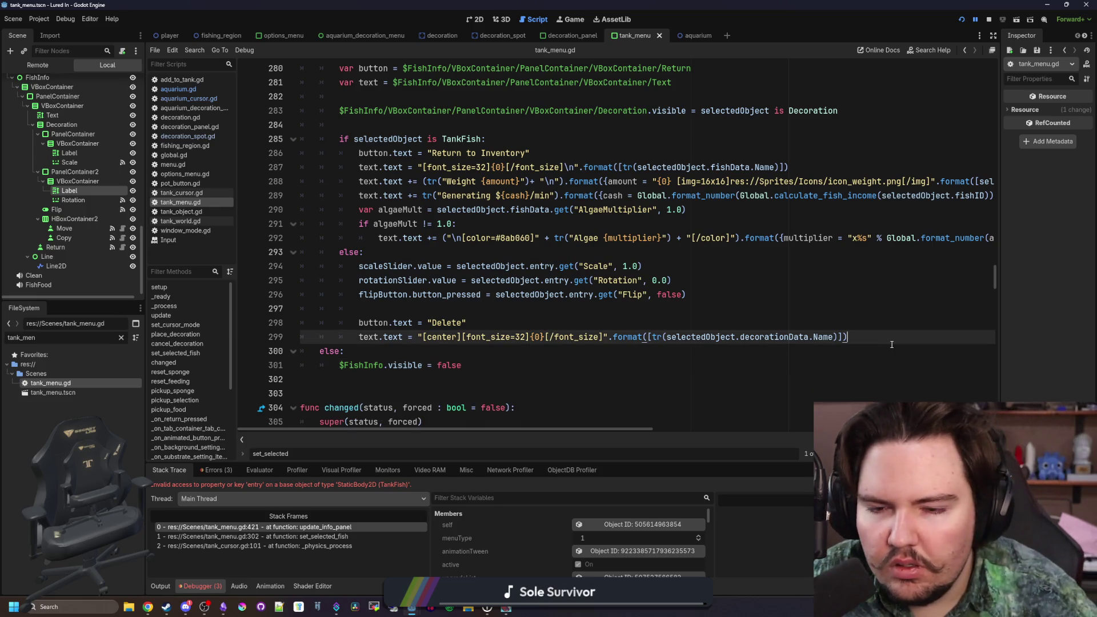
key("Return")
key("ctrl+v")
left_click(432, 308)
key("ctrl+s")
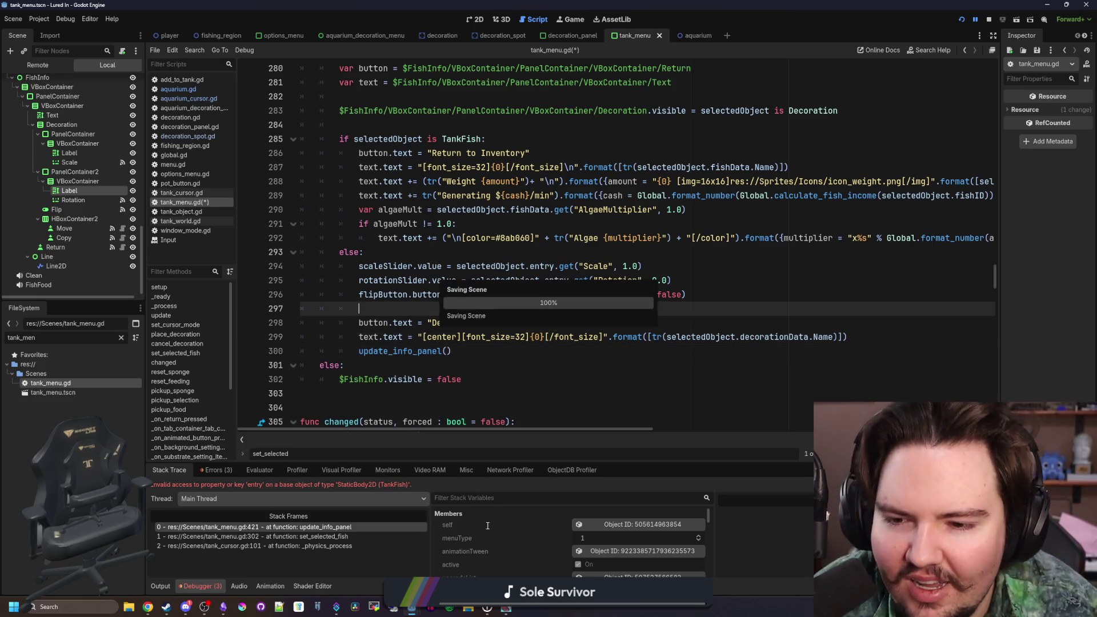
- Resume the game maximized and inspect kelp, seagrass, red coral and Super Red fish panels
key("F12")
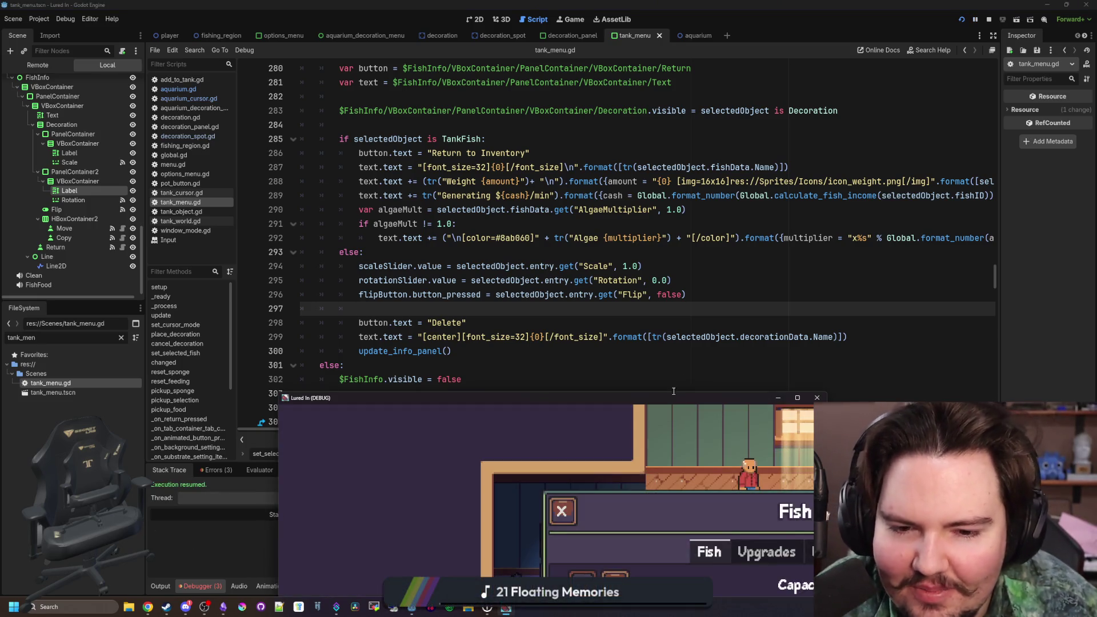
double_click(680, 397)
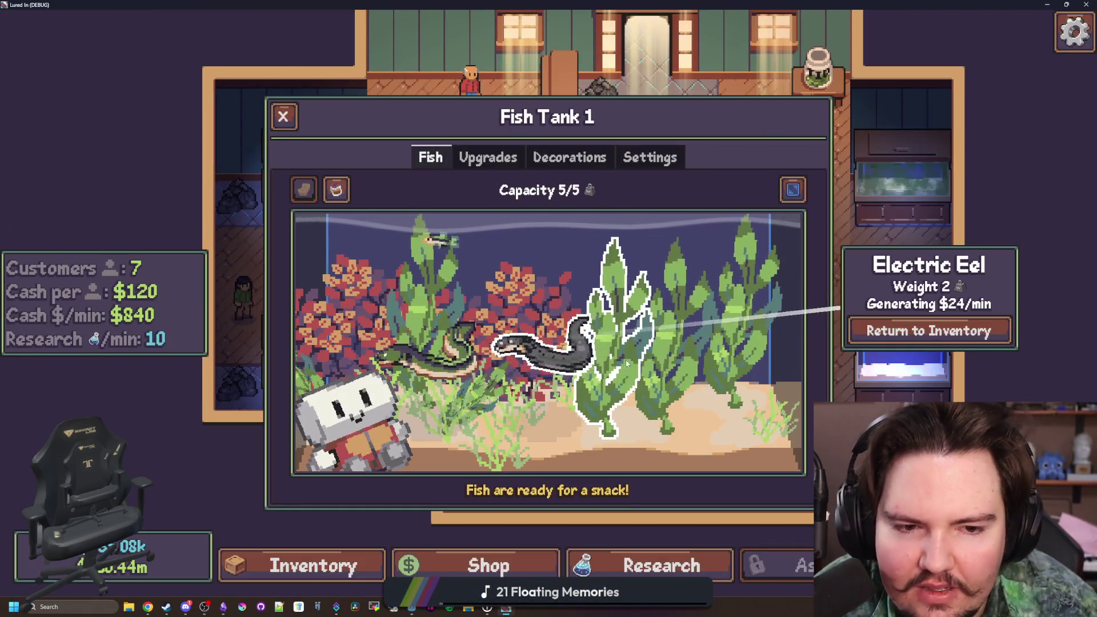
left_click(659, 354)
left_click(743, 320)
left_click(605, 320)
left_click(668, 354)
left_click(530, 343)
left_click(737, 360)
left_click(586, 342)
- Switch the game language to Belarusian from the pause menu's Languages options
key("Escape")
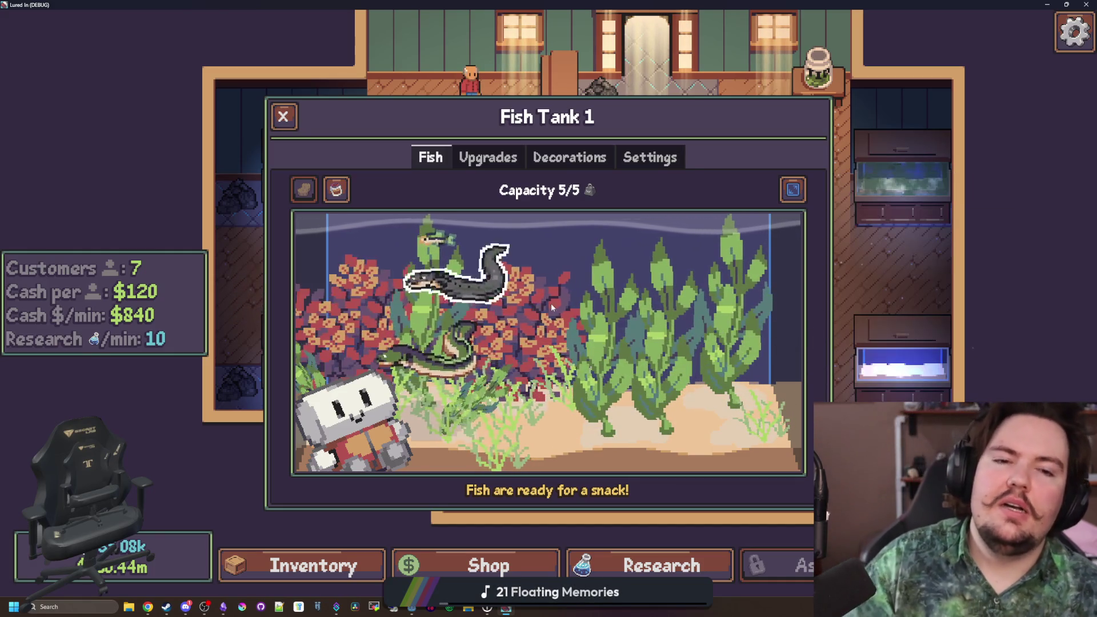
key("Escape")
key("Escape")
left_click(725, 383)
left_click(702, 201)
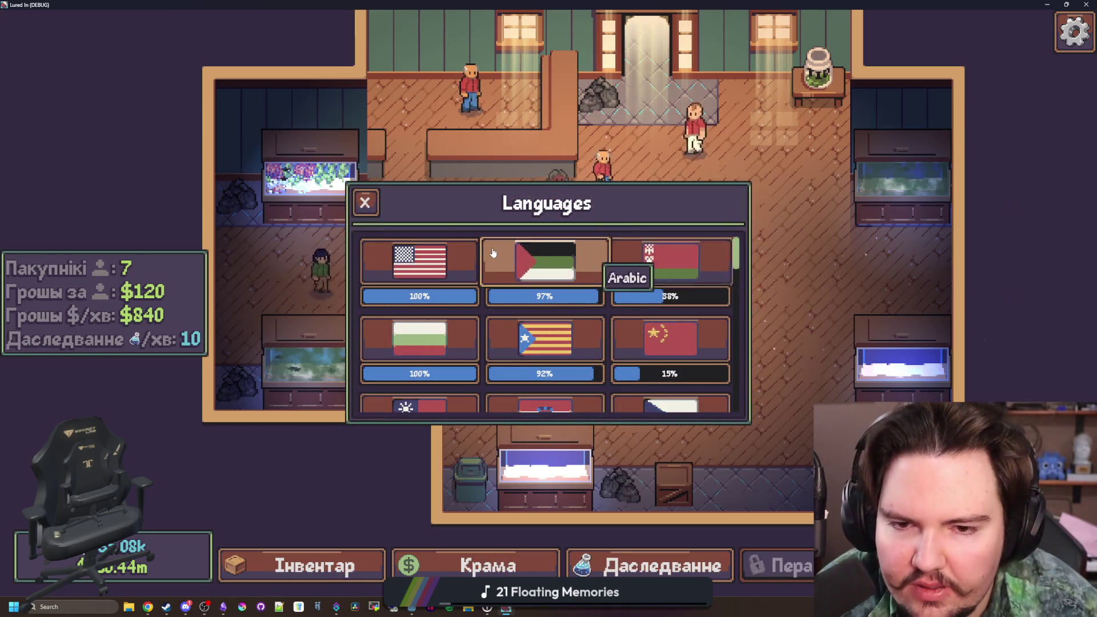
left_click(365, 201)
key("Escape")
left_click(303, 184)
- Check the kelp and Ludwigia panels show translated Scale and Rotation labels in Belarusian
left_click(582, 364)
left_click(581, 363)
left_click(434, 341)
left_click(417, 343)
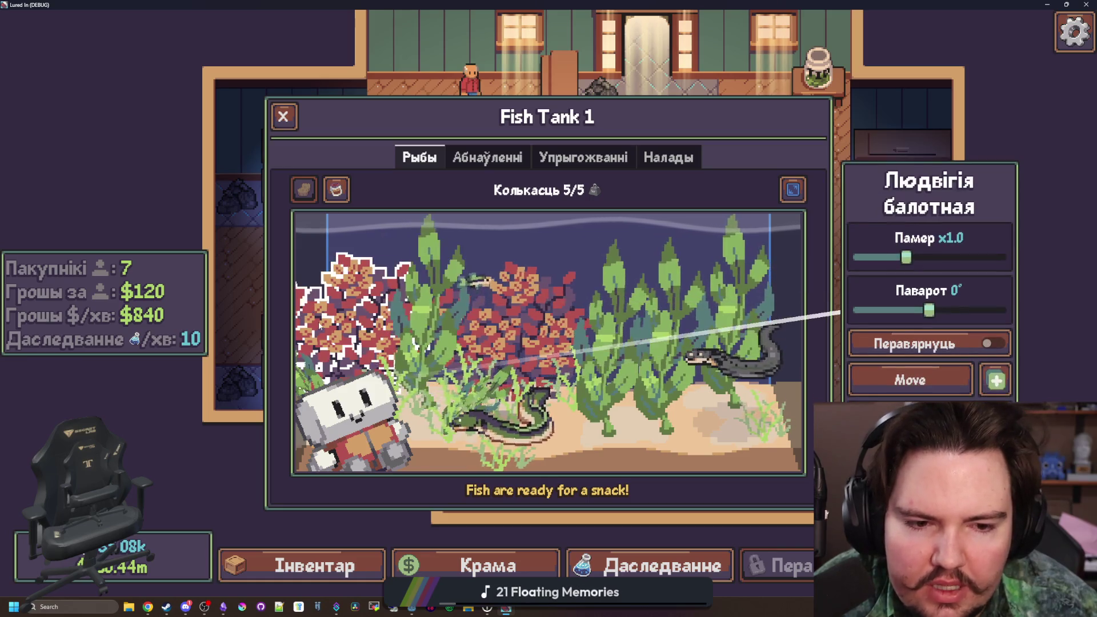
- Switch the game language back to English
key("Escape")
key("Escape")
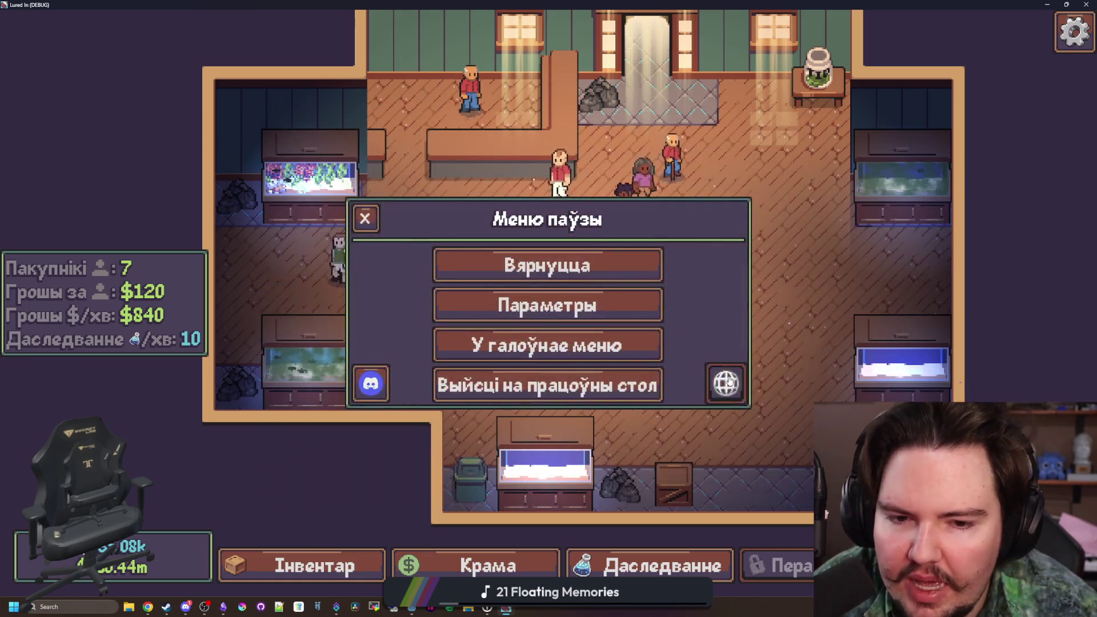
left_click(724, 383)
left_click(376, 242)
key("Escape")
key("Escape")
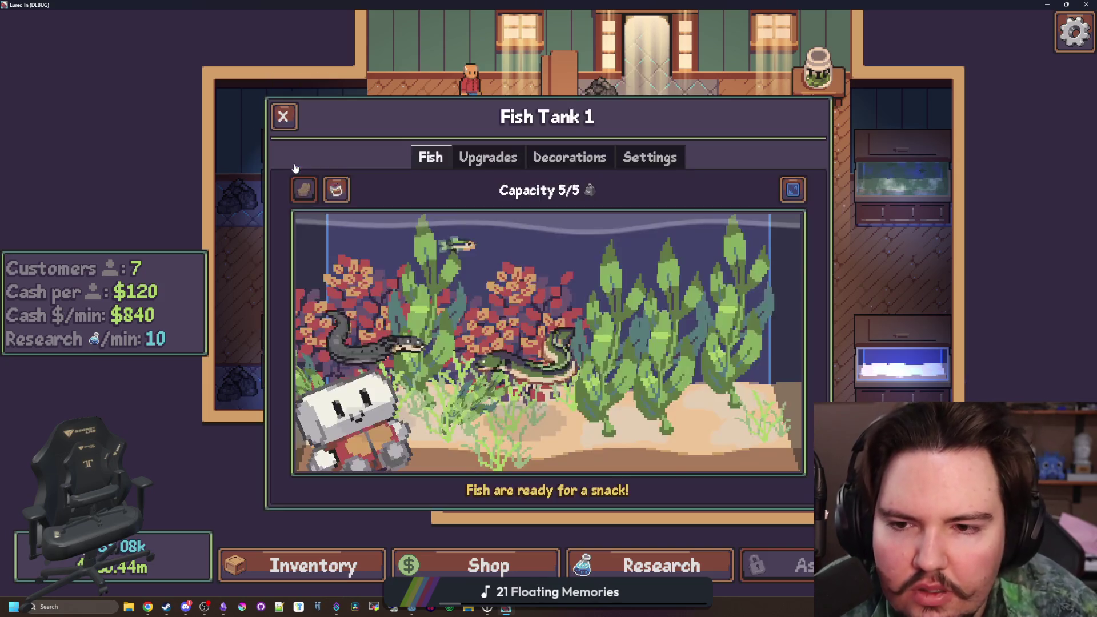
- Recheck the kelp and Electric Eel panels in English, then close Fish Tank 1
left_click(645, 298)
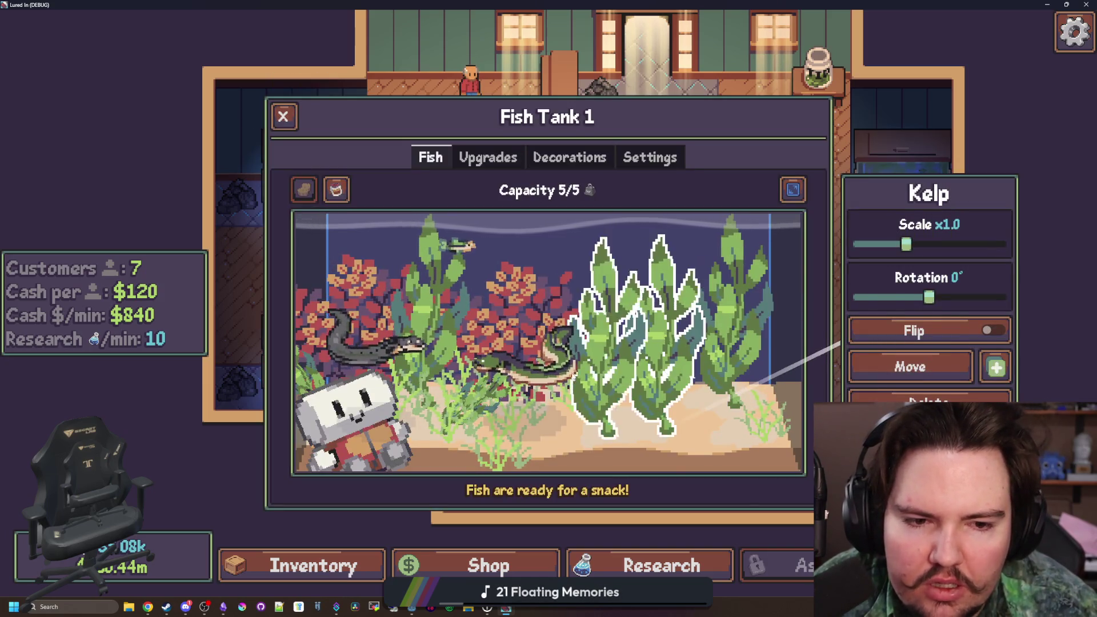
left_click(371, 343)
key("Escape")
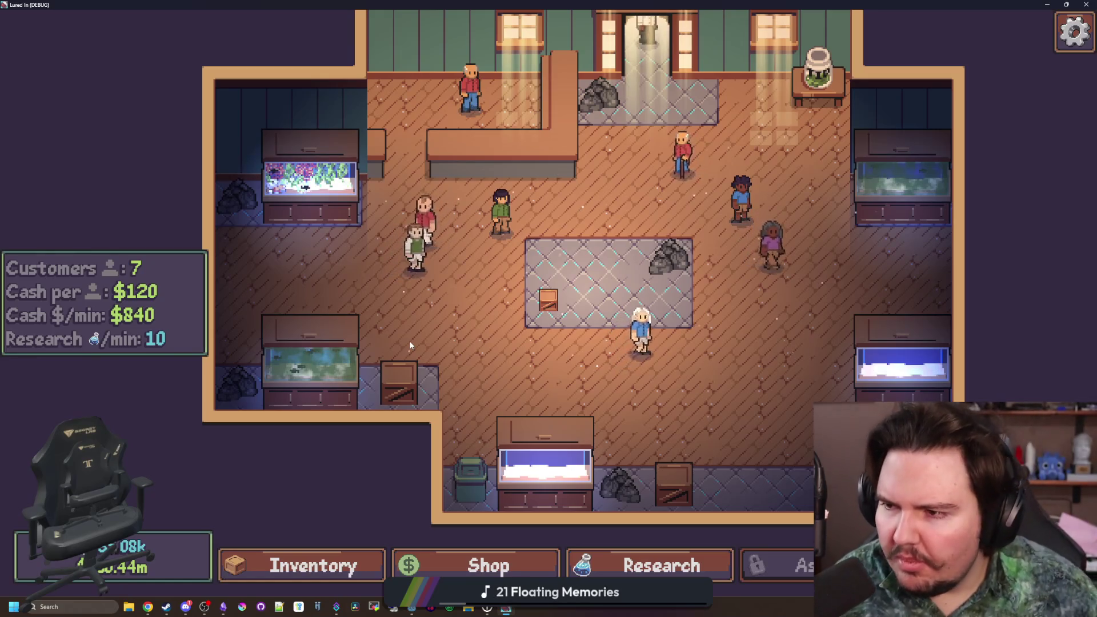
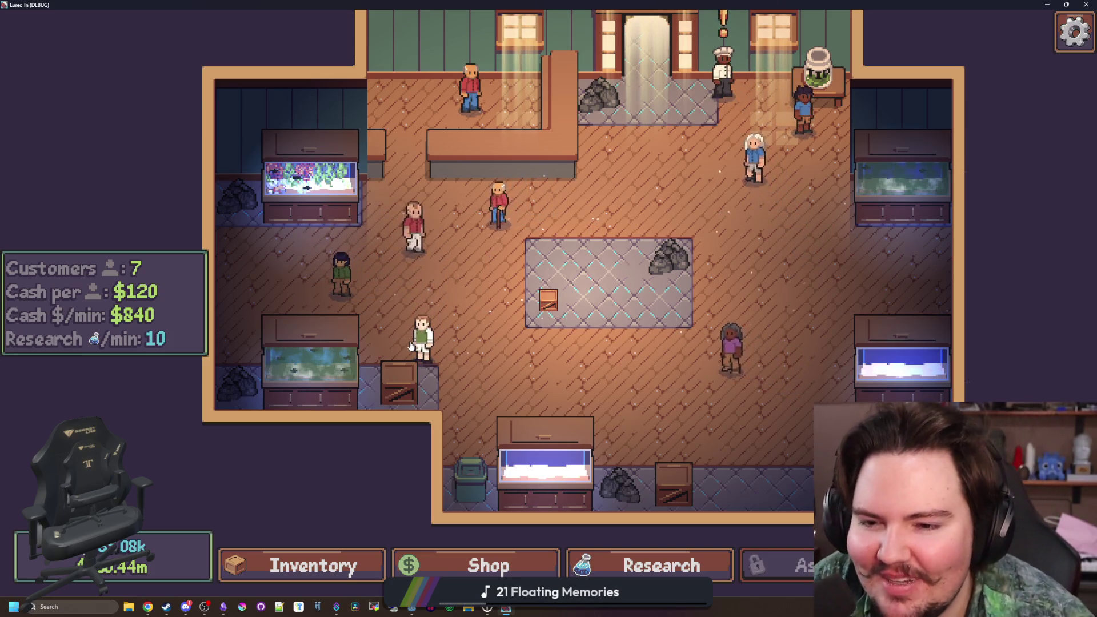
- Fly the character up, left, right and down around the shop
key("w+d")
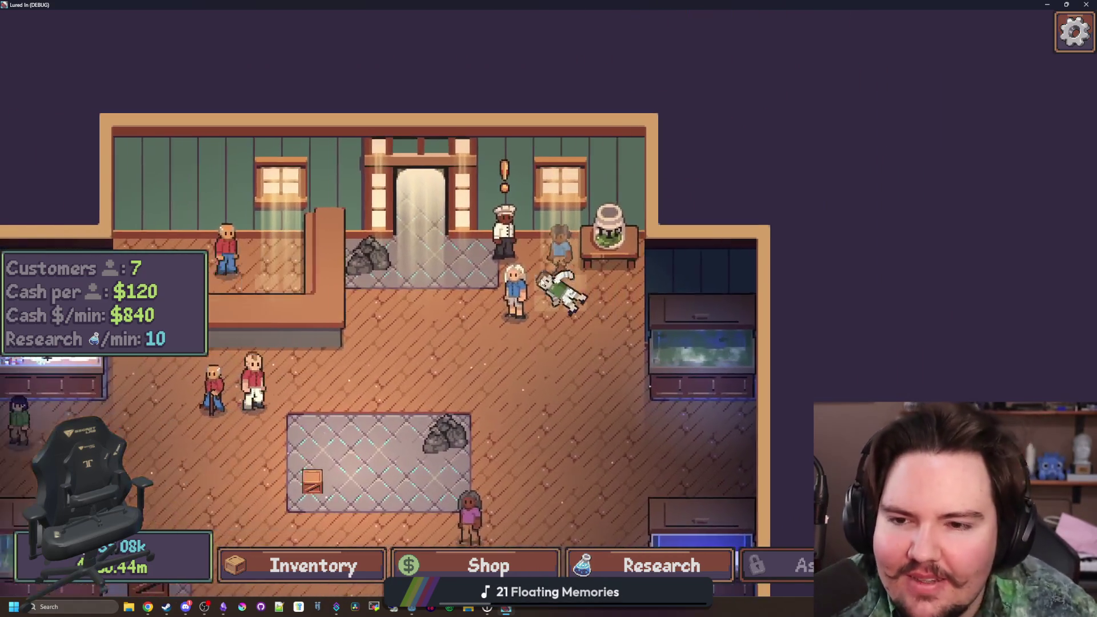
key("a")
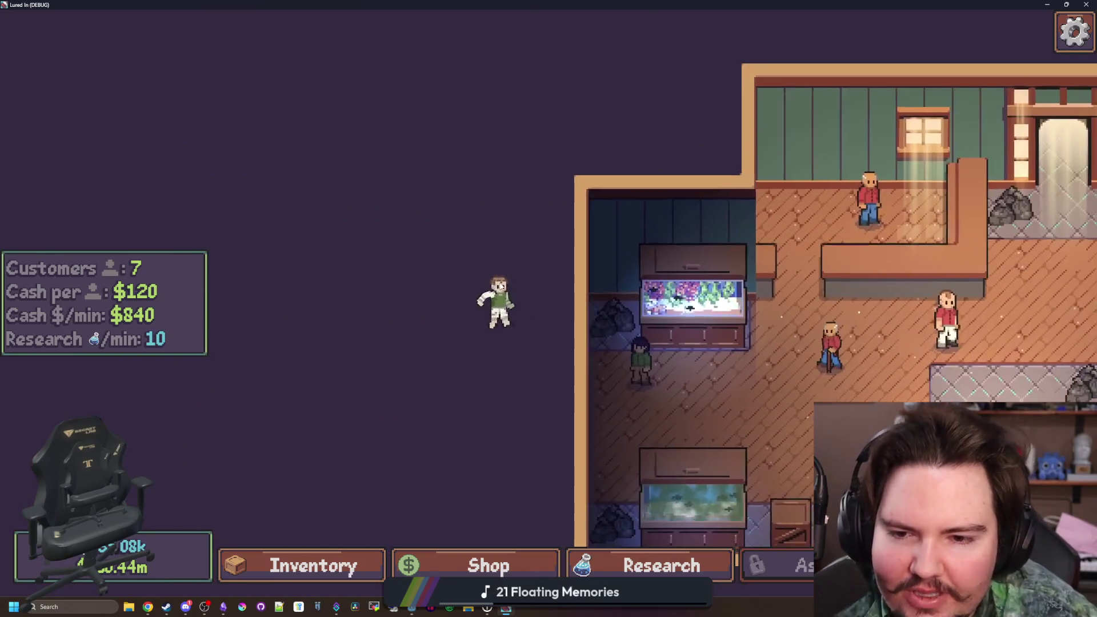
key("d")
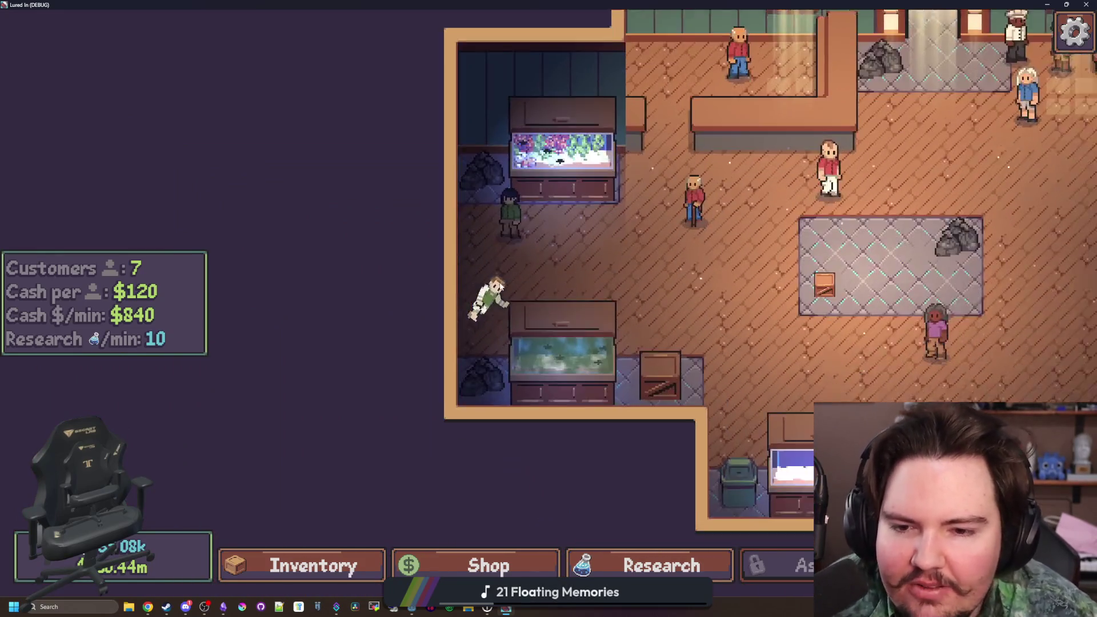
key("s")
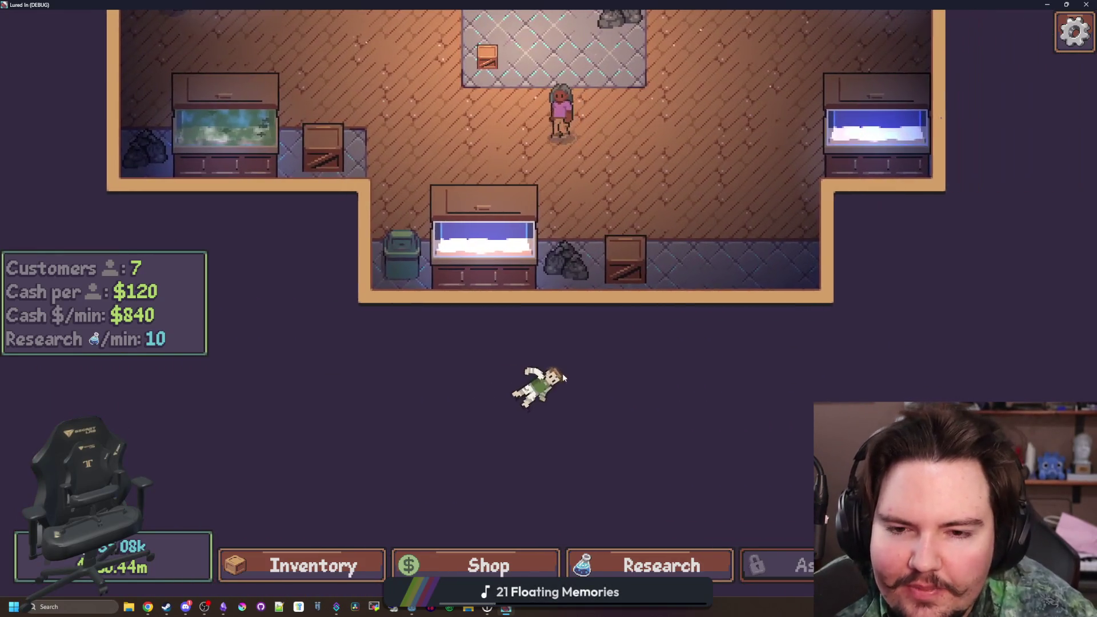
key("w+d")
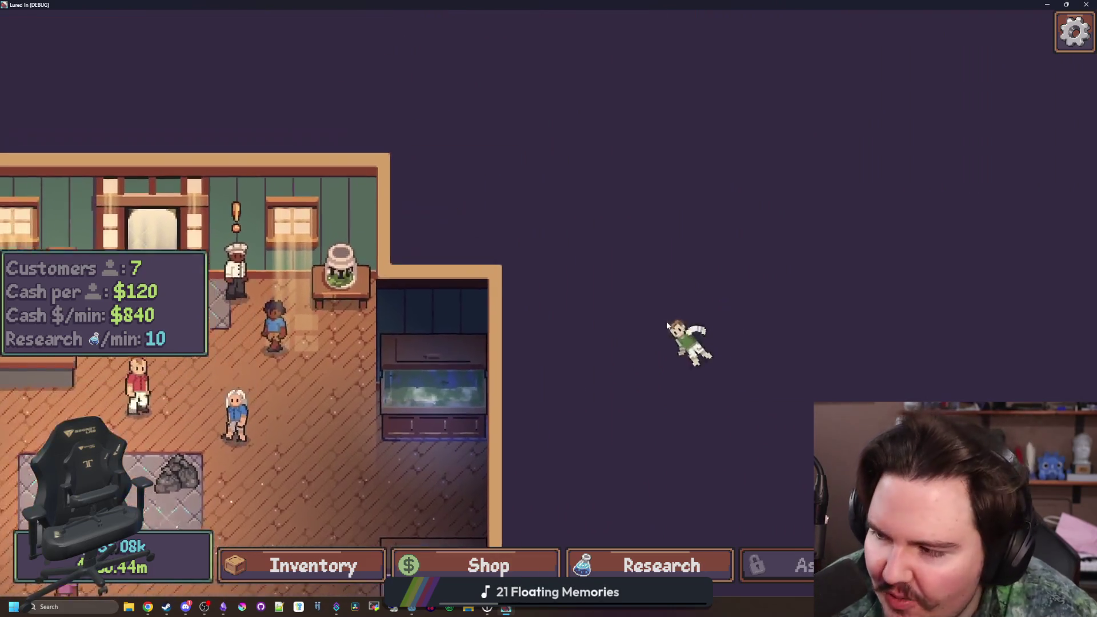
key("a")
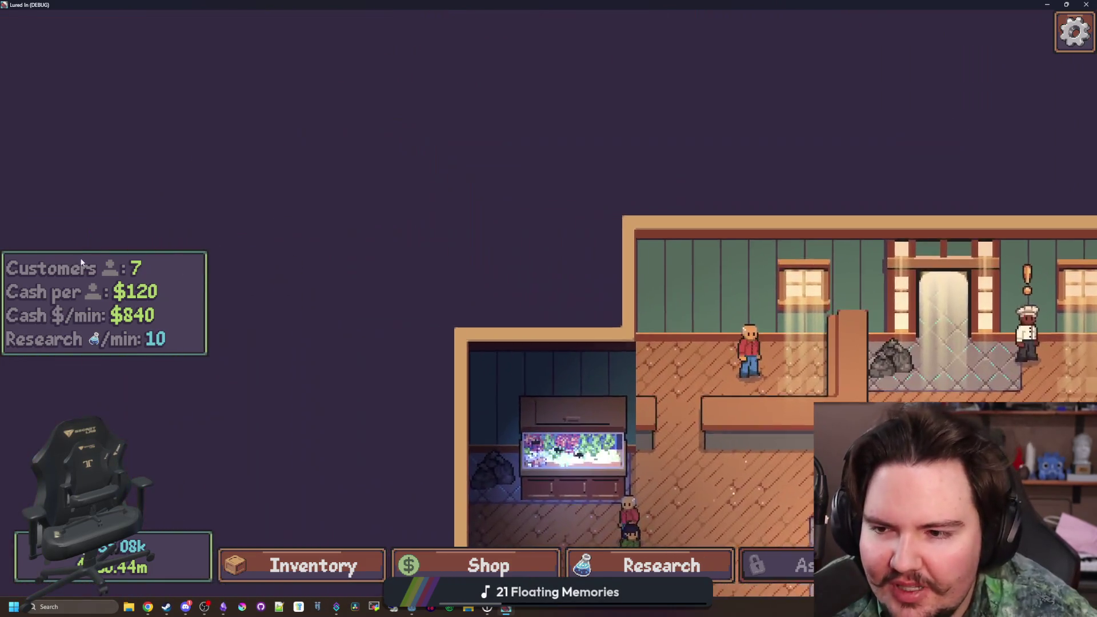
key("d")
key("a")
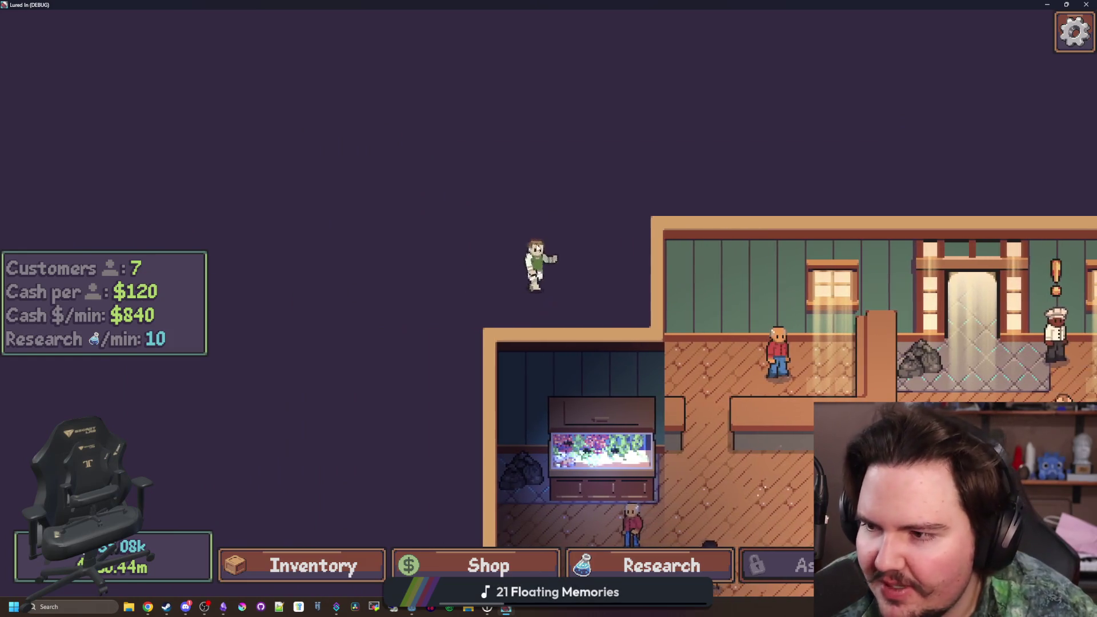
key("d")
- Open and close the red-shirt customer's Customize panel twice
left_click(485, 294)
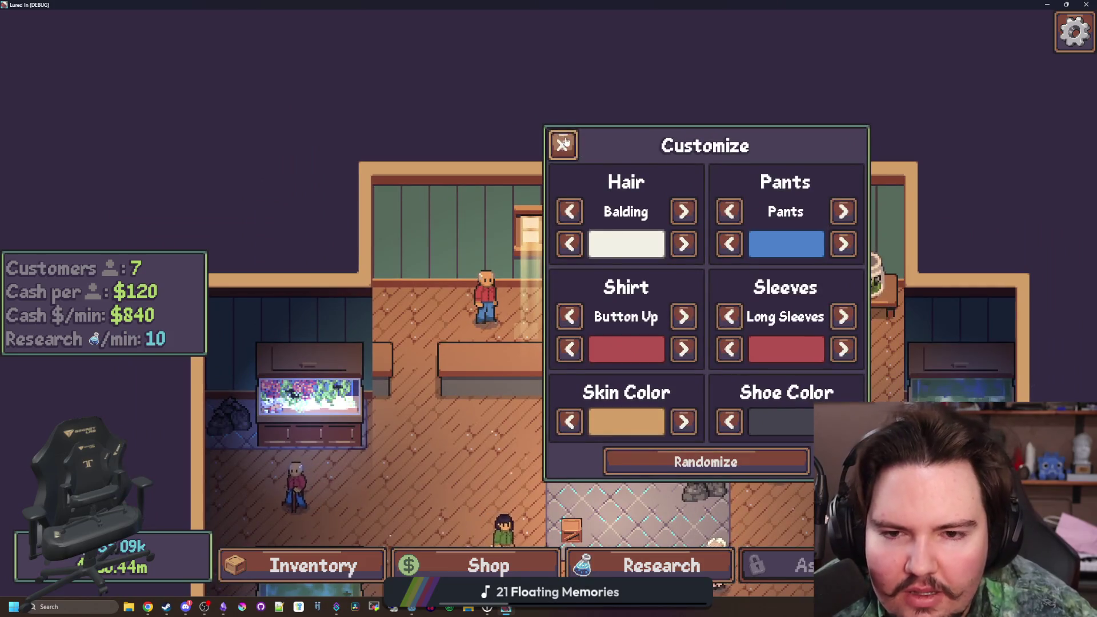
left_click(563, 144)
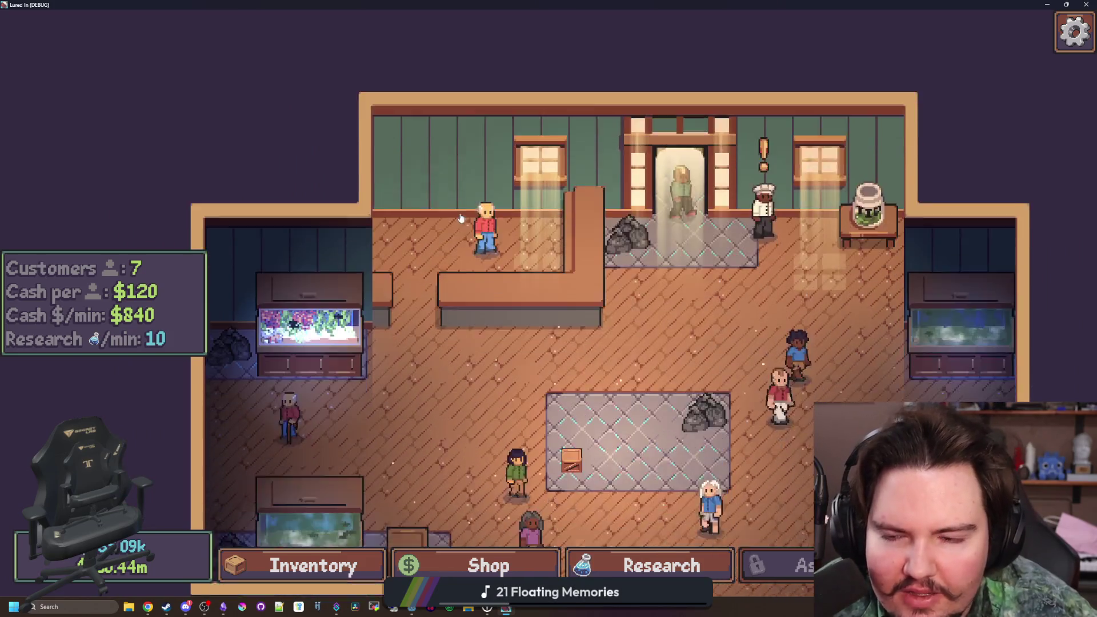
scroll(517, 341, "up", 3)
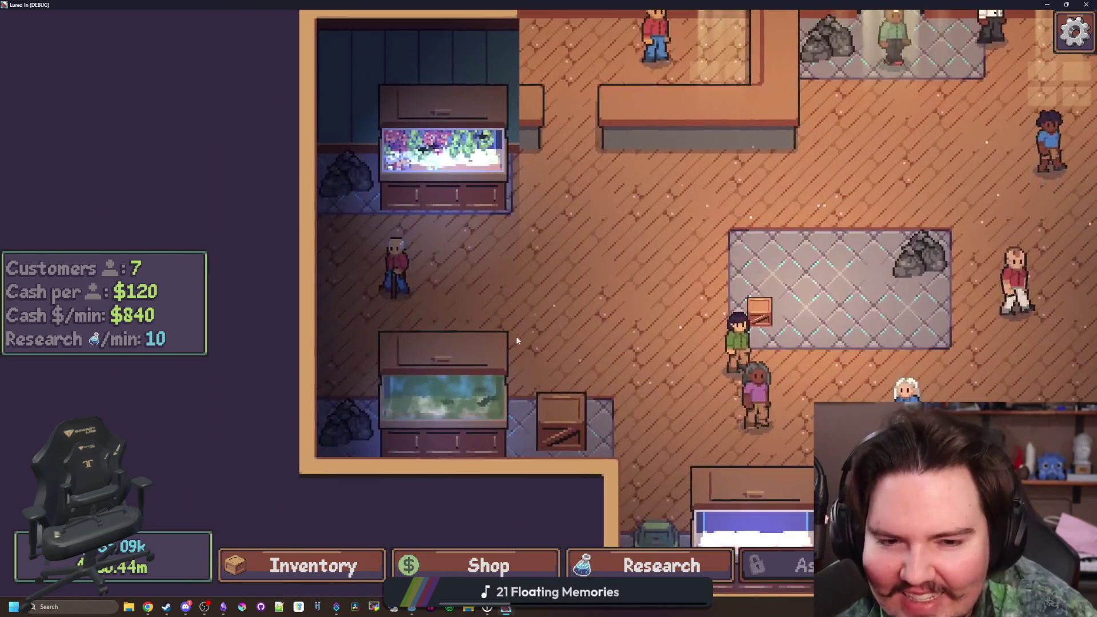
scroll(516, 335, "down", 3)
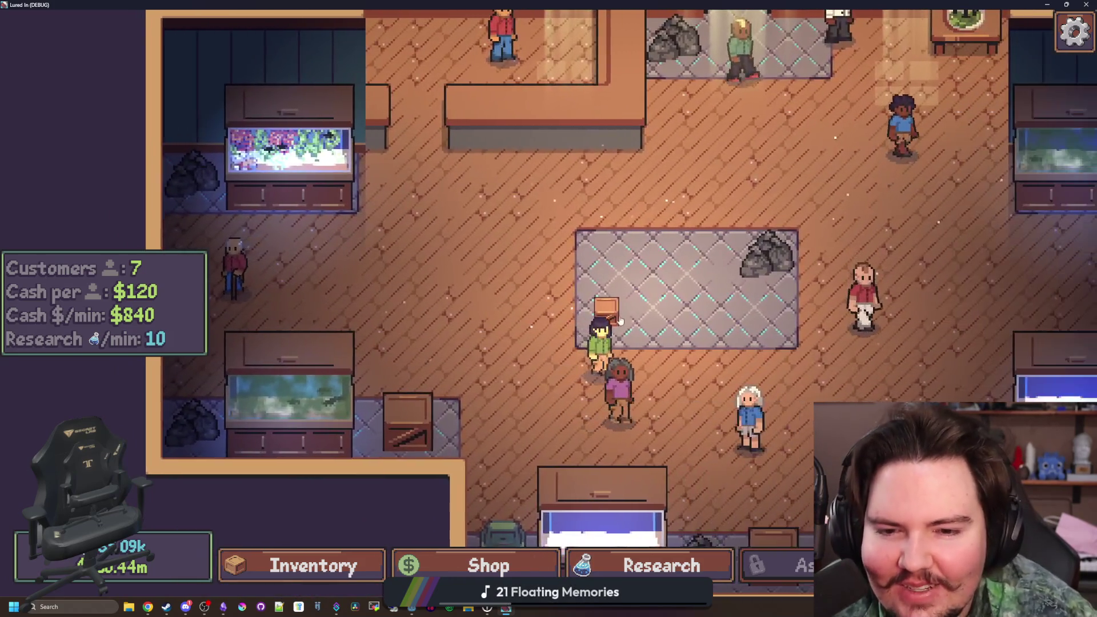
key("w")
left_click(492, 166)
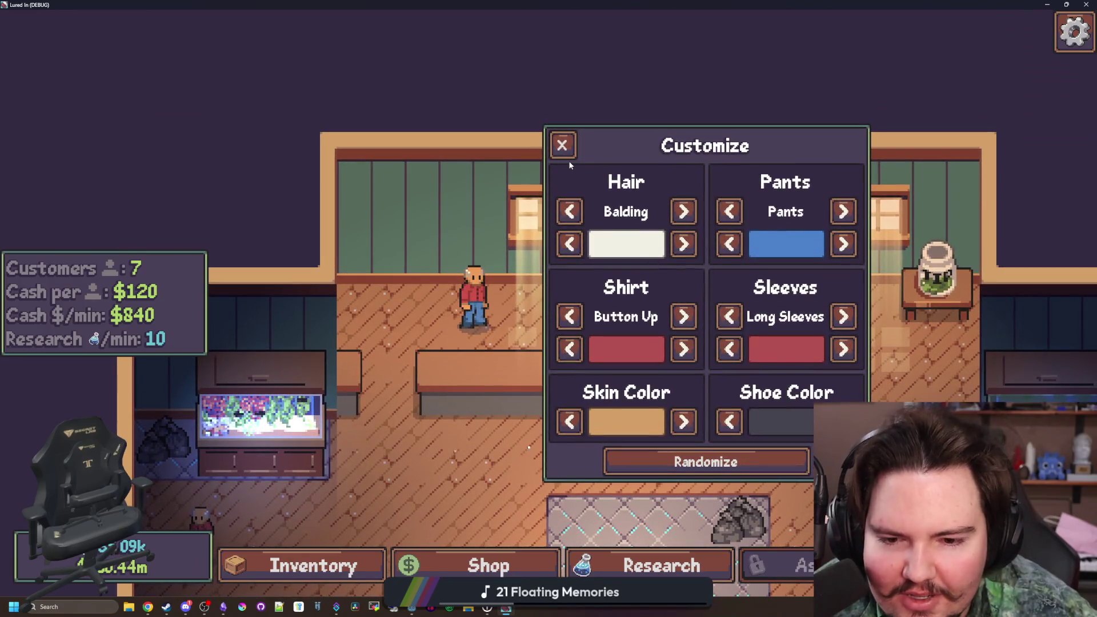
left_click(562, 145)
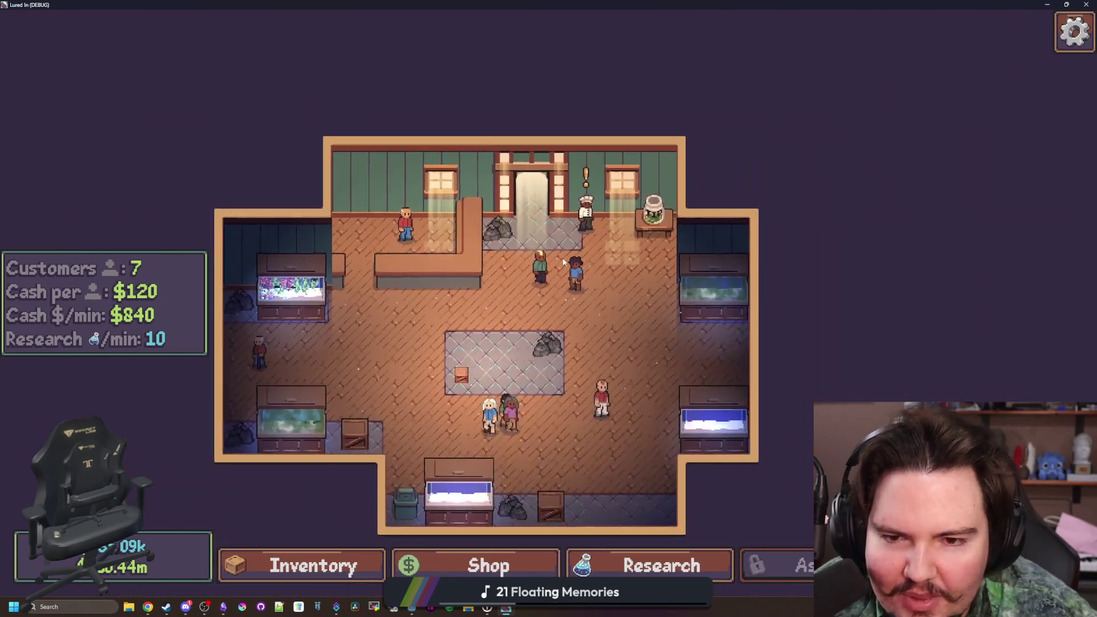
- Move across the shop and open the Fish Tank 3 panel
key("s")
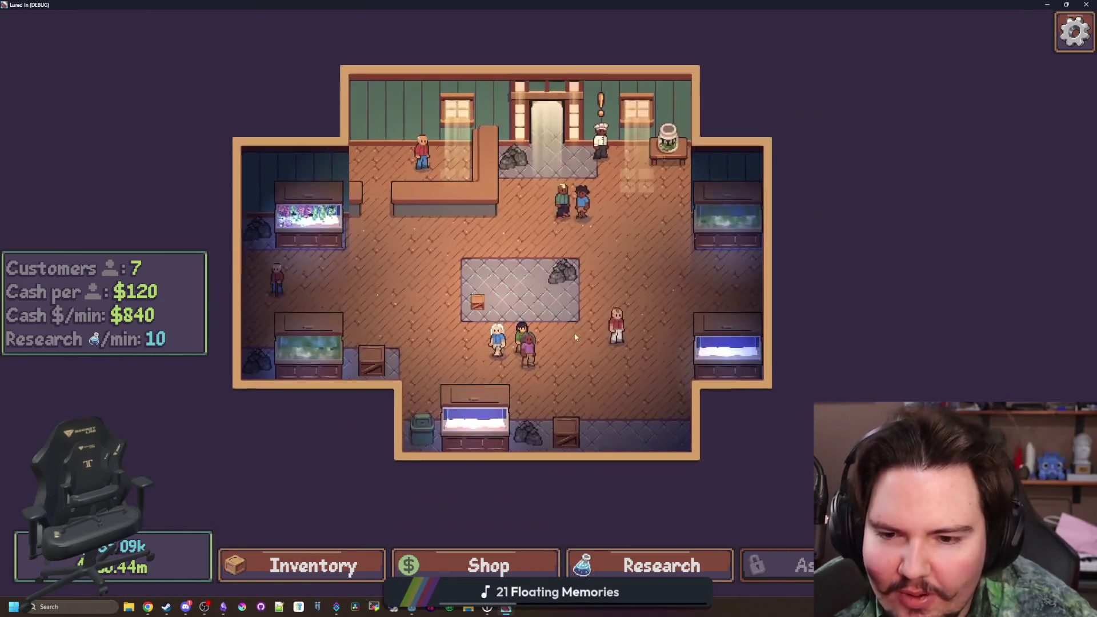
key("a")
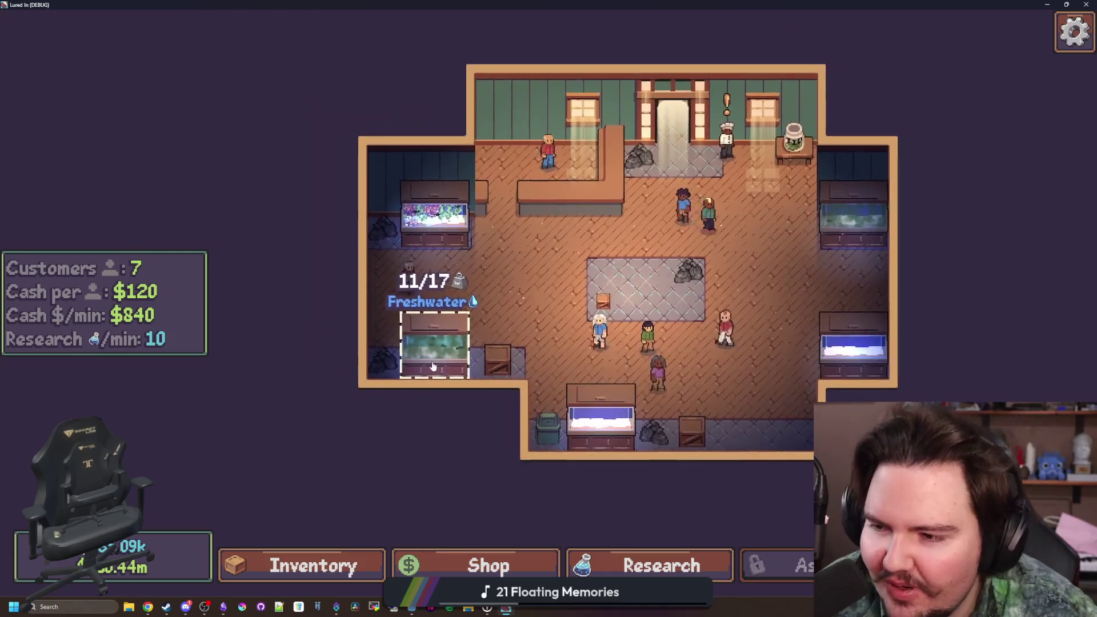
left_click(433, 366)
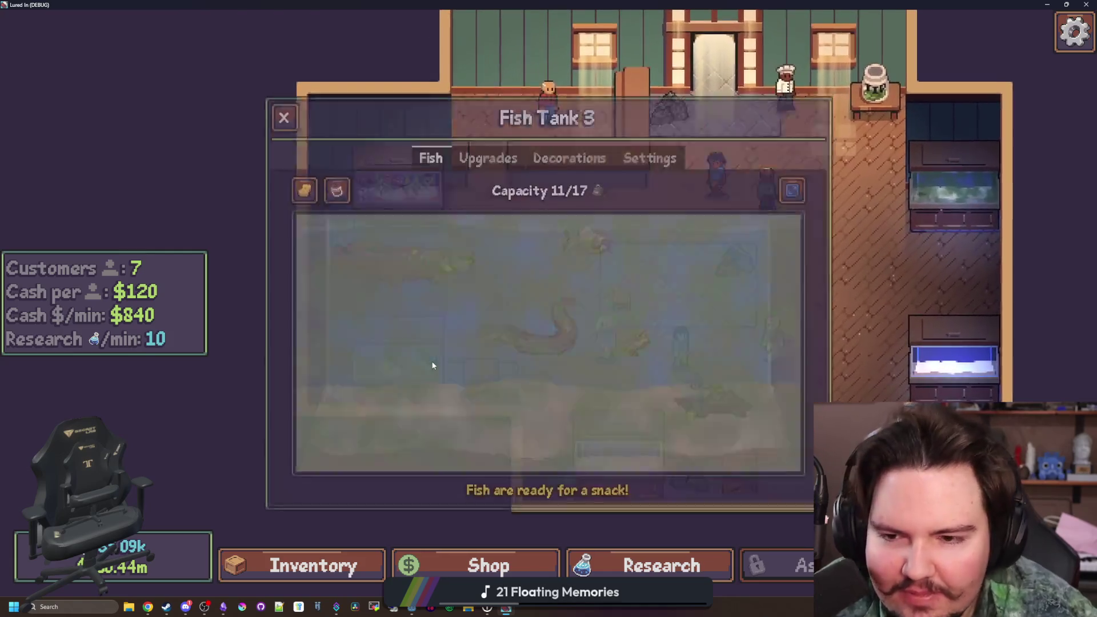
- Inspect the Electric Eel and Arapaima in Fish Tank 3, then switch to Fish Tank 1
left_click(548, 320)
left_click(403, 260)
left_click(283, 116)
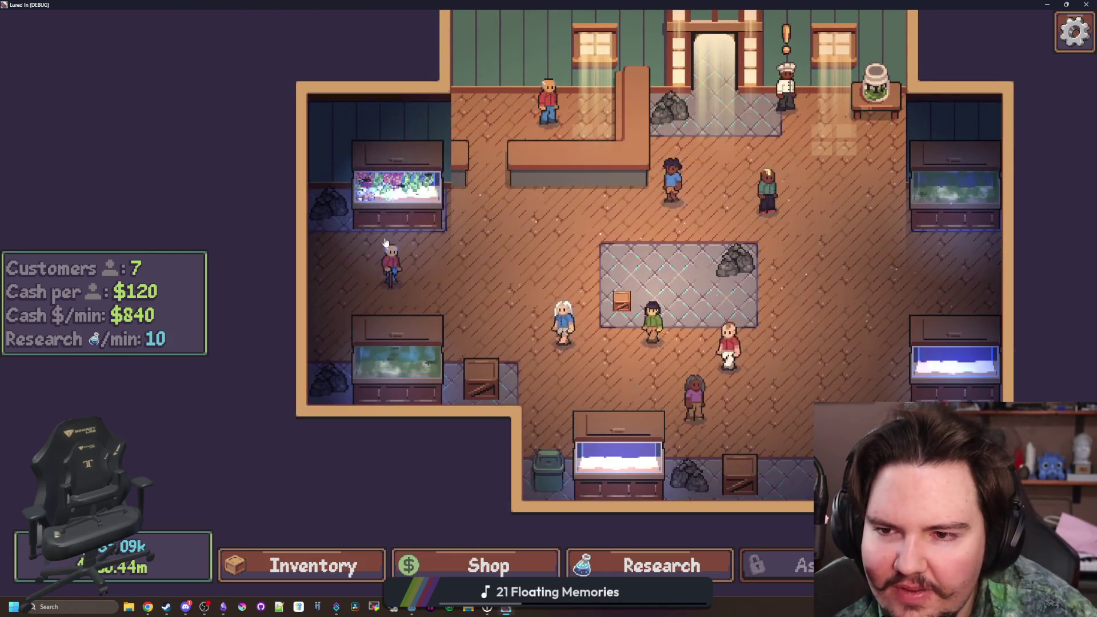
left_click(400, 183)
- Stand the small tilted kelp upright at 0° rotation and x1.0 scale
left_click(611, 337)
left_click(502, 440)
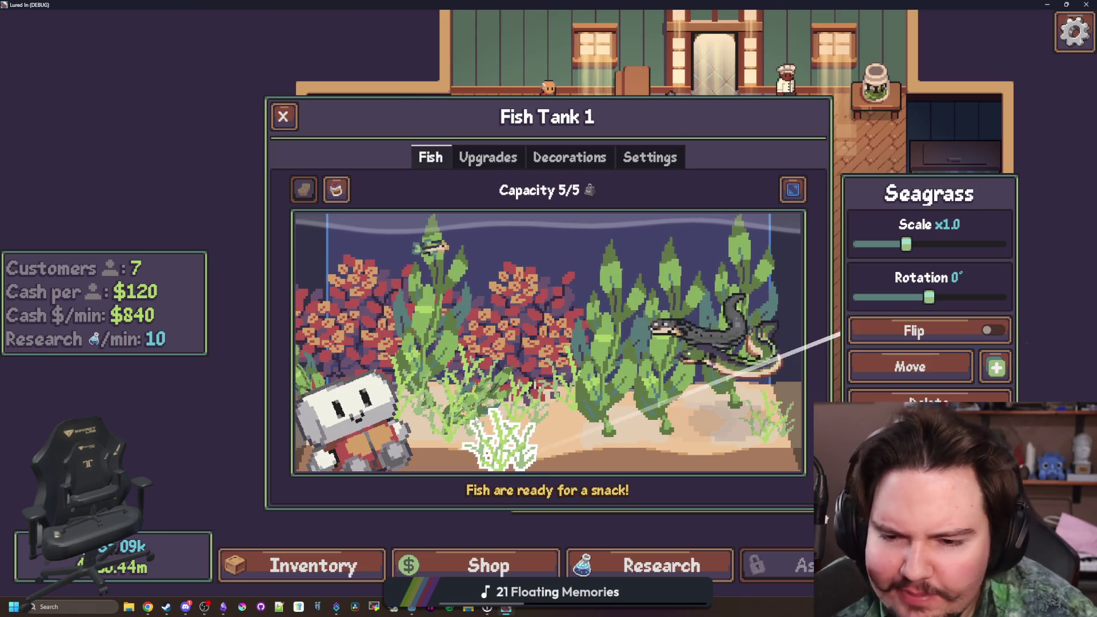
left_click(491, 388)
left_click(929, 297)
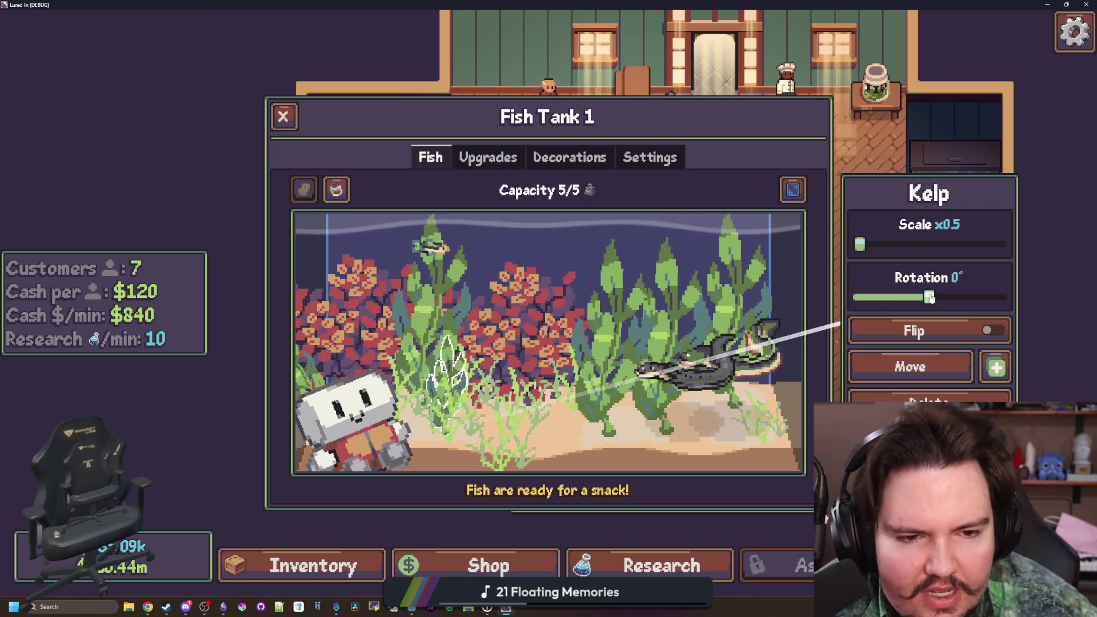
left_click(962, 244)
left_click_drag(957, 257, 906, 257)
- Set the left-edge tilted kelp to 0° rotation and x1.0 scale
left_click(606, 337)
left_click(503, 440)
left_click(348, 412)
left_click(306, 362)
left_click(928, 297)
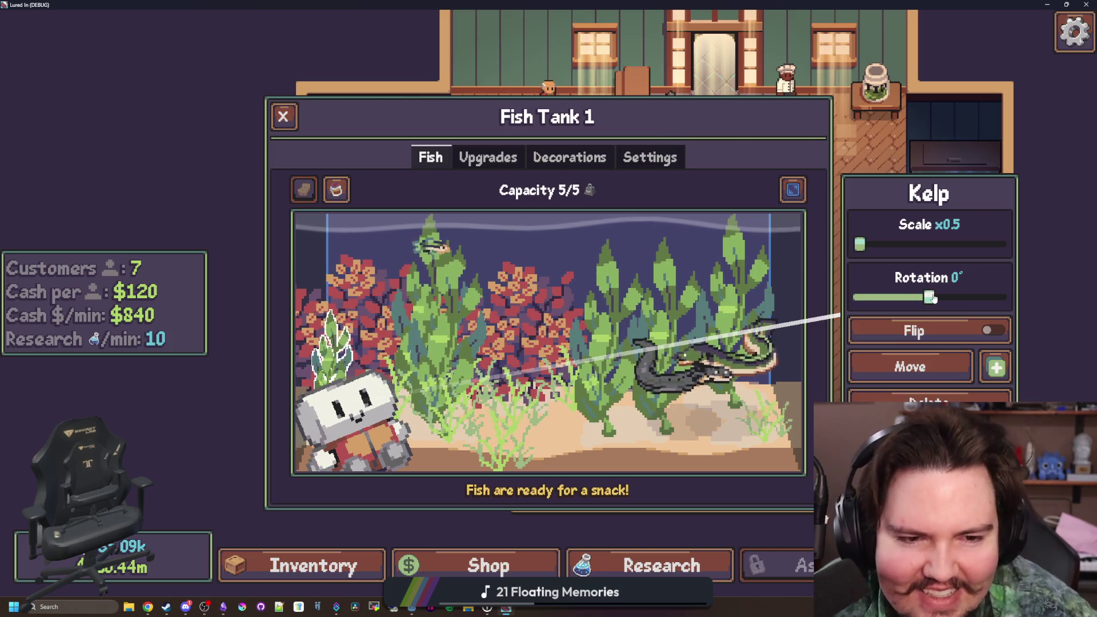
left_click(915, 245)
left_click_drag(917, 248, 910, 248)
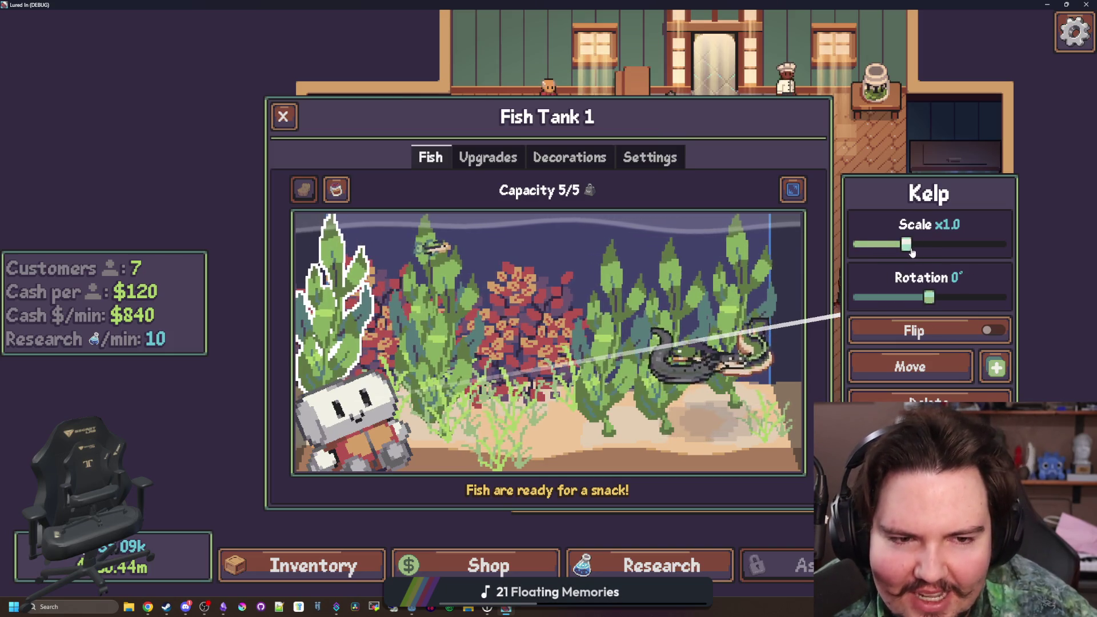
- Select kelp and seagrass decorations and inspect the Electric Eel in Fish Tank 1
left_click(765, 428)
left_click(737, 331)
left_click(737, 269)
left_click(762, 420)
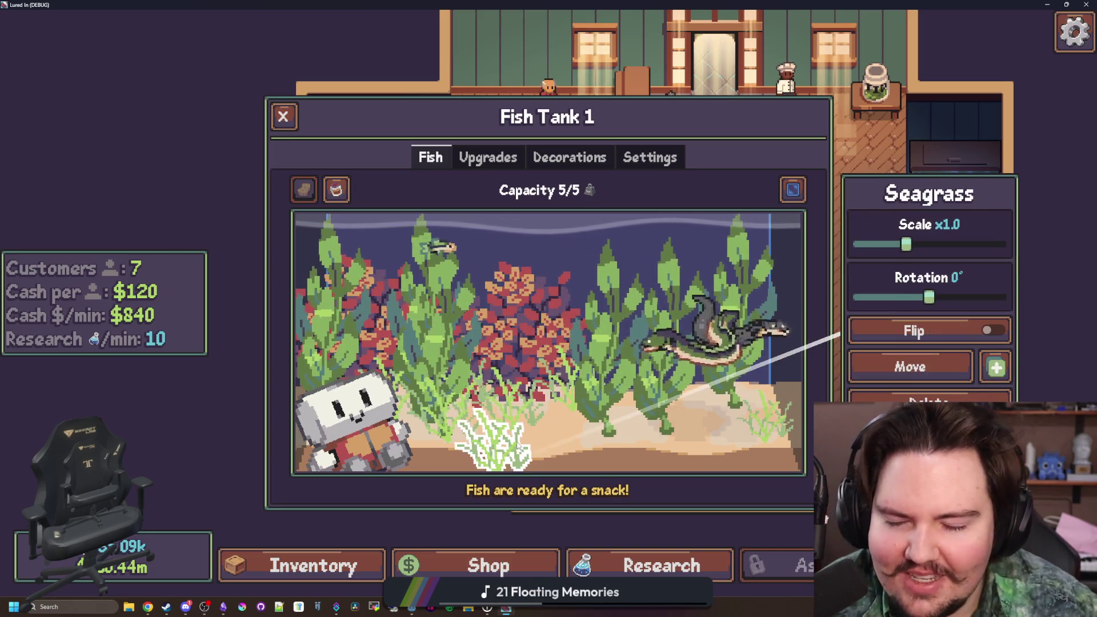
left_click(534, 427)
left_click(530, 403)
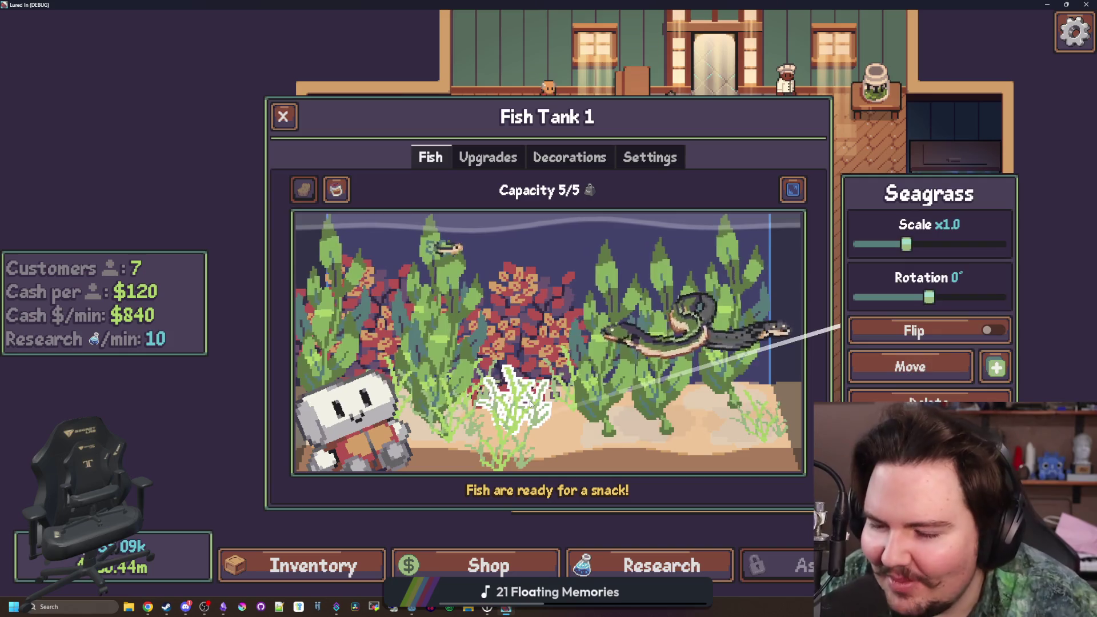
left_click(514, 377)
- Inspect the Minnow, kelp, Super Red plant and the Electric Eel's earnings
left_click(452, 297)
left_click(457, 256)
left_click(503, 286)
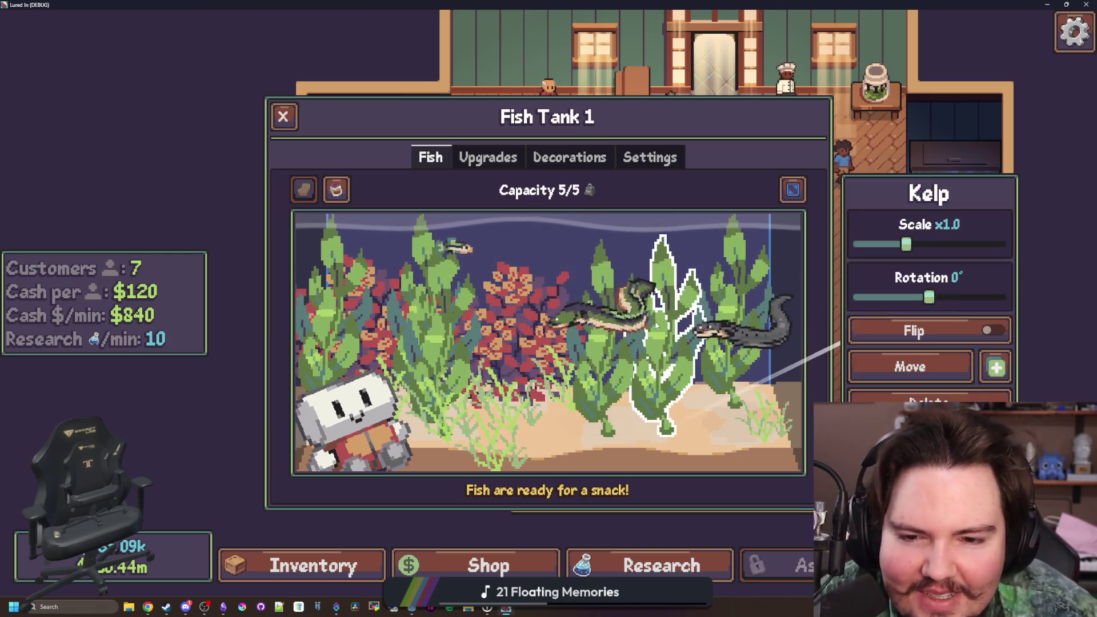
left_click(545, 303)
left_click(545, 308)
left_click(544, 303)
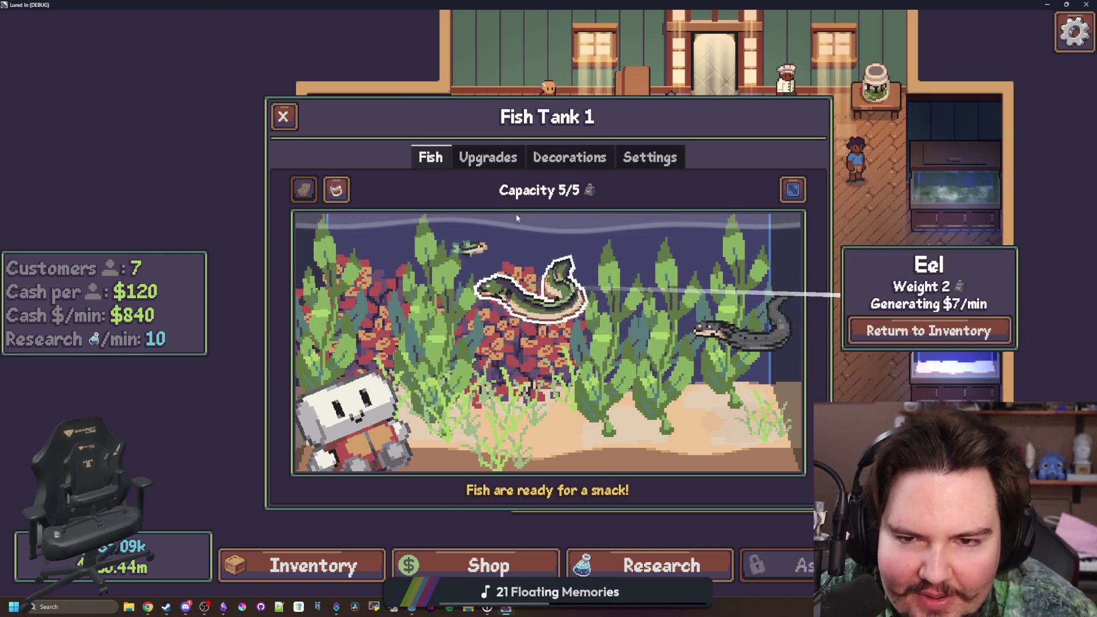
- Browse Fish Tank 1's upgrades, purchasable decorations and substrate and water settings
left_click(522, 164)
left_click(533, 165)
scroll(507, 183, "down", 1)
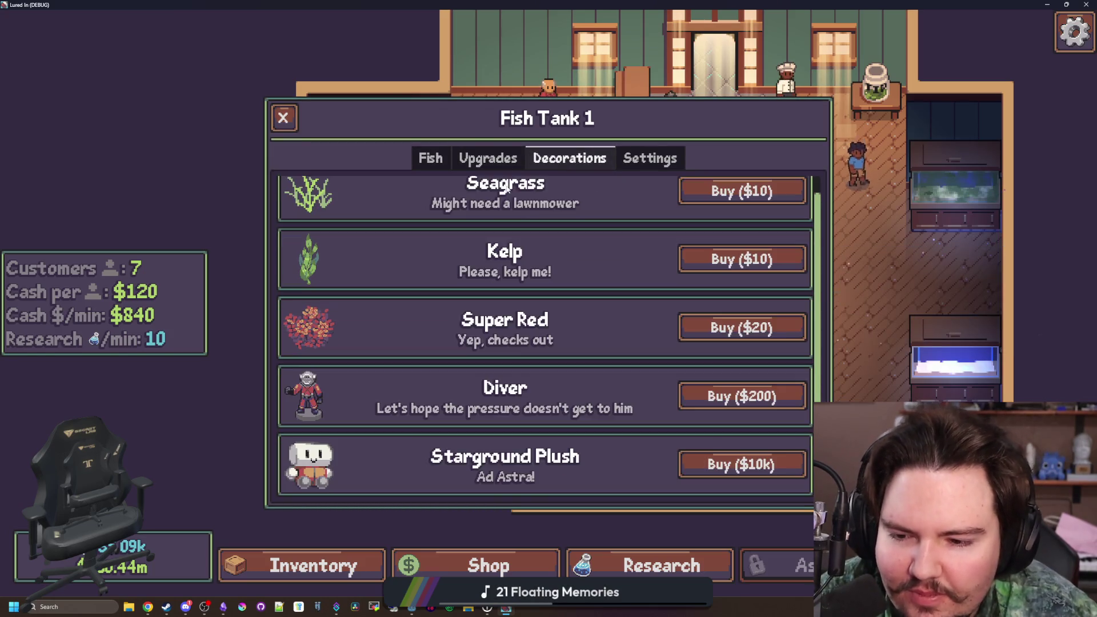
scroll(522, 199, "up", 1)
left_click(653, 159)
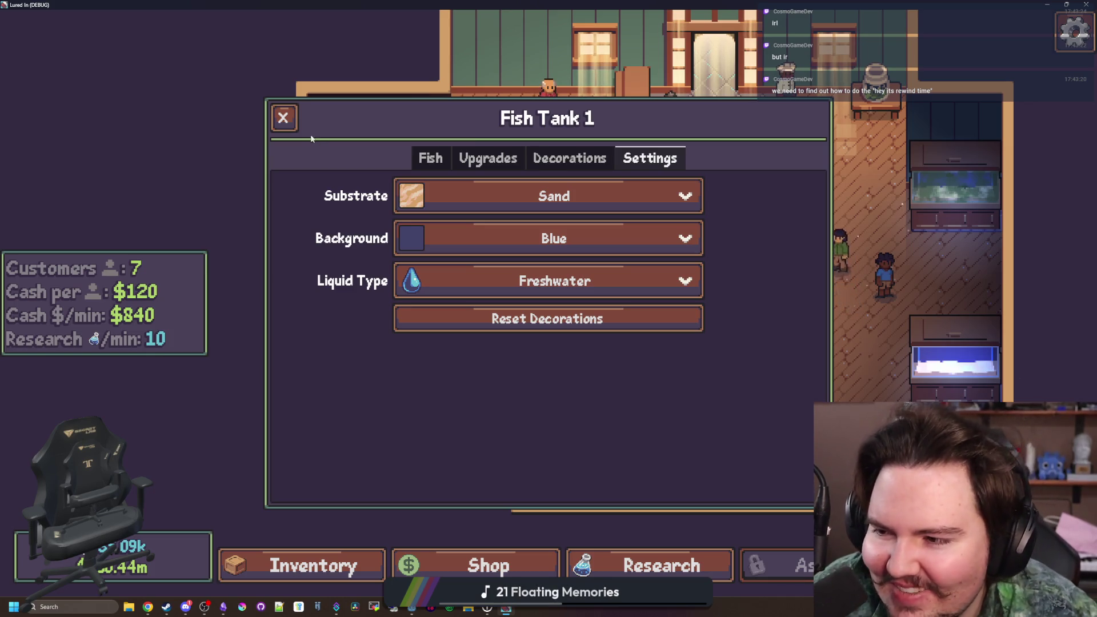
- Close Fish Tank 1, then briefly open and close the customer panel, Fish Tank 1 and Fish Tank 2
left_click(284, 117)
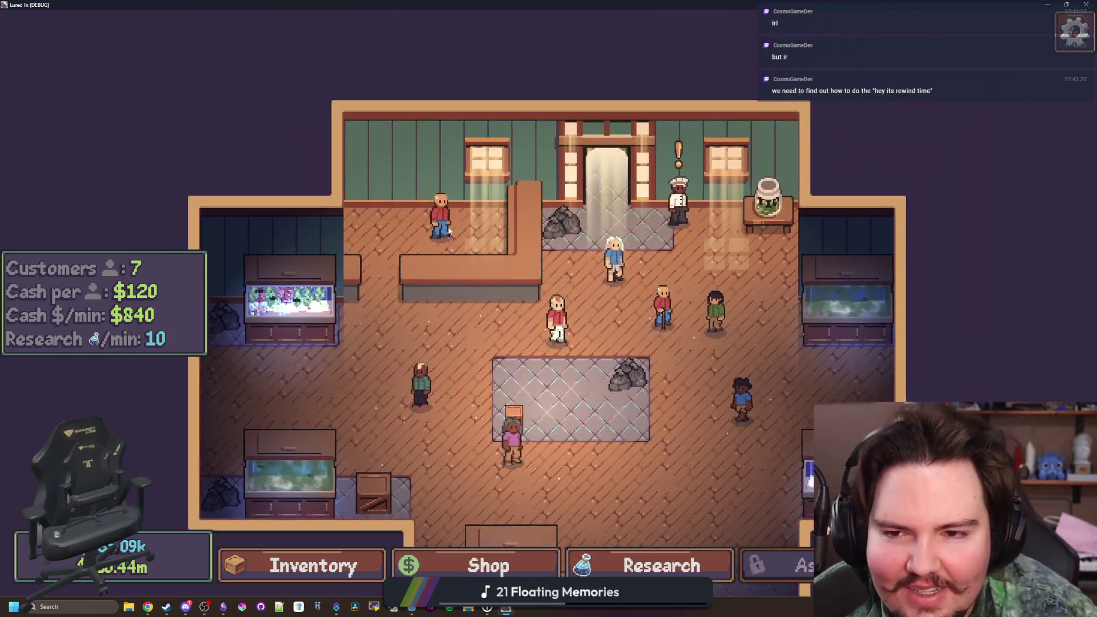
left_click(449, 230)
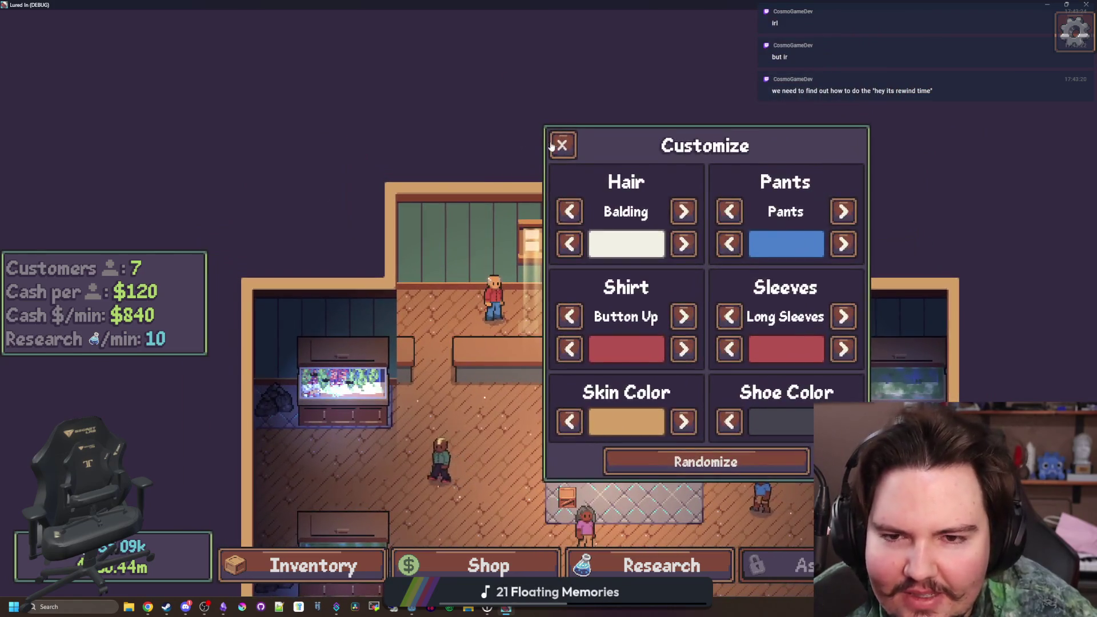
left_click(550, 151)
left_click(320, 371)
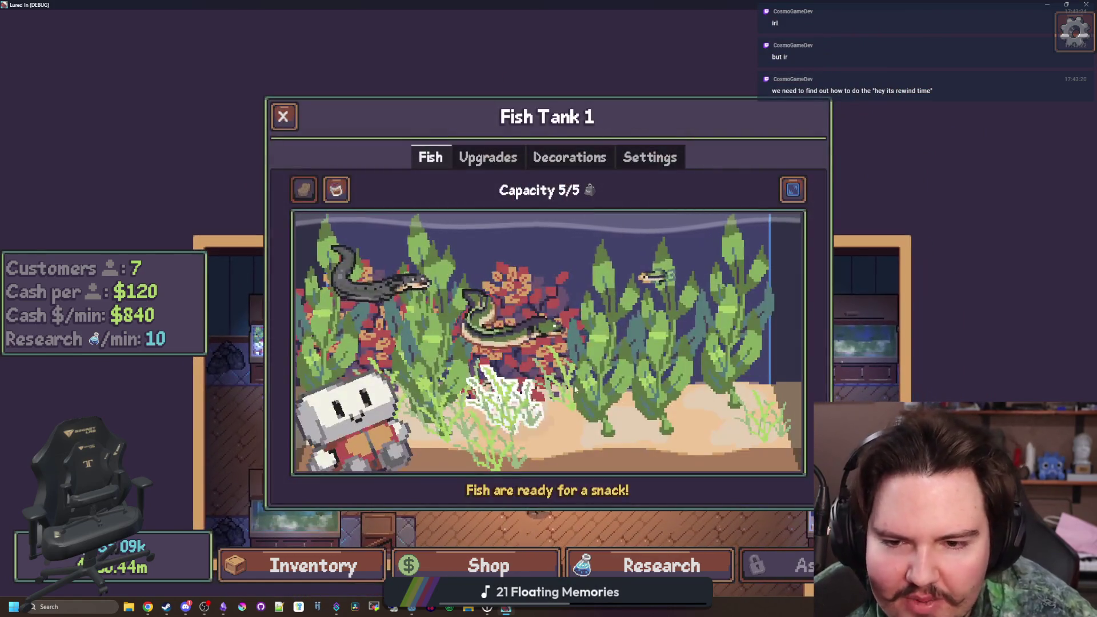
left_click(284, 117)
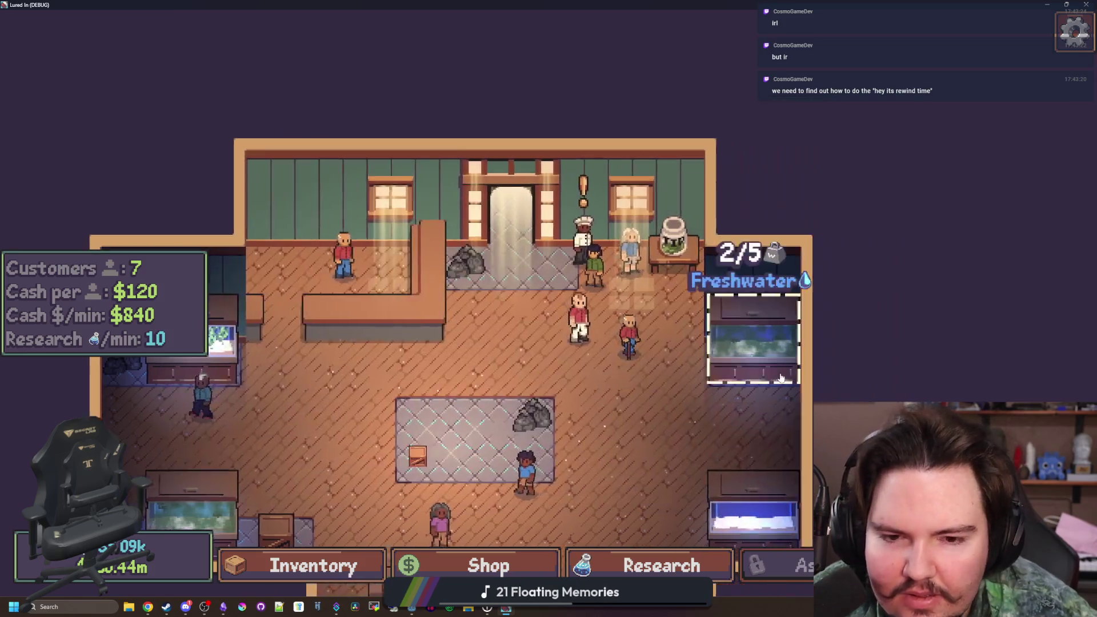
left_click(754, 320)
left_click(283, 116)
- Switch the game language to Belarusian from the pause menu
key("Escape")
left_click(723, 382)
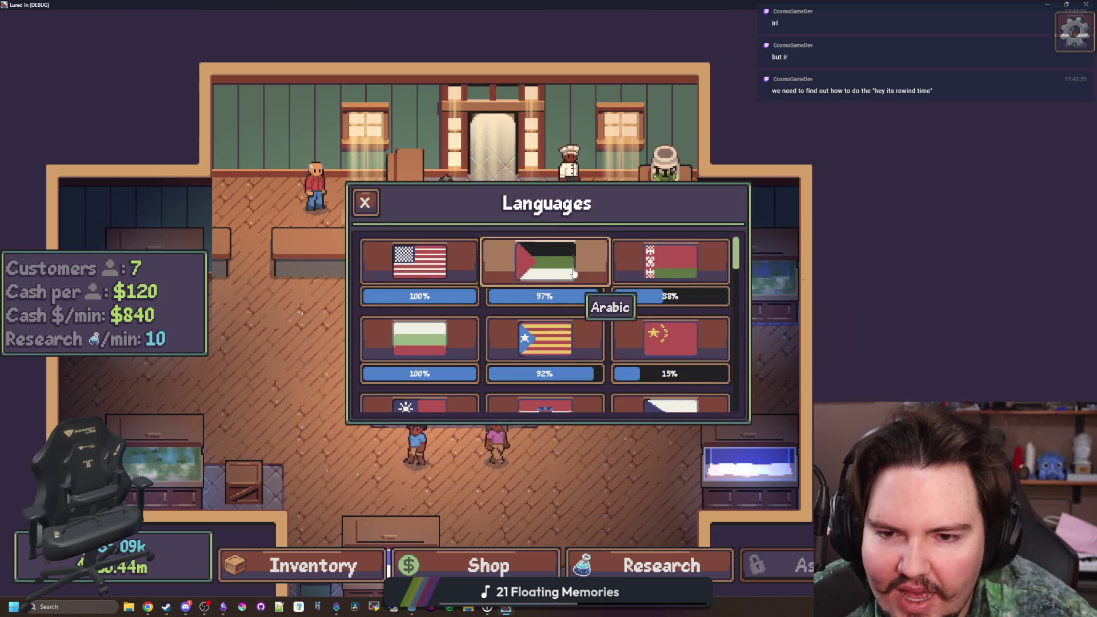
left_click(645, 254)
key("Escape")
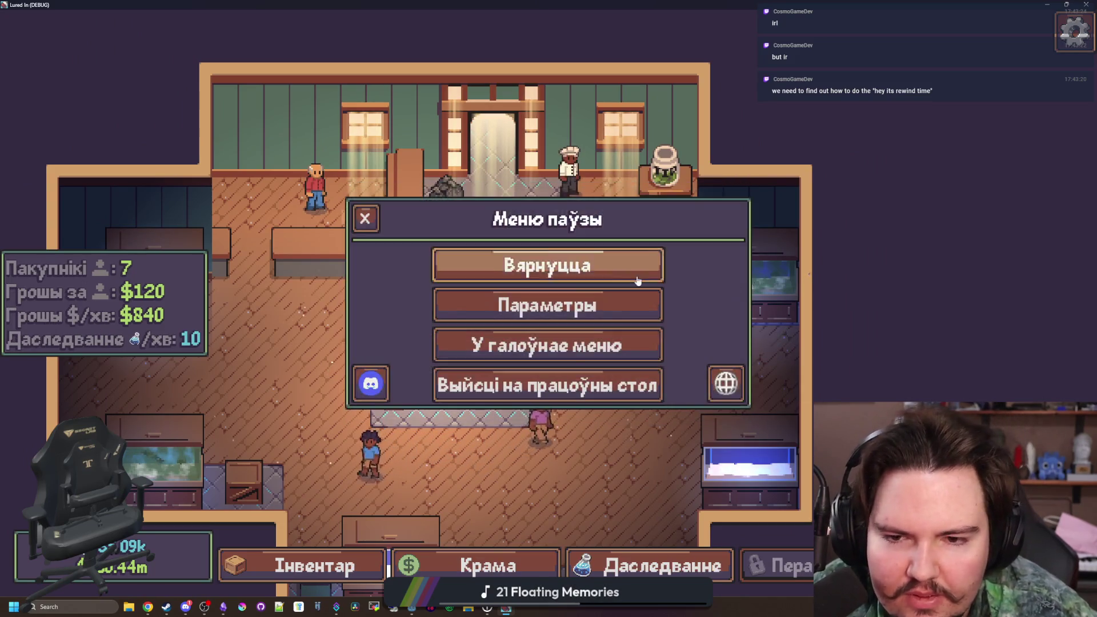
key("Escape")
- Start moving a Minnow into a tank, cancel it, and return to the tank menu script
key("a")
key("s")
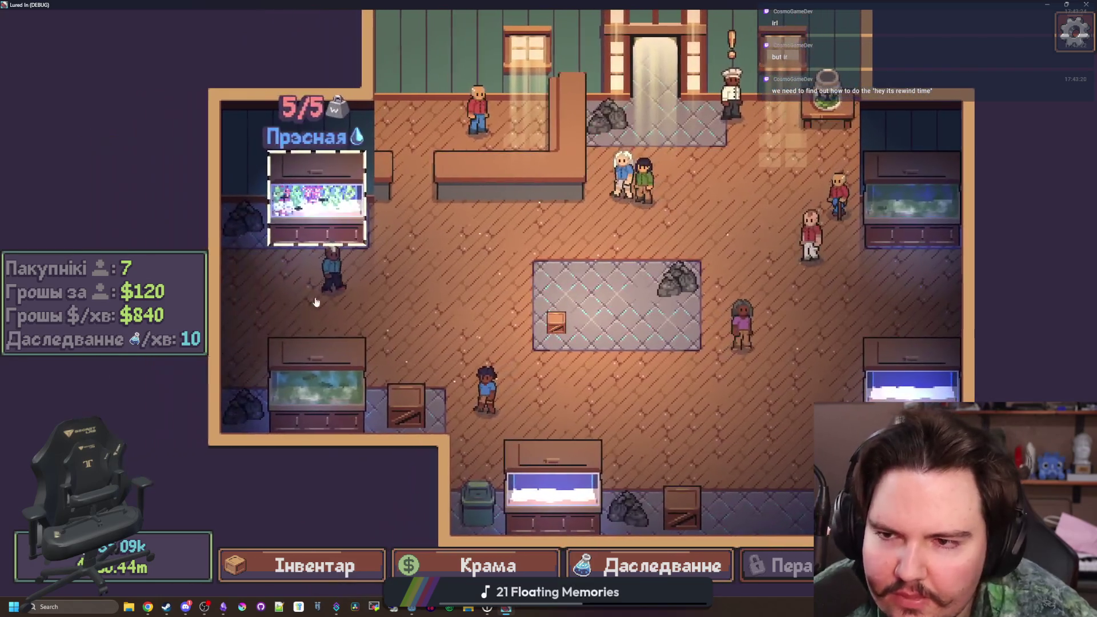
left_click(303, 566)
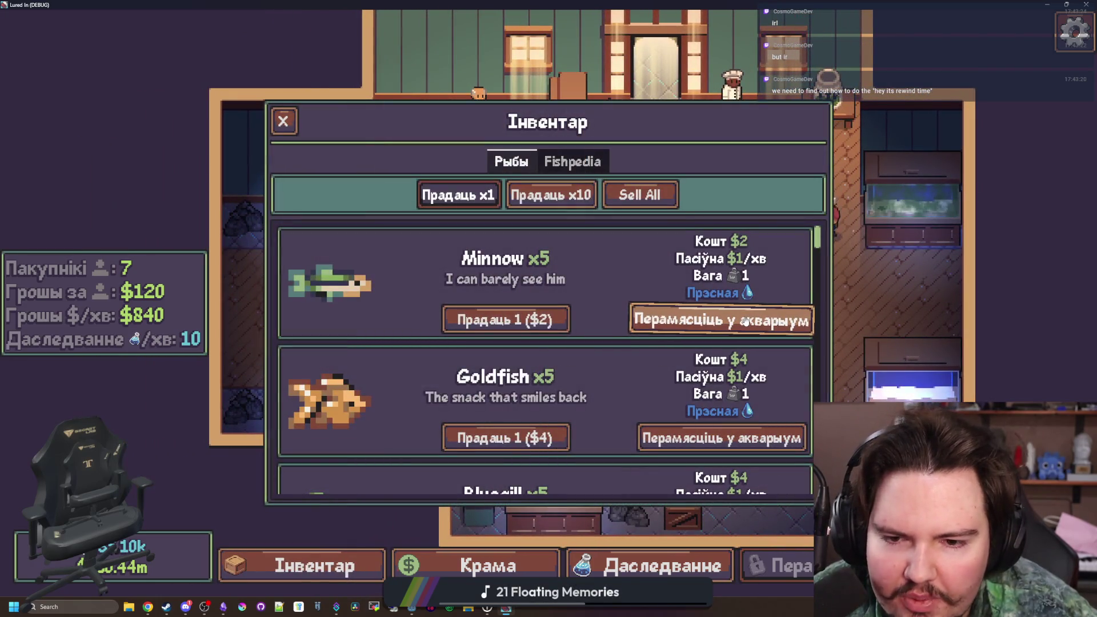
left_click(744, 321)
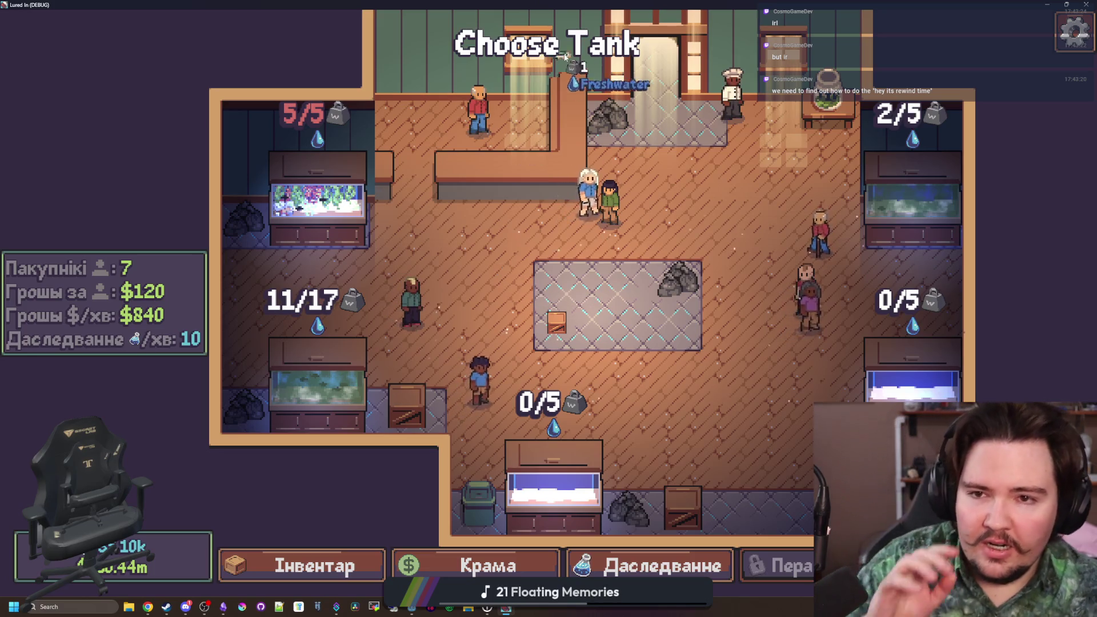
key("Escape")
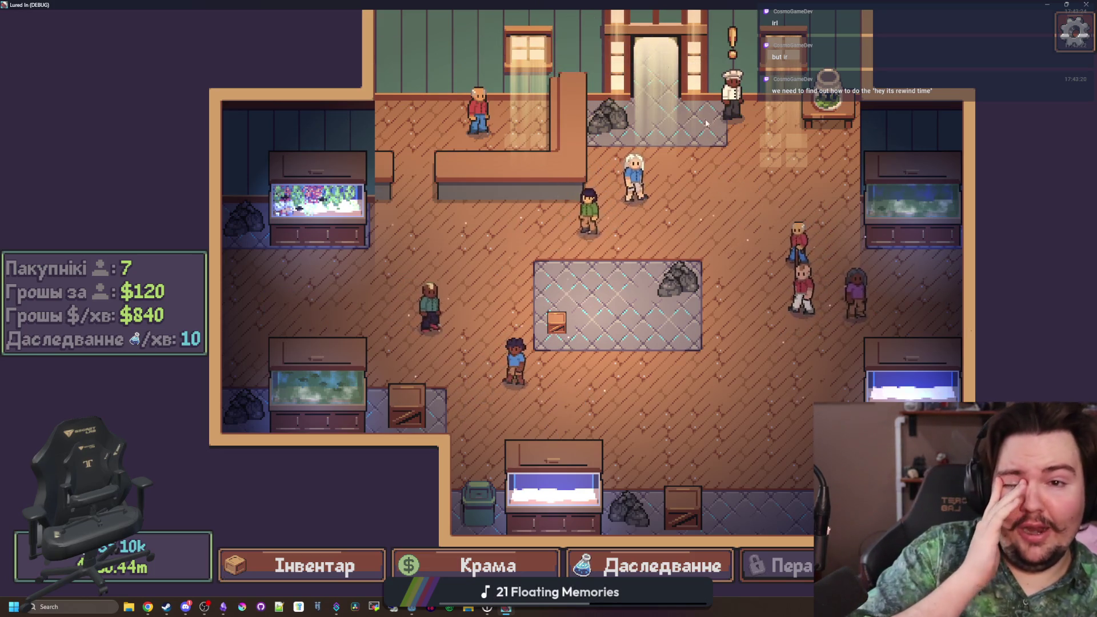
key("alt+Tab")
left_click(702, 256)
- Search all project files for 'choose Tank' and open the add_to_tank.gd match
key("ctrl+shift+f")
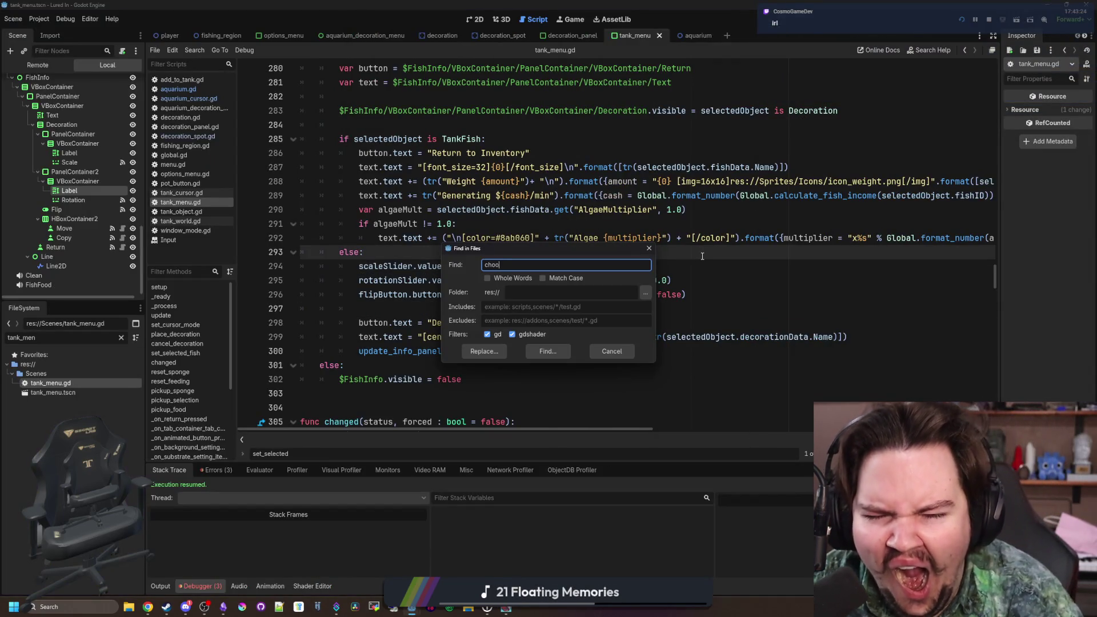
key("BackSpace")
type("TA")
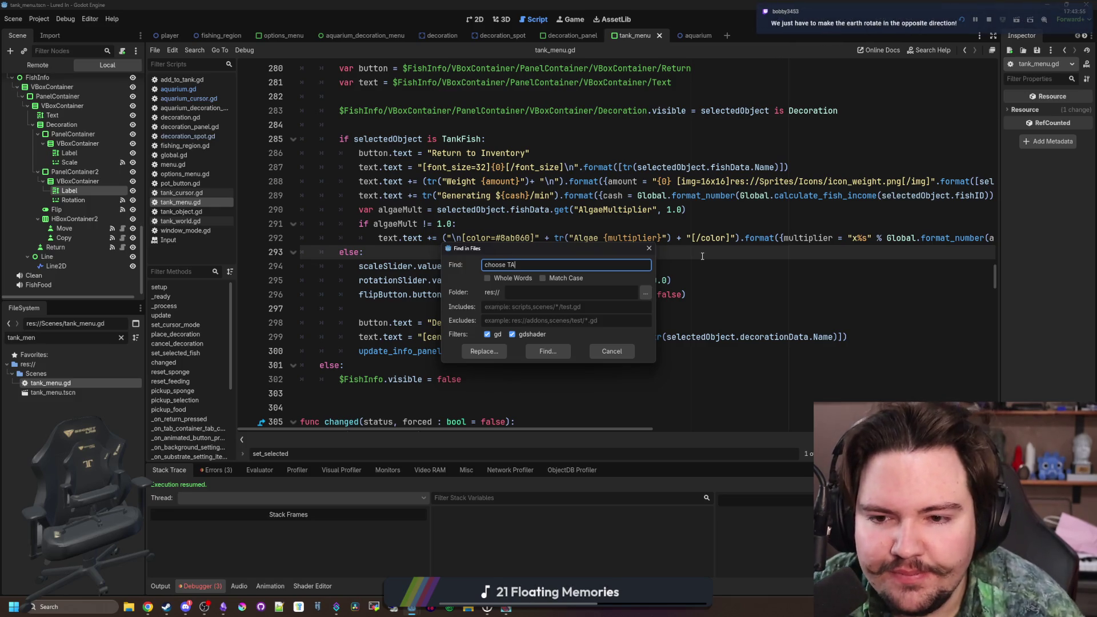
key("Return")
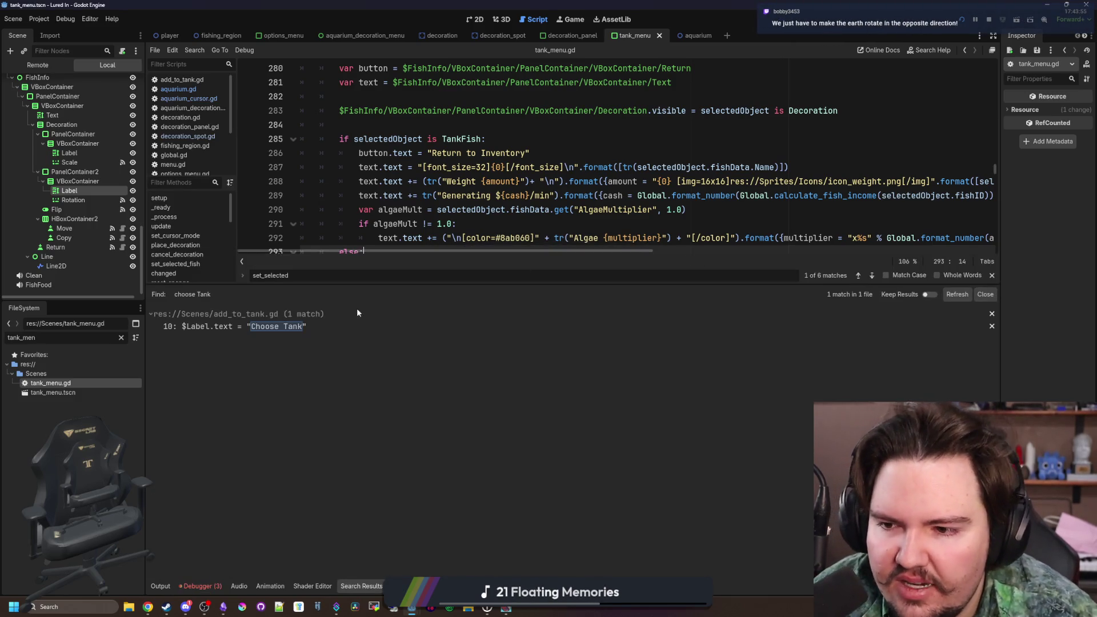
left_click(268, 329)
- Wrap the Choose Tank and Choose Decoration Spot label strings in tr()
key("Left")
key("Left")
key("Left")
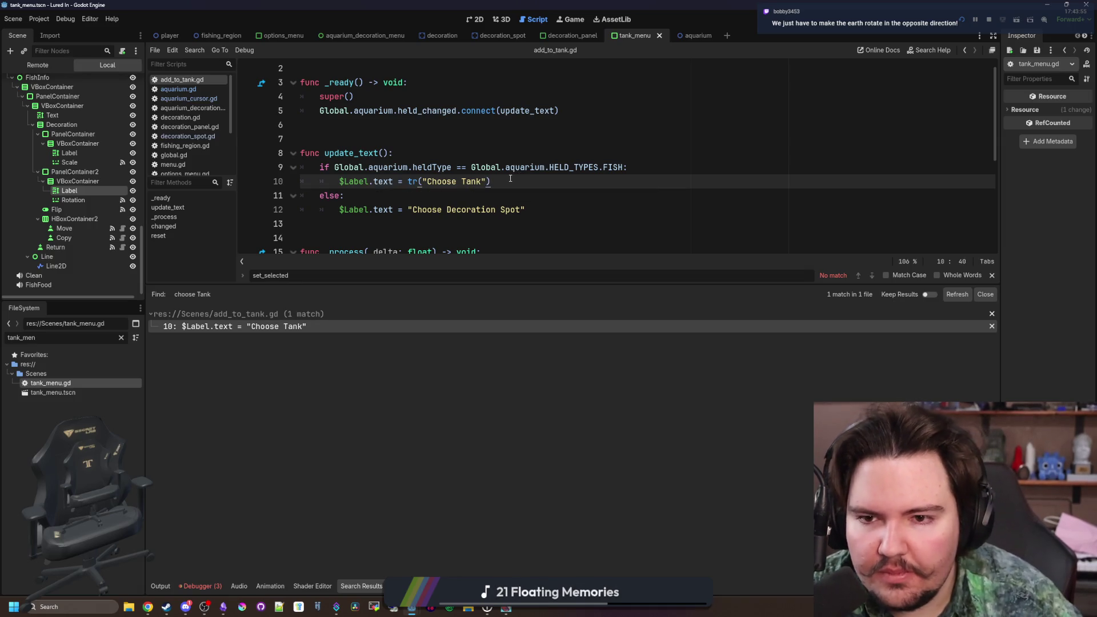
left_click(410, 212)
type("tr(")
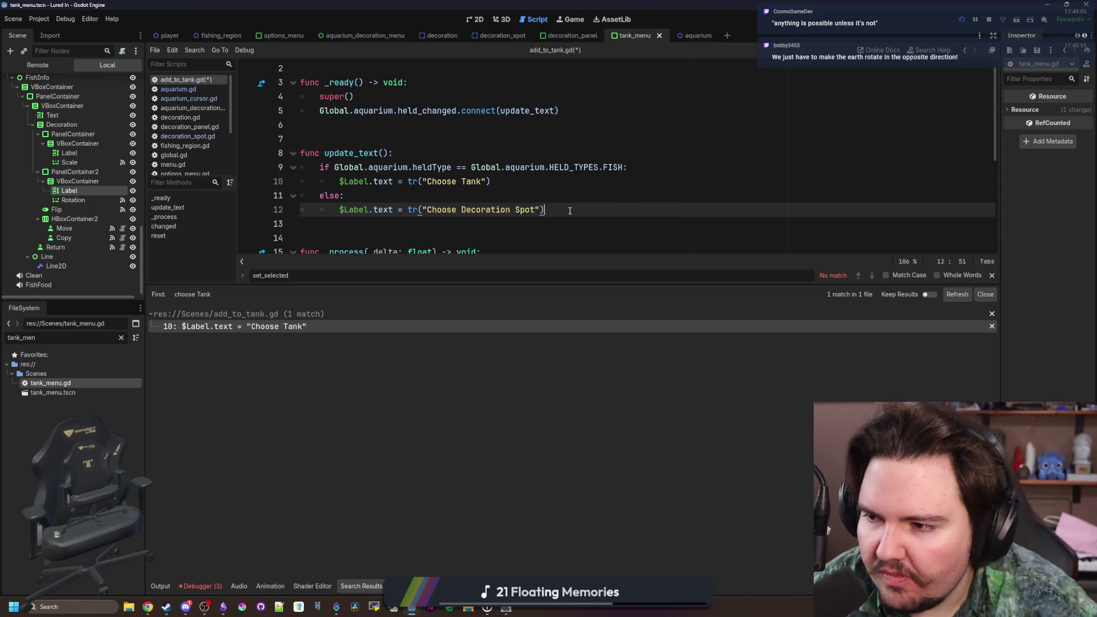
left_click(607, 188)
- Save the script and run the game with F5
key("ctrl+s")
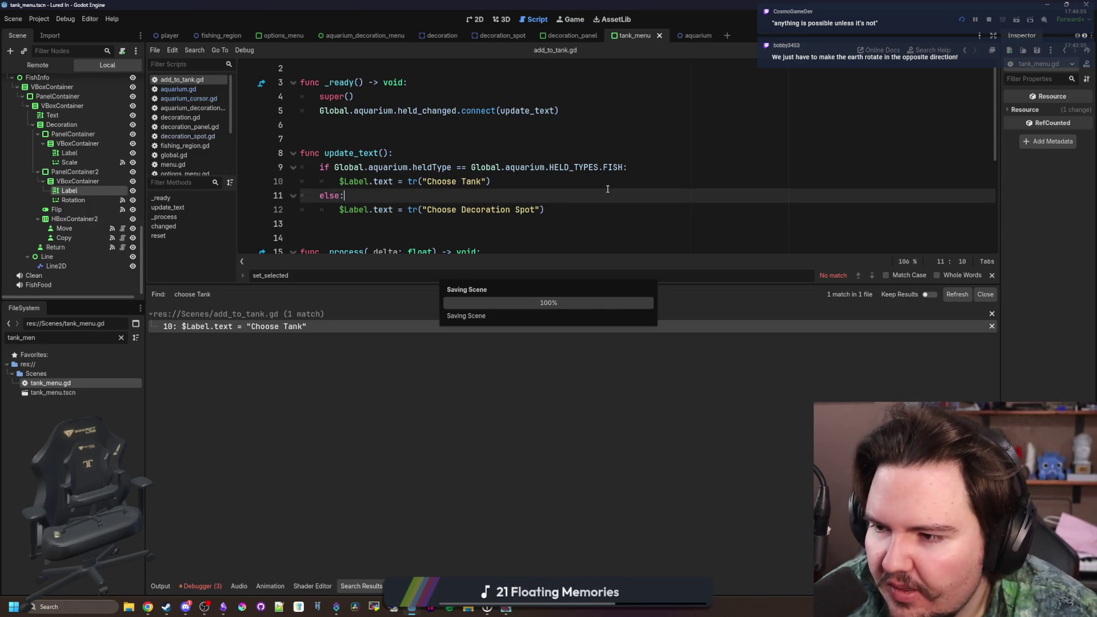
key("ctrl+s")
left_click(622, 187)
key("ctrl+s")
key("ctrl+s")
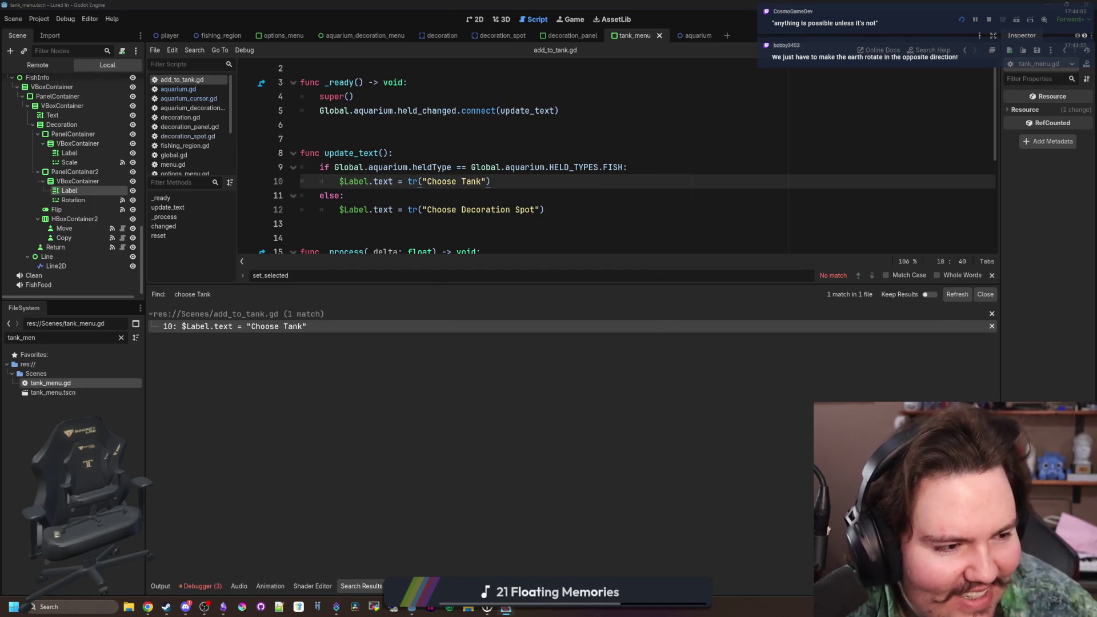
key("F5")
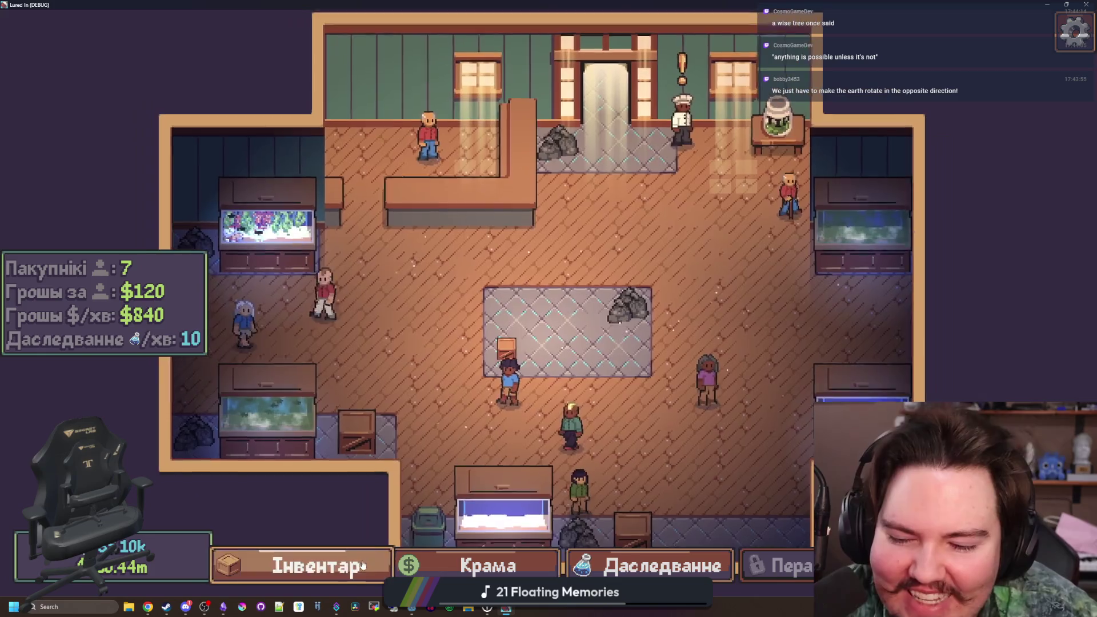
- Pick up a fish from the inventory twice to check the Choose Tank title
key("i")
left_click(766, 320)
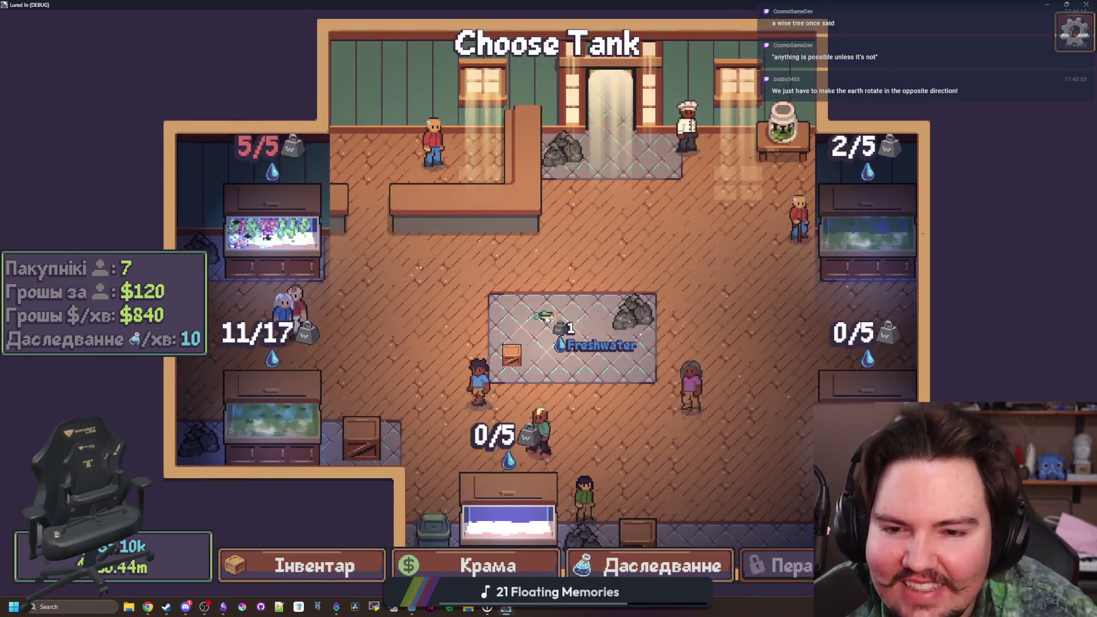
key("Escape")
left_click(301, 565)
left_click(705, 387)
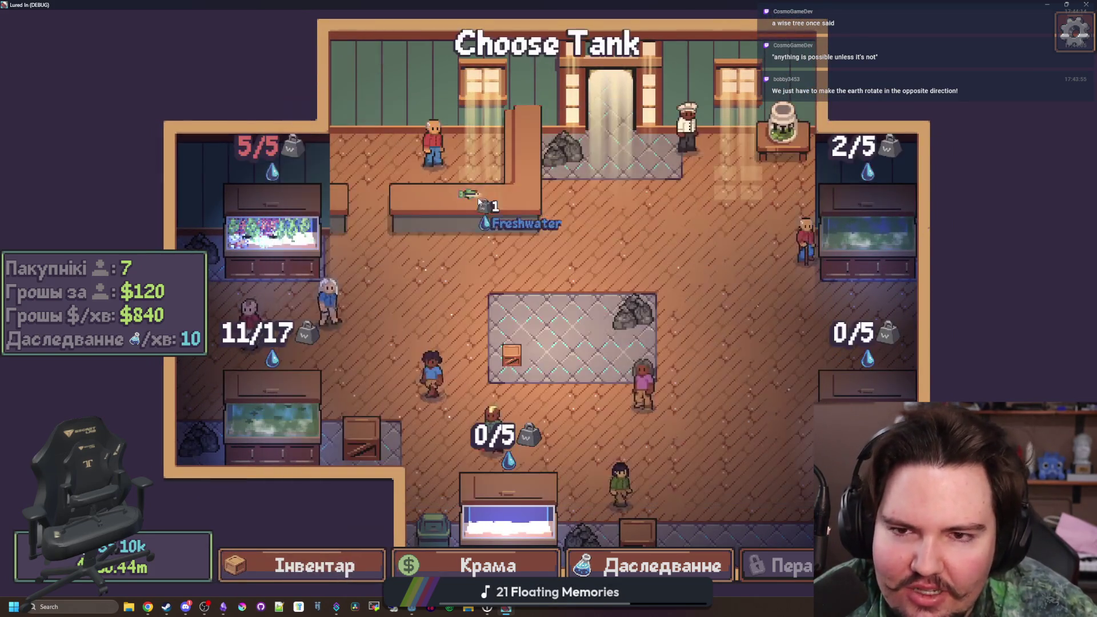
- Stop the game with F8, place the caret in update_text, and bring up the browser
key("F8")
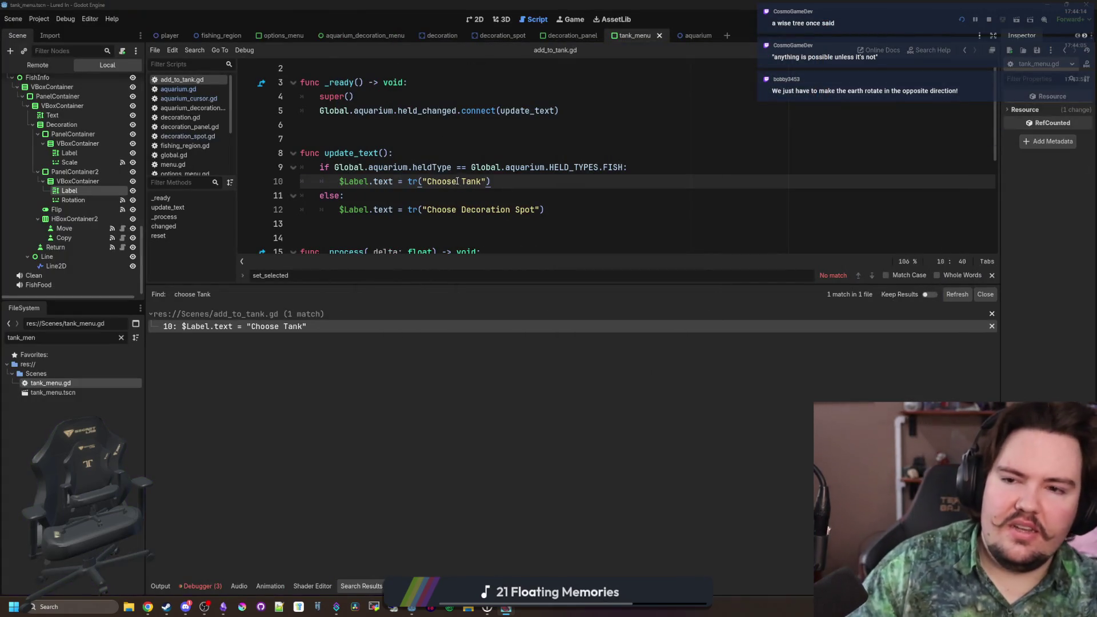
left_click(446, 198)
left_click(426, 154)
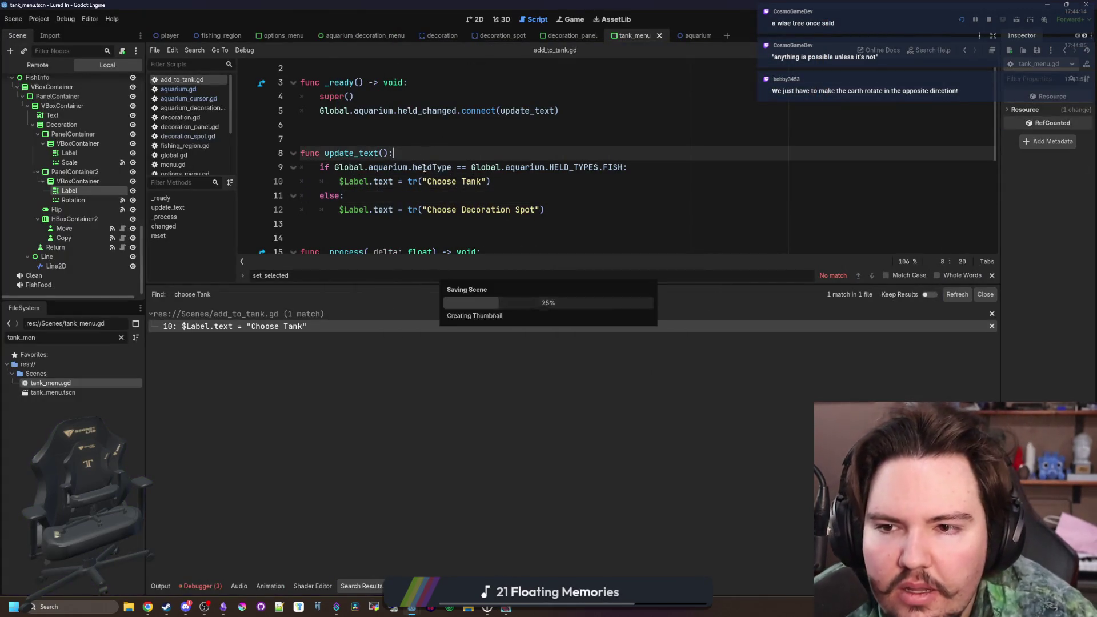
left_click(425, 139)
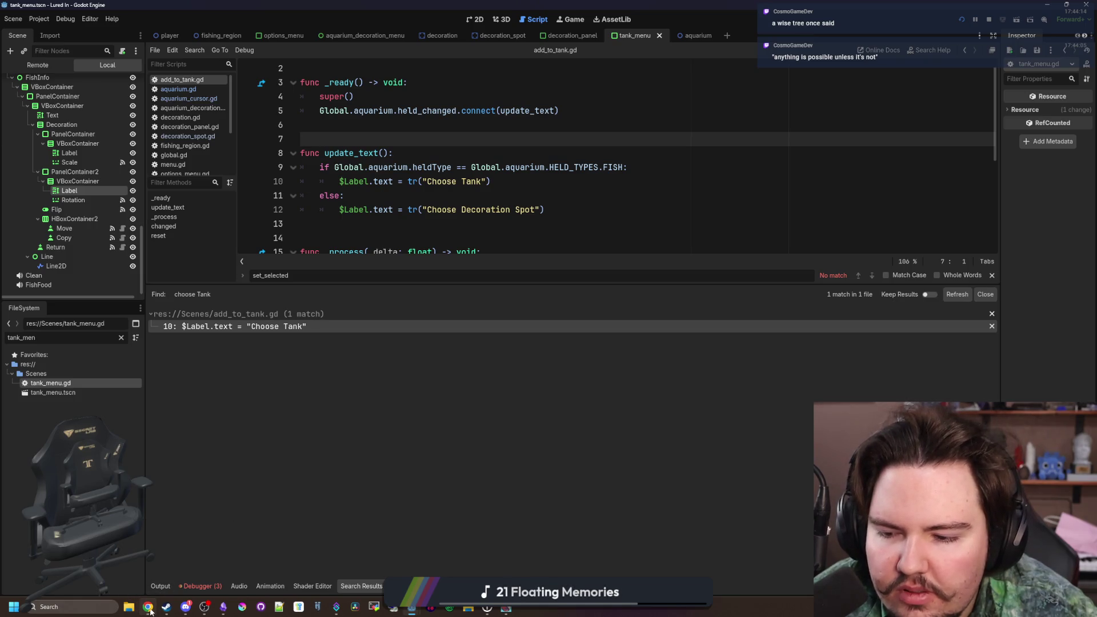
left_click(174, 574)
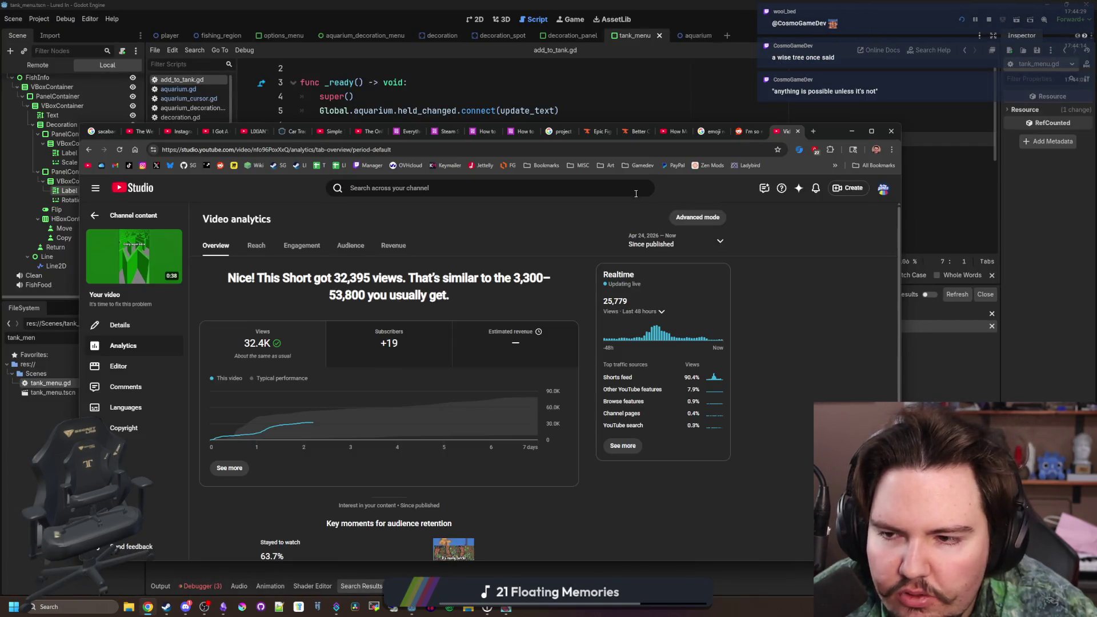
- Open the Lured In translation site in a new browser tab and scroll its project page
left_click(814, 132)
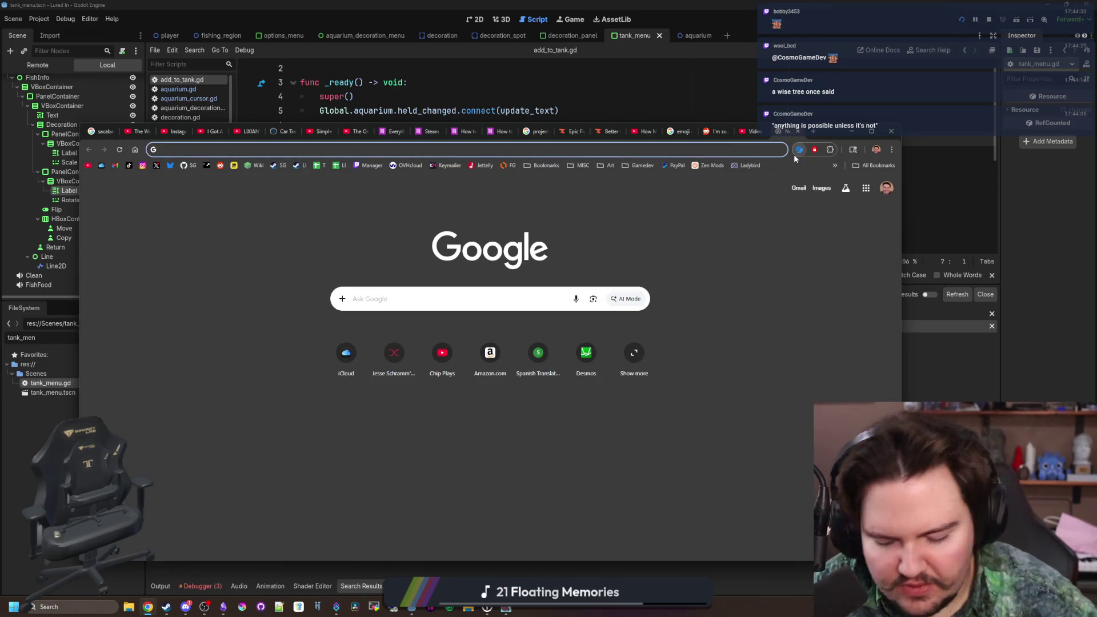
type("tr")
key("Return")
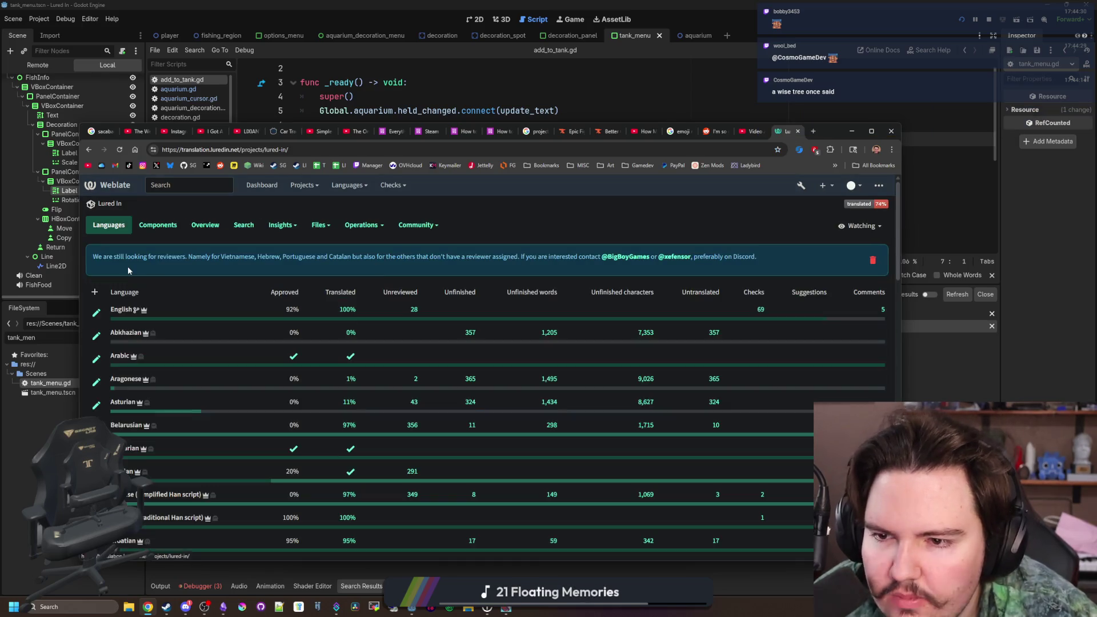
scroll(123, 312, "down", 10)
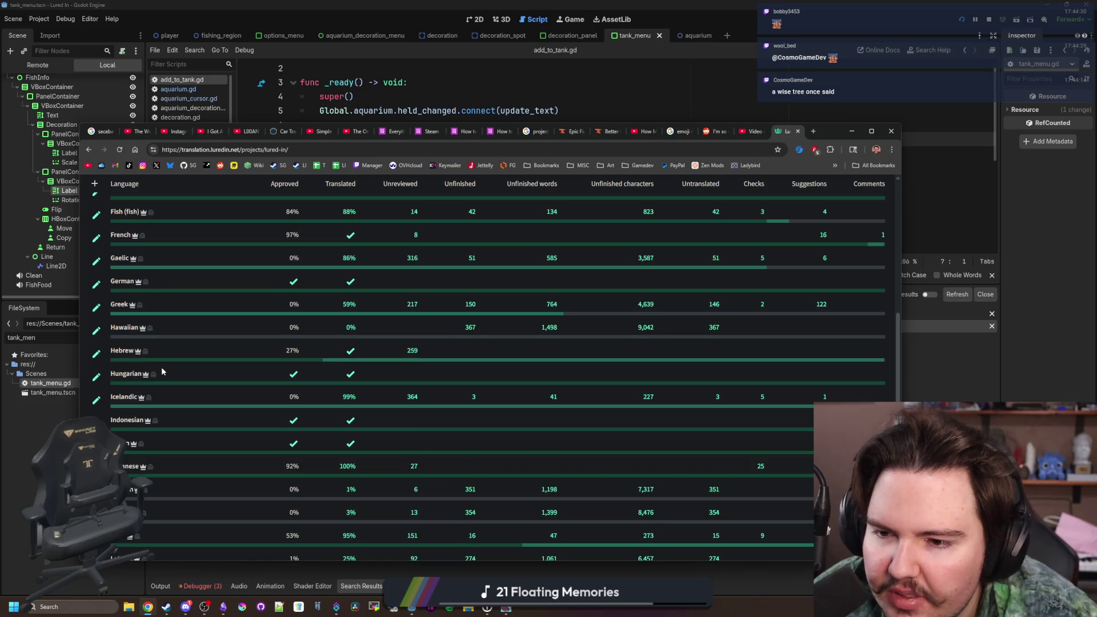
scroll(162, 370, "down", 3)
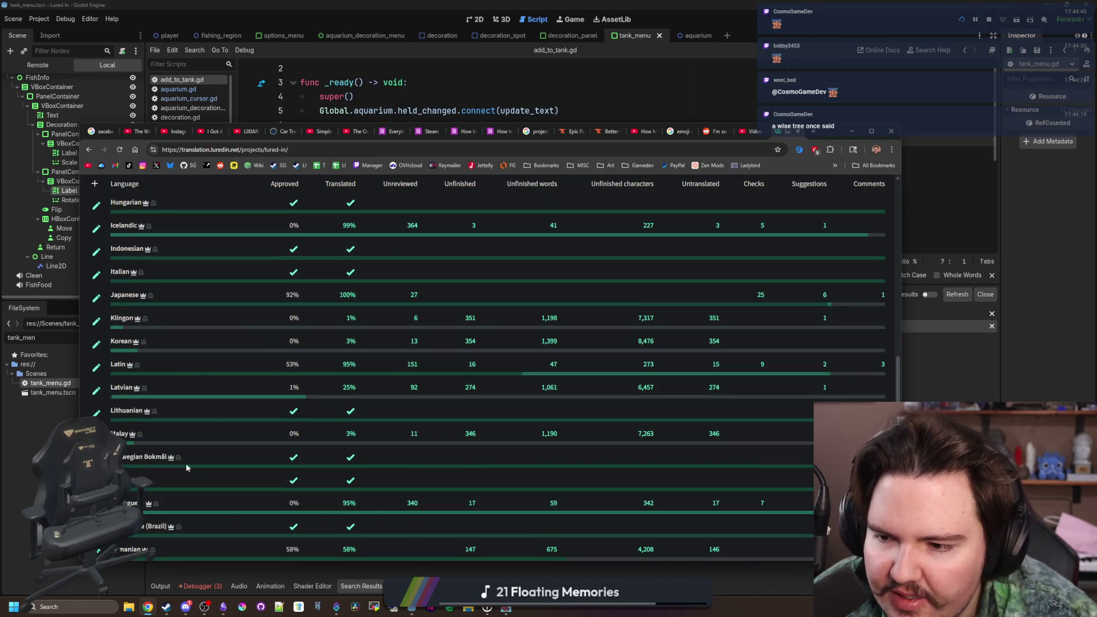
scroll(179, 428, "down", 7)
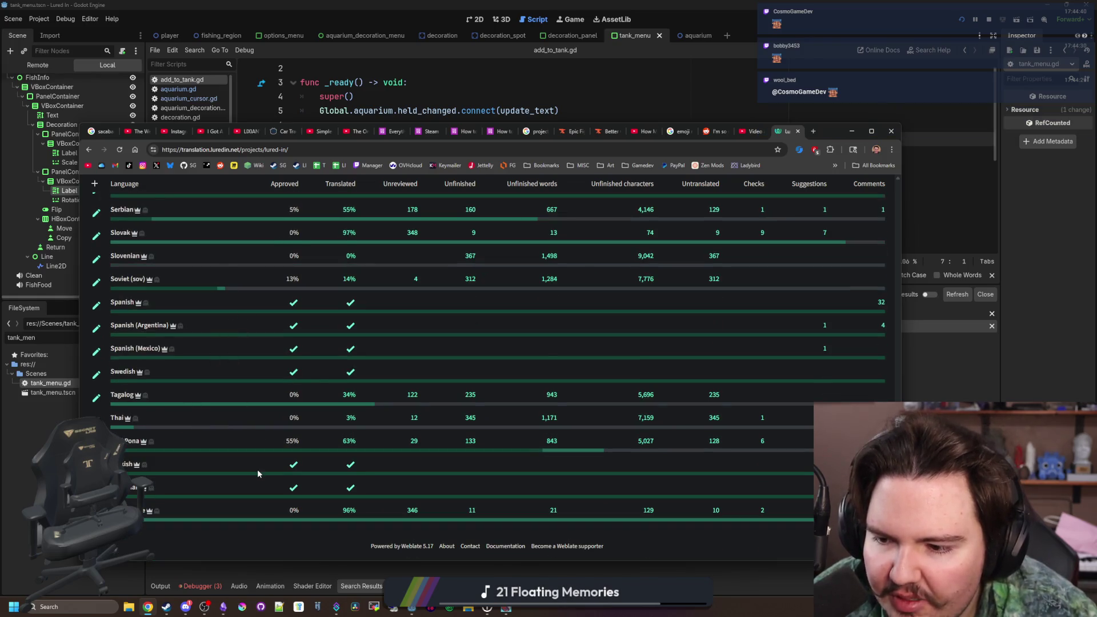
scroll(258, 468, "up", 15)
- Search English all strings for the Choose Tank source, then return to the game
left_click(124, 311)
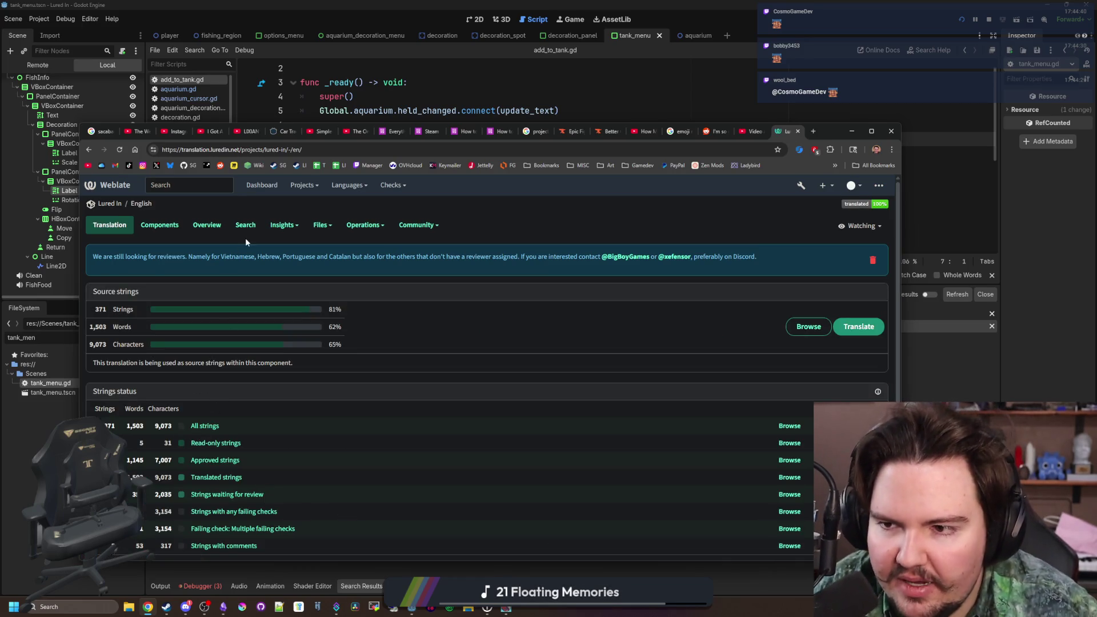
left_click(205, 427)
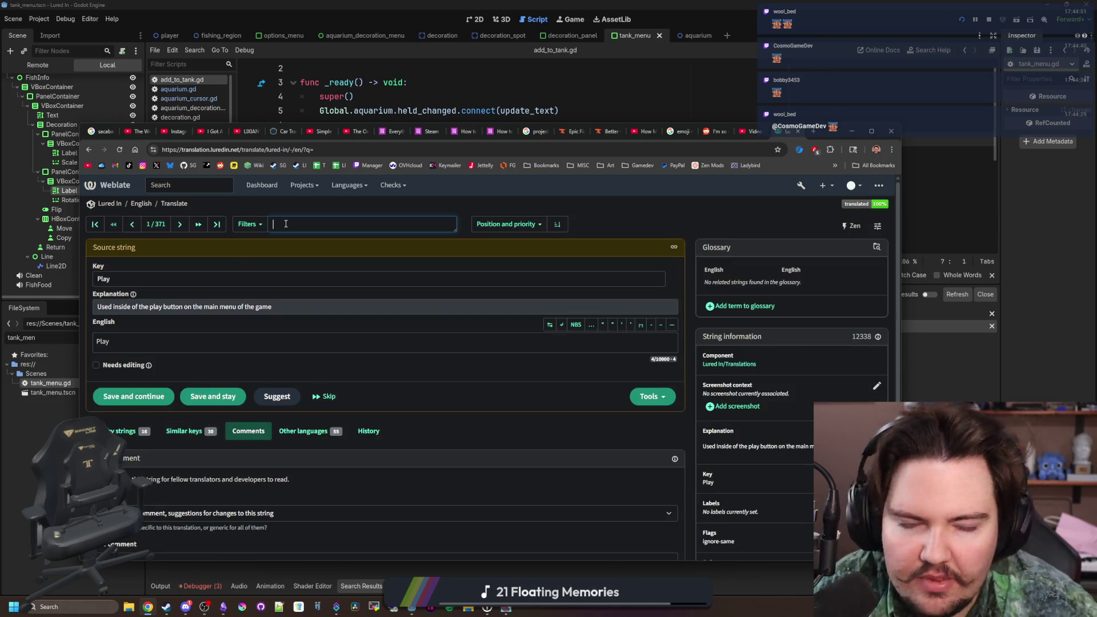
type("choose tank")
key("Return")
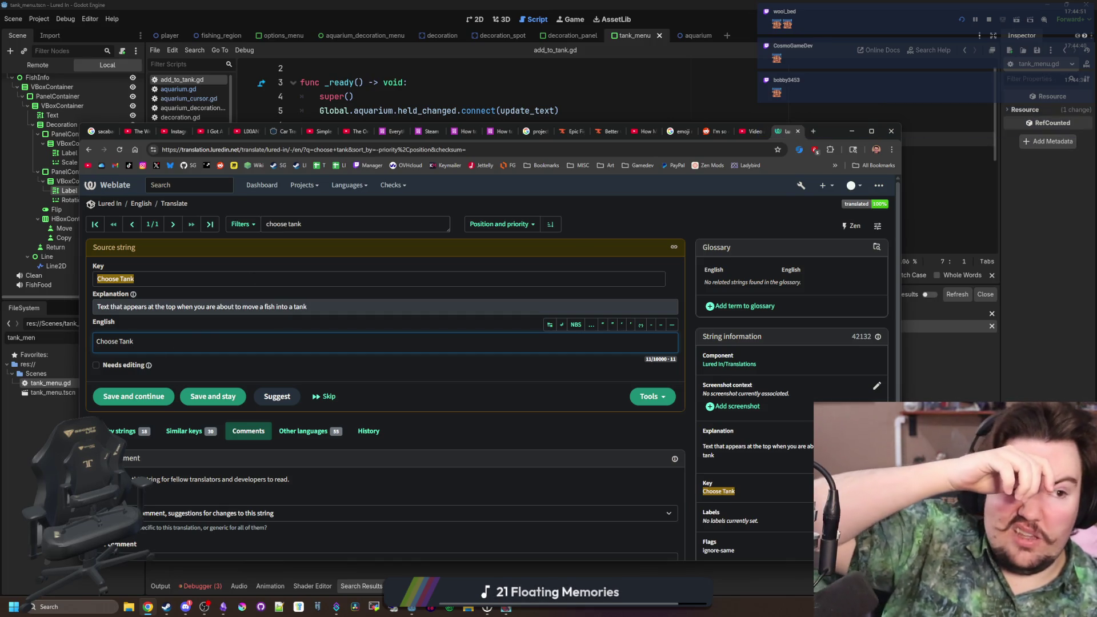
key("alt+Tab")
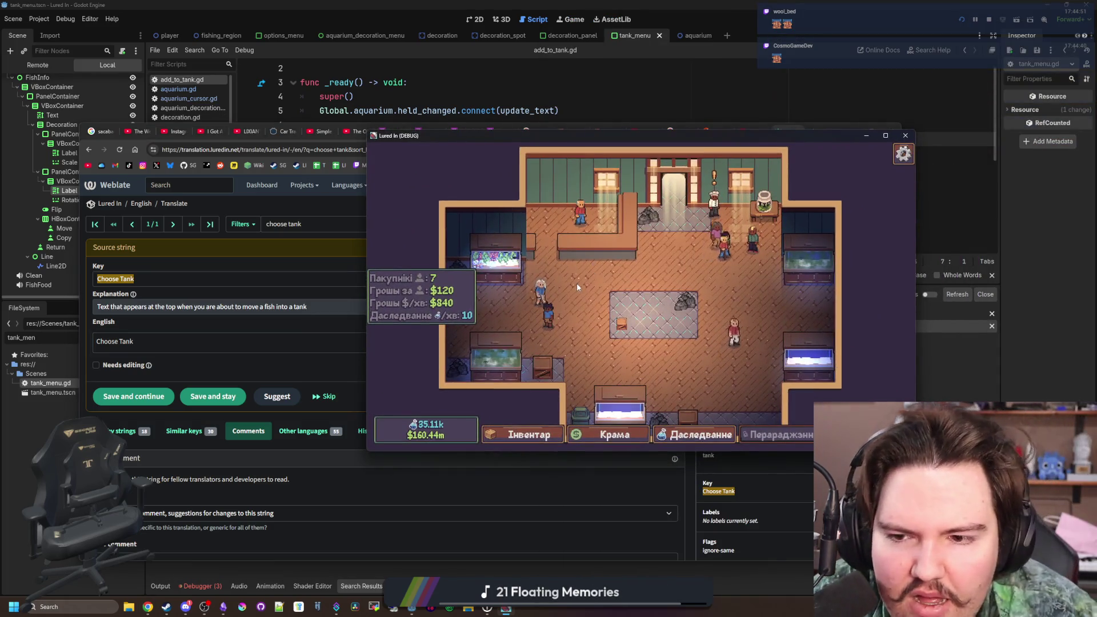
- Try English, Arabic and then Bulgarian as the game language
key("Escape")
left_click(734, 339)
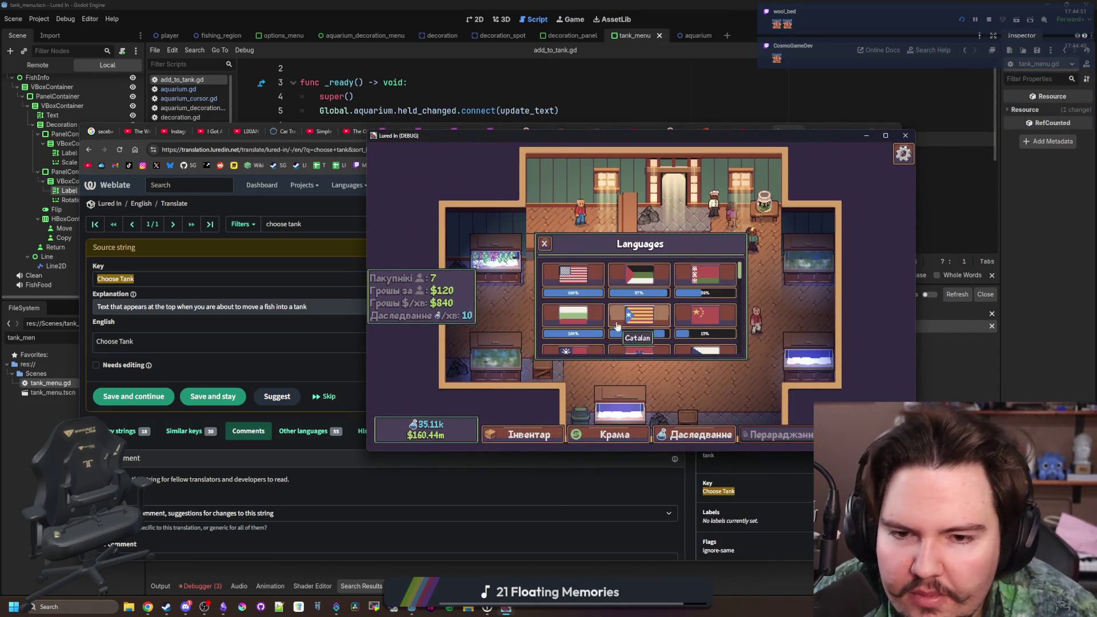
left_click(581, 269)
left_click(639, 275)
scroll(673, 286, "down", 1)
left_click(708, 305)
key("Escape")
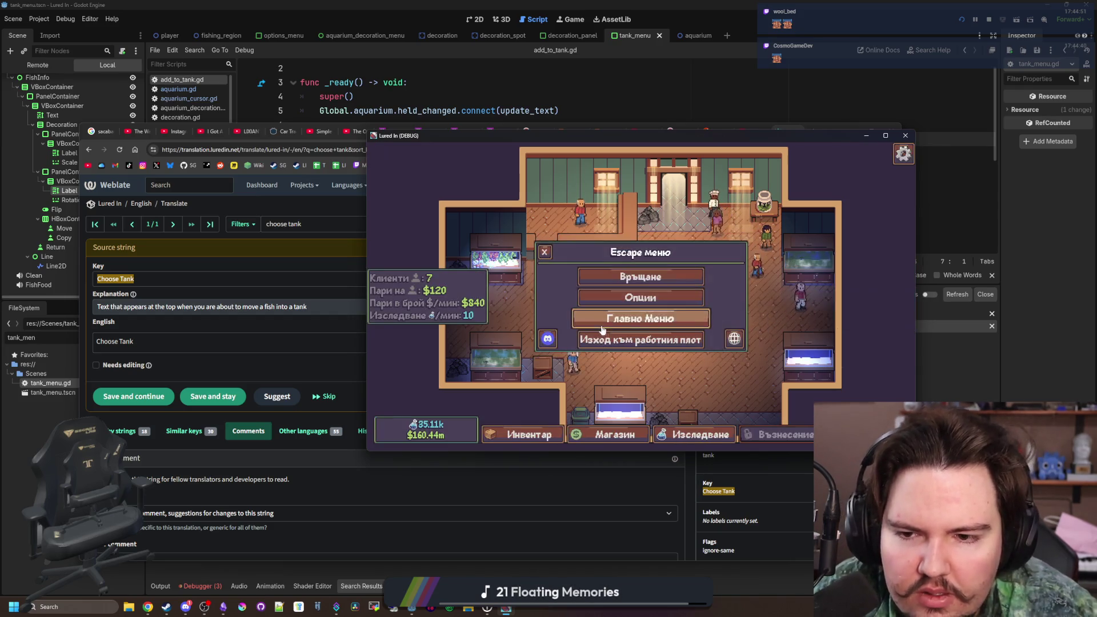
key("Escape")
- Pick up a Freshwater fish from the inventory and cancel its tank placement
left_click(522, 434)
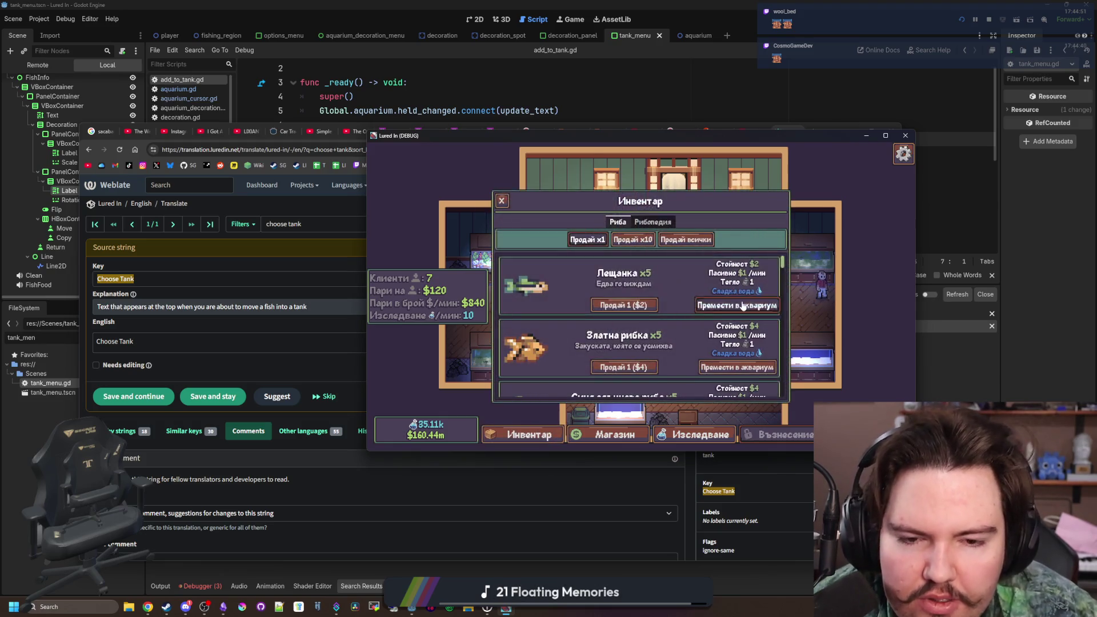
left_click(736, 304)
key("Escape")
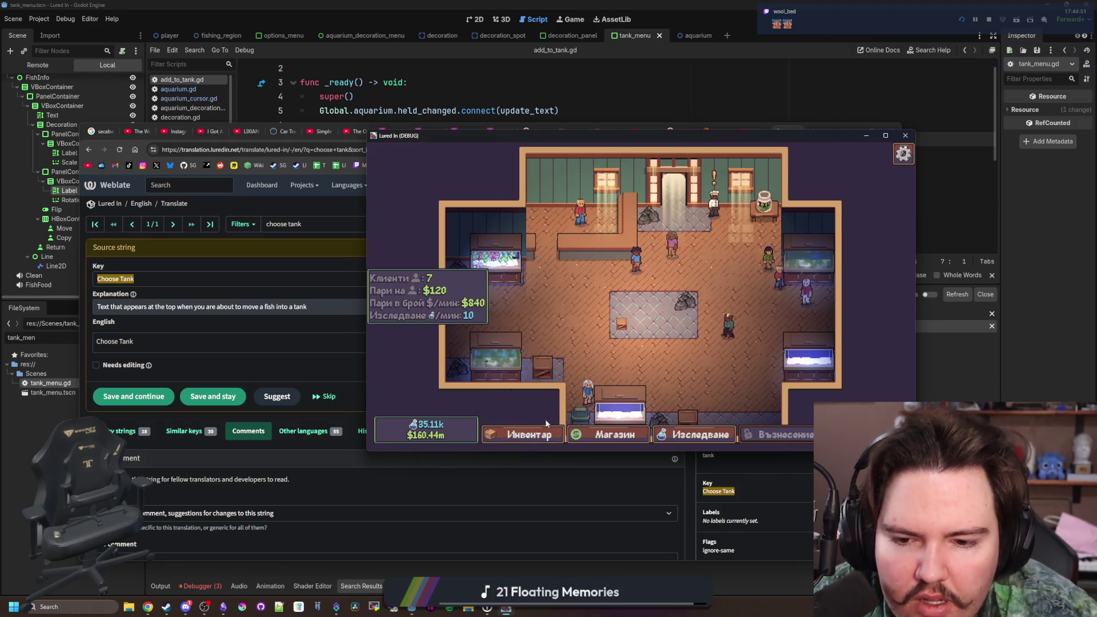
- Cycle the language through Belarusian, Arabic, Catalan and finally Bulgarian
key("Escape")
left_click(639, 299)
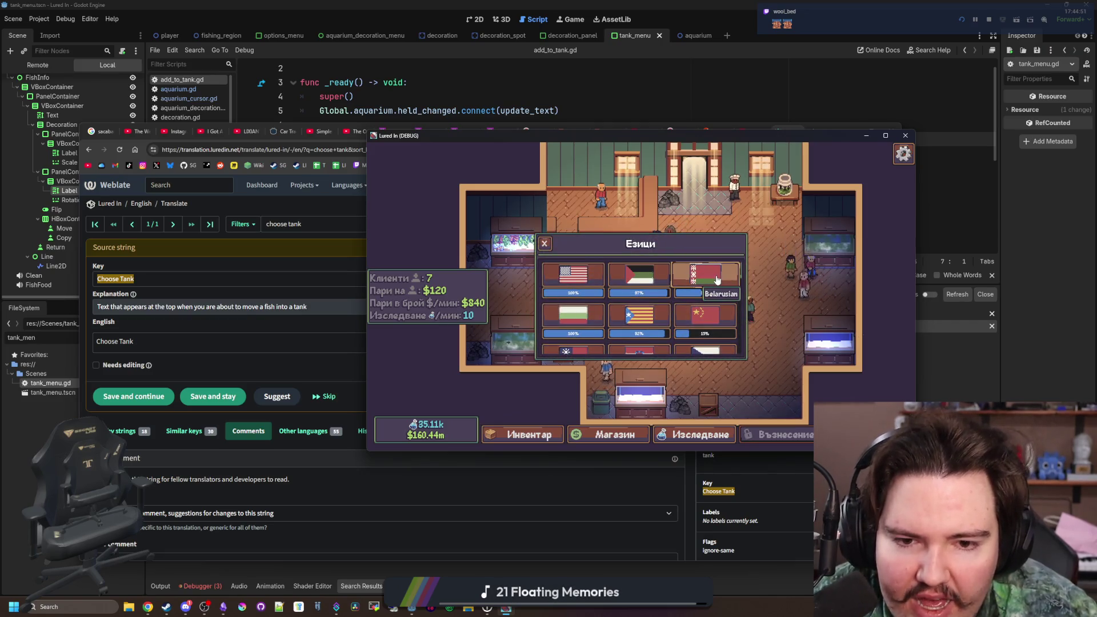
left_click(711, 278)
left_click(638, 276)
left_click(639, 314)
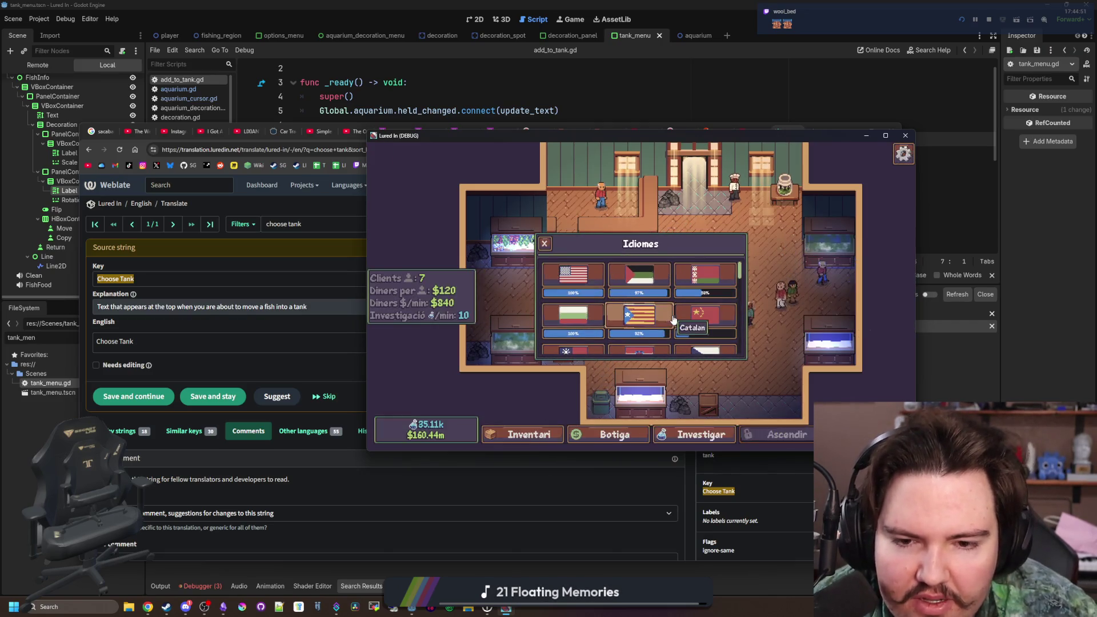
left_click(573, 315)
key("Escape")
key("Escape")
- Check the fish tank choice once more, close the inventory, and return to add_to_tank.gd
left_click(522, 434)
left_click(737, 368)
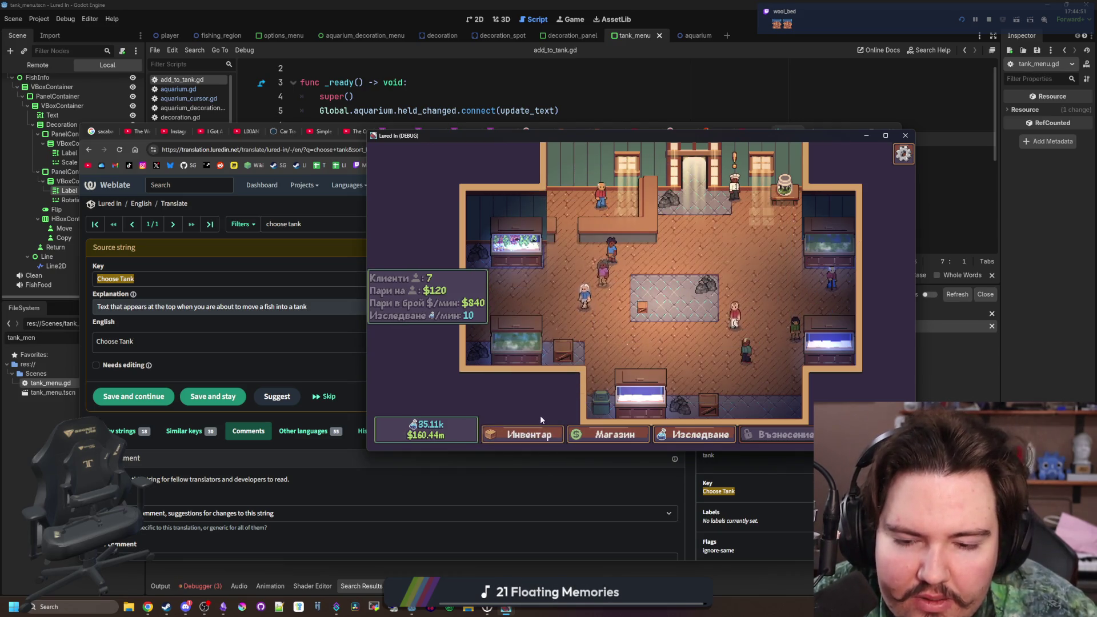
left_click(537, 433)
left_click(706, 369)
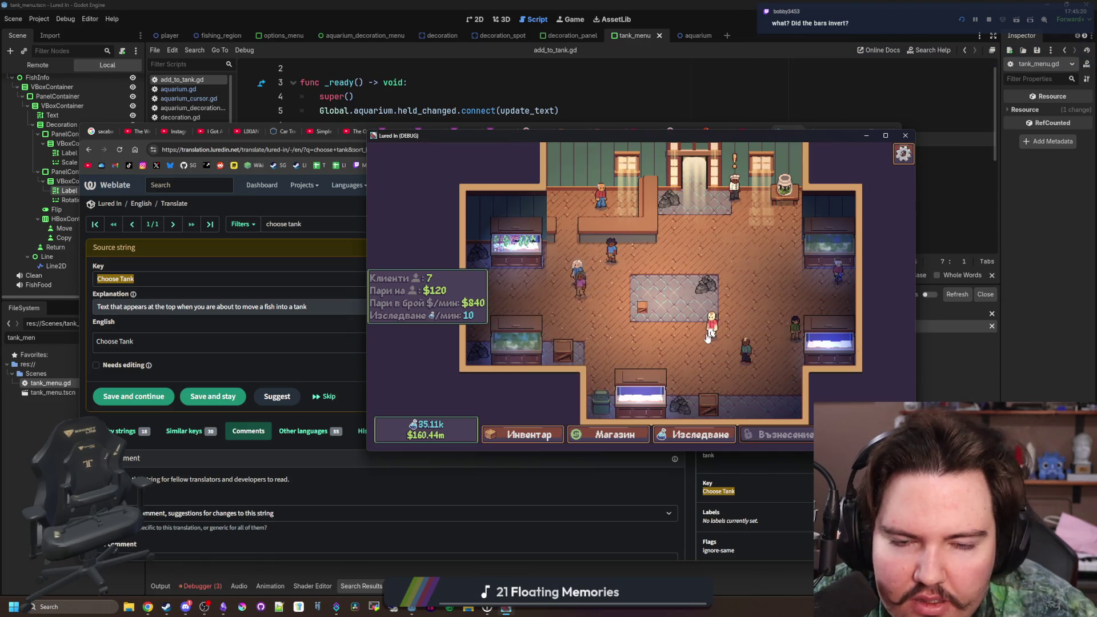
left_click(458, 110)
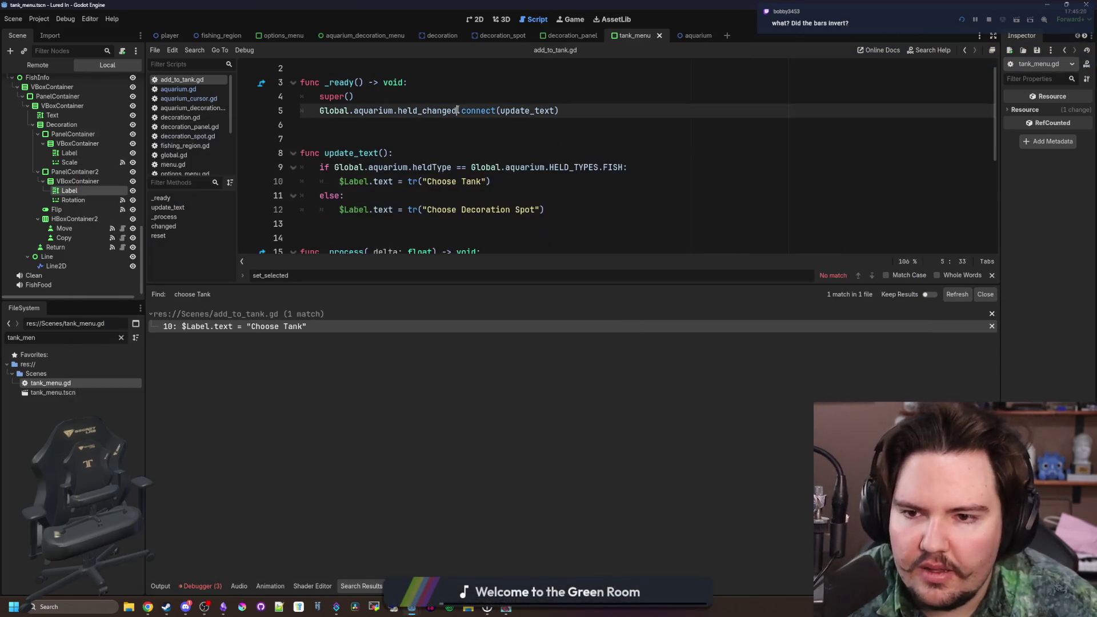
- Remove the tr() wrappers from the label texts on lines 10 and 12
left_click(420, 209)
key("BackSpace")
key("BackSpace")
key("BackSpace")
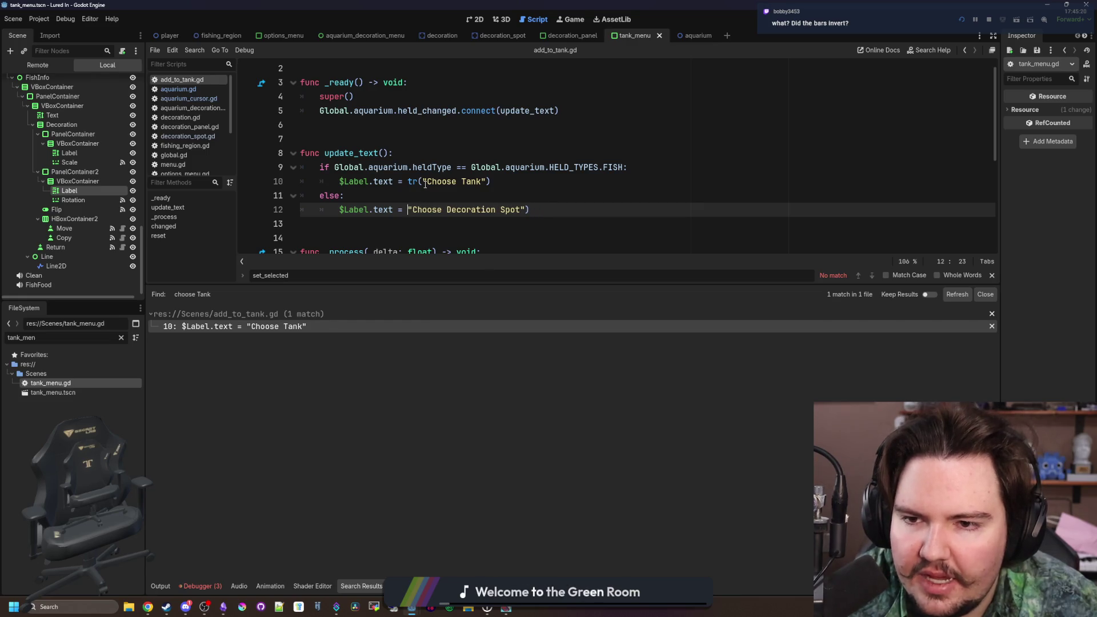
left_click(423, 181)
key("BackSpace")
key("BackSpace")
key("BackSpace")
left_click(499, 181)
key("BackSpace")
left_click(542, 210)
key("BackSpace")
- Run the game and test the inventory tank prompt and buying the Щайга crate decoration
key("F5")
left_click(522, 434)
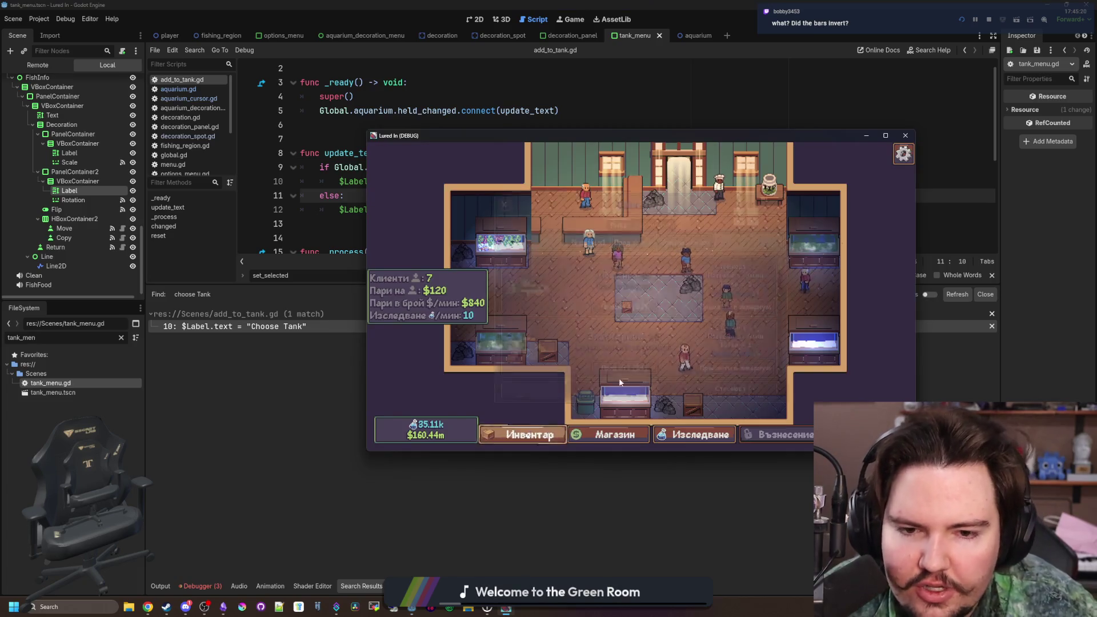
left_click(737, 302)
key("Escape")
left_click(637, 95)
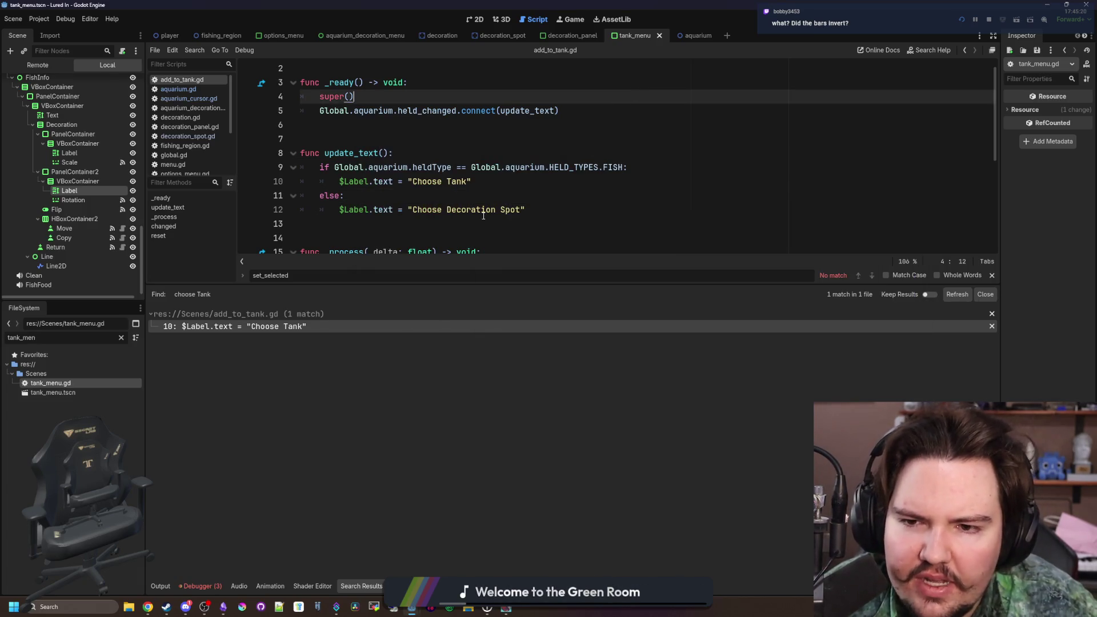
key("alt+Tab")
left_click(529, 434)
key("Escape")
left_click(611, 434)
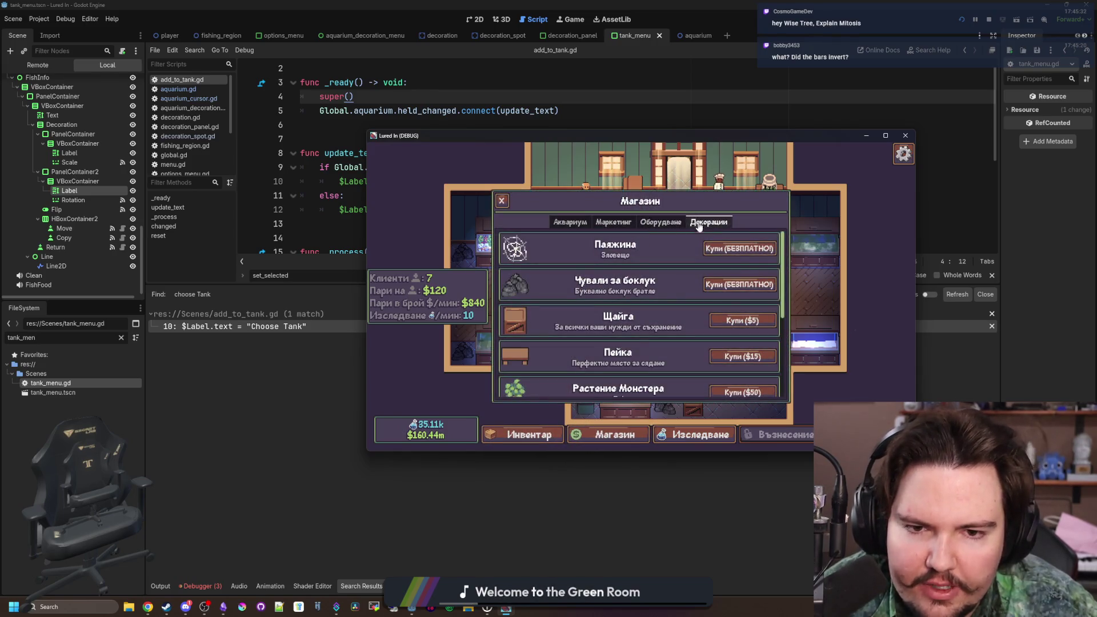
left_click(742, 320)
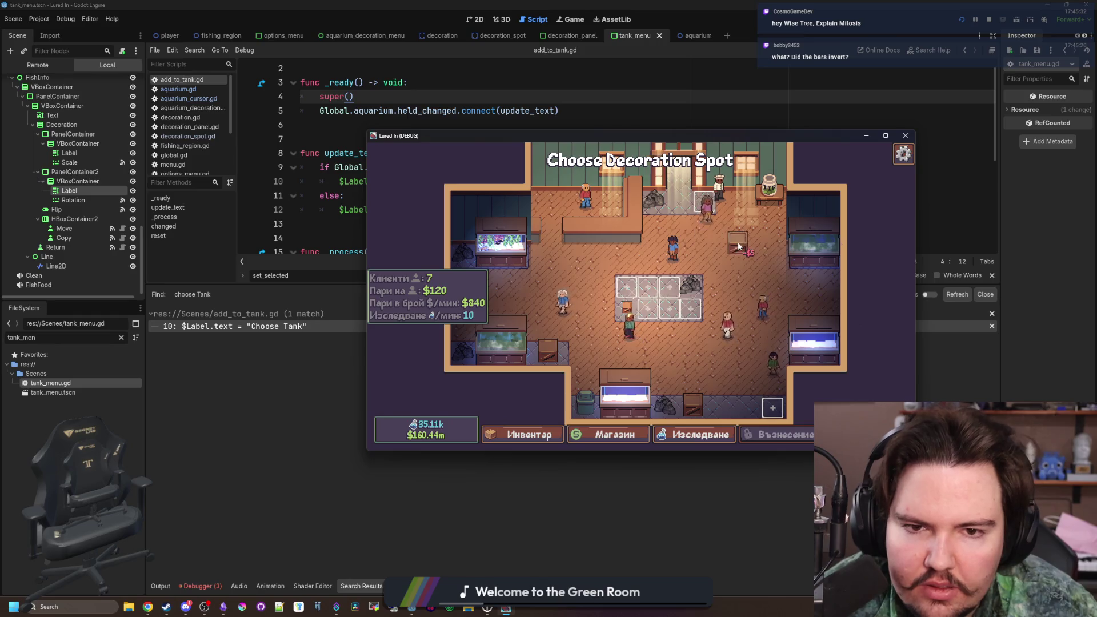
key("alt+Tab")
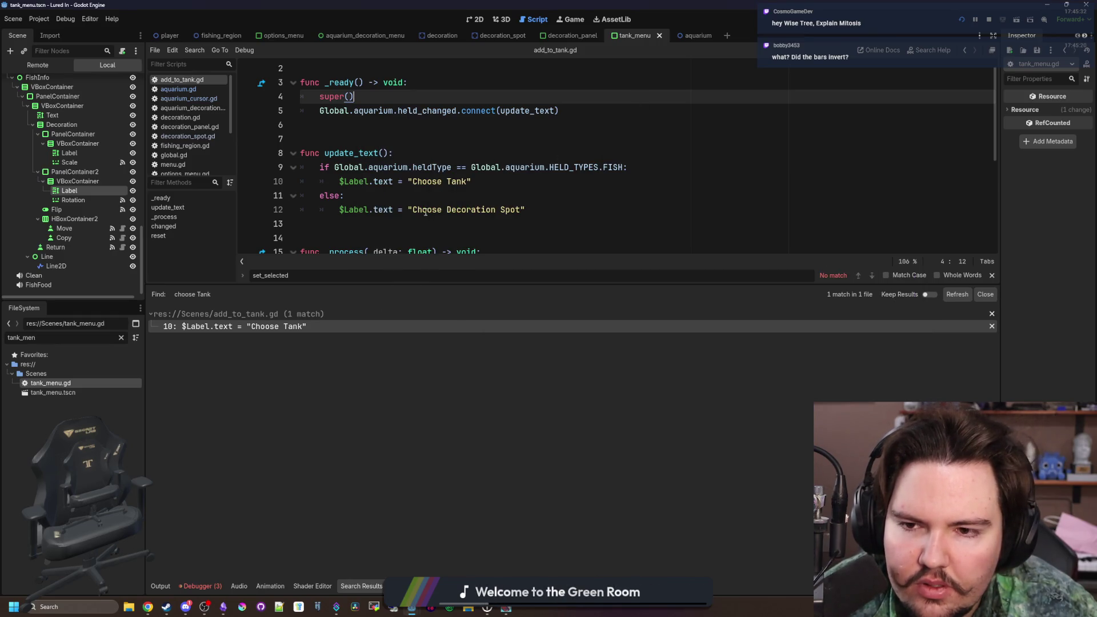
- Wrap "Choose Decoration Spot" on line 12 in tr() again
left_click(412, 210)
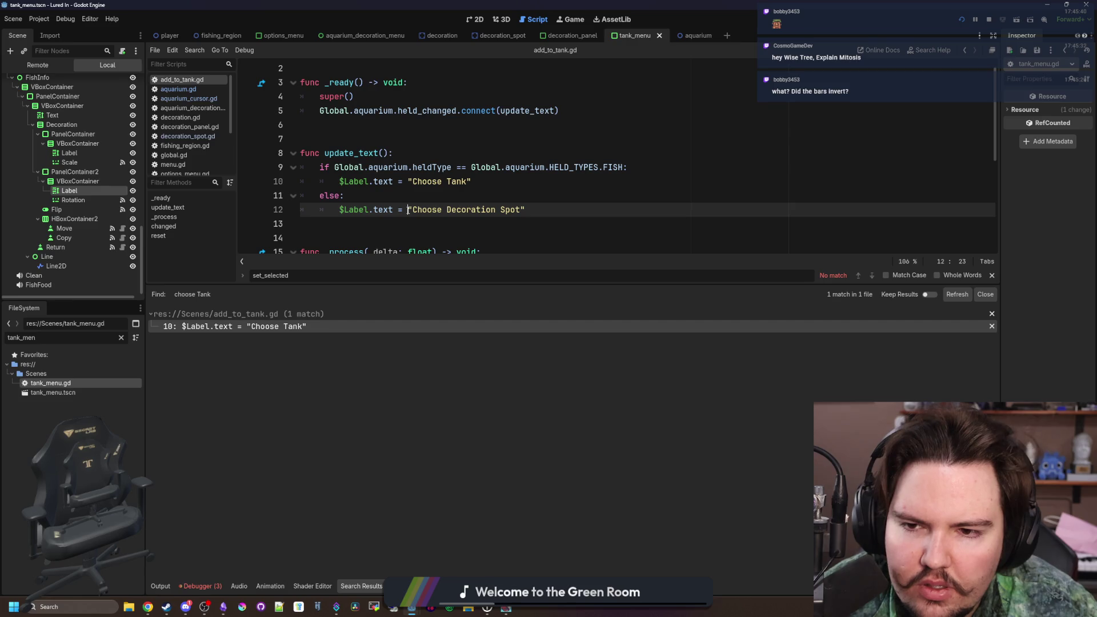
type("tr(")
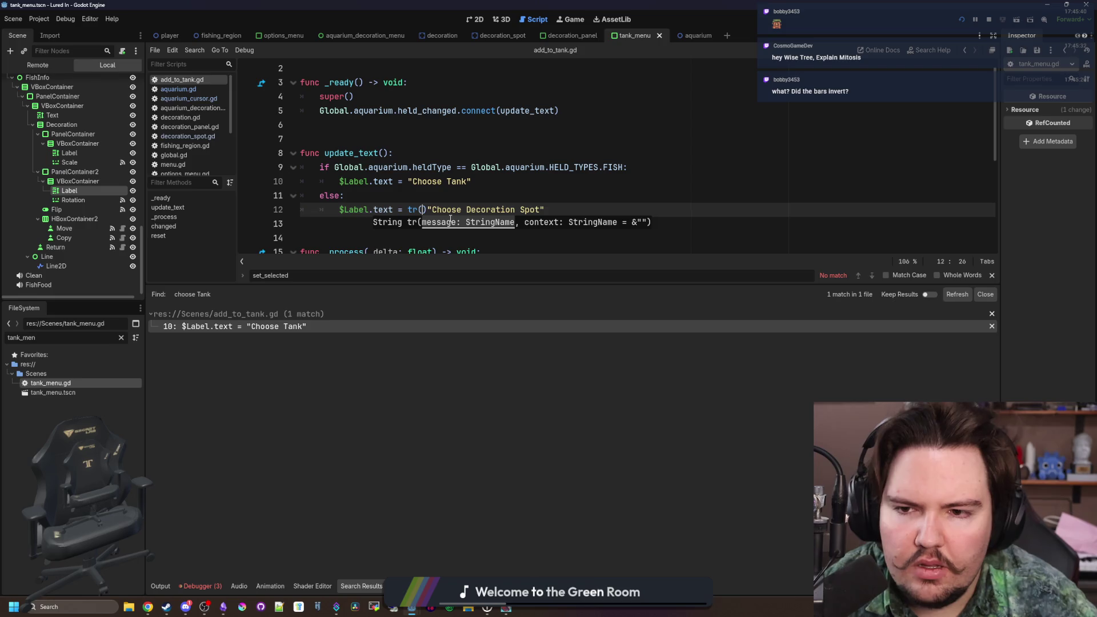
key("Delete")
left_click(570, 212)
type(")")
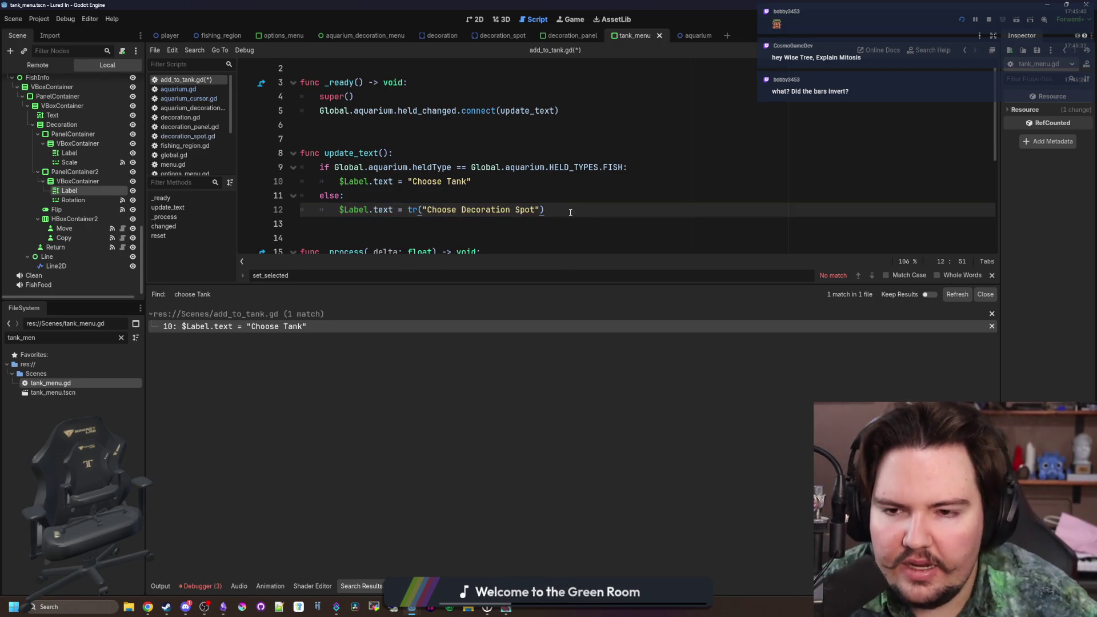
right_click(570, 212)
- Rerun the game, check the fish tank and decoration placement prompts, then stop it
key("F5")
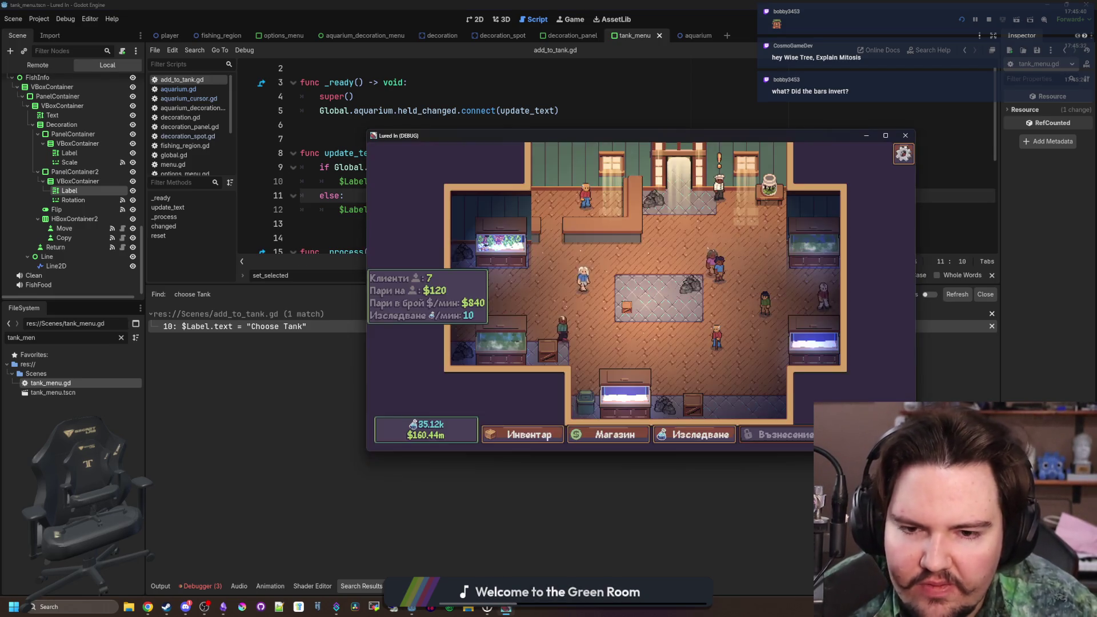
left_click(522, 434)
left_click(732, 301)
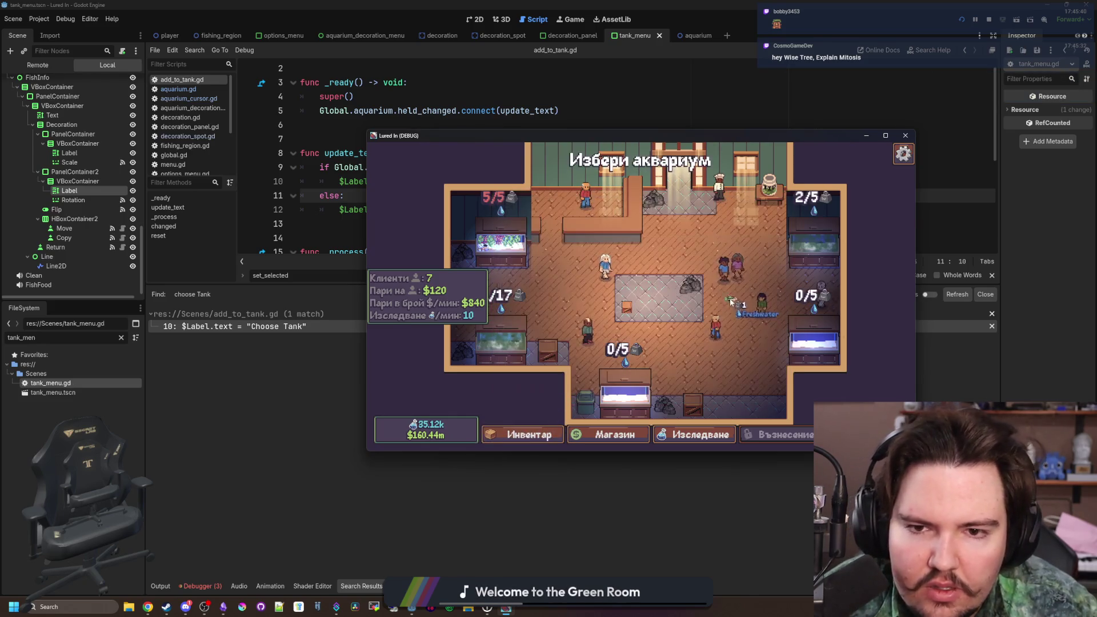
left_click(537, 437)
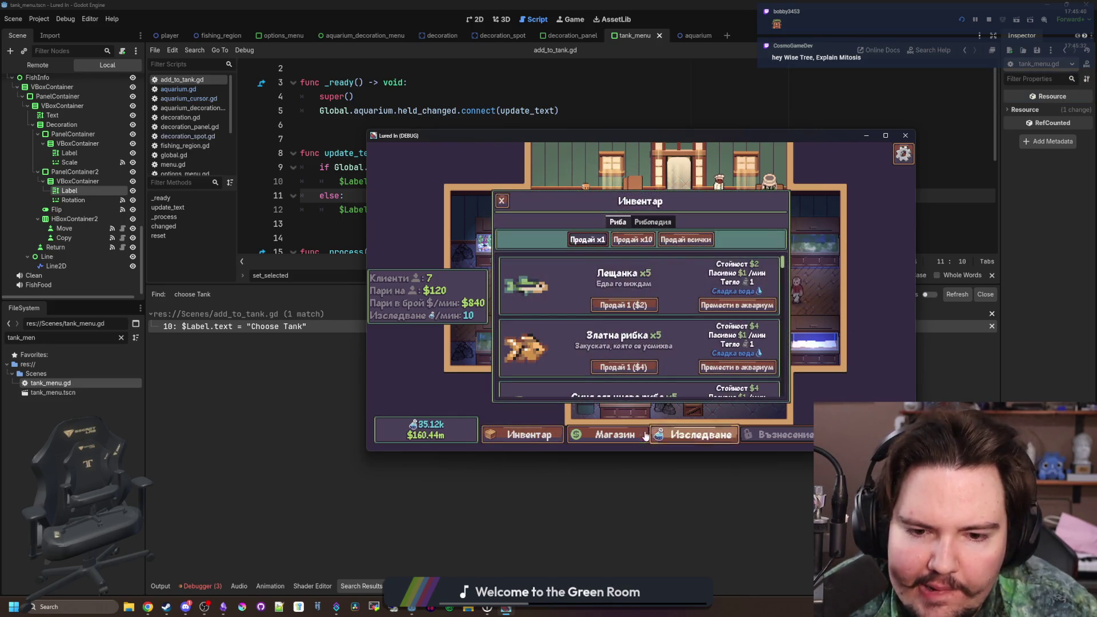
left_click(644, 434)
left_click(661, 218)
left_click(714, 218)
left_click(726, 269)
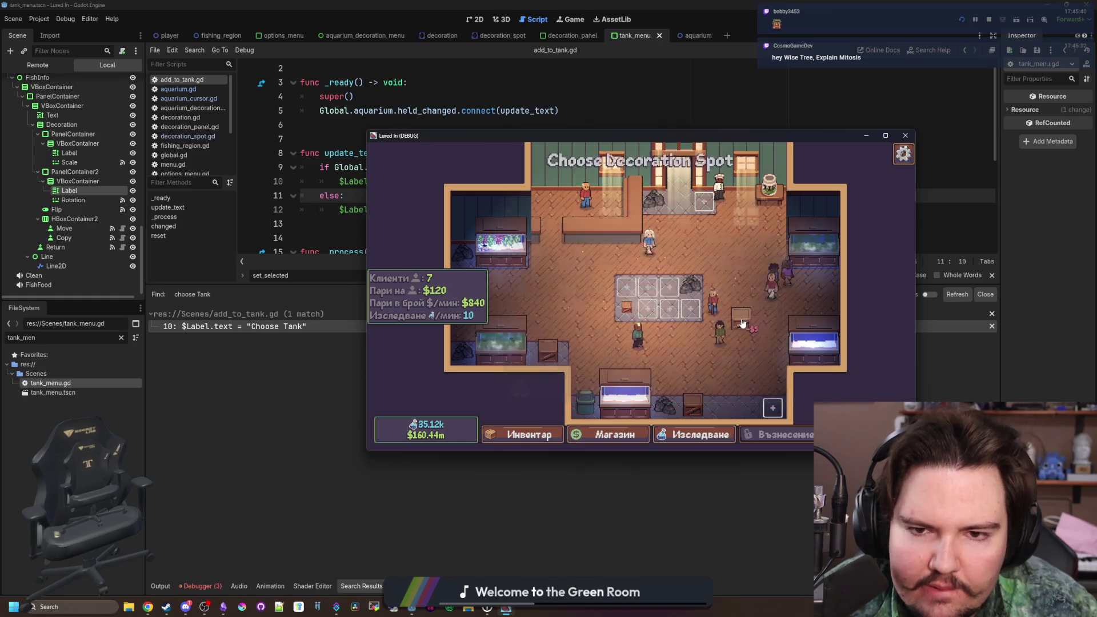
left_click(742, 323)
key("F8")
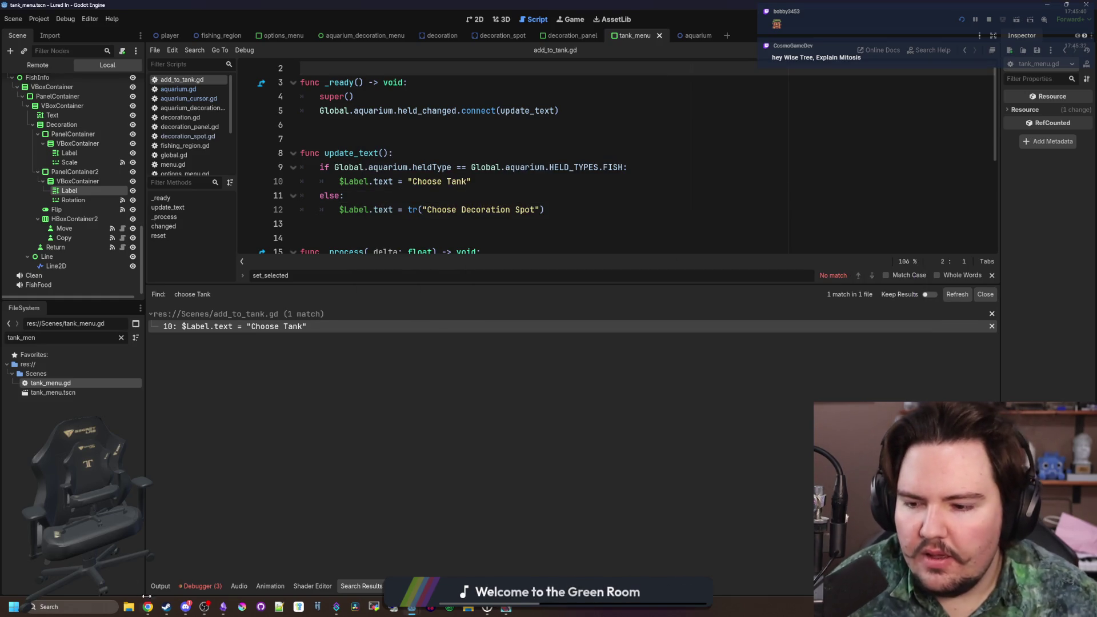
- In Weblate, go back from the Choose Tank page to the English translation overview
mouse_move(147, 606)
left_click(176, 561)
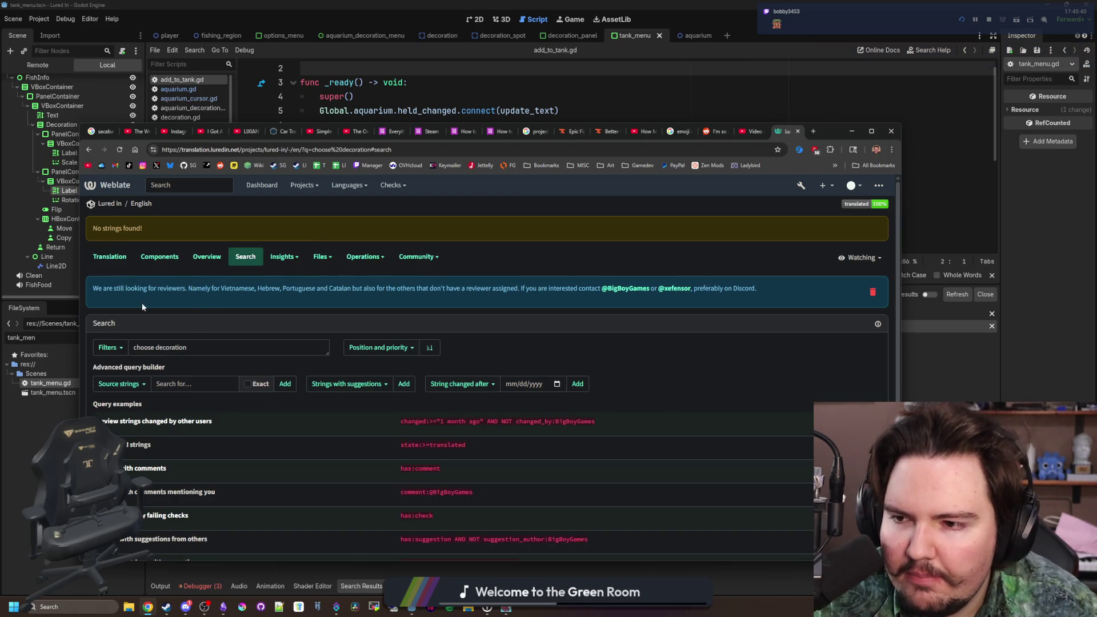
key("alt+Left")
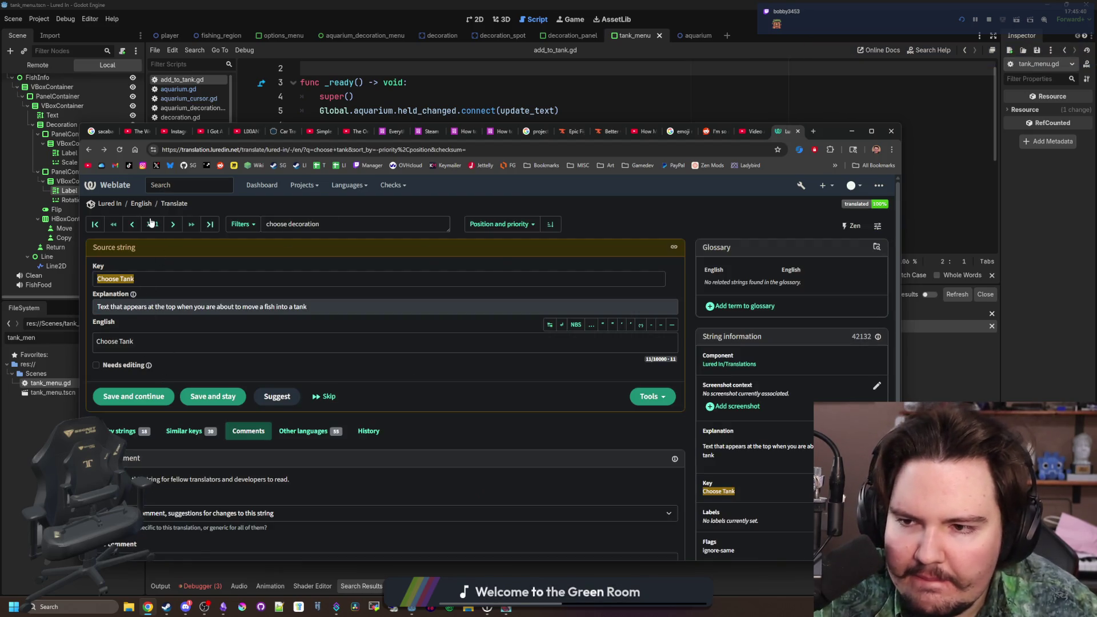
left_click(141, 204)
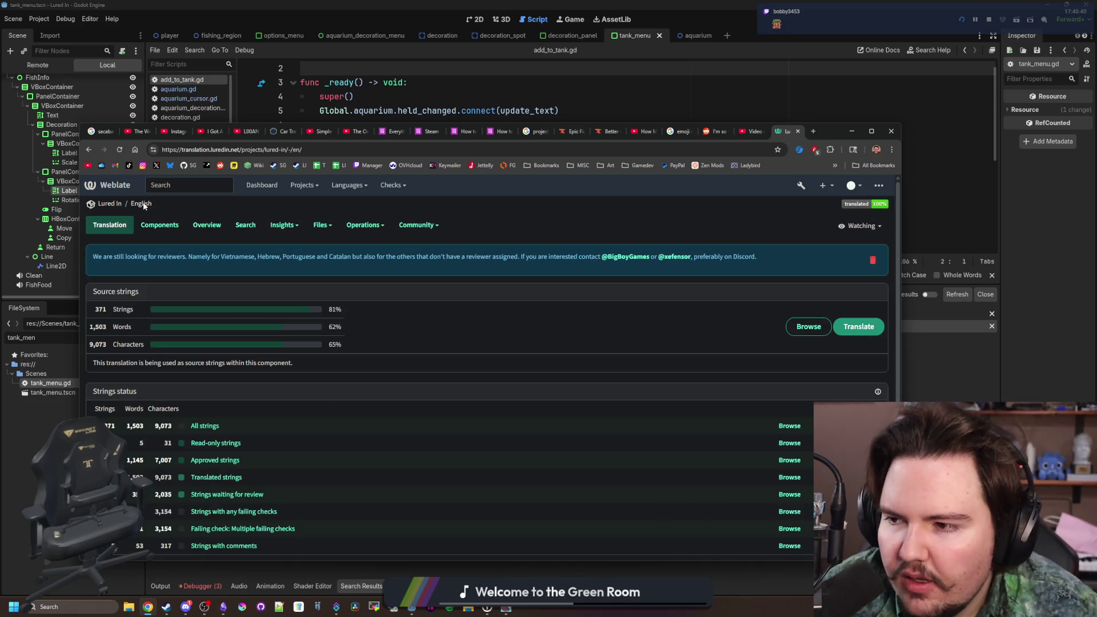
- Browse the Community and Operations menus, then open the translate view for all strings
left_click(418, 226)
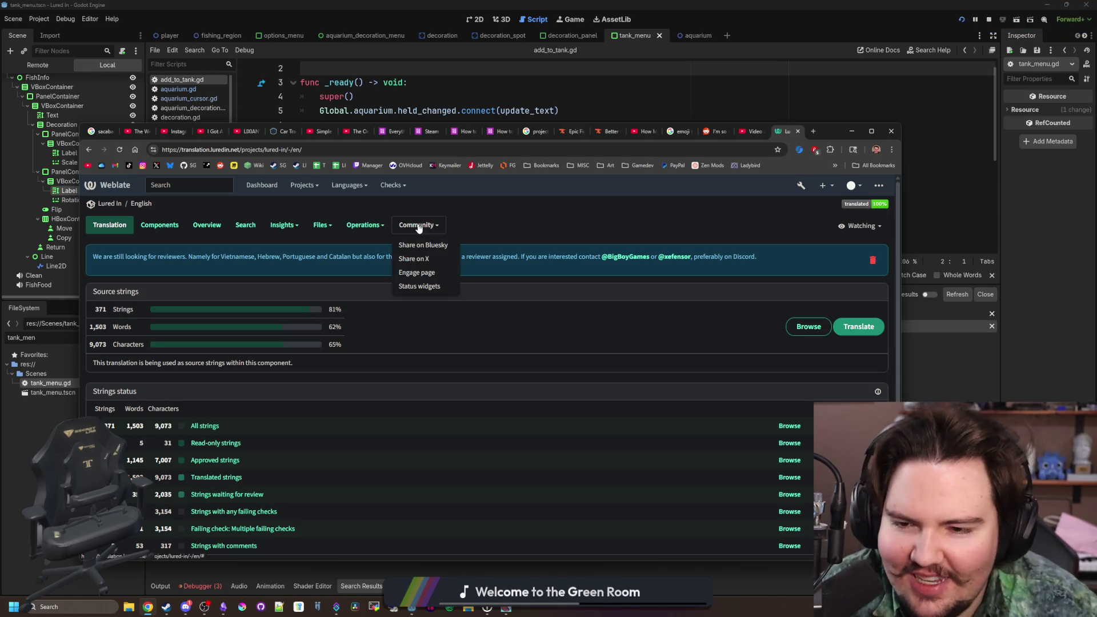
left_click(362, 228)
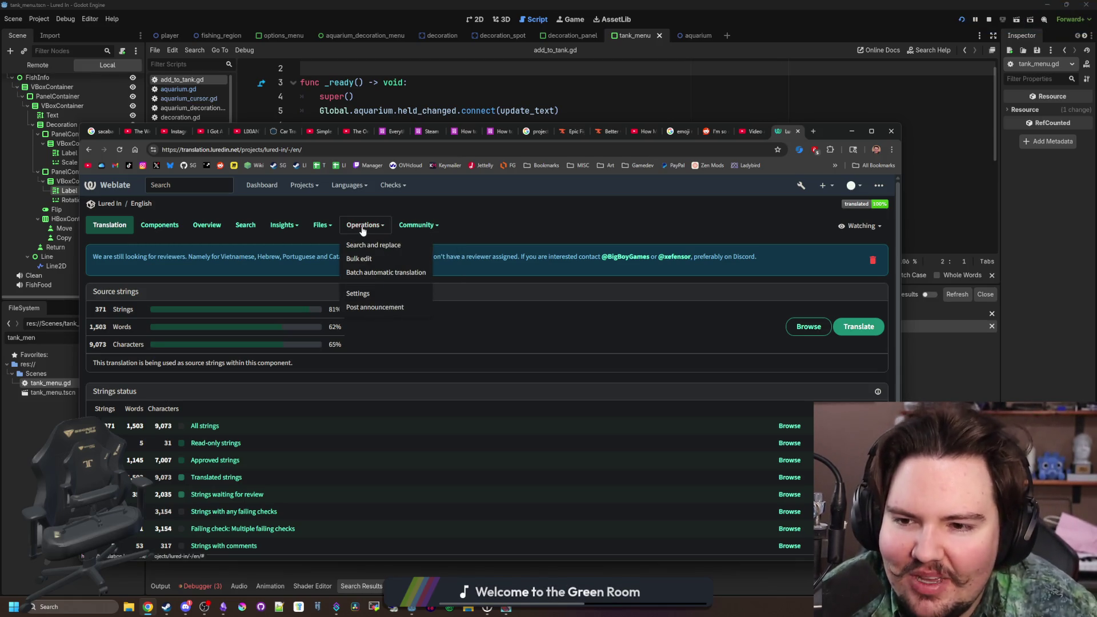
left_click(334, 233)
left_click(283, 229)
left_click(358, 233)
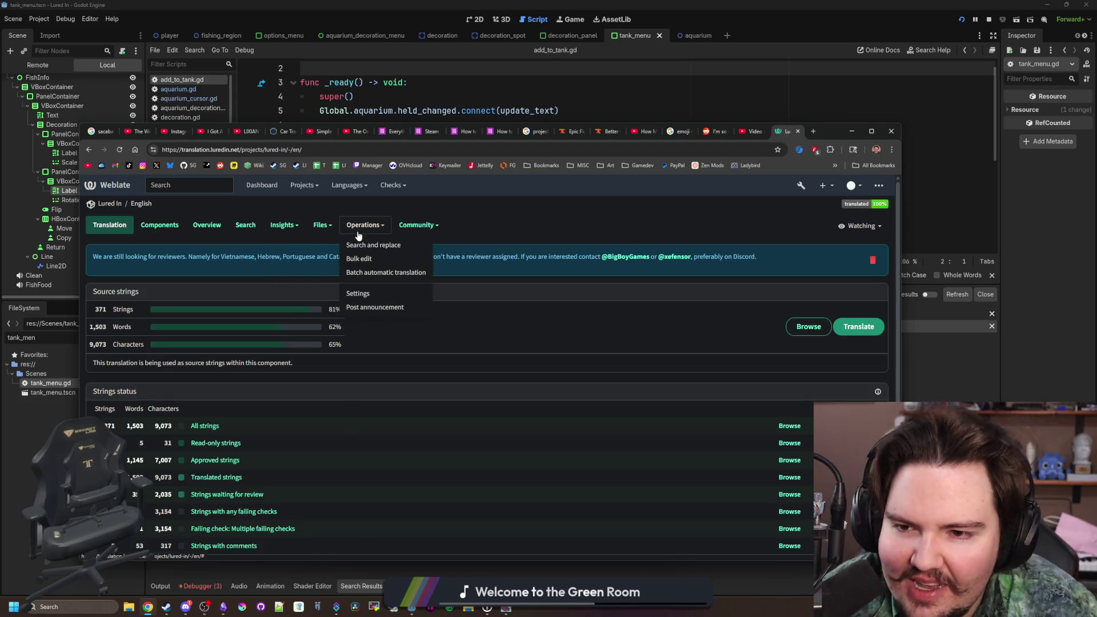
left_click(389, 234)
left_click(204, 427)
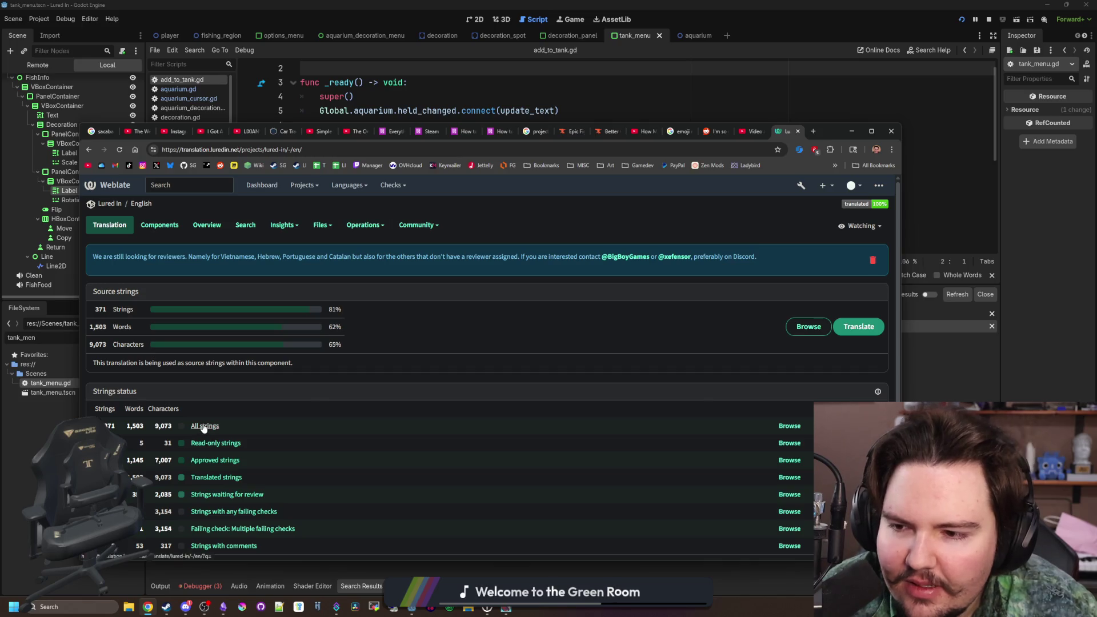
- Add a Translations string keyed 'Choose Decoration Spot' with the same English text
left_click(117, 203)
left_click(158, 227)
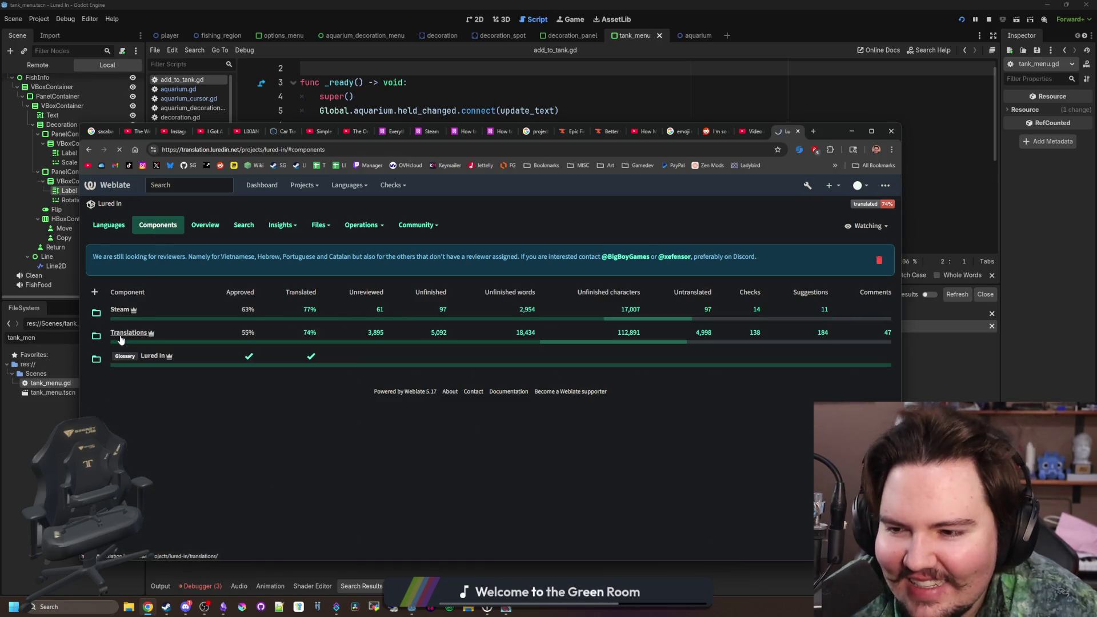
left_click(312, 227)
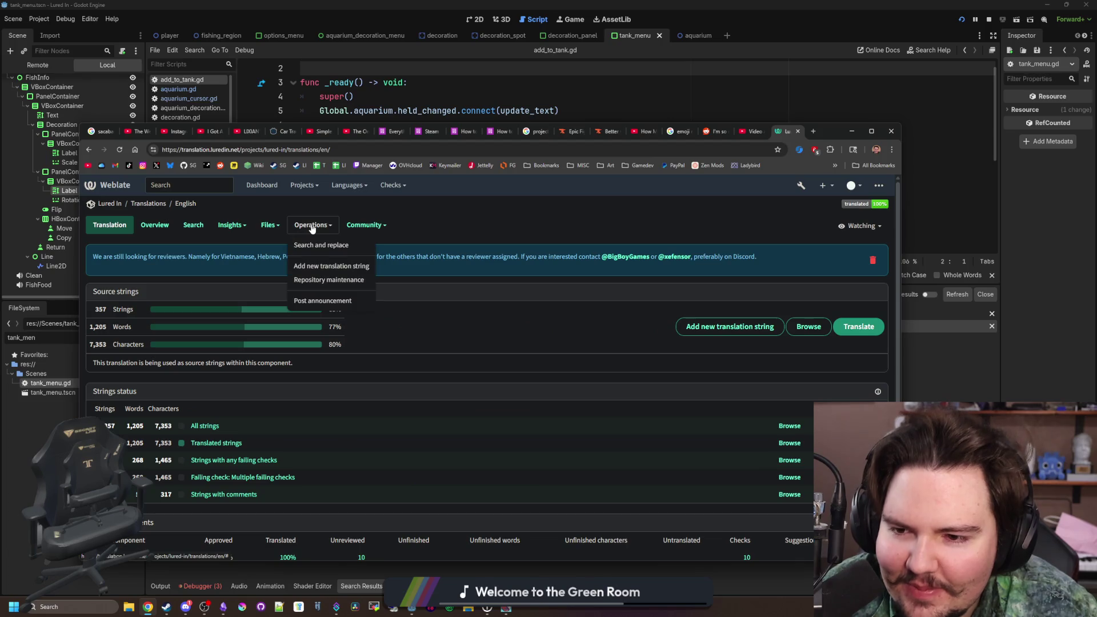
left_click(330, 265)
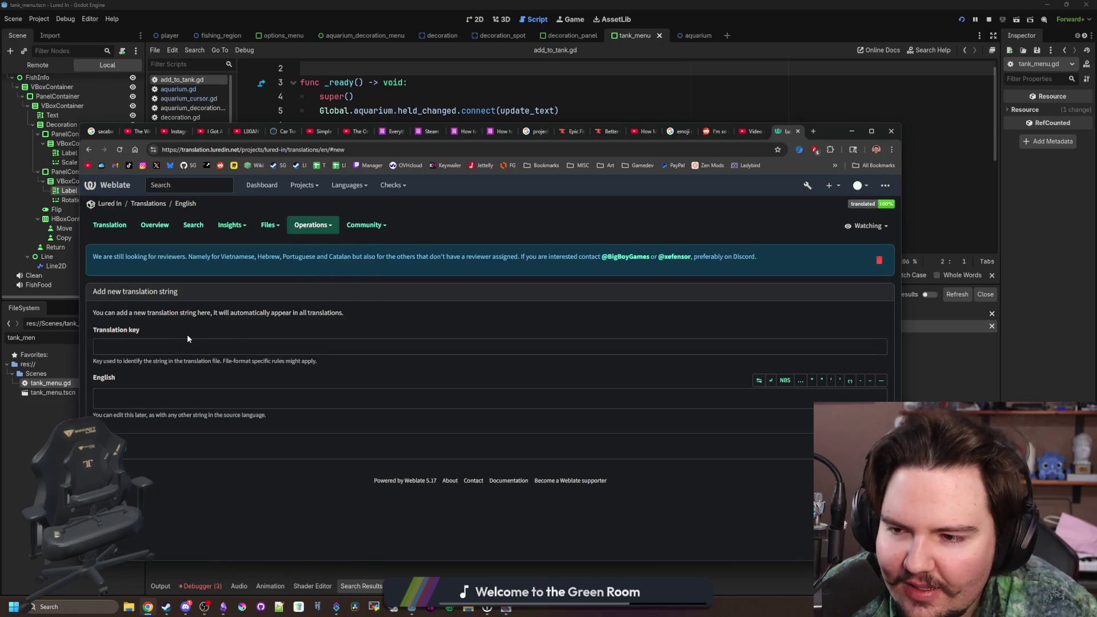
mouse_move(480, 140)
left_mouse_down()
mouse_move(485, 381)
mouse_move(477, 137)
mouse_move(494, 149)
left_mouse_up()
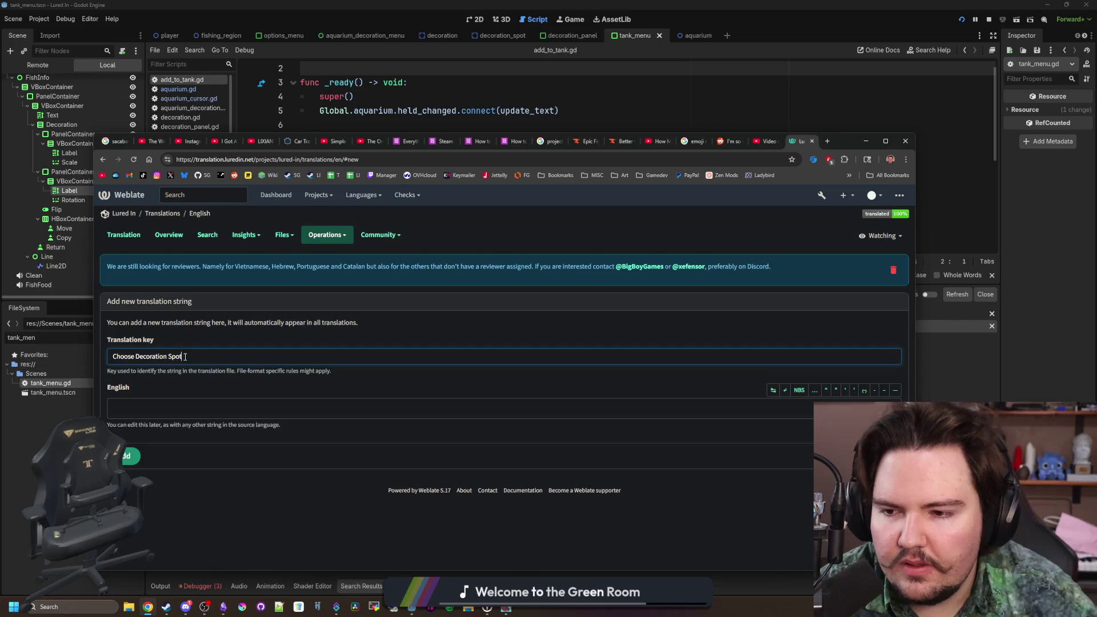
key("ctrl+a")
key("ctrl+c")
left_click(190, 418)
key("ctrl+v")
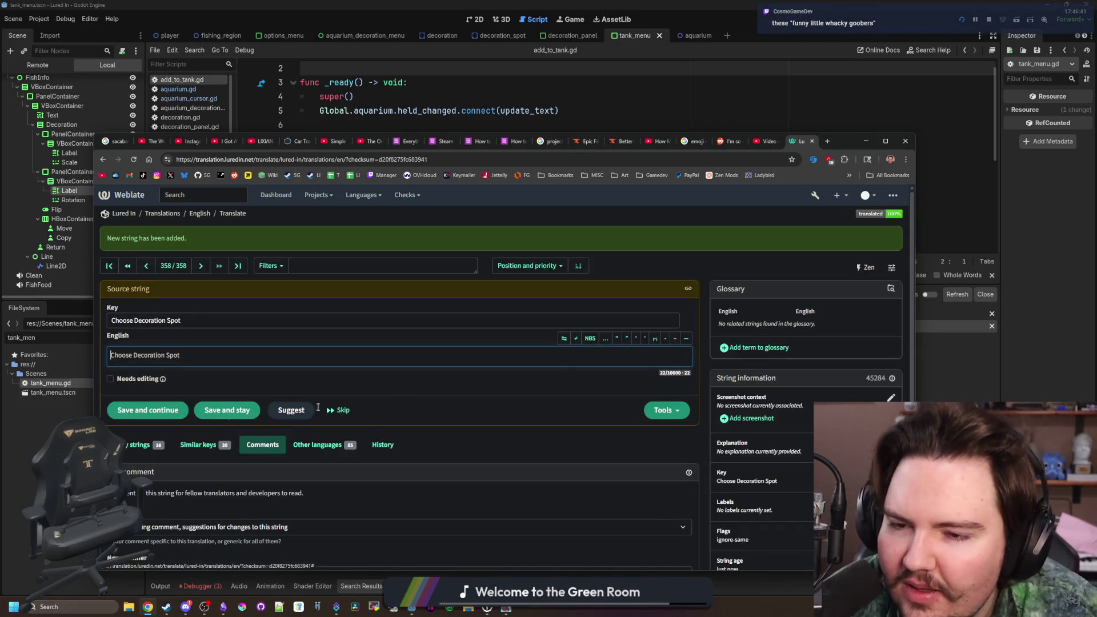
- Save an explanation: shown at the top of the screen to select a decoration spot
left_click(890, 398)
type("Used at the top of the sc")
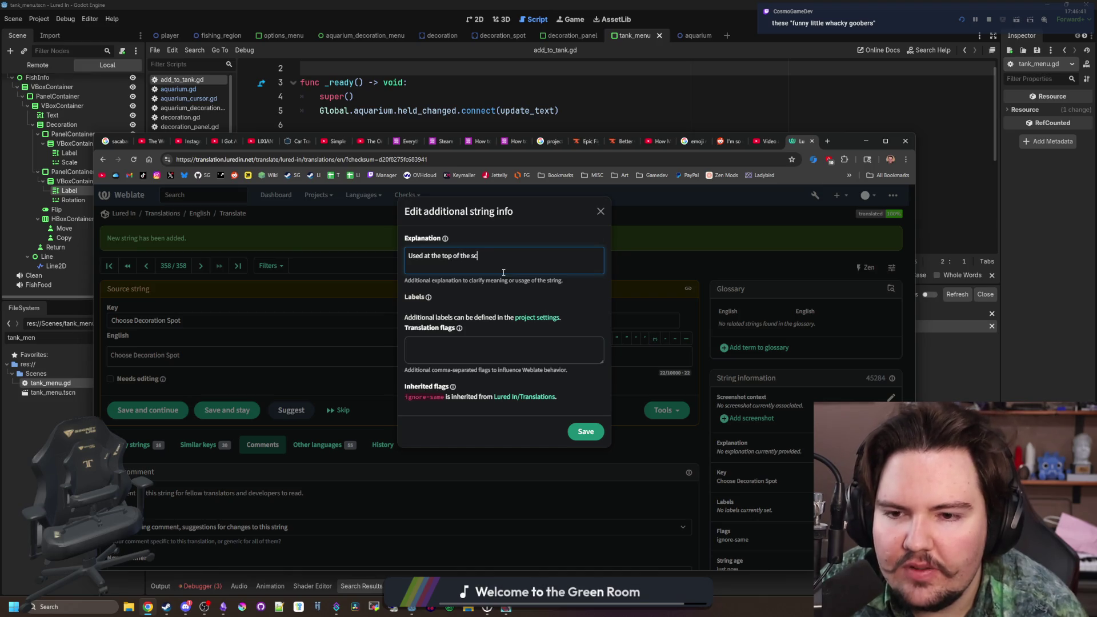
type("reen to indicate to you")
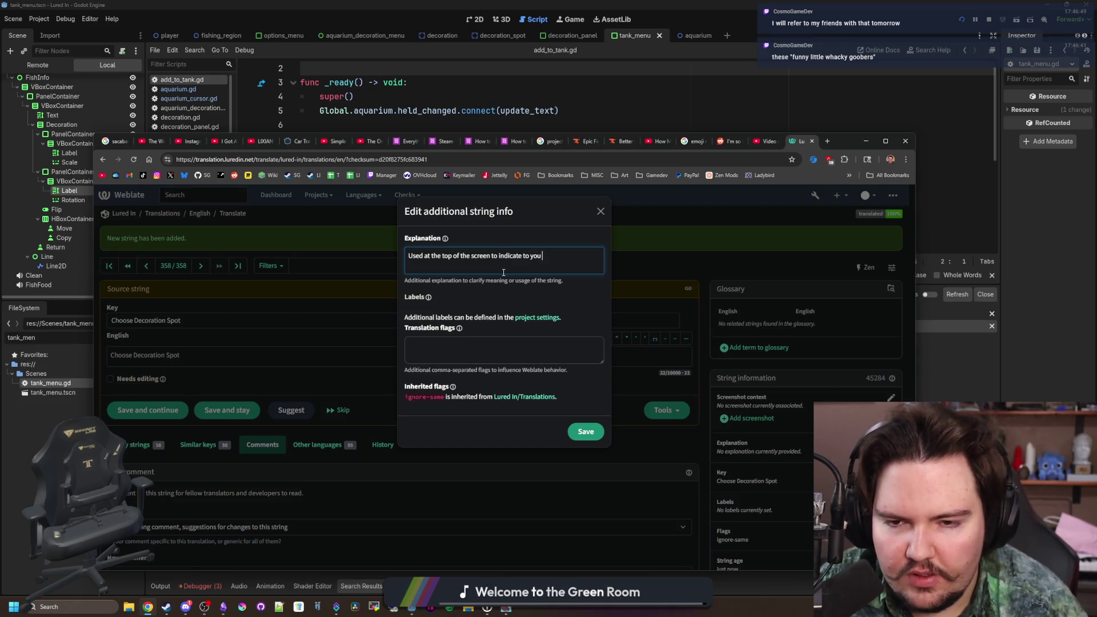
type("t a decoration spot")
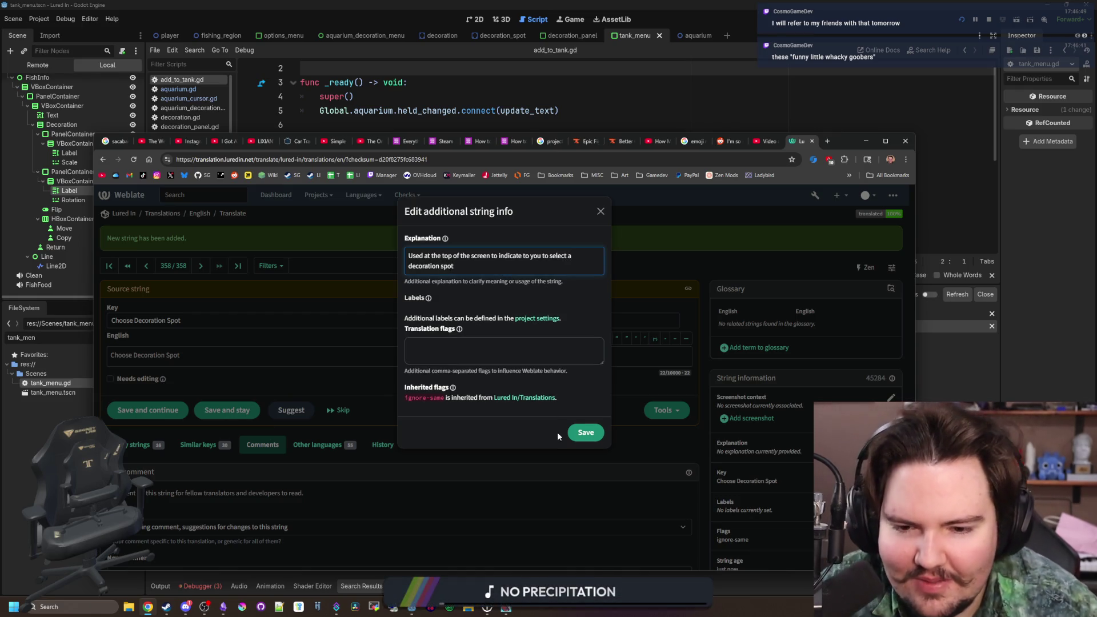
left_click(574, 433)
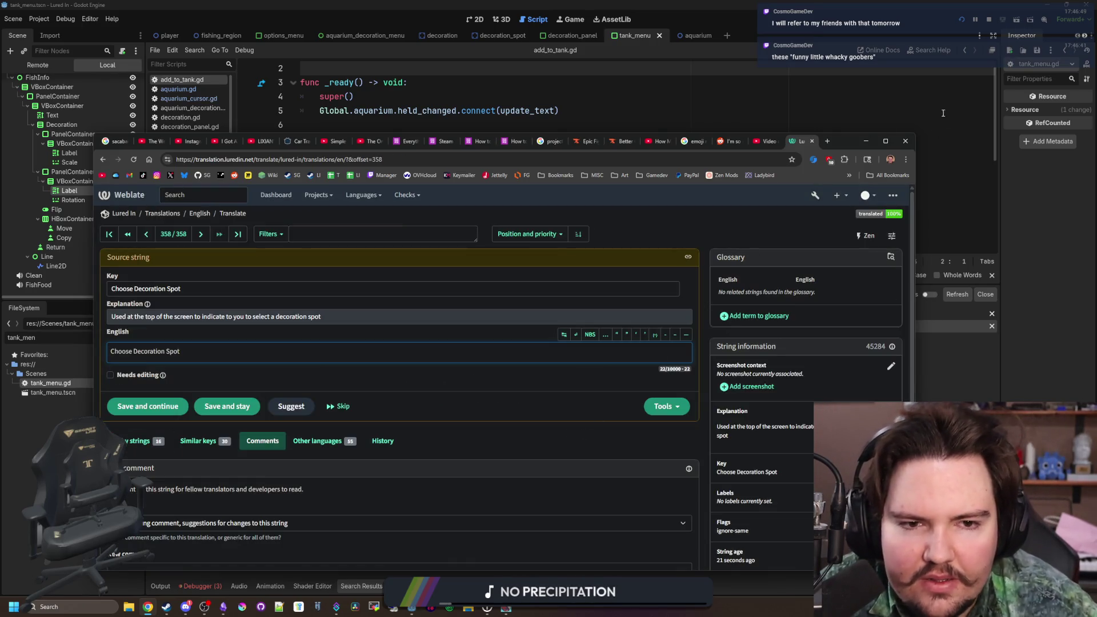
left_click(943, 112)
- Delete tr( from line 12, add #good comments to lines 10 and 12, and save
left_click(465, 210)
left_click(491, 179)
left_click(407, 198)
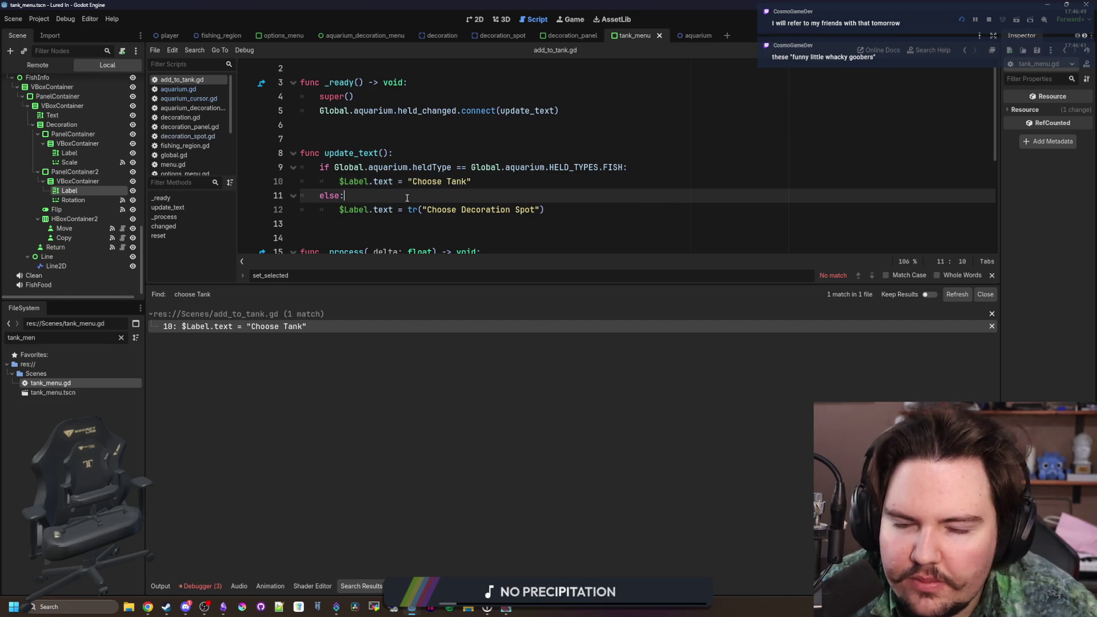
left_click(420, 211)
key("BackSpace")
key("BackSpace")
key("BackSpace")
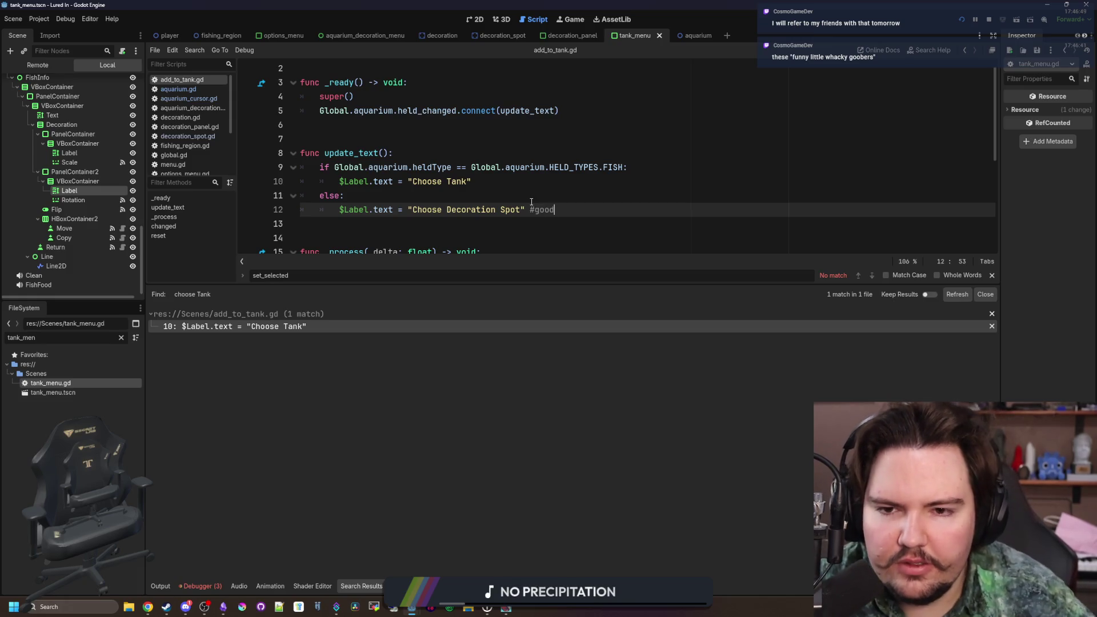
left_click(543, 183)
type("#good")
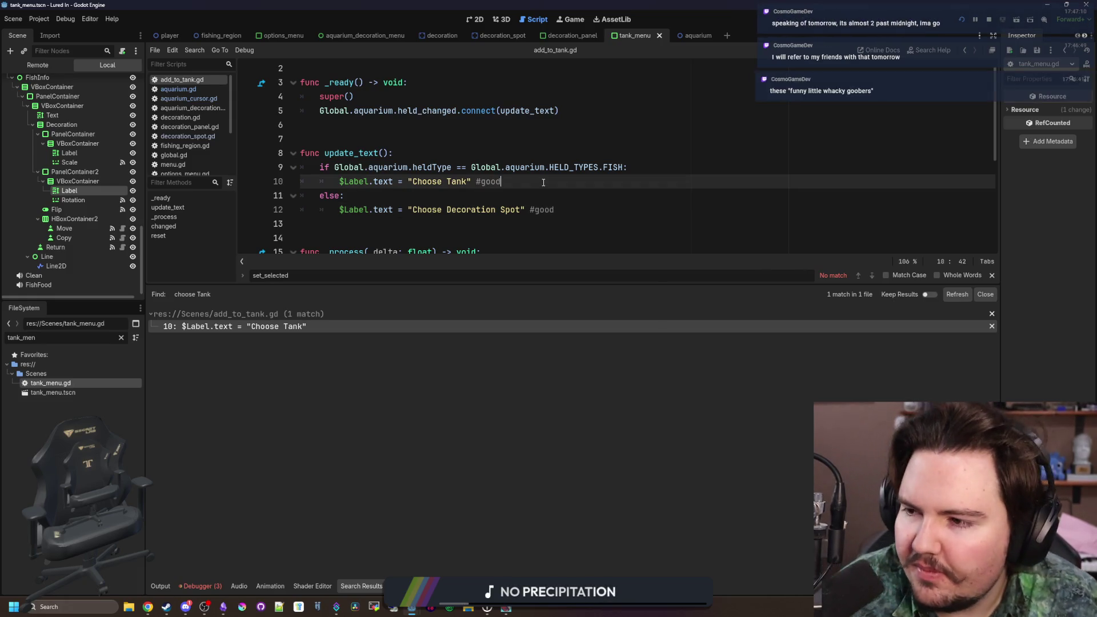
left_click(494, 154)
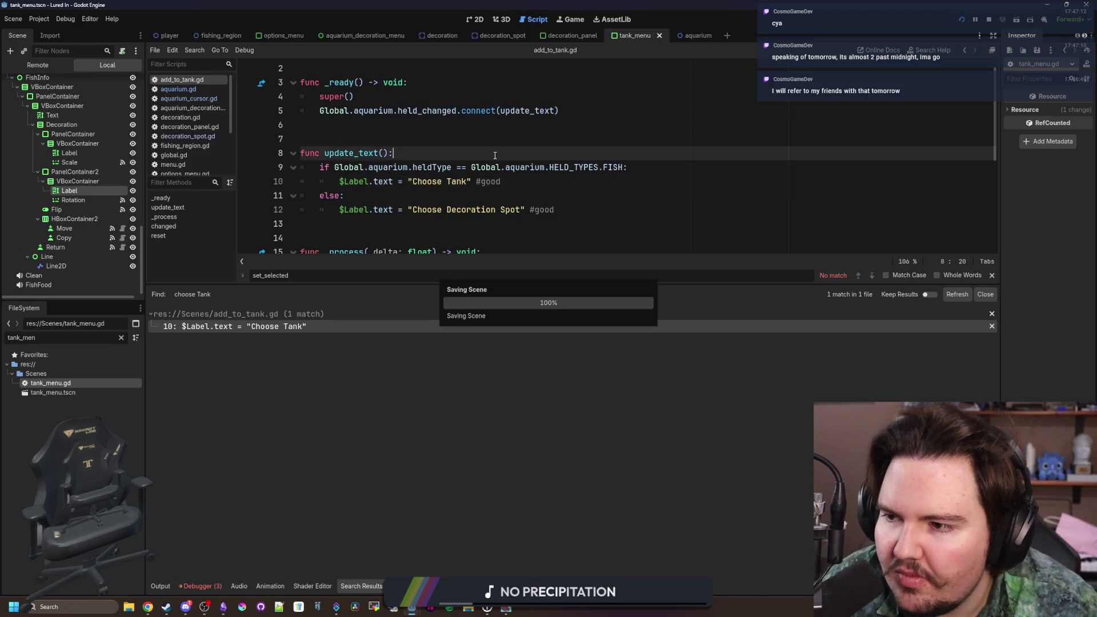
key("ctrl+s")
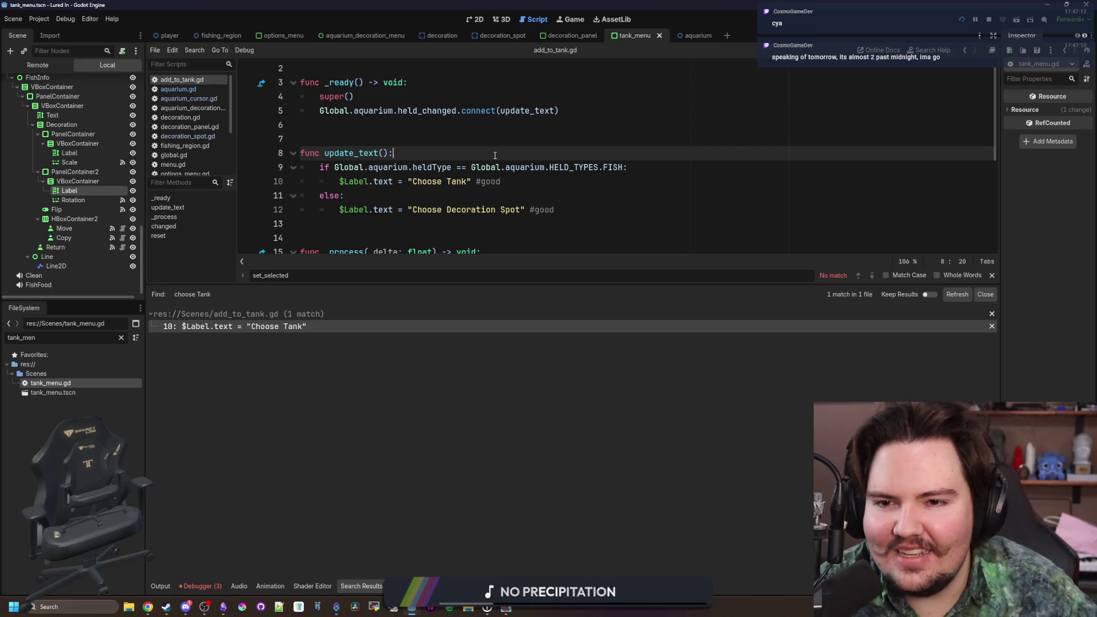
- Run the project with F5 and maximize the game window
key("Up")
key("Up")
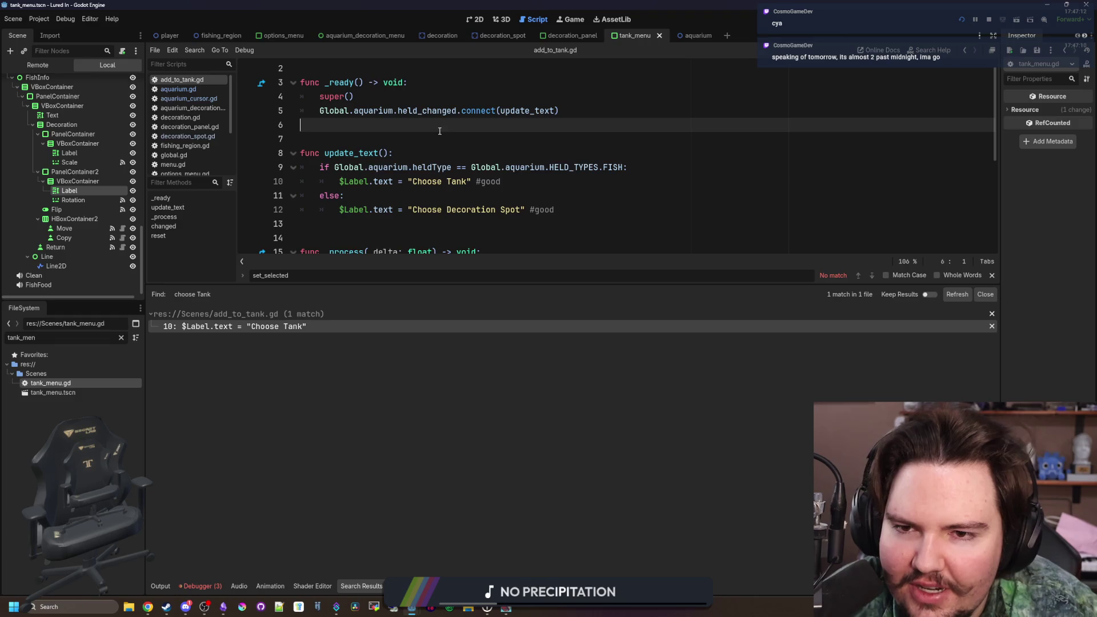
scroll(445, 146, "down", 2)
scroll(399, 137, "up", 1)
key("Down")
key("F5")
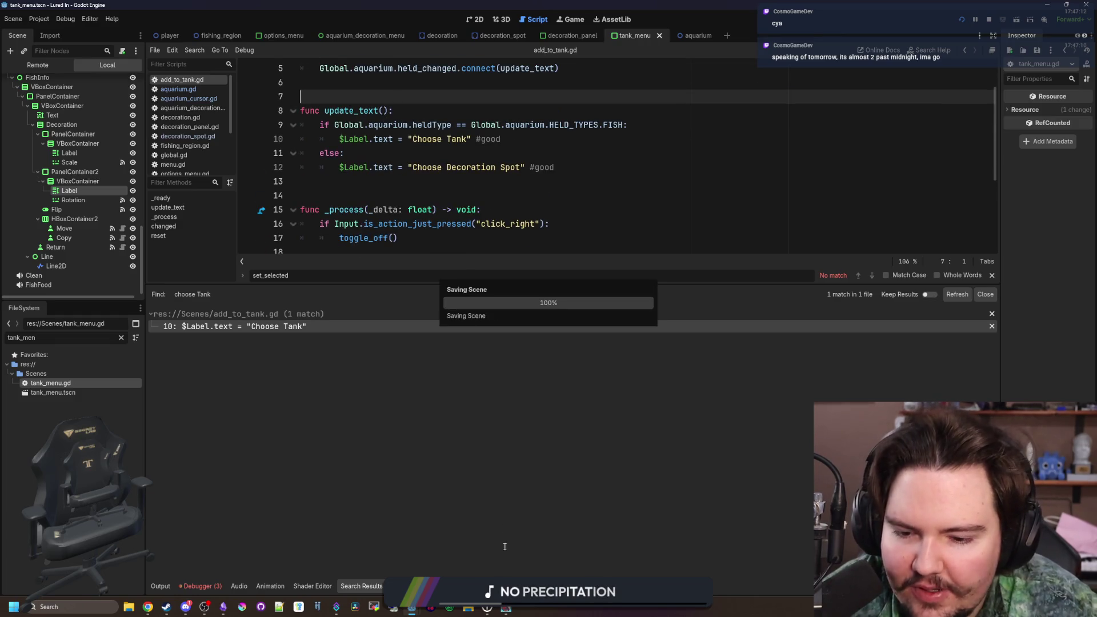
double_click(757, 139)
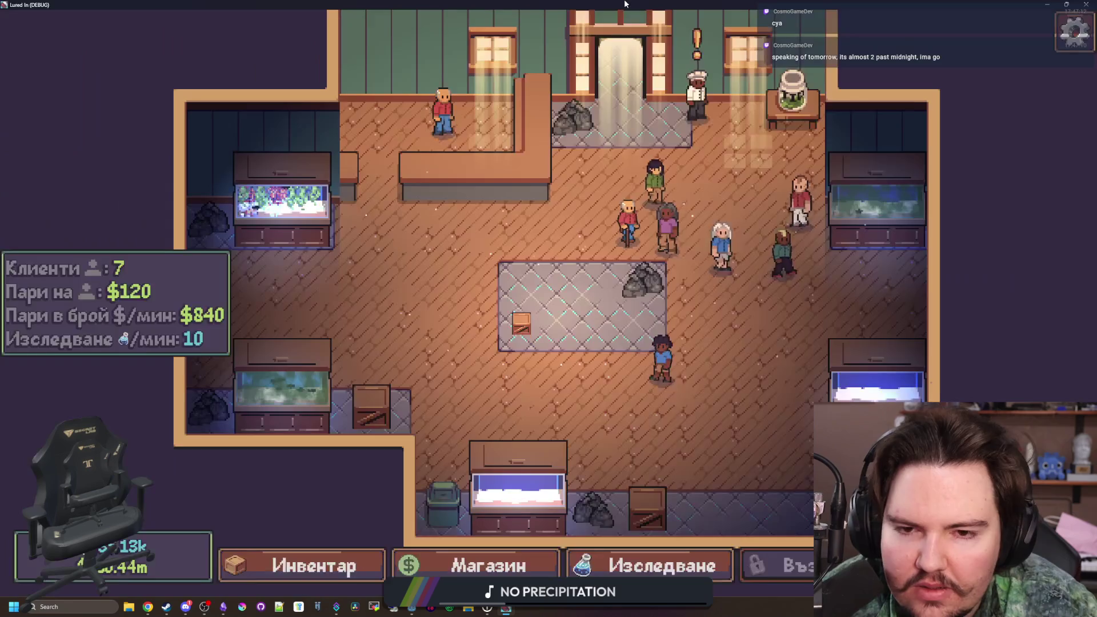
- Check Research and the chef's offer, feed the fish in Аквариум 1, then stop the game
left_click(623, 551)
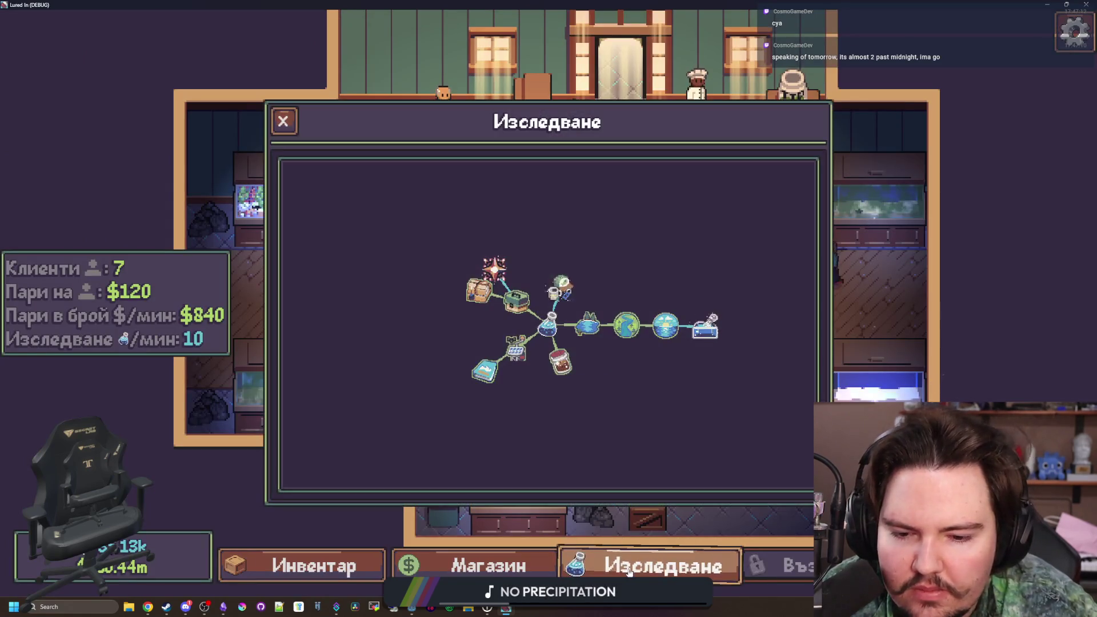
left_click(623, 551)
scroll(374, 444, "up", 2)
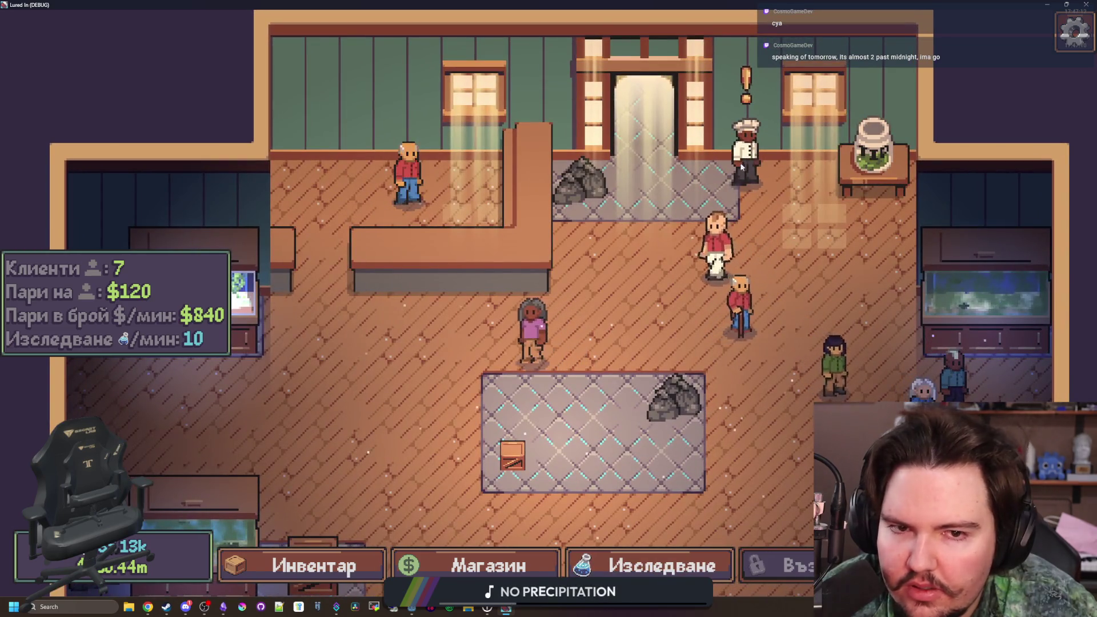
left_click(741, 166)
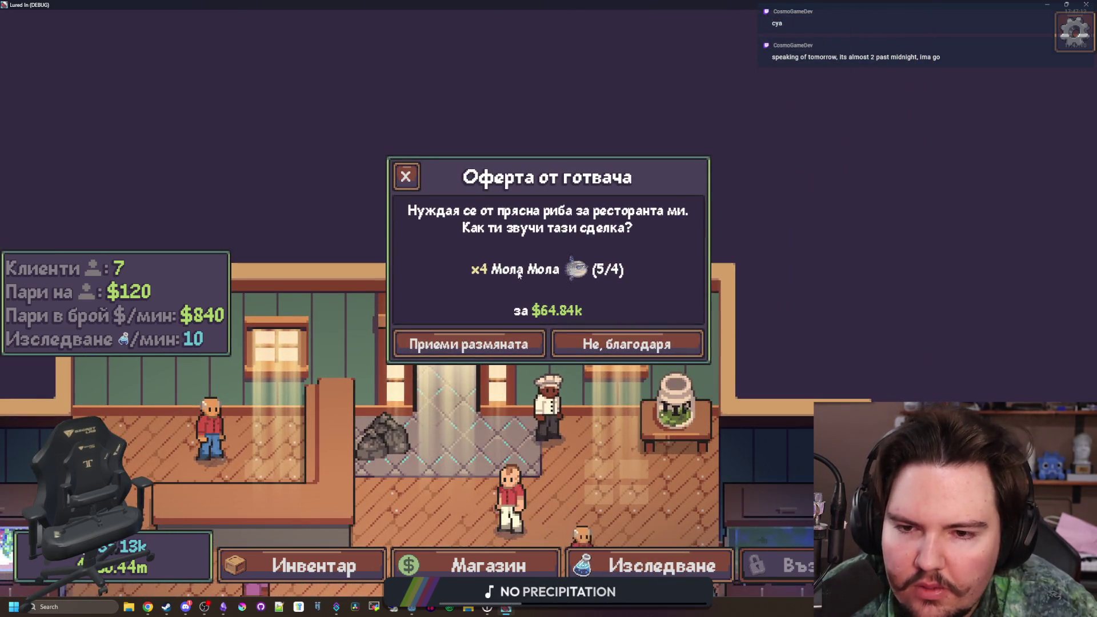
left_click(411, 171)
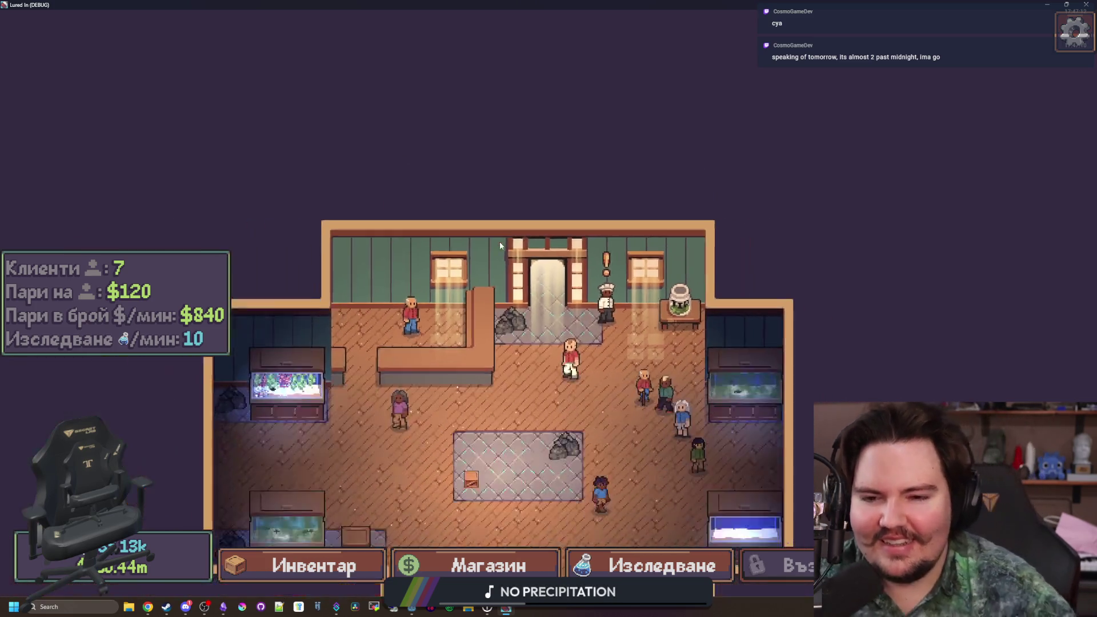
left_click(380, 334)
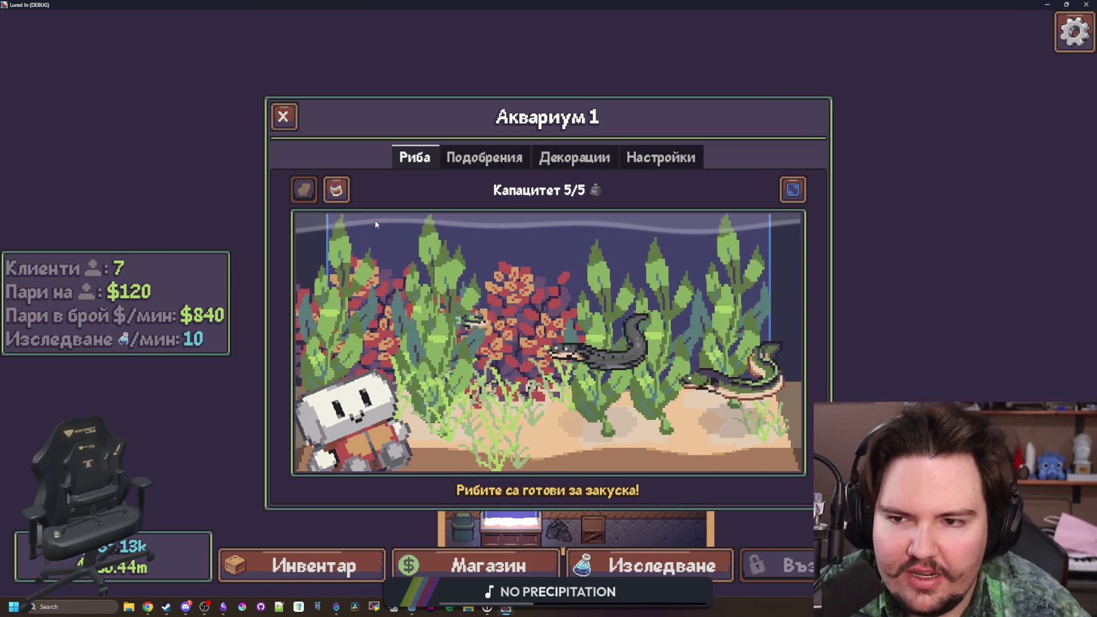
left_click(629, 489)
key("F8")
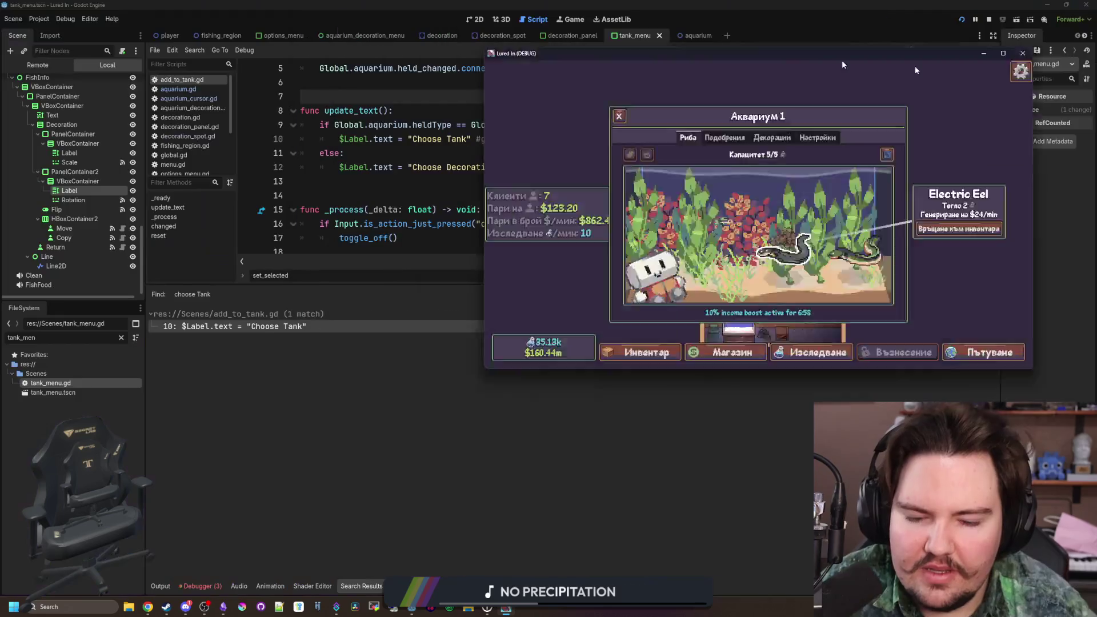
- Search project files for '10% income boost', then for 'income boost'
left_click(336, 183)
key("ctrl+shift+f")
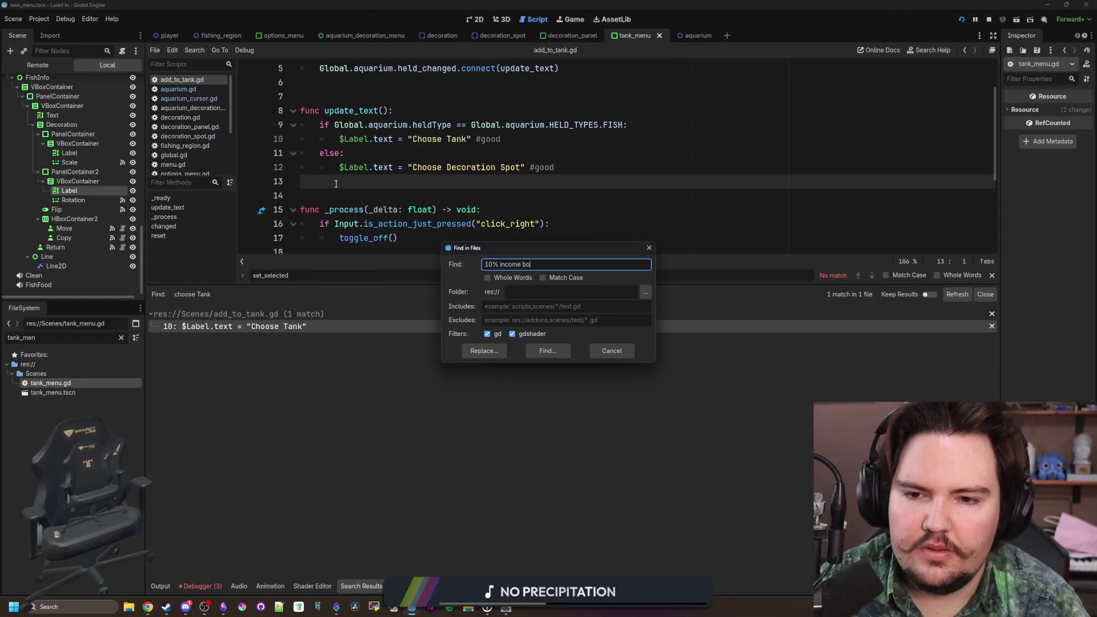
type("ost")
key("Return")
key("ctrl+shift+f")
type("incom")
key("Return")
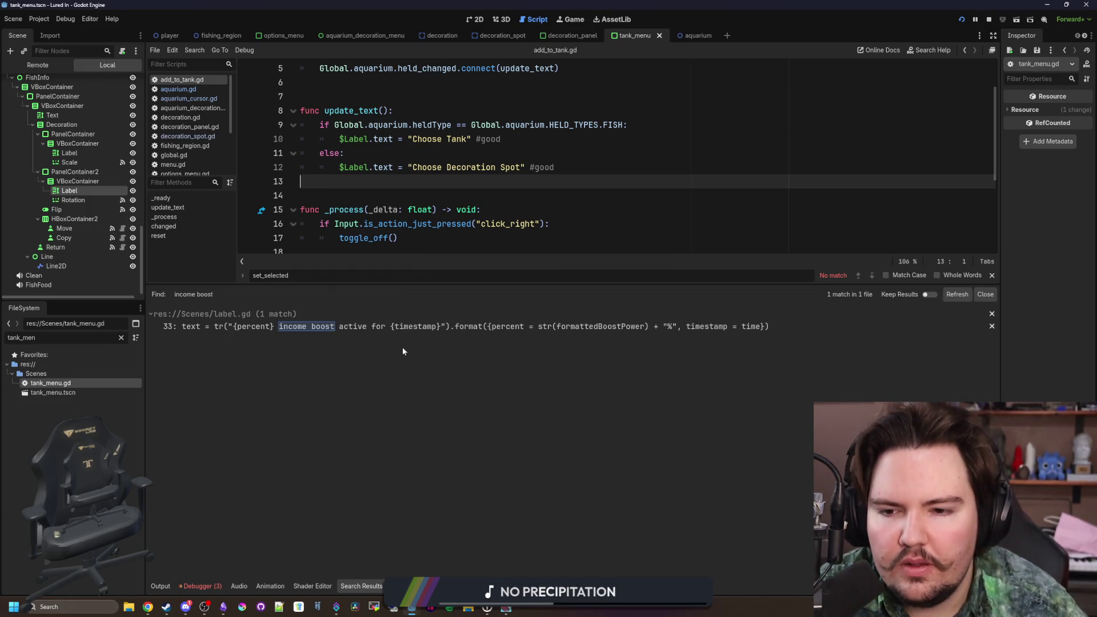
- Open the label.gd match, enlarge its code view, and save
left_click(423, 328)
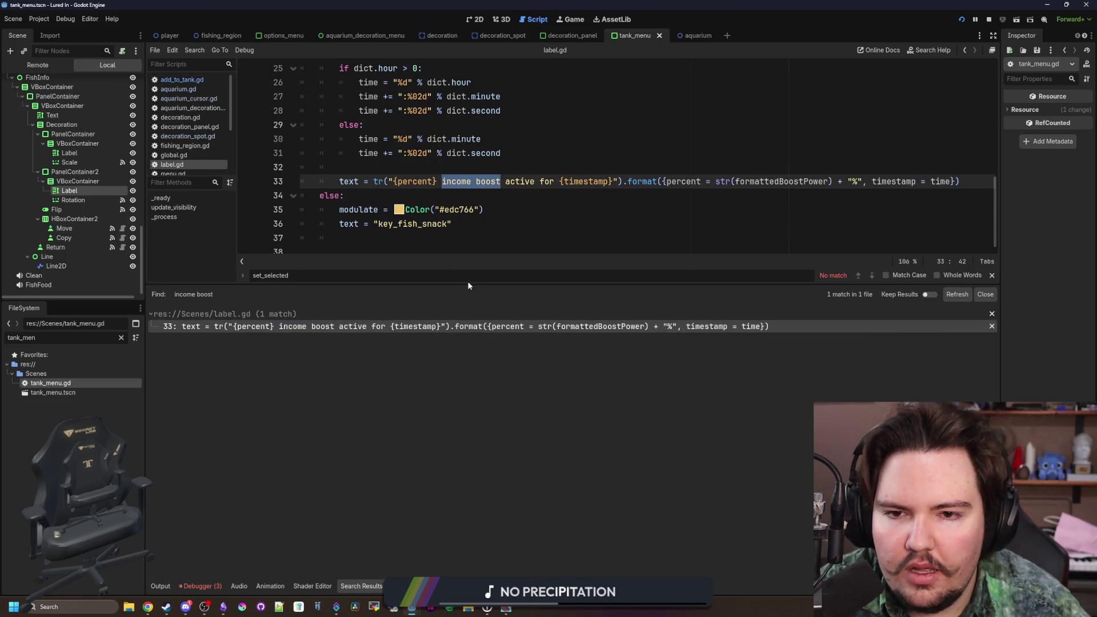
left_click_drag(511, 284, 511, 415)
left_click(485, 266)
left_click(481, 292)
key("ctrl+s")
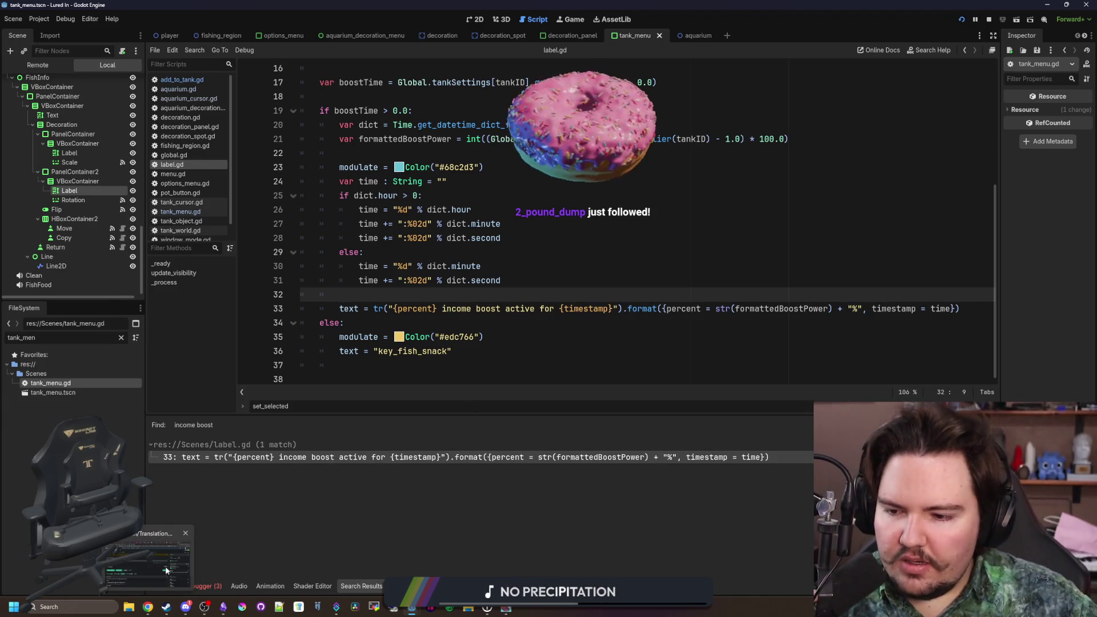
- Replace line 33's literal text with the Weblate key key_food_boost_active in tr() and save label.gd
left_click(163, 566)
left_click(339, 235)
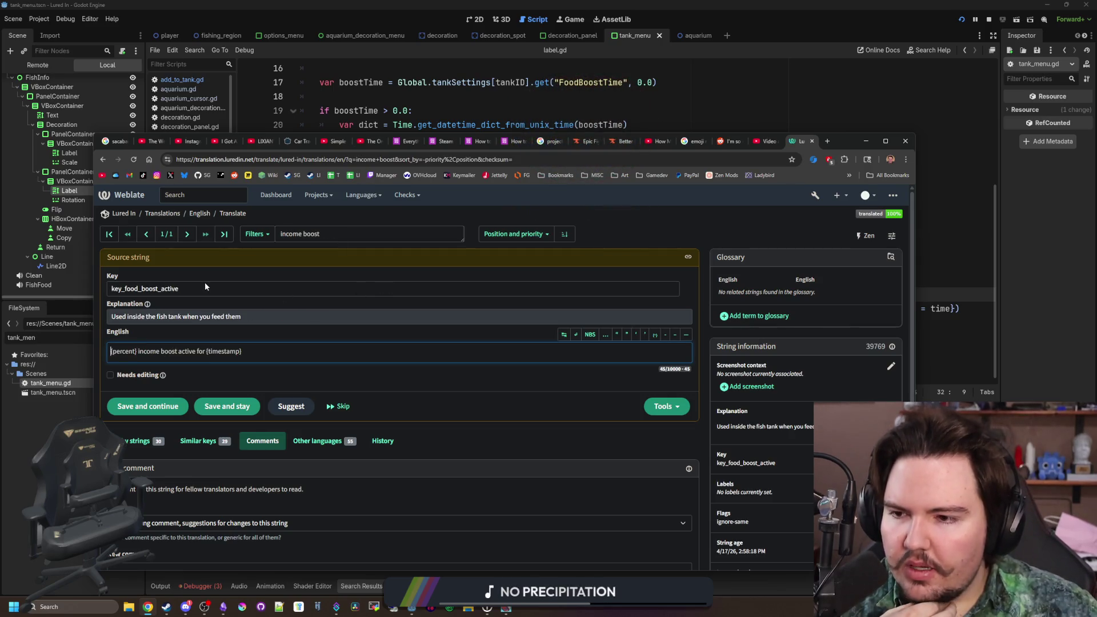
double_click(172, 287)
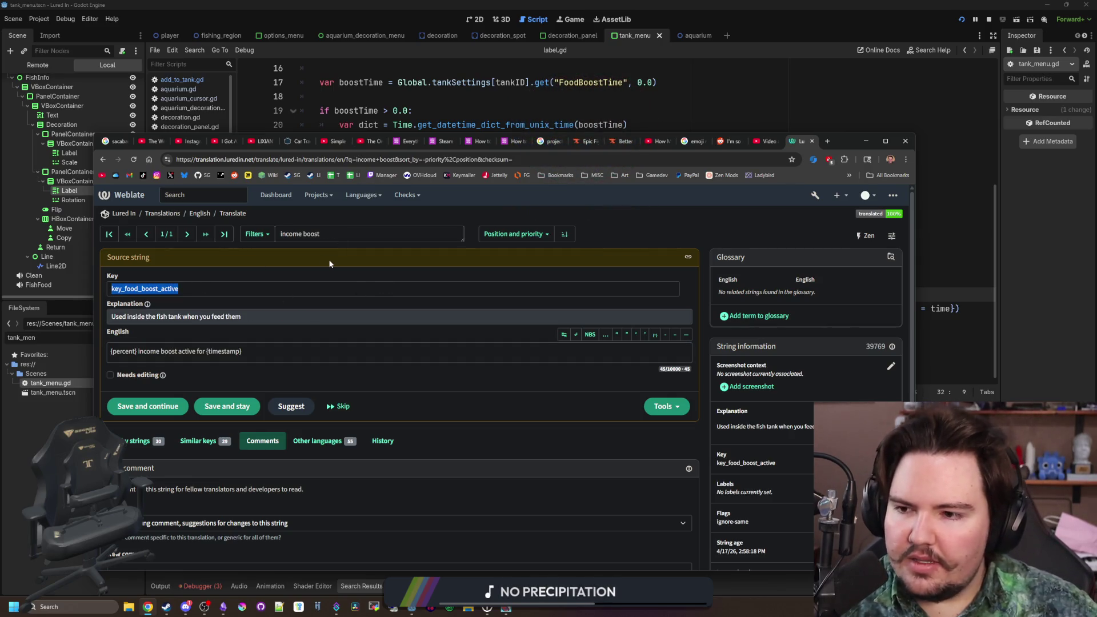
left_click(493, 101)
left_click(527, 330)
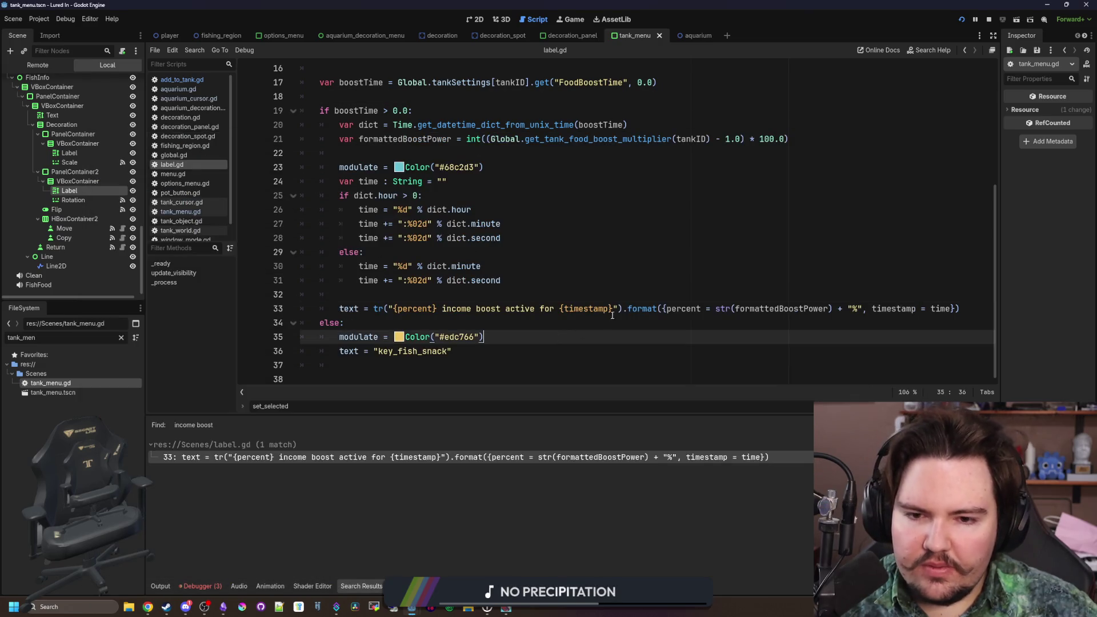
left_click(613, 308)
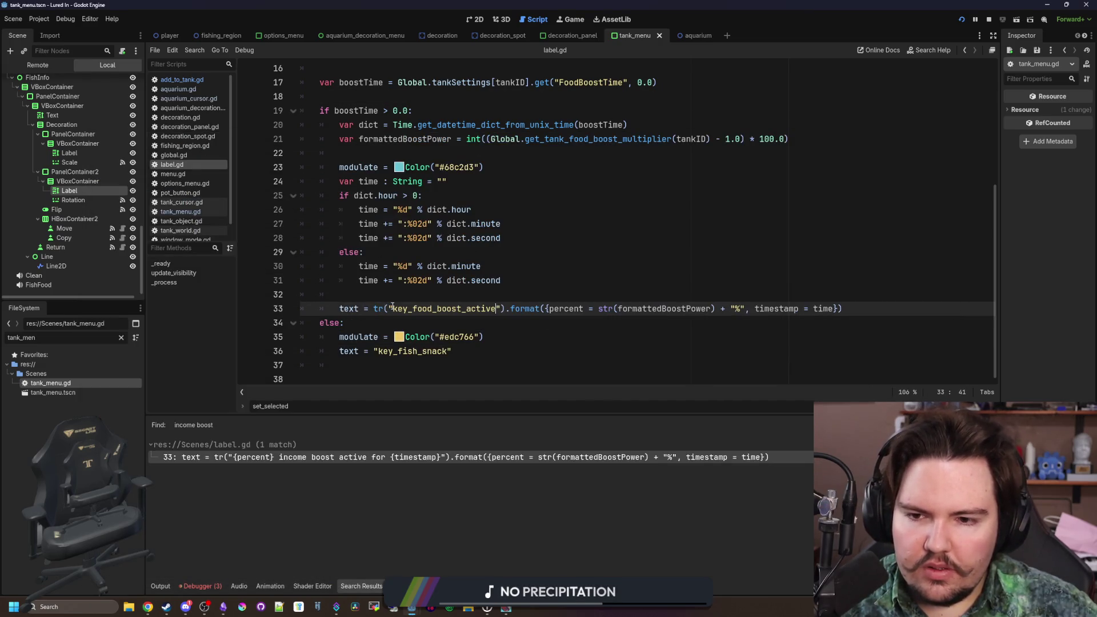
left_click(407, 294)
left_click(625, 267)
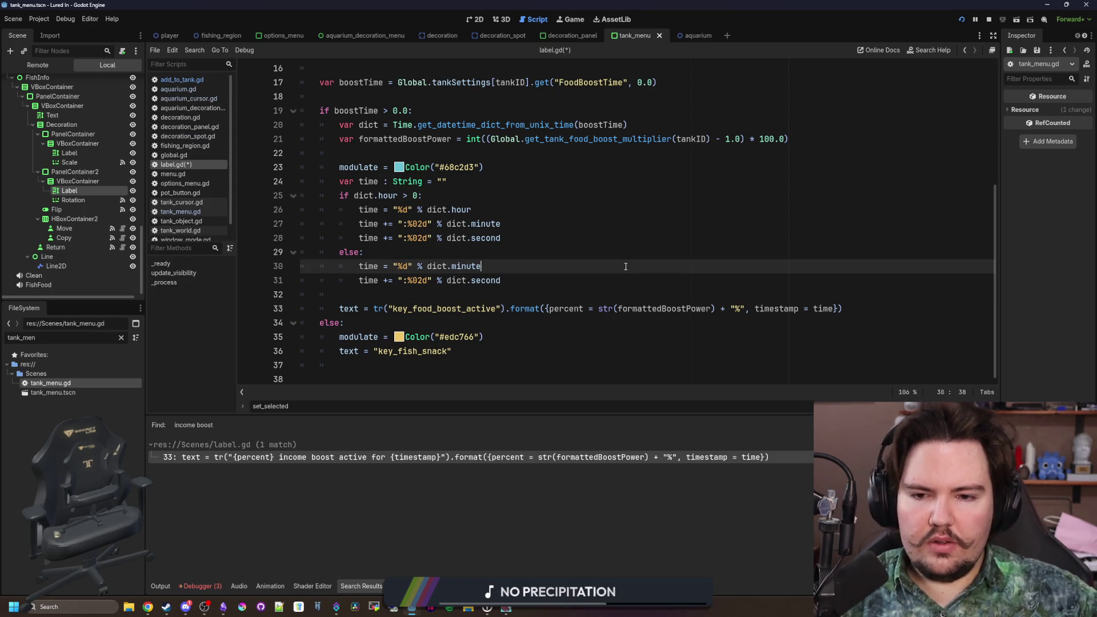
left_click(426, 289)
key("ctrl+s")
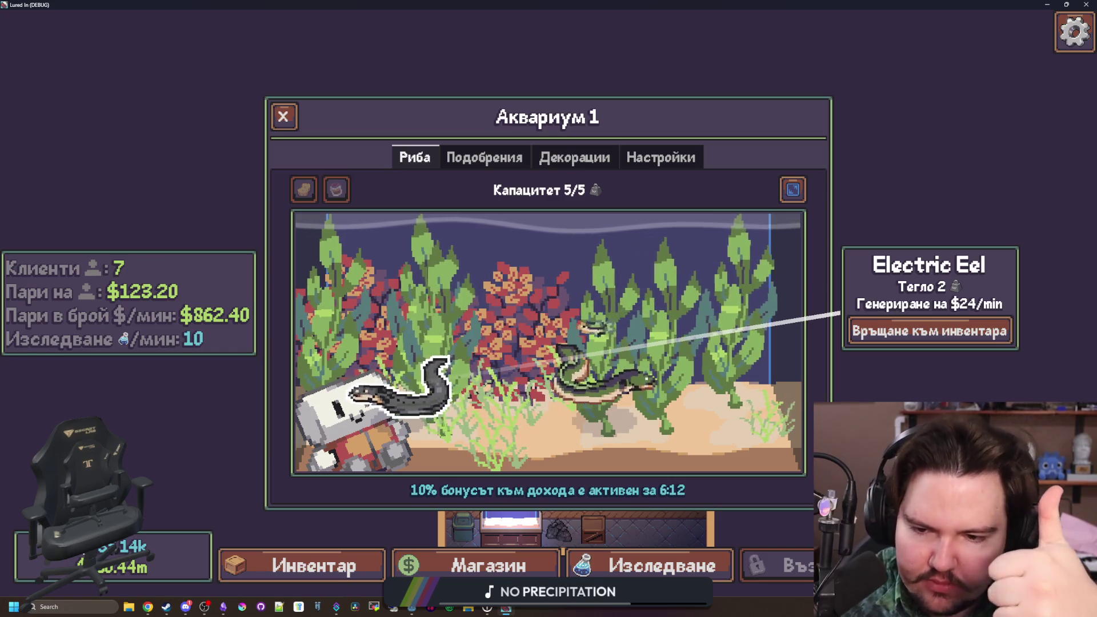
- Switch the game language to English from the pause menu's globe button
key("Escape")
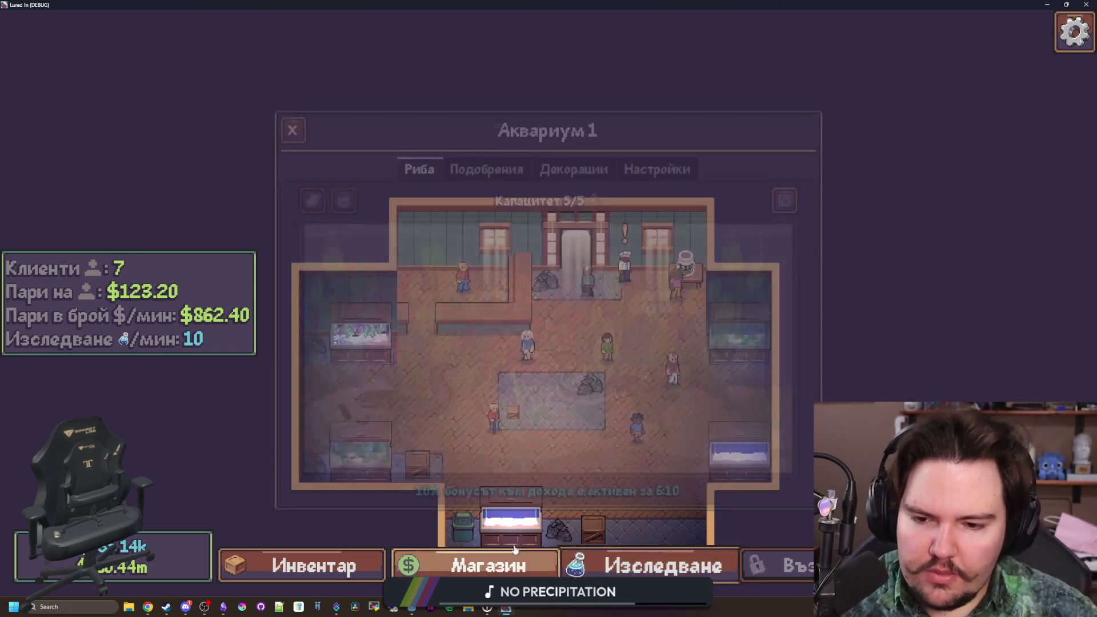
left_click(719, 396)
left_click(452, 260)
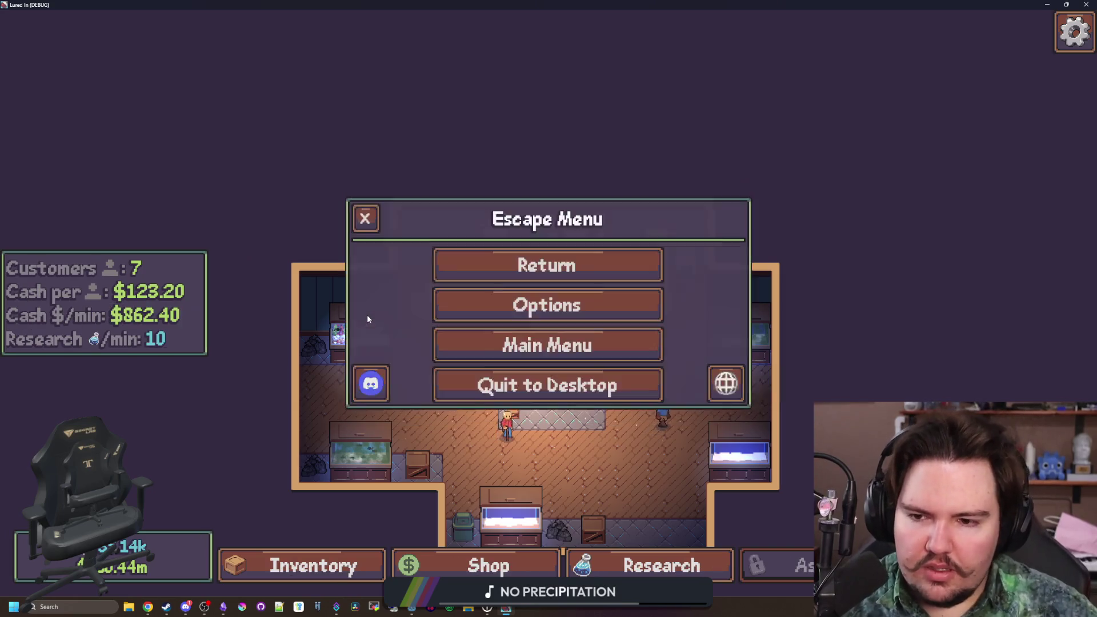
key("Escape")
- Rearrange three kelp decorations in Fish Tank 1, moving two to the right edge
left_click(339, 334)
left_click(607, 343)
left_click(910, 366)
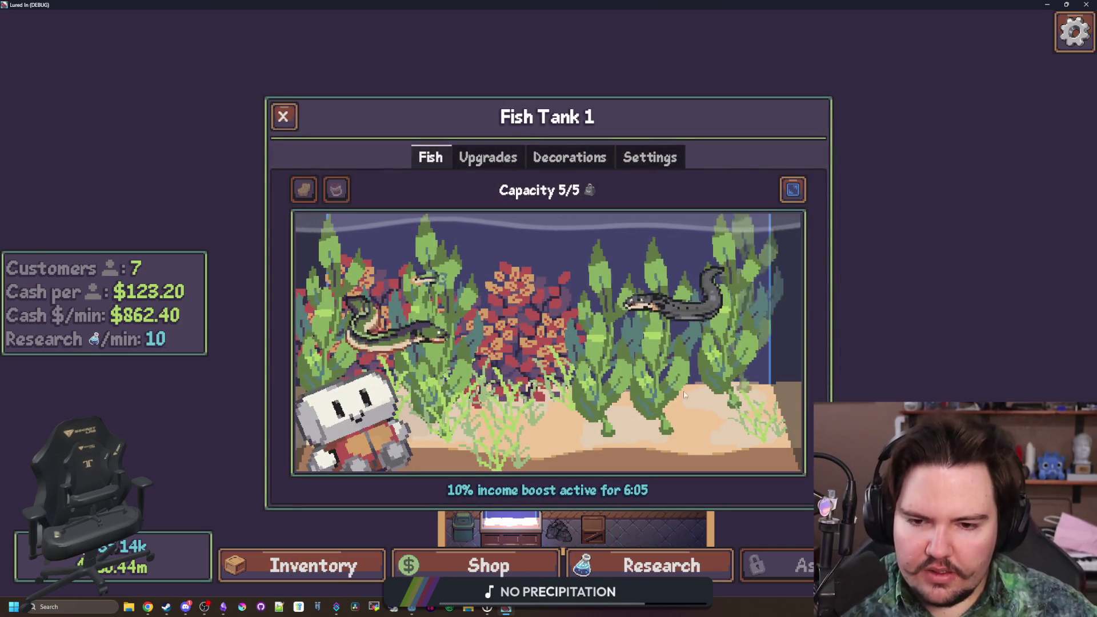
left_click(756, 436)
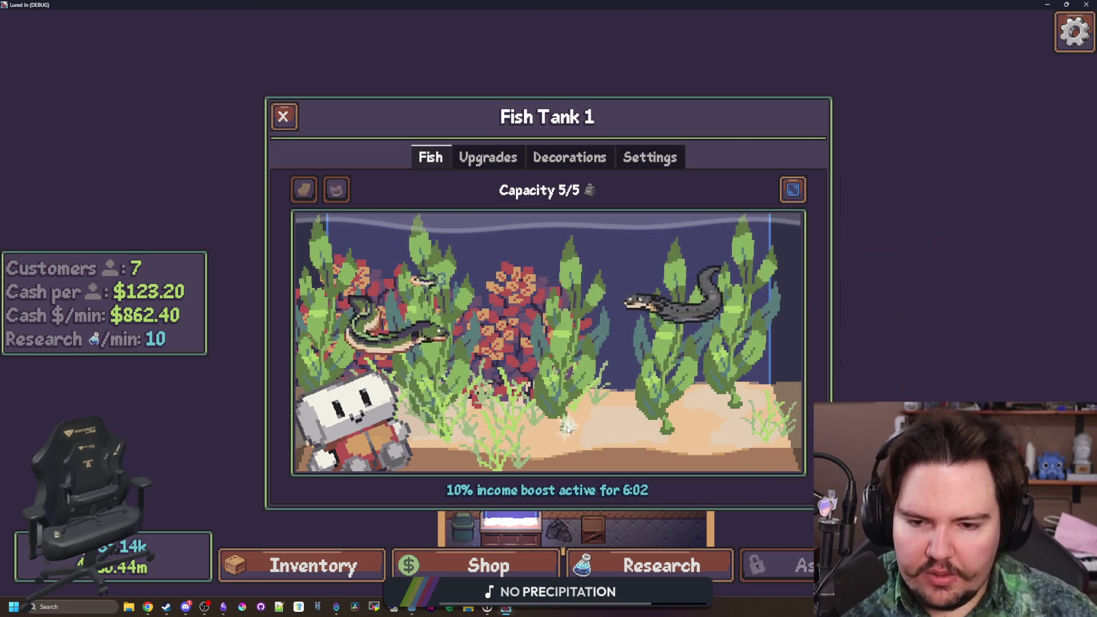
left_click(759, 410)
left_click(910, 366)
left_click(734, 407)
left_click(996, 369)
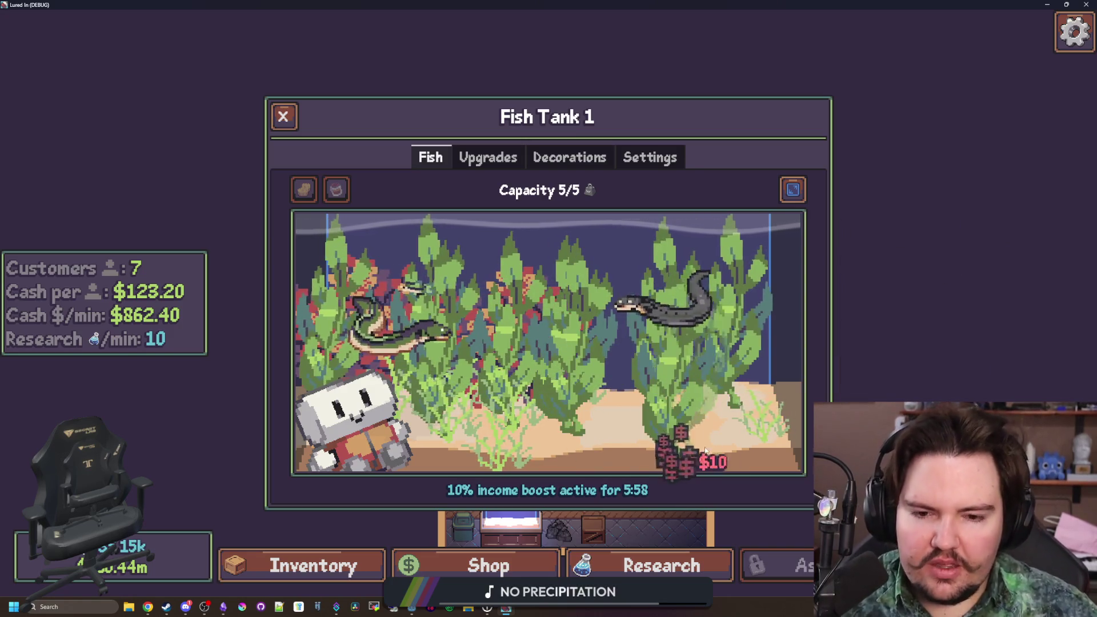
left_click(674, 308)
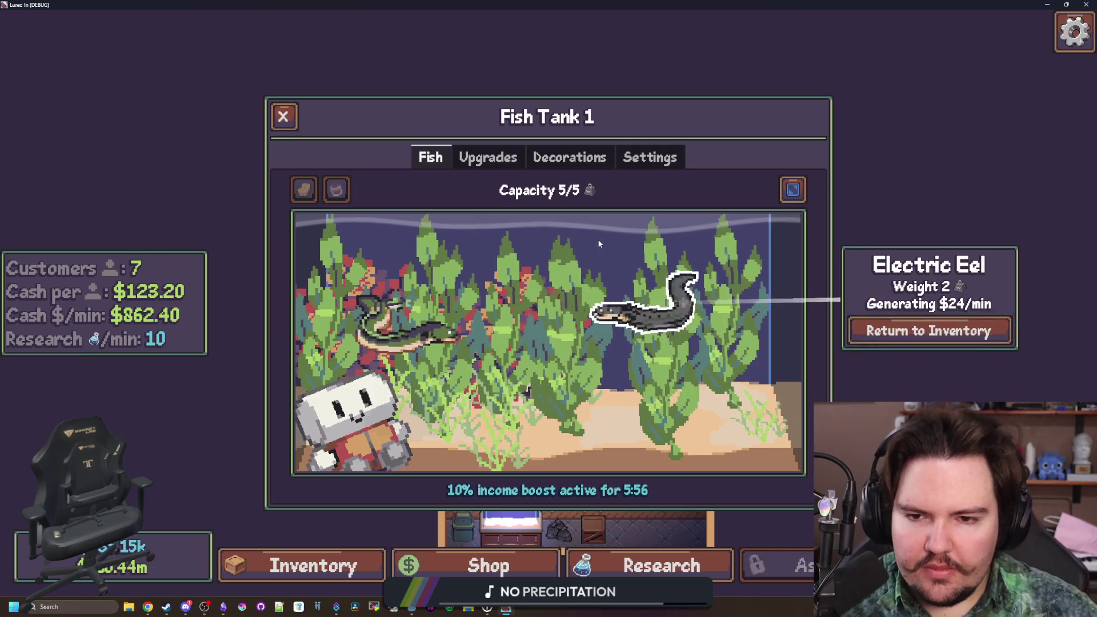
- View the Electric Eel card and tank upgrades, close Fish Tank 1, and return to the editor
left_click(531, 188)
left_click(488, 157)
key("Escape")
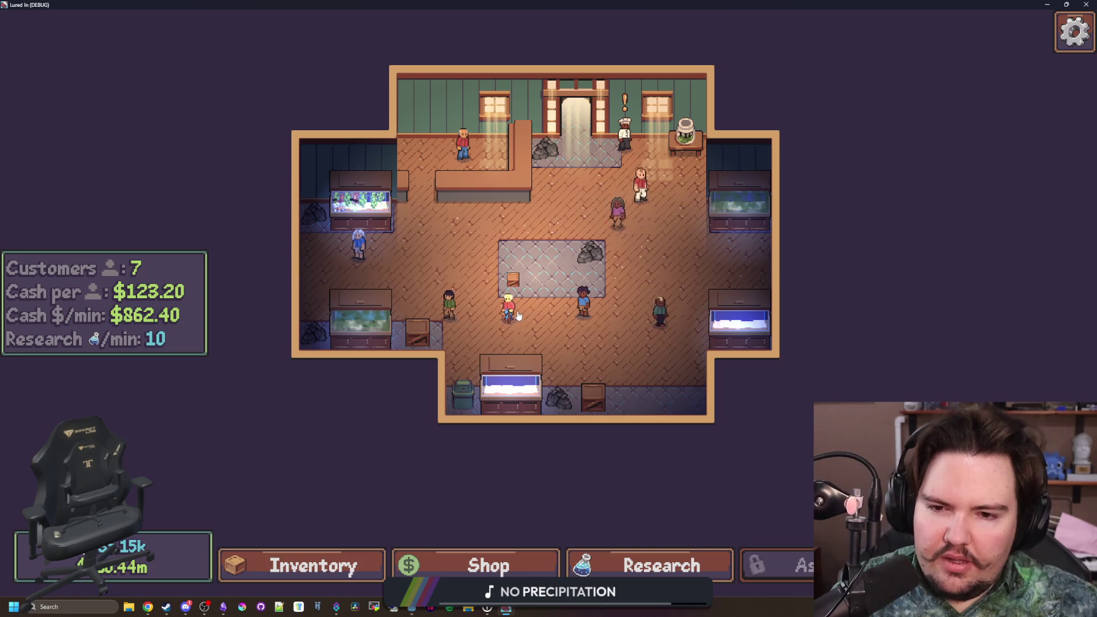
scroll(517, 314, "up", 2)
scroll(517, 314, "down", 2)
key("alt+Tab")
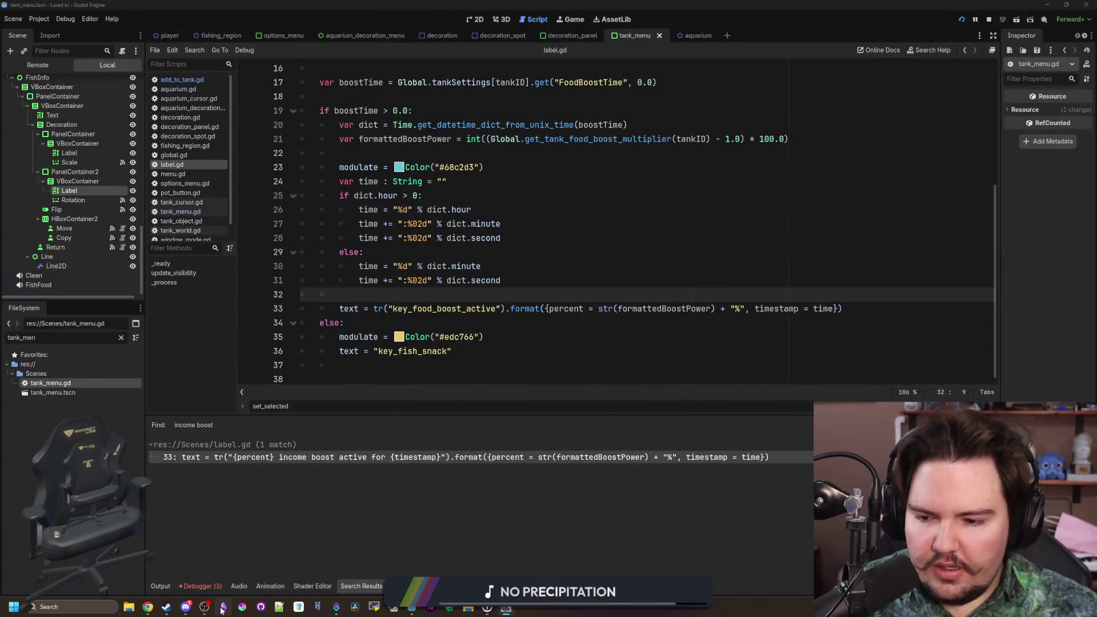
- Add changelog fixes for untranslated keys and decoration info panels not updating on language change
key("alt+Tab")
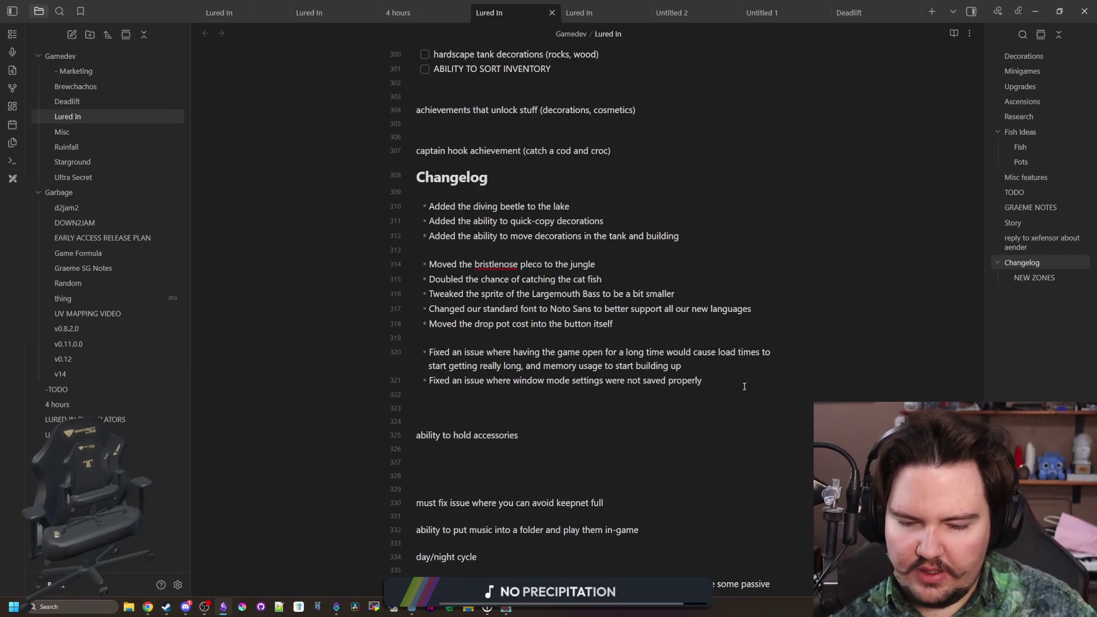
key("Return")
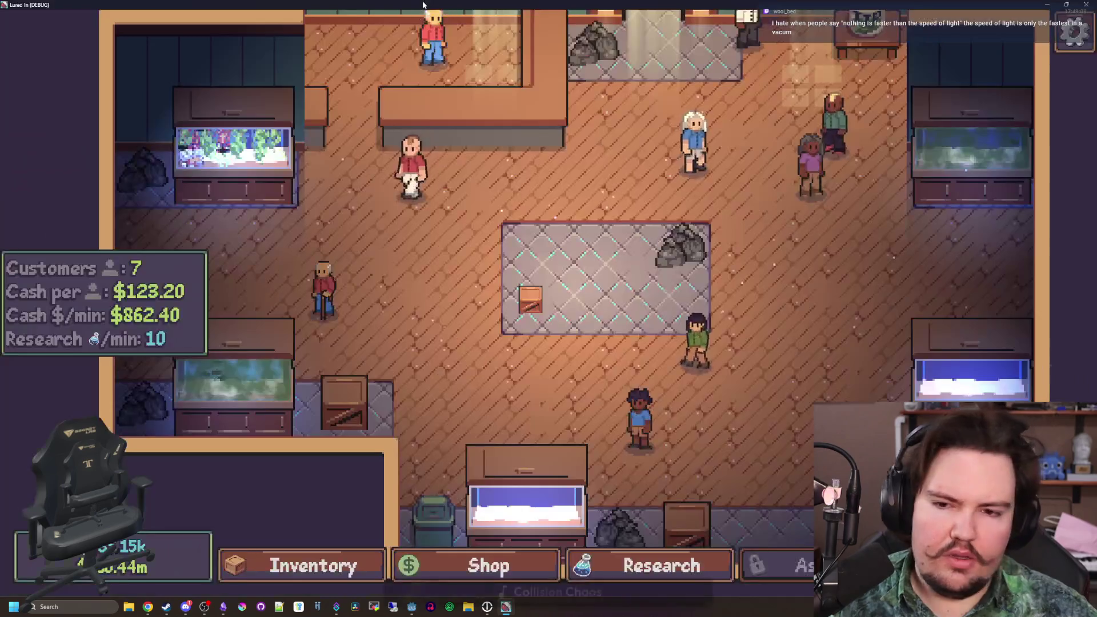
key("alt+Tab")
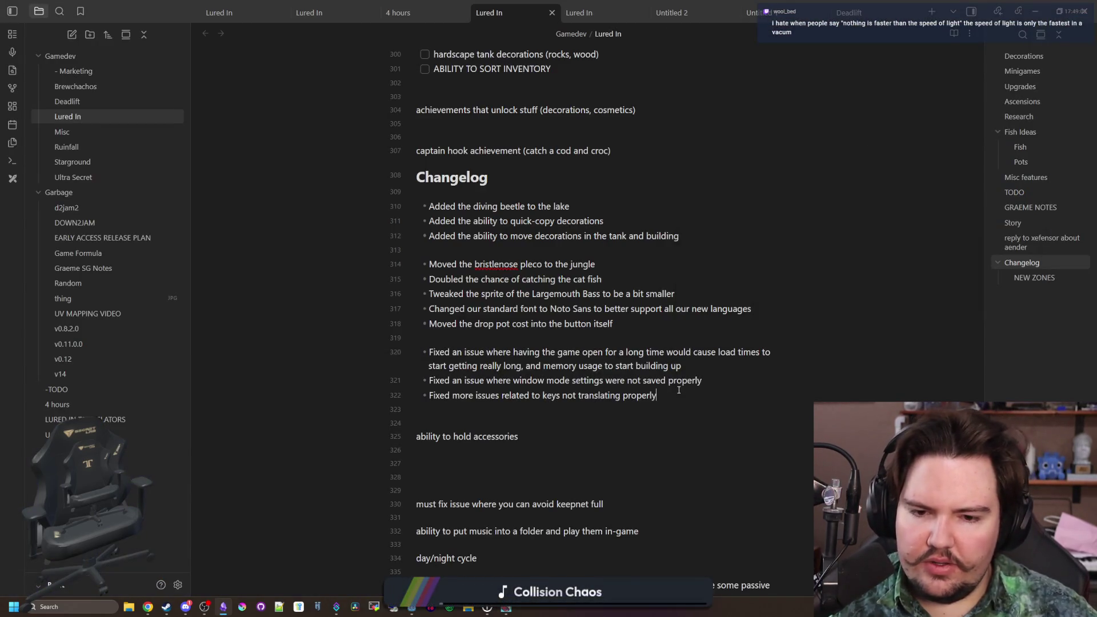
key("Return")
type("F")
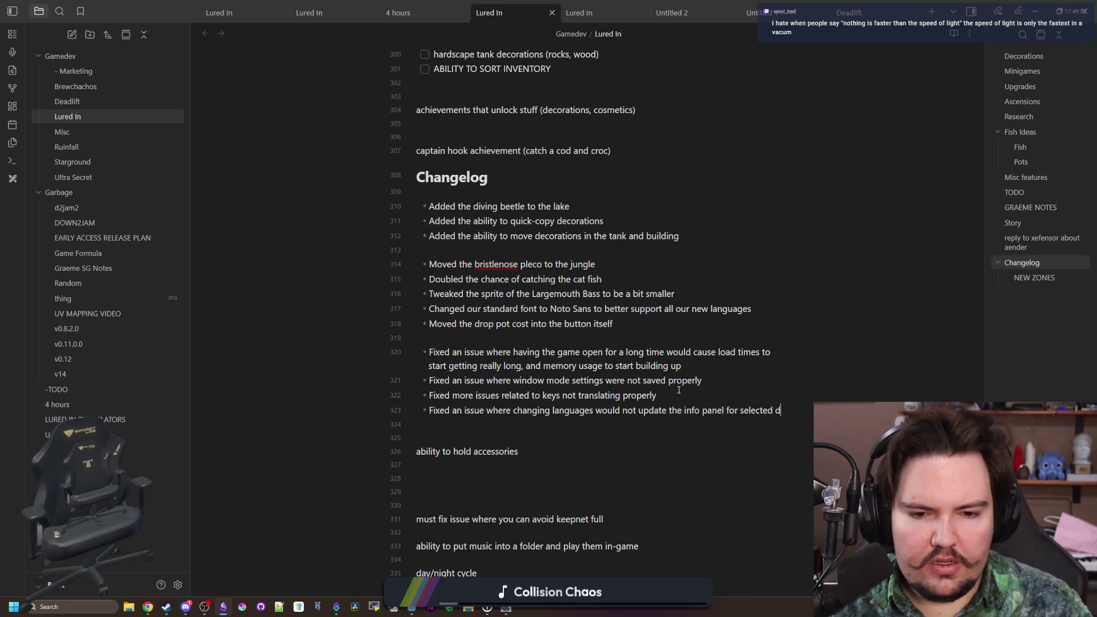
type("ecorations properly")
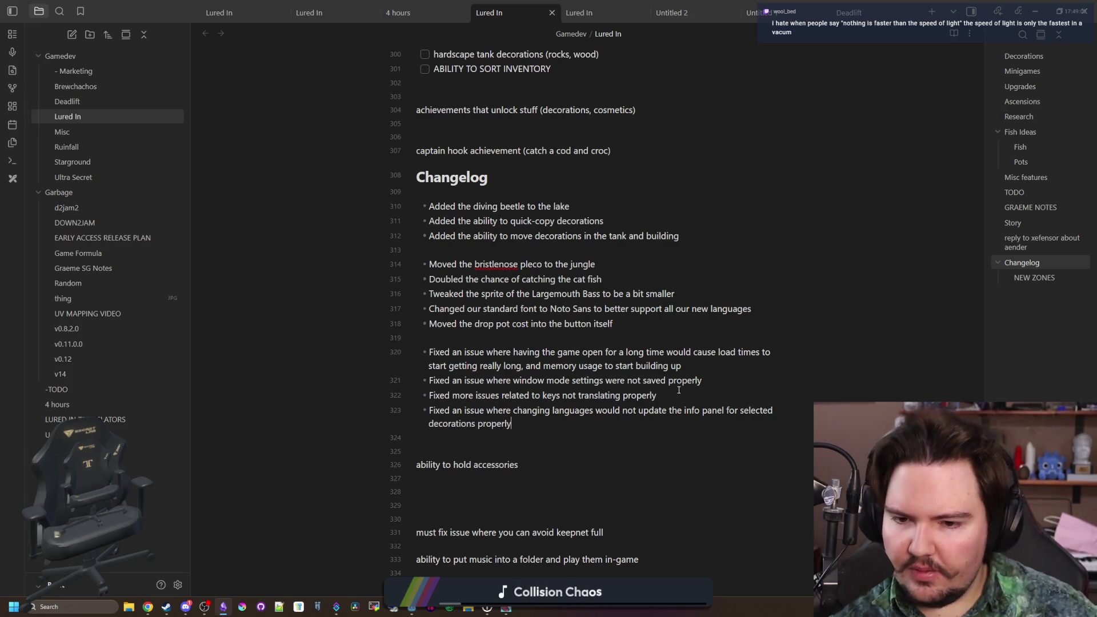
key("alt+Tab")
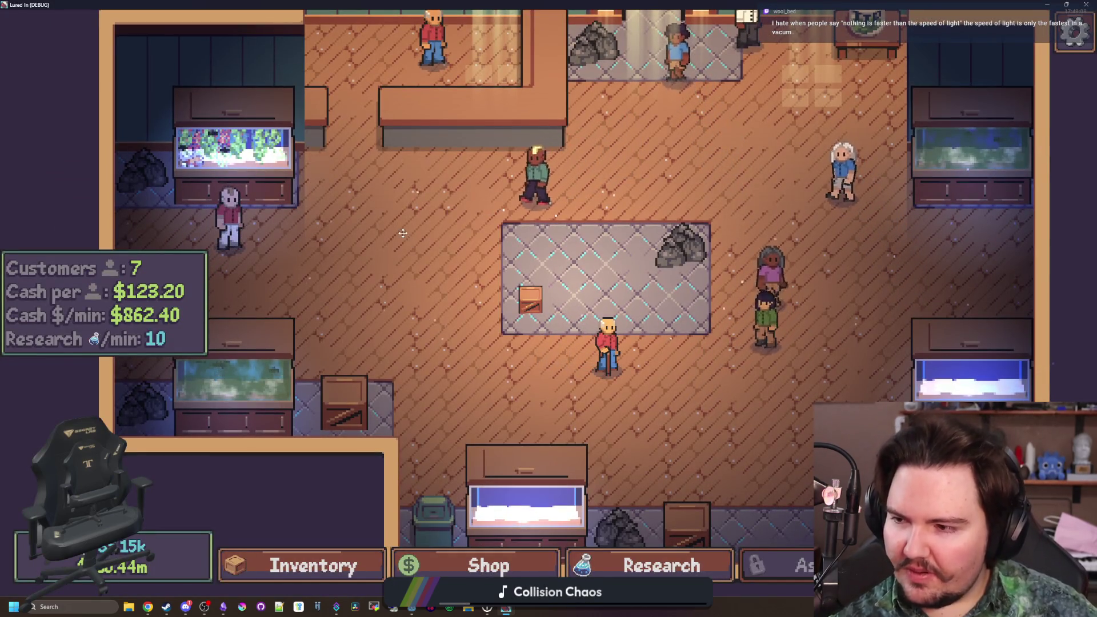
- Pan the shop view with WASD and zoom out until the whole shop floor and its customers show
key("w+a")
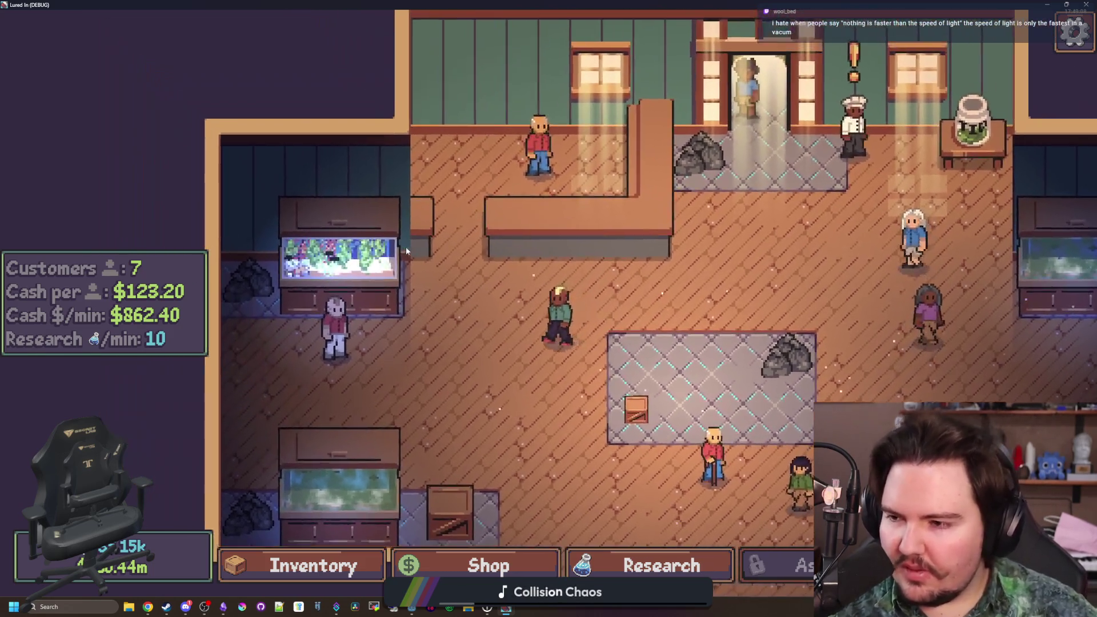
key("w")
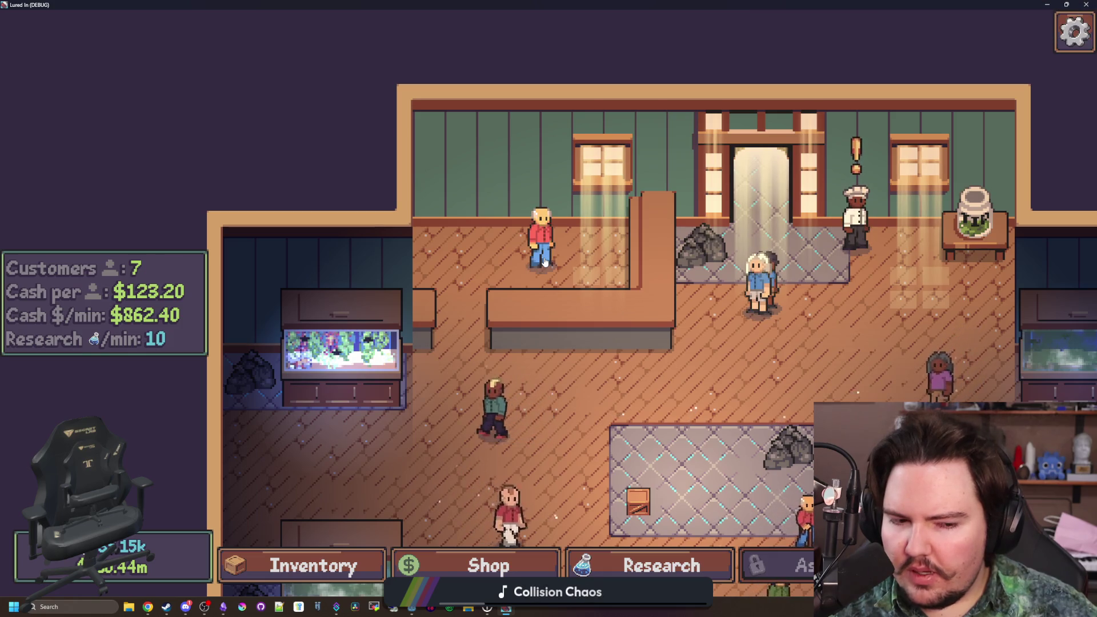
key("d")
key("s")
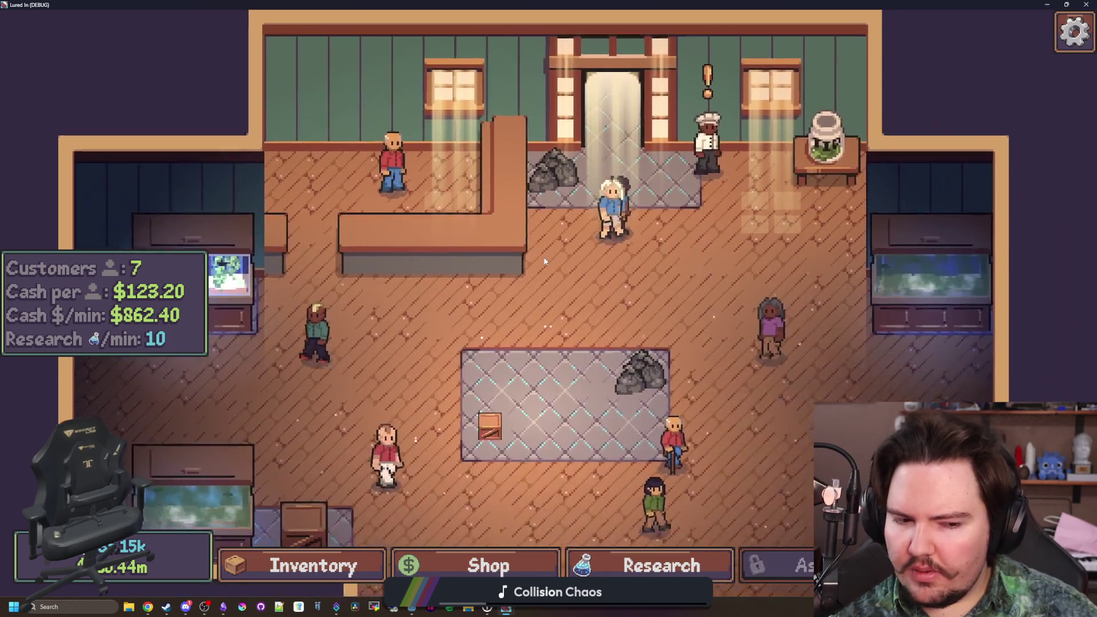
scroll(544, 261, "down", 1)
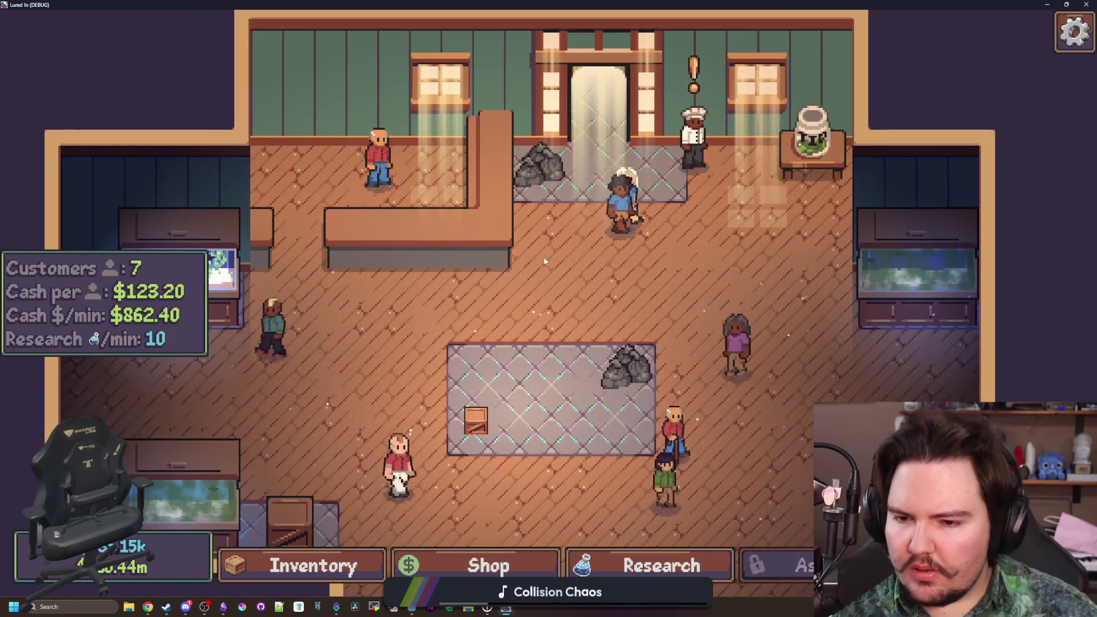
scroll(519, 304, "down", 2)
scroll(519, 304, "down", 1)
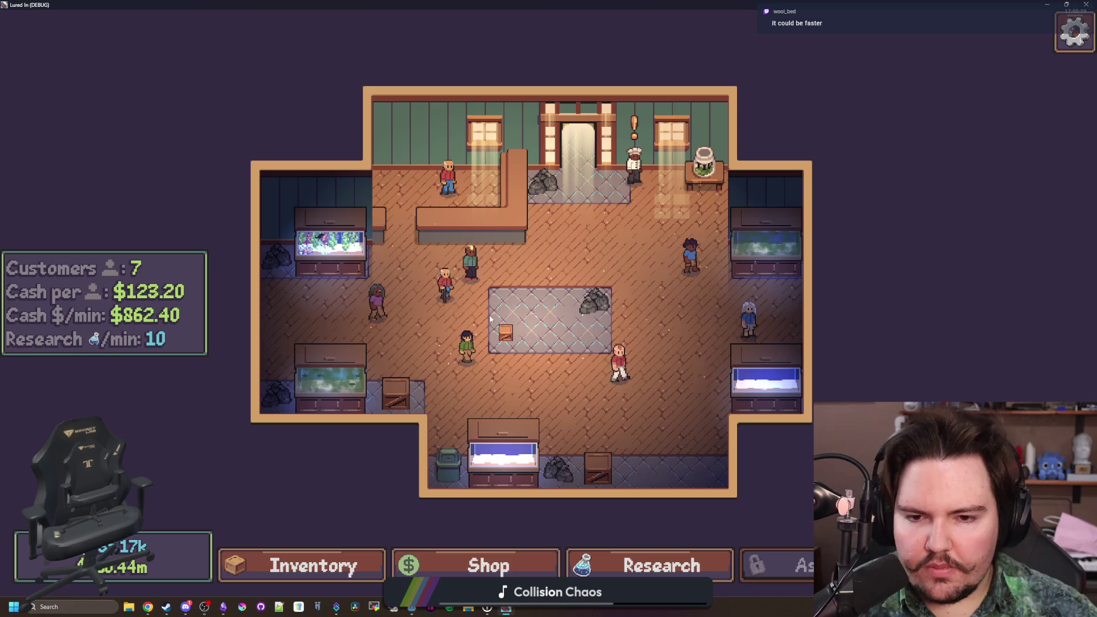
- Move the rock decoration until it sits at the central display's lower right
left_click(594, 301)
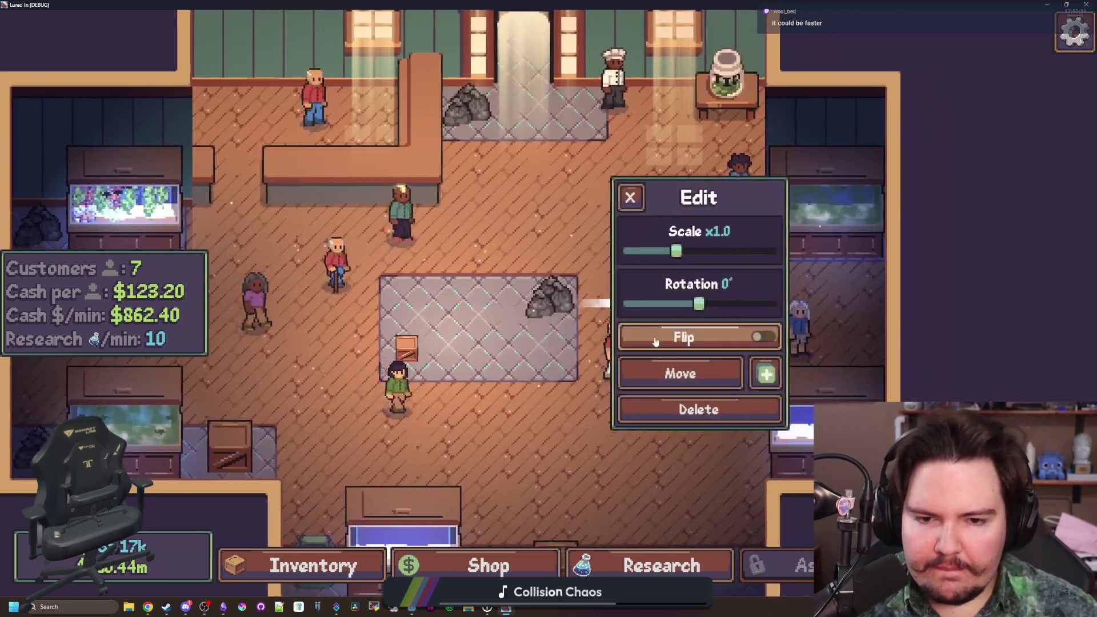
left_click(678, 372)
left_click(405, 301)
left_click(400, 297)
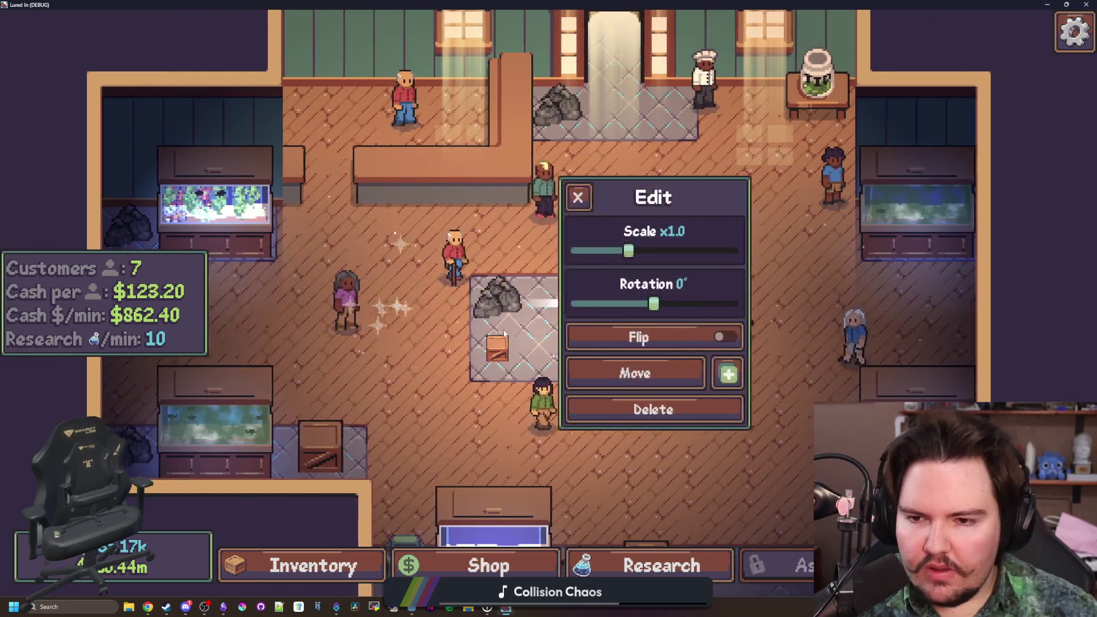
left_click(706, 379)
left_click(531, 308)
left_click(685, 370)
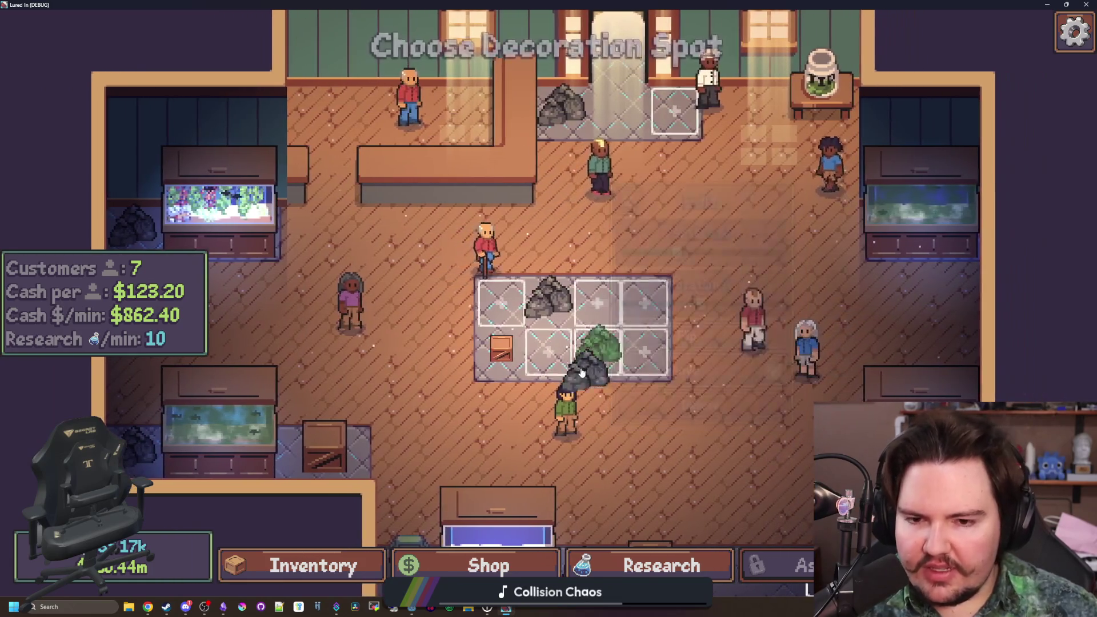
left_click(550, 361)
left_click(685, 371)
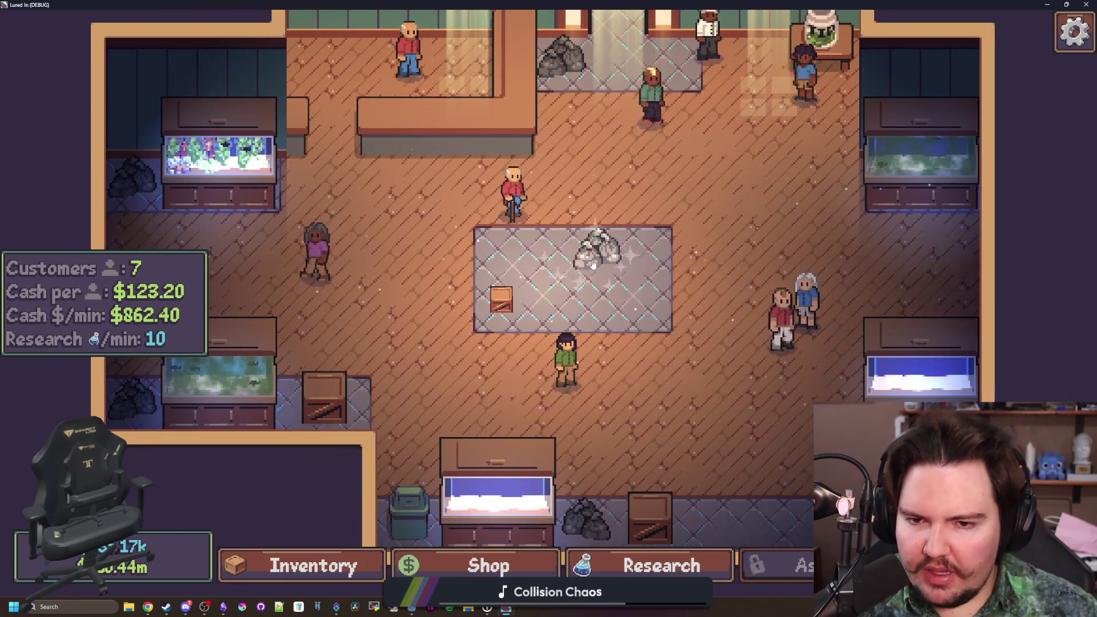
left_click(592, 266)
left_click(687, 370)
left_click(604, 345)
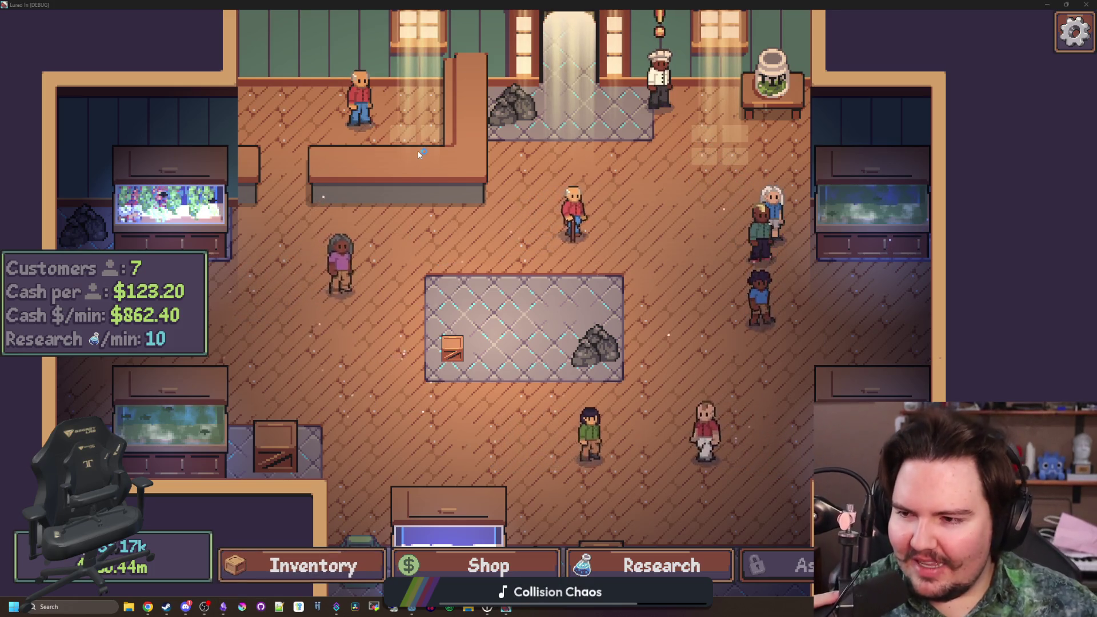
- Inspect the Fish Tank 5 and Fish Tank 1 details in the lower shop area
scroll(393, 310, "down", 3)
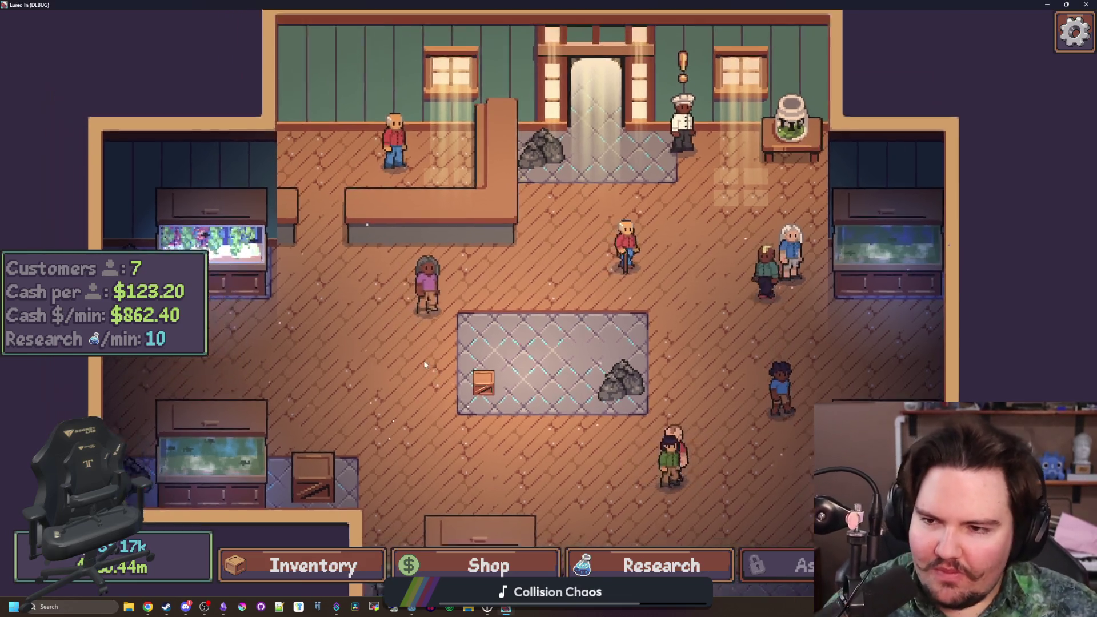
key("d")
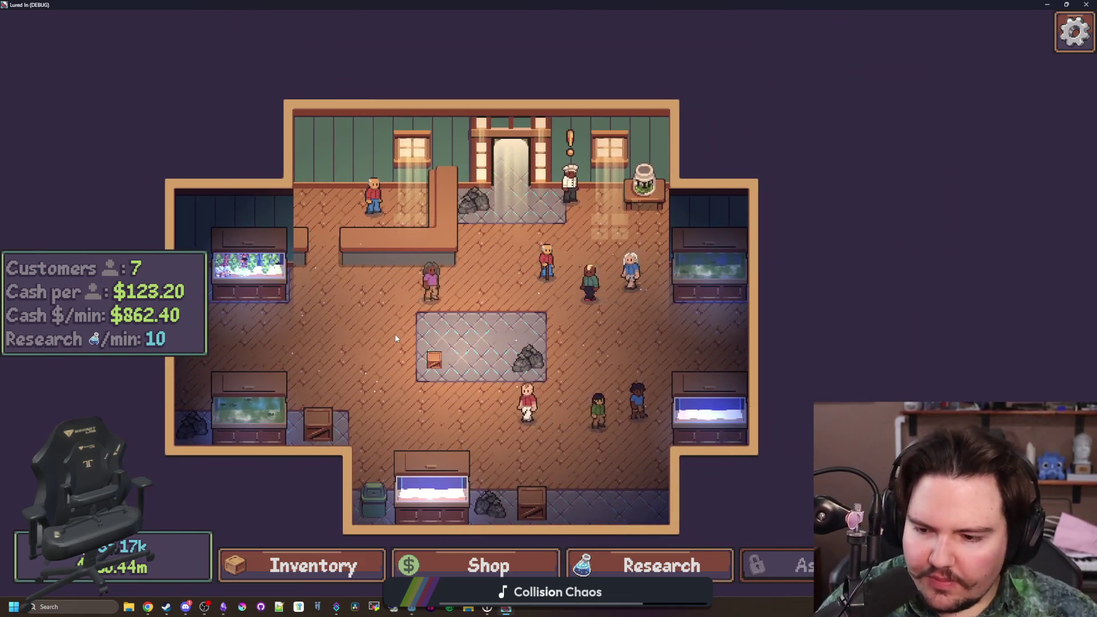
key("s")
scroll(485, 343, "up", 3)
left_click(489, 346)
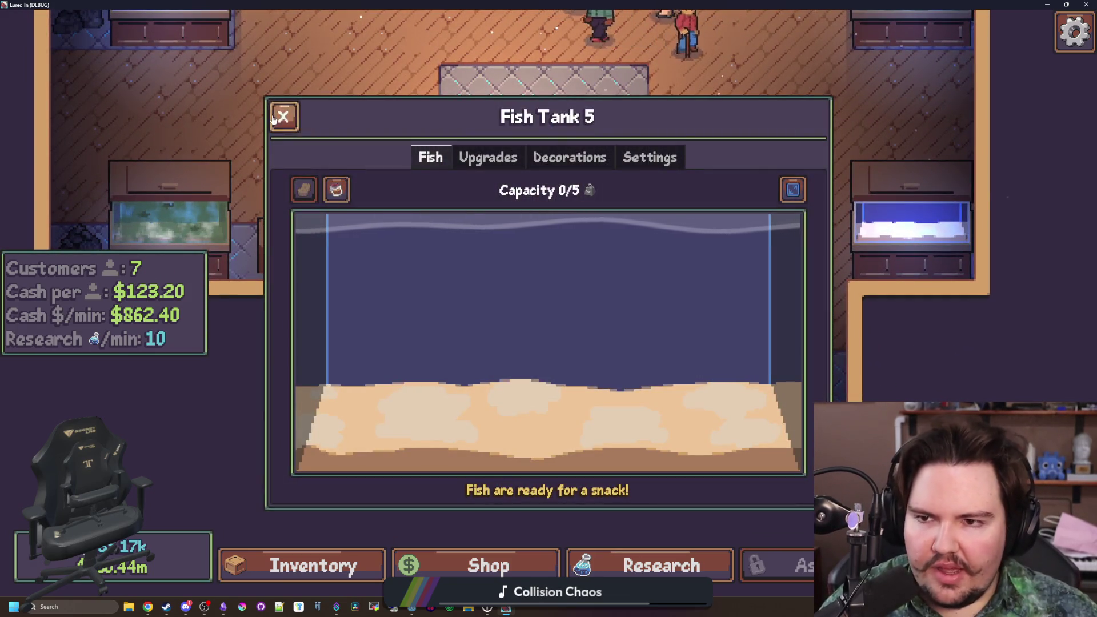
left_click(284, 117)
scroll(343, 199, "down", 3)
left_click(372, 214)
key("Escape")
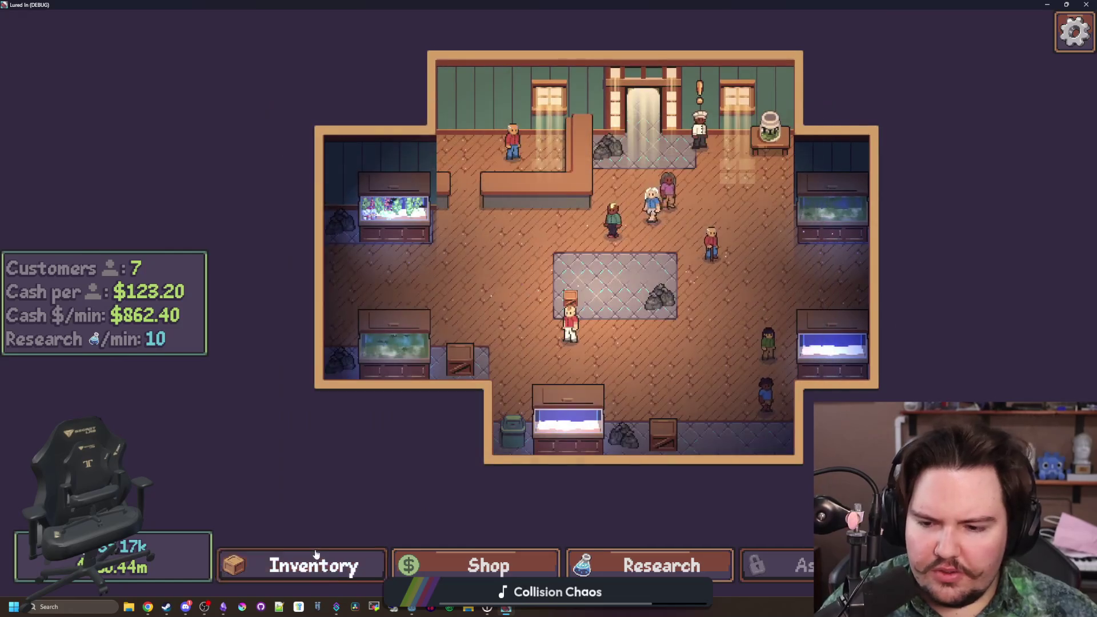
- Open the inventory and start placing the Minnow in a tank, then cancel
left_click(316, 553)
left_click(737, 318)
scroll(501, 315, "up", 1)
key("Escape")
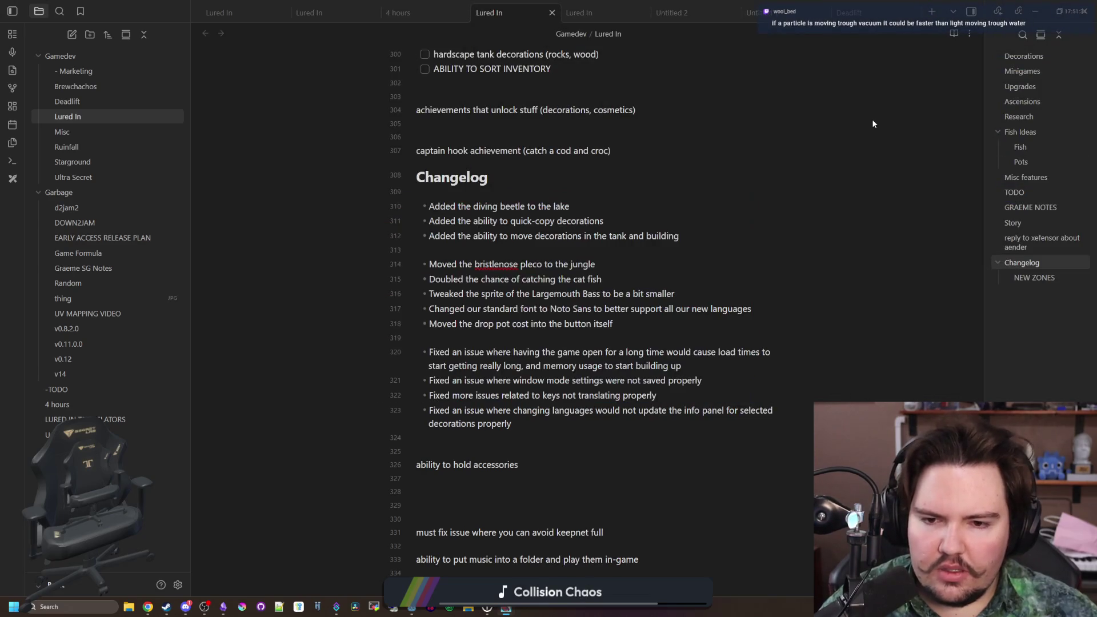
- In Godot, filter the FileSystem for 'cursor' and open aquarium_cursor.gd
mouse_move(418, 608)
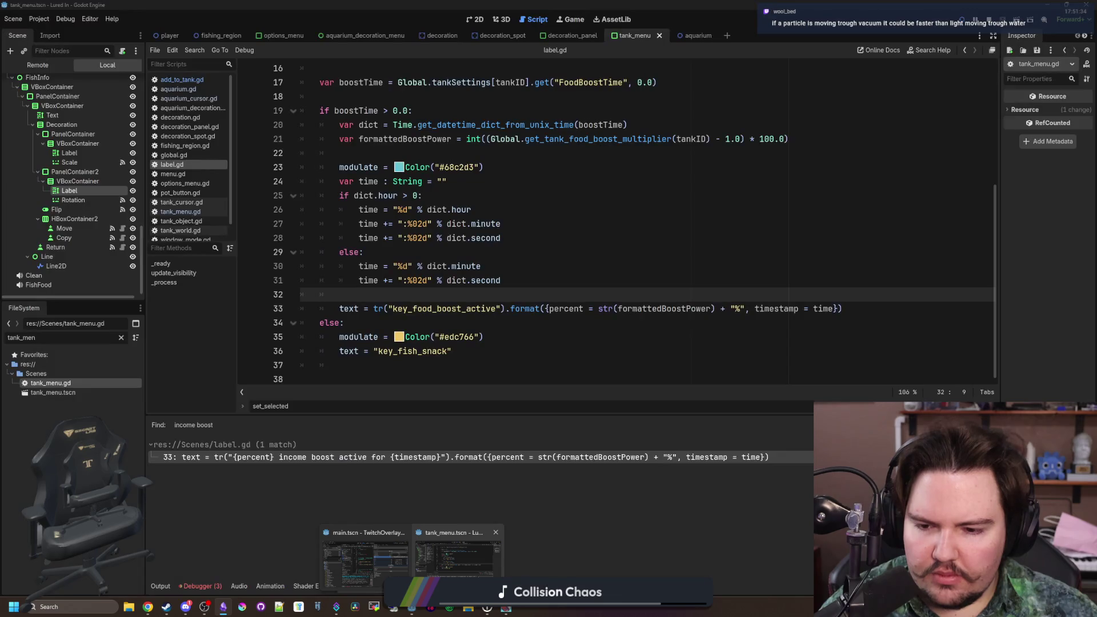
left_click(478, 572)
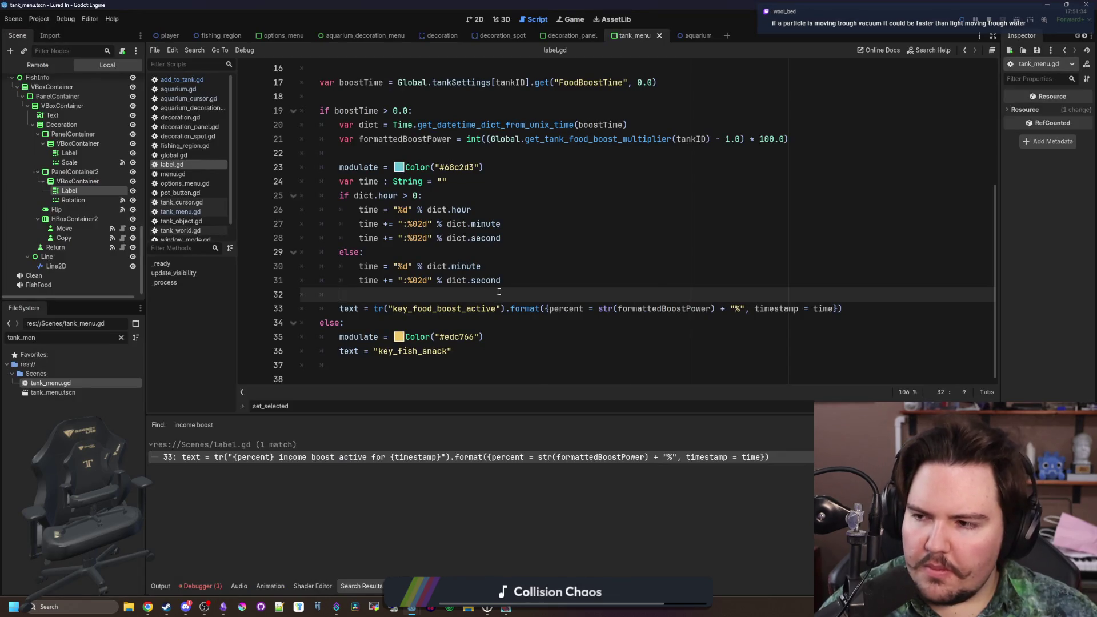
left_click(121, 337)
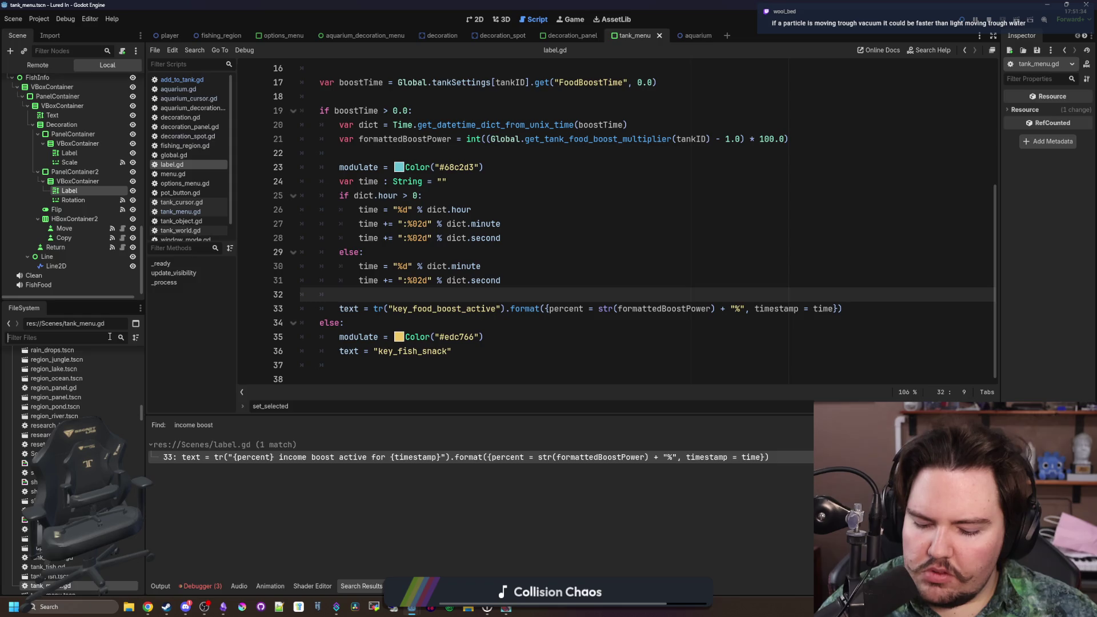
type("cursor")
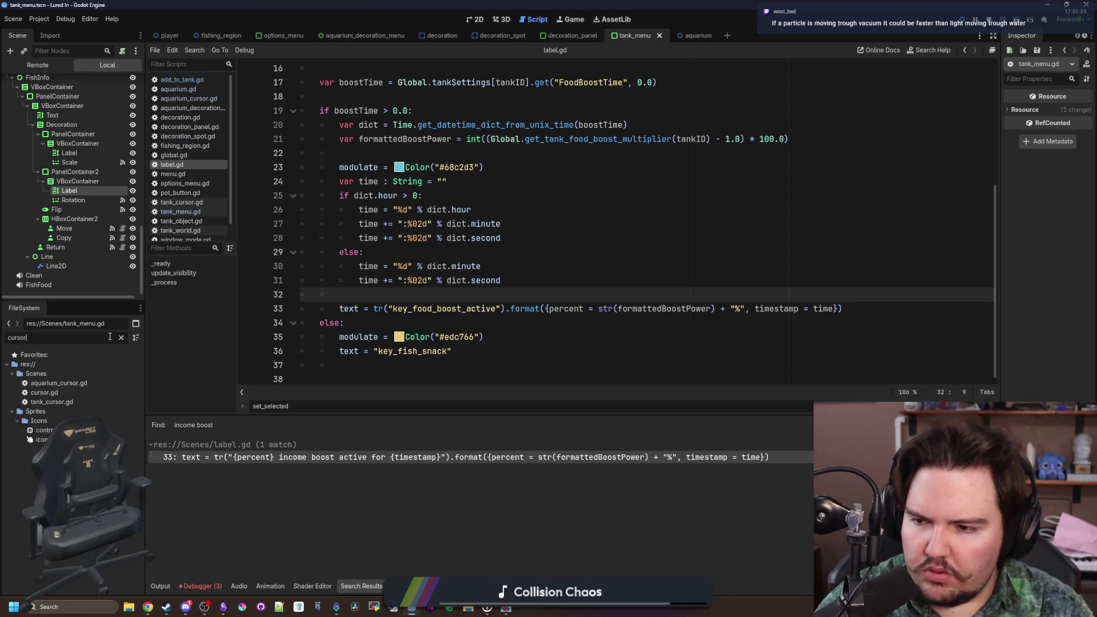
double_click(59, 383)
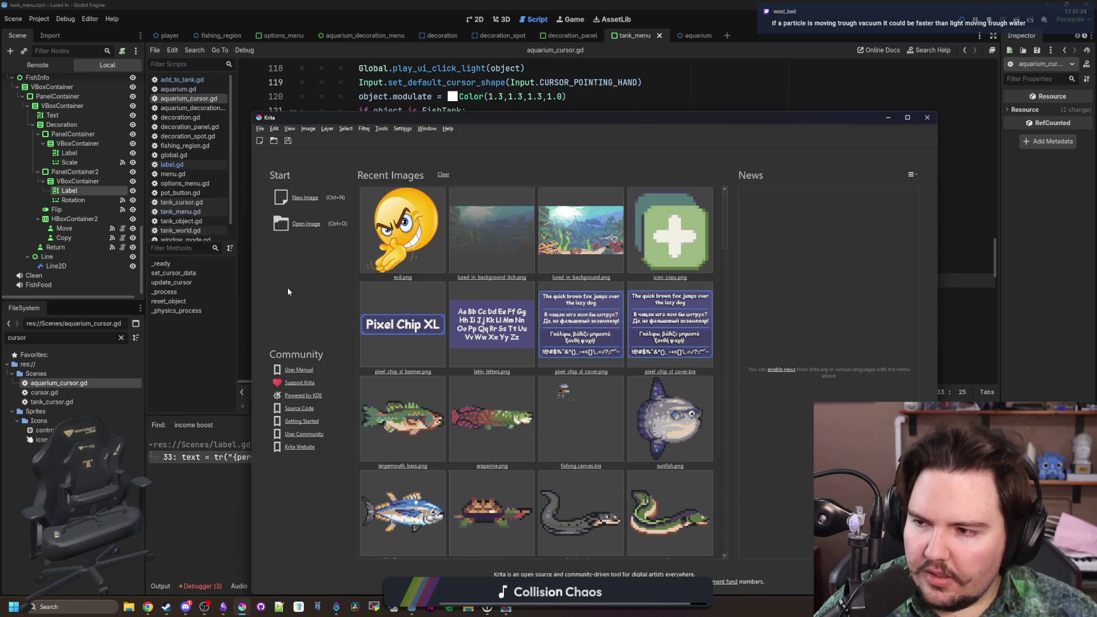
- Create a new image with width and height both 1028 px
left_click(305, 198)
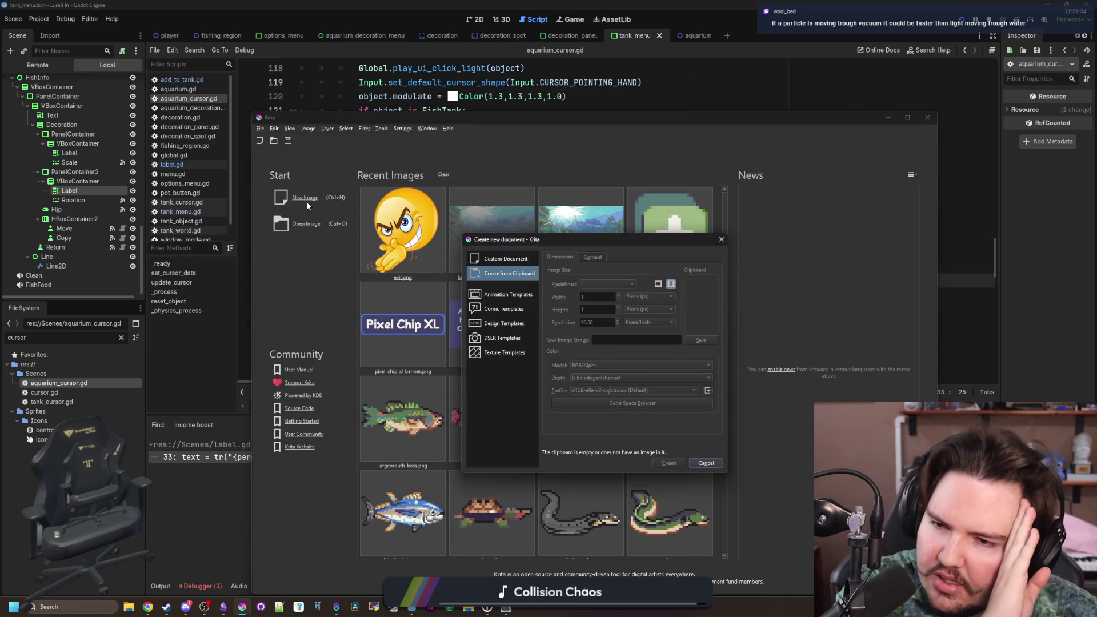
double_click(606, 295)
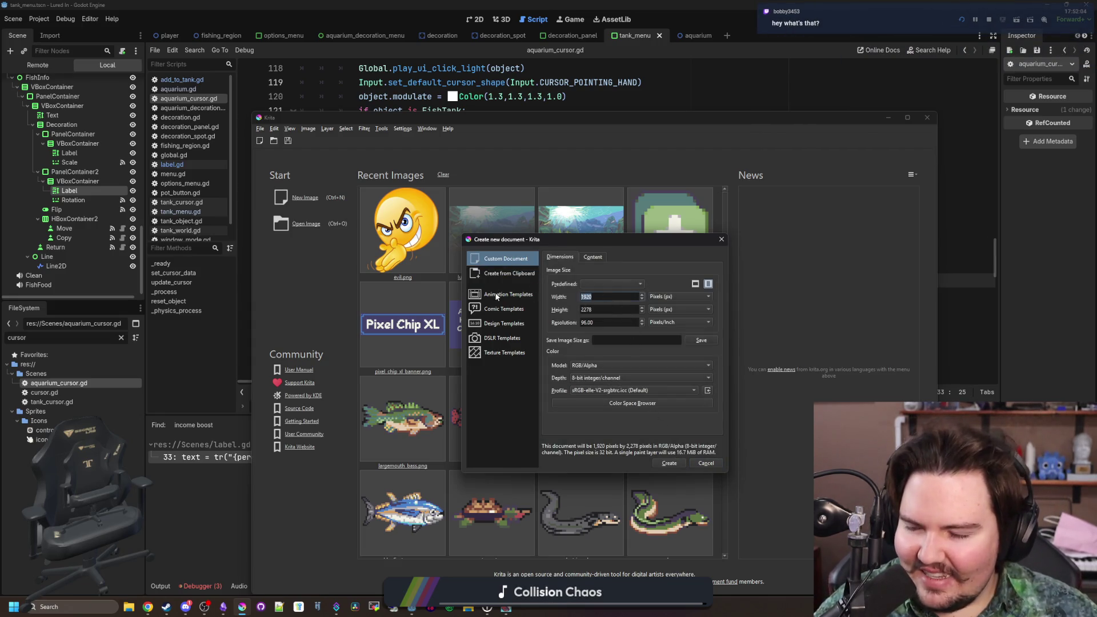
type("1028")
double_click(601, 308)
type("1028")
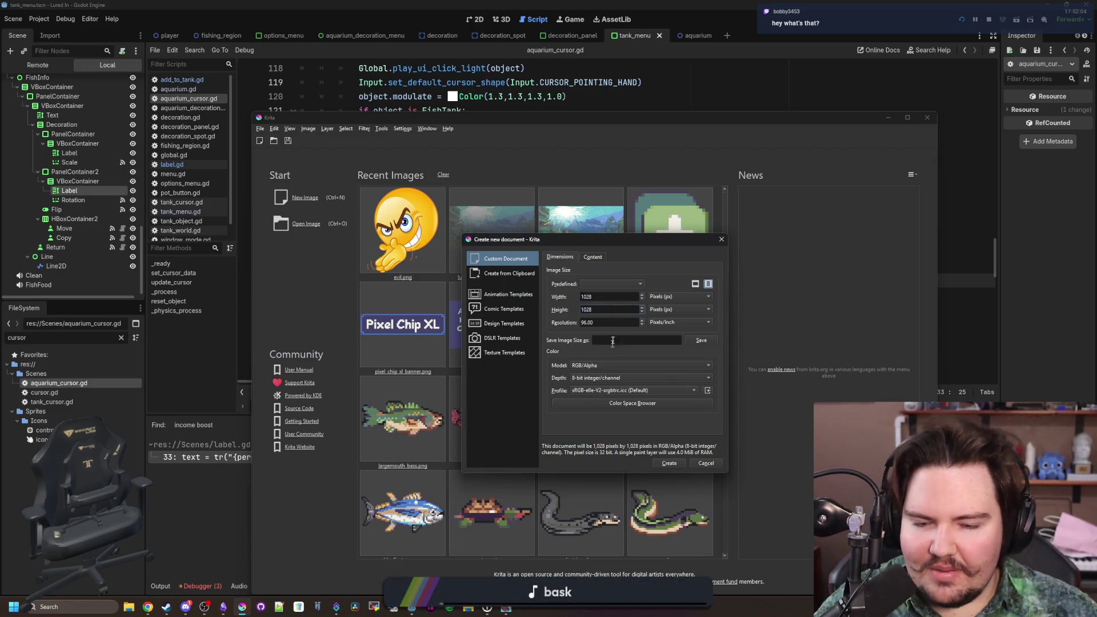
left_click(666, 463)
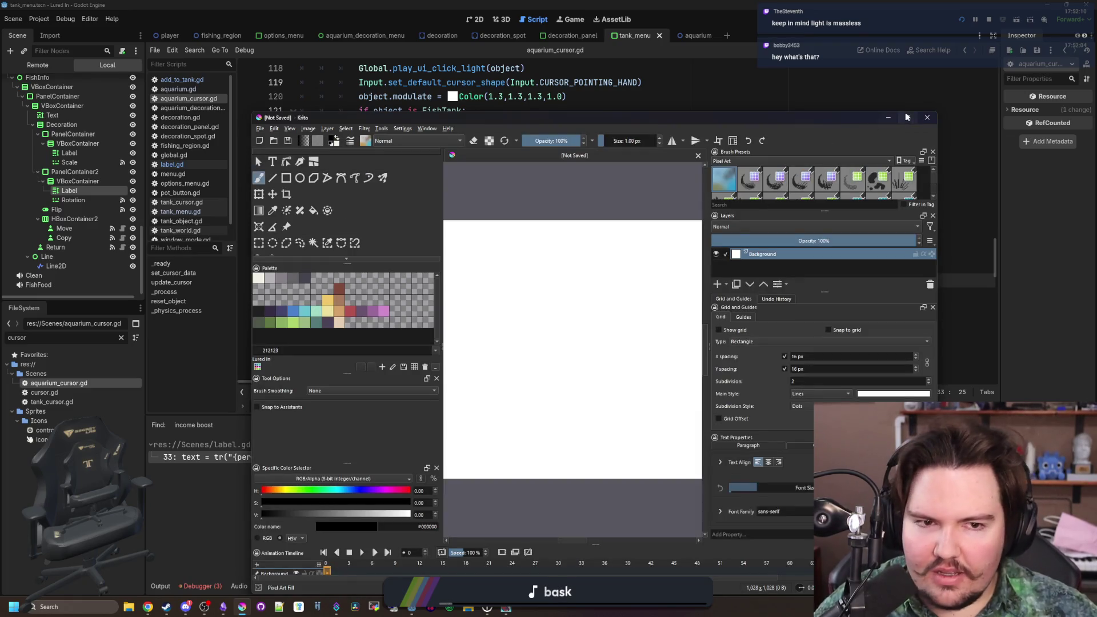
- Maximize Krita, clear the white canvas to transparency, and pick blue 4b80ca
left_click(908, 118)
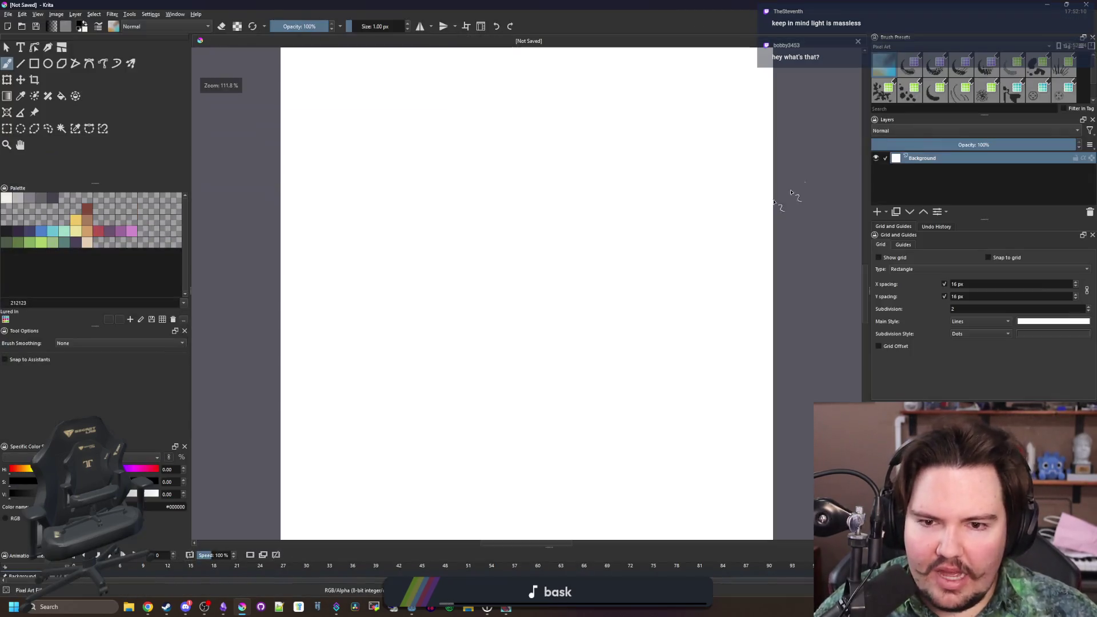
left_click(8, 131)
scroll(490, 346, "down", 3)
left_click_drag(666, 457, 297, 154)
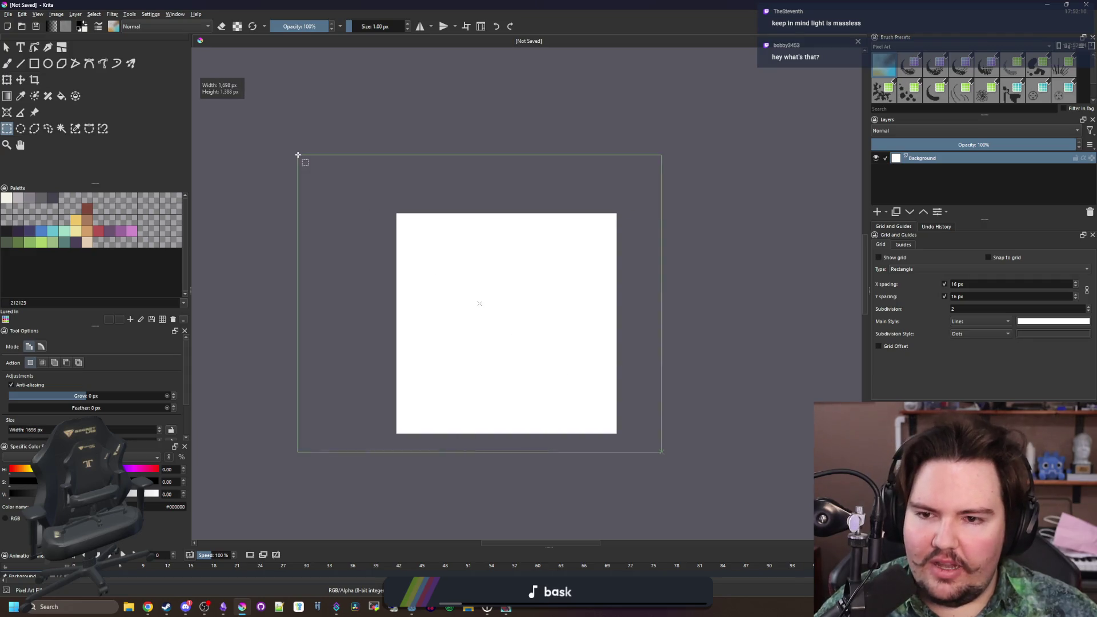
key("Delete")
left_click(41, 231)
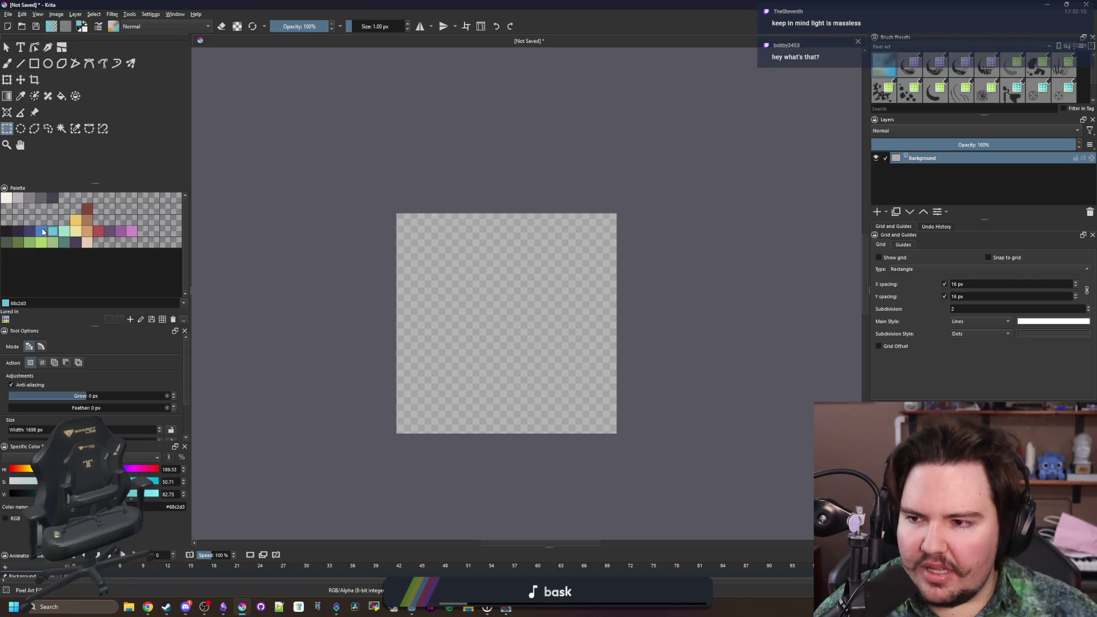
- Stamp fourteen blue 4b80ca dots scattered across the canvas with the freehand brush
key("b")
scroll(478, 329, "up", 5)
left_click(63, 236)
left_click(42, 231)
left_click(361, 338)
left_click(399, 400)
left_click(464, 335)
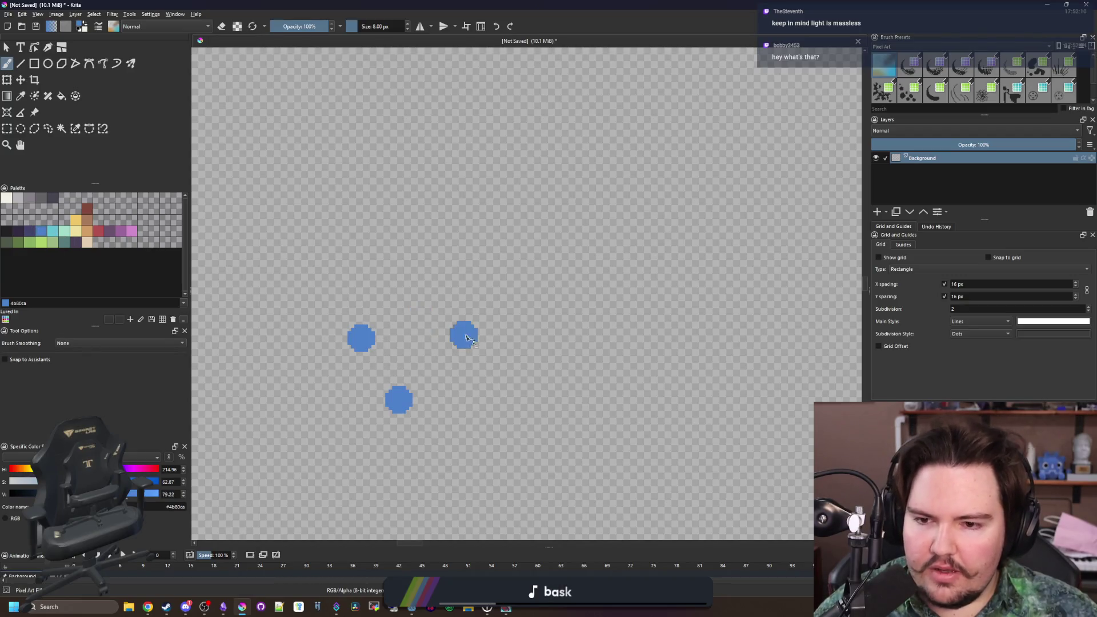
left_click(498, 489)
left_click(615, 431)
left_click(471, 393)
left_click(615, 335)
left_click(522, 413)
left_click(714, 431)
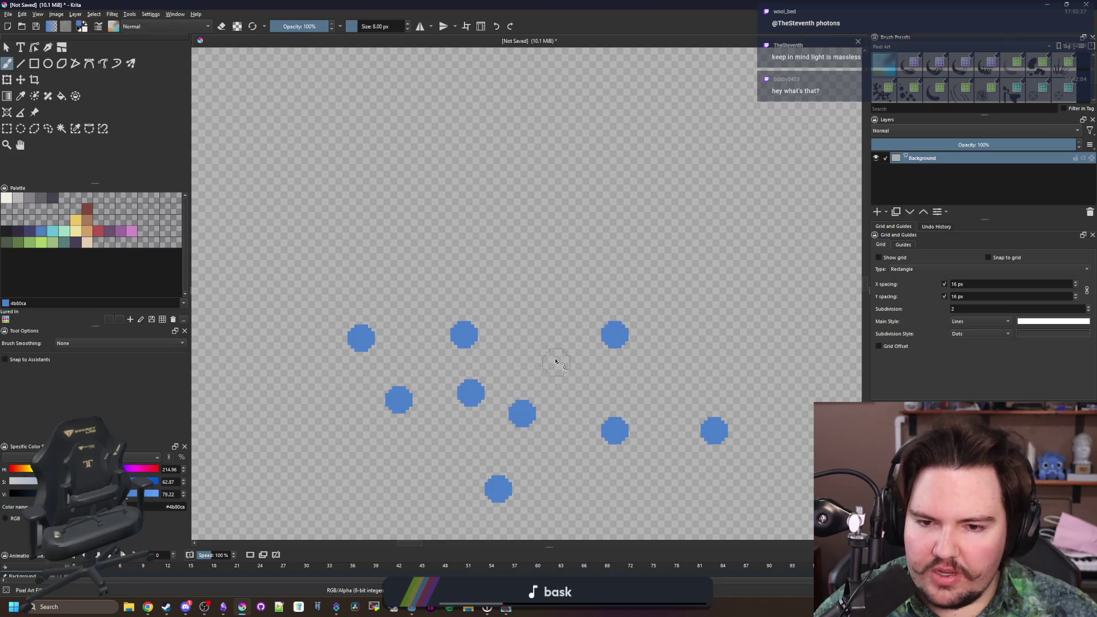
left_click(546, 356)
left_click(550, 246)
left_click(420, 245)
left_click(412, 479)
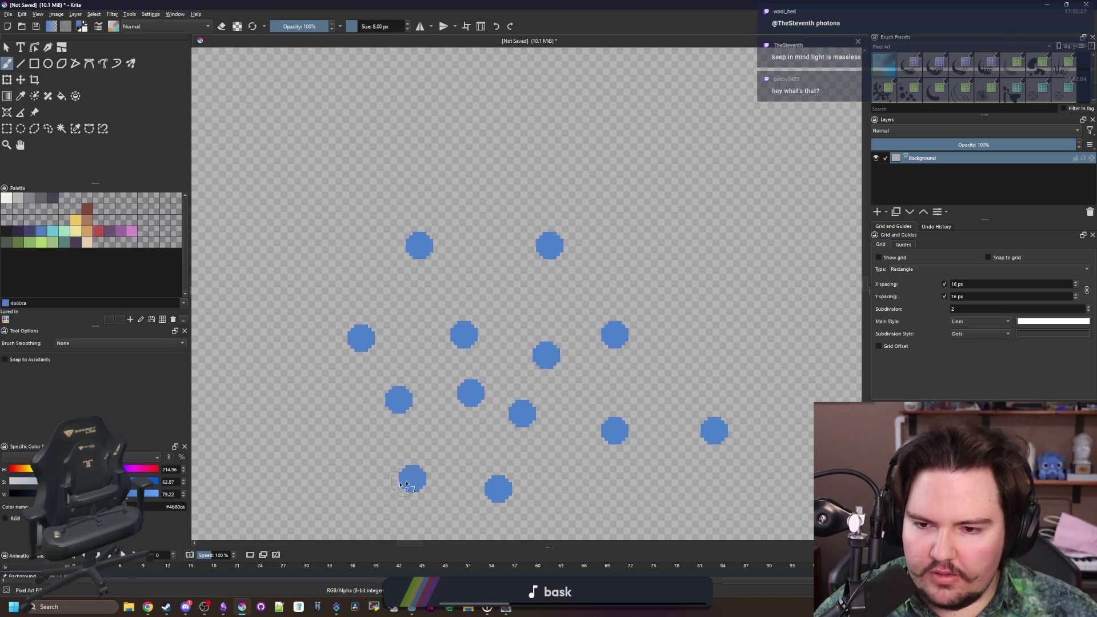
left_click(324, 447)
- Draw thin 1 px yellow lines zigzagging between the blue dots
left_click(76, 221)
left_click_drag(257, 335, 531, 350)
key("[")
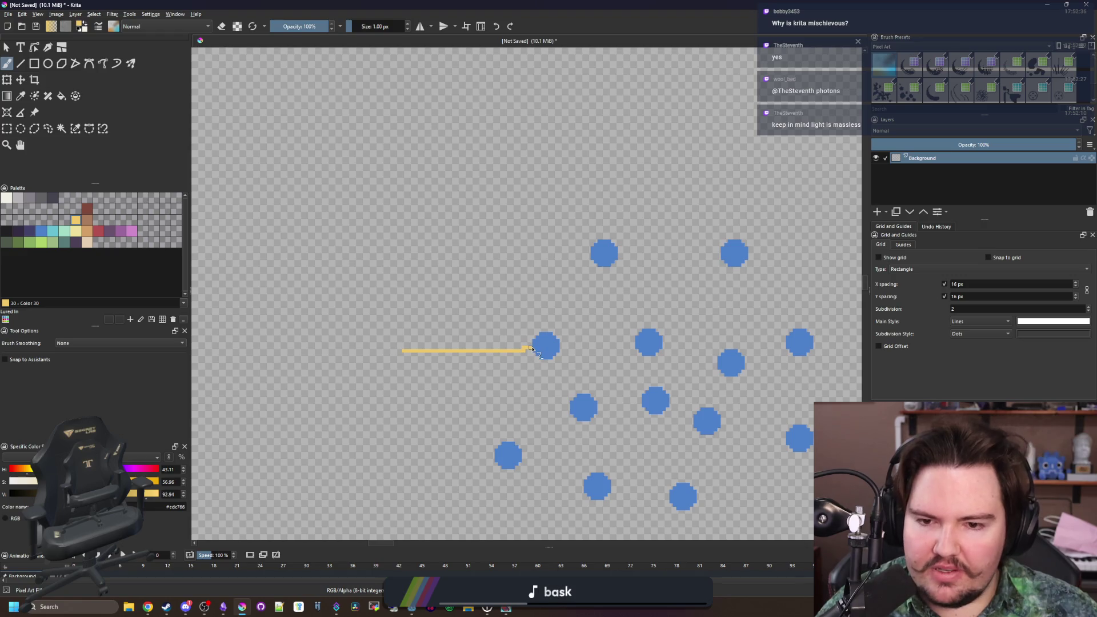
left_click_drag(616, 364, 426, 349)
scroll(395, 318, "up", 4)
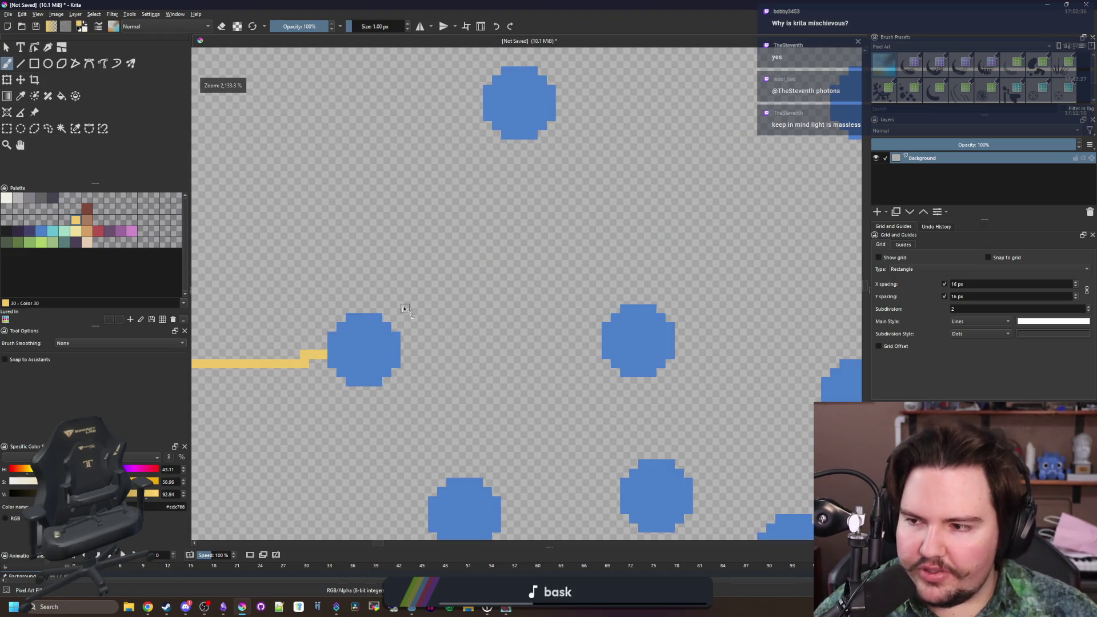
mouse_move(404, 309)
left_mouse_down()
mouse_move(405, 354)
mouse_move(498, 206)
left_mouse_up()
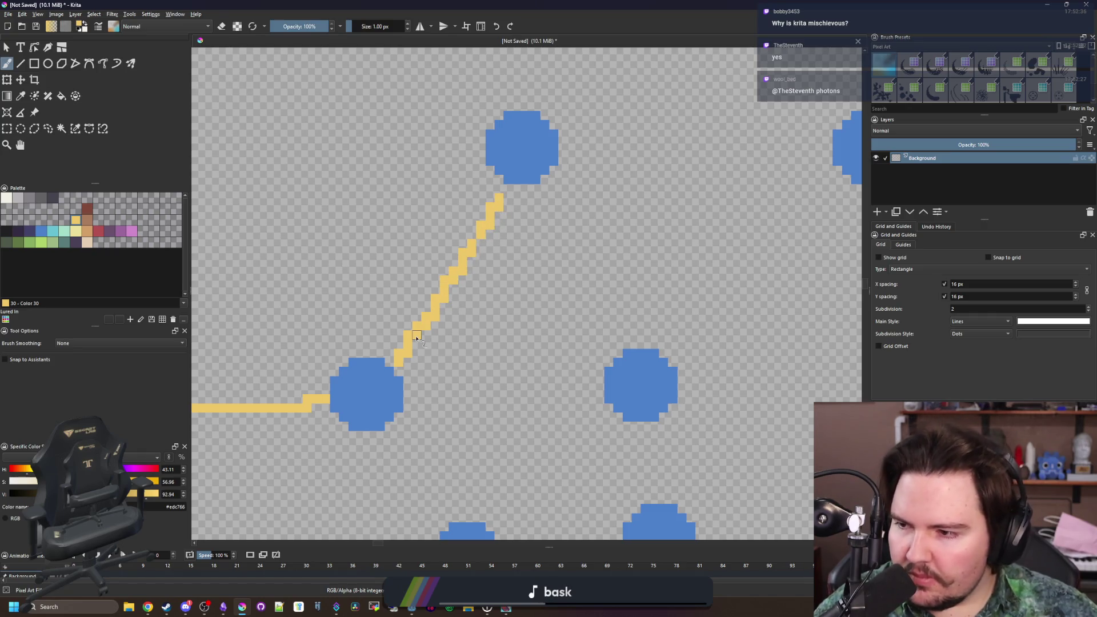
scroll(416, 338, "down", 3)
left_click_drag(599, 366, 571, 352)
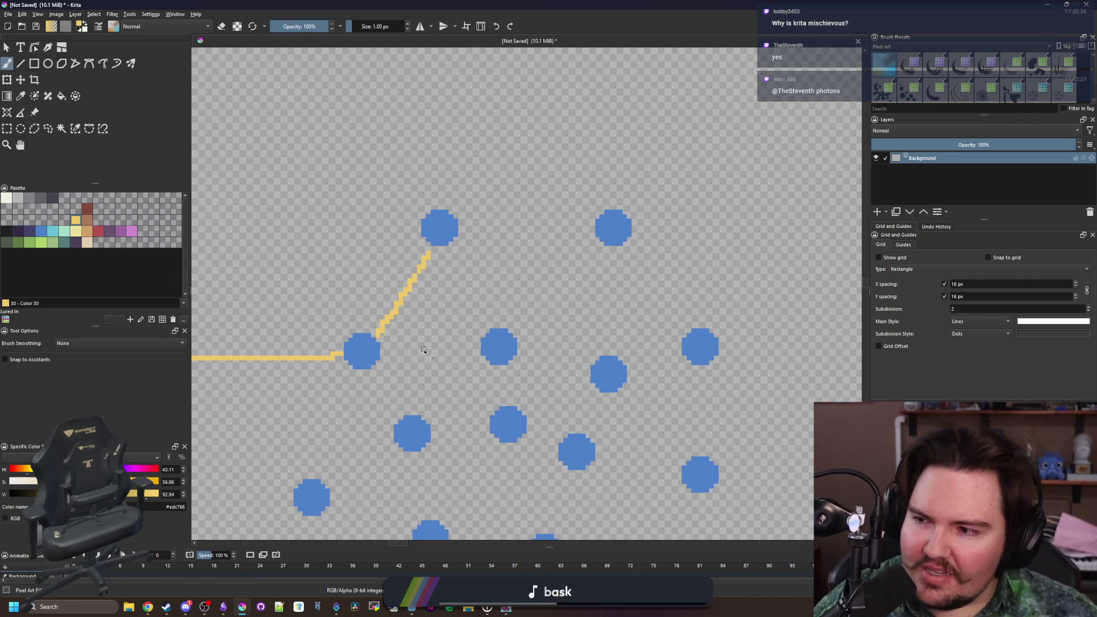
scroll(402, 355, "right", 3)
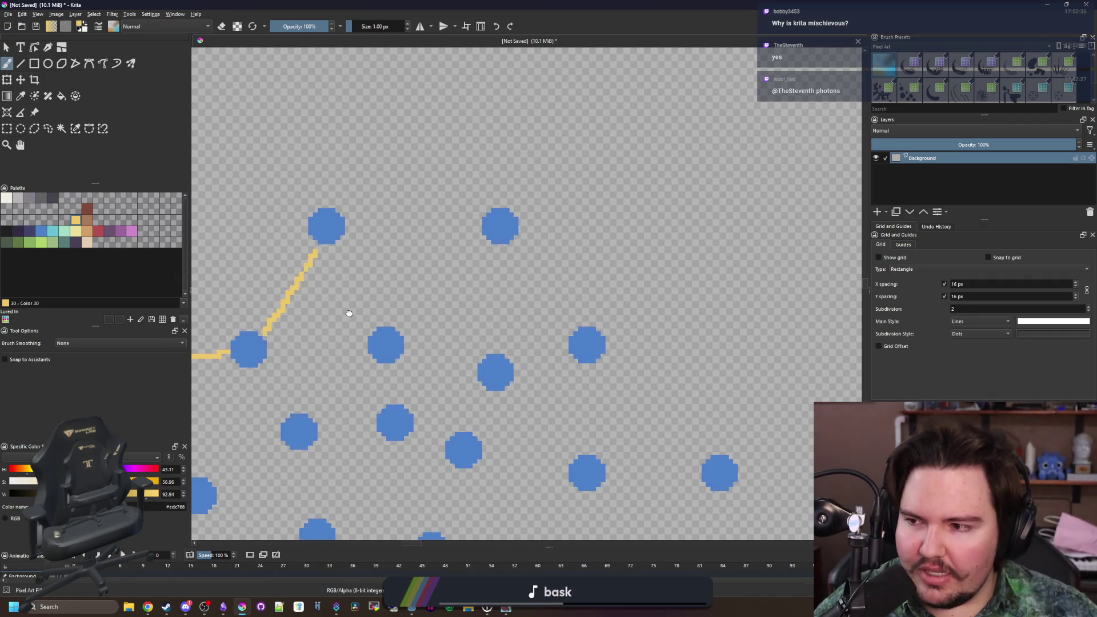
left_click_drag(337, 245, 351, 279)
mouse_move(379, 328)
left_mouse_down()
mouse_move(480, 247)
mouse_move(514, 362)
mouse_move(594, 451)
mouse_move(714, 460)
mouse_move(773, 318)
mouse_move(471, 321)
mouse_move(600, 93)
left_mouse_up()
- Add a short yellow horizontal stroke above the dots and extend the yellow lead-in line rightward
scroll(465, 334, "down", 2)
scroll(474, 305, "down", 2)
scroll(474, 306, "up", 3)
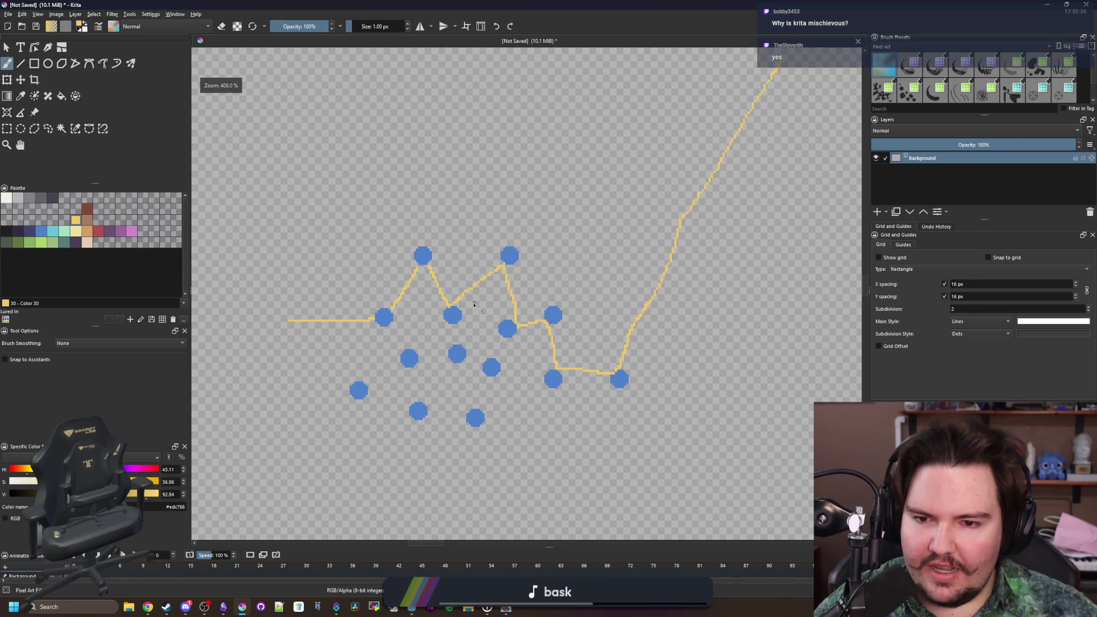
mouse_move(498, 277)
left_mouse_down()
mouse_move(383, 353)
mouse_move(350, 407)
left_mouse_up()
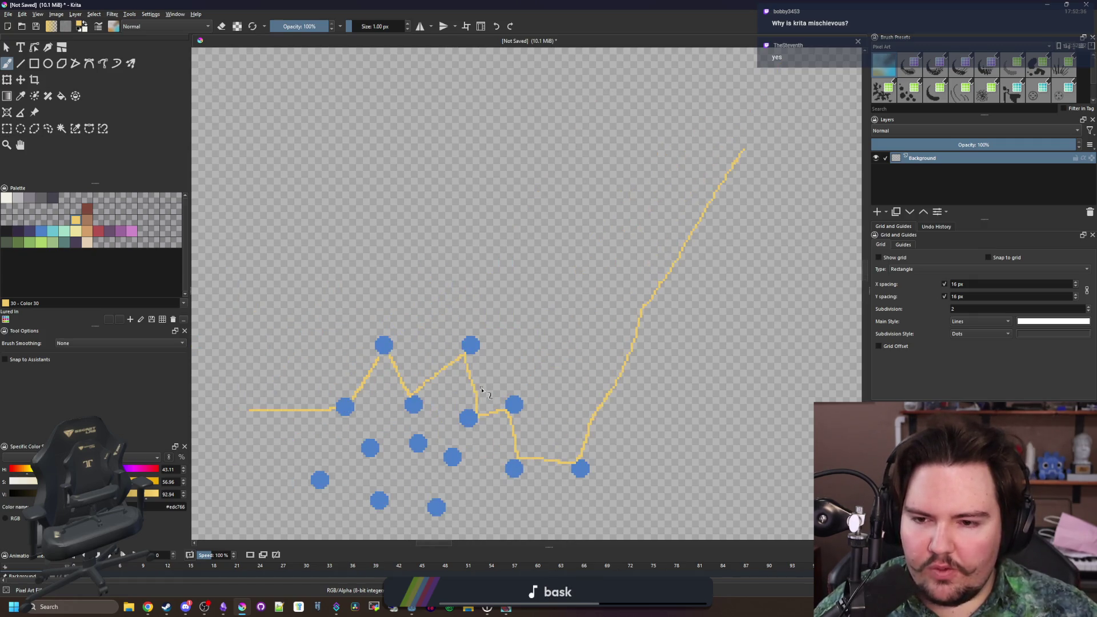
scroll(481, 390, "down", 1)
left_click_drag(305, 314, 342, 316)
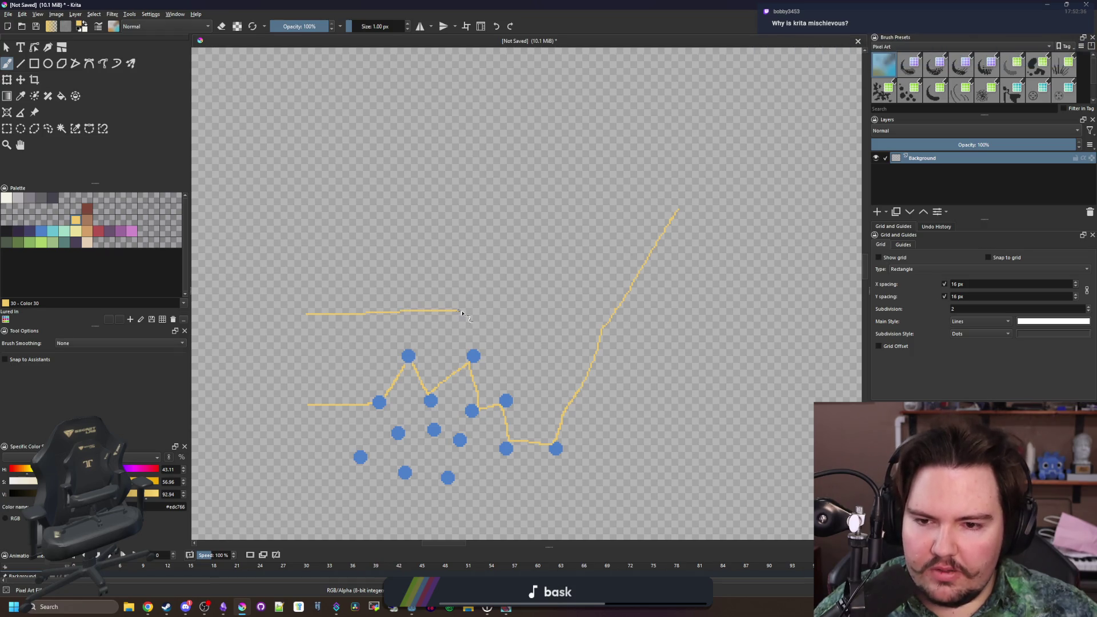
scroll(394, 406, "up", 2)
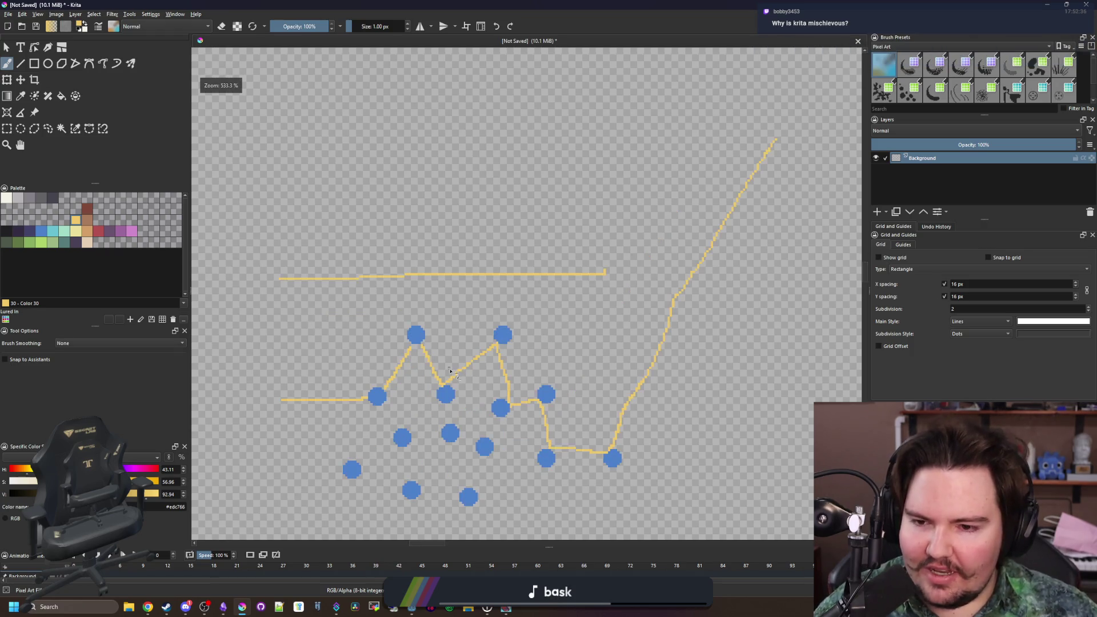
scroll(388, 320, "down", 1)
scroll(382, 324, "up", 2)
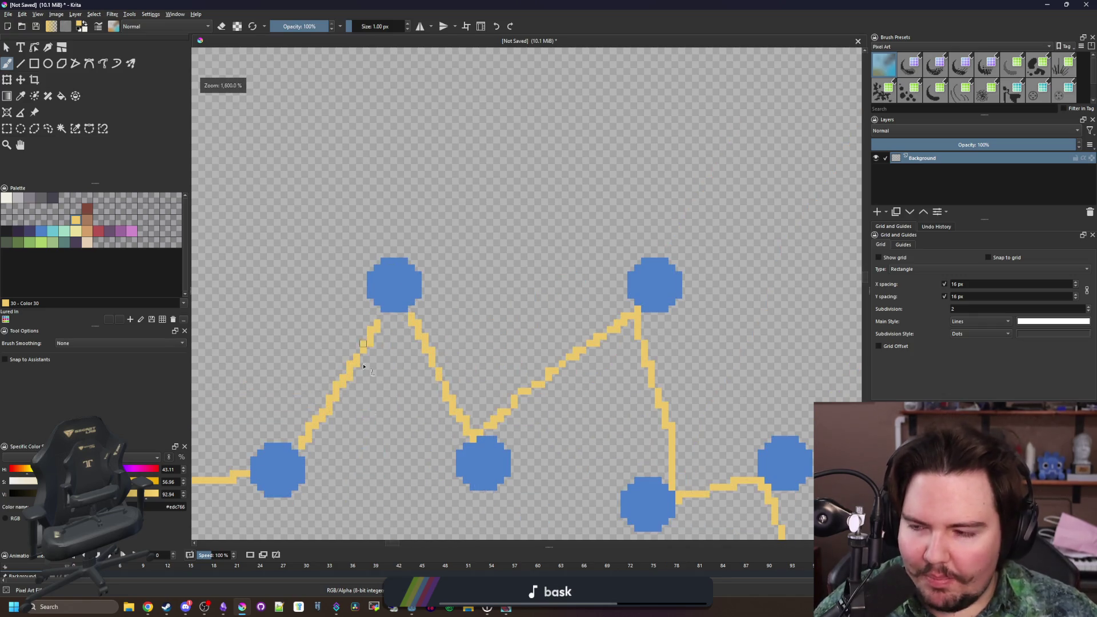
scroll(401, 340, "down", 2)
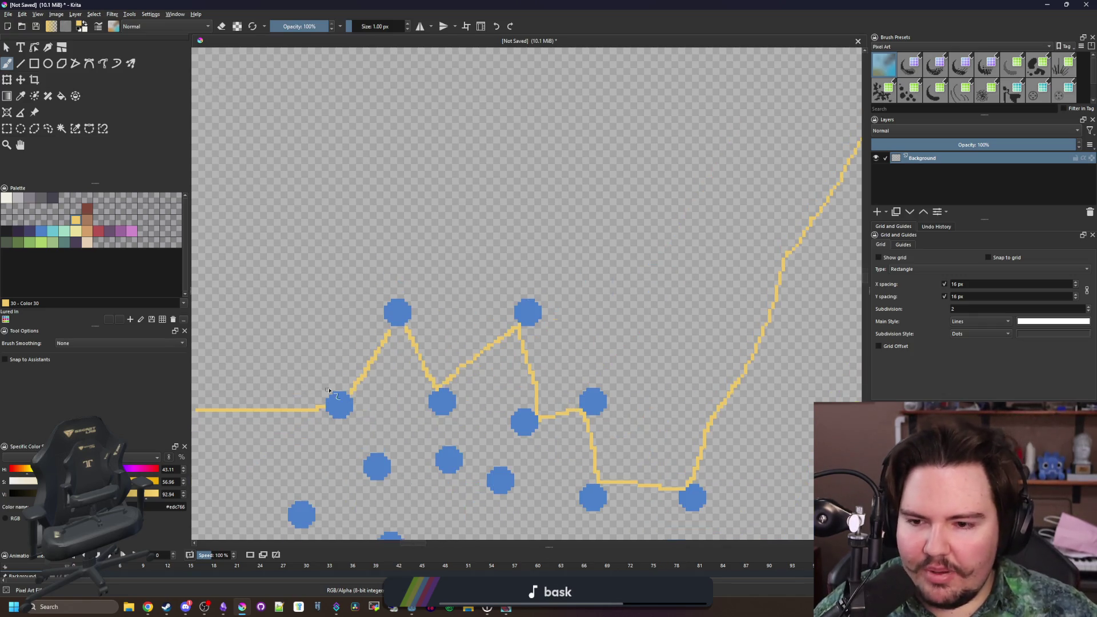
scroll(330, 392, "up", 2)
scroll(322, 413, "down", 2)
scroll(329, 411, "down", 1)
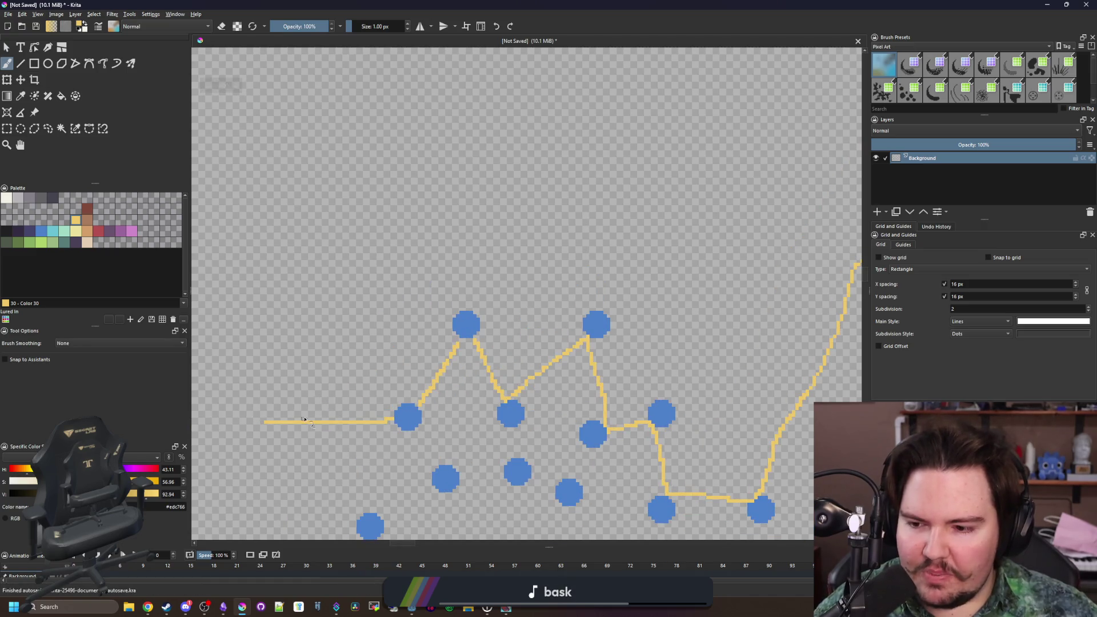
scroll(328, 412, "up", 4)
scroll(416, 396, "down", 2)
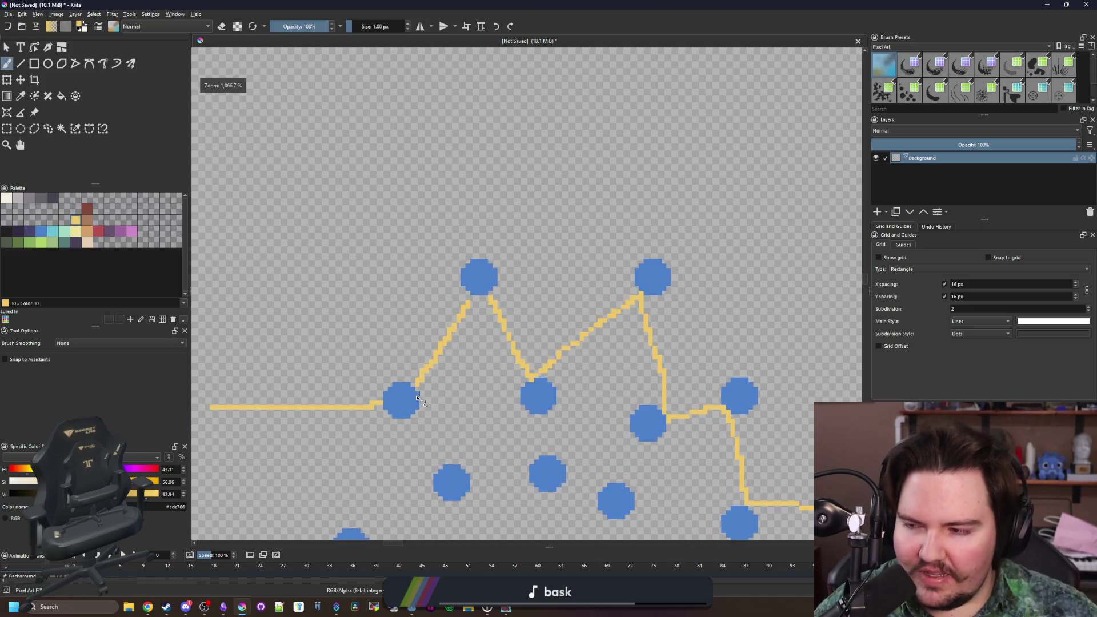
scroll(507, 308, "down", 1)
scroll(439, 289, "up", 3)
left_click_drag(480, 250, 853, 250)
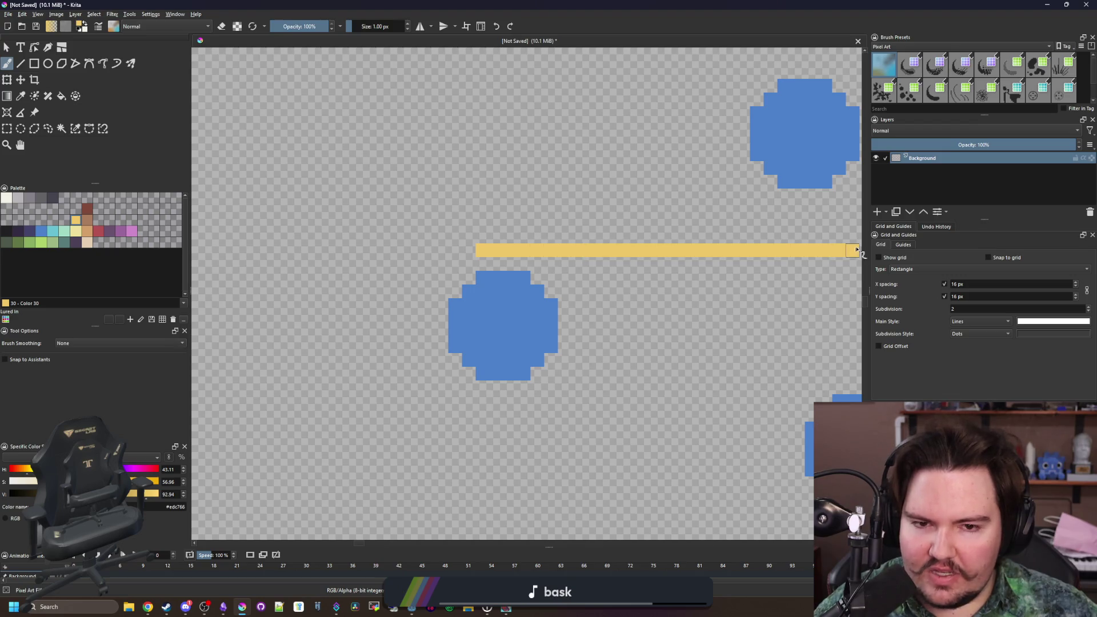
- Zoom and pan around the canvas to inspect the yellow path through the dots
scroll(372, 308, "down", 5)
scroll(386, 381, "up", 2)
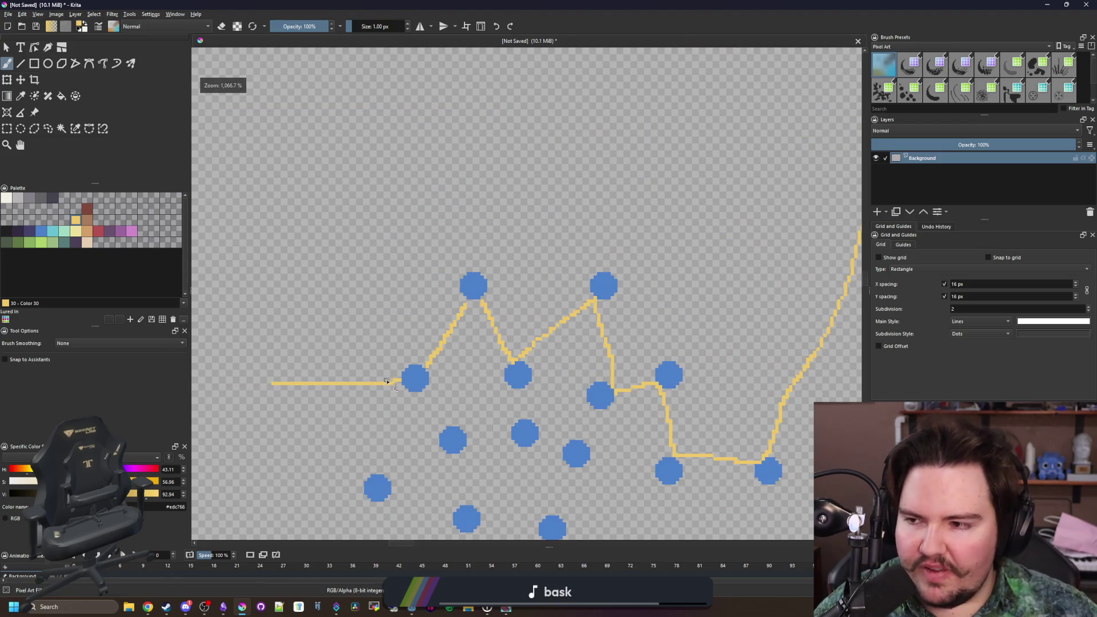
scroll(412, 379, "up", 1)
left_click_drag(411, 379, 338, 390)
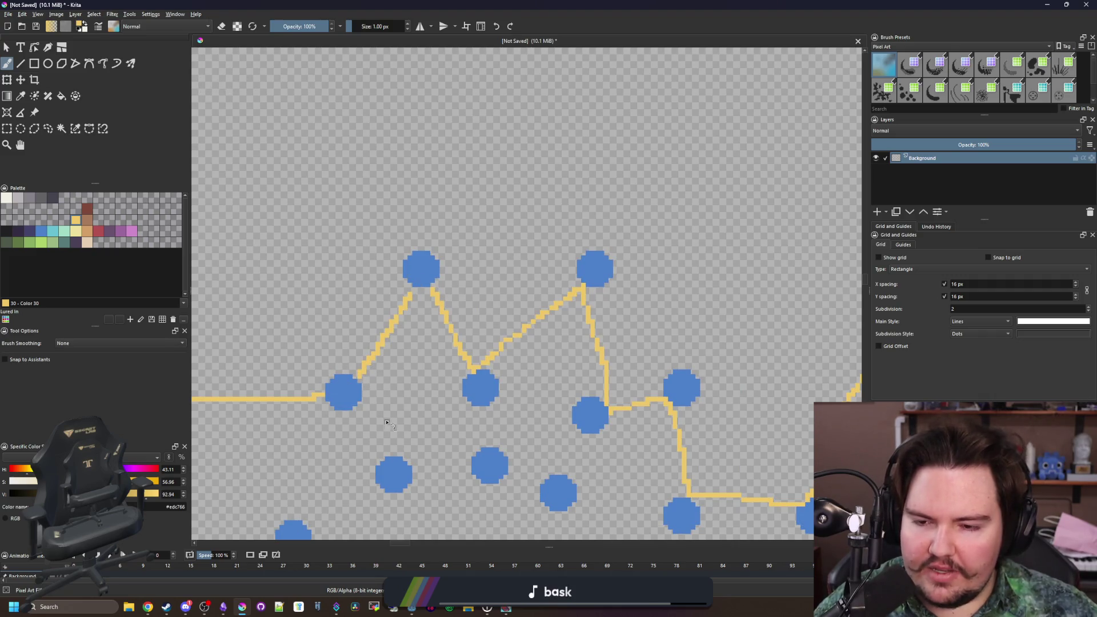
left_click_drag(386, 423, 372, 416)
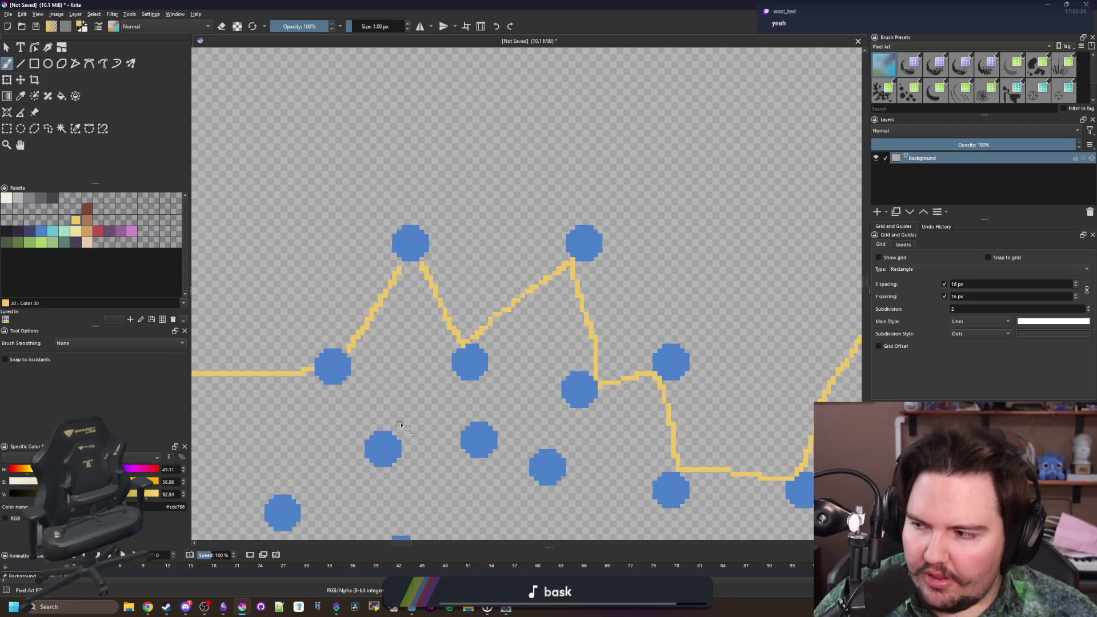
scroll(401, 426, "down", 4)
scroll(447, 428, "up", 2)
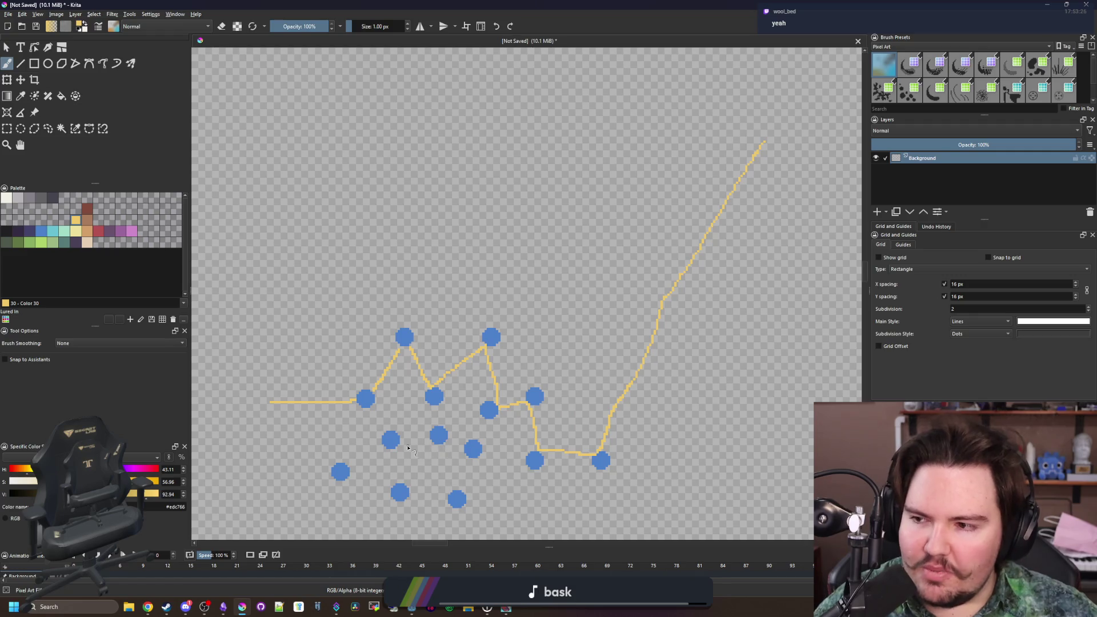
scroll(291, 404, "up", 5)
scroll(232, 393, "down", 5)
scroll(294, 440, "up", 2)
scroll(302, 441, "down", 3)
scroll(414, 405, "up", 1)
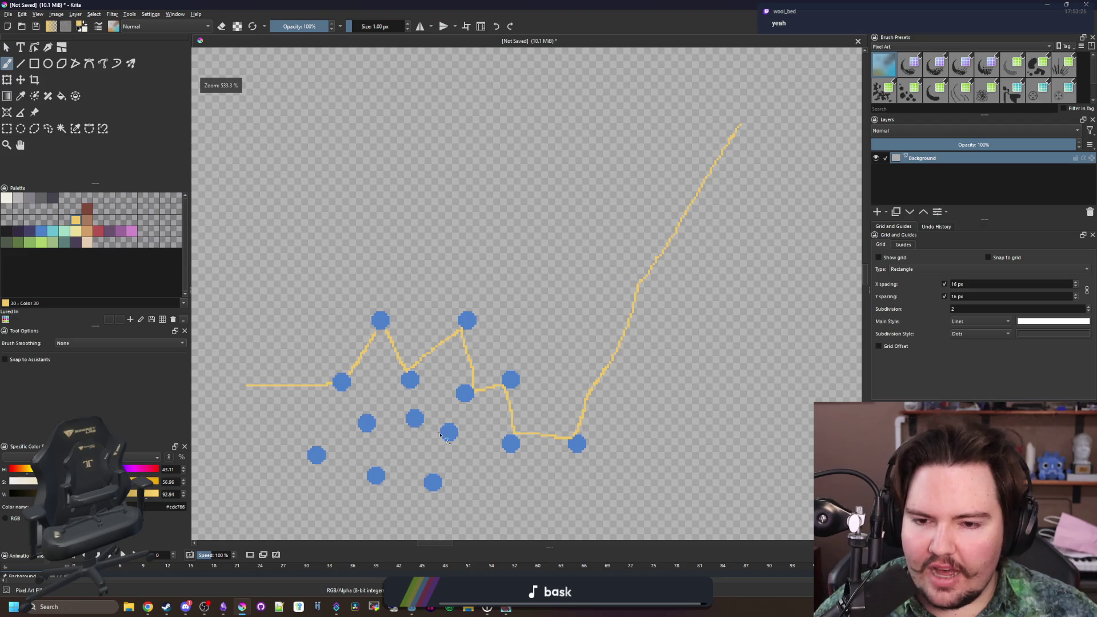
scroll(493, 413, "down", 1)
scroll(463, 459, "up", 1)
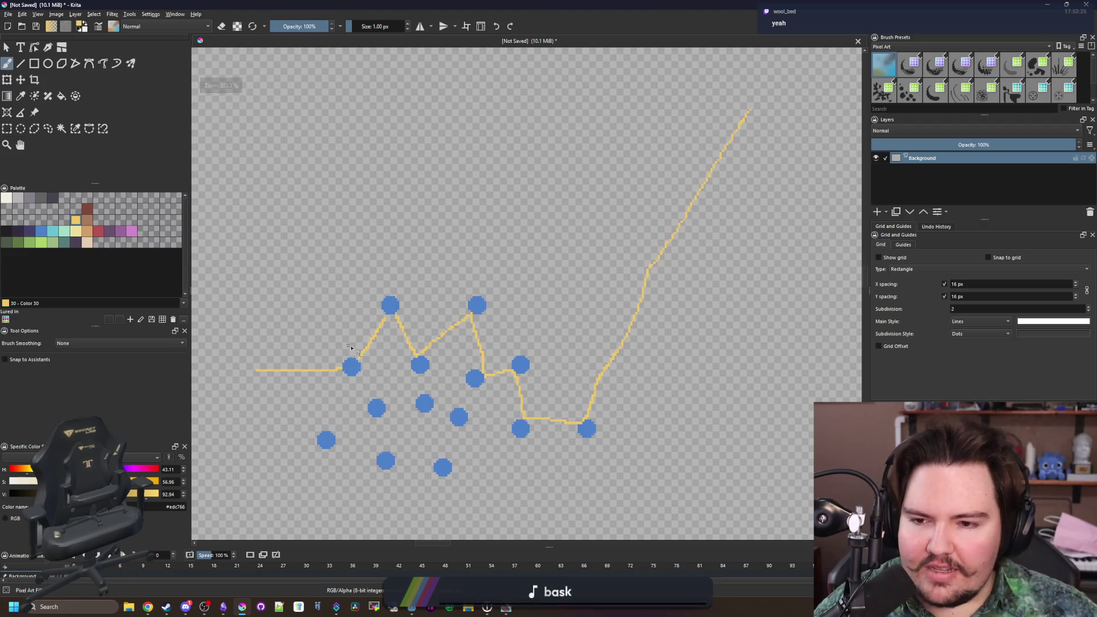
scroll(347, 344, "up", 4)
scroll(431, 333, "down", 7)
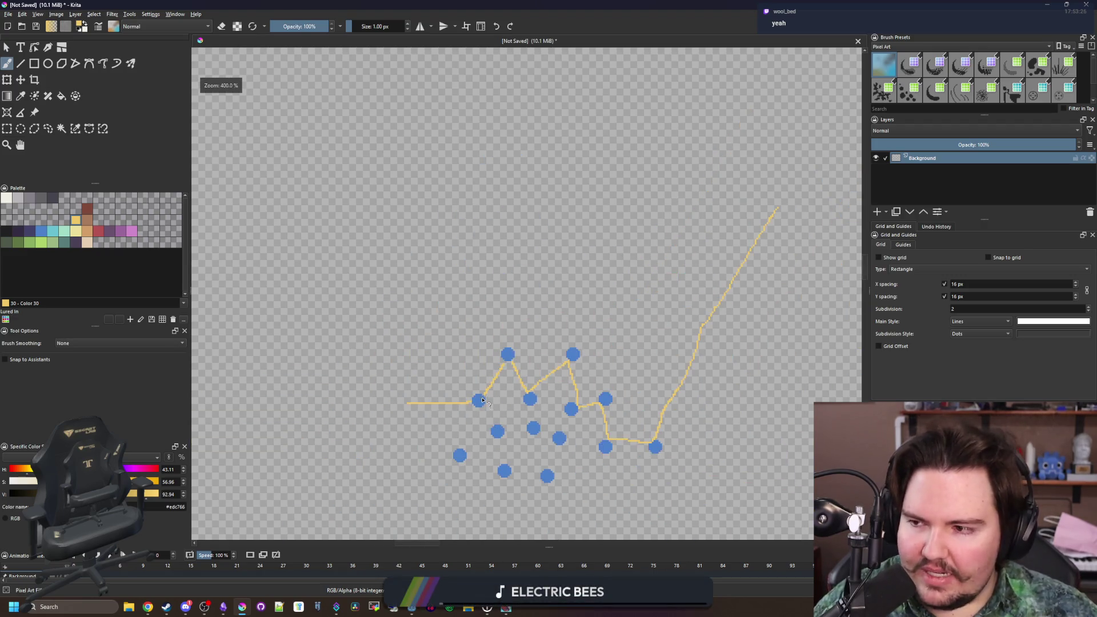
scroll(473, 194, "up", 5)
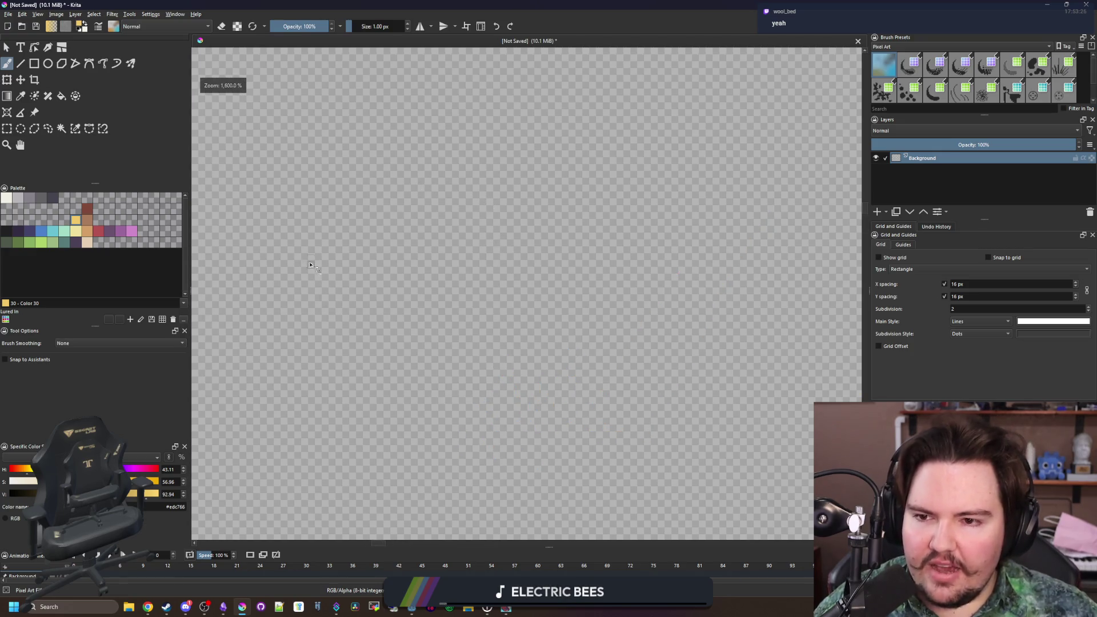
scroll(264, 238, "down", 3)
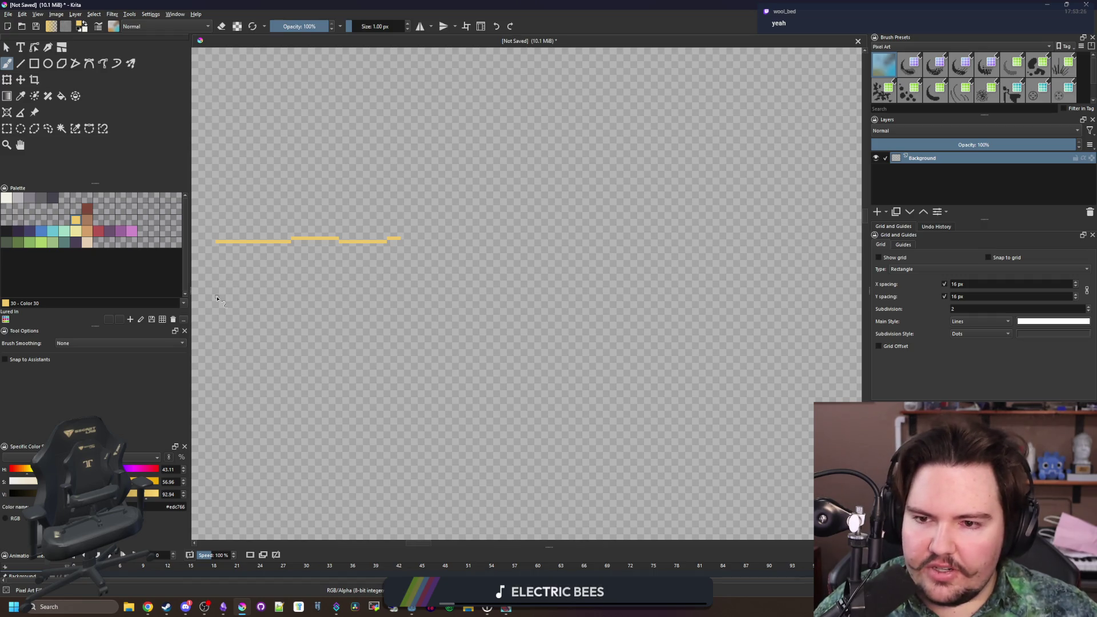
- Draw a long yellow line across the canvas and cap both lines' ends in pink with a 3 px brush
left_click_drag(217, 298, 721, 300)
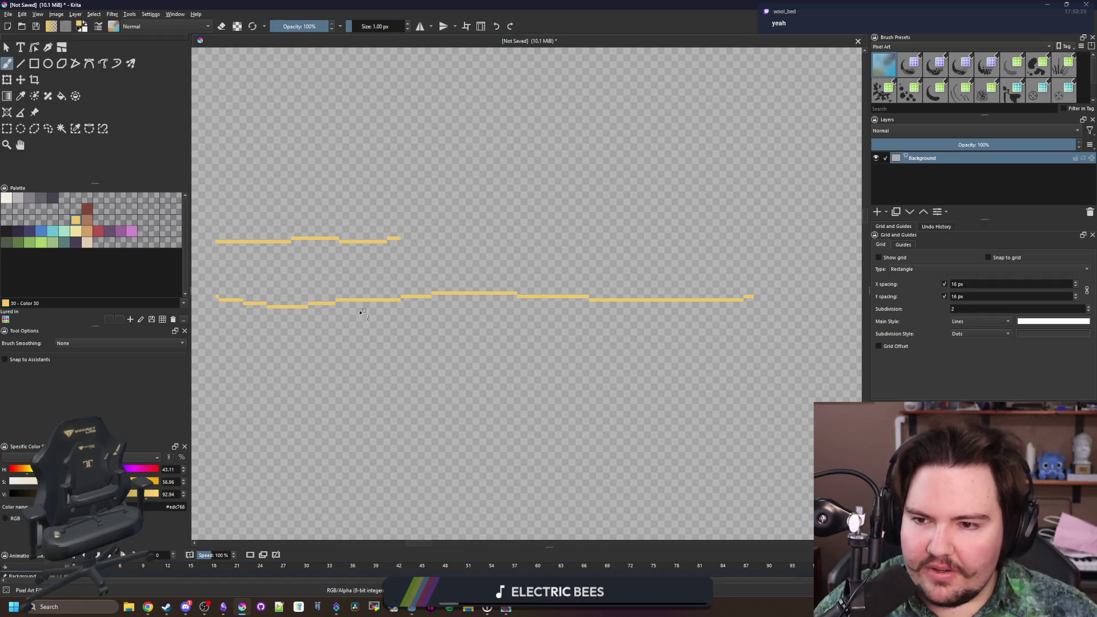
left_click(132, 230)
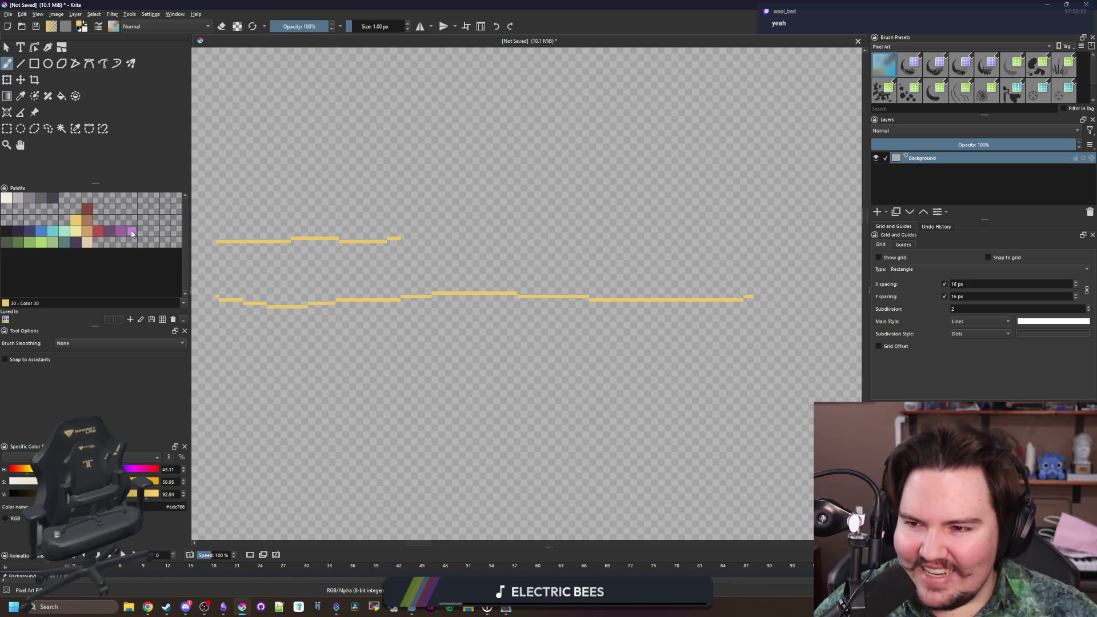
key("bracketright")
key("bracketright")
left_click_drag(220, 280, 226, 312)
left_click_drag(749, 280, 751, 311)
left_click_drag(397, 222, 398, 258)
left_click_drag(212, 224, 215, 253)
- Switch the brush to erasing and resize it to about 103 px
left_click_drag(384, 319, 430, 362)
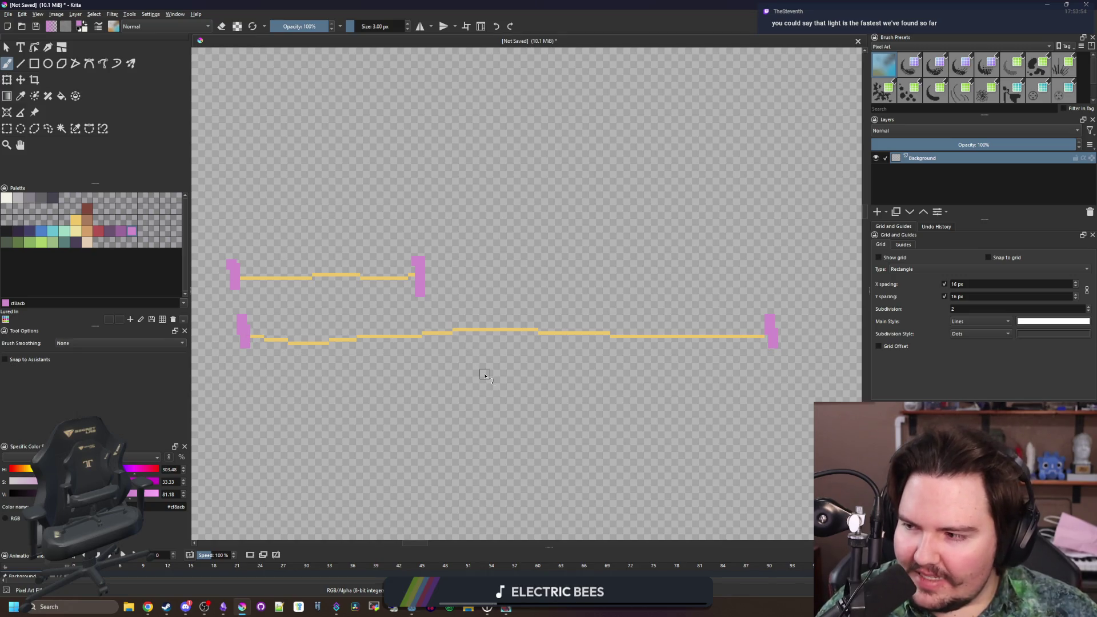
scroll(461, 295, "down", 3)
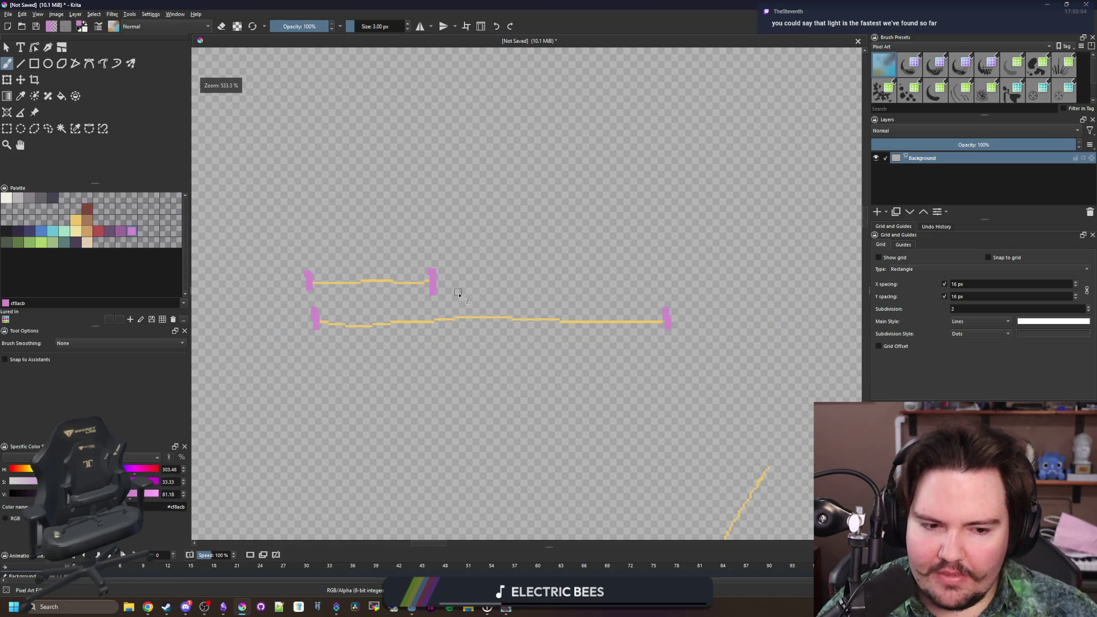
scroll(511, 325, "up", 3)
scroll(511, 325, "down", 1)
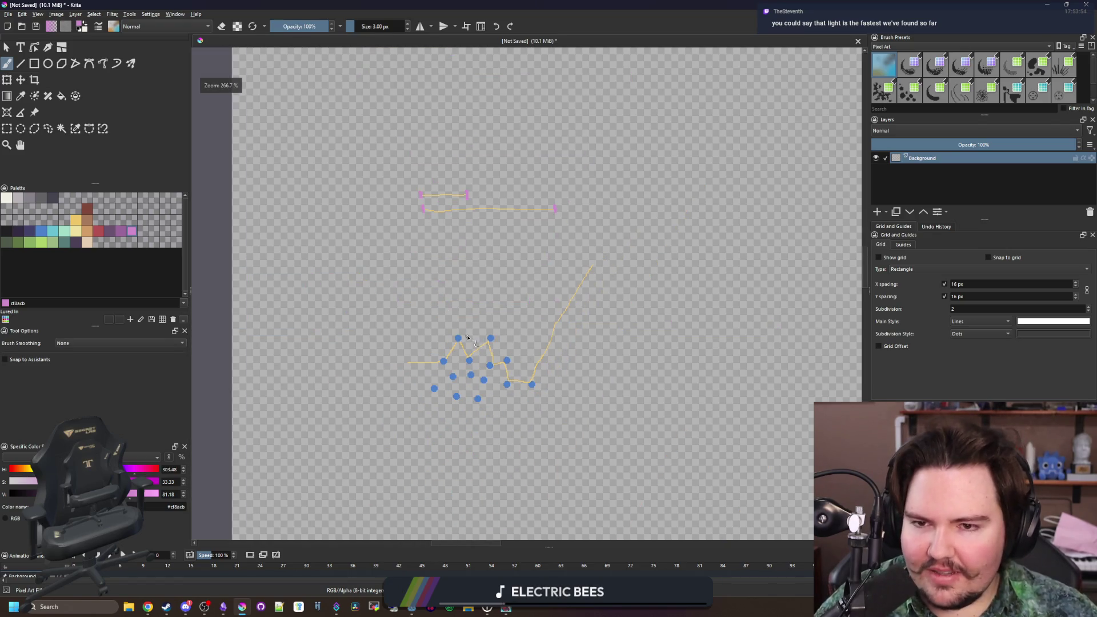
left_click_drag(469, 326, 465, 318)
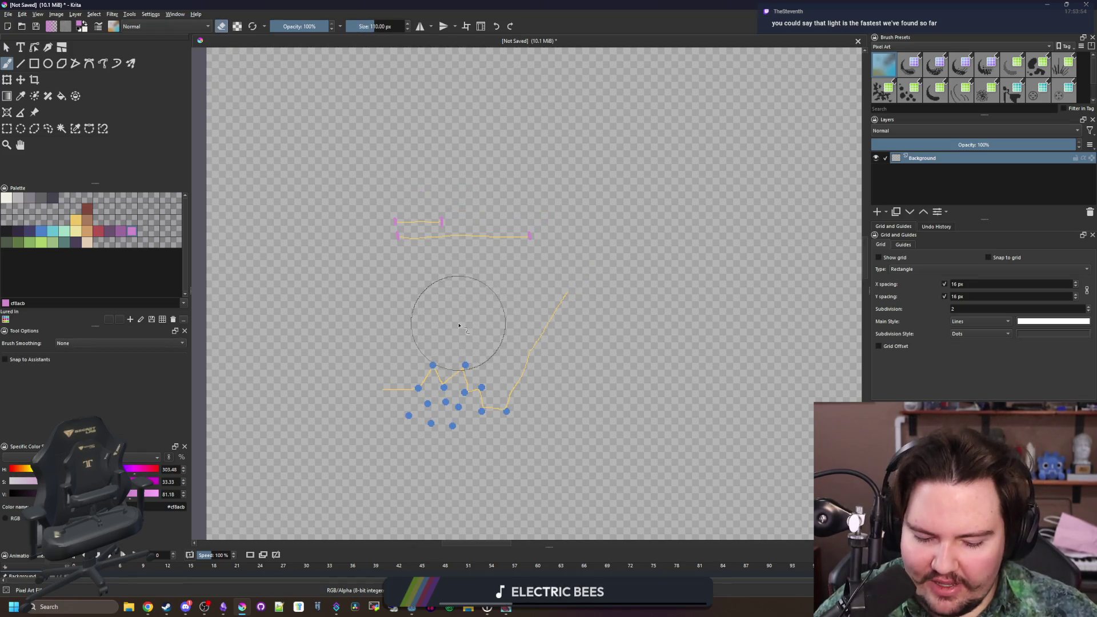
key("e")
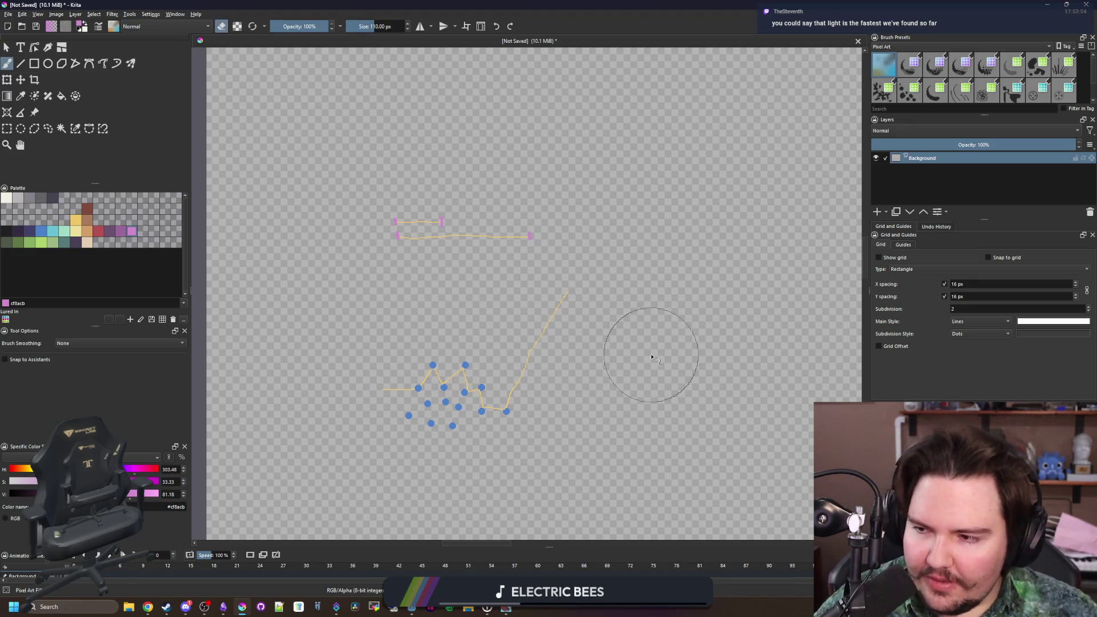
mouse_move(451, 326)
left_mouse_down()
mouse_move(480, 290)
mouse_move(417, 264)
mouse_move(297, 277)
left_mouse_up()
scroll(297, 284, "up", 5)
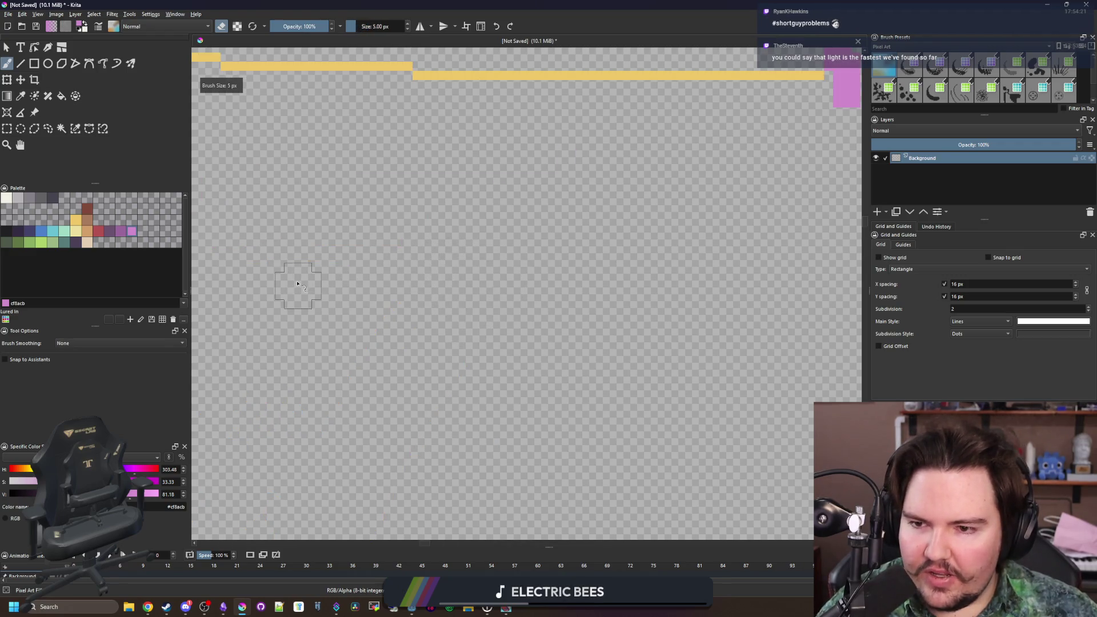
- Choose the pale yellow palette colour and set the freehand brush to 2 px
key("p")
left_click(448, 77)
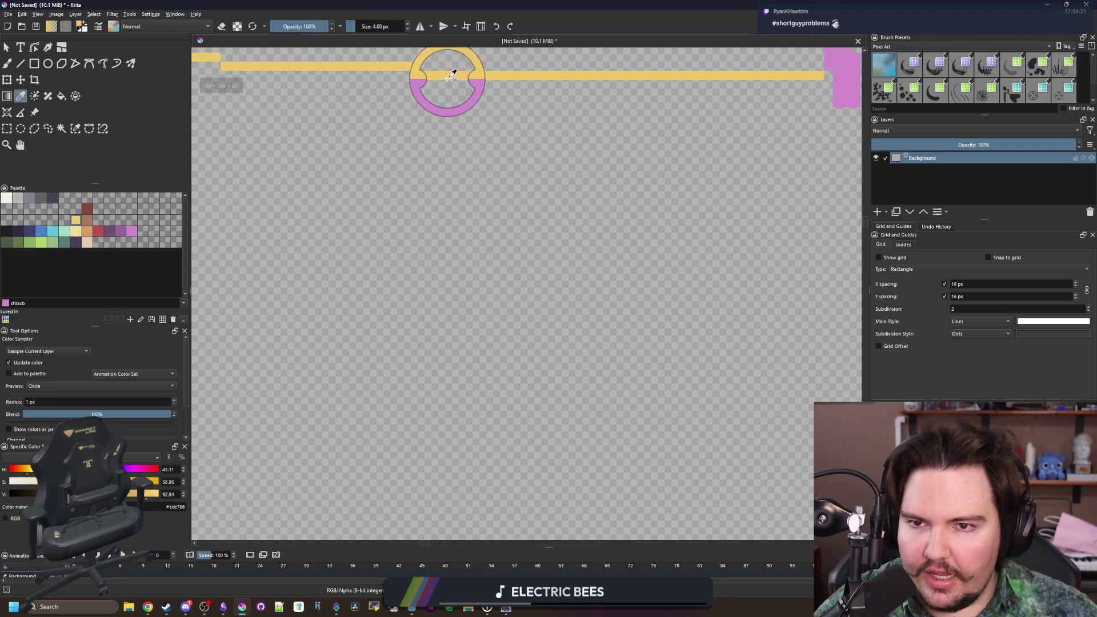
left_click(78, 234)
scroll(311, 285, "down", 1)
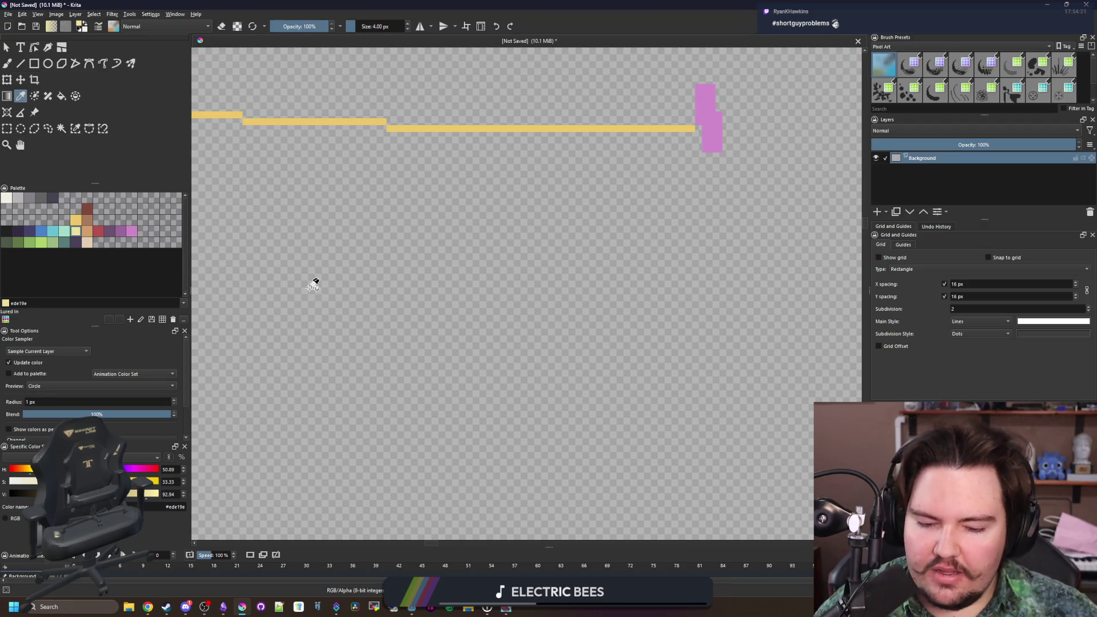
key("b")
key("Delete")
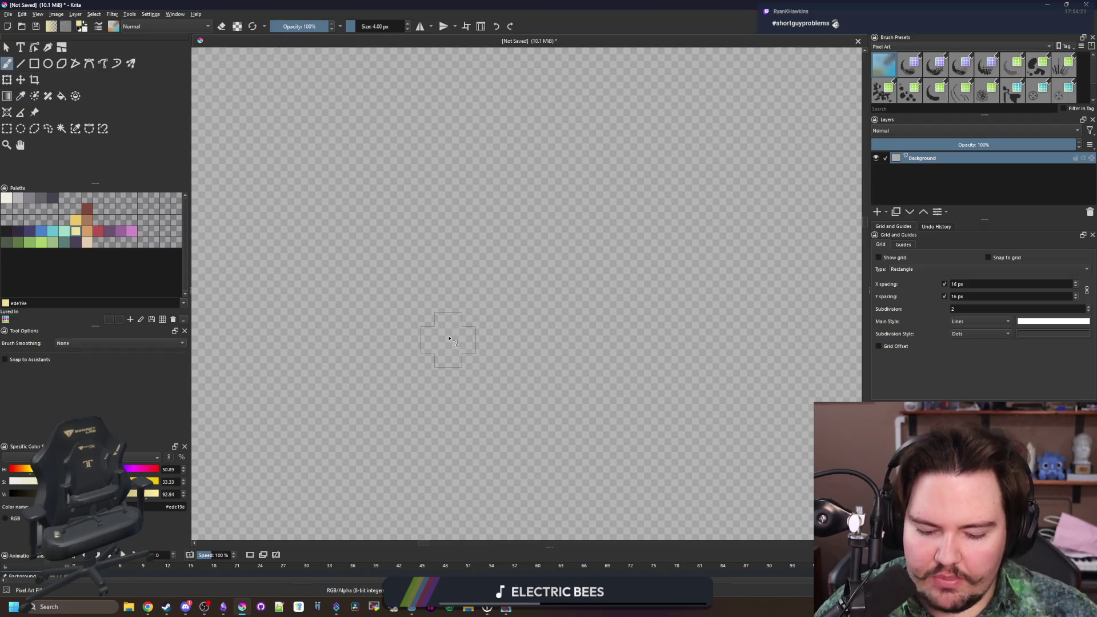
key("bracketleft")
key("bracketright")
scroll(400, 343, "up", 5)
- Paint one 2 px pale yellow square, then scatter single pixels with a 1 px brush
left_click(354, 325)
scroll(348, 365, "up", 1)
key("bracketleft")
left_click(333, 323)
left_click(370, 342)
left_click(425, 324)
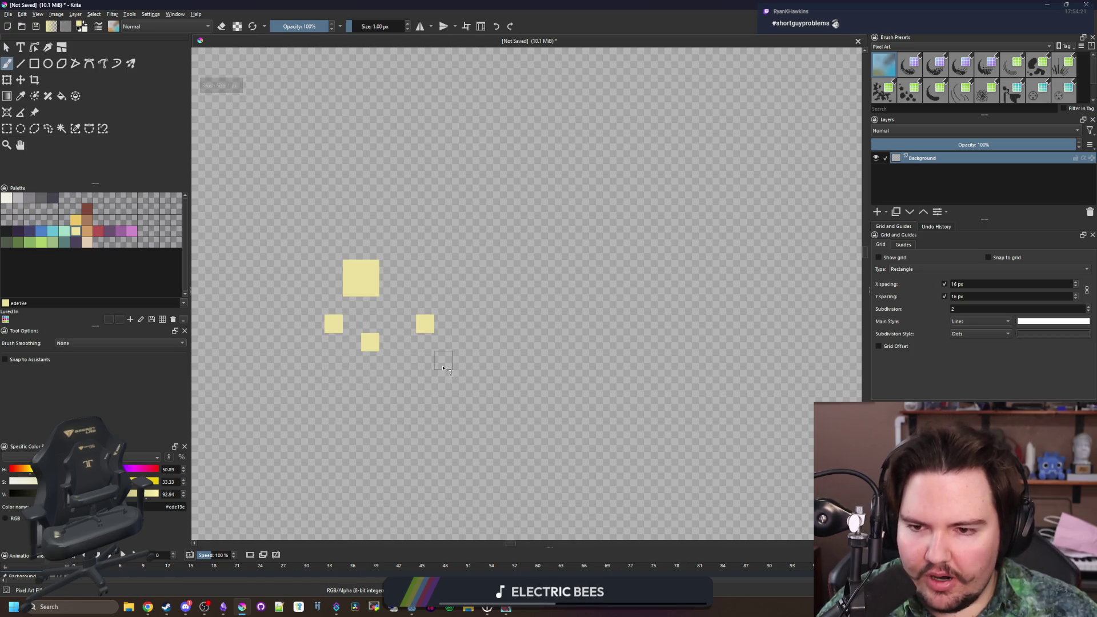
left_click(443, 360)
left_click(389, 397)
left_click(370, 397)
left_click(333, 360)
left_click(297, 378)
left_click_drag(278, 414, 297, 415)
left_click(371, 415)
left_click(406, 451)
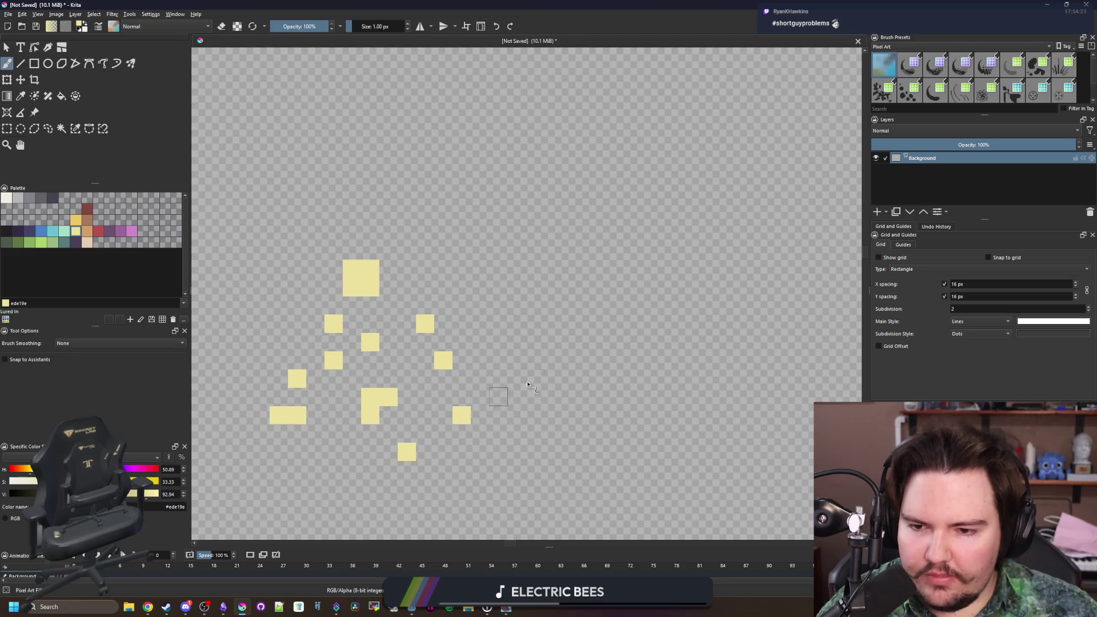
left_click(535, 378)
left_click(443, 470)
left_click(316, 469)
left_click(333, 433)
left_click(279, 360)
- Add short runs and more scattered pale yellow pixels around the cluster's edges
mouse_move(297, 323)
left_mouse_down()
mouse_move(315, 287)
mouse_move(260, 287)
left_mouse_up()
left_click_drag(260, 323, 206, 360)
left_click(224, 396)
mouse_move(260, 414)
left_mouse_down()
mouse_move(242, 433)
mouse_move(242, 470)
left_mouse_up()
left_click_drag(278, 487, 297, 488)
left_click(352, 470)
left_click_drag(389, 488, 370, 506)
left_click(443, 414)
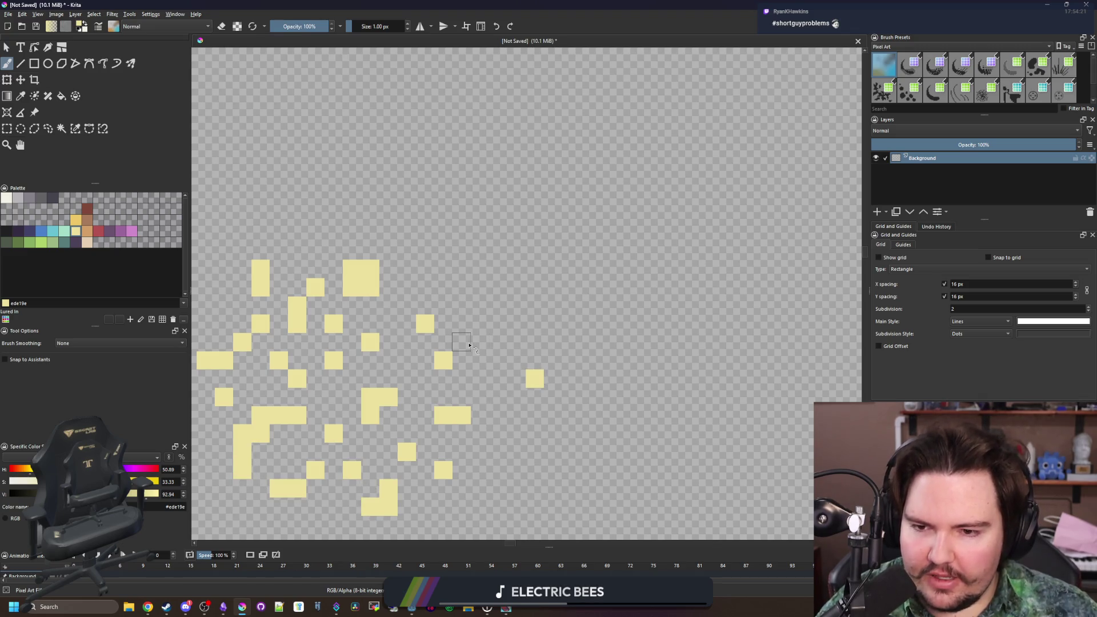
left_click(462, 342)
left_click_drag(535, 305, 553, 305)
left_click_drag(444, 251, 443, 268)
left_click_drag(497, 233, 497, 250)
left_click_drag(461, 286, 498, 287)
left_click(407, 287)
- Centre the pixel cluster and switch the paint colour to cyan 68c2d3
left_click_drag(453, 391, 508, 263)
left_click(57, 233)
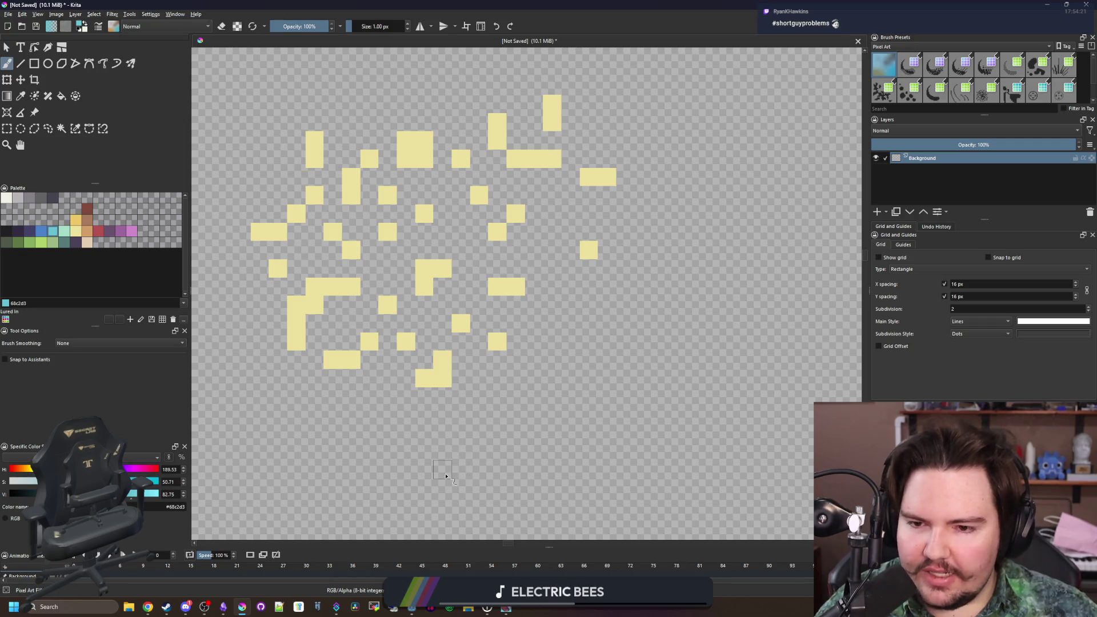
scroll(434, 449, "up", 2)
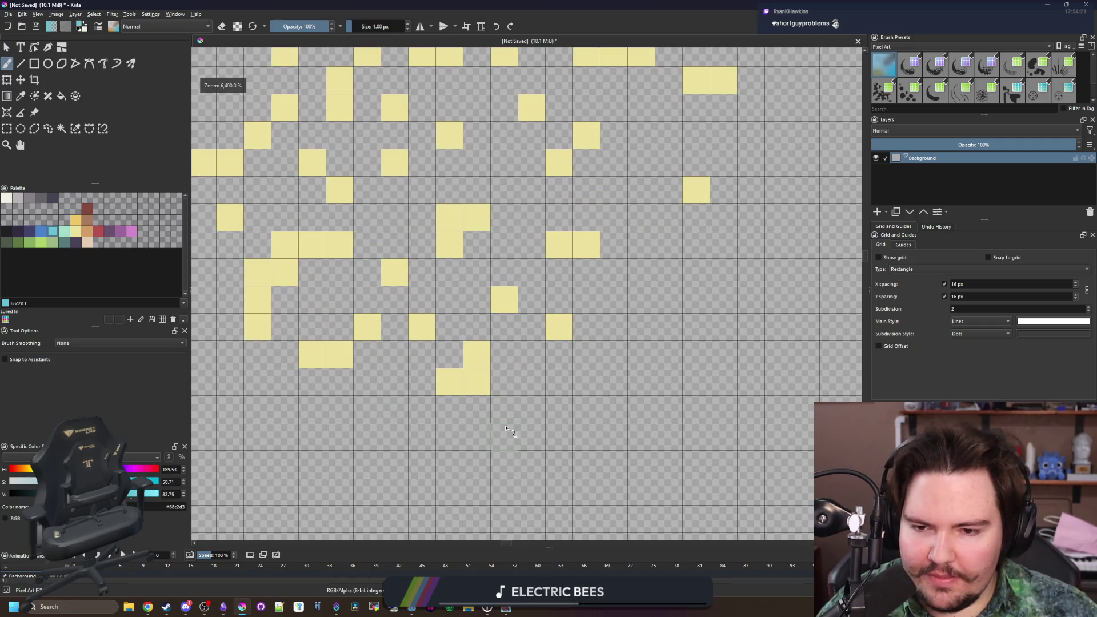
- Paint a cyan splash over the yellow pixels, with a thin cyan line rising from it
mouse_move(558, 476)
left_mouse_down()
mouse_move(520, 417)
mouse_move(571, 337)
mouse_move(451, 314)
mouse_move(596, 239)
mouse_move(320, 274)
left_mouse_up()
scroll(365, 331, "down", 2)
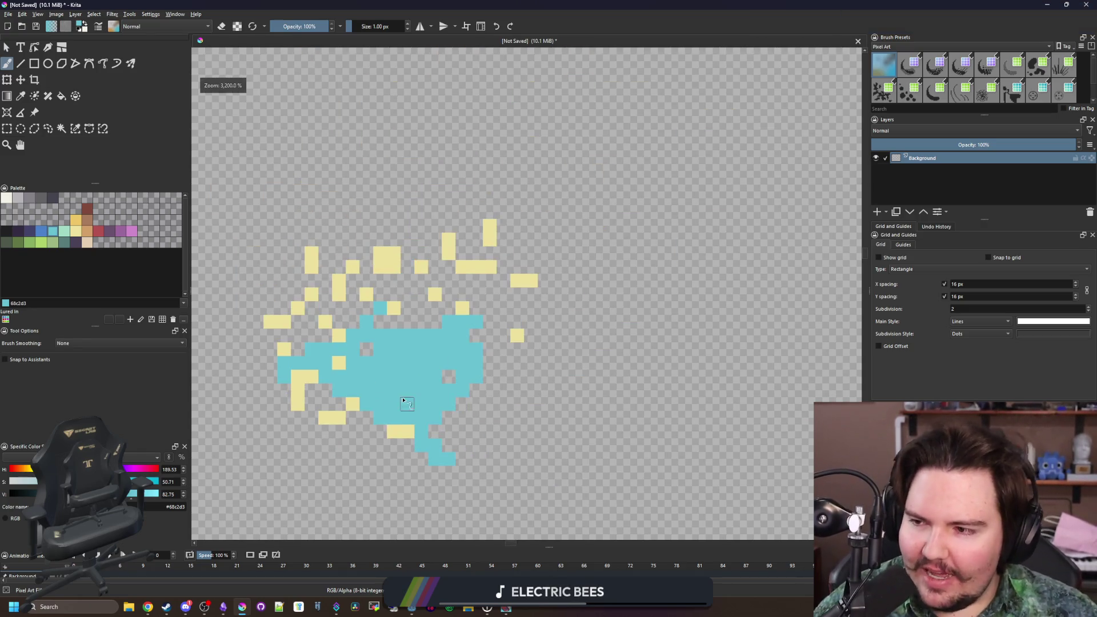
mouse_move(366, 331)
left_mouse_down()
mouse_move(348, 257)
mouse_move(514, 260)
mouse_move(577, 368)
left_mouse_up()
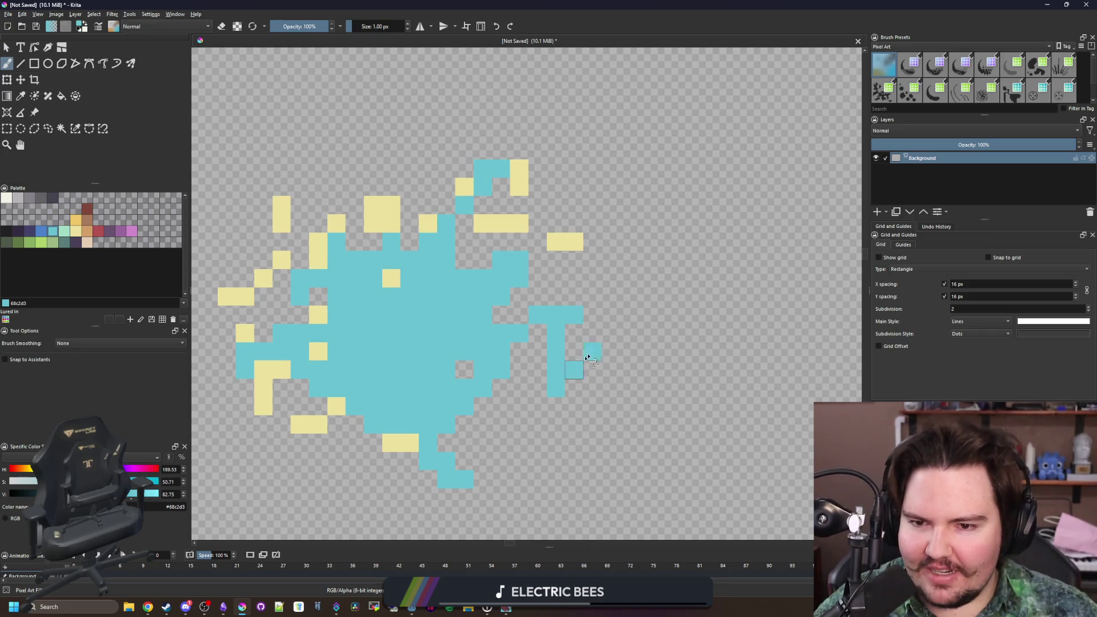
mouse_move(463, 360)
left_mouse_down()
mouse_move(240, 354)
mouse_move(429, 350)
mouse_move(371, 311)
mouse_move(556, 405)
left_mouse_up()
scroll(555, 406, "down", 8)
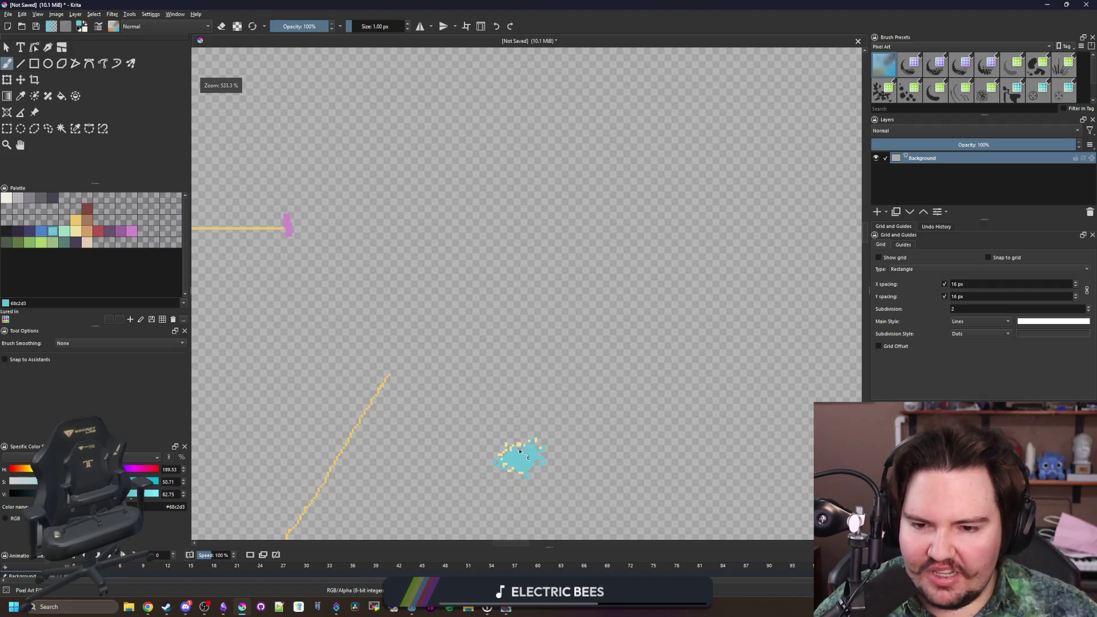
left_click_drag(513, 445, 514, 67)
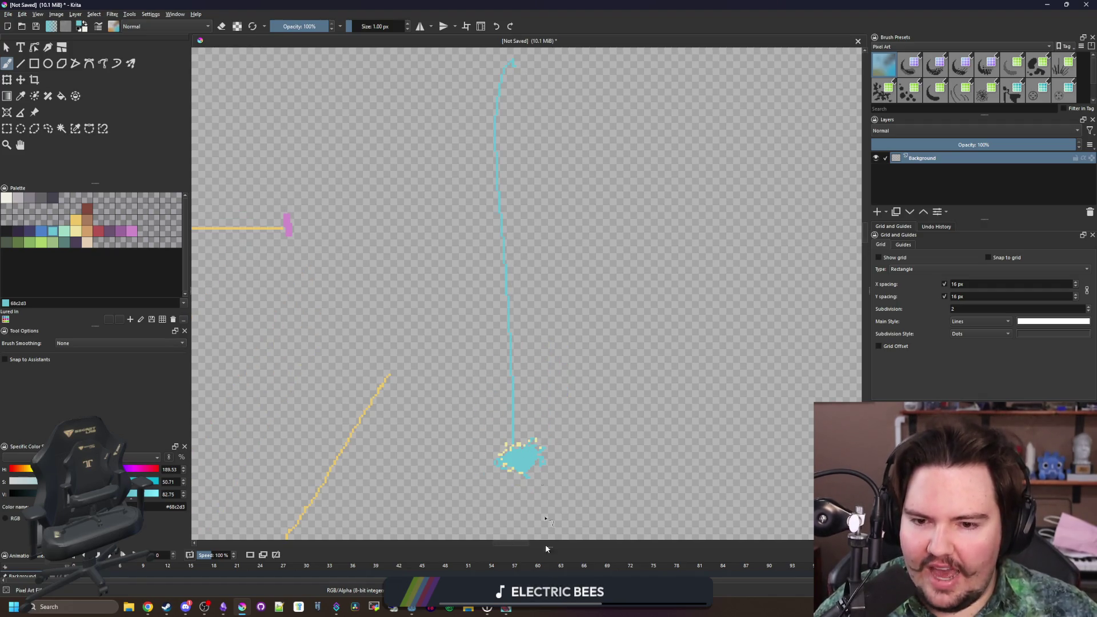
- Enlarge the brush to about 126 px and erase the whole doodle
scroll(489, 354, "up", 8)
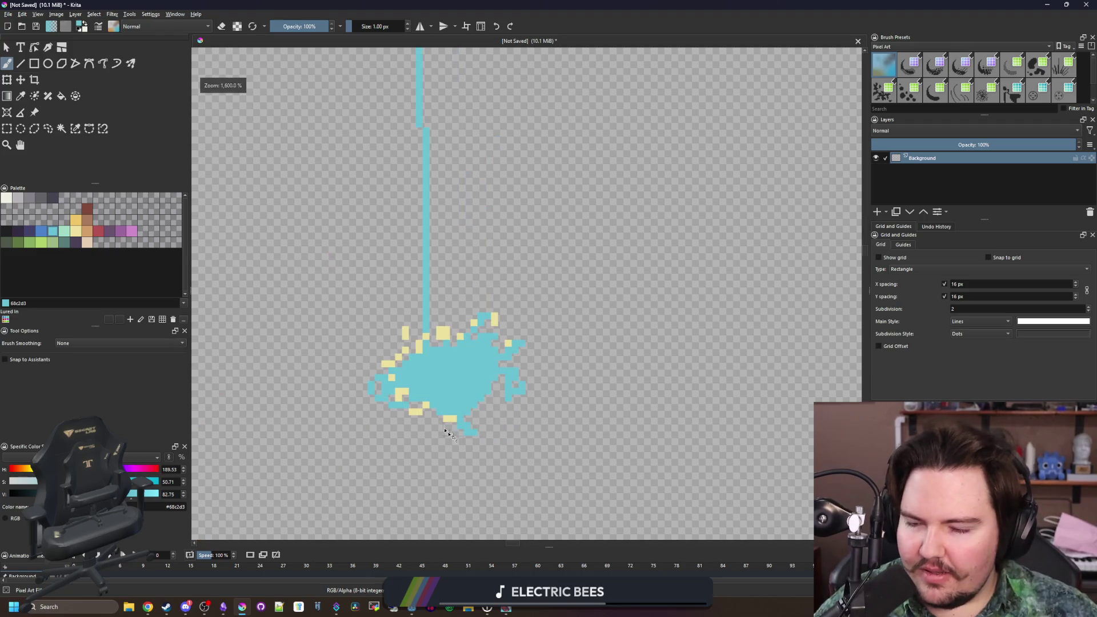
scroll(489, 415, "down", 5)
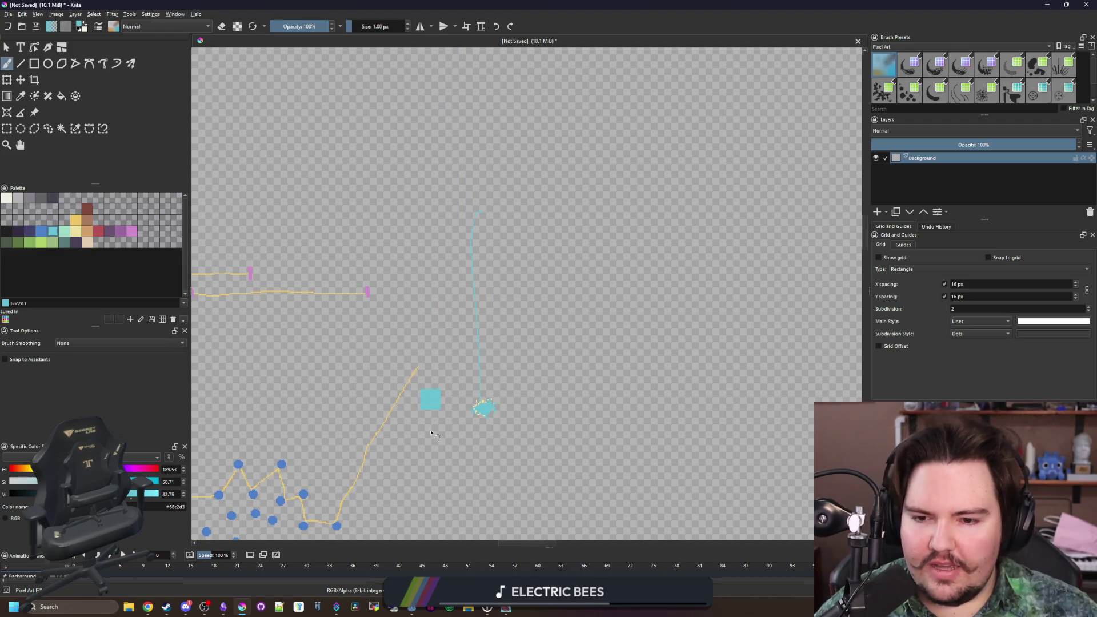
scroll(433, 425, "down", 4)
key("bracketright")
scroll(390, 424, "up", 4)
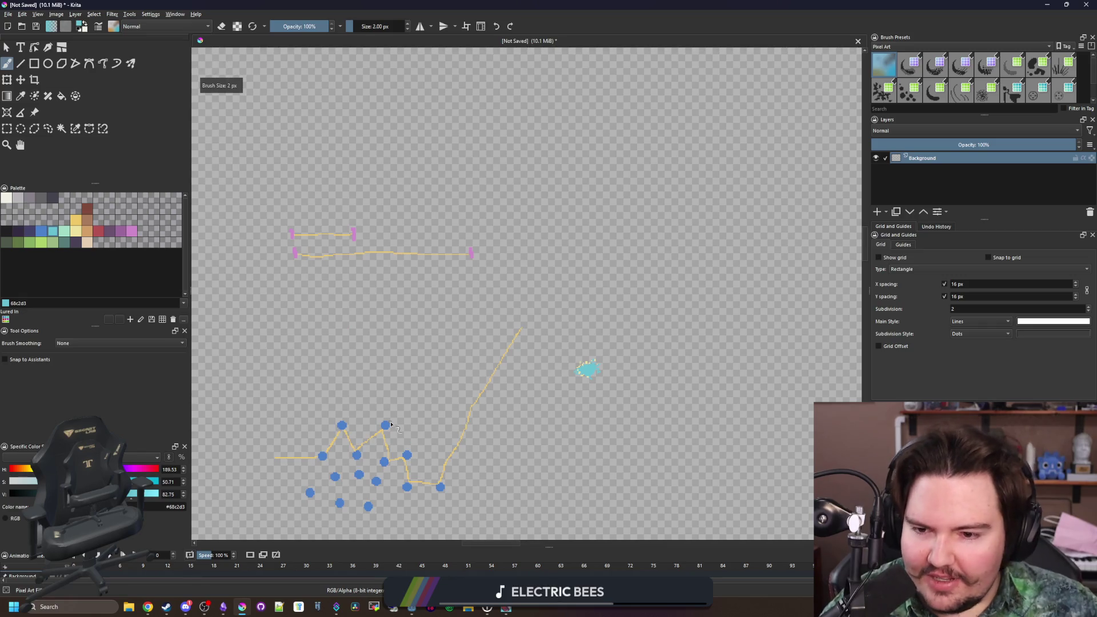
mouse_move(390, 424)
left_mouse_down()
mouse_move(428, 423)
mouse_move(289, 458)
mouse_move(590, 342)
mouse_move(375, 233)
mouse_move(406, 209)
left_mouse_up()
key("e")
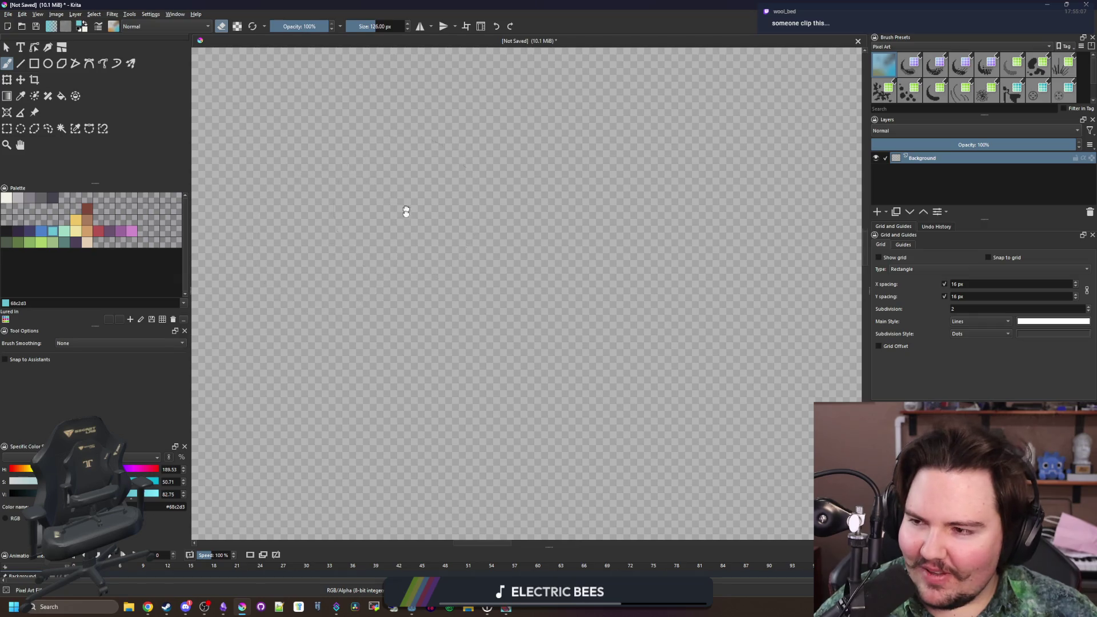
left_click(8, 14)
left_click(15, 32)
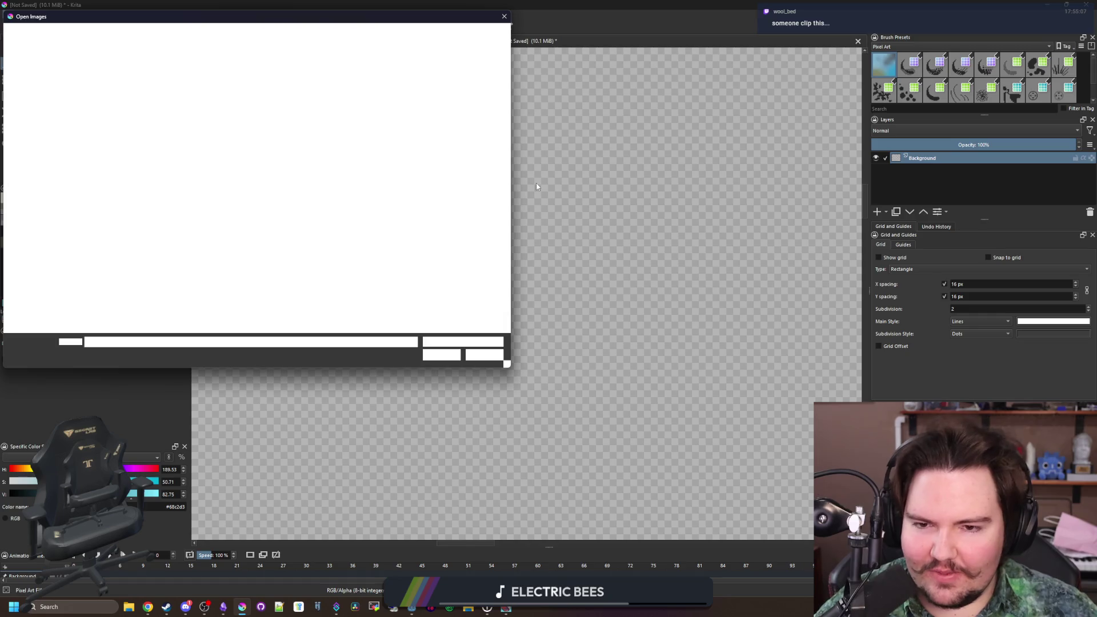
left_click(485, 355)
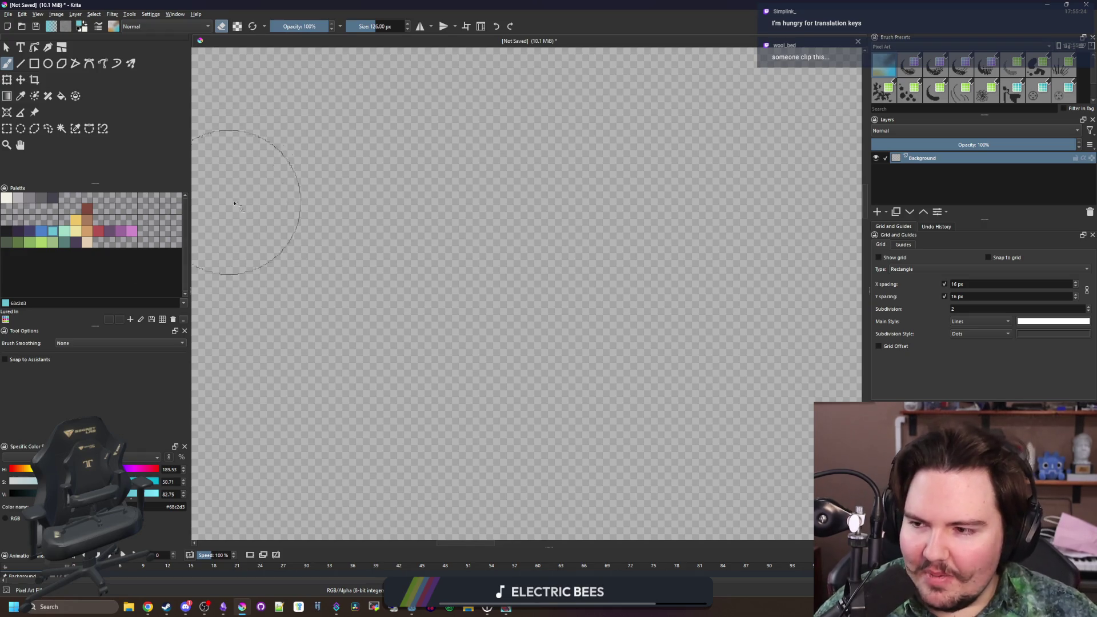
key("alt+Tab")
- Bring Weblate forward and open all 358 English Lured In strings in the translation editor
left_click(517, 253)
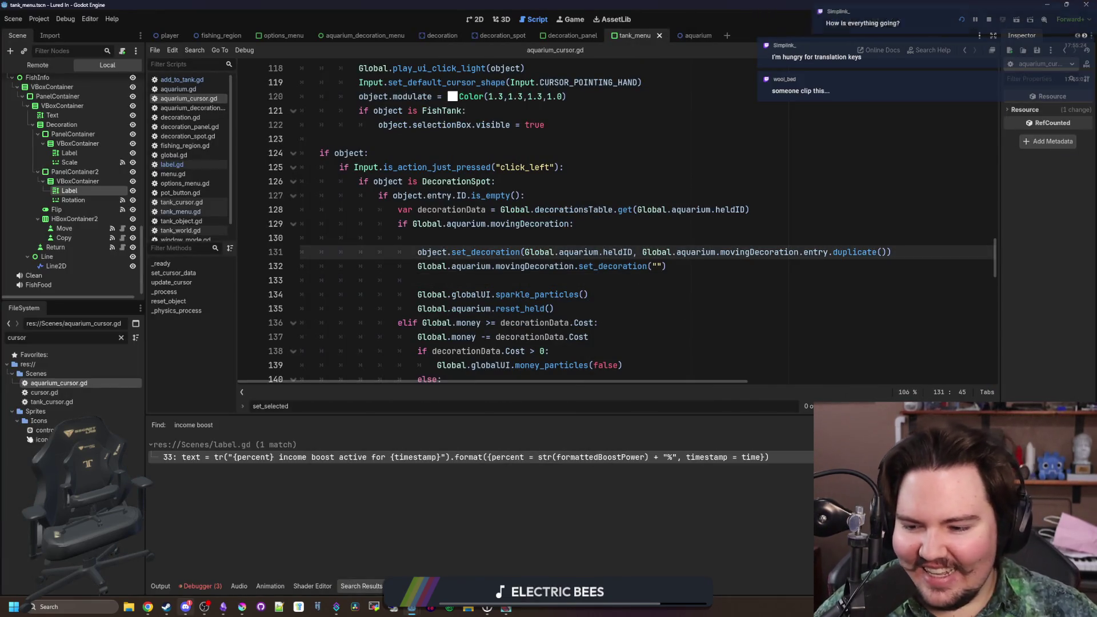
mouse_move(148, 606)
left_click(146, 583)
left_click(146, 584)
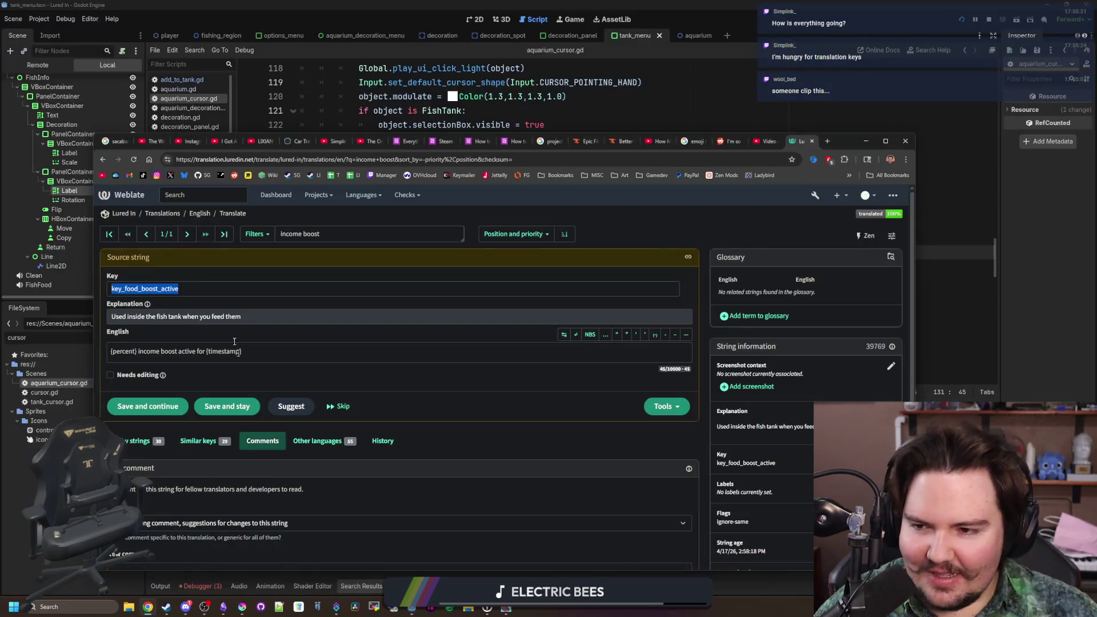
left_click(206, 215)
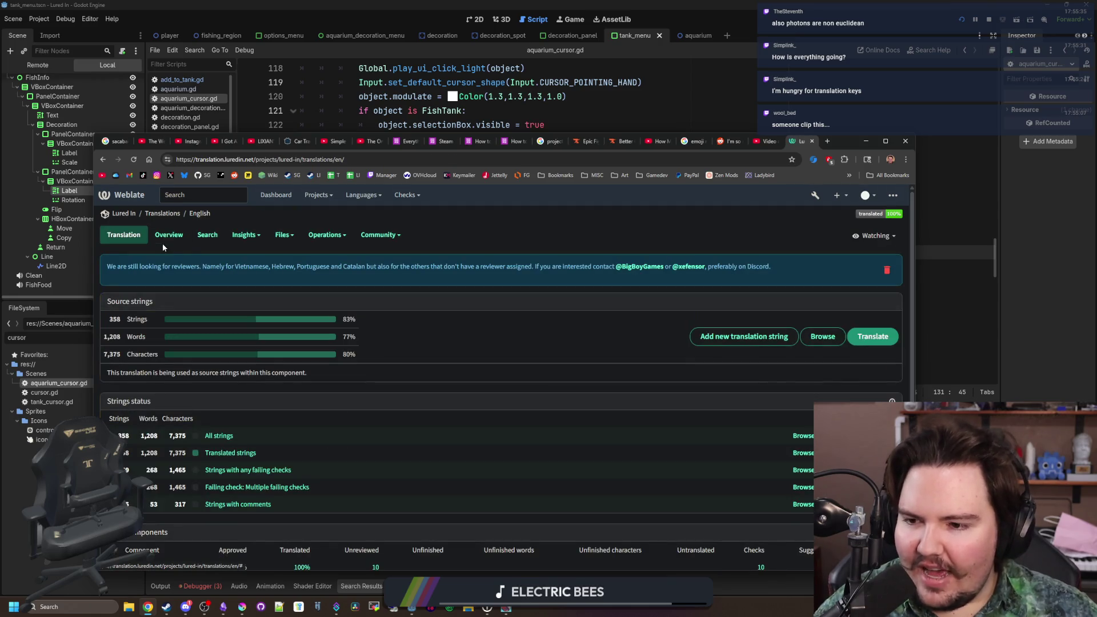
left_click(227, 435)
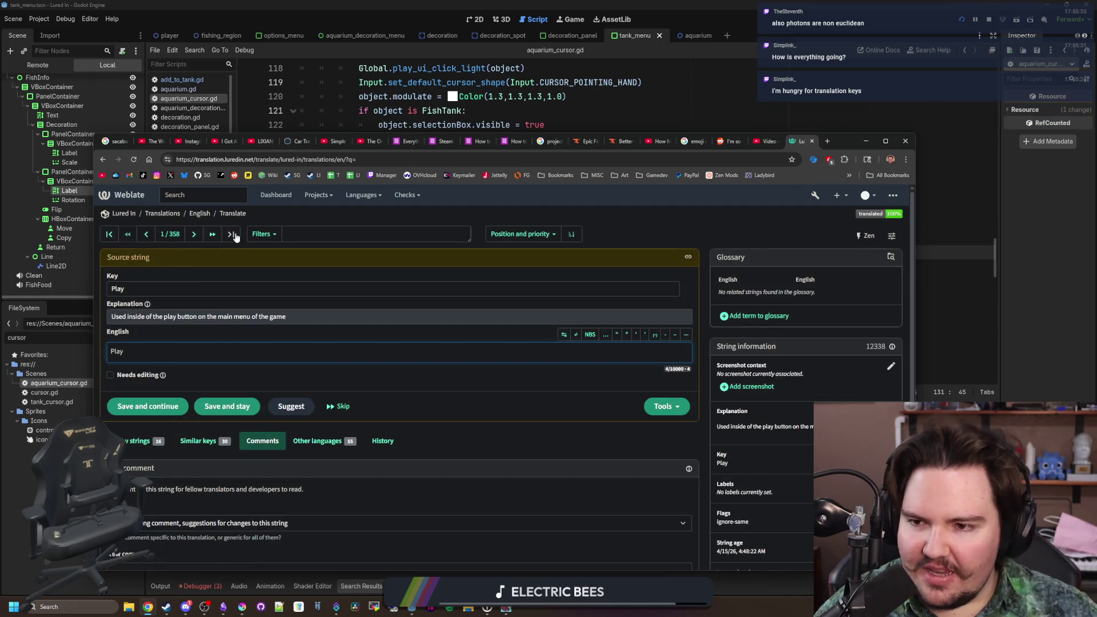
left_click(221, 606)
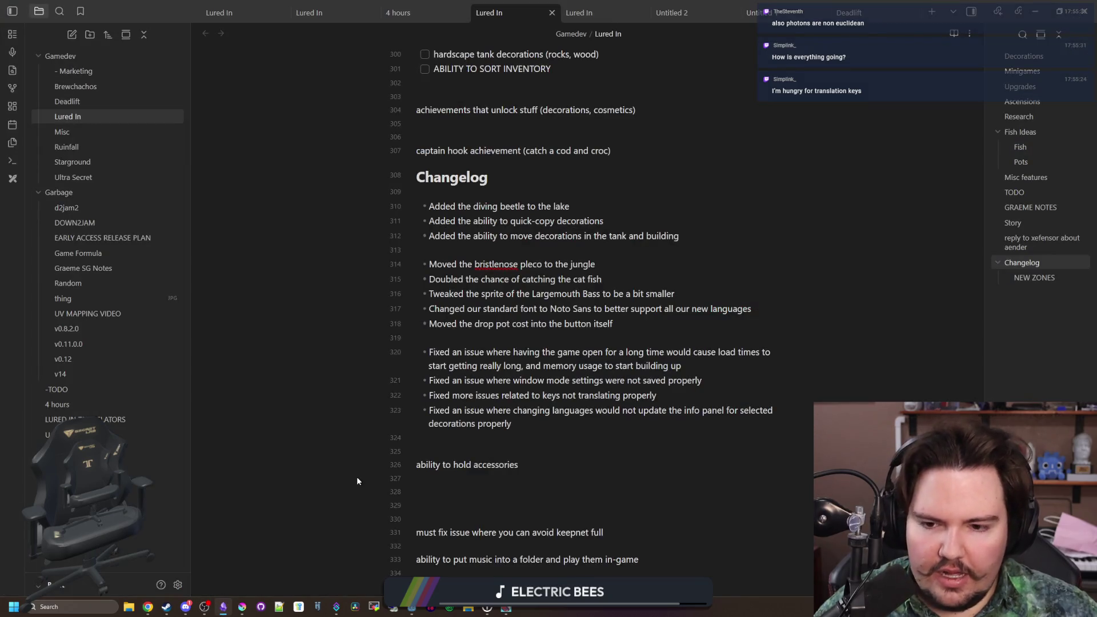
- Scroll up to the New Keys list, select and deselect it, then return to Weblate
scroll(402, 420, "up", 20)
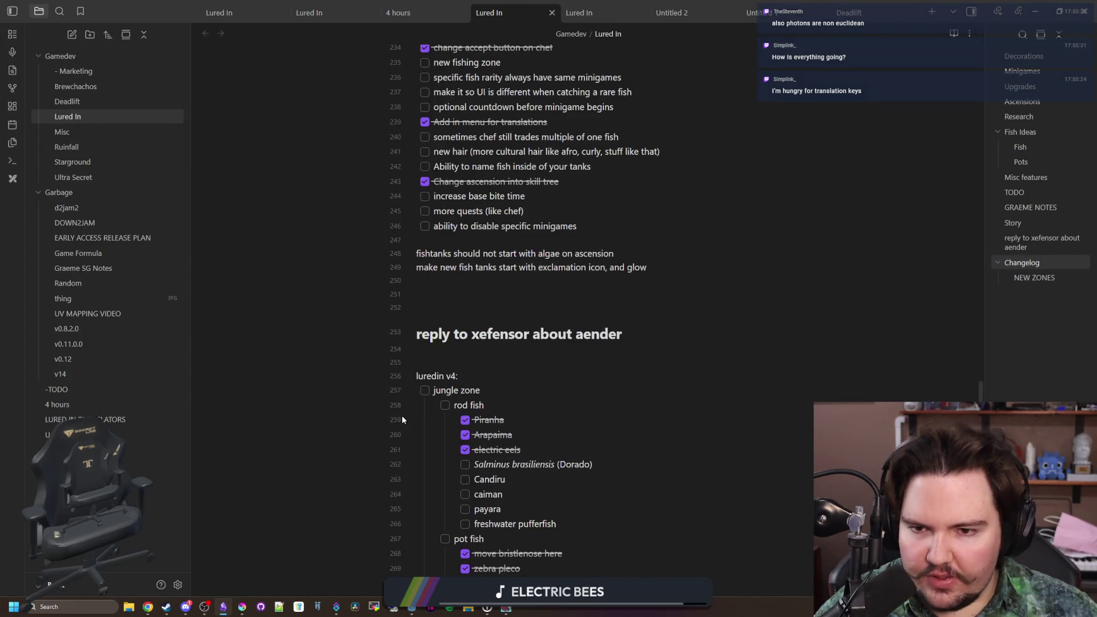
scroll(403, 418, "up", 20)
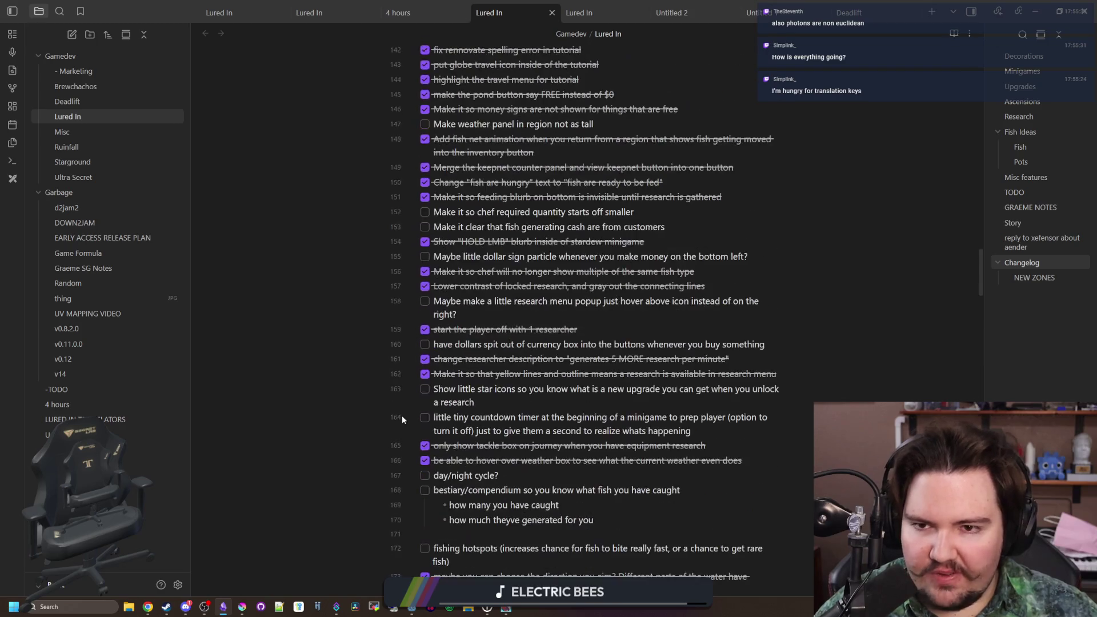
scroll(402, 419, "up", 8)
scroll(400, 409, "up", 11)
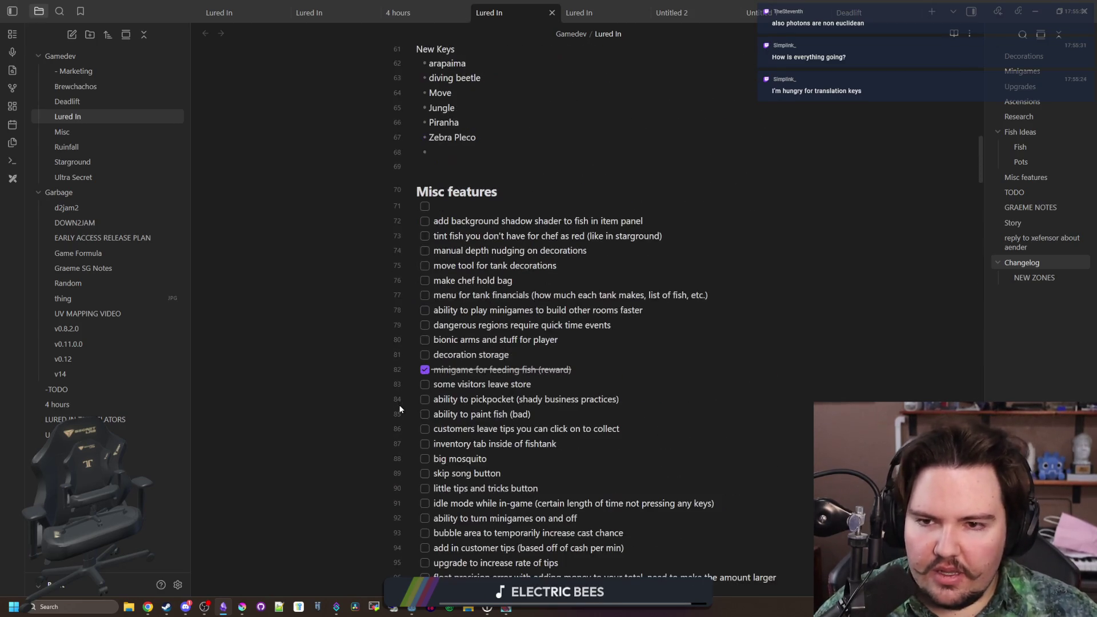
scroll(462, 401, "down", 1)
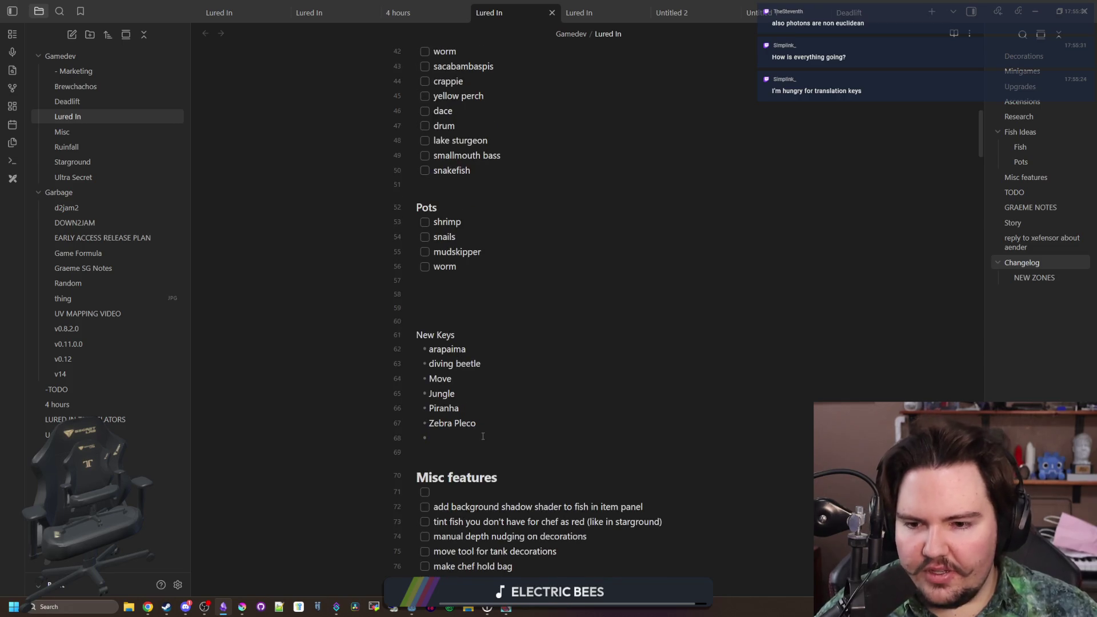
left_click_drag(483, 436, 428, 361)
left_click(423, 309)
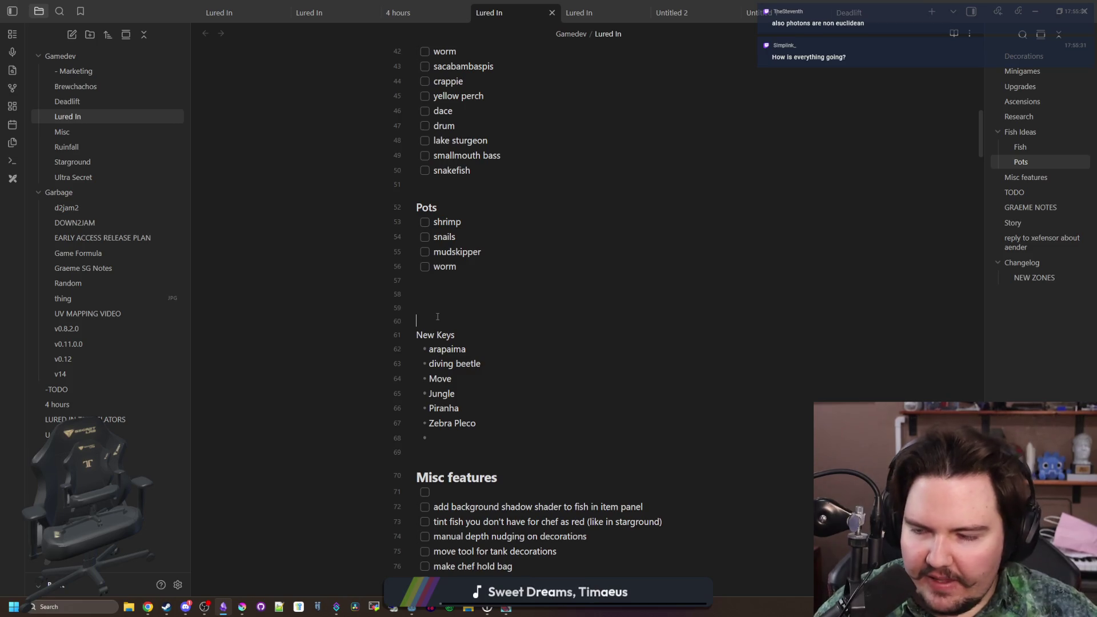
key("alt+Tab")
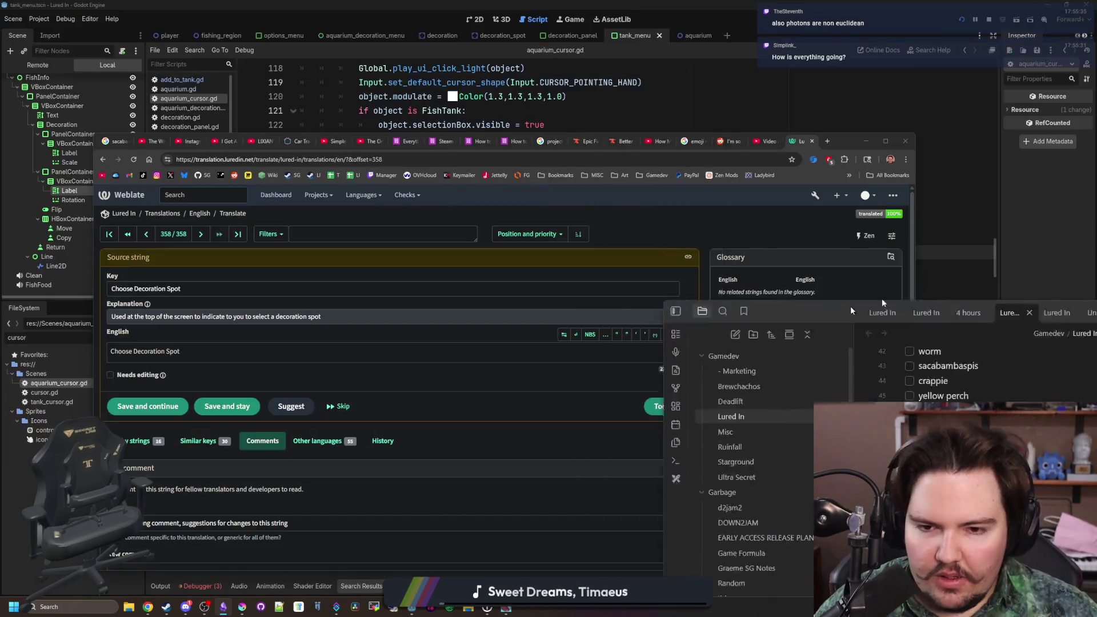
- Focus the Chrome window and open a new tab with the Google start page
left_click(693, 226)
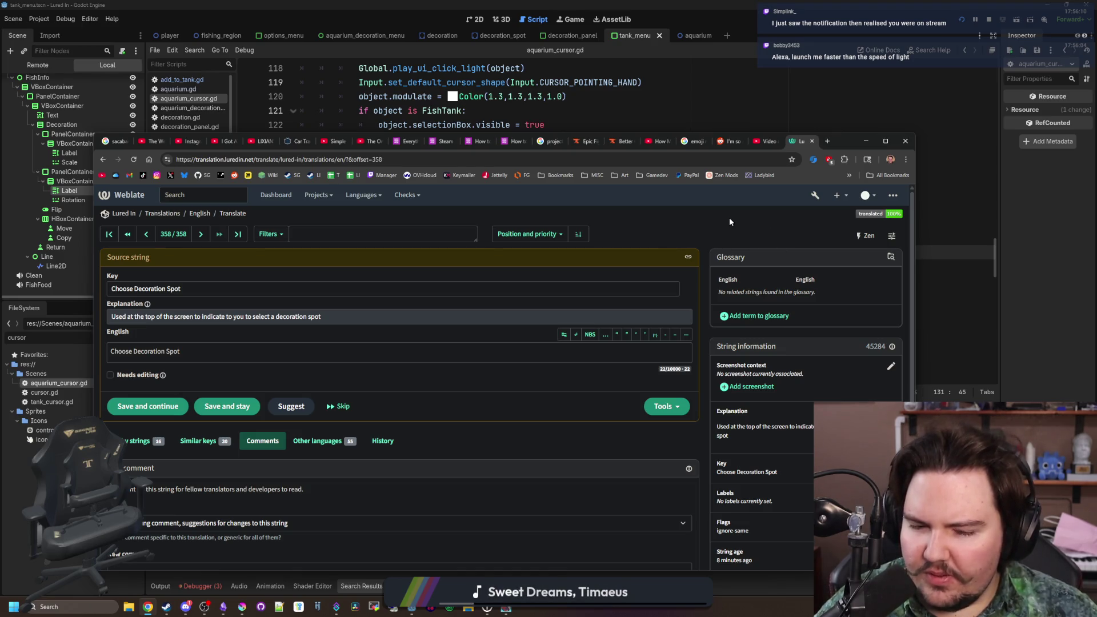
left_click(827, 141)
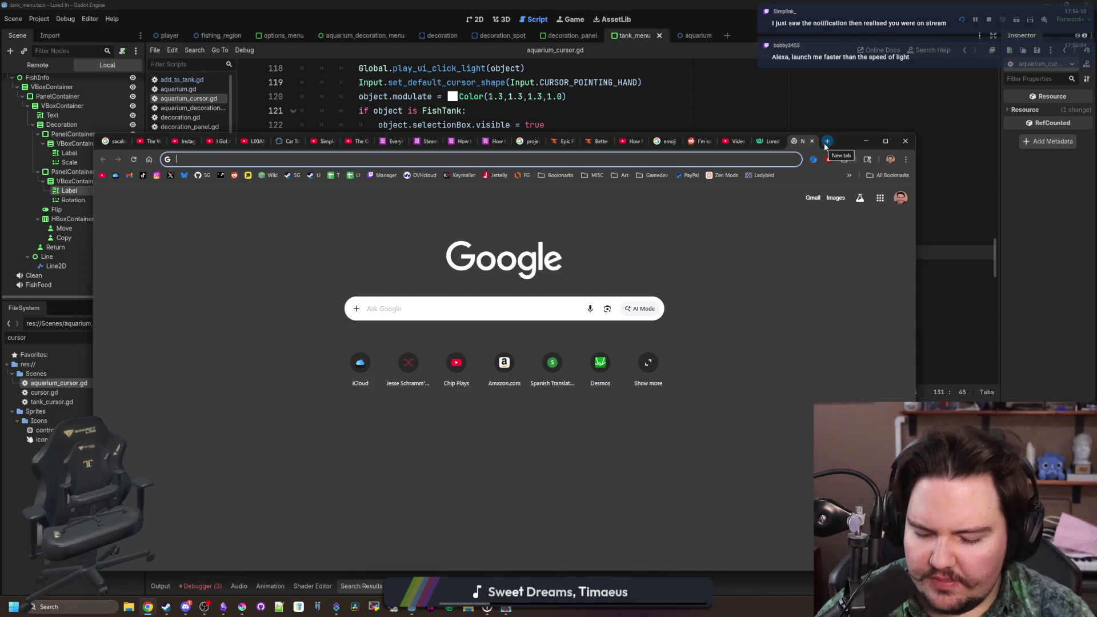
- Search Google for 'do photons have size' and expand the answer on their physical dimensions
type("do photons have size")
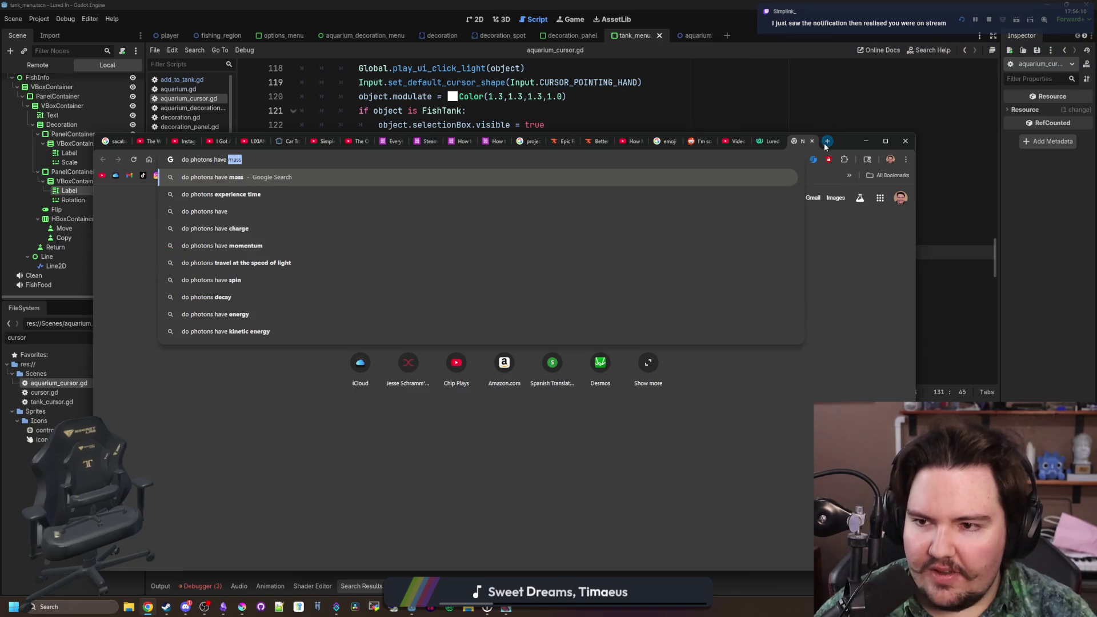
key("Return")
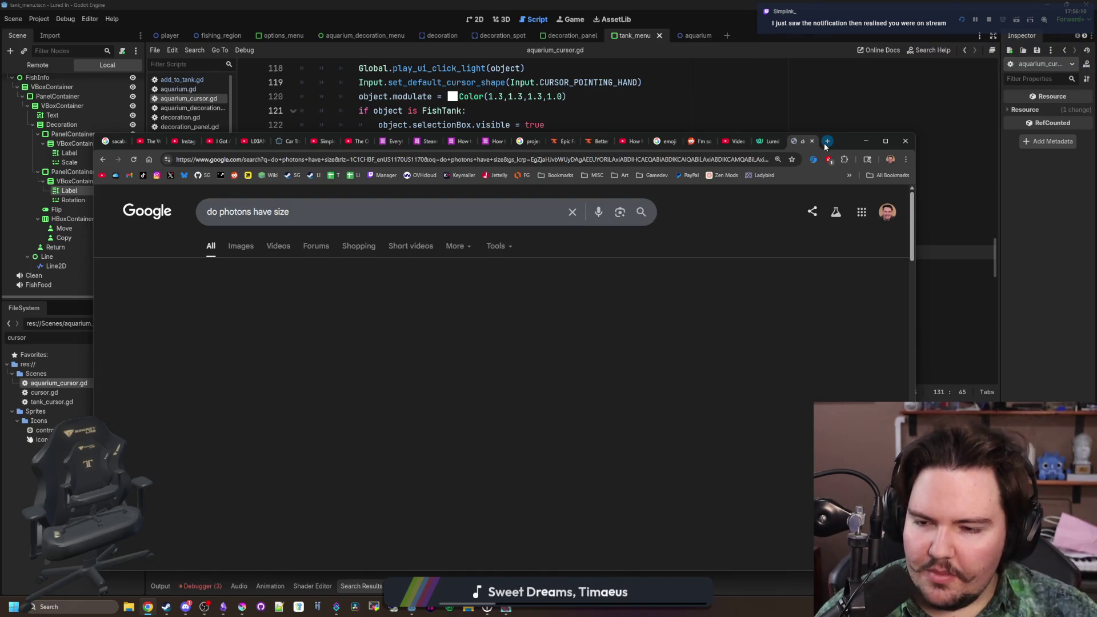
scroll(239, 235, "down", 4)
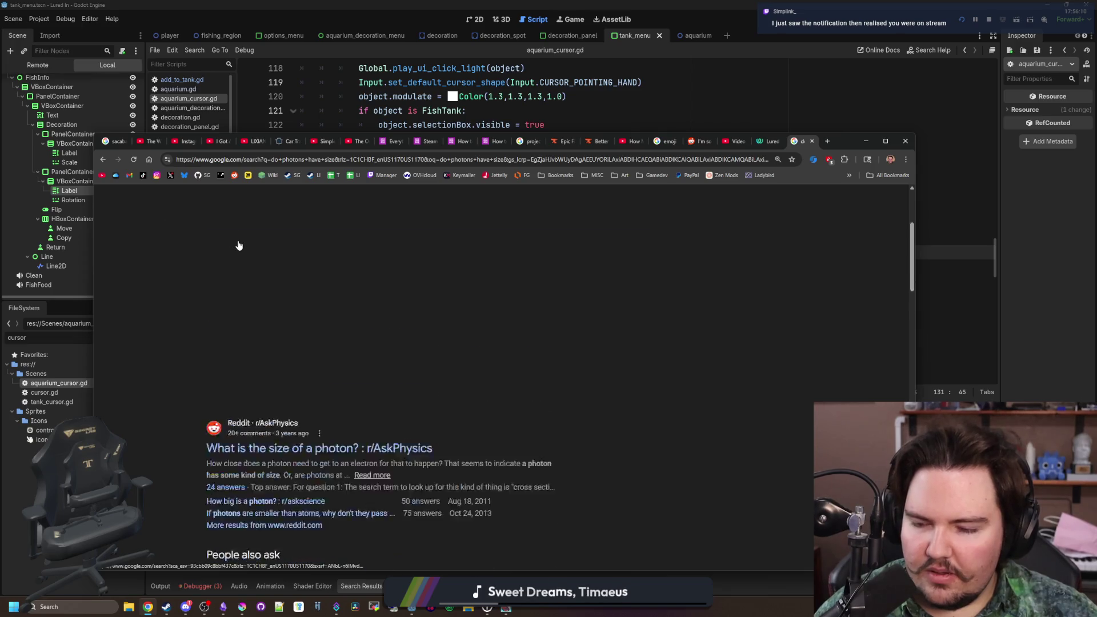
scroll(240, 228, "down", 3)
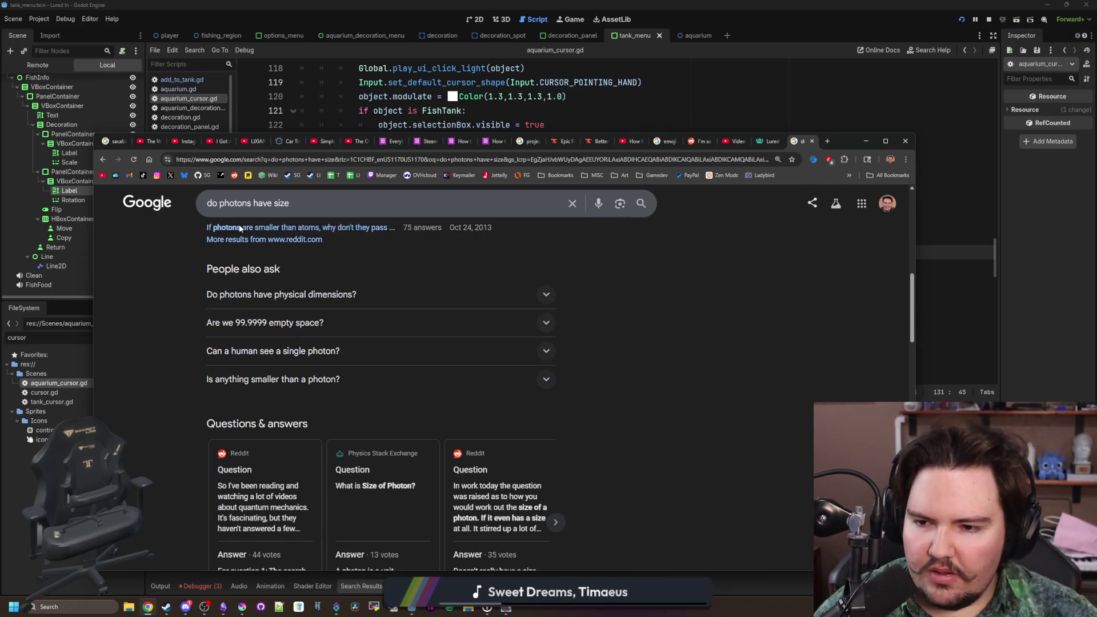
left_click(367, 297)
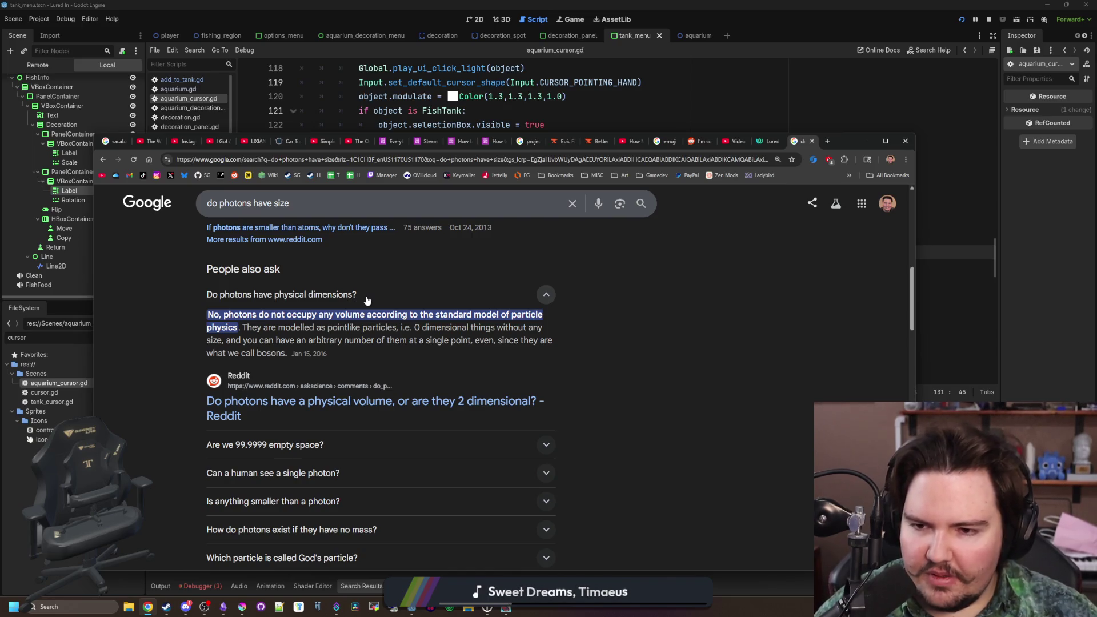
- Read further down the results, then bring Krita back to the front
scroll(367, 298, "down", 10)
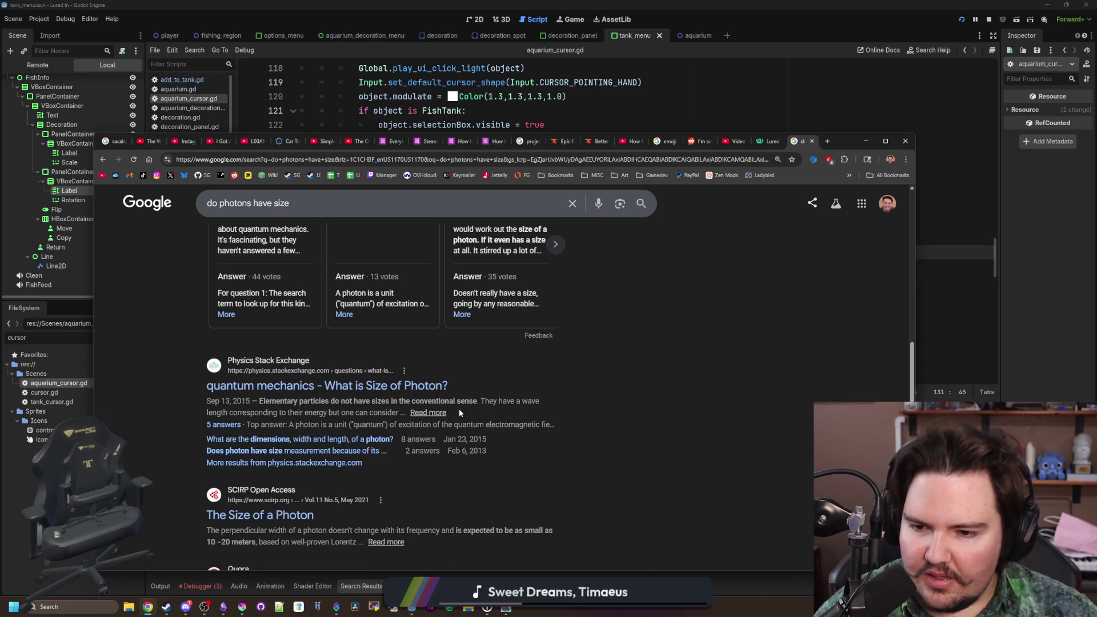
scroll(460, 411, "down", 1)
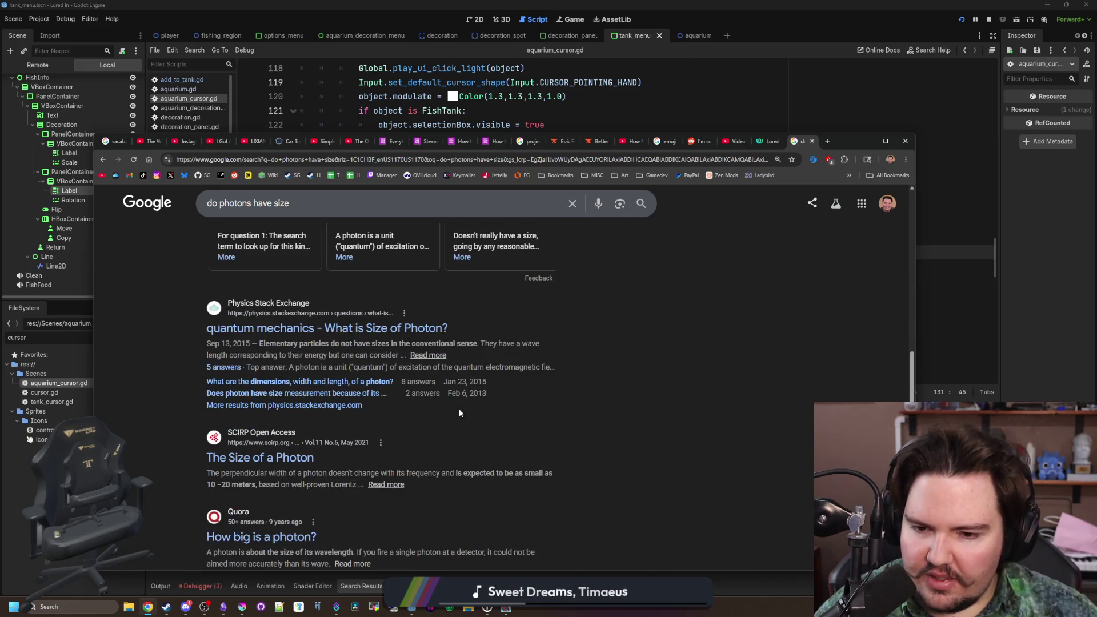
scroll(459, 412, "down", 1)
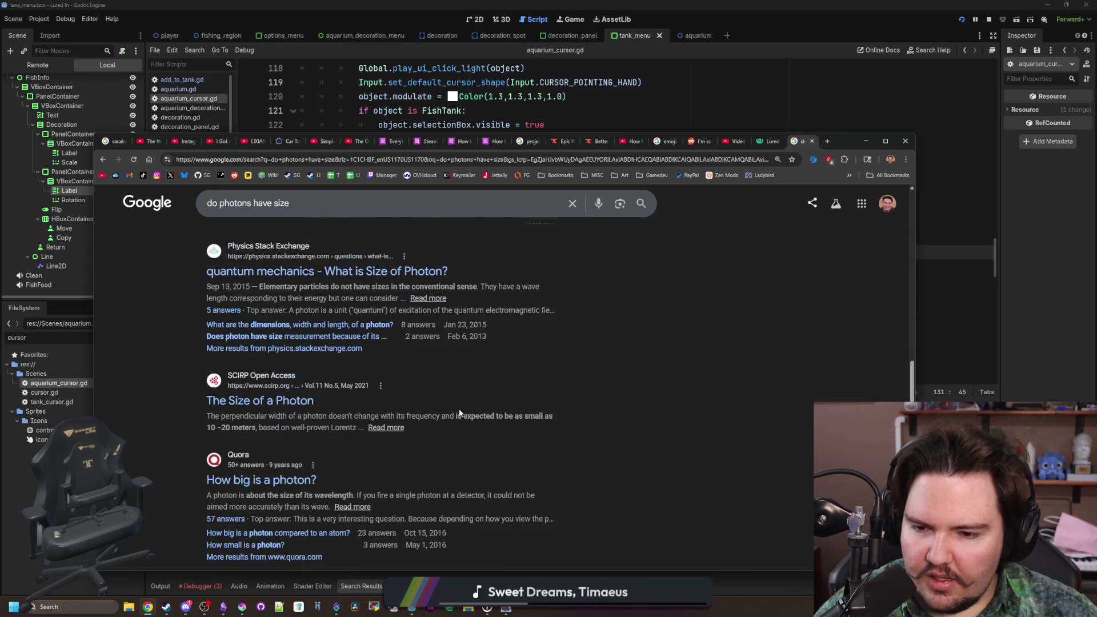
scroll(459, 412, "down", 1)
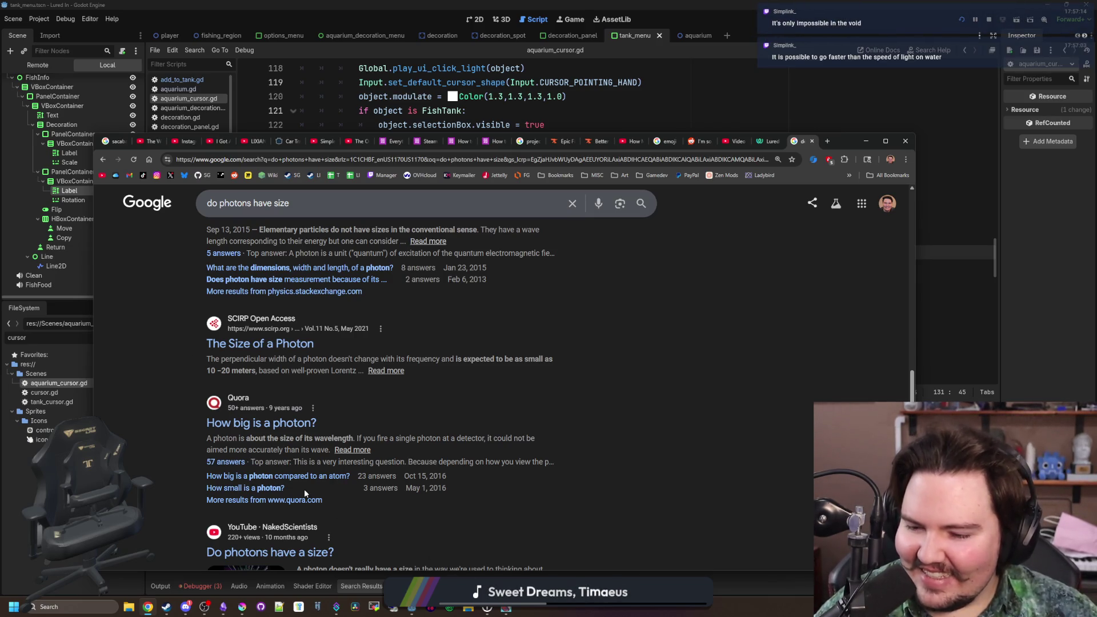
left_click(253, 578)
left_click(242, 607)
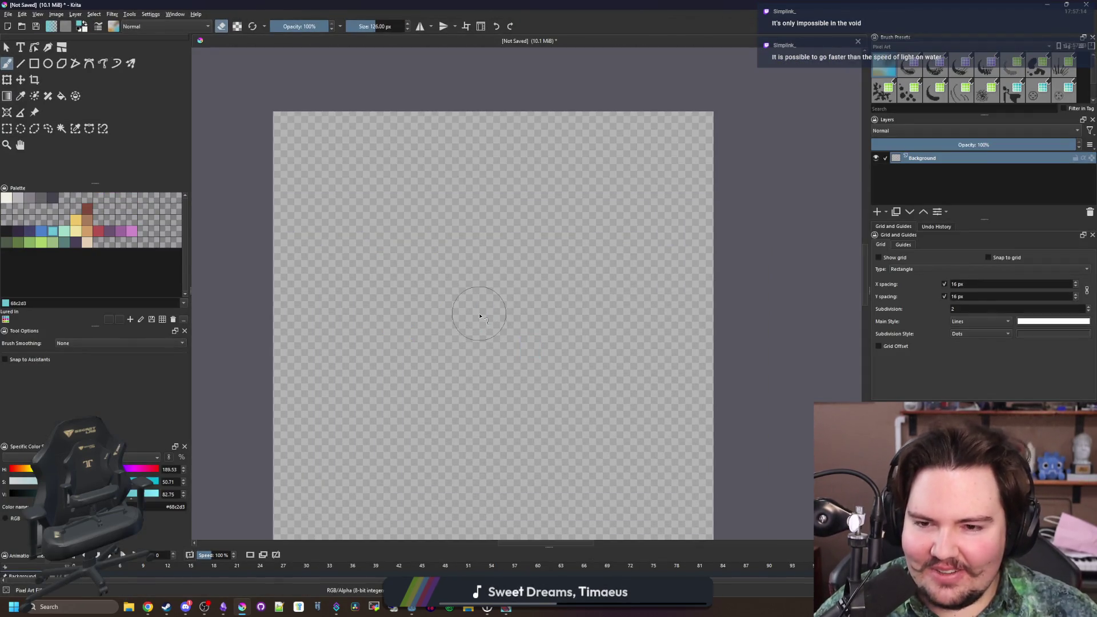
- Adjust the brush size with the bracket keys, down to 1 px and back up to 8 px
scroll(406, 326, "up", 3)
key("bracketleft")
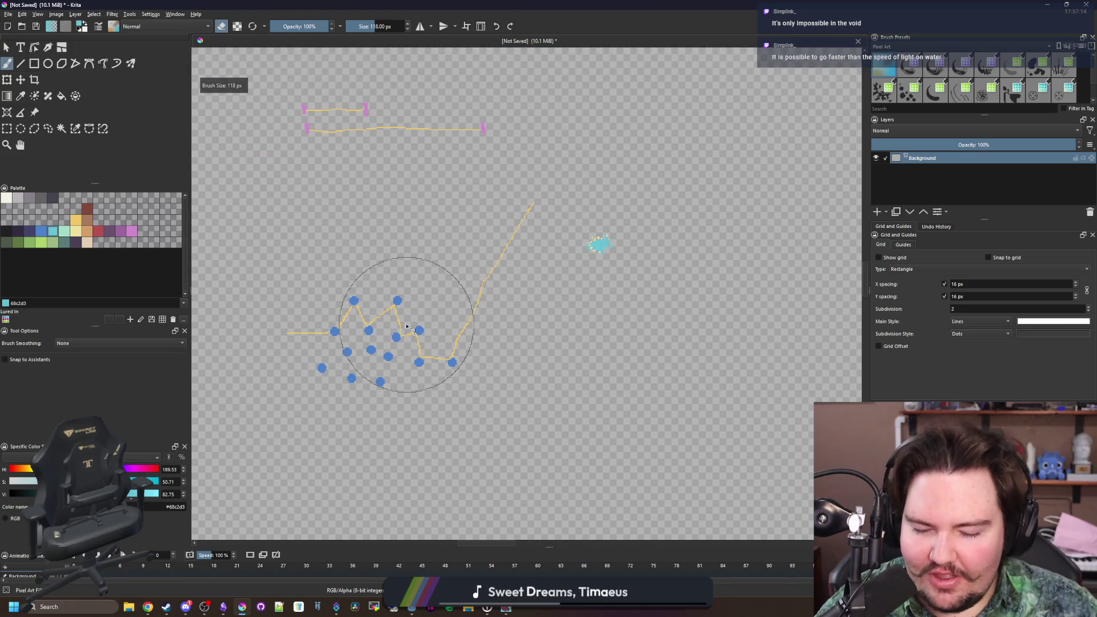
key("bracketleft")
key("bracketleft")
key("bracketleft")
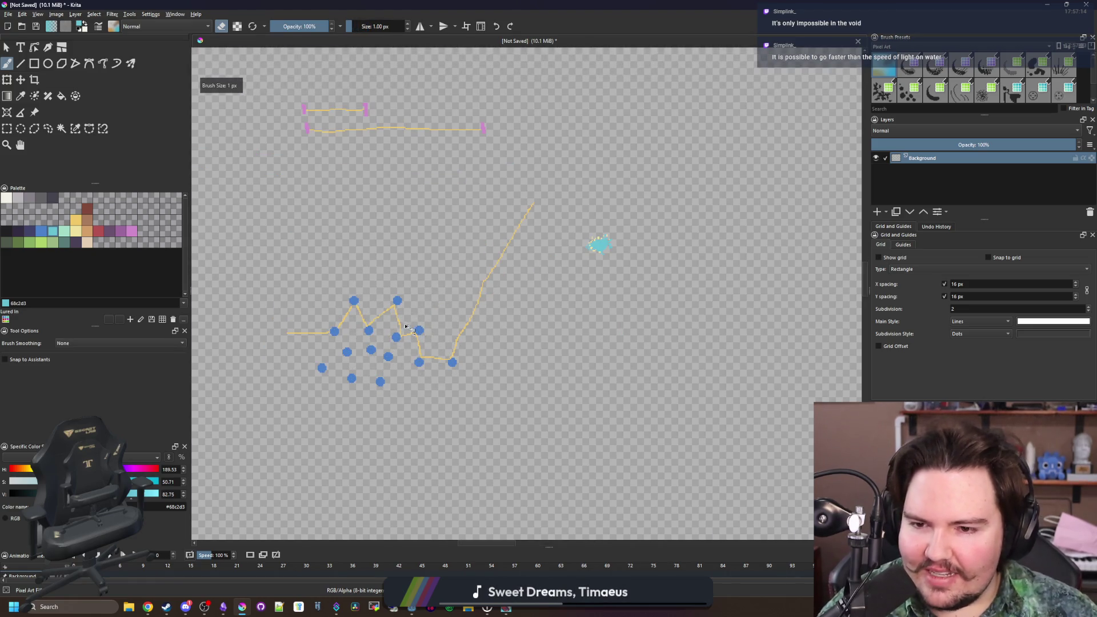
scroll(334, 295, "up", 3)
scroll(334, 295, "up", 2)
key("bracketright")
key("bracketright")
key("bracketright")
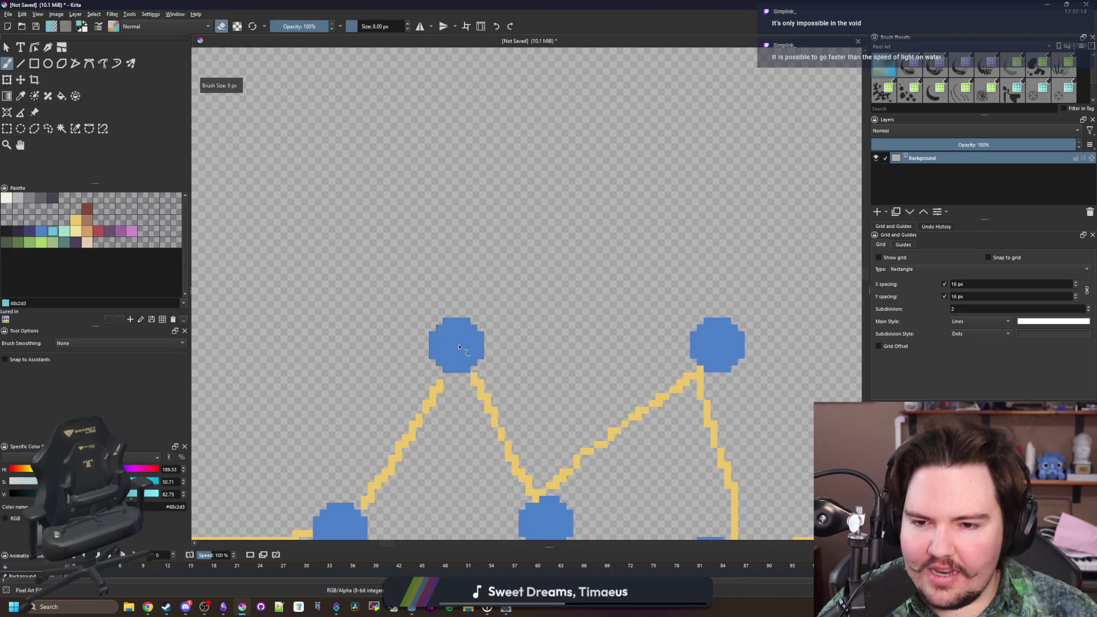
scroll(447, 306, "down", 3)
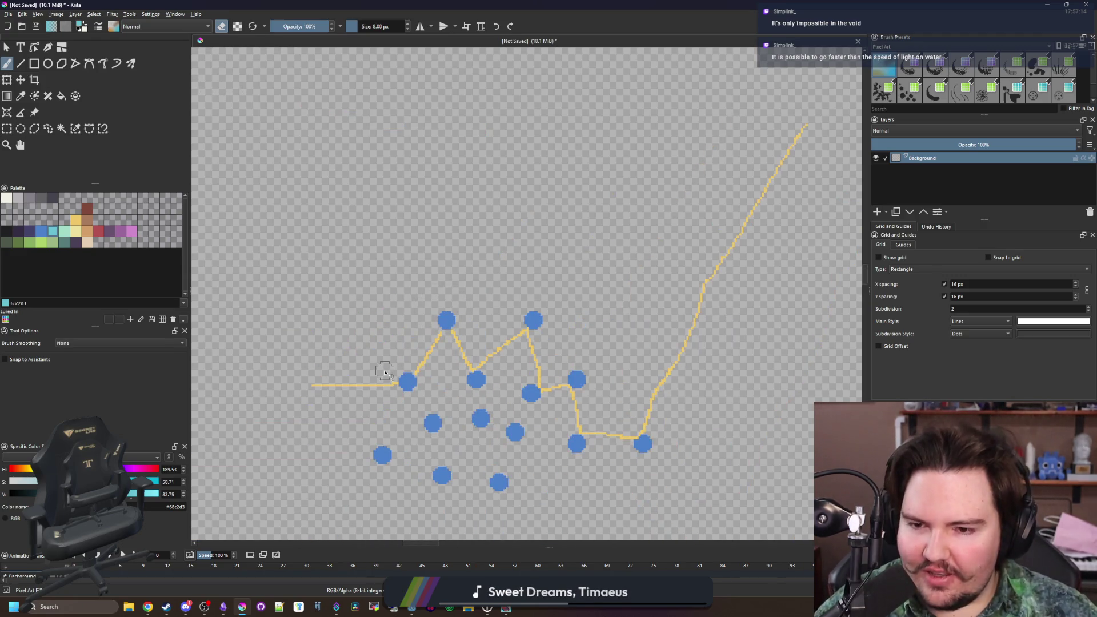
- Sample the yellow of the paths and return to the Freehand Brush, one pixel smaller
key("p")
scroll(406, 365, "up", 3)
left_click(426, 345)
key("b")
scroll(426, 345, "down", 3)
key("bracketleft")
key("bracketleft")
key("bracketleft")
key("bracketleft")
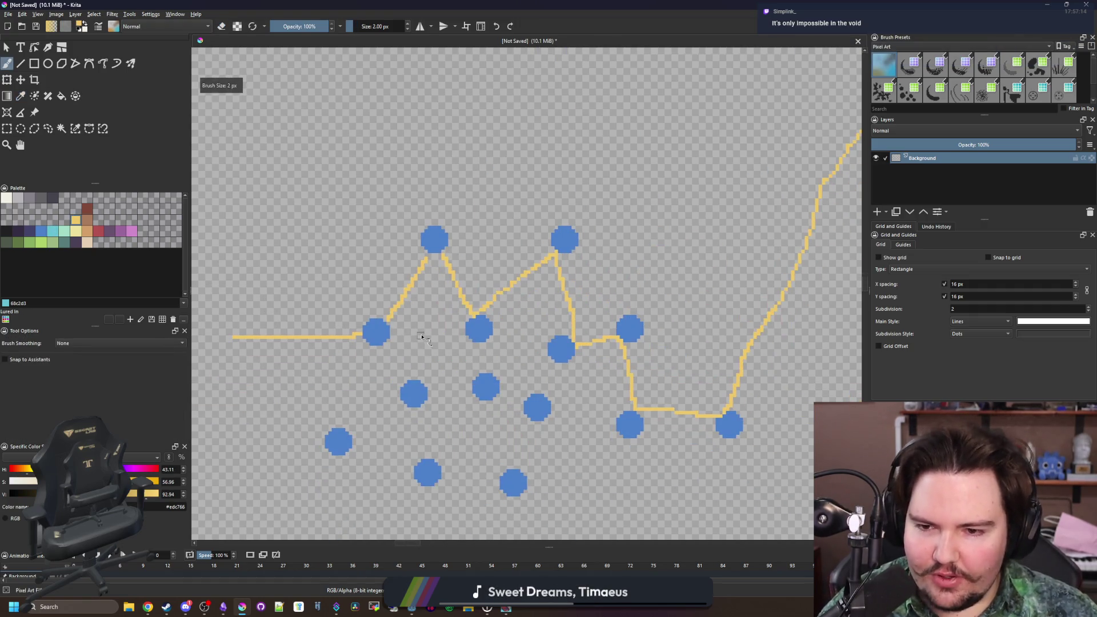
- Reposition the view over the dots and choose blue 4b80ca as the paint colour
left_click_drag(434, 349, 396, 304)
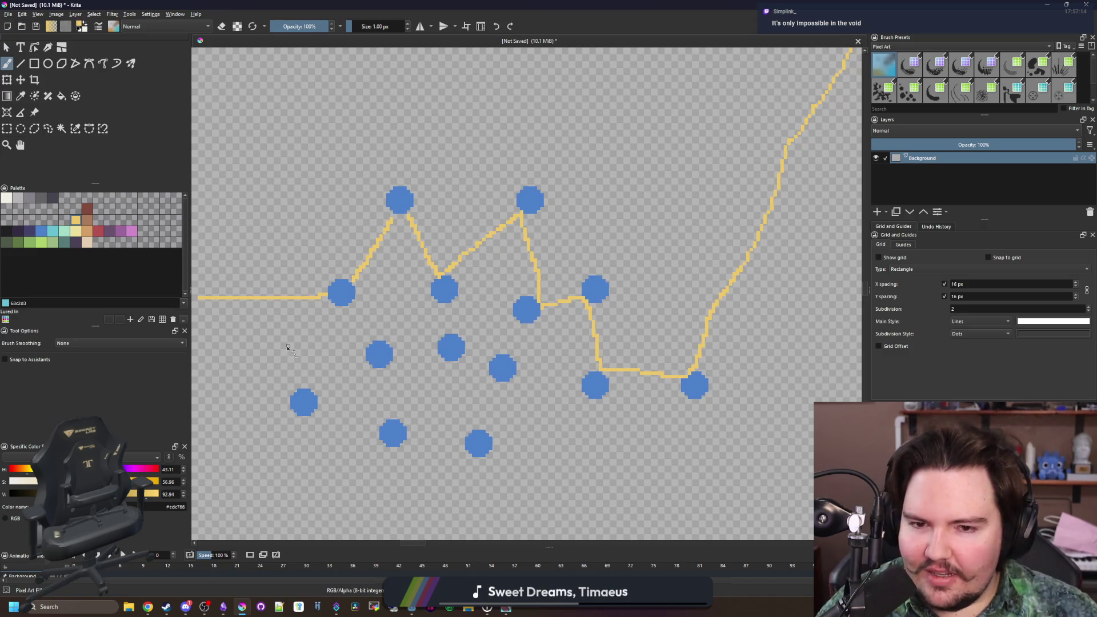
scroll(285, 346, "down", 1)
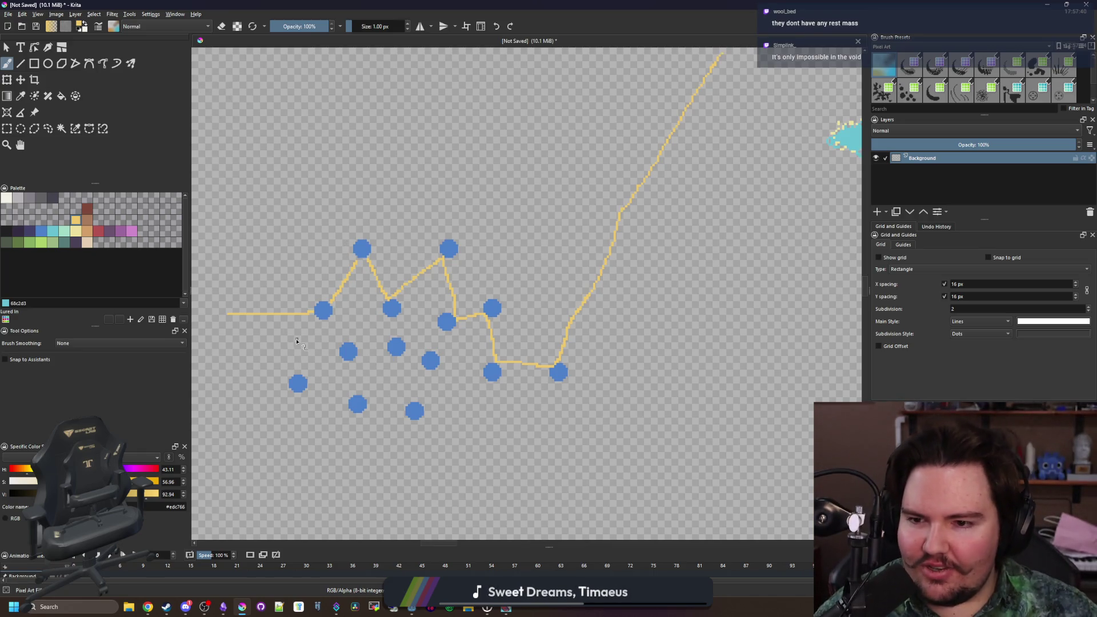
scroll(296, 341, "up", 3)
scroll(655, 223, "down", 5)
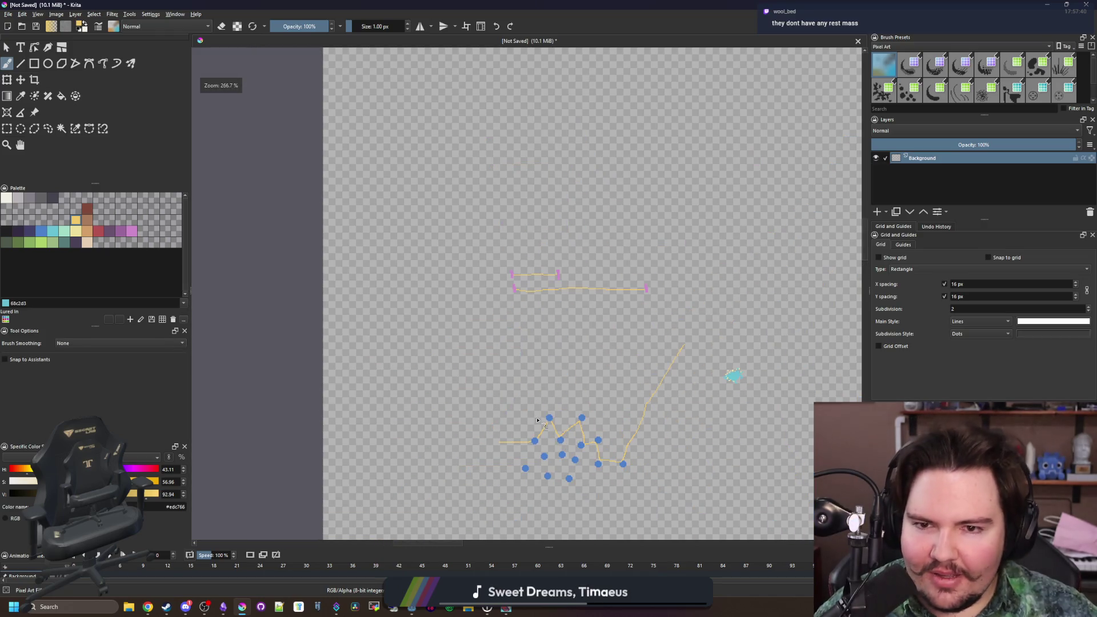
scroll(595, 298, "up", 4)
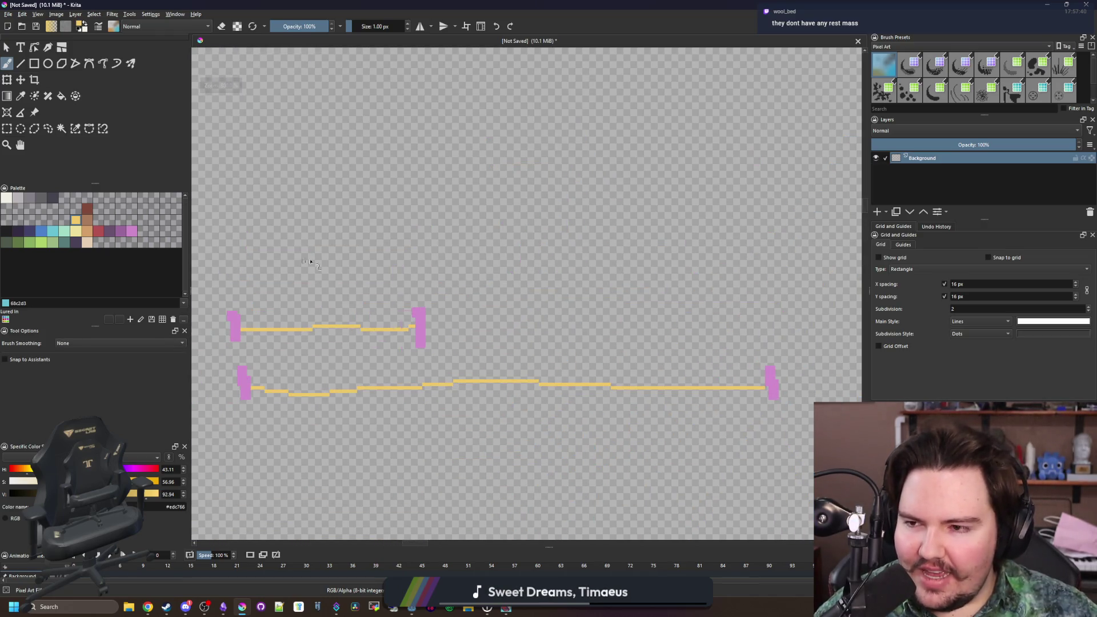
left_click(42, 231)
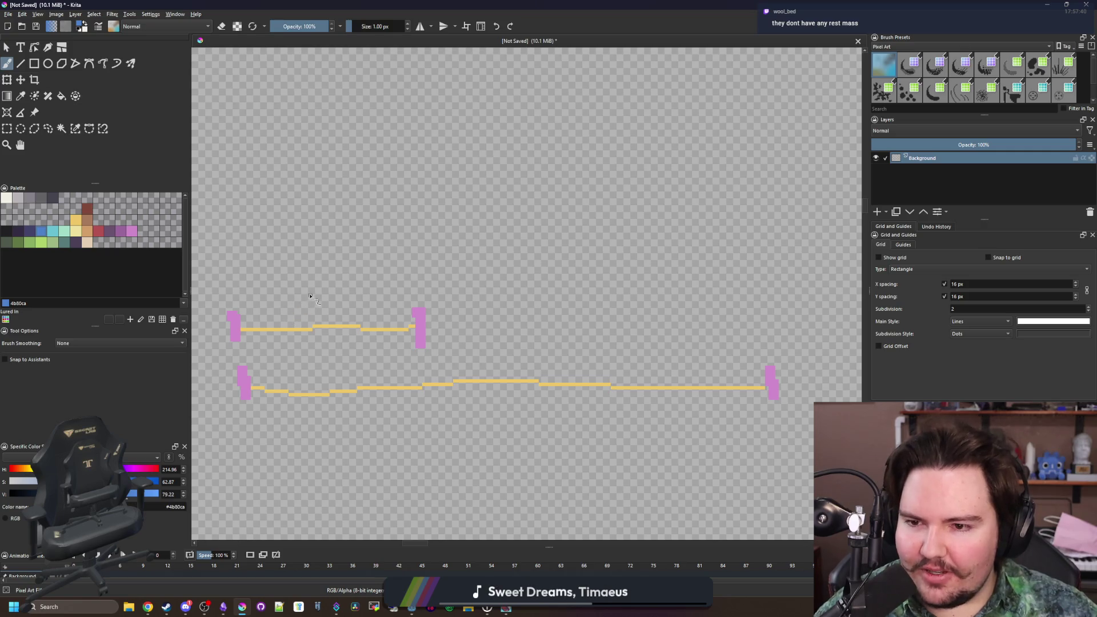
- Paint a short blue mark above the yellow lines and a blue '5' below them
left_click_drag(311, 299, 313, 274)
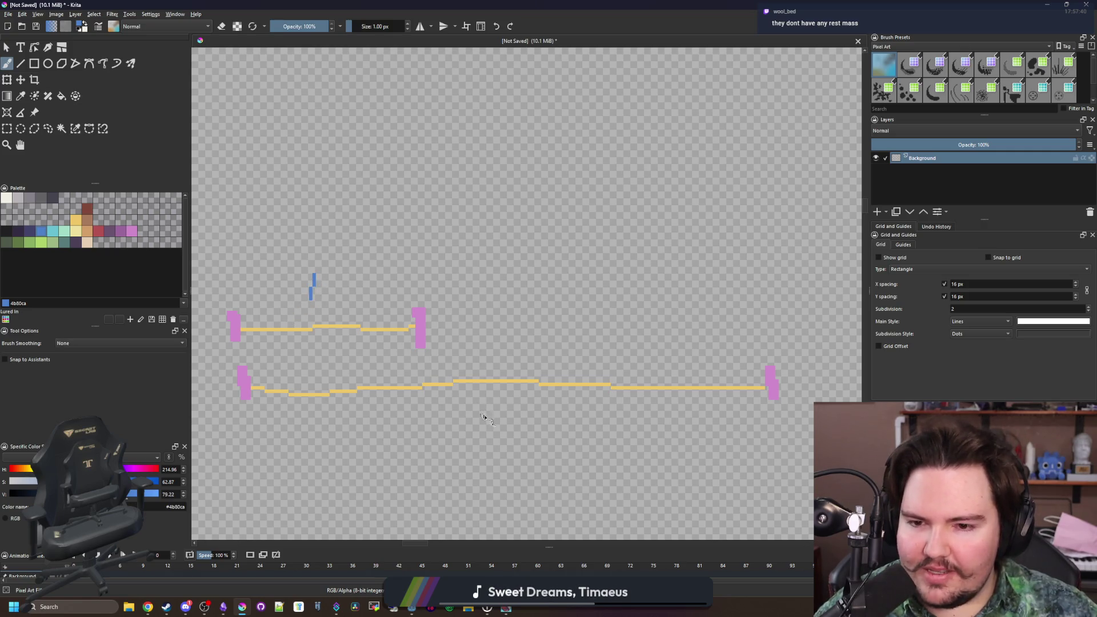
left_click_drag(513, 414, 487, 457)
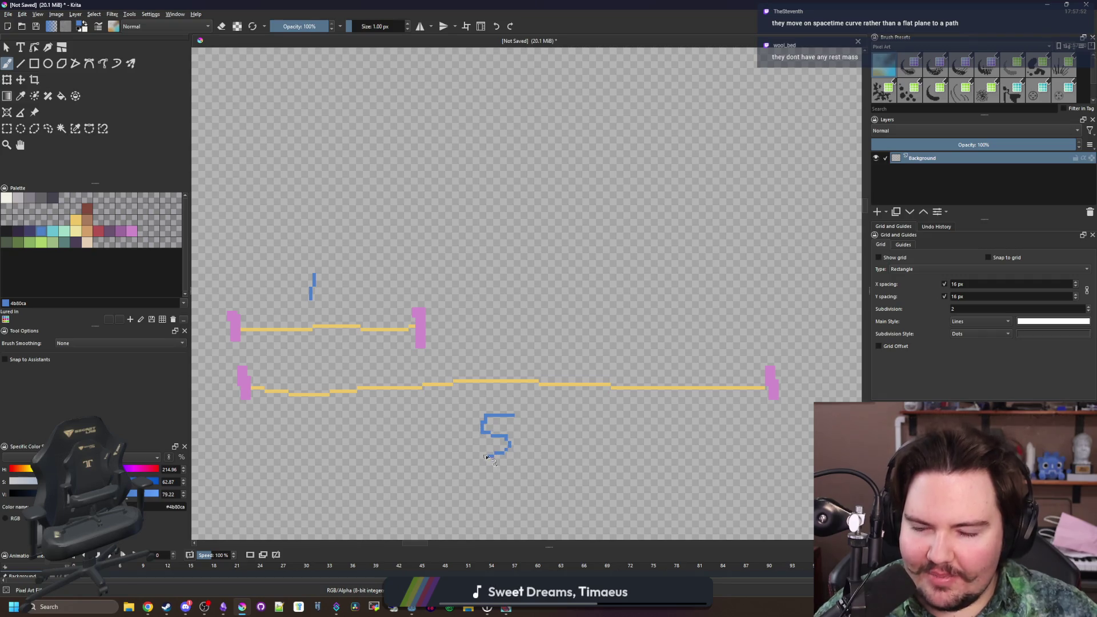
scroll(513, 296, "down", 2)
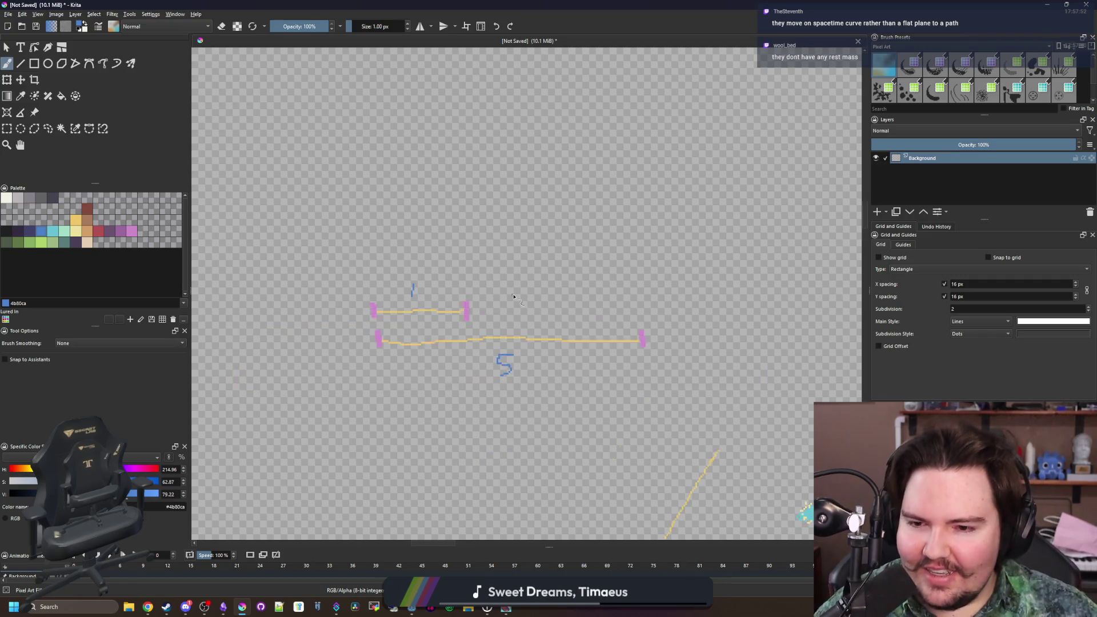
scroll(553, 439, "down", 1)
scroll(554, 439, "up", 4)
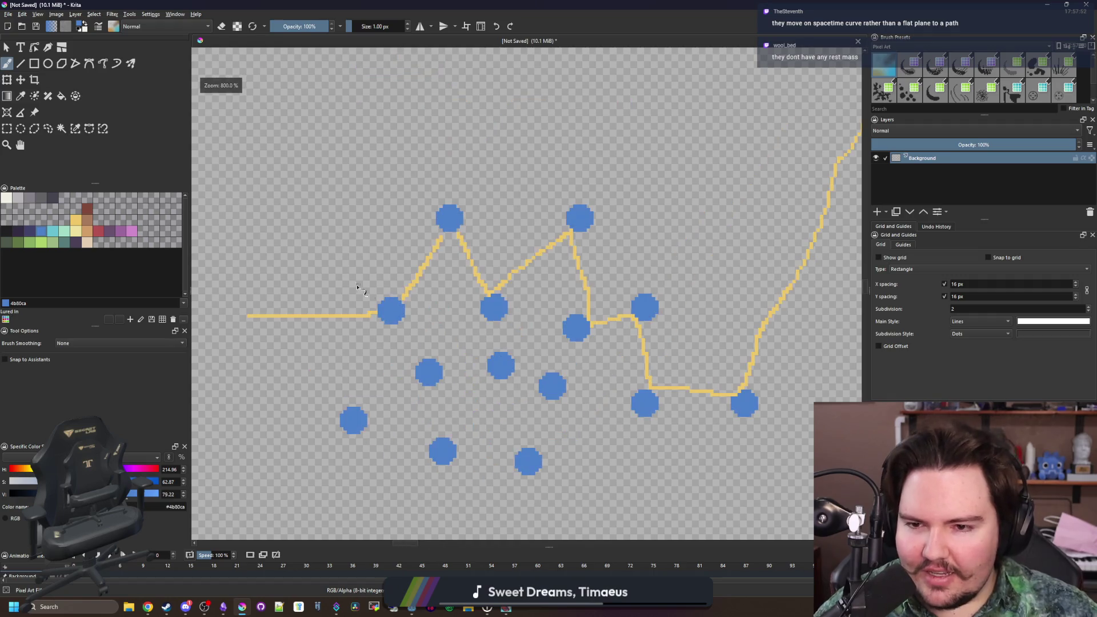
scroll(363, 292, "up", 2)
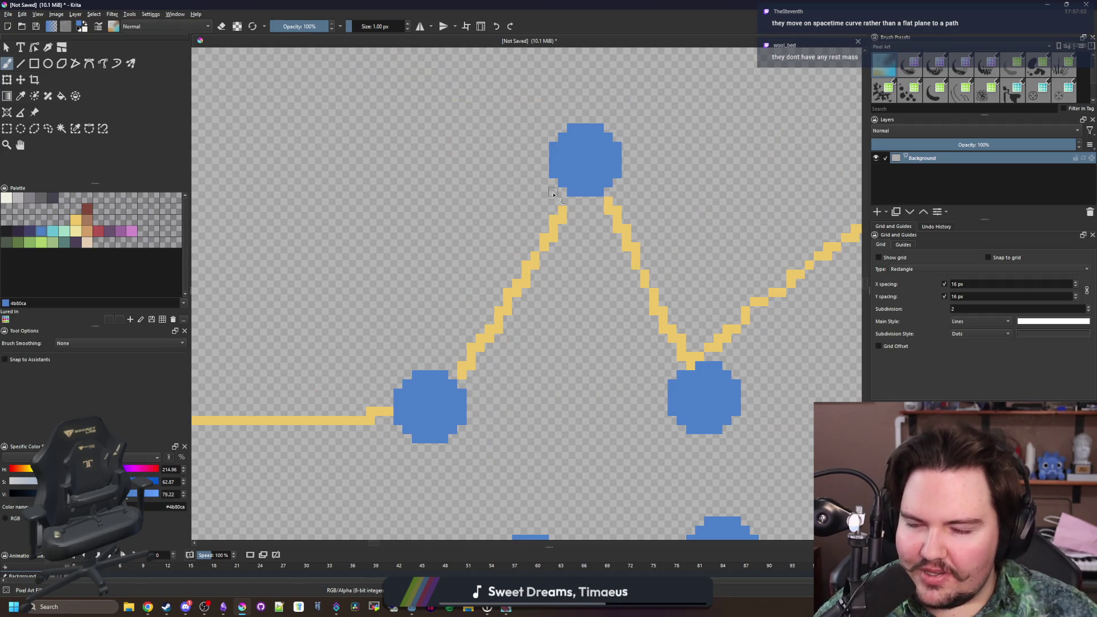
- Paint a hooked blue diagonal and short stroke beside the yellow path, then undo the last two strokes
left_click_drag(678, 355, 313, 390)
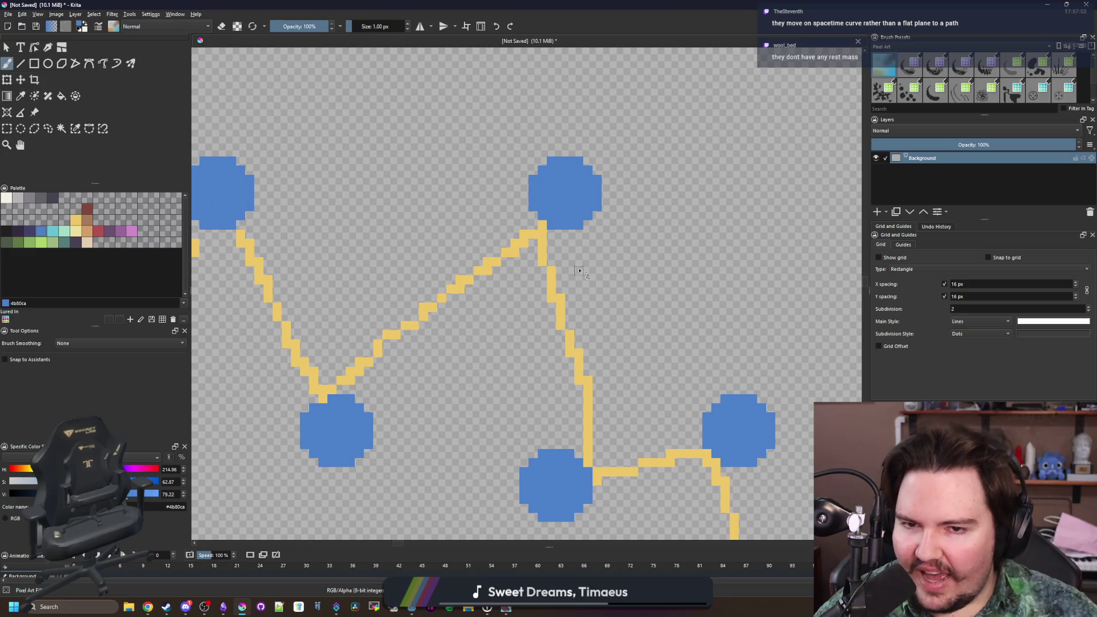
scroll(418, 491, "down", 4)
scroll(397, 381, "up", 2)
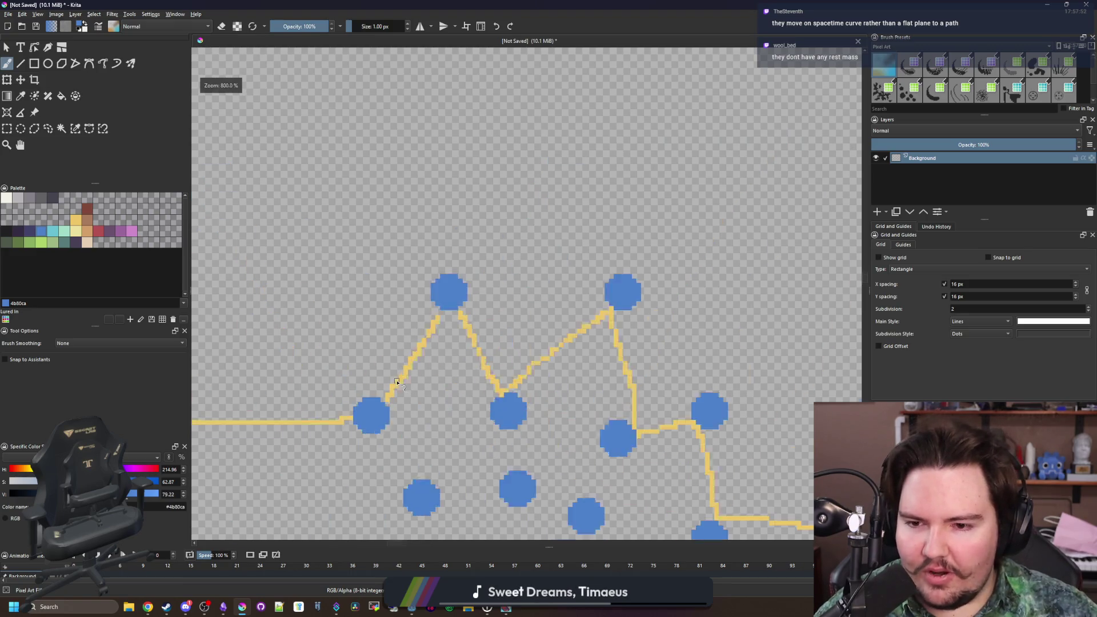
scroll(397, 382, "up", 2)
mouse_move(246, 450)
left_mouse_down()
mouse_move(440, 432)
mouse_move(423, 457)
left_mouse_up()
scroll(449, 388, "up", 2)
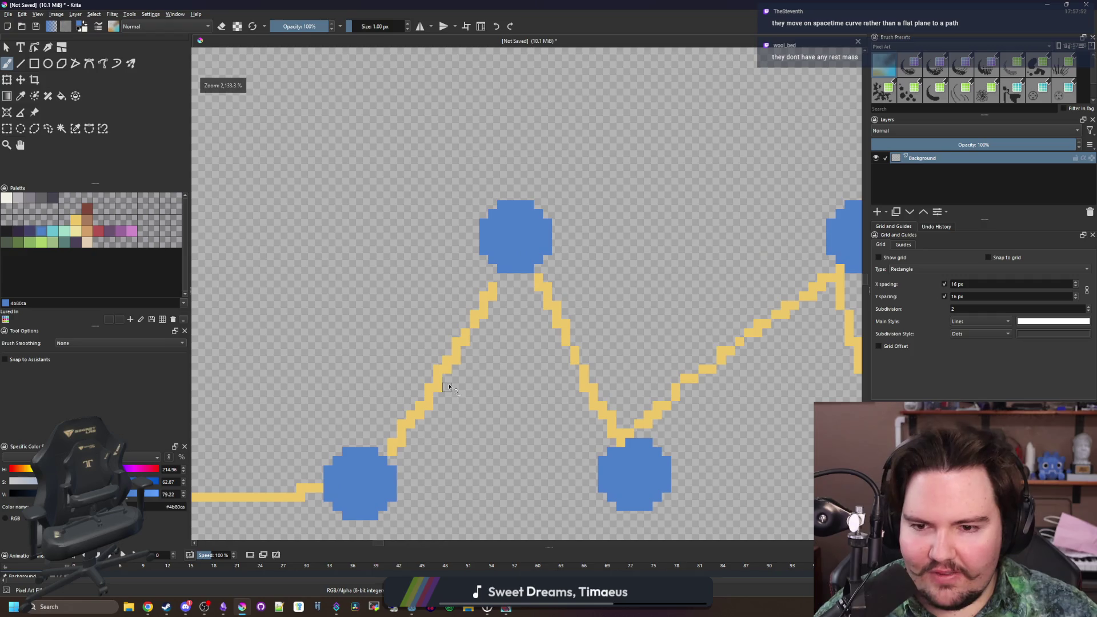
left_click_drag(345, 415, 428, 315)
left_click_drag(380, 284, 438, 289)
mouse_move(318, 386)
left_mouse_down()
mouse_move(329, 425)
mouse_move(388, 406)
left_mouse_up()
key("ctrl+z")
key("ctrl+z")
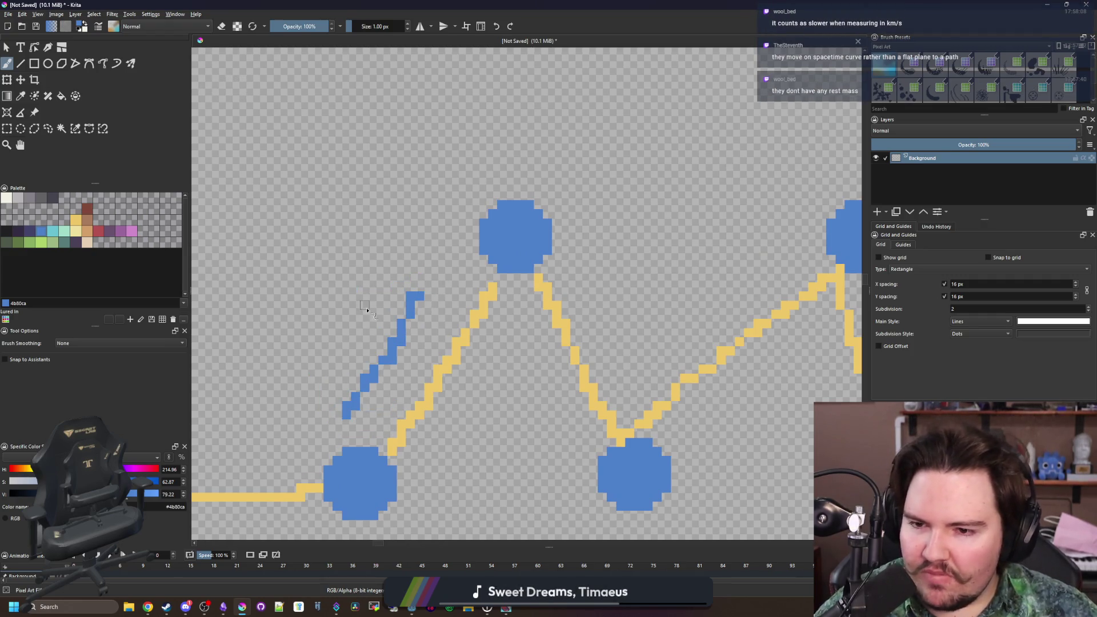
key("ctrl+z")
scroll(396, 349, "down", 8)
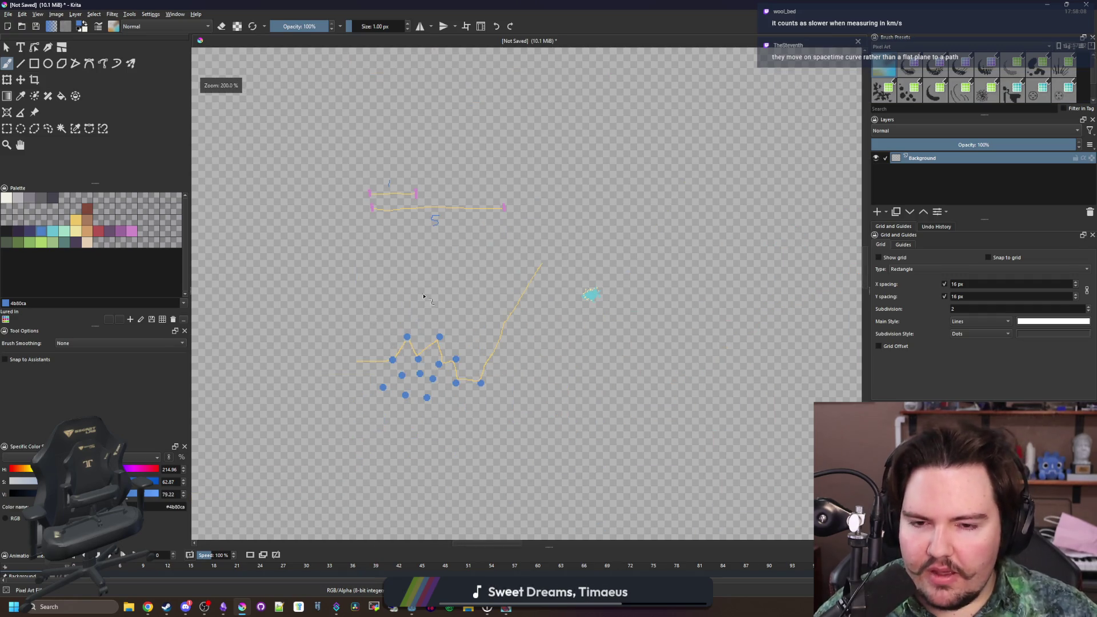
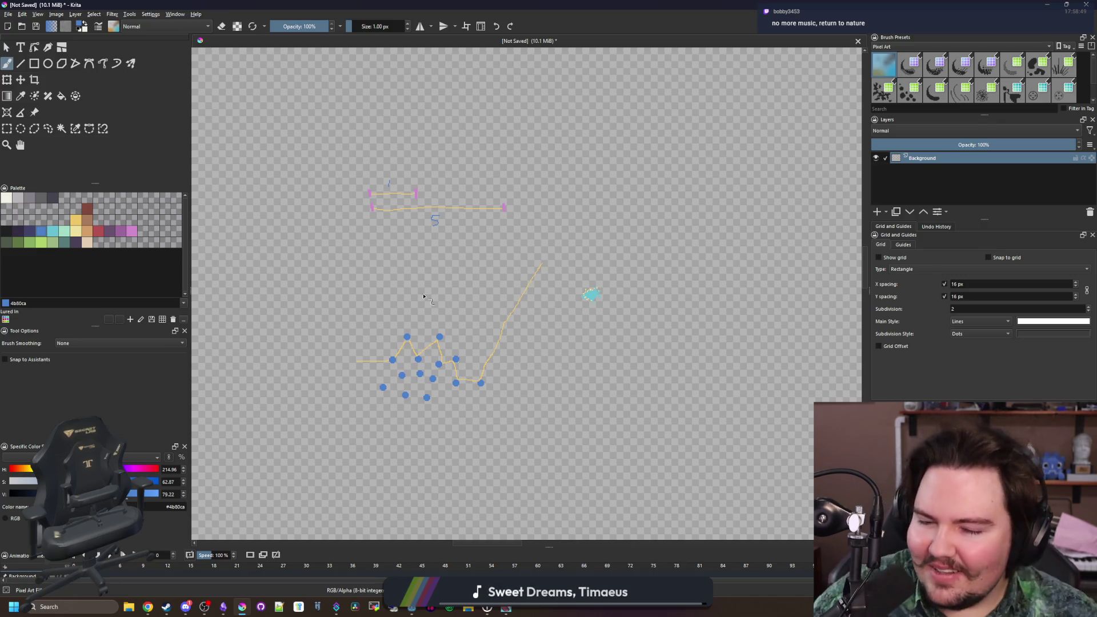
- Leave the Krita rock sketch and bring up the Google results for 'do photons have size'
scroll(476, 356, "up", 5)
scroll(481, 400, "down", 4)
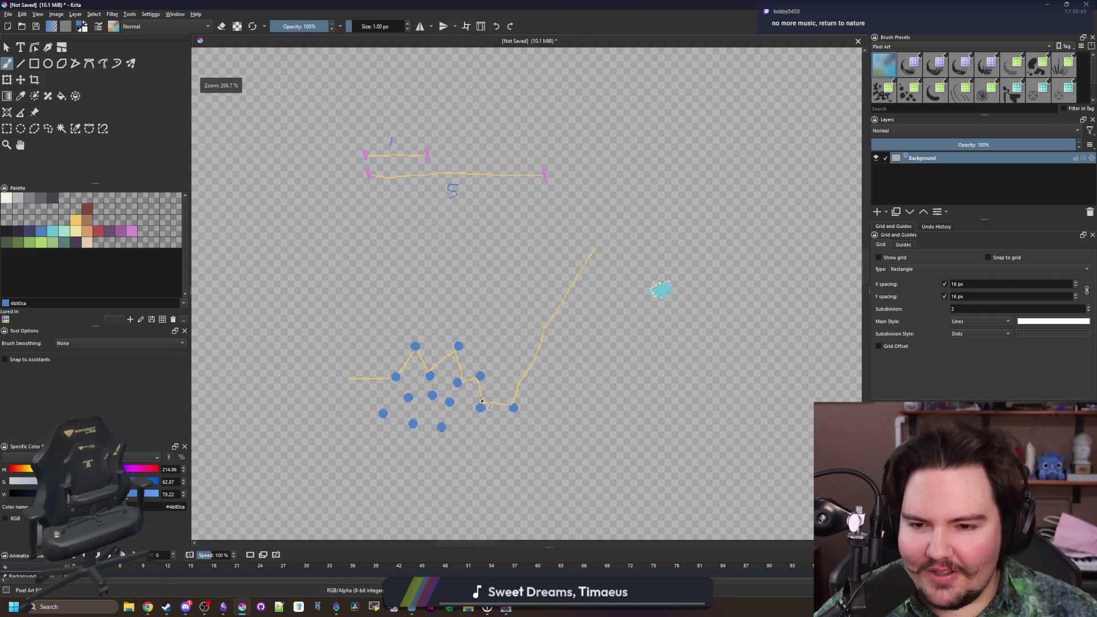
scroll(481, 400, "down", 3)
scroll(548, 260, "up", 2)
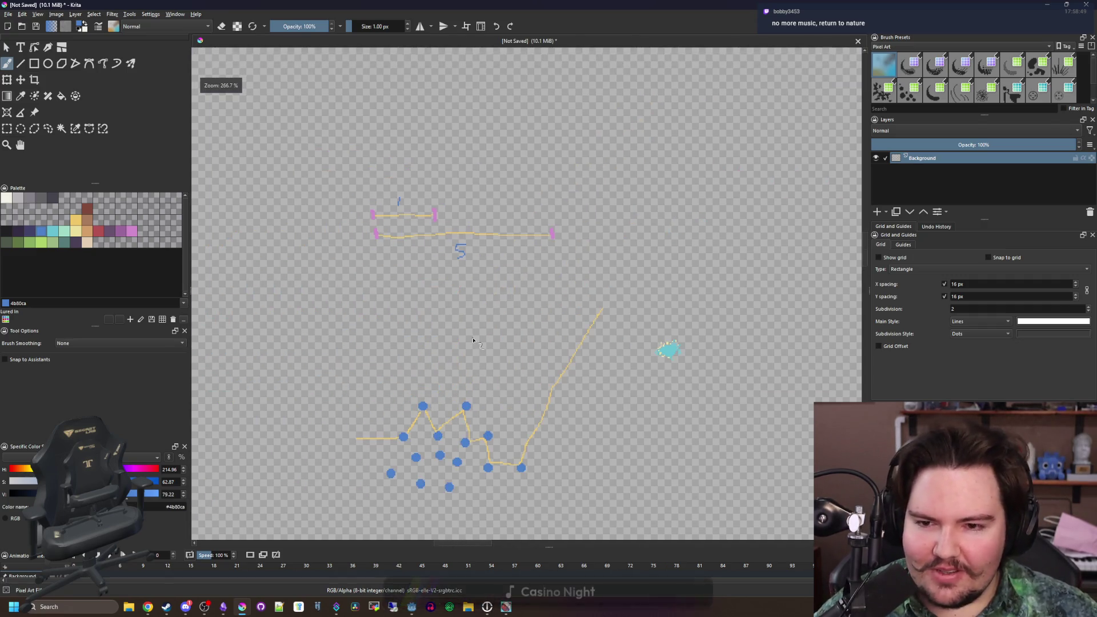
key("alt+Tab")
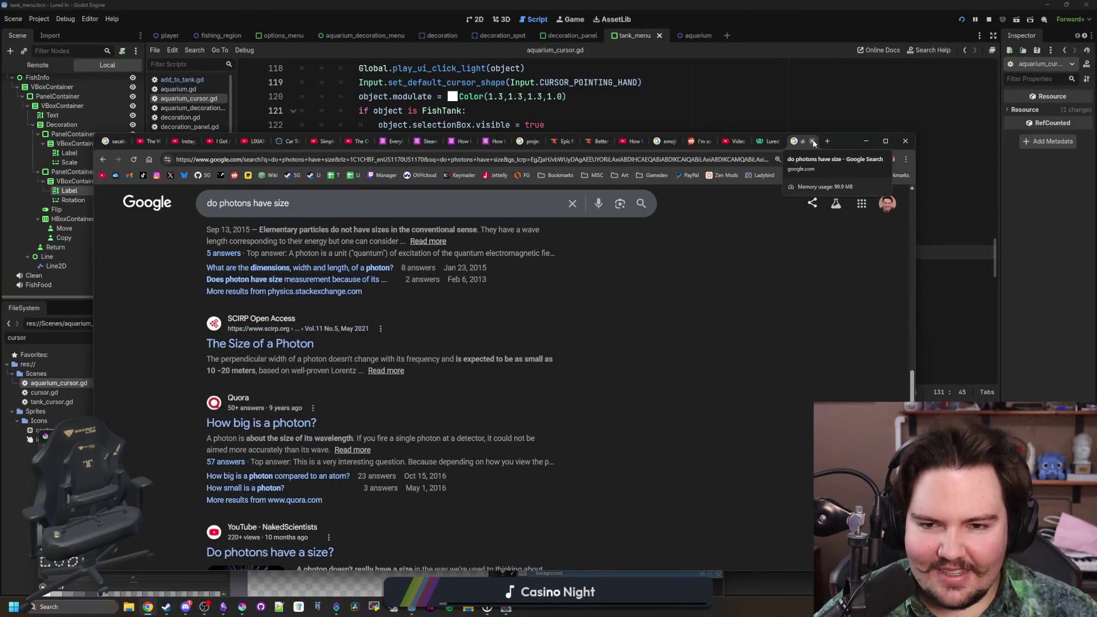
- Review aquarium_cursor.gd around line 133, then return to Chrome and enter '1 photon theory'
left_click(866, 142)
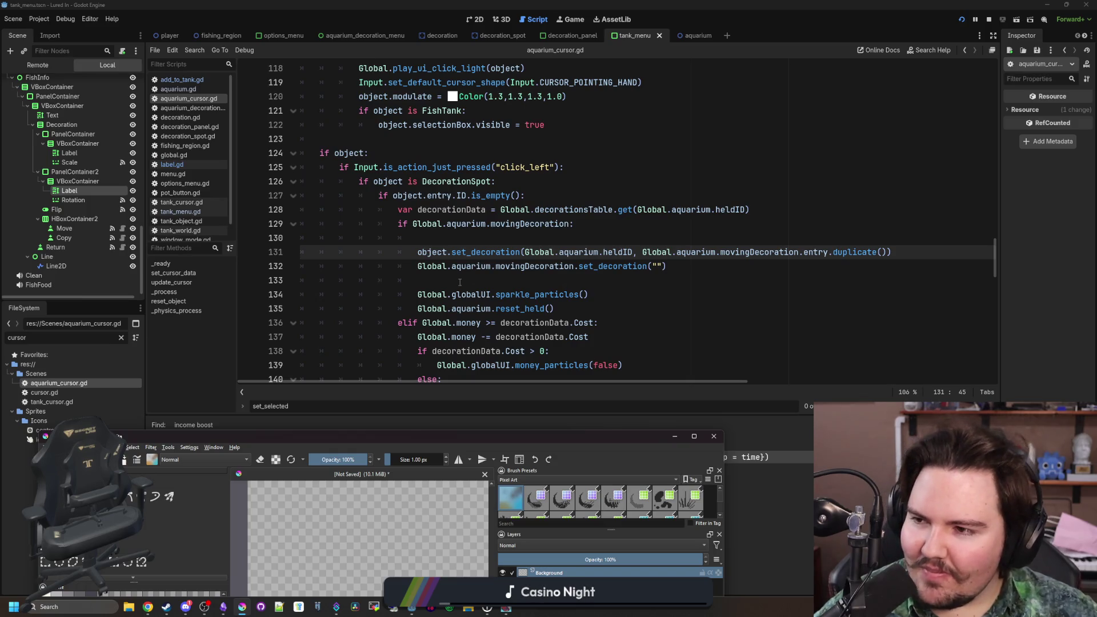
left_click(460, 282)
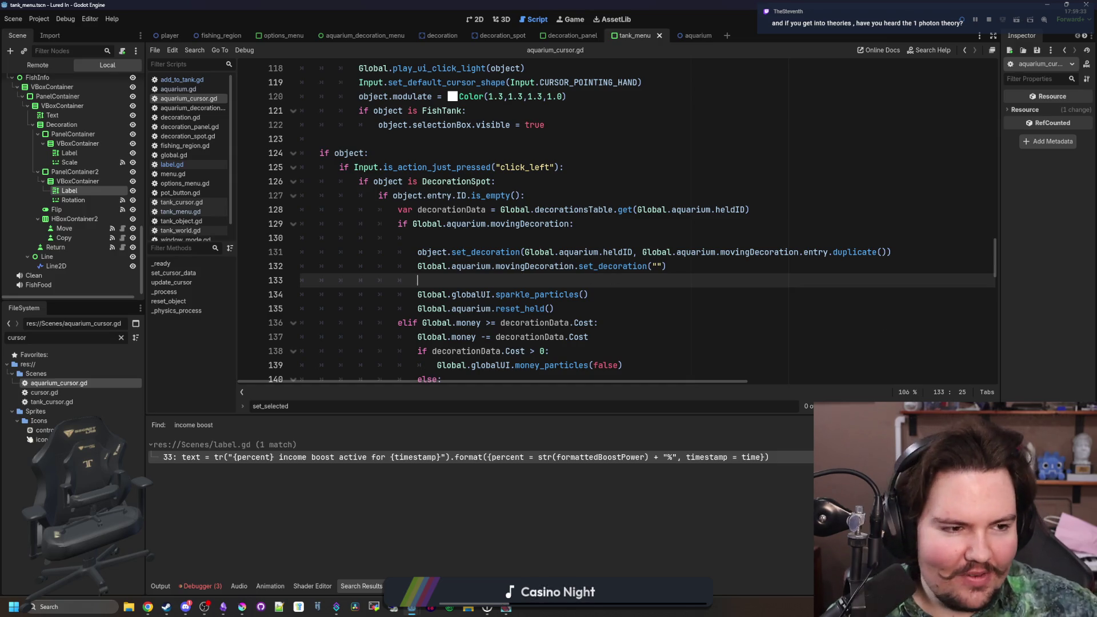
mouse_move(147, 607)
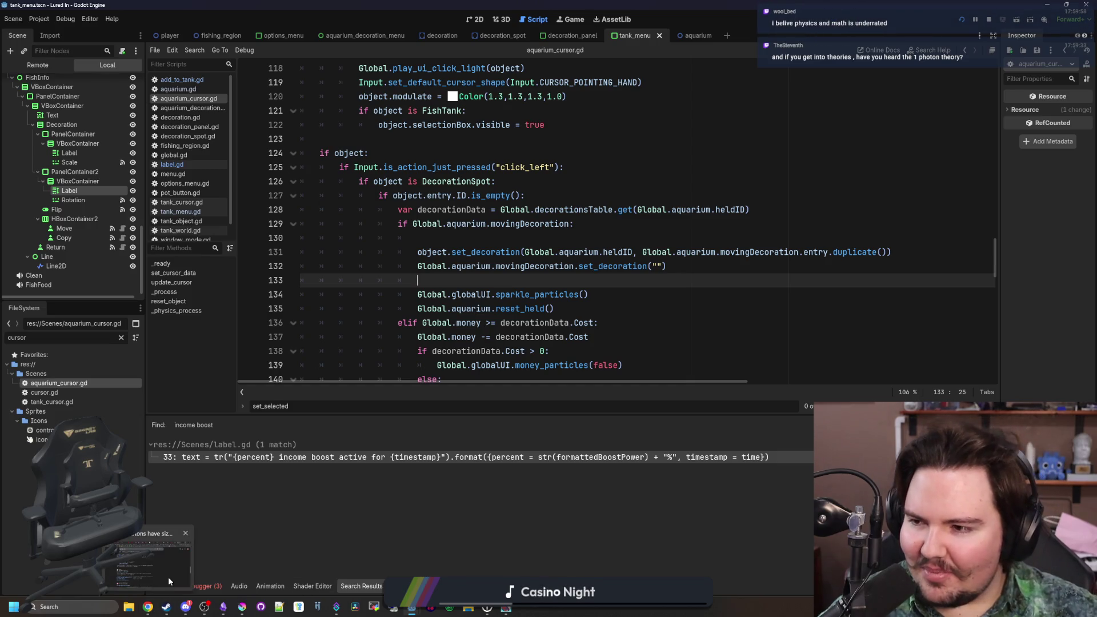
left_click(168, 581)
left_click(662, 166)
type("1 photon theory")
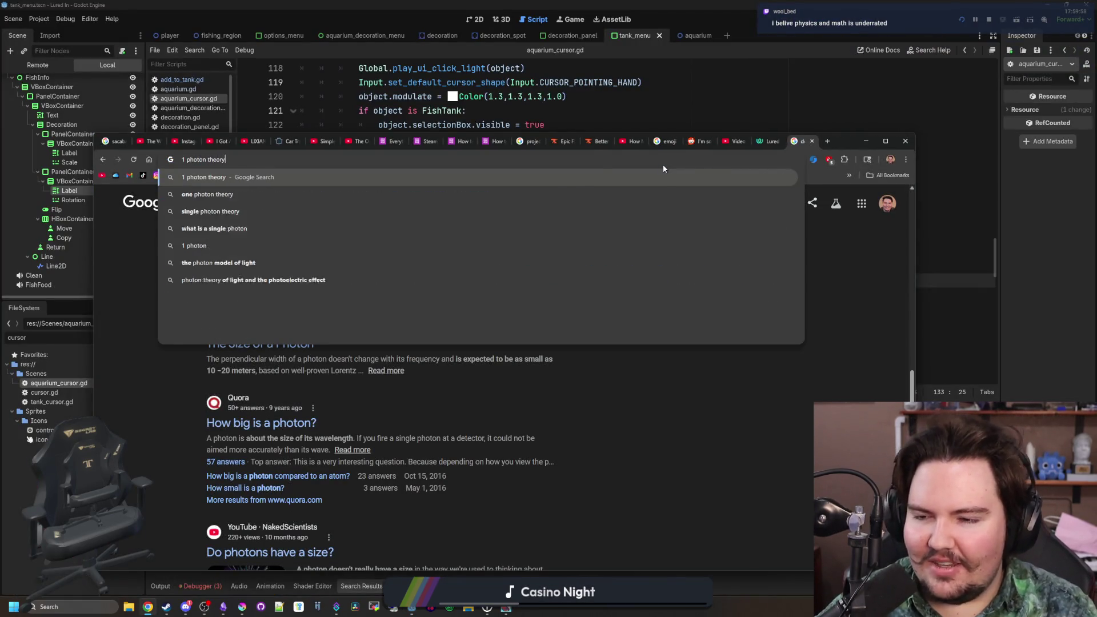
- Run the '1 photon theory' search and view its results in a maximised browser window
key("Return")
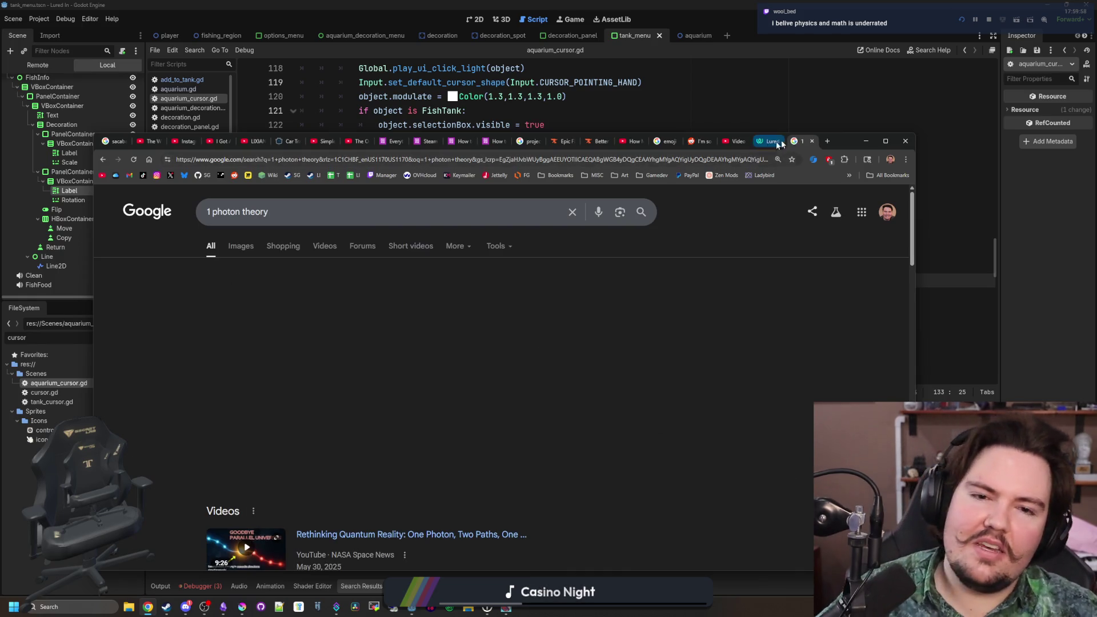
key("alt+Tab")
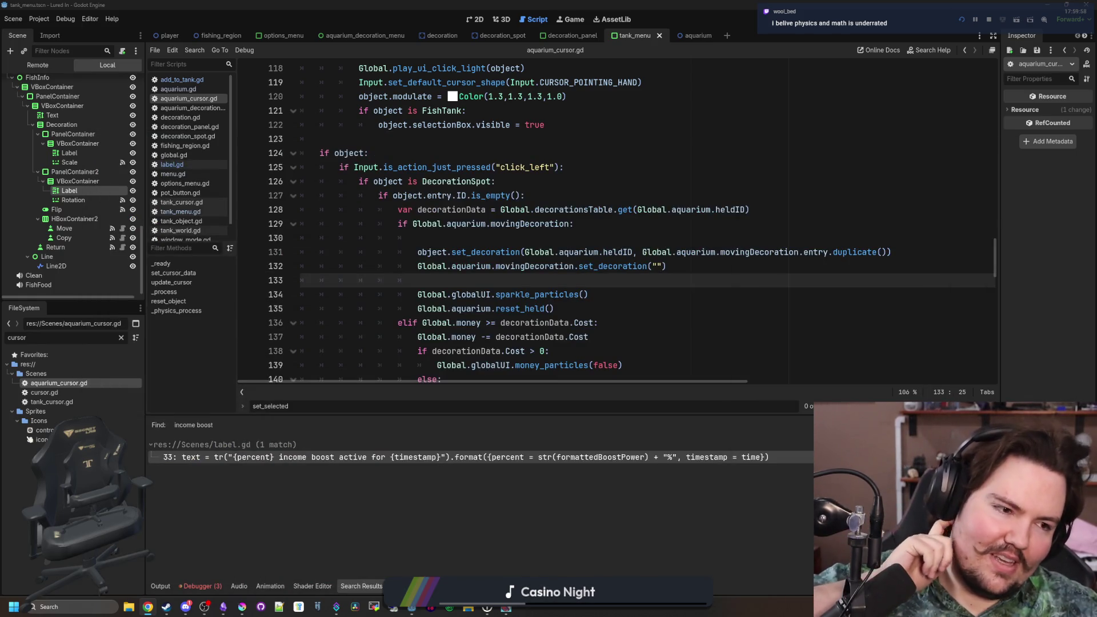
key("alt+Tab")
key("super+Up")
scroll(333, 316, "down", 10)
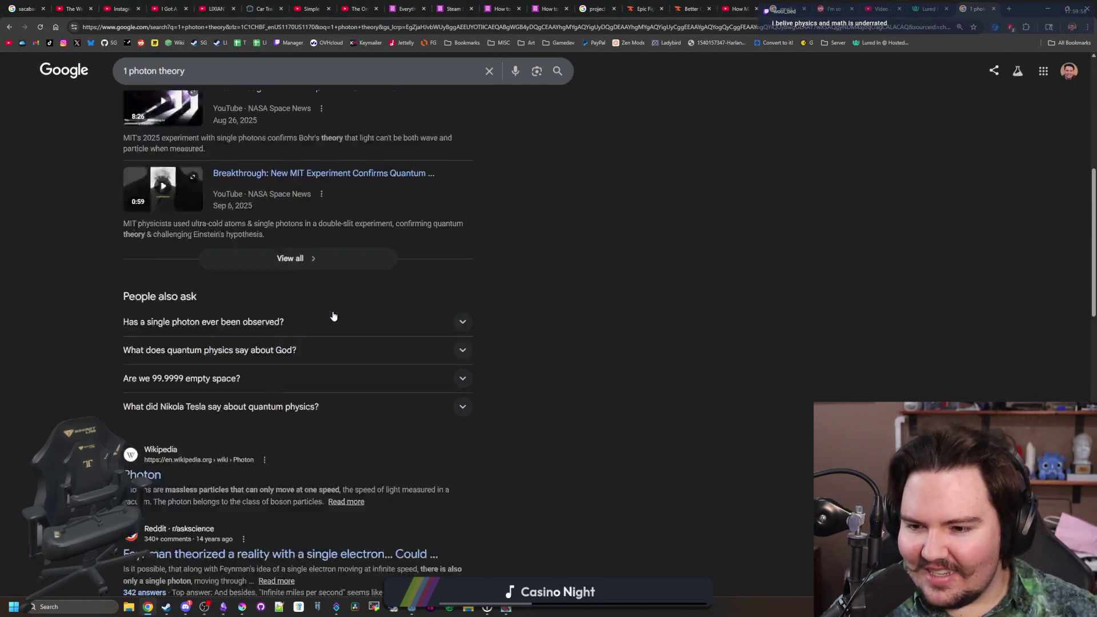
scroll(334, 316, "up", 1)
scroll(275, 362, "down", 2)
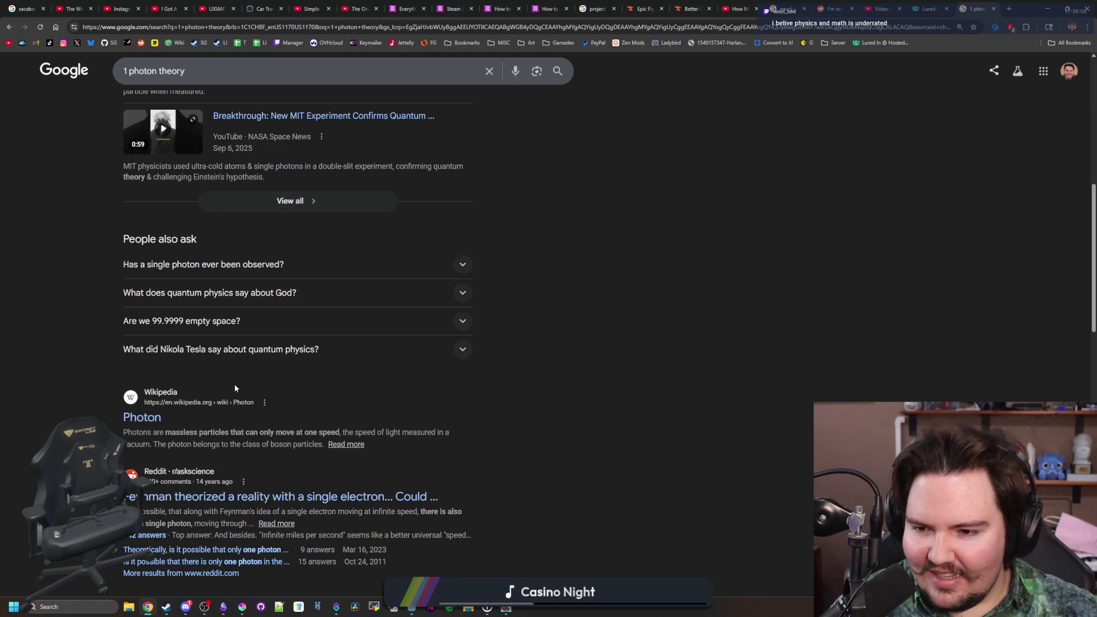
left_click(151, 420)
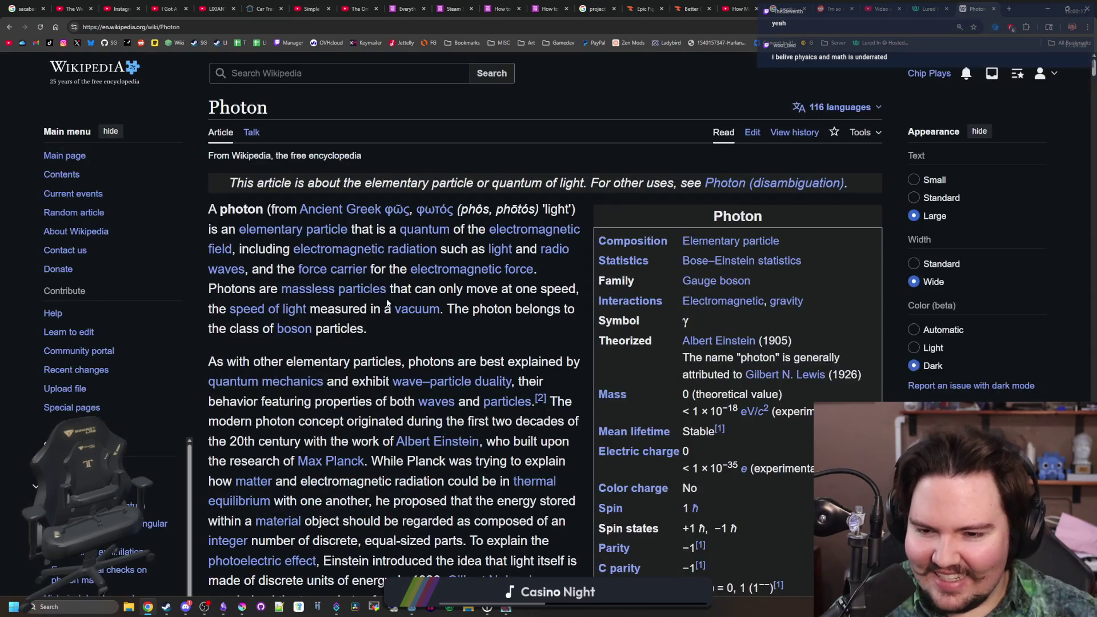
scroll(387, 303, "down", 20)
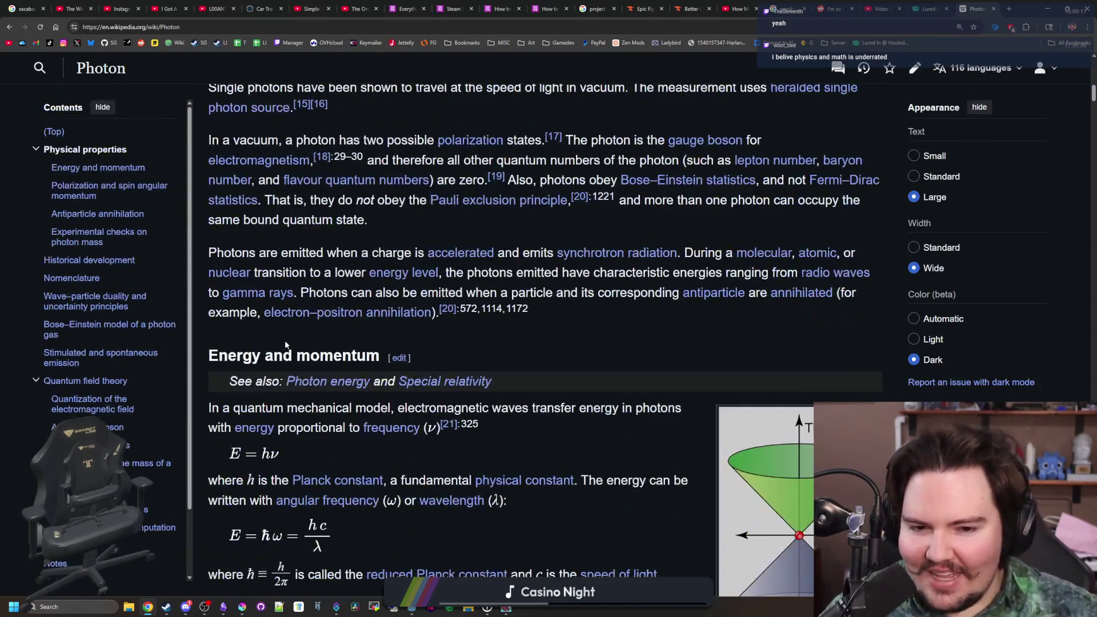
scroll(315, 318, "down", 20)
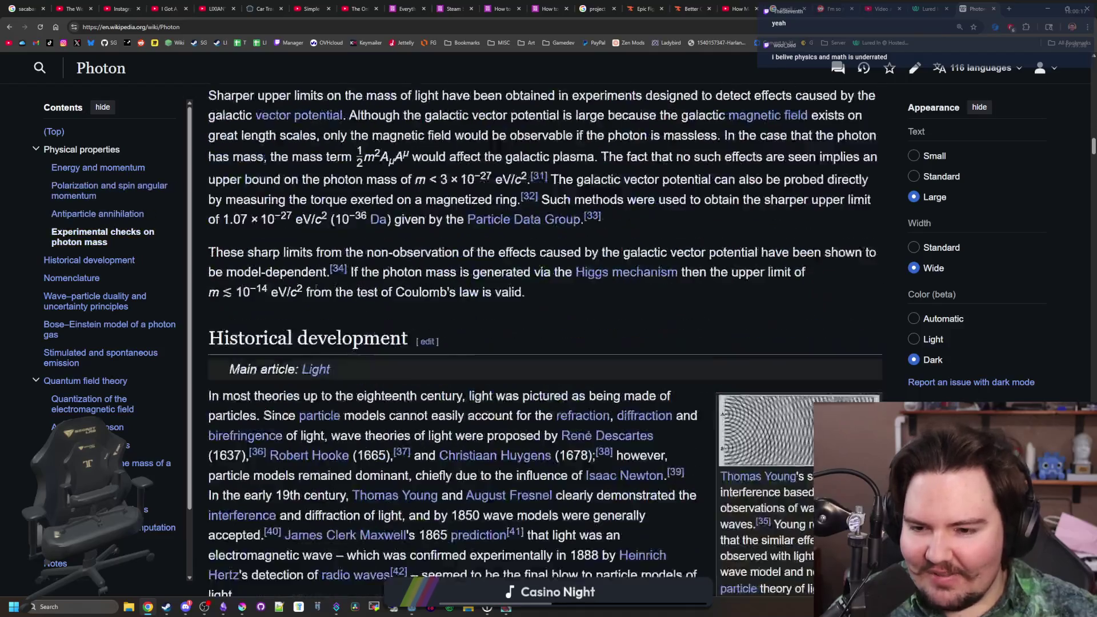
scroll(316, 291, "down", 20)
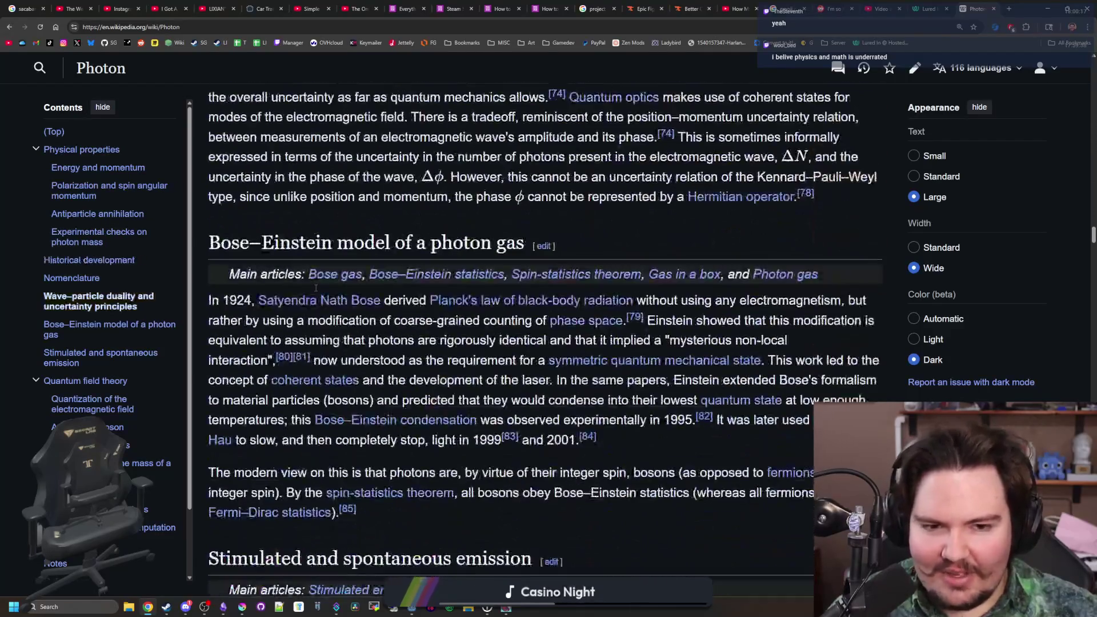
scroll(316, 291, "down", 3)
scroll(316, 291, "up", 10)
scroll(314, 287, "down", 7)
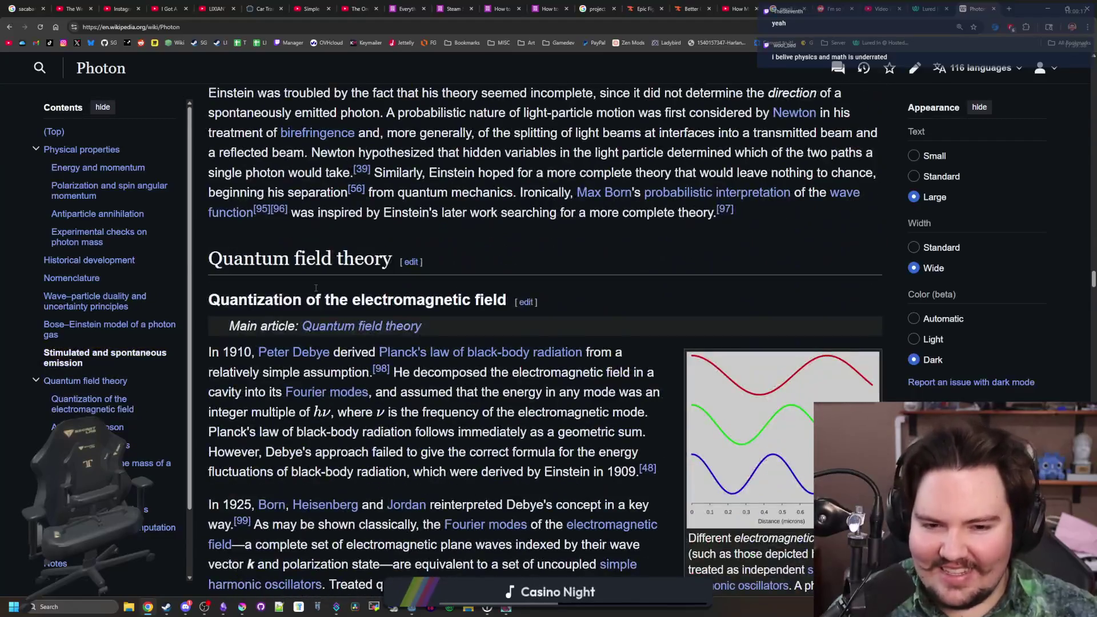
scroll(314, 287, "down", 20)
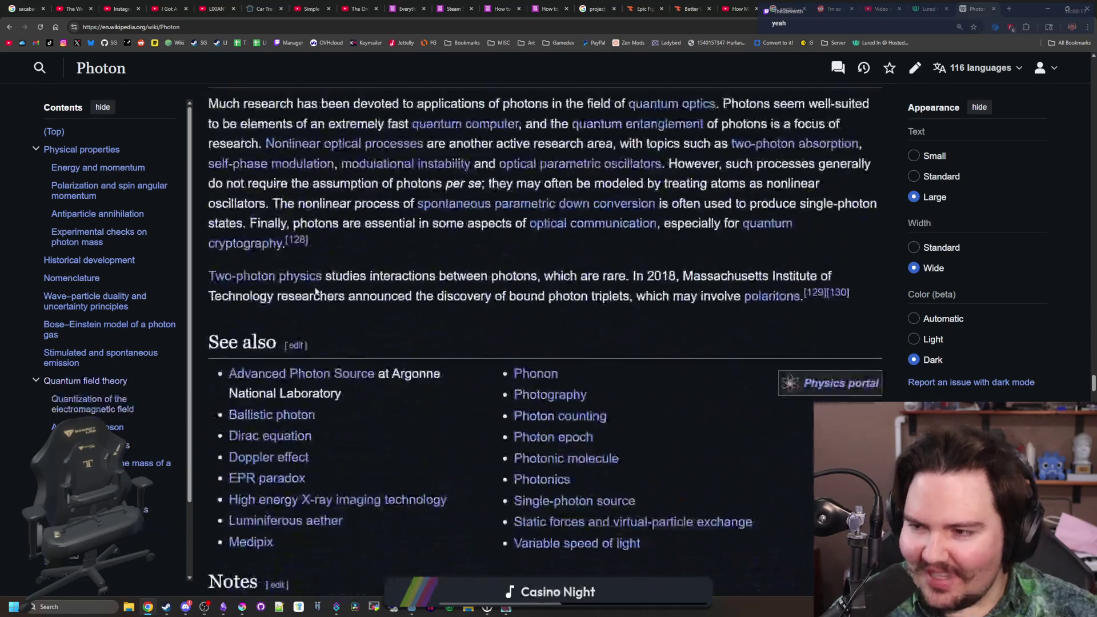
scroll(316, 291, "up", 15)
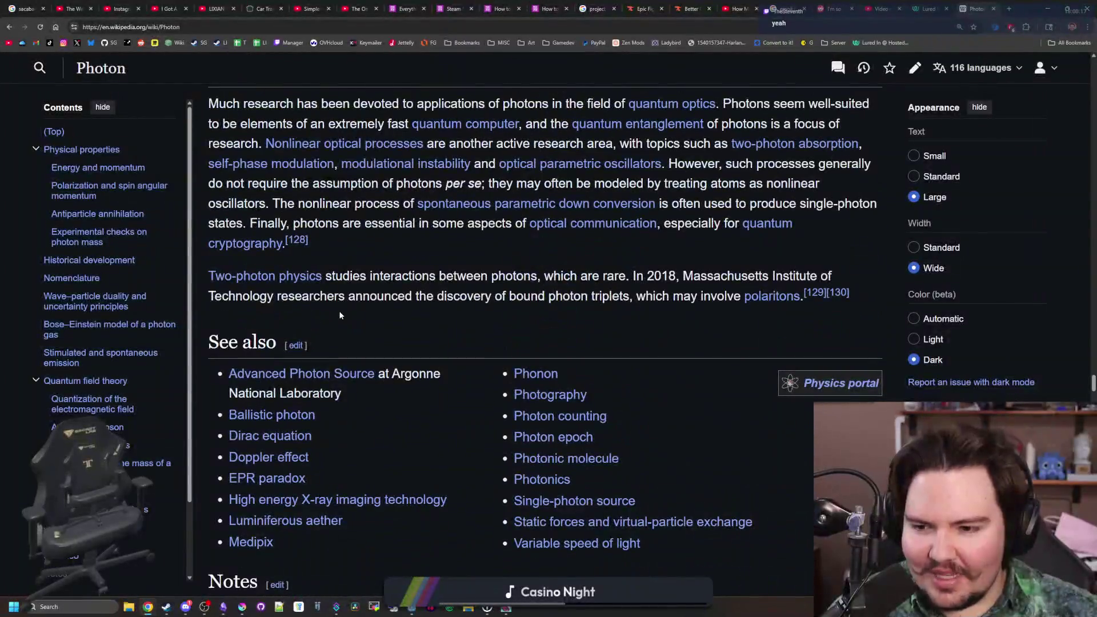
scroll(340, 314, "down", 1)
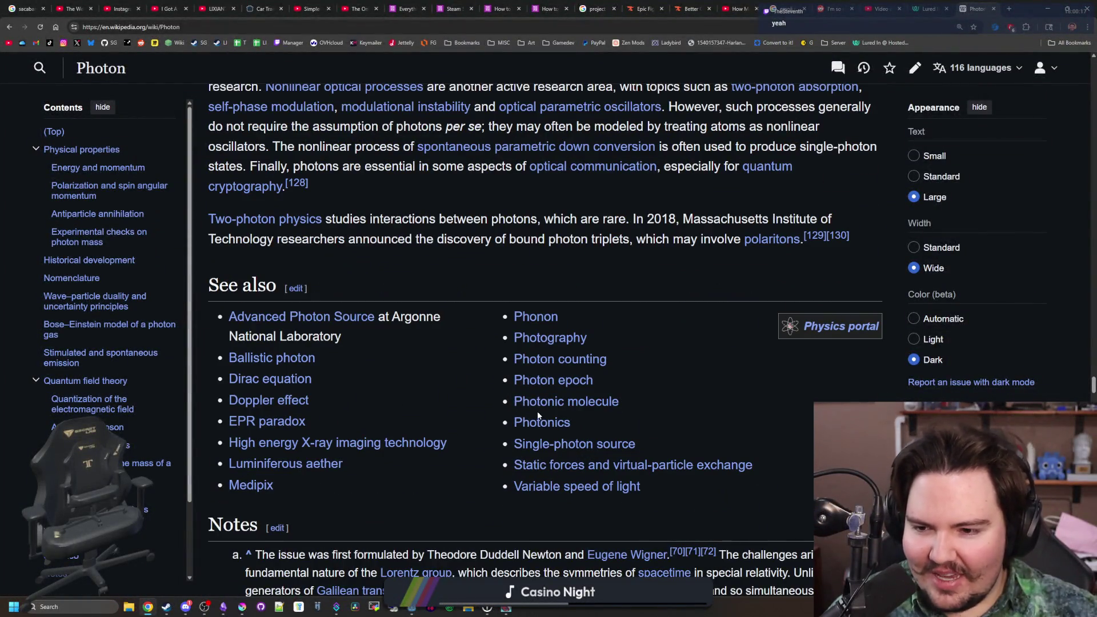
key("alt+Left")
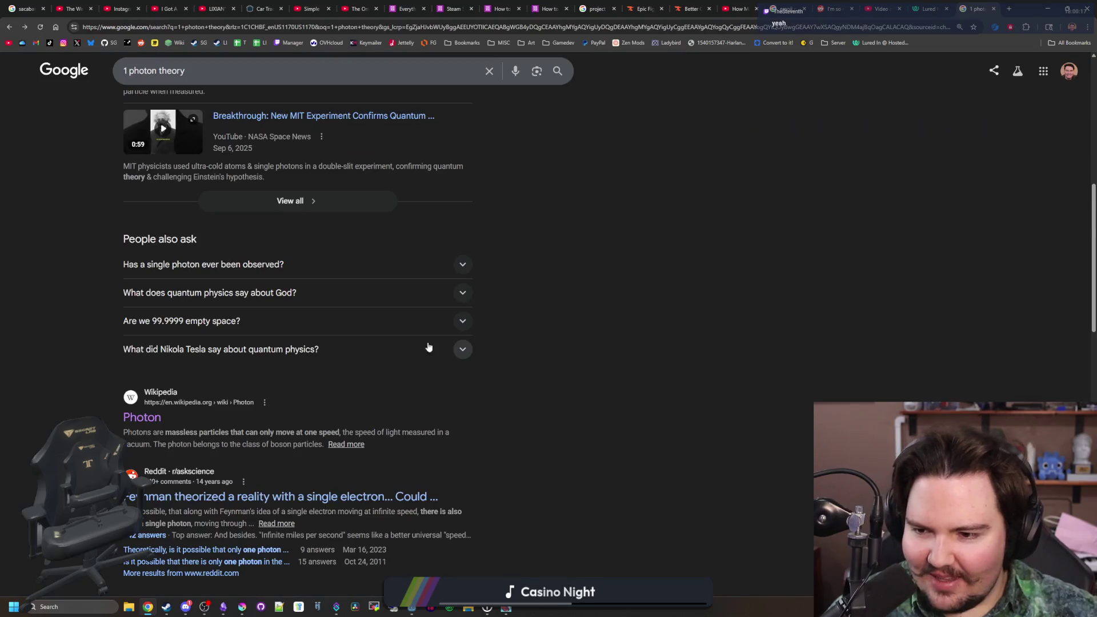
scroll(278, 365, "down", 3)
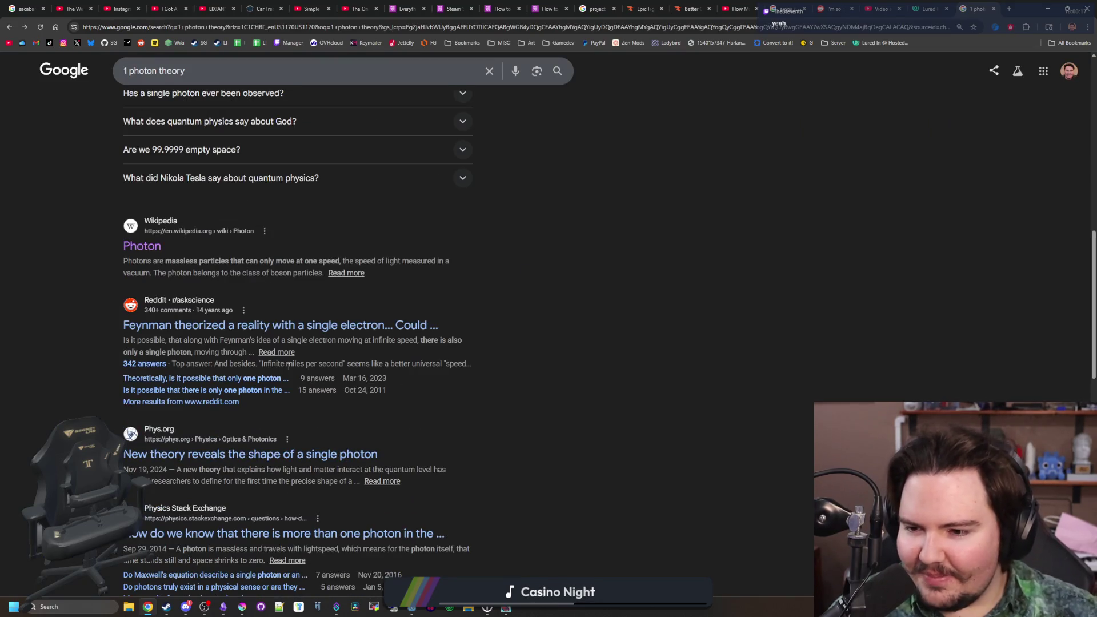
scroll(288, 366, "down", 4)
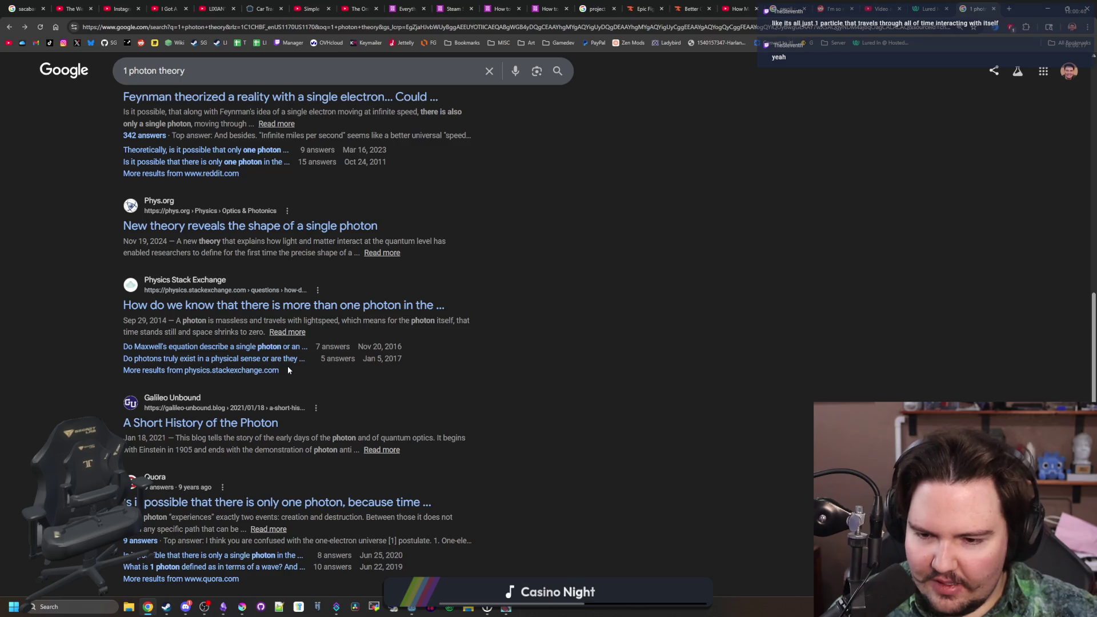
scroll(288, 370, "up", 15)
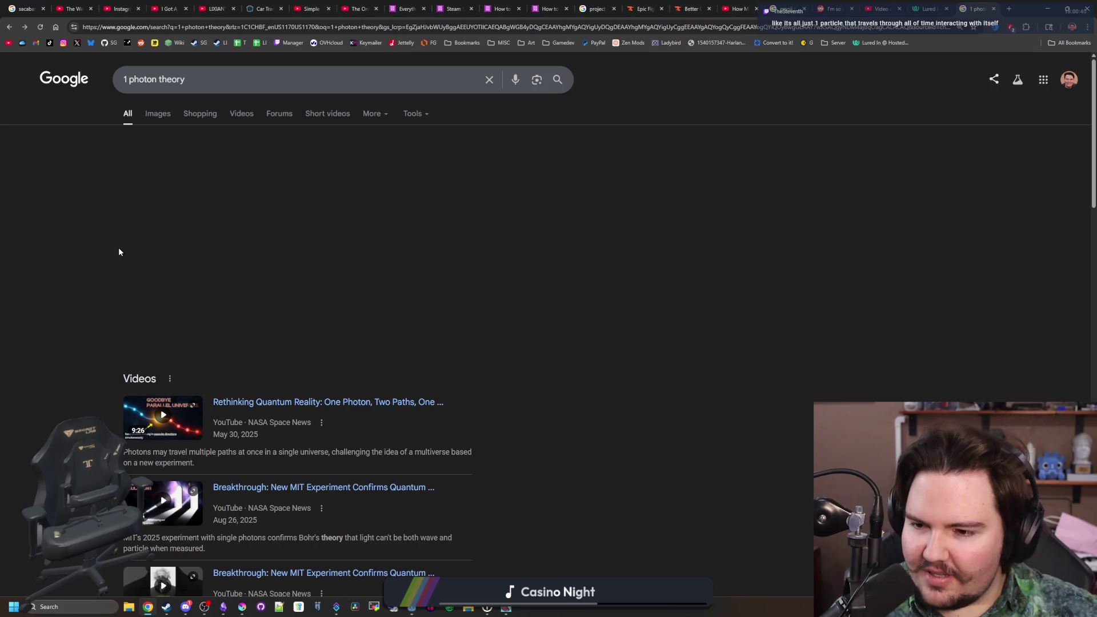
- Switch to Google Images for '1 photon theory' and preview the Nature single and two photons diagram
left_click(153, 127)
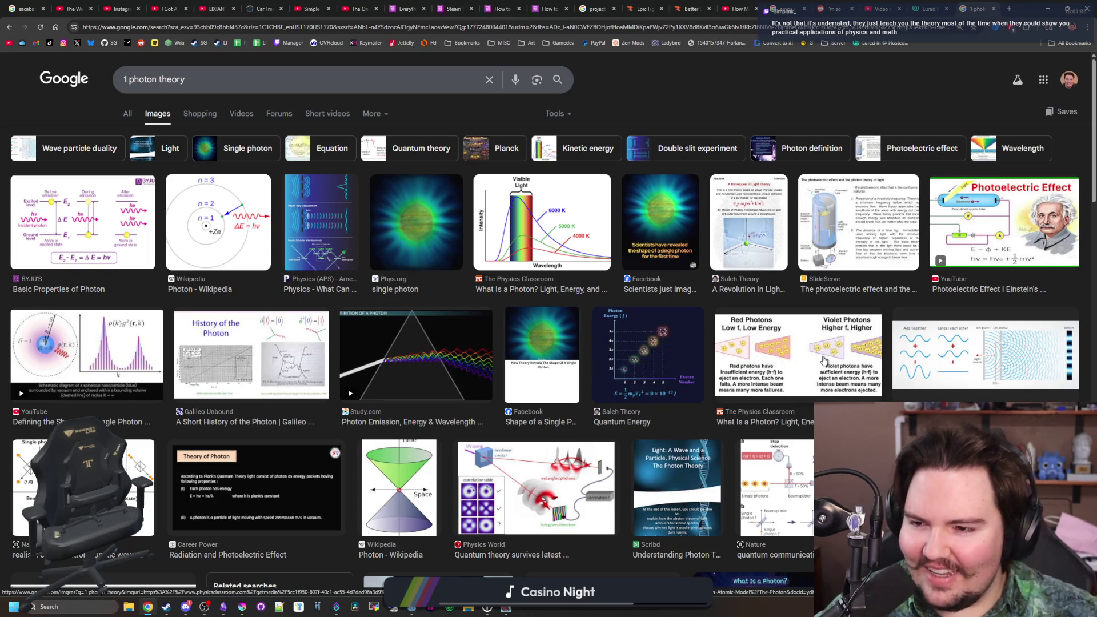
scroll(312, 319, "down", 2)
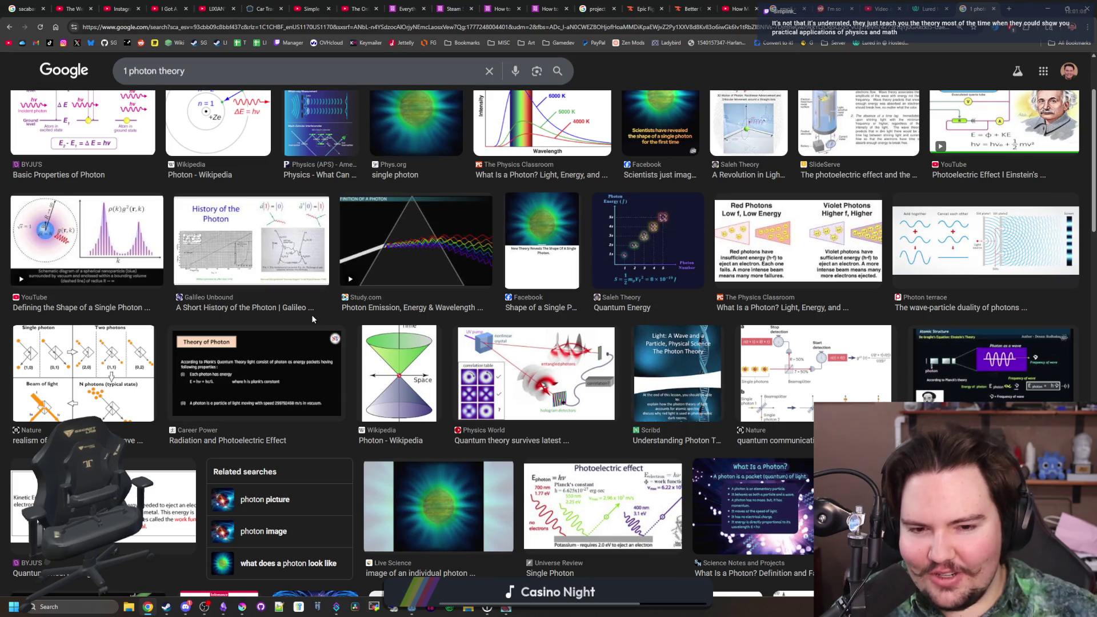
scroll(278, 303, "down", 1)
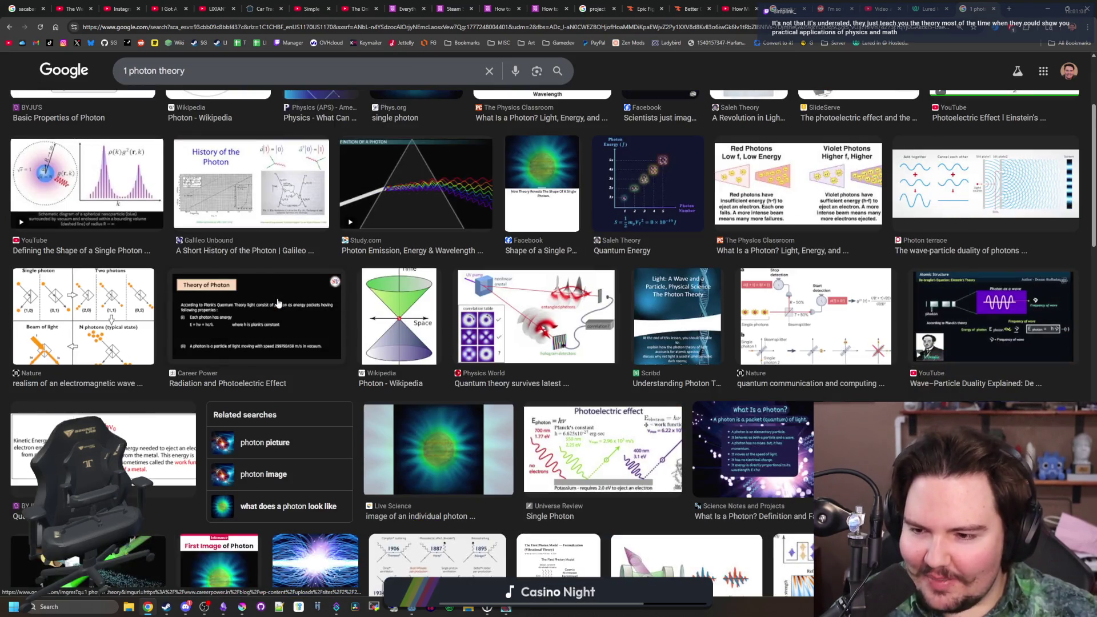
scroll(278, 303, "down", 1)
left_click(57, 264)
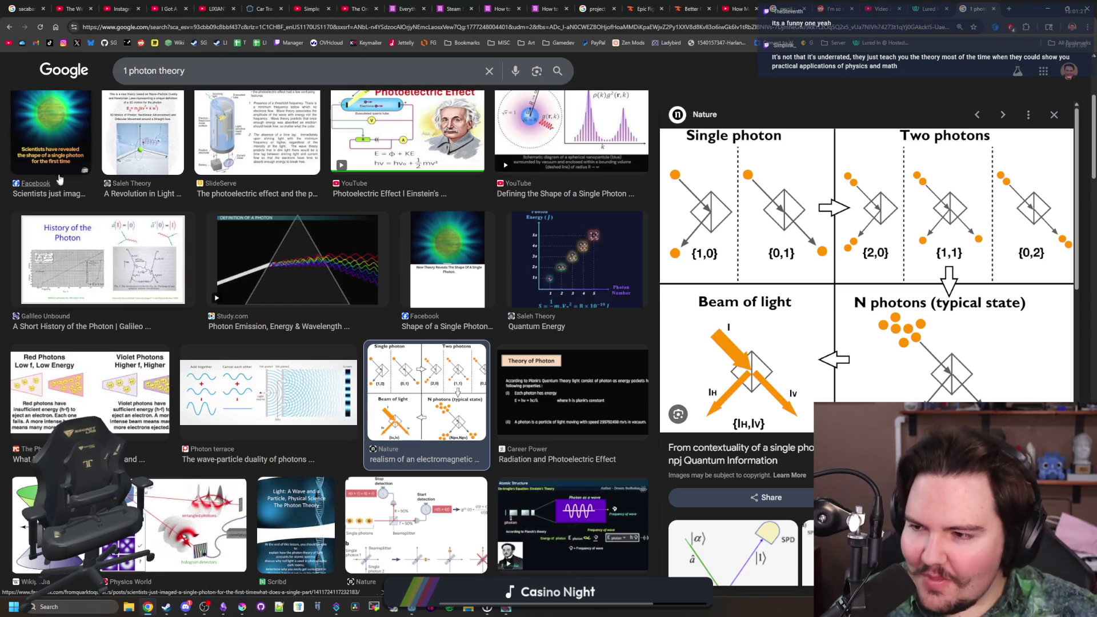
- Preview the Physics World entangled-photons image, then close the image search
scroll(165, 257, "down", 1)
scroll(171, 258, "down", 2)
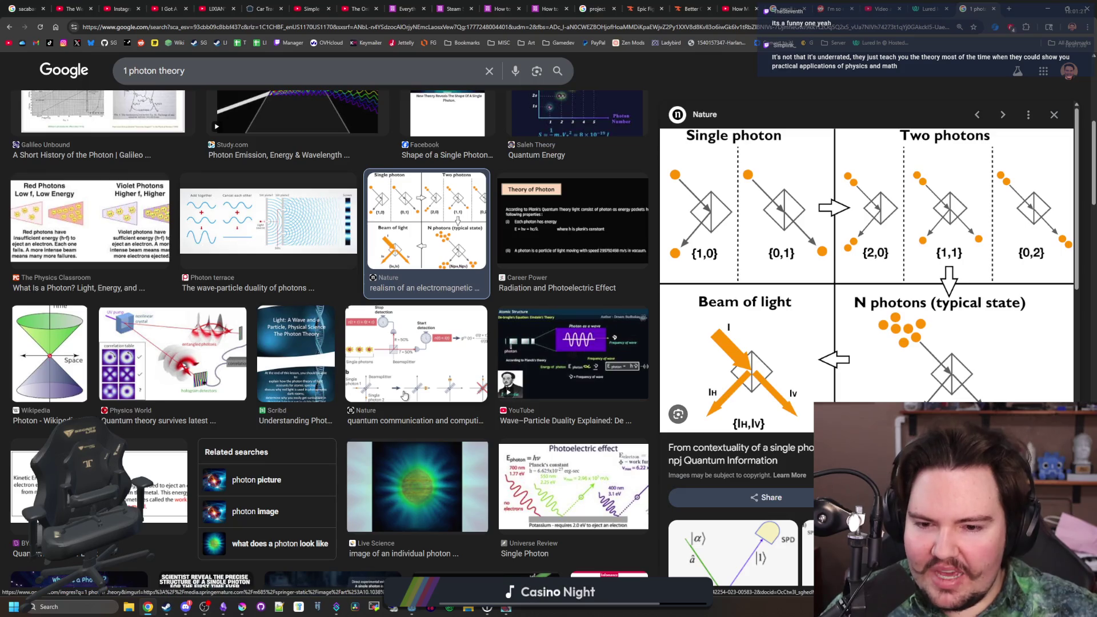
left_click(197, 366)
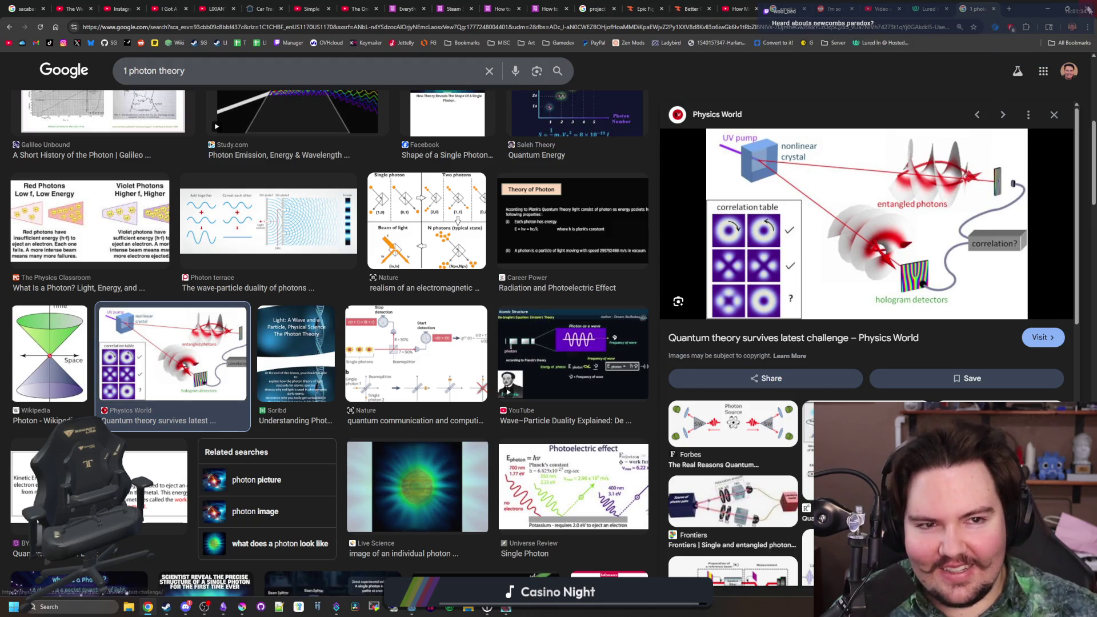
left_click(992, 8)
- Hide the browser to check the script editor, then search 'newcombs paradox' and open its Wikipedia article
left_click_drag(1037, 6, 789, 297)
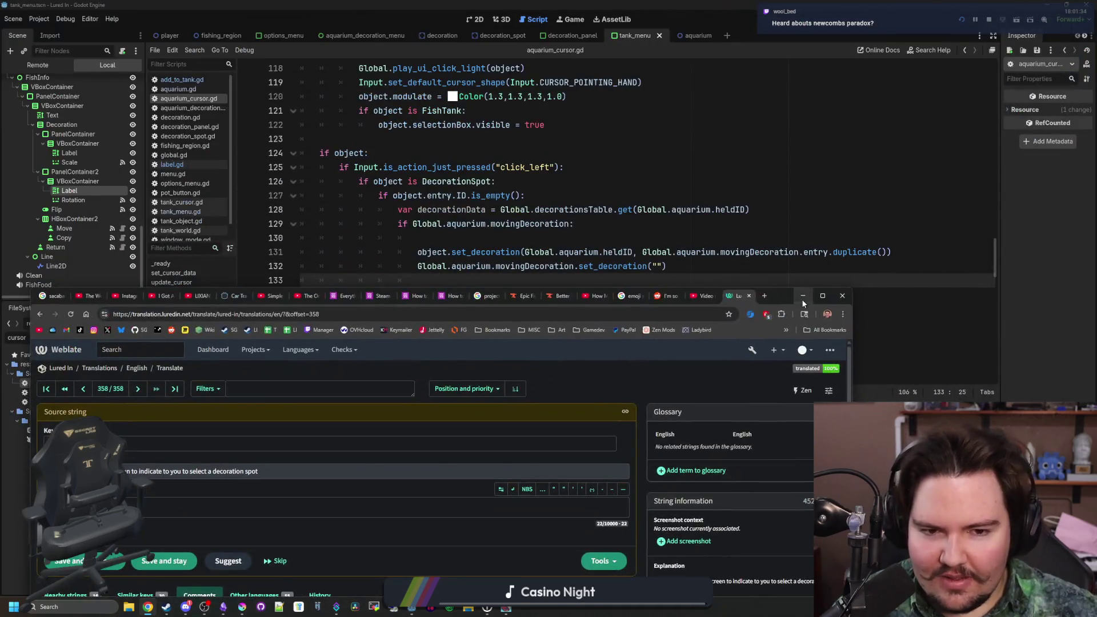
left_click(802, 299)
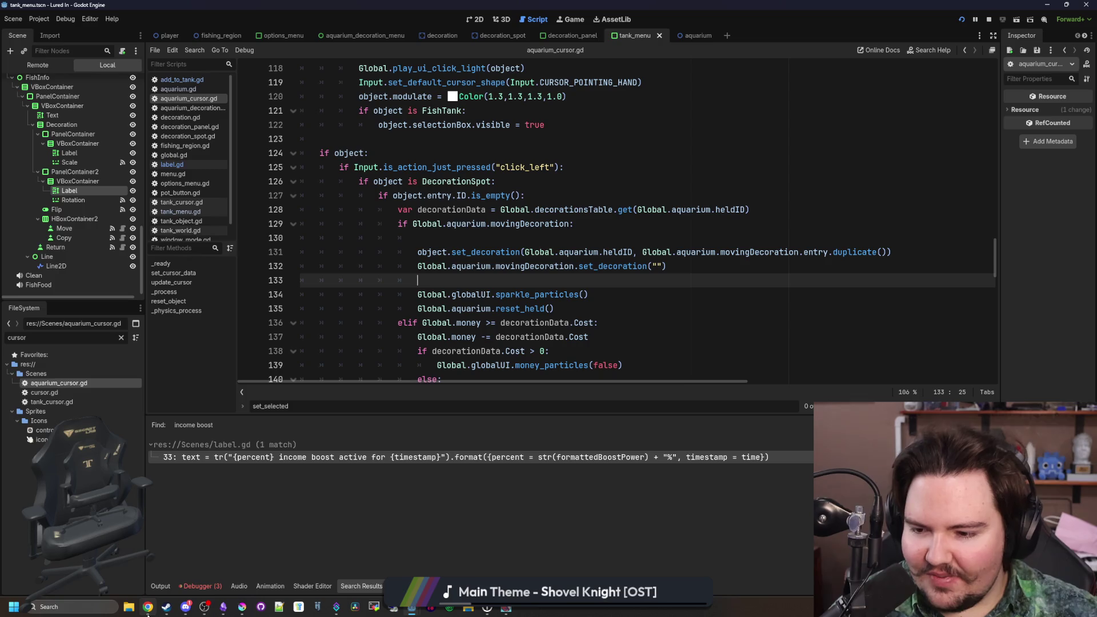
left_click(149, 569)
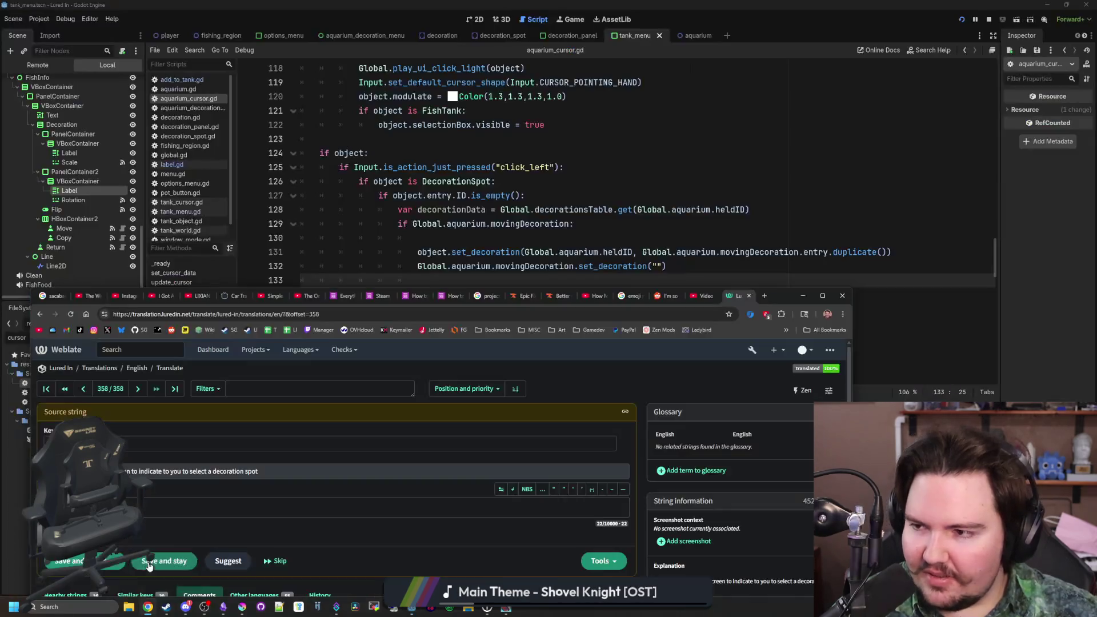
left_click(764, 295)
type("newcombs paradox")
key("Return")
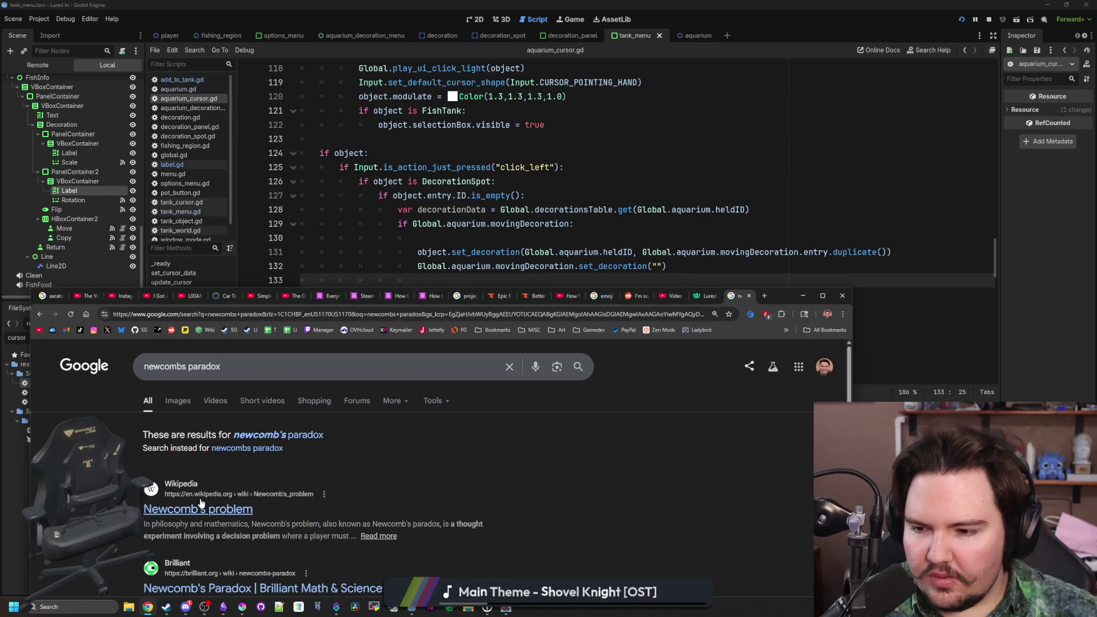
left_click(201, 505)
- Maximise the browser and read the Newcomb's problem article, briefly highlighting a game theory sentence
left_click_drag(787, 303, 841, 3)
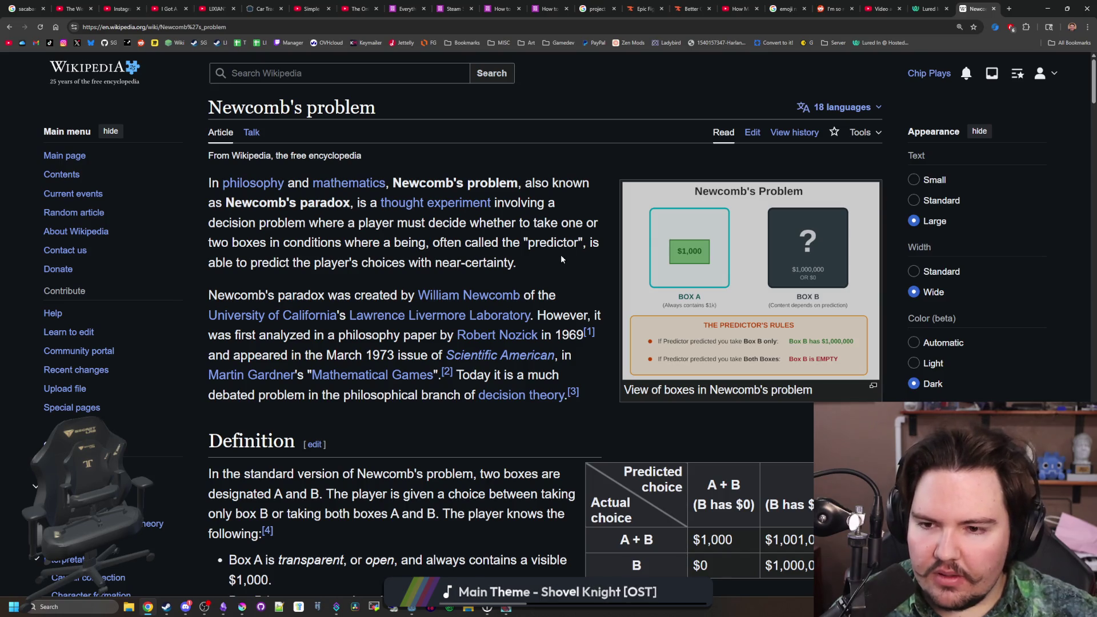
scroll(562, 259, "down", 2)
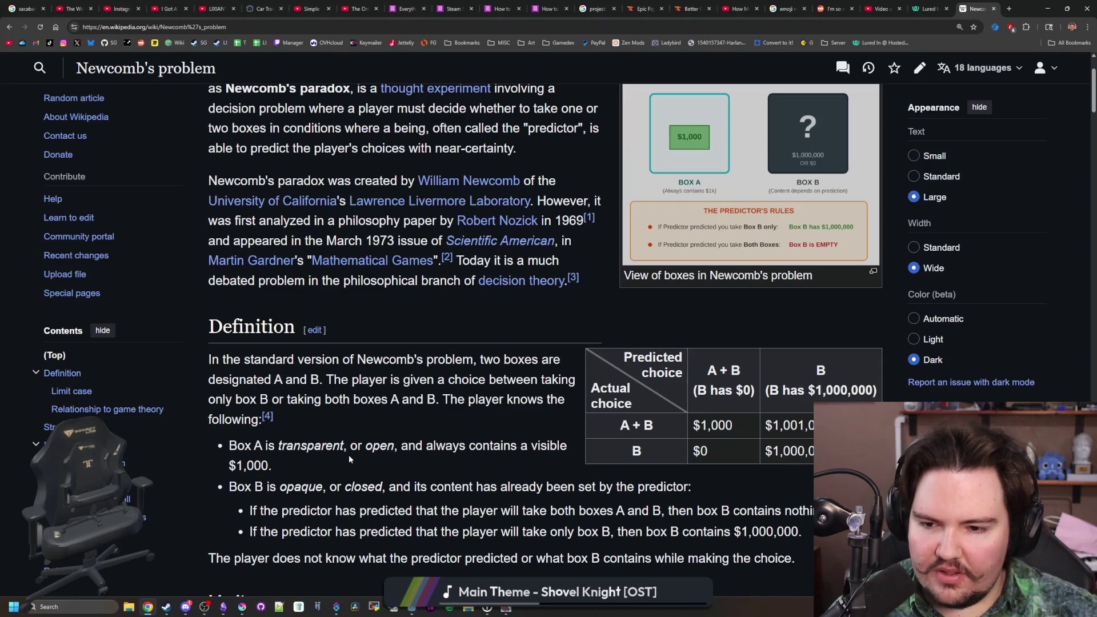
scroll(349, 459, "down", 1)
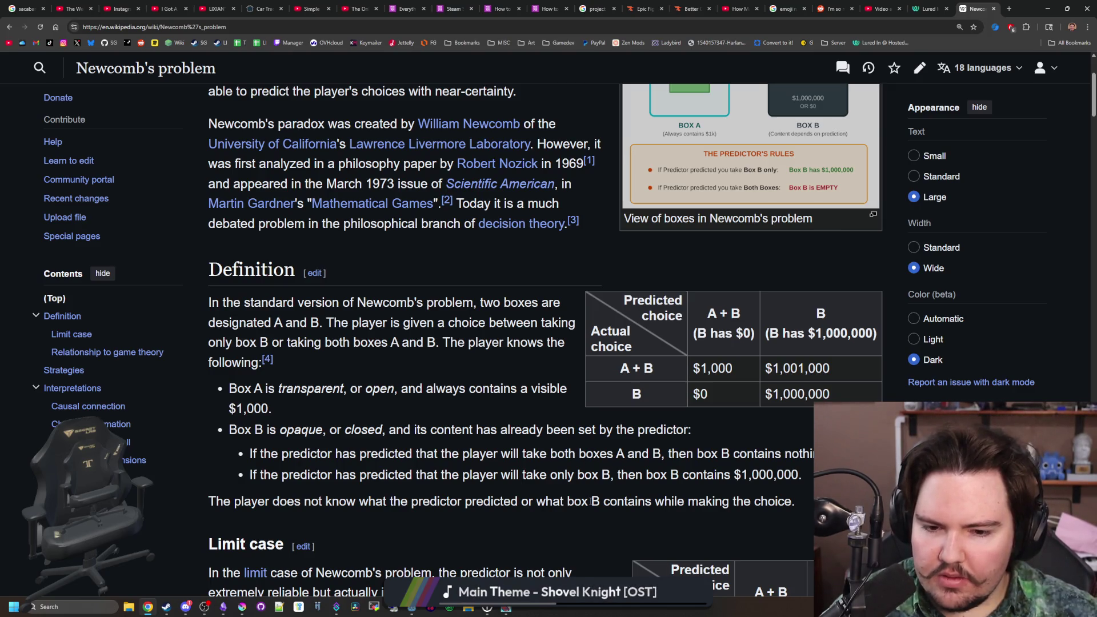
scroll(815, 294, "up", 3)
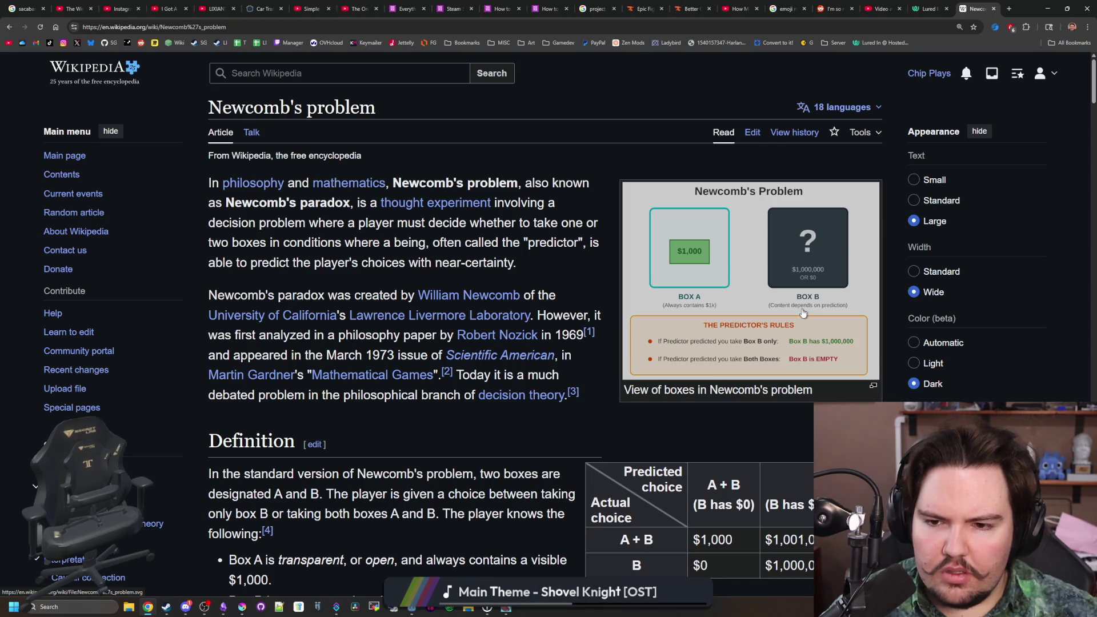
scroll(639, 286, "down", 3)
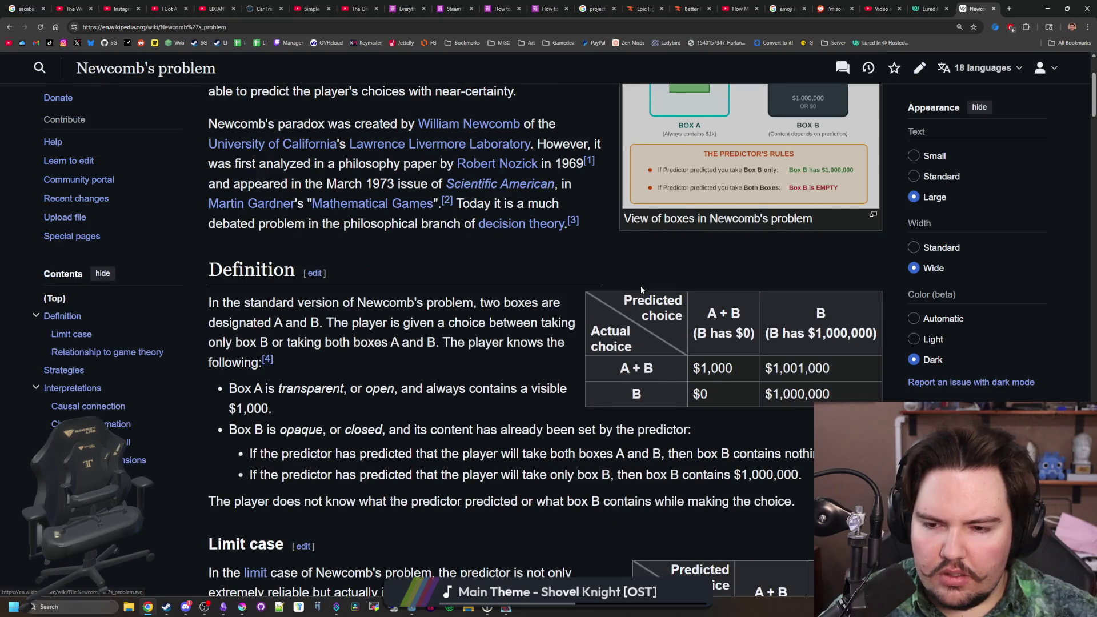
scroll(640, 285, "down", 3)
scroll(470, 387, "down", 1)
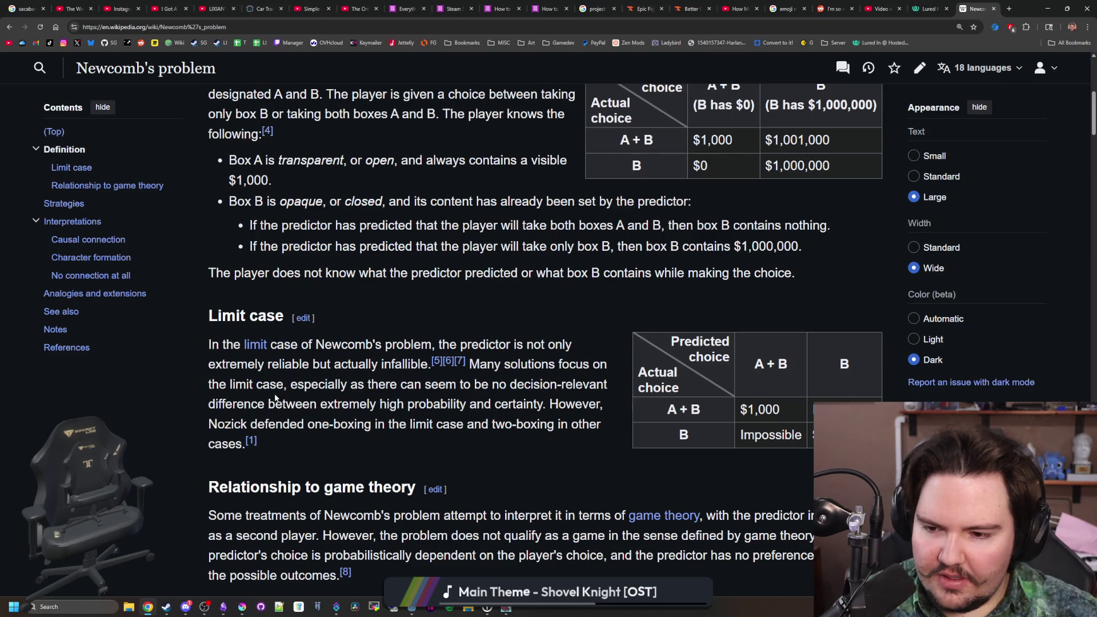
scroll(478, 374, "down", 2)
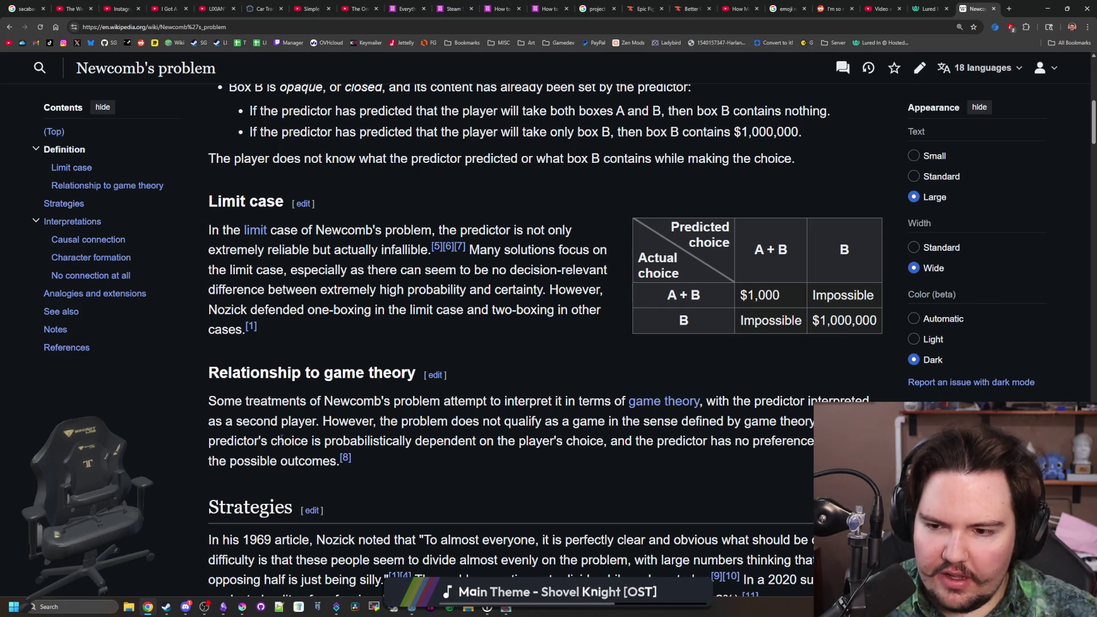
mouse_move(281, 437)
left_mouse_down()
mouse_move(415, 441)
mouse_move(537, 464)
mouse_move(533, 444)
left_mouse_up()
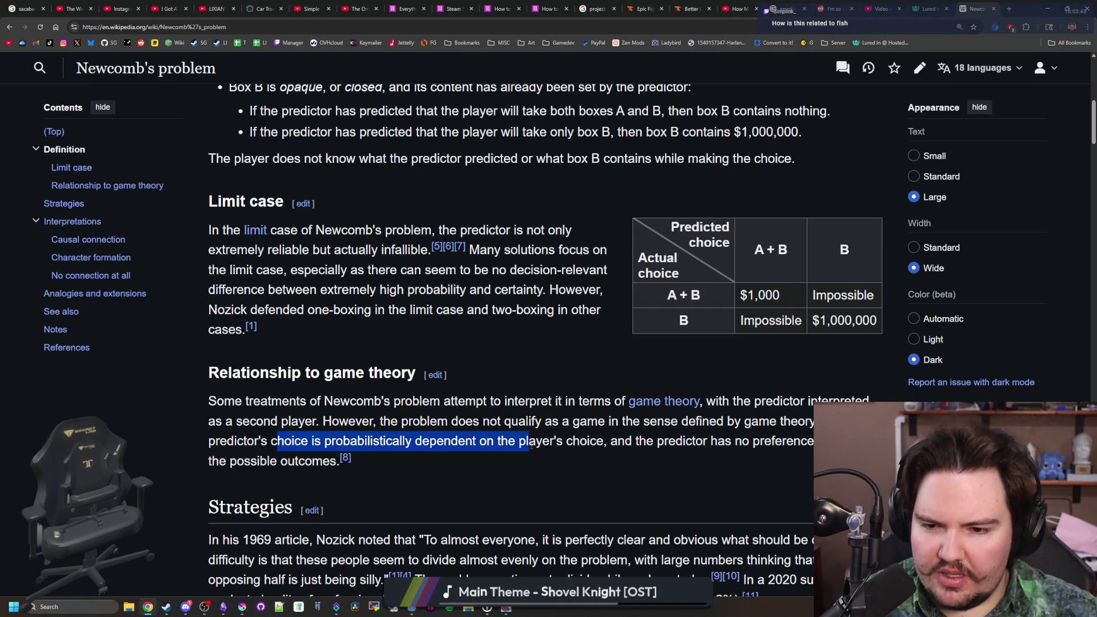
left_click(544, 443)
scroll(546, 443, "down", 20)
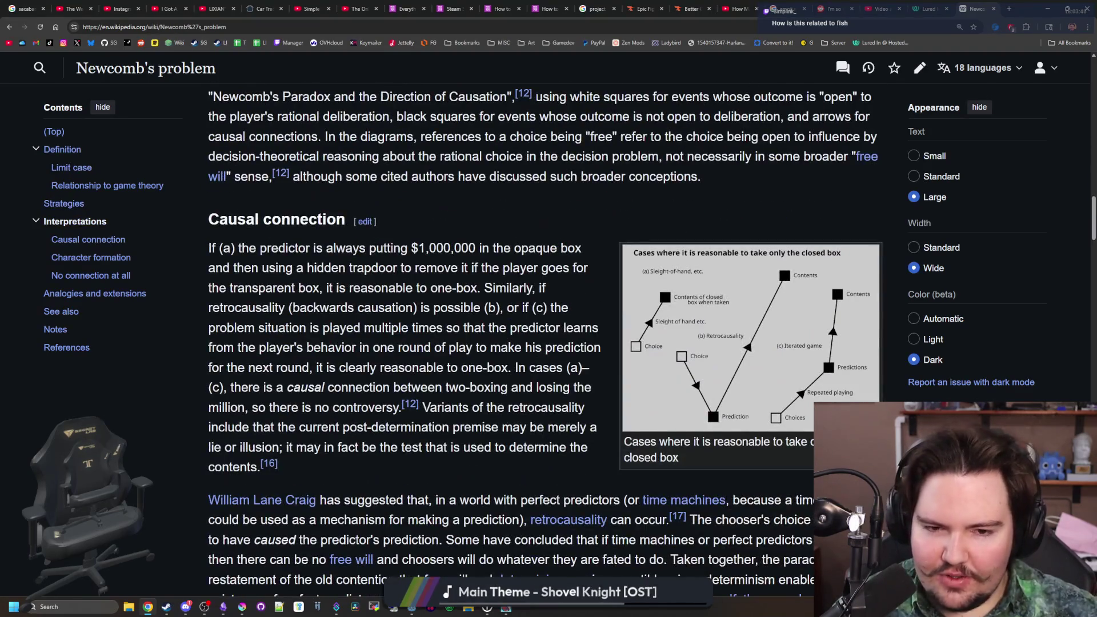
scroll(799, 289, "up", 20)
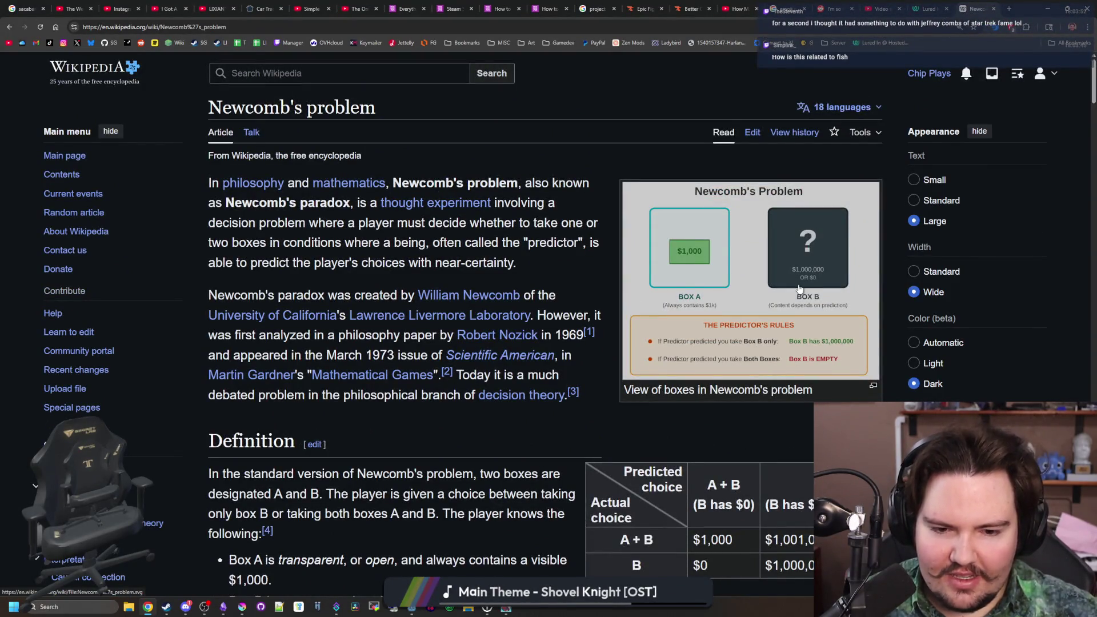
- Enlarge and dismiss the article's lead image, read further, then close the Wikipedia tab
left_click(799, 288)
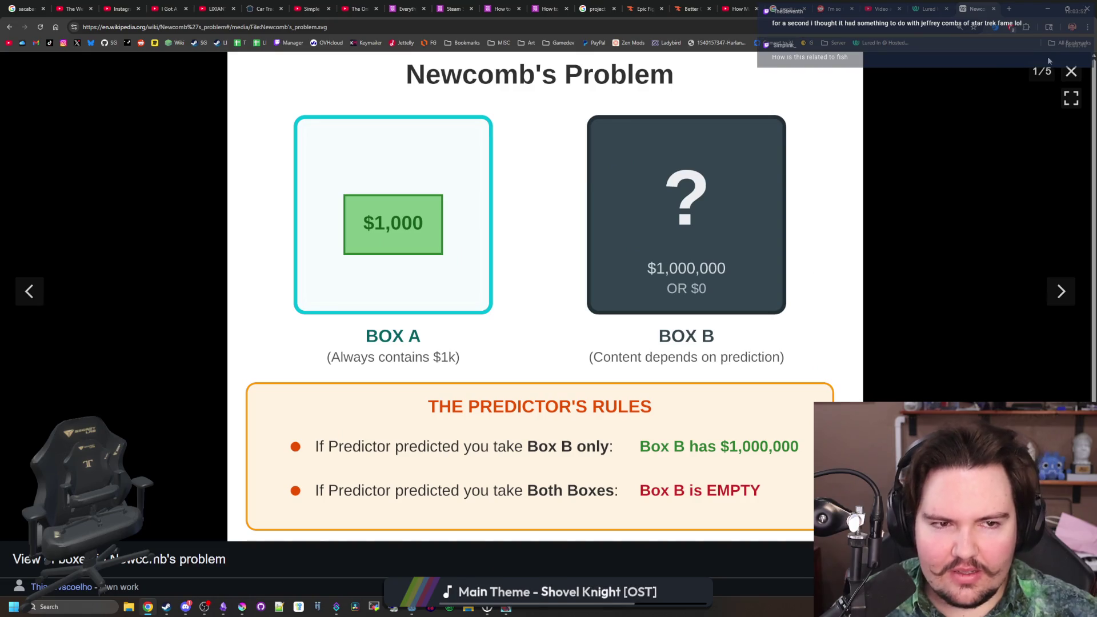
left_click(1071, 70)
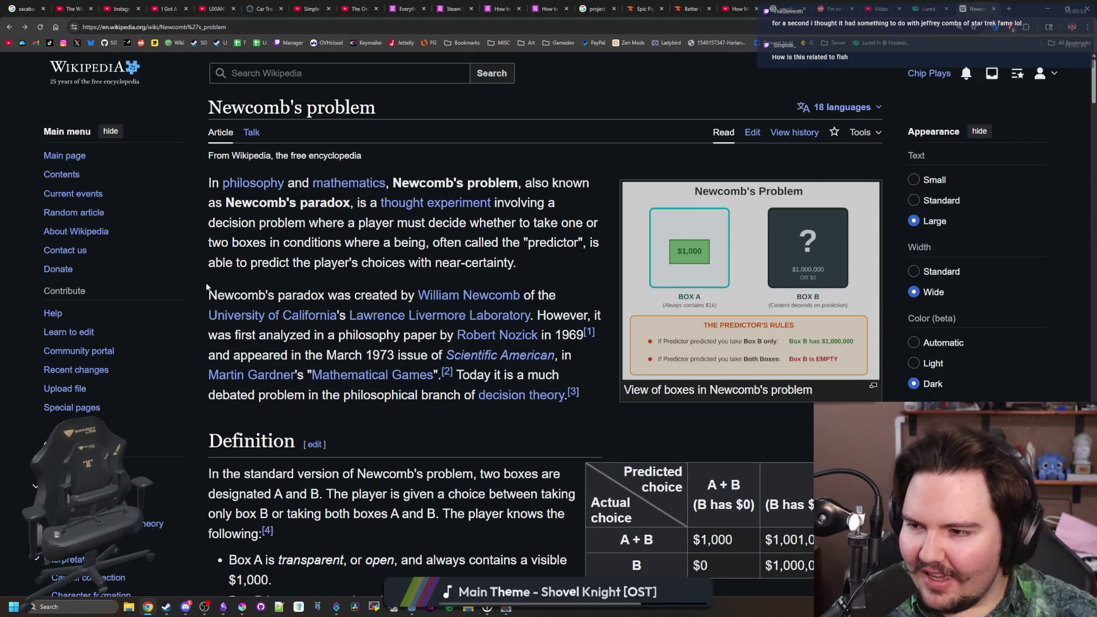
scroll(207, 287, "down", 20)
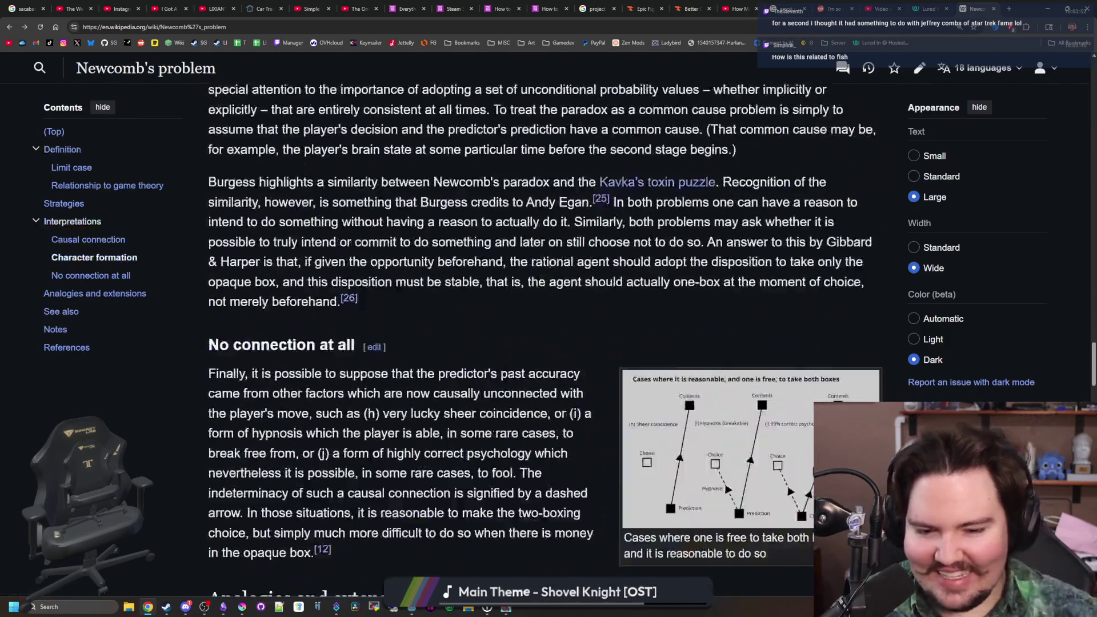
scroll(549, 264, "down", 15)
scroll(551, 263, "down", 5)
scroll(588, 272, "up", 20)
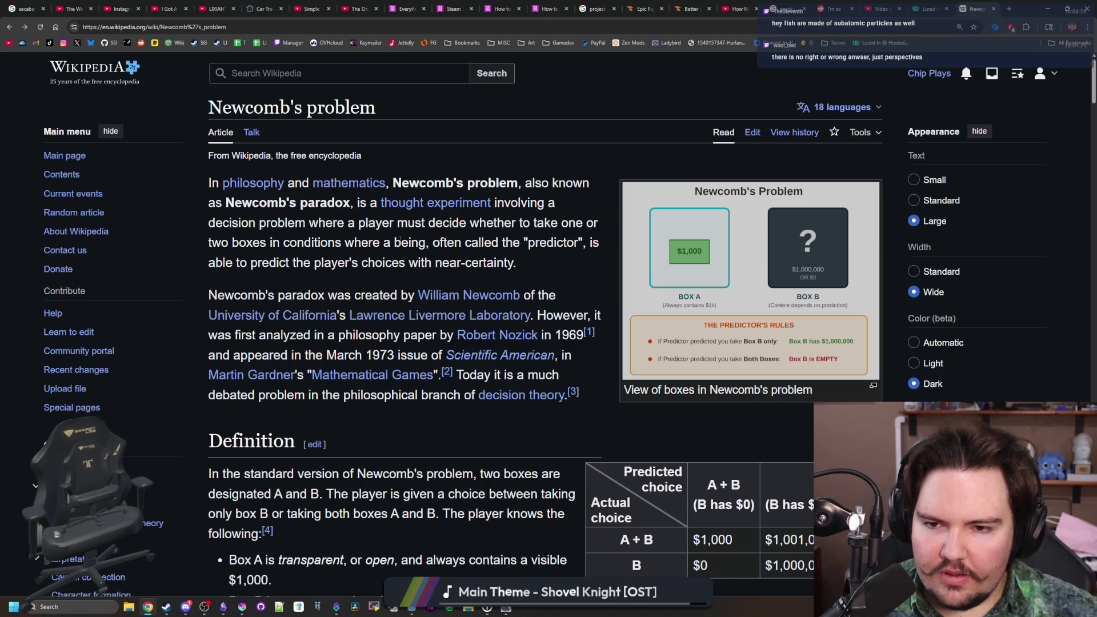
scroll(552, 269, "down", 15)
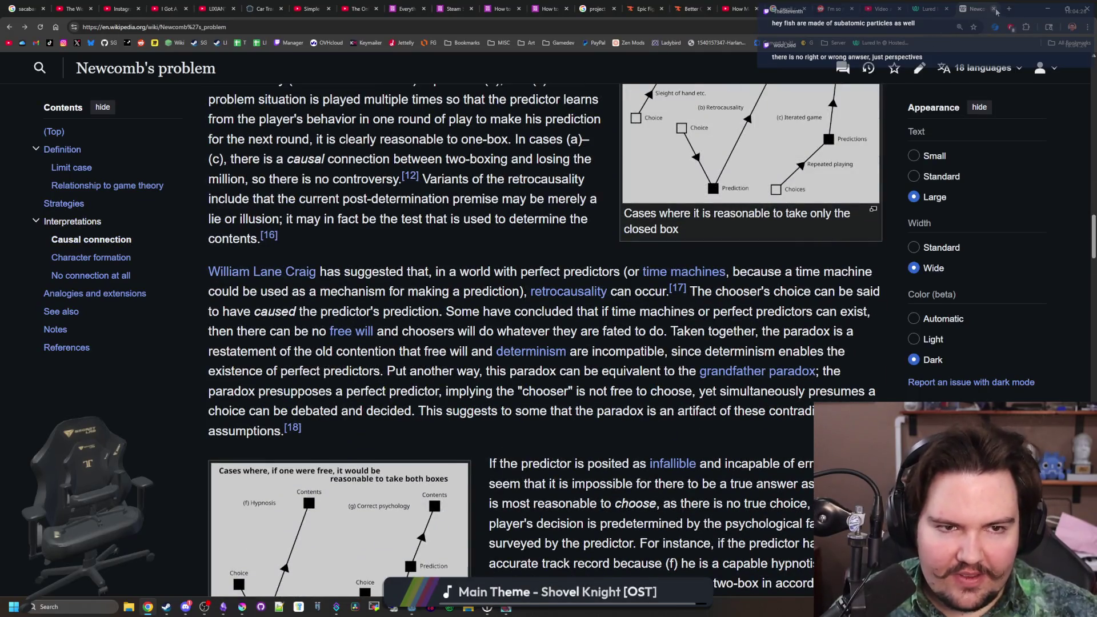
left_click(993, 8)
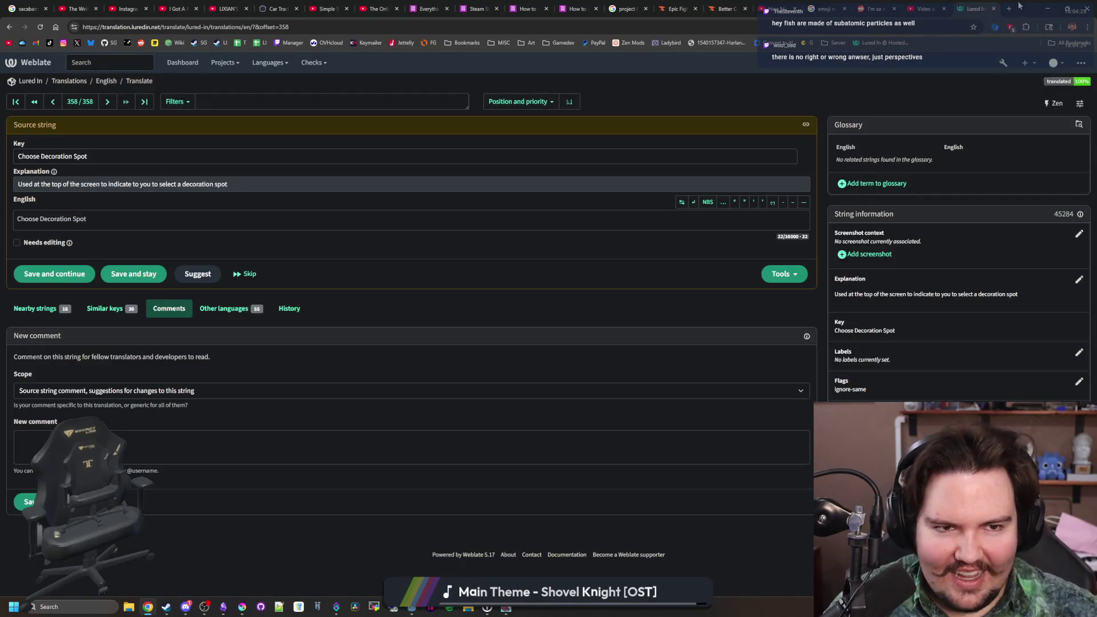
- Un-maximise the Weblate browser window and minimise it to reveal the running Lured In build
left_click_drag(1023, 9, 507, 314)
left_click(534, 307)
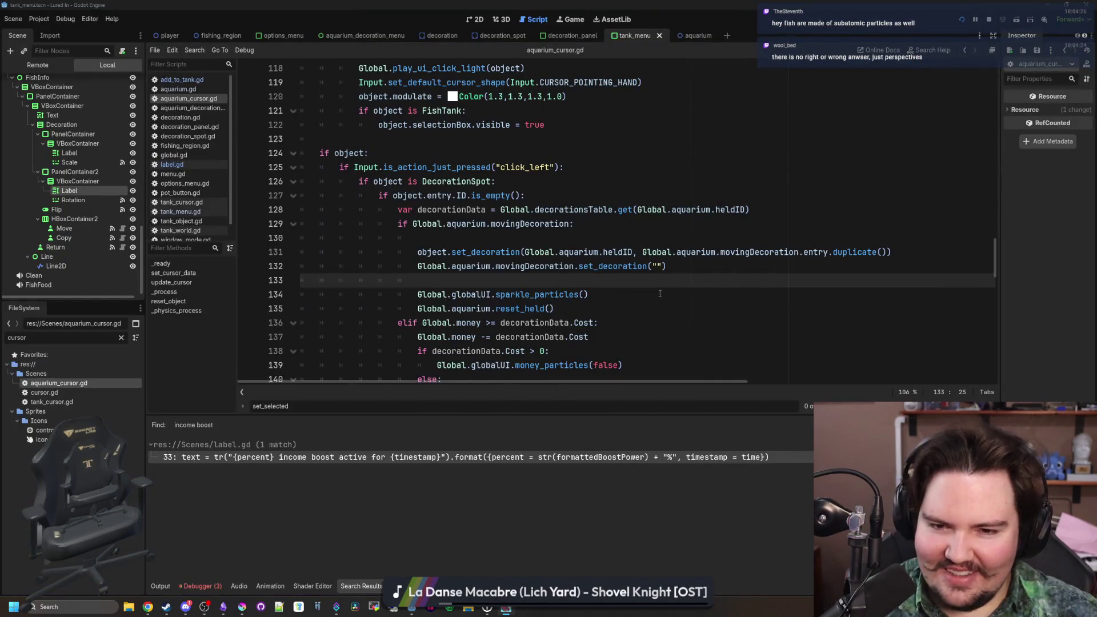
left_click(660, 293)
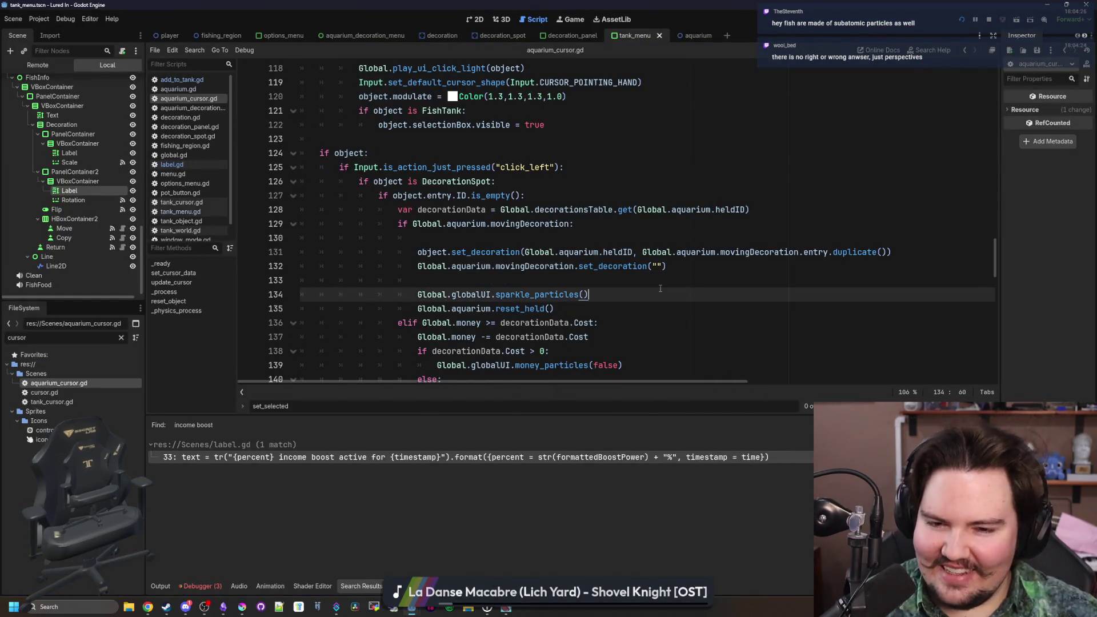
scroll(440, 252, "up", 5)
scroll(440, 252, "up", 15)
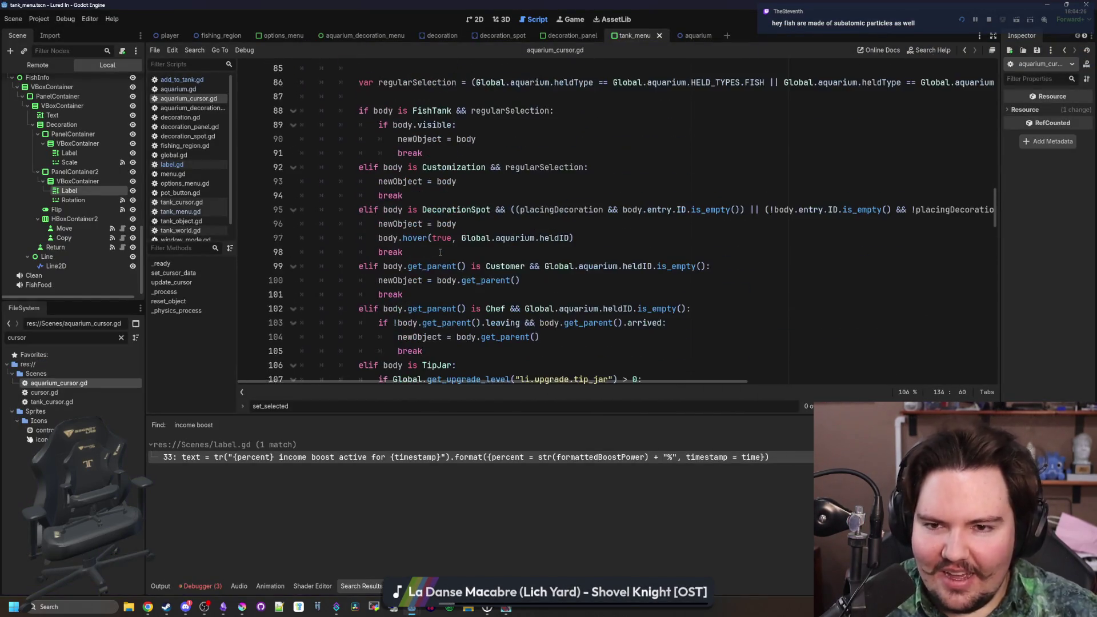
scroll(440, 252, "up", 6)
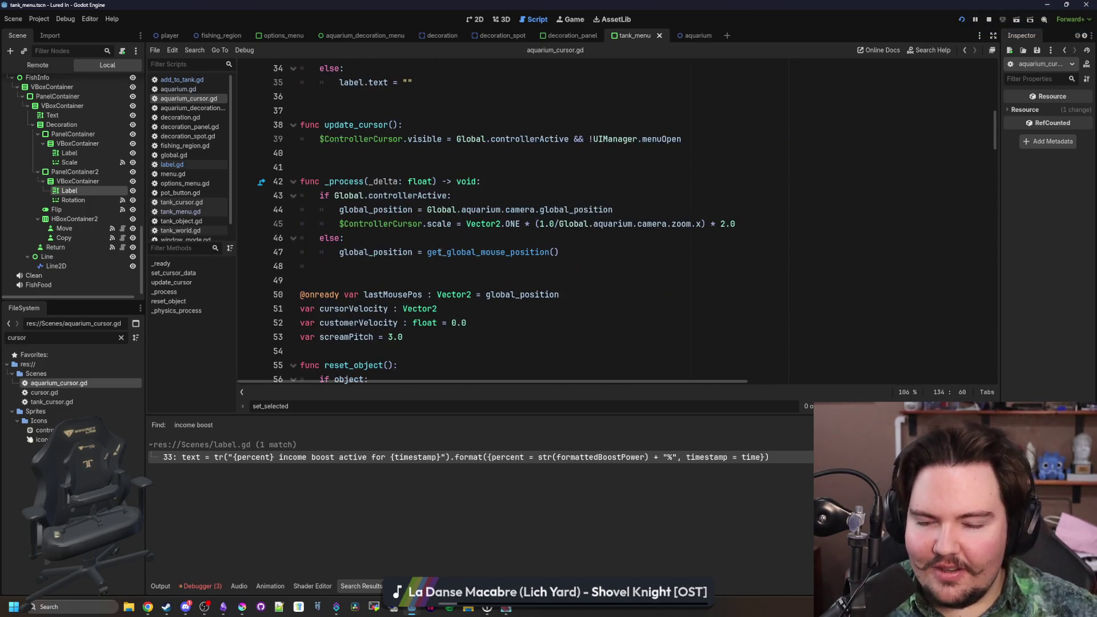
scroll(440, 252, "up", 5)
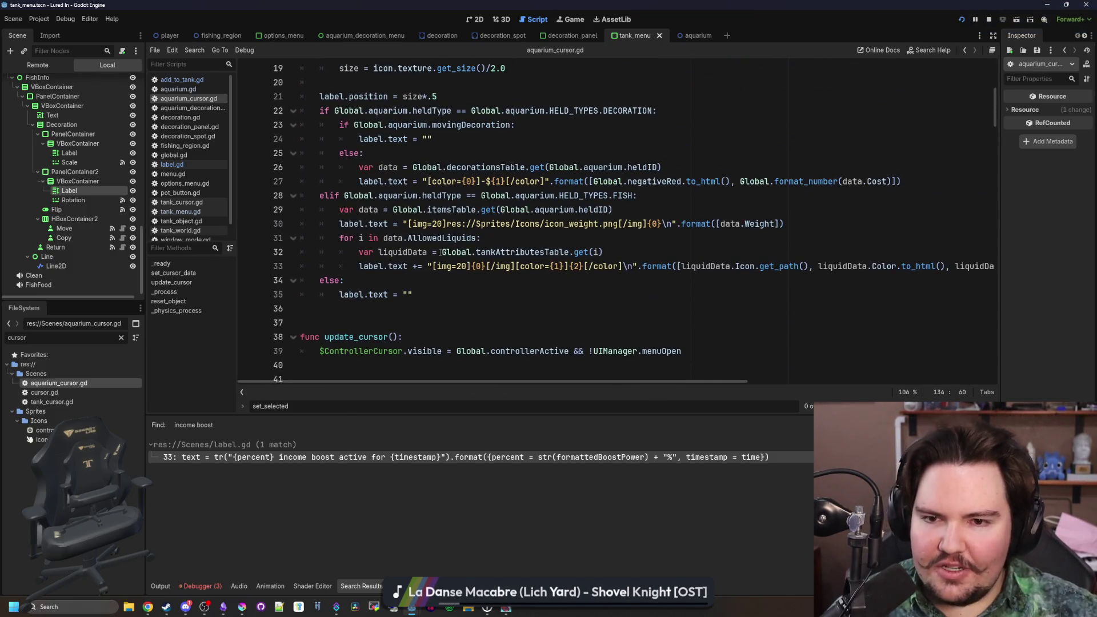
left_click(518, 224)
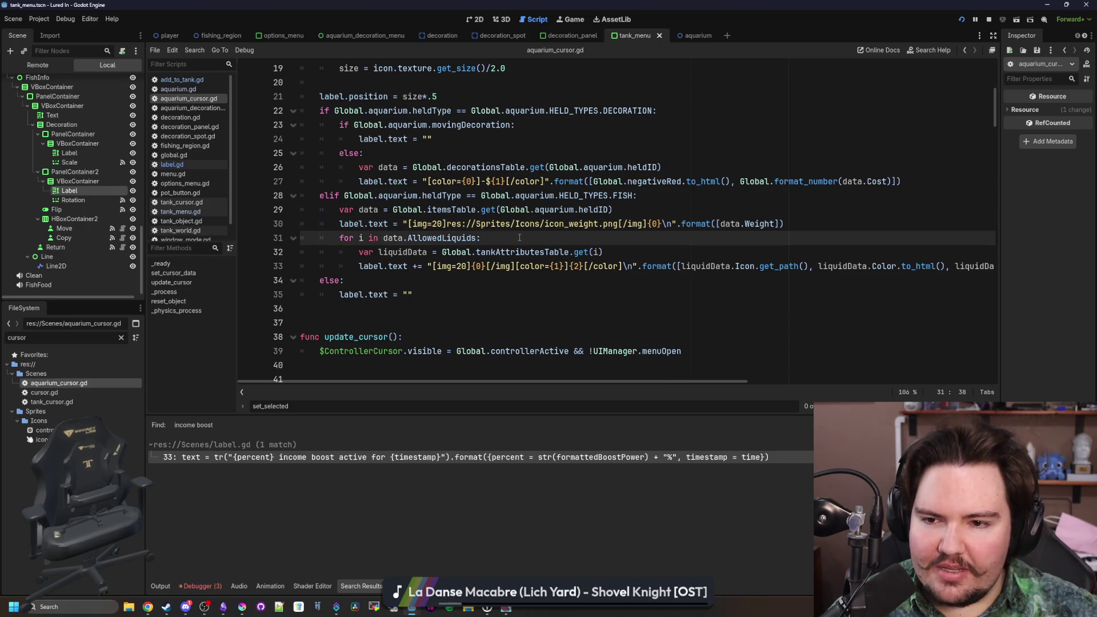
scroll(519, 238, "up", 6)
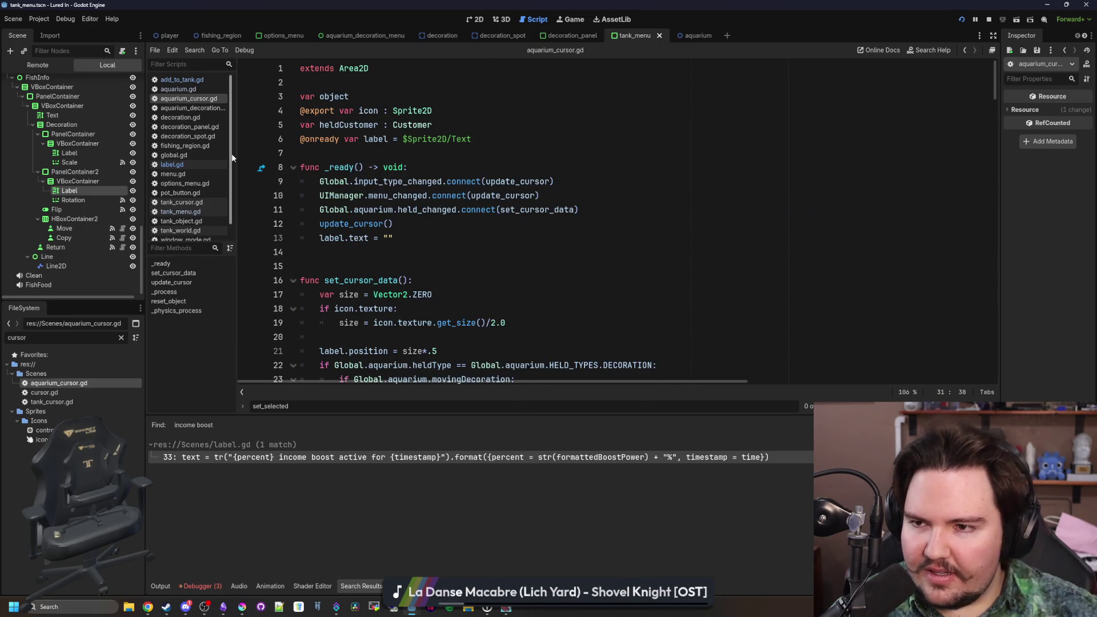
scroll(73, 129, "up", 2)
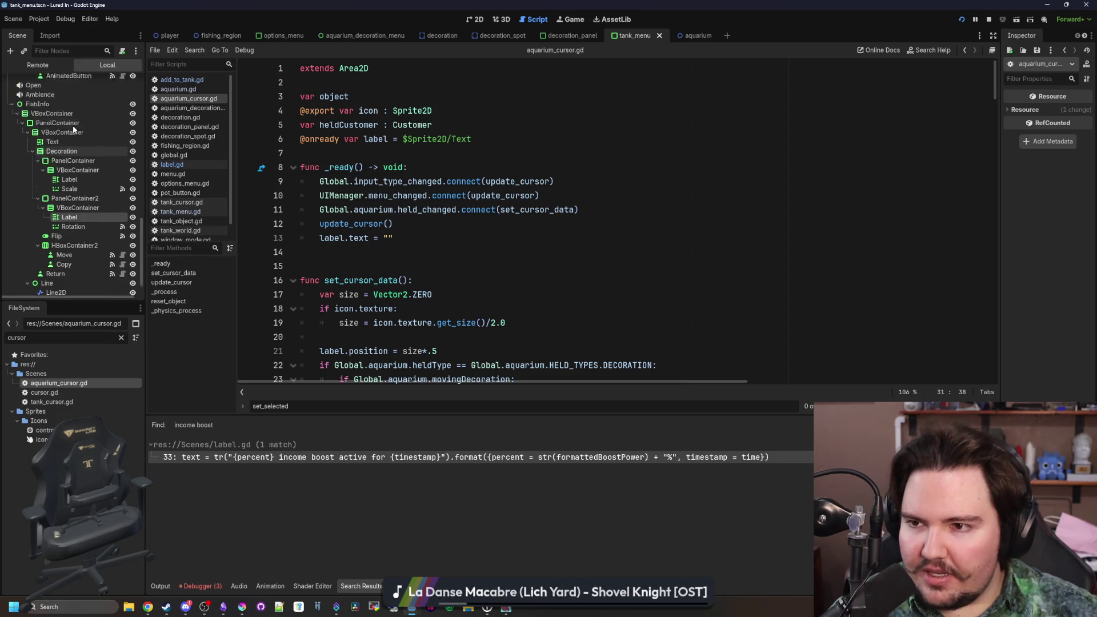
scroll(74, 129, "down", 2)
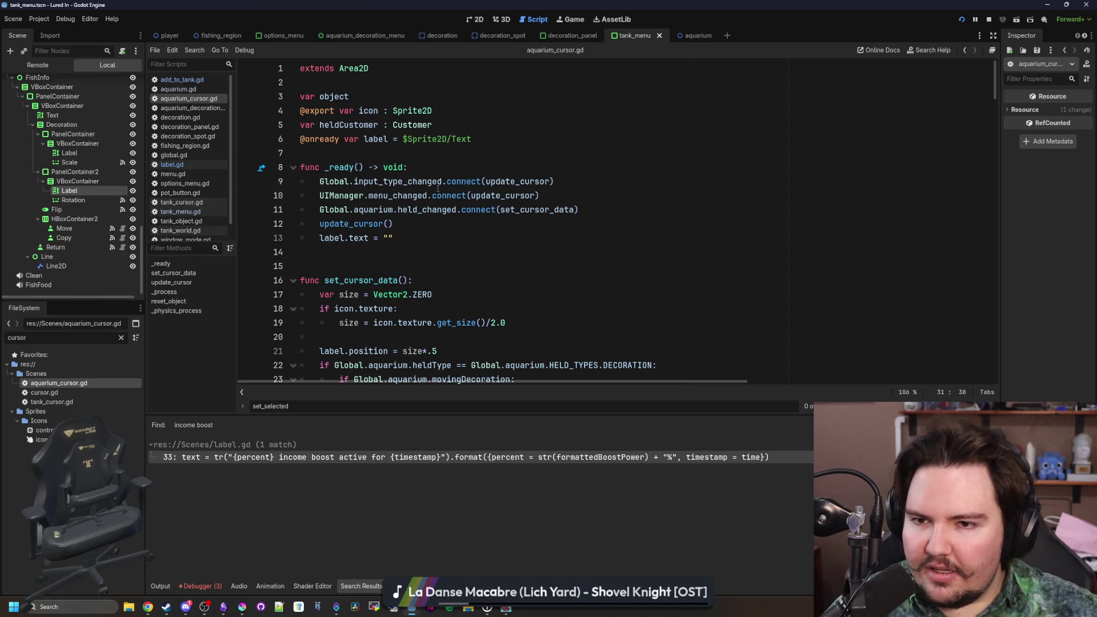
scroll(487, 195, "down", 5)
scroll(487, 196, "down", 20)
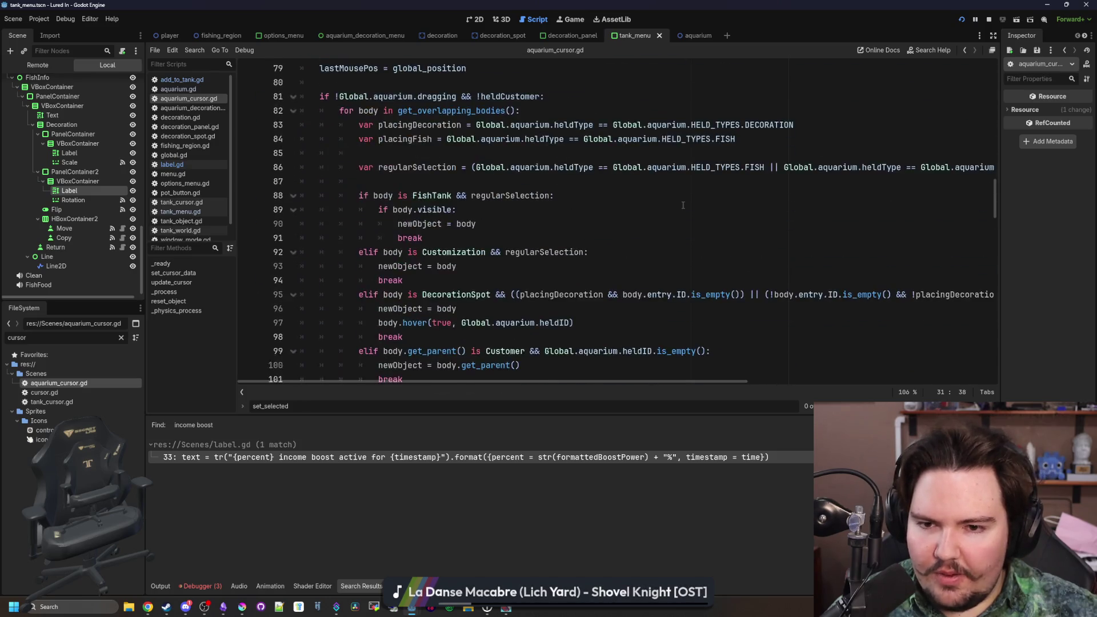
scroll(683, 206, "down", 5)
scroll(683, 205, "down", 11)
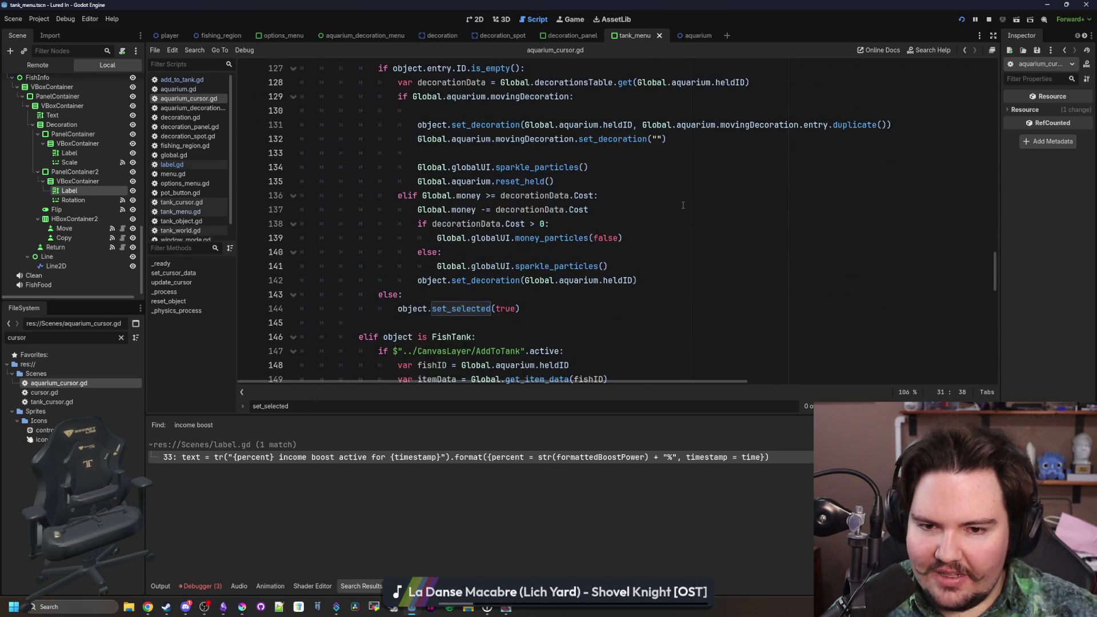
scroll(683, 205, "down", 7)
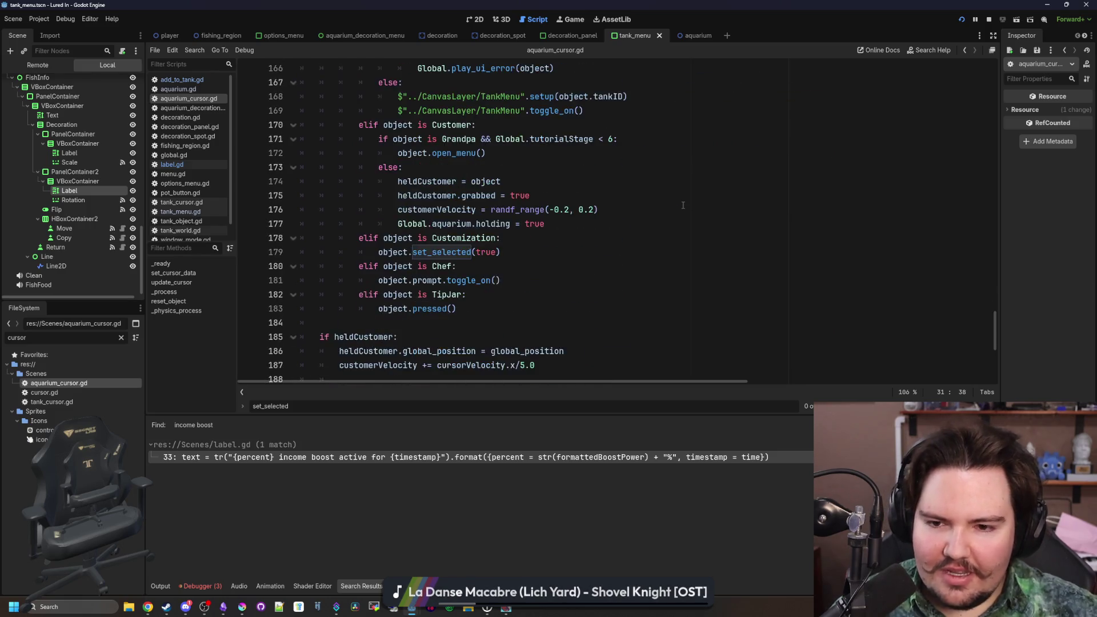
scroll(683, 205, "up", 7)
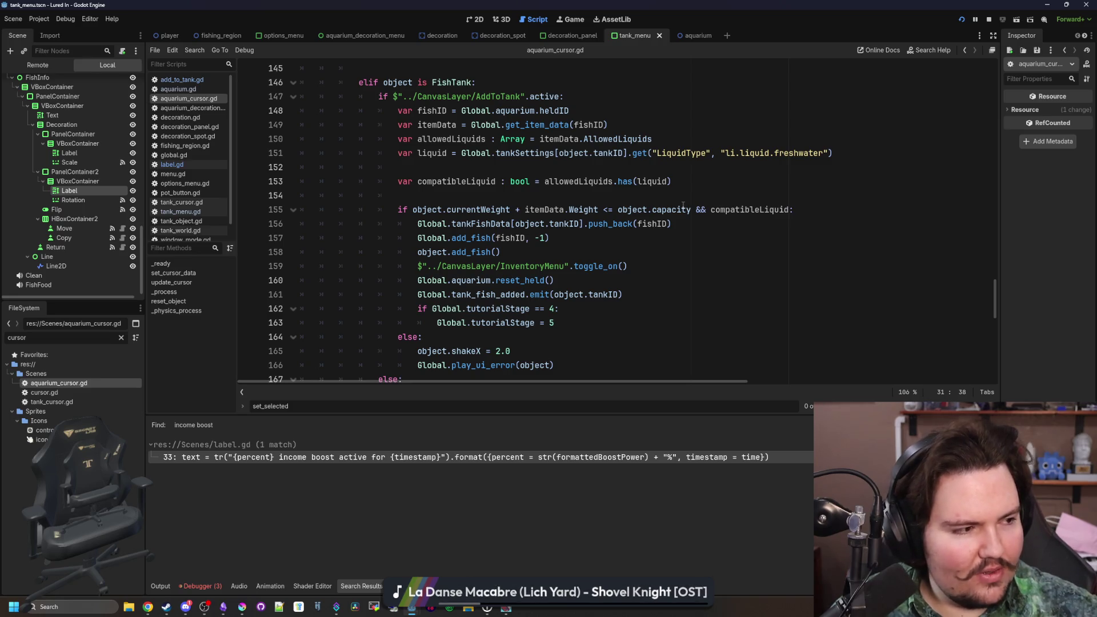
left_click(524, 170)
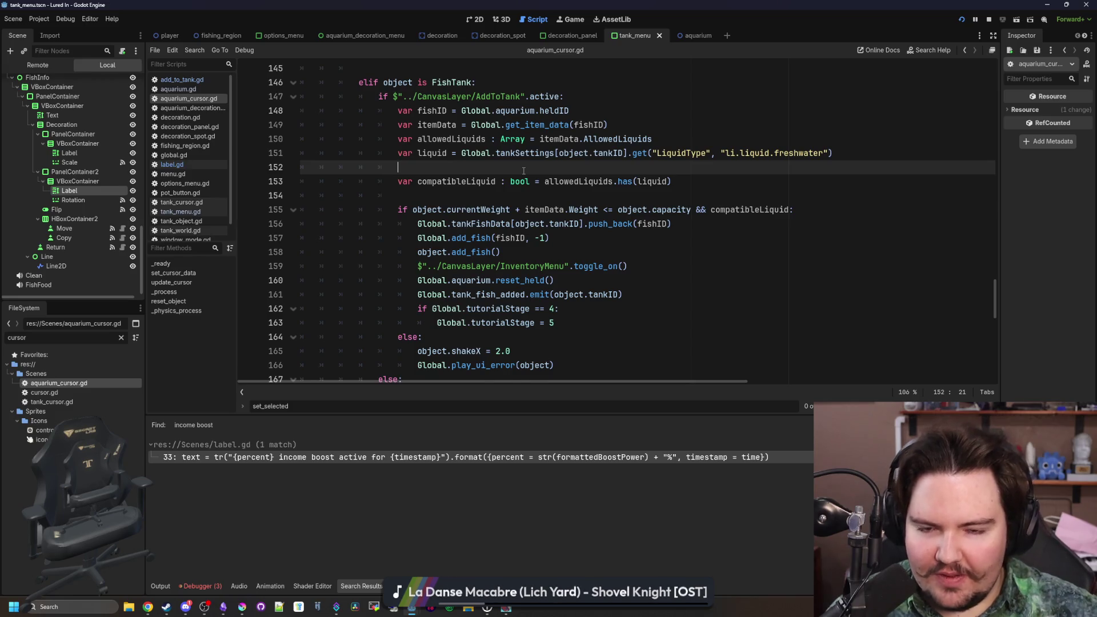
scroll(523, 171, "down", 7)
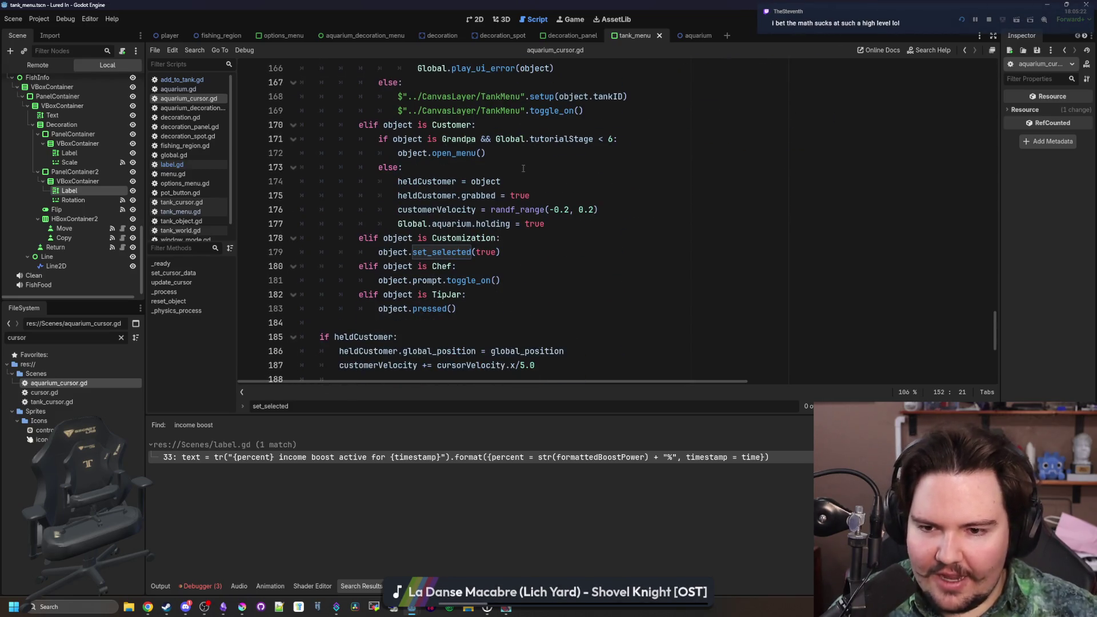
scroll(523, 169, "down", 6)
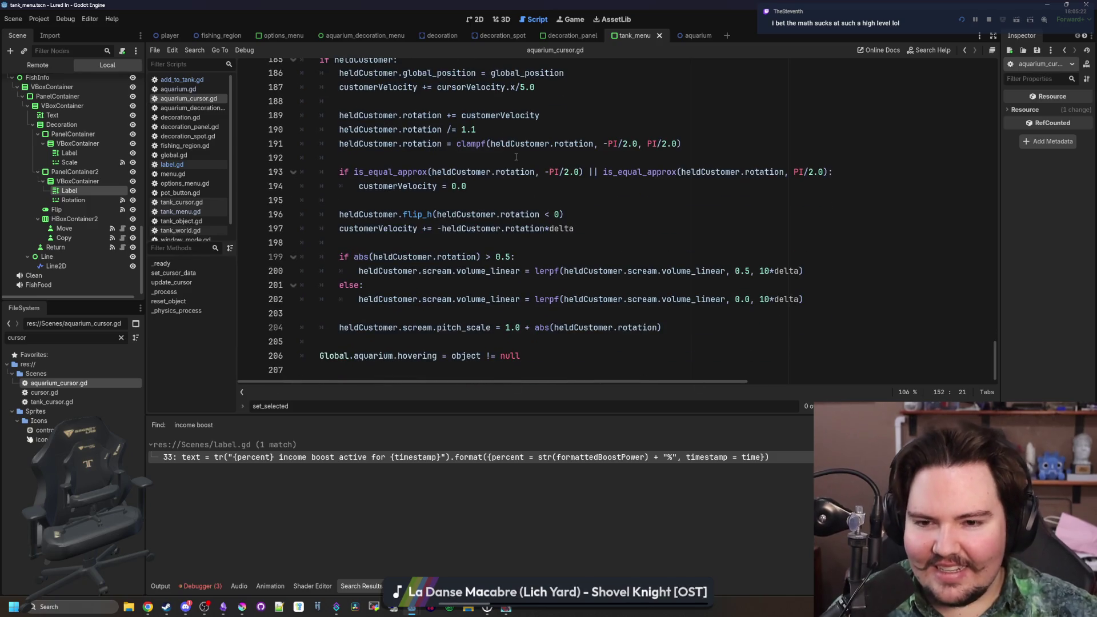
scroll(582, 215, "up", 14)
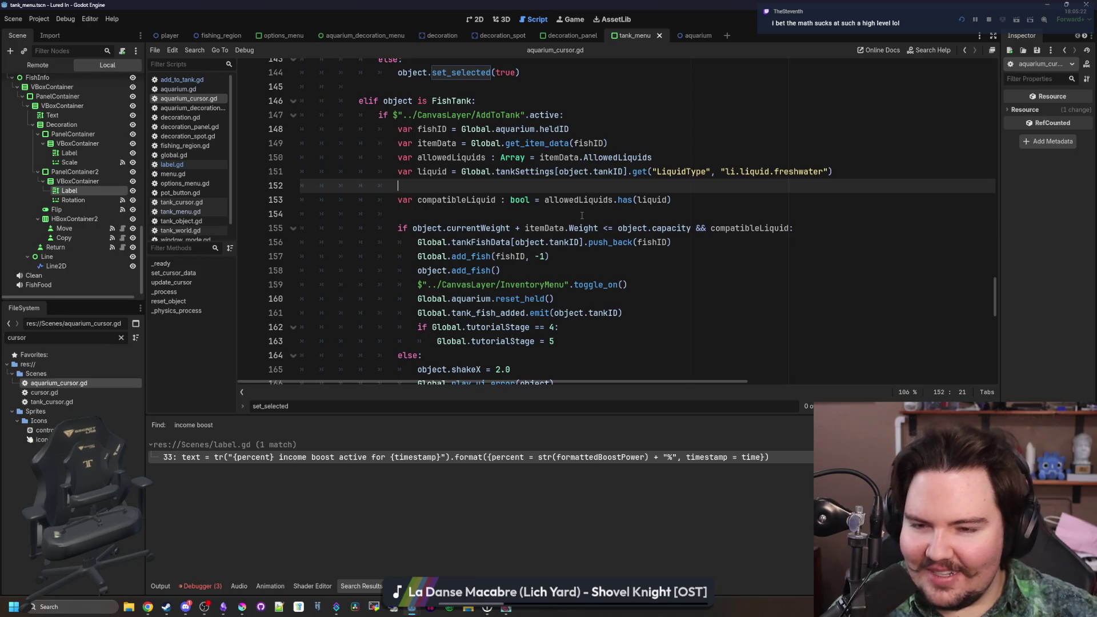
left_click(581, 216)
scroll(582, 216, "up", 5)
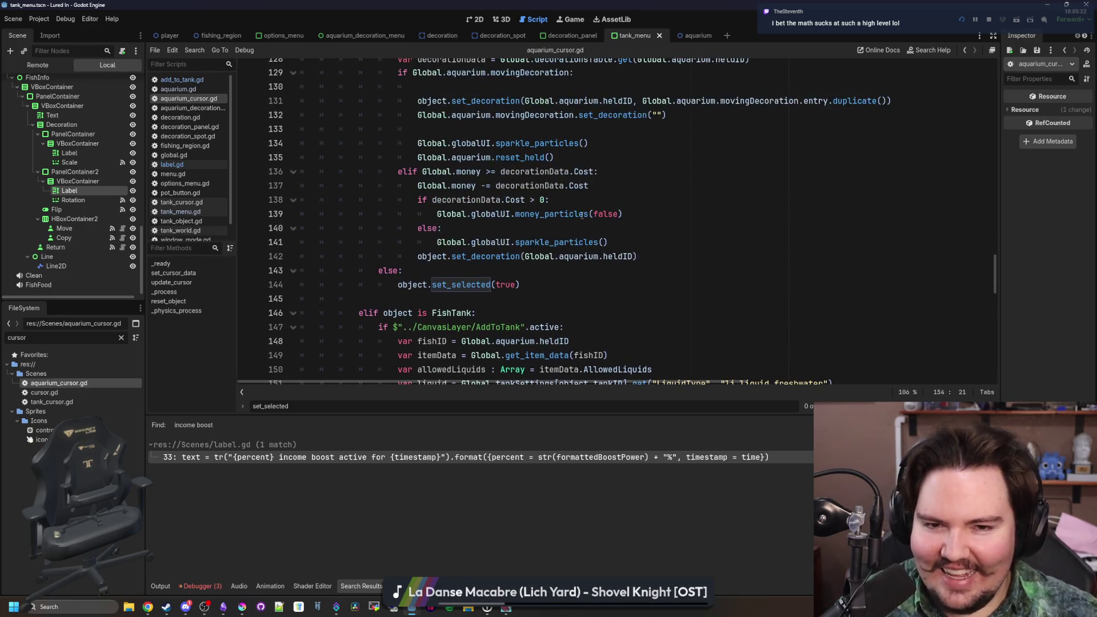
left_click(431, 301)
scroll(558, 275, "up", 4)
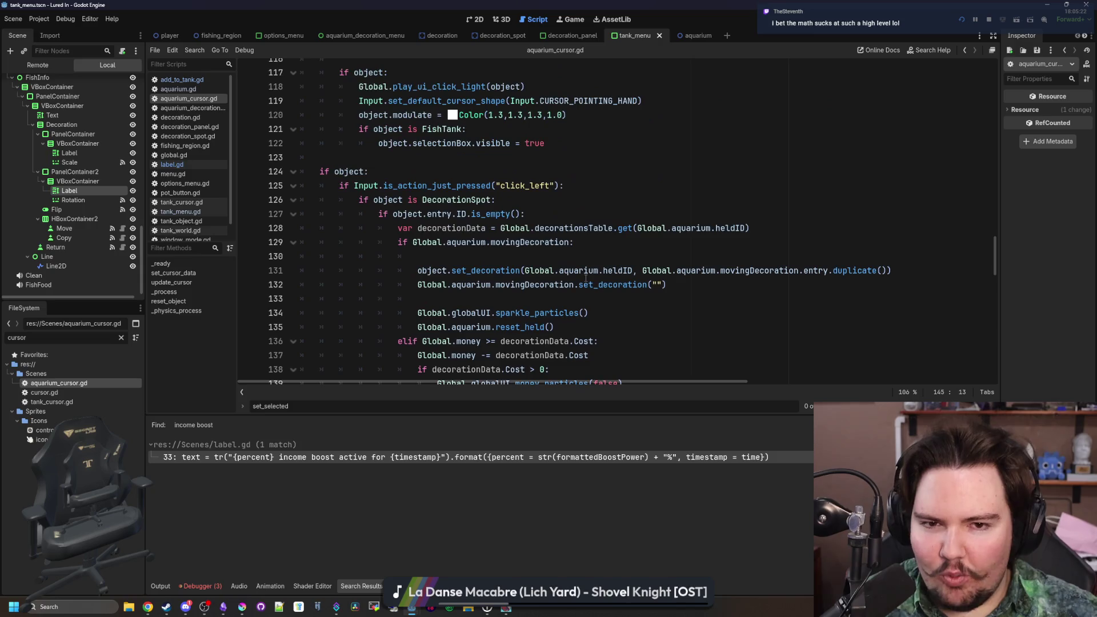
scroll(586, 278, "up", 3)
scroll(612, 267, "up", 12)
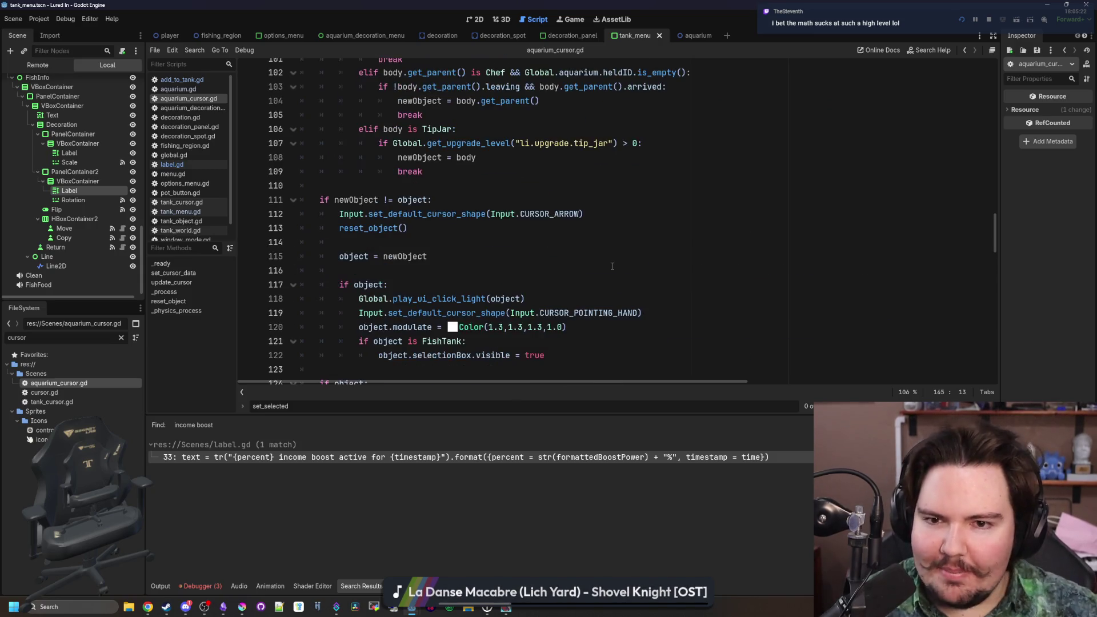
scroll(612, 266, "up", 7)
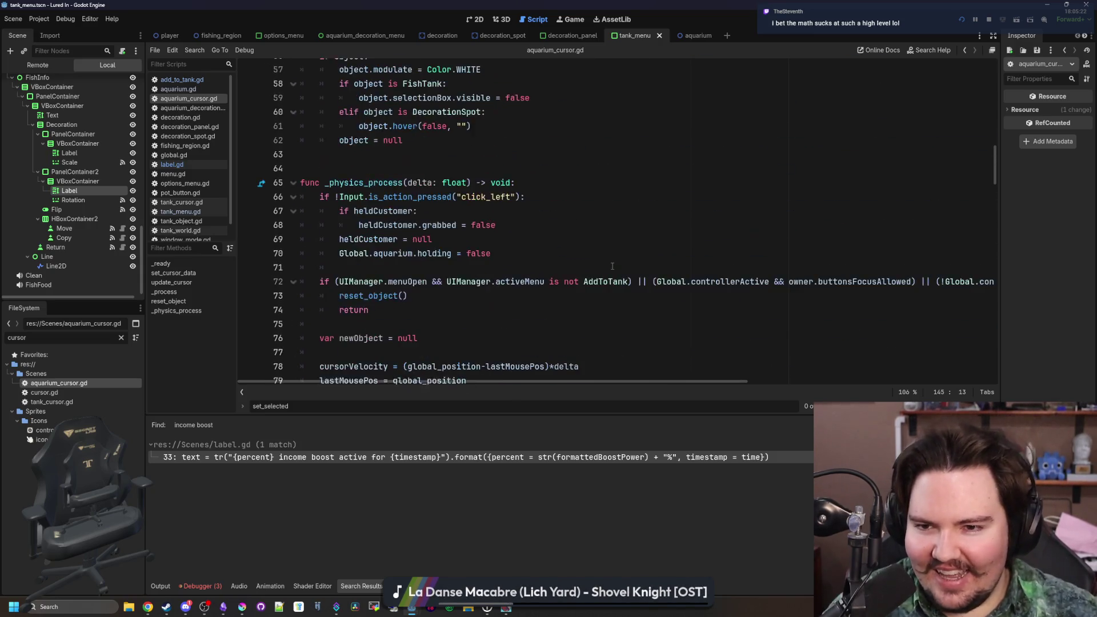
left_click(611, 266)
scroll(609, 268, "up", 3)
scroll(609, 268, "up", 6)
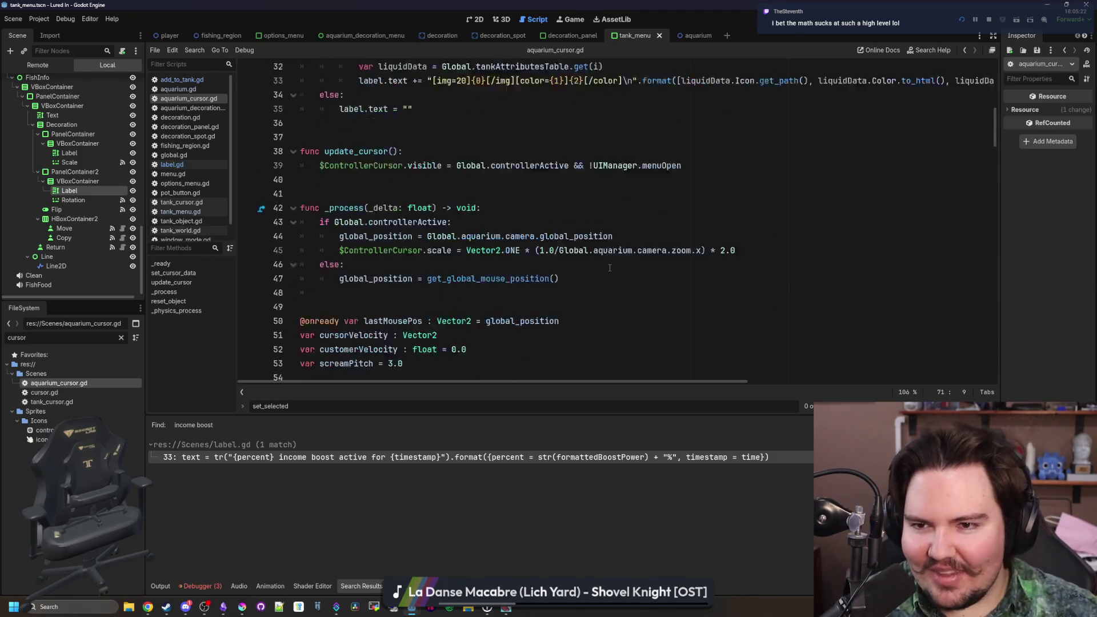
left_click(571, 256)
scroll(571, 256, "up", 3)
left_click(536, 220)
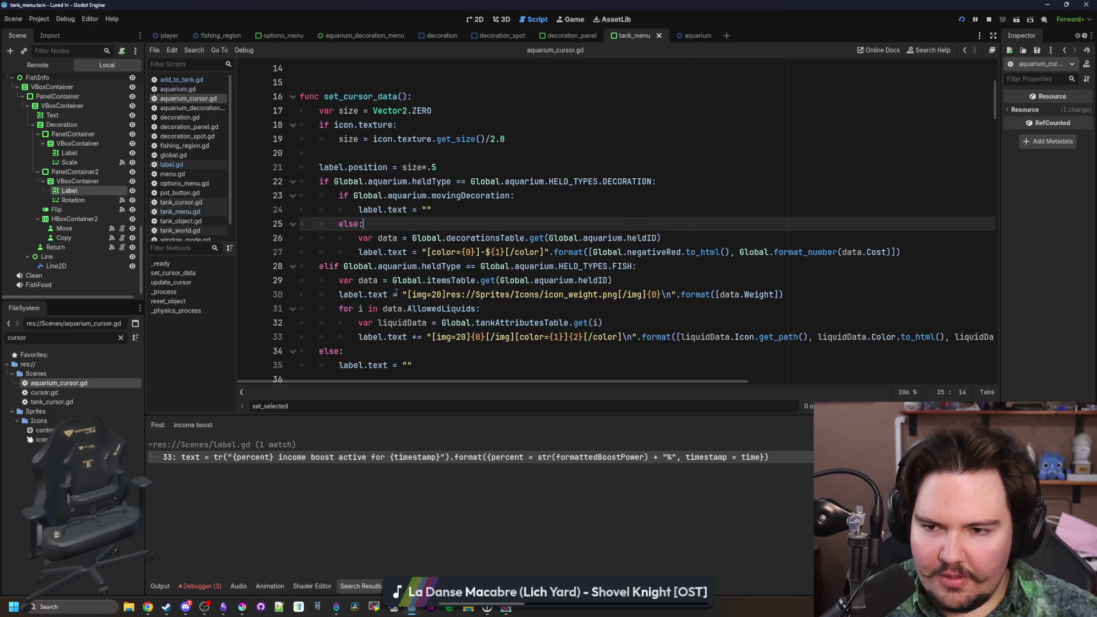
- Wrap liquidData.Name on line 33 in tr(), then save and run the game to its Escape Menu
scroll(396, 291, "down", 1)
left_click_drag(513, 382, 608, 382)
left_click(815, 294)
type("tr(")
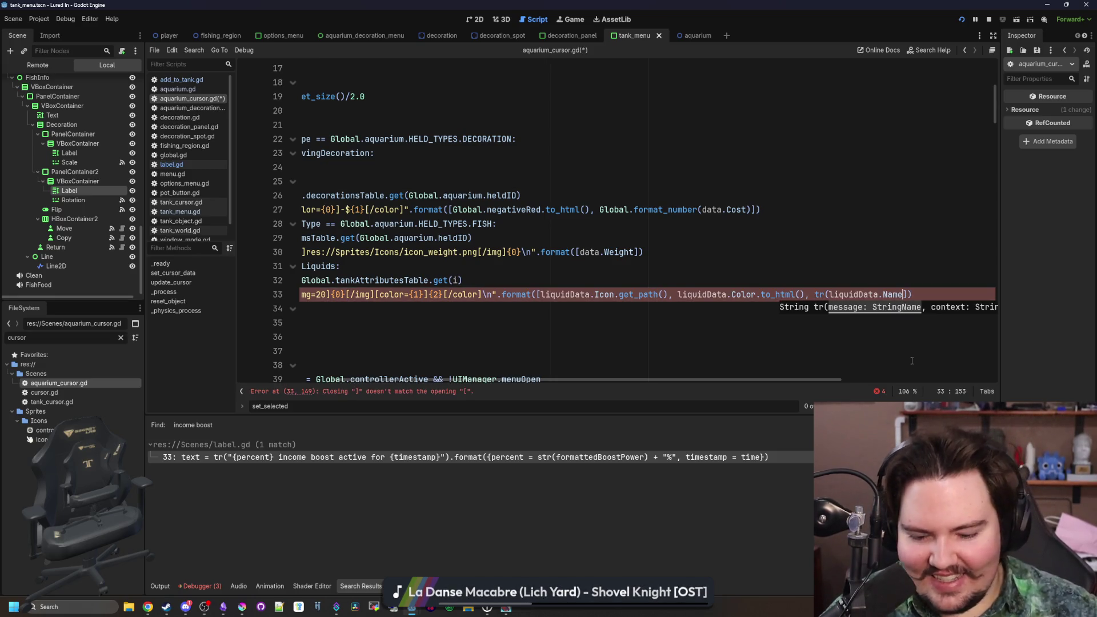
left_click(903, 294)
type(")")
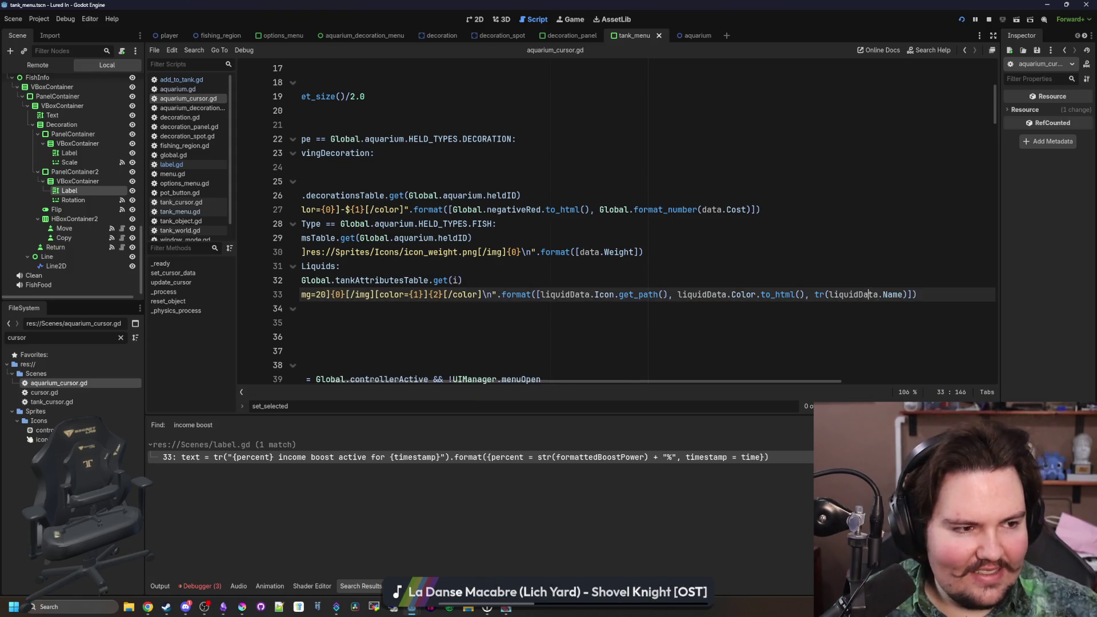
key("F5")
key("Escape")
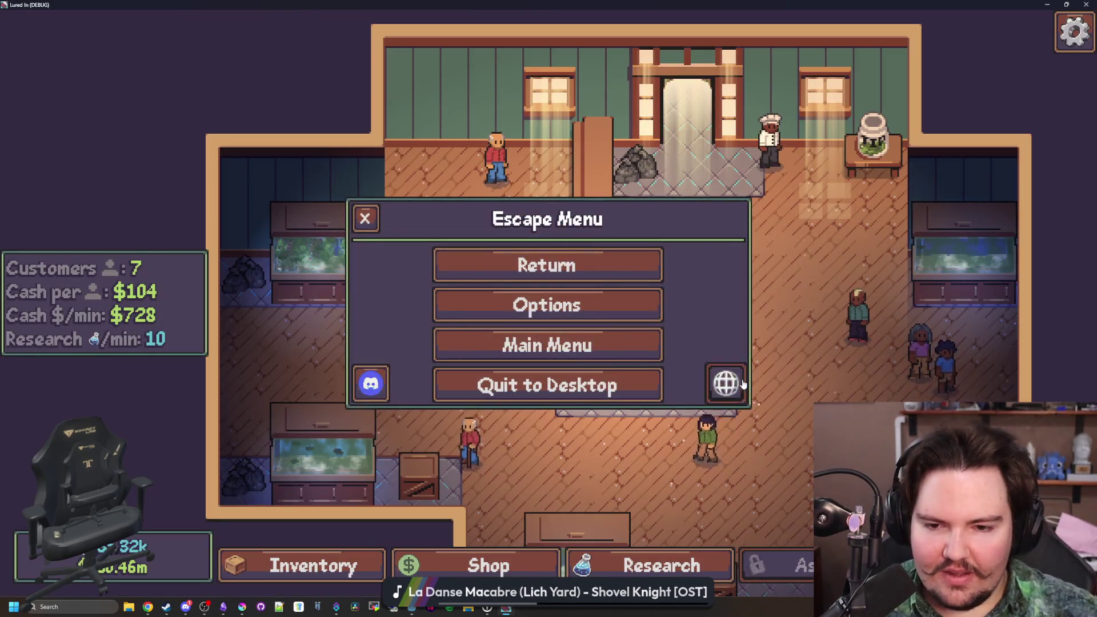
- Switch the game's language to Arabic from the pause menu
left_click(728, 385)
left_click(550, 272)
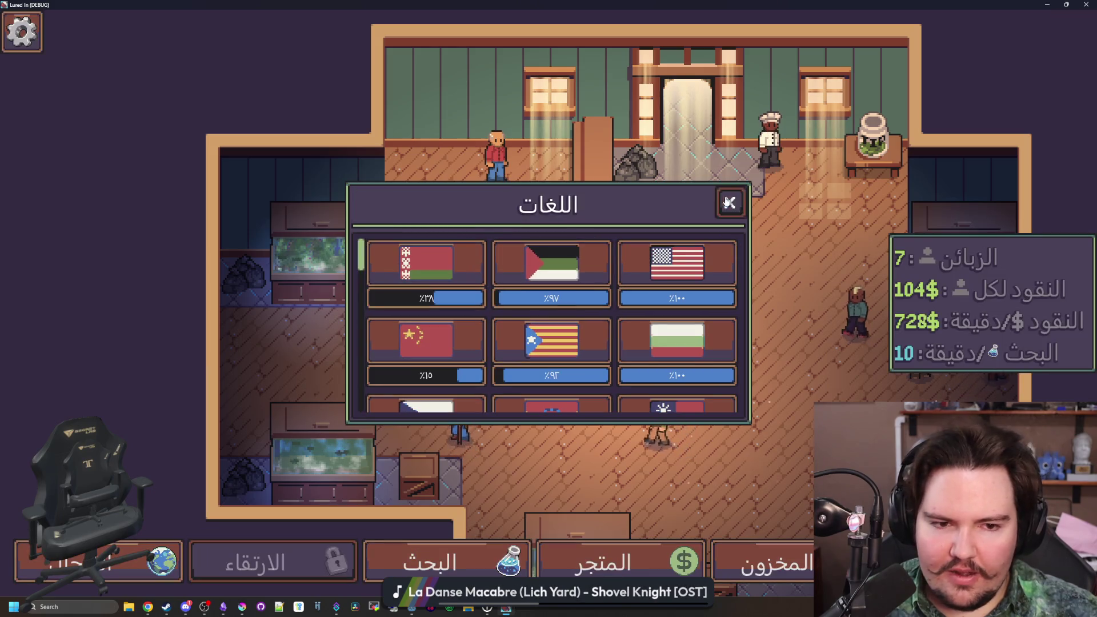
left_click(729, 202)
left_click(613, 251)
- Browse the Research, Travel and inventory panels, and place a fish in the top-left tank
left_click(446, 562)
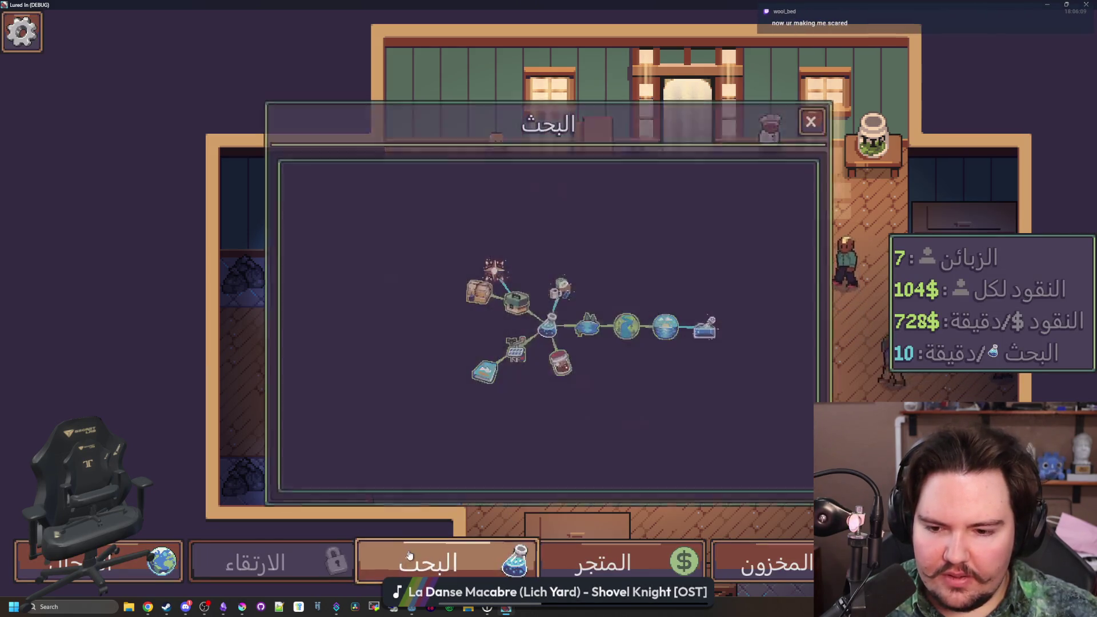
left_click(150, 573)
left_click(765, 563)
scroll(549, 372, "down", 2)
scroll(384, 332, "up", 2)
left_click(358, 384)
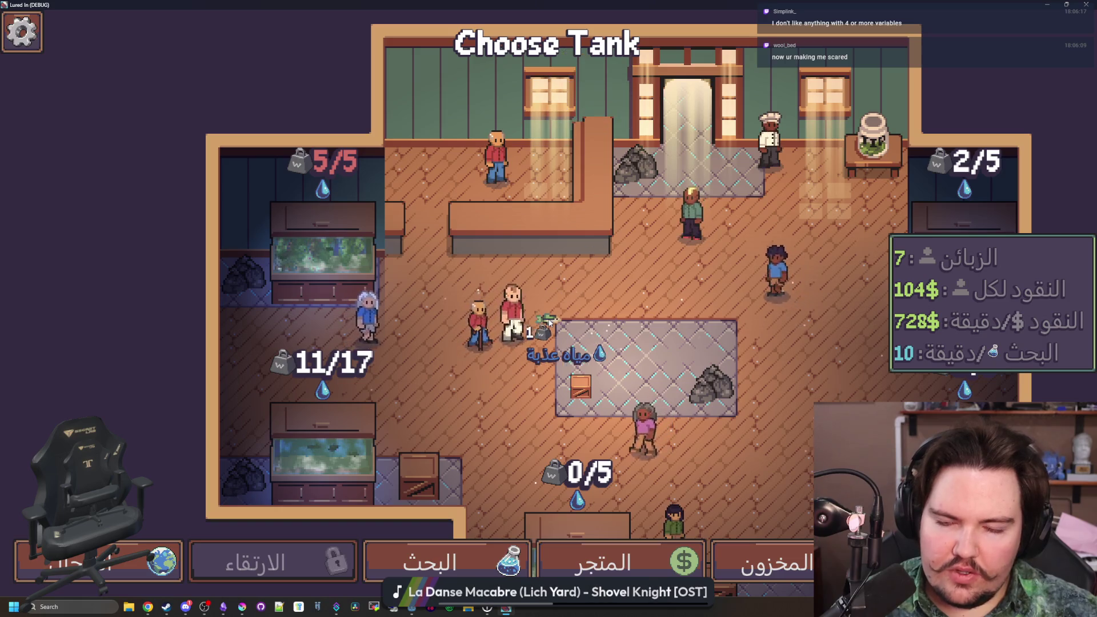
left_click(337, 263)
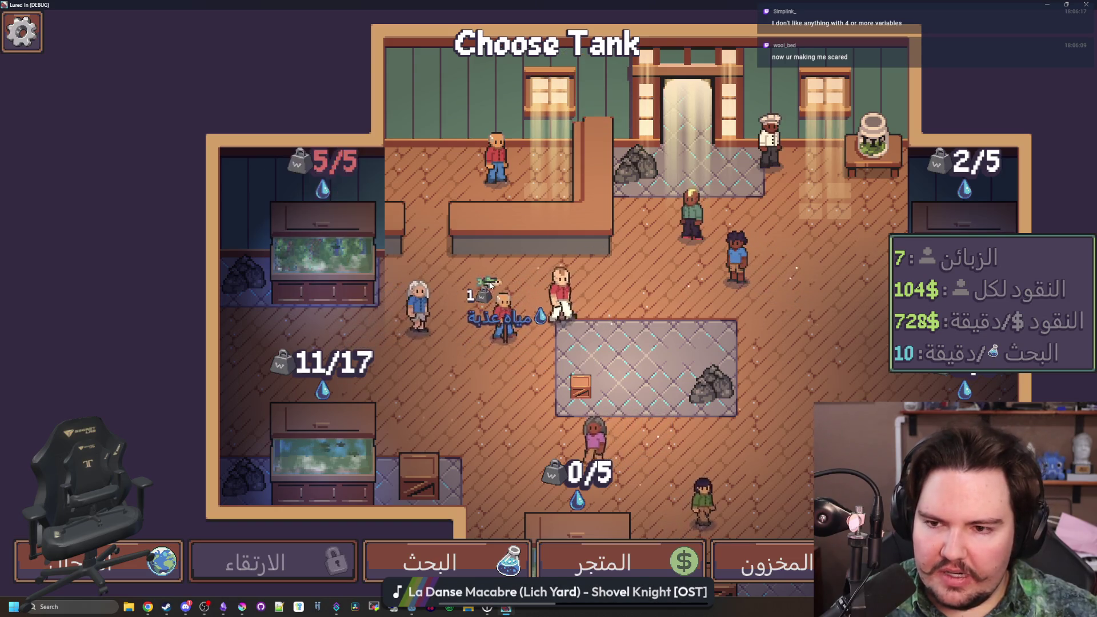
- Switch the game language back to English, pan the shop view, and bring Chrome forward
key("Escape")
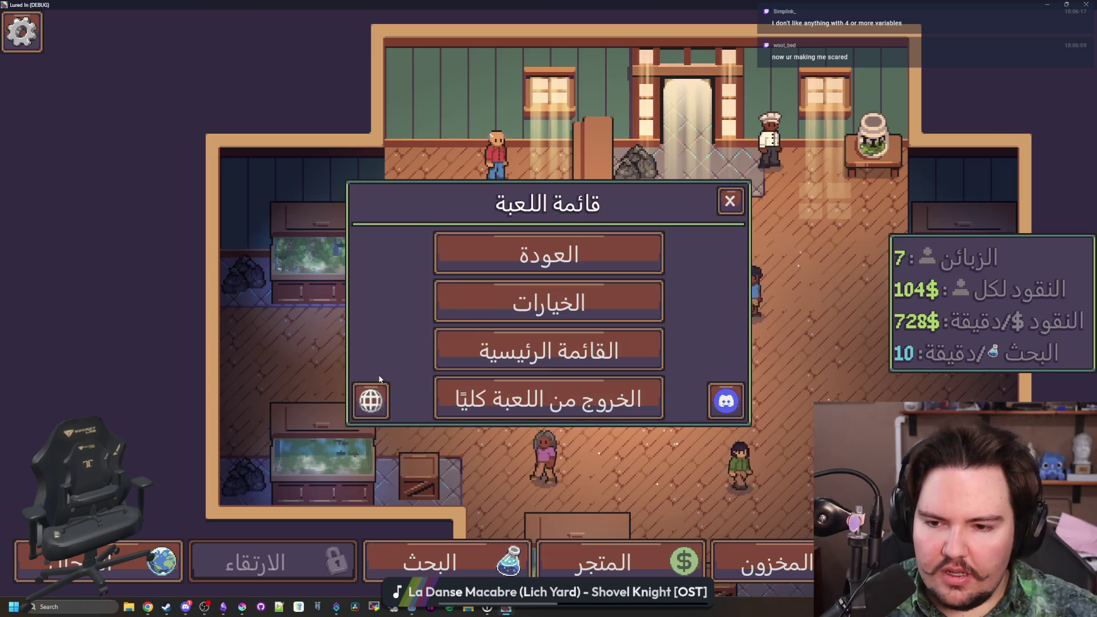
left_click(370, 394)
left_click(677, 254)
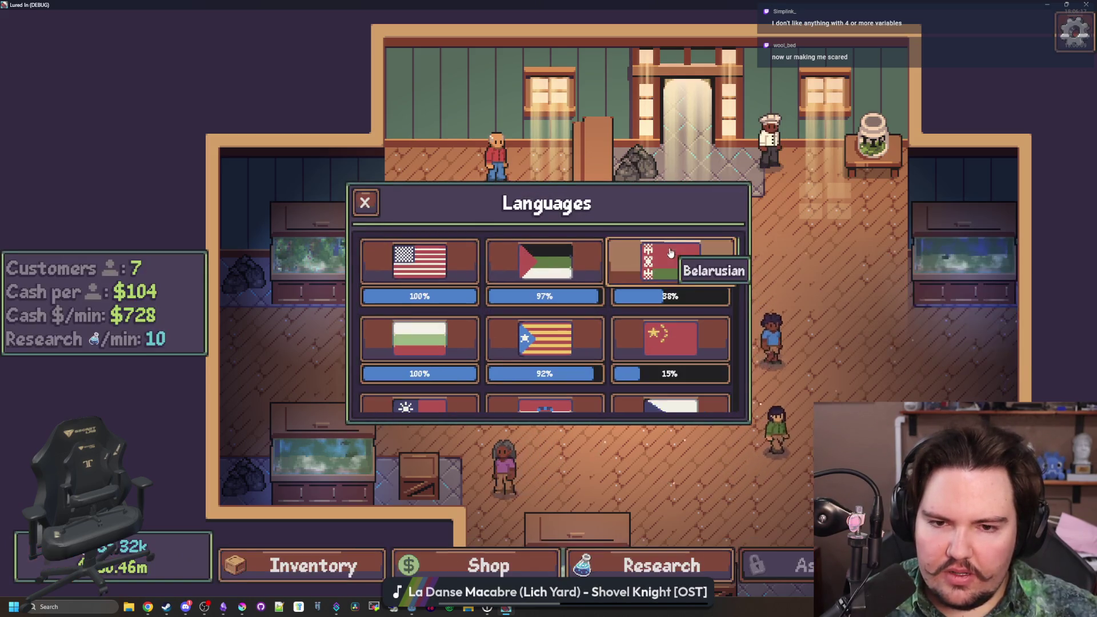
key("Escape")
key("Escape")
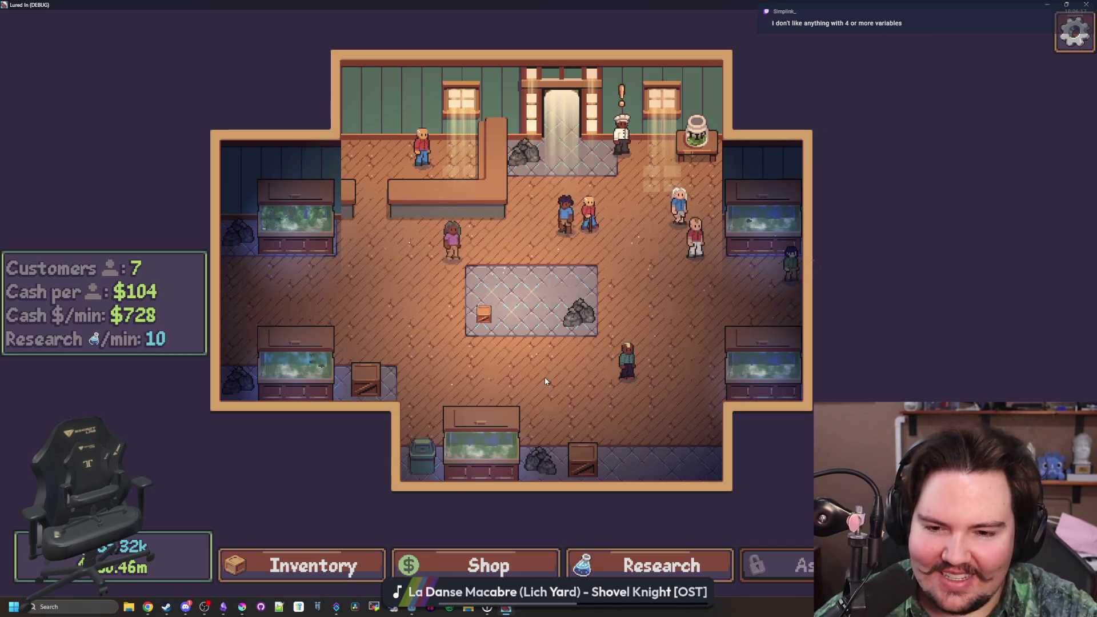
left_click_drag(545, 381, 657, 326)
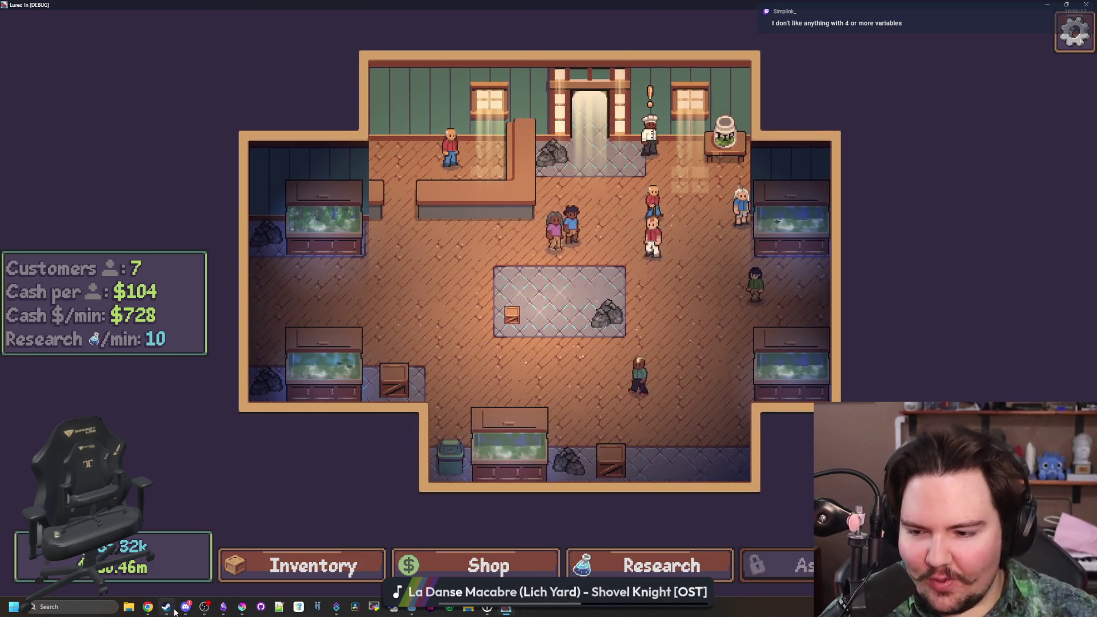
mouse_move(155, 606)
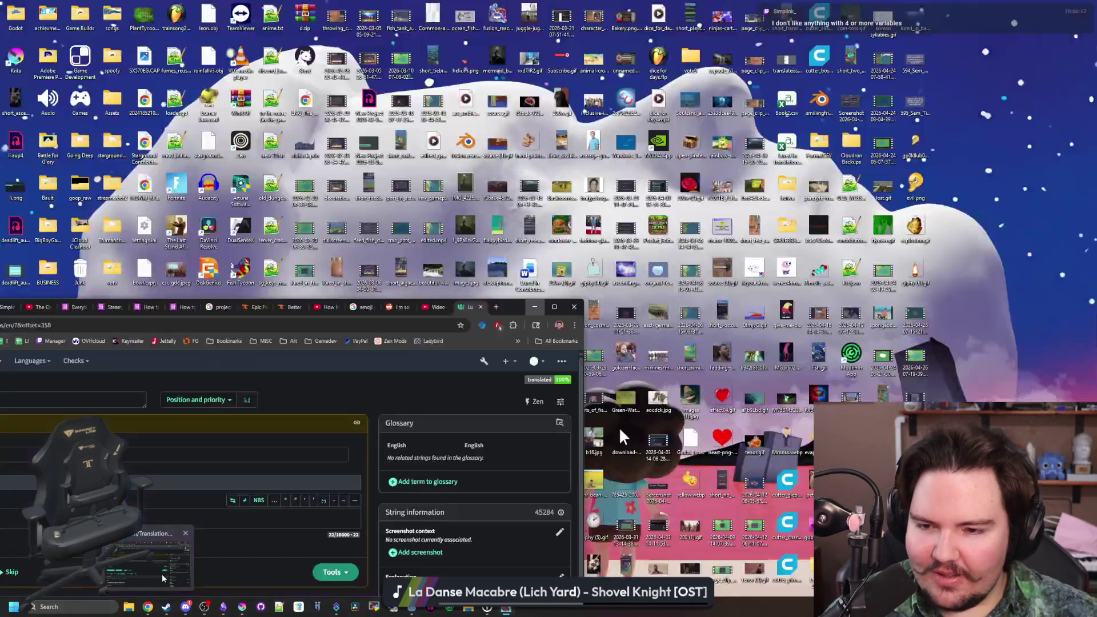
left_click(162, 574)
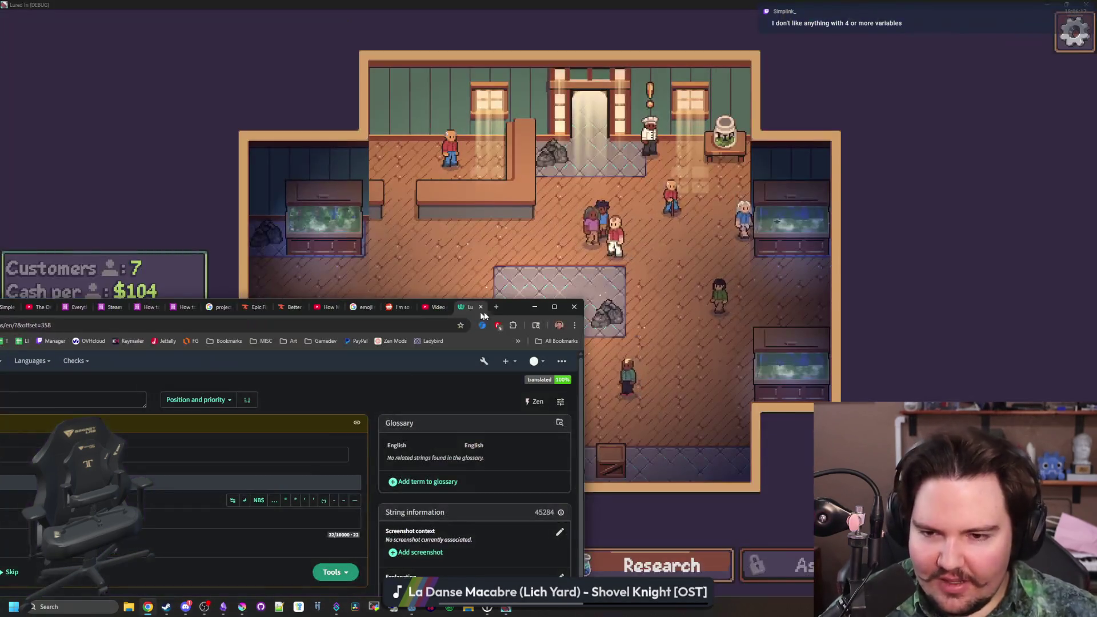
- Move the Chrome window up and search Google for 'quantum physics math calculations'
mouse_move(504, 309)
left_mouse_down()
mouse_move(649, 243)
mouse_move(721, 16)
left_mouse_up()
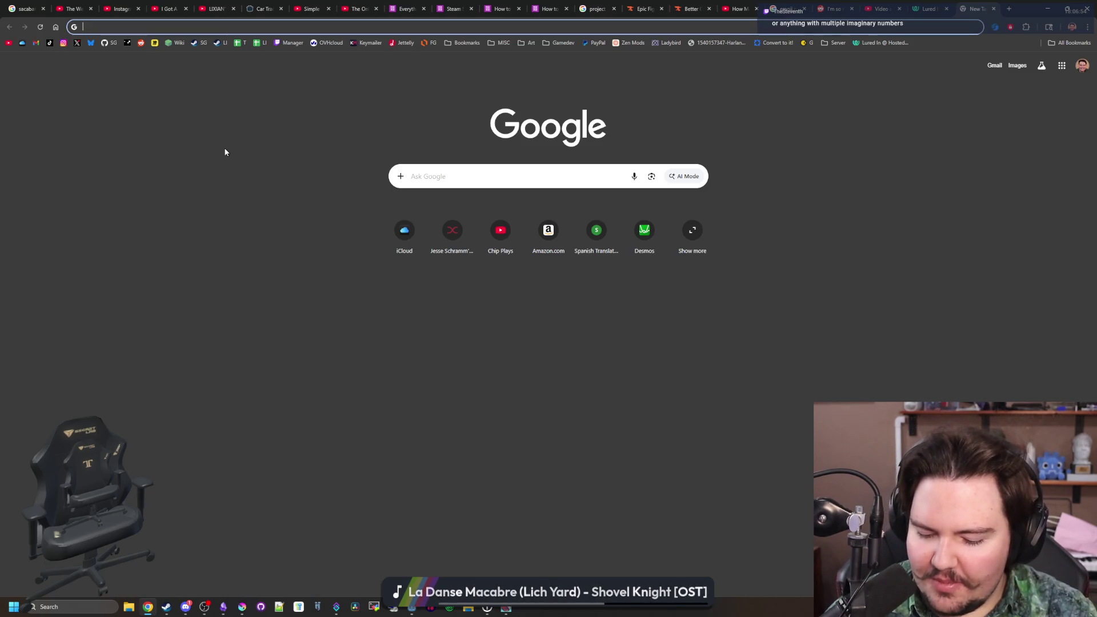
type("quantum physics math calc")
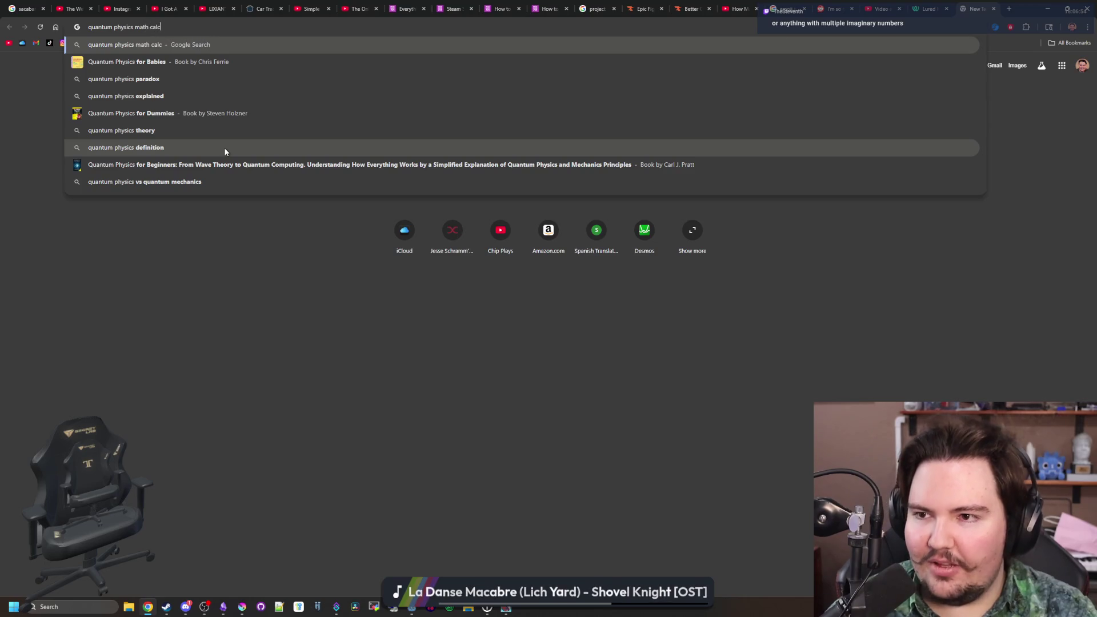
type("ulations")
key("Return")
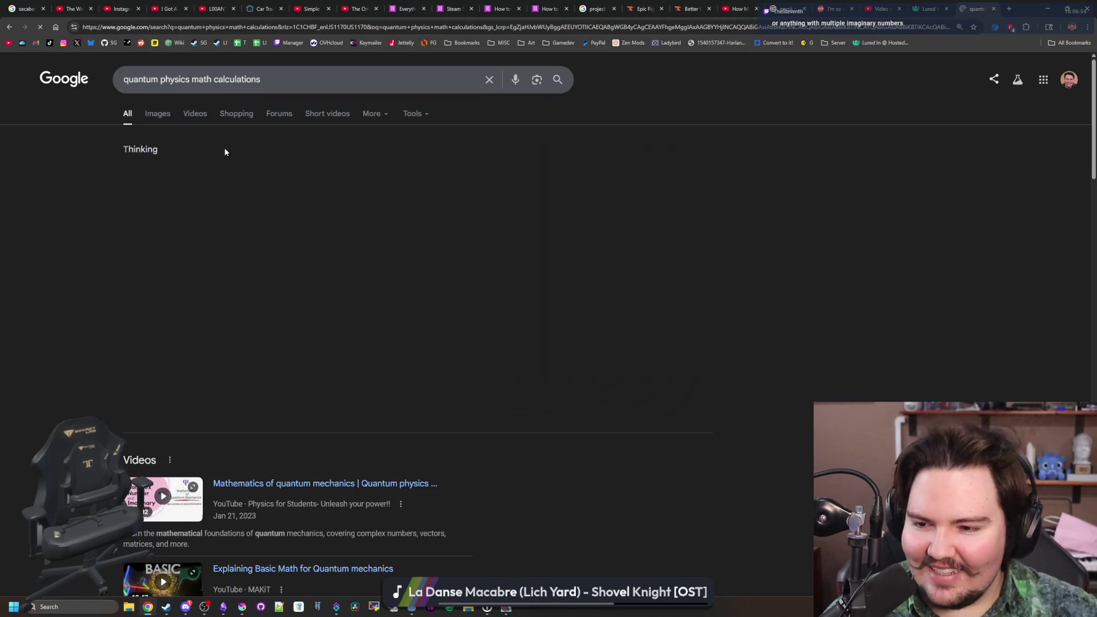
- From Google image results, open Wikipedia's 'List of equations in quantum mechanics' in a new tab and view it
left_click(158, 113)
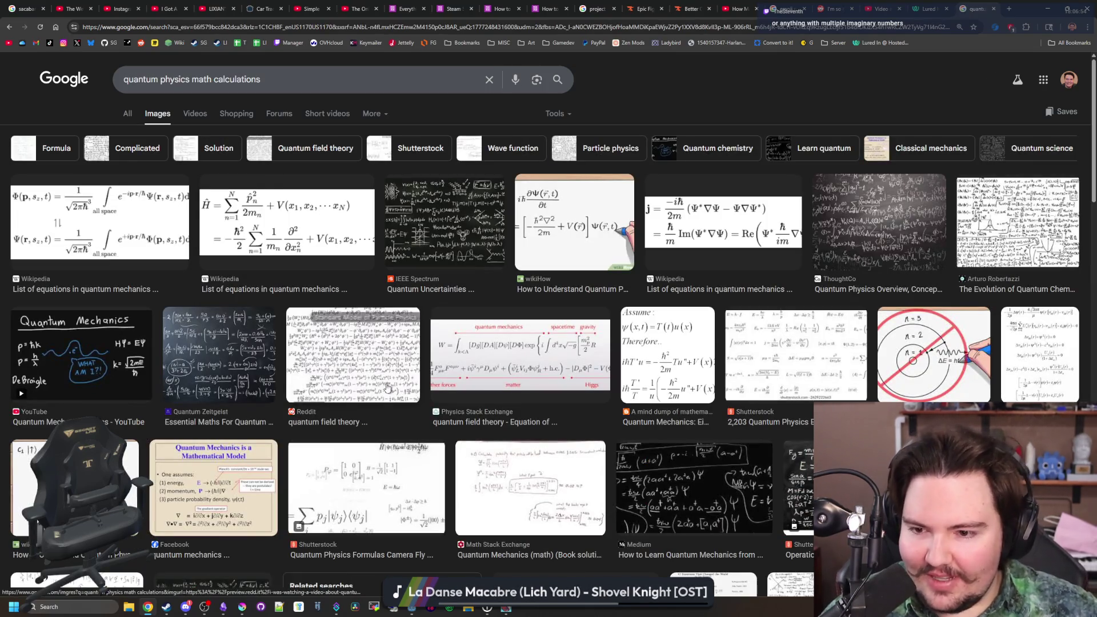
left_click(393, 390)
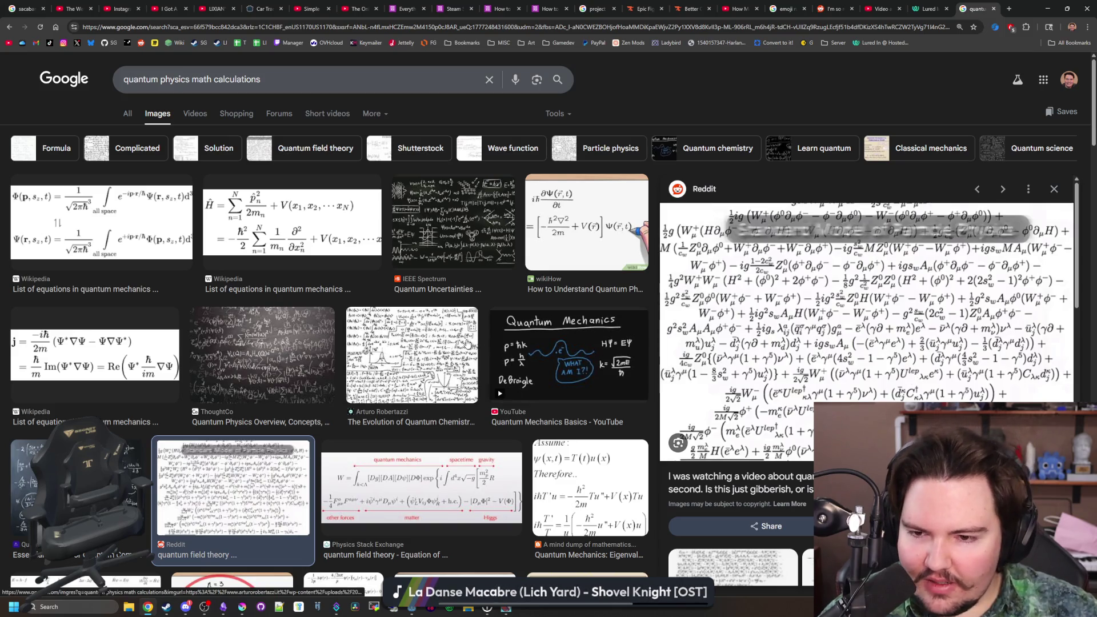
left_click(120, 358)
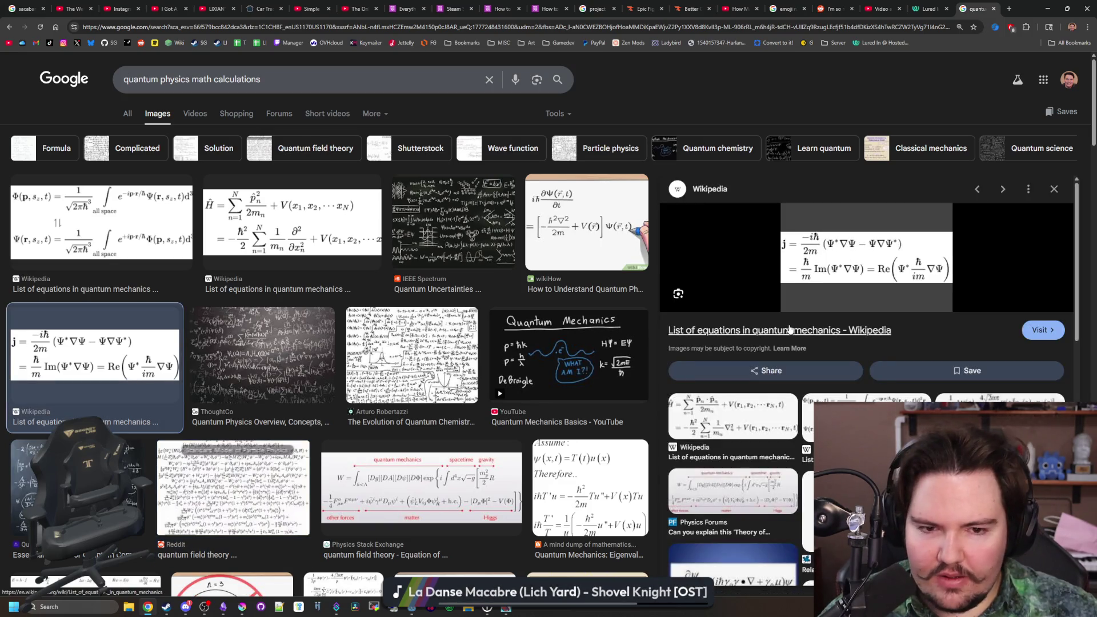
middle_click(911, 147)
key("ctrl+Tab")
scroll(575, 301, "down", 7)
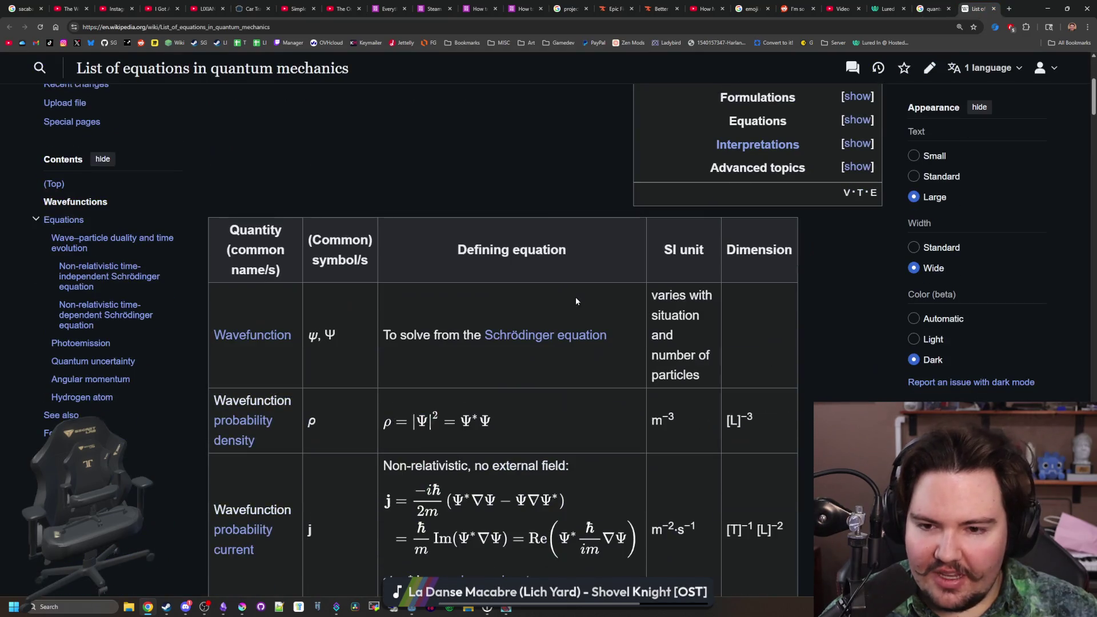
- Read through the quantum mechanics equations list down to its hydrogen atom section
scroll(329, 338, "down", 6)
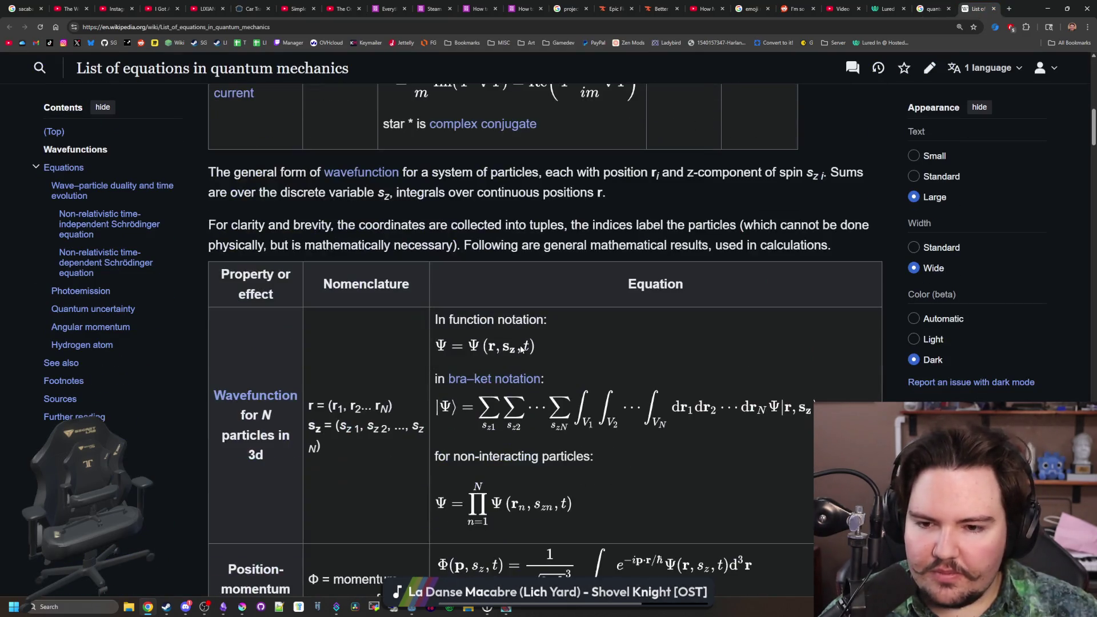
scroll(608, 346, "down", 13)
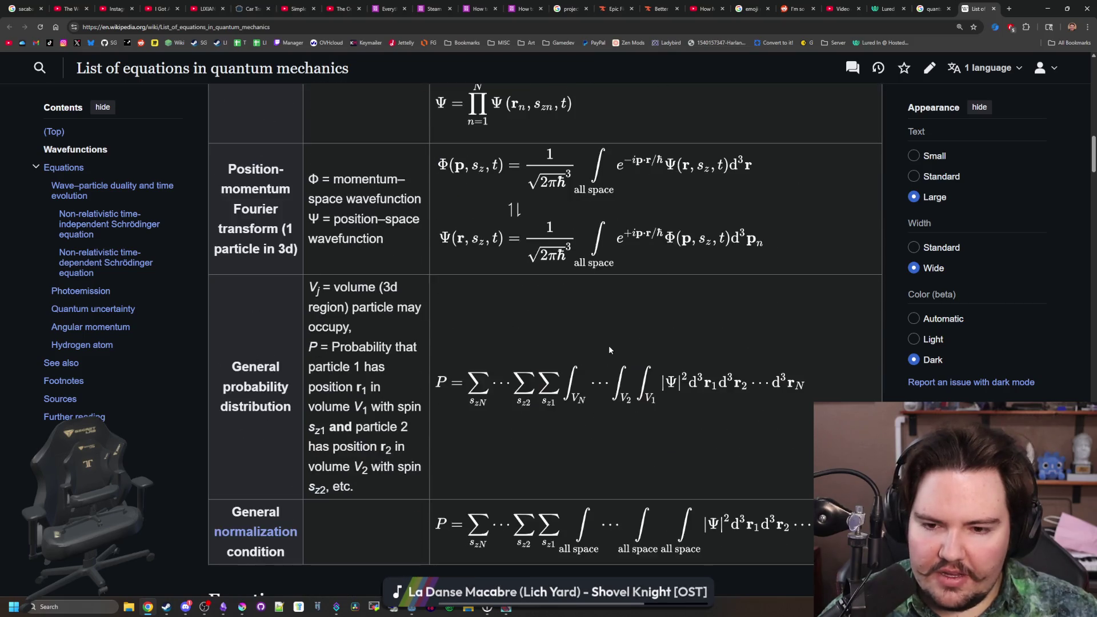
scroll(609, 349, "down", 6)
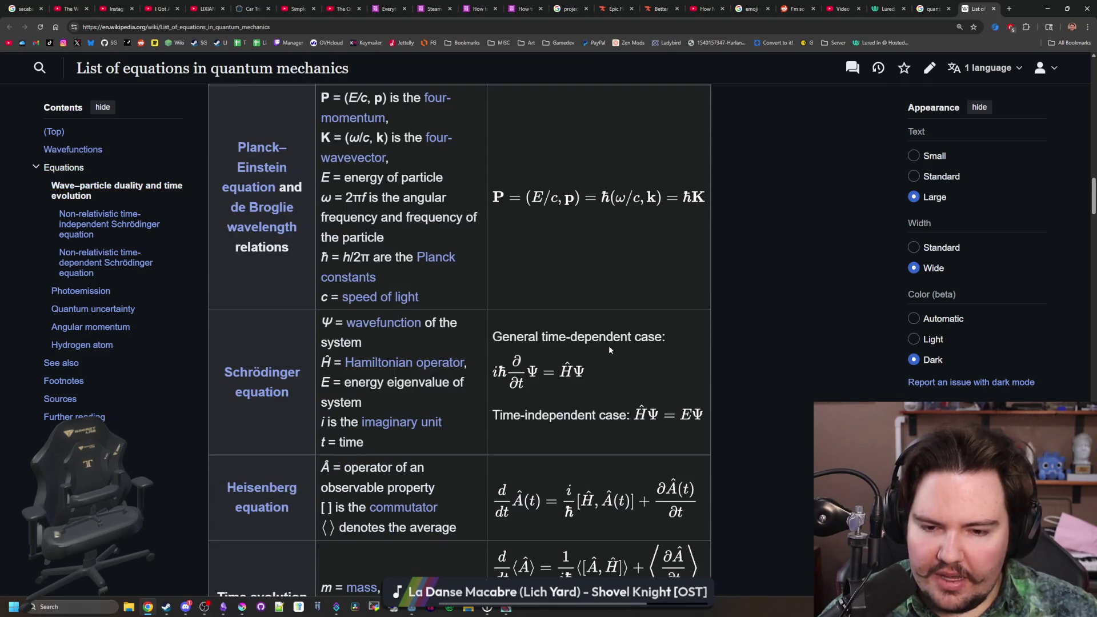
scroll(552, 404, "up", 1)
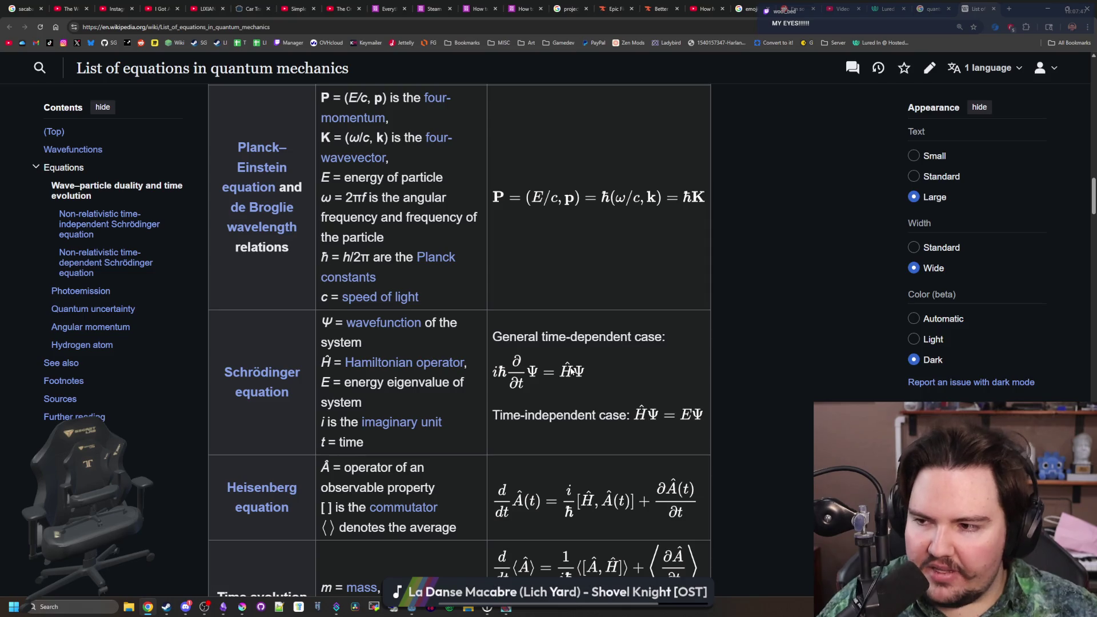
scroll(570, 370, "down", 10)
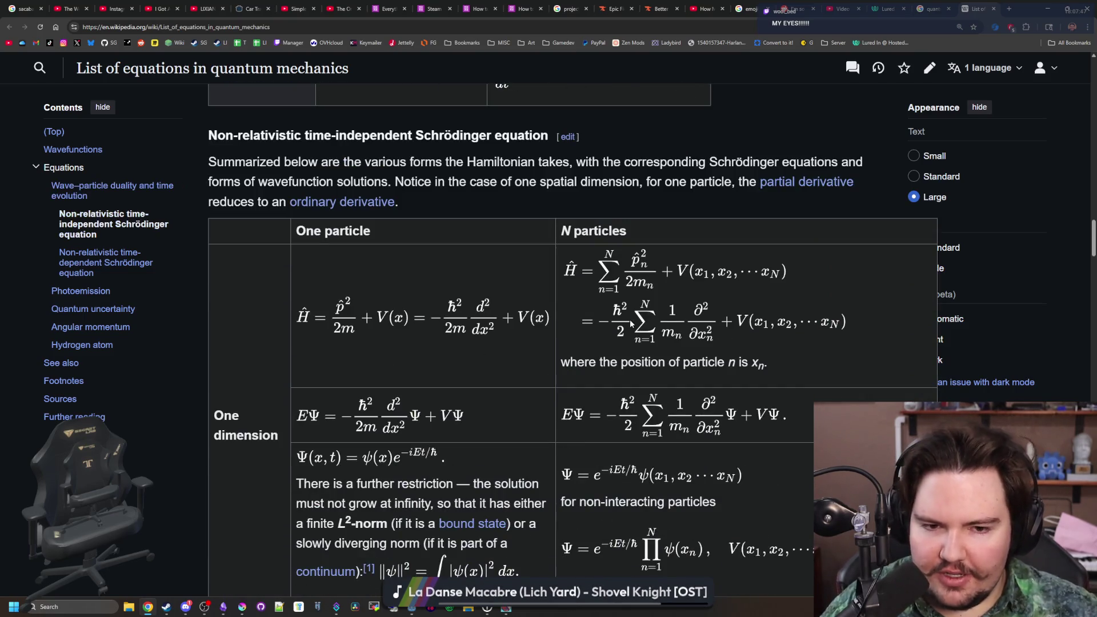
scroll(489, 307, "down", 6)
scroll(489, 310, "down", 8)
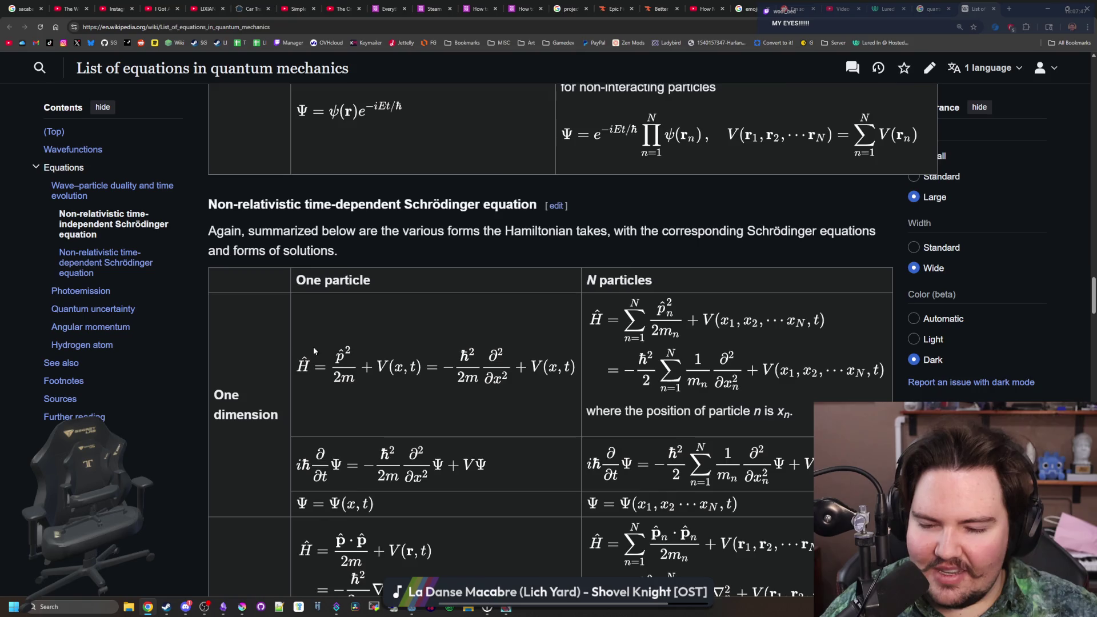
scroll(365, 326, "down", 1)
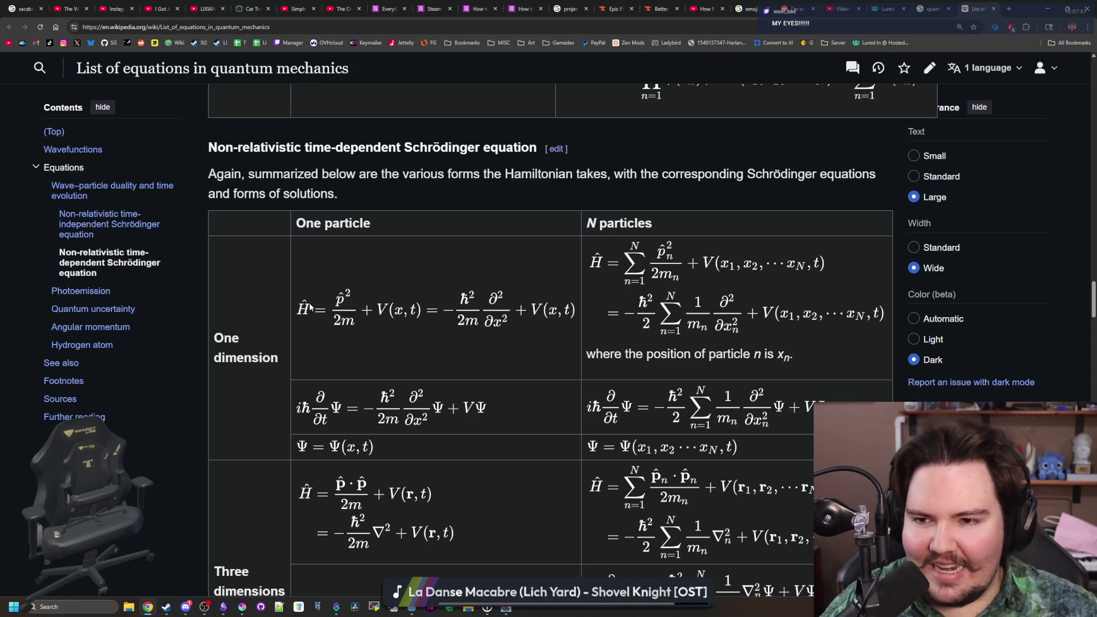
scroll(450, 323, "down", 12)
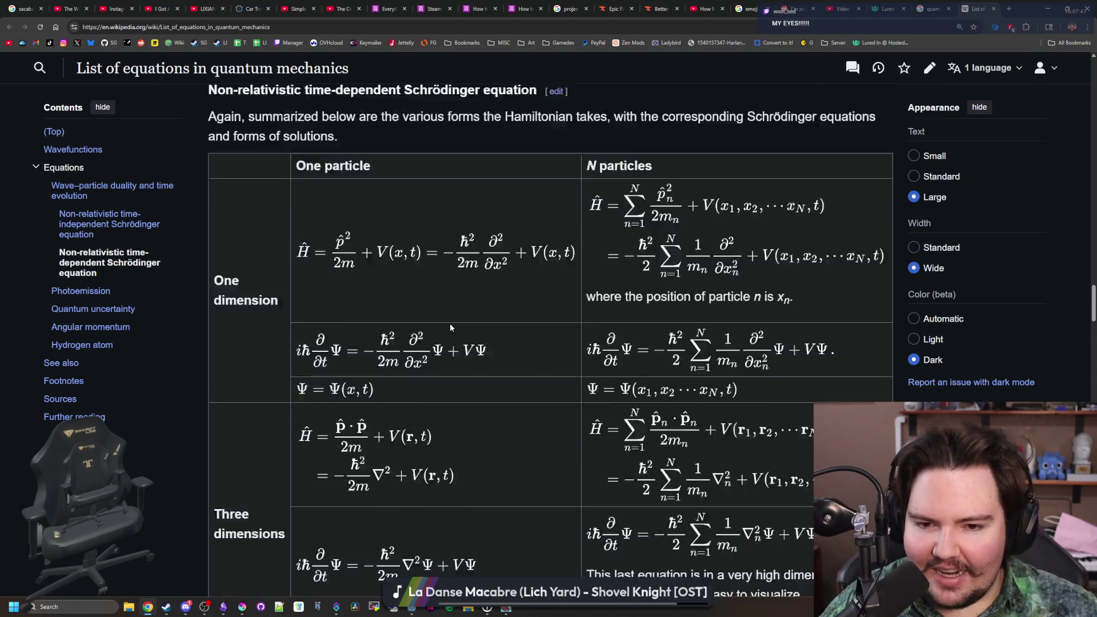
scroll(450, 323, "down", 16)
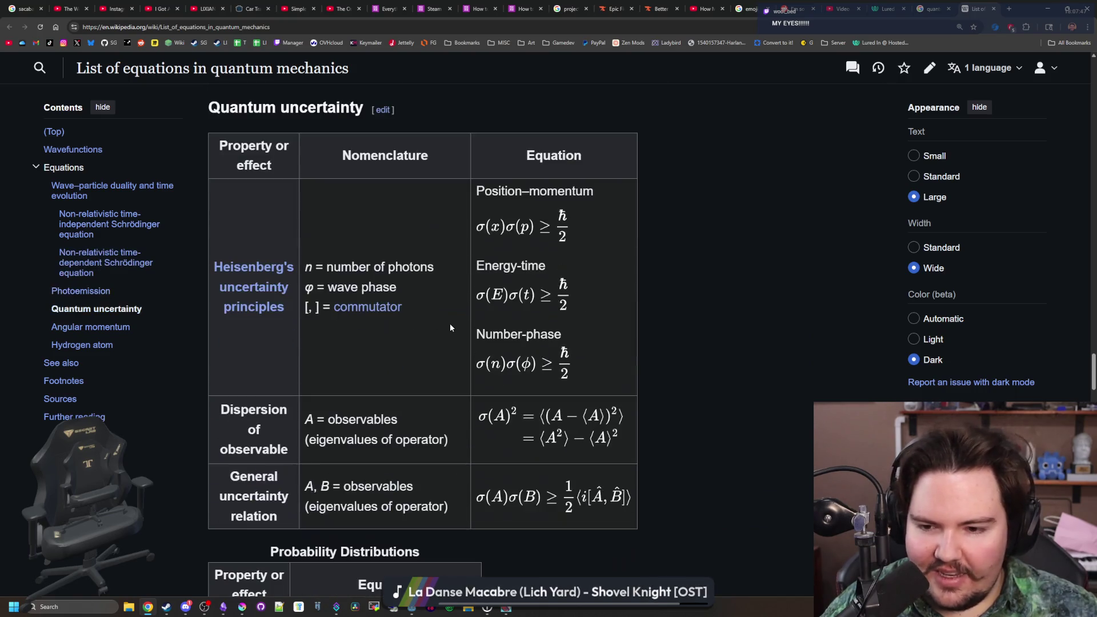
scroll(450, 323, "down", 7)
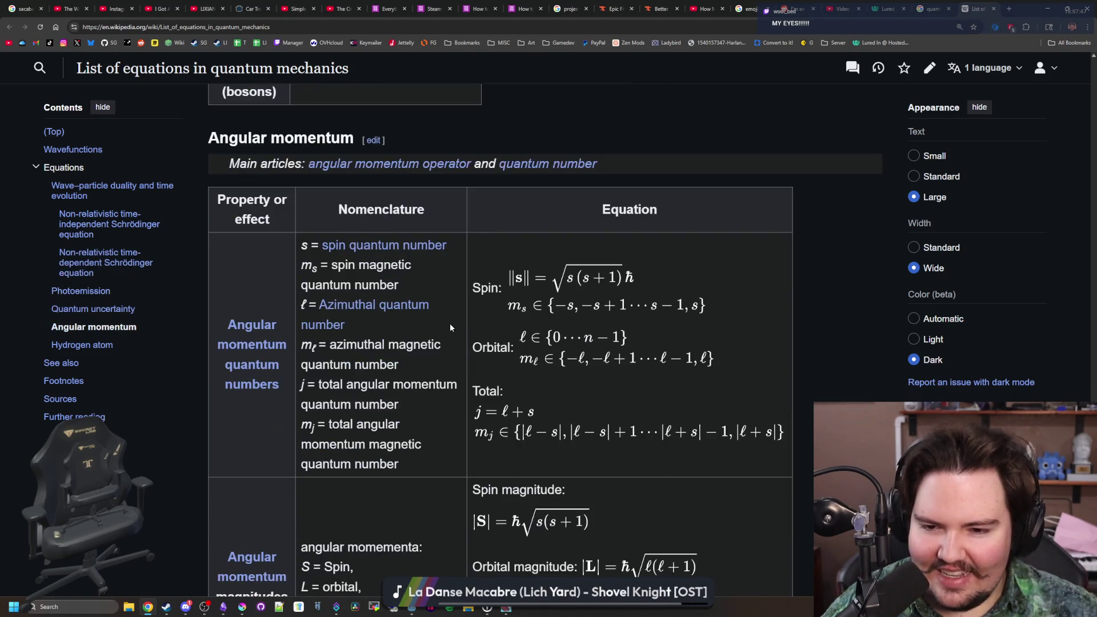
scroll(450, 323, "down", 3)
scroll(450, 323, "down", 3)
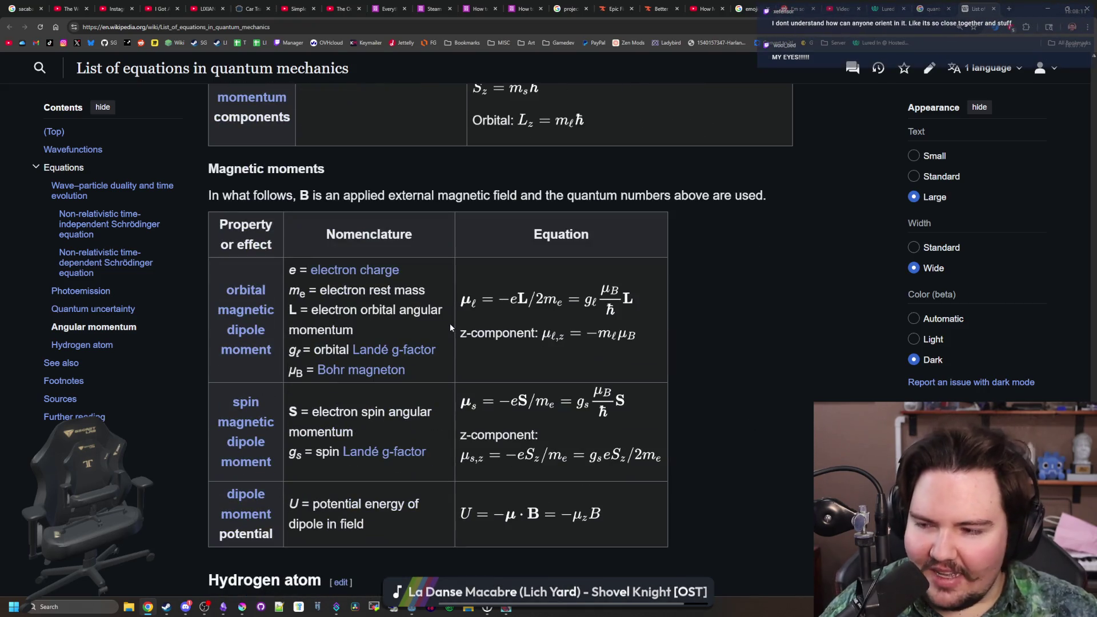
scroll(451, 323, "down", 8)
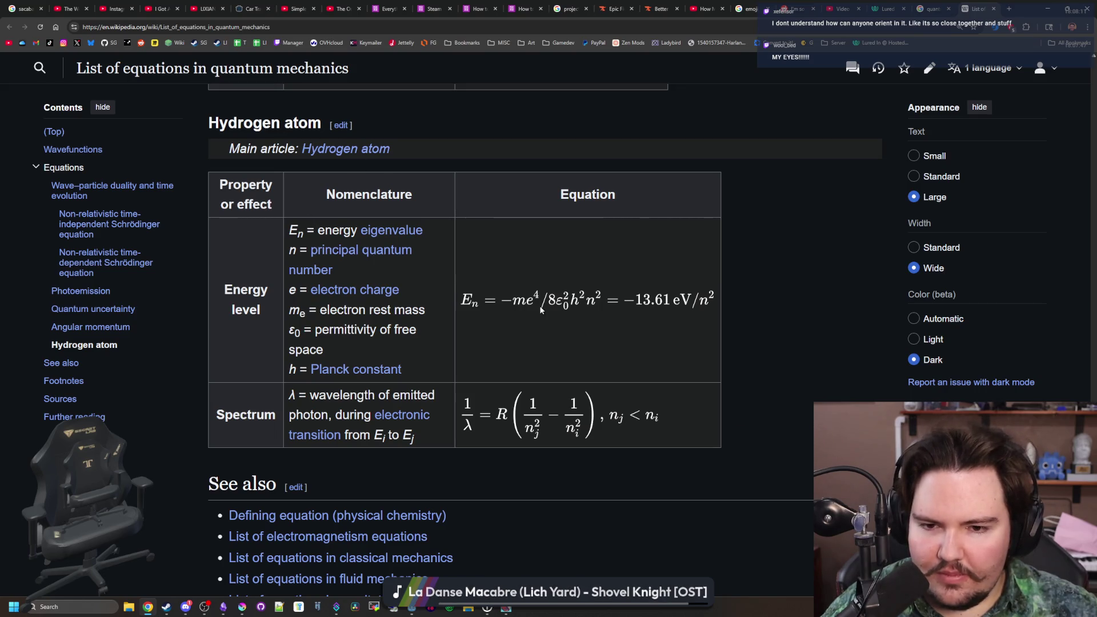
scroll(541, 309, "down", 9)
- Expand the Equations group in the quantum mechanics navbox and open the Schrödinger equation article
scroll(541, 309, "up", 20)
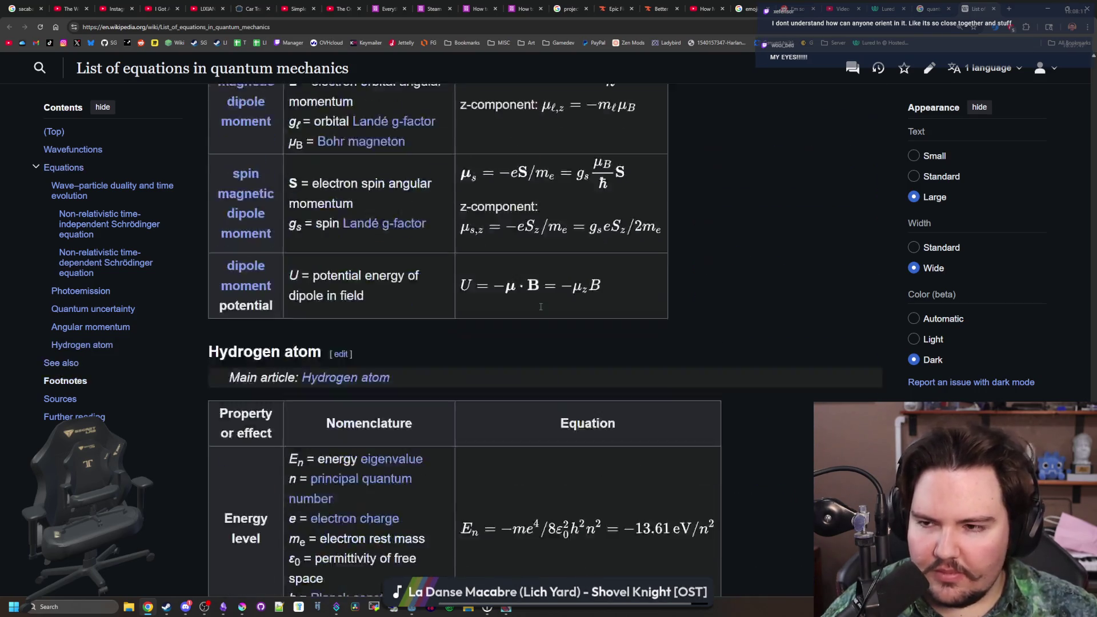
scroll(541, 310, "up", 15)
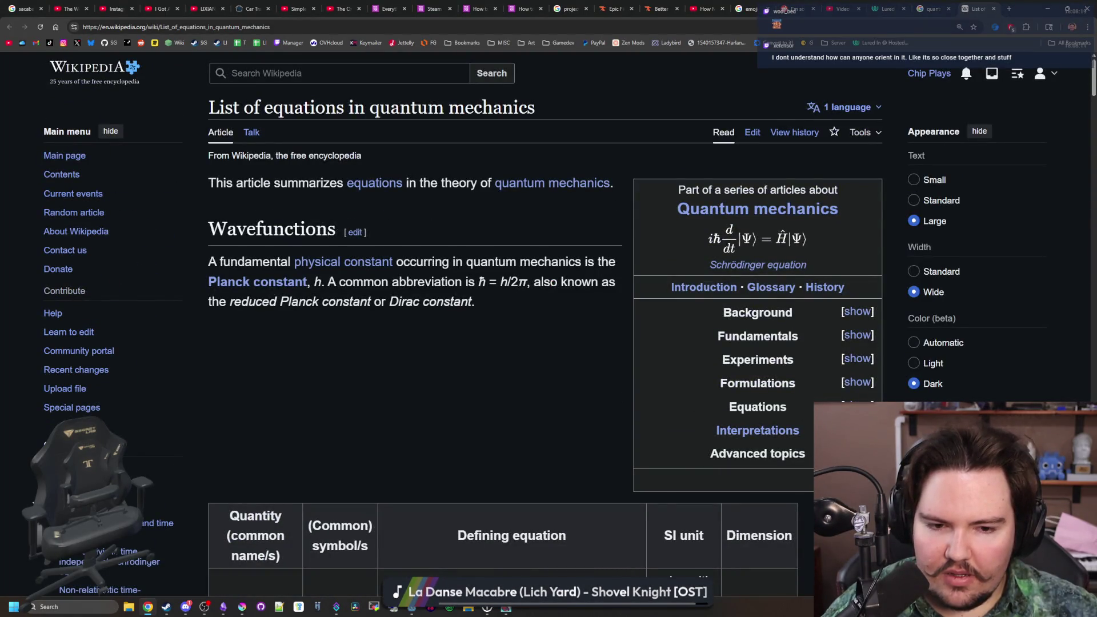
left_click(857, 405)
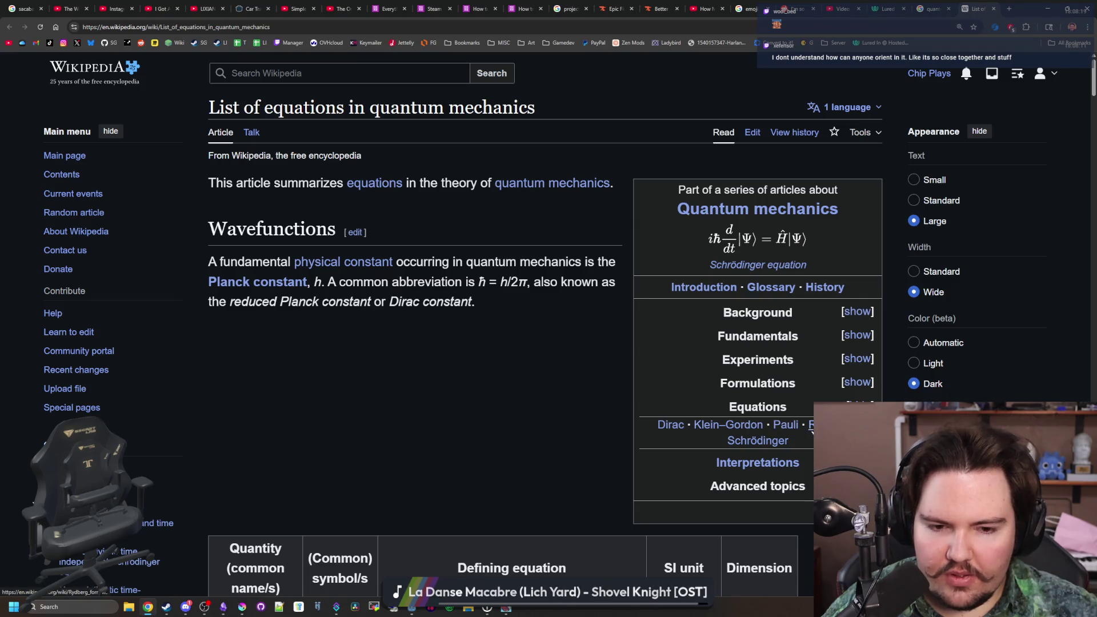
left_click(758, 441)
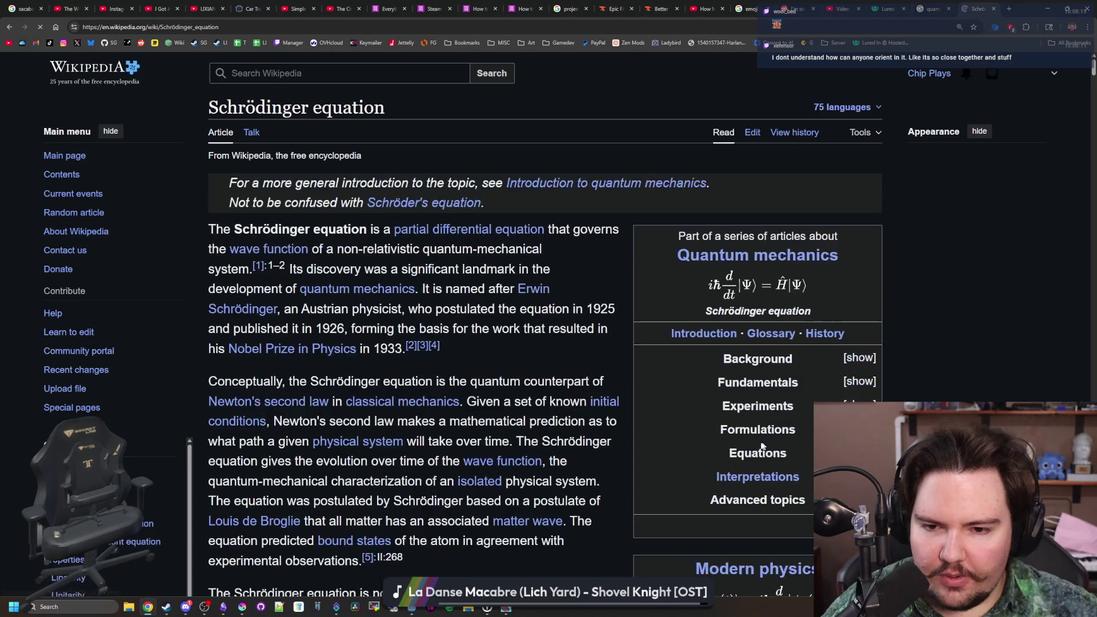
- Read through the Schrödinger equation article from top to bottom
scroll(759, 448, "down", 10)
scroll(506, 372, "down", 4)
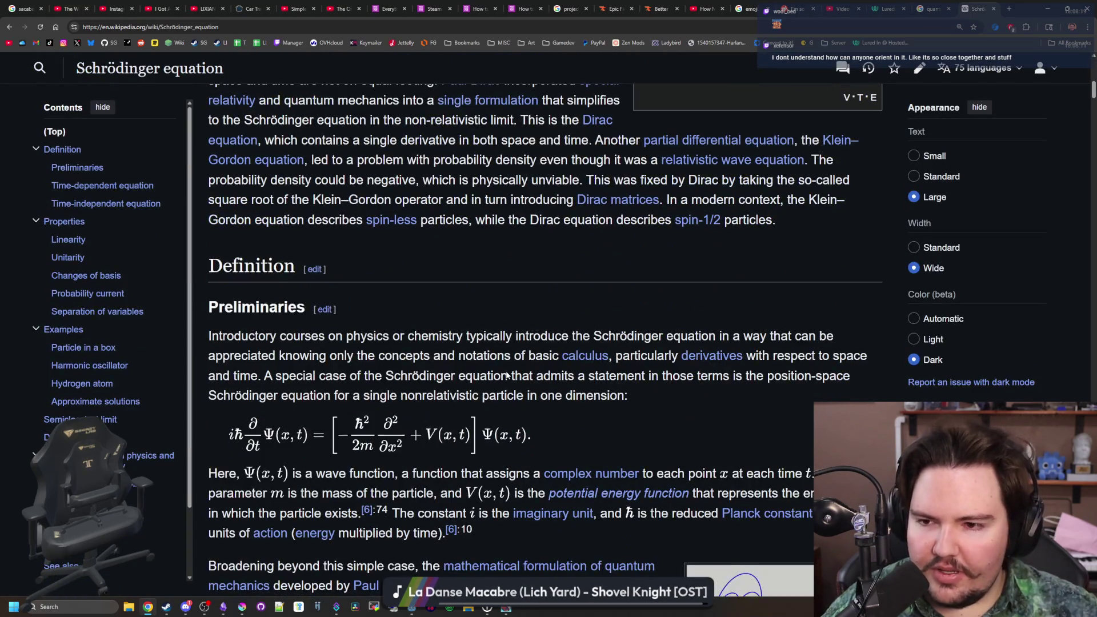
scroll(506, 372, "down", 18)
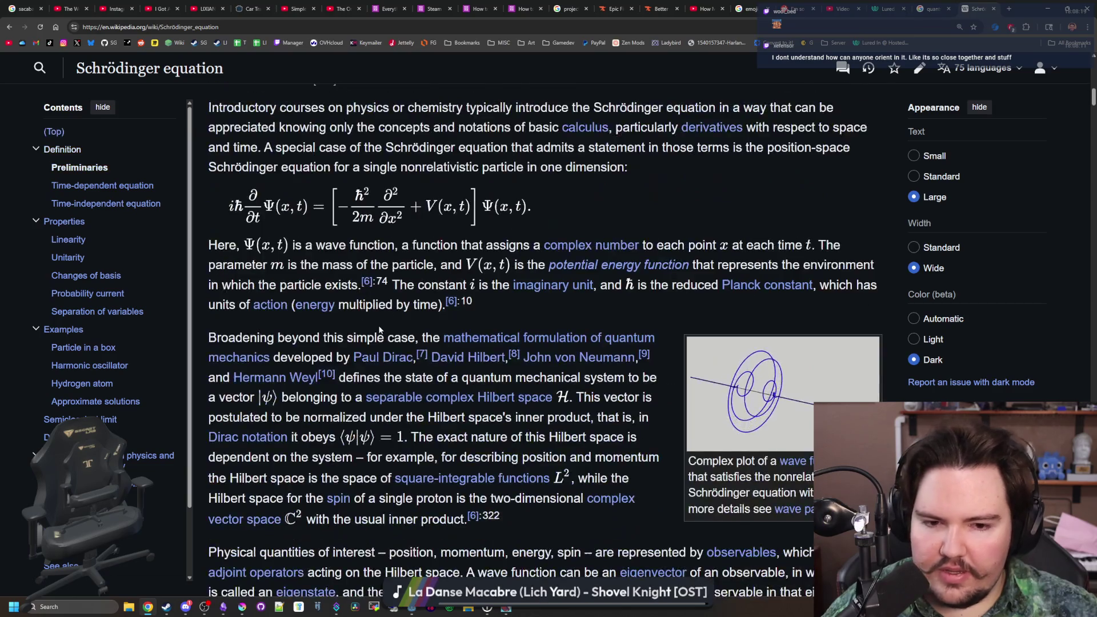
scroll(460, 323, "down", 15)
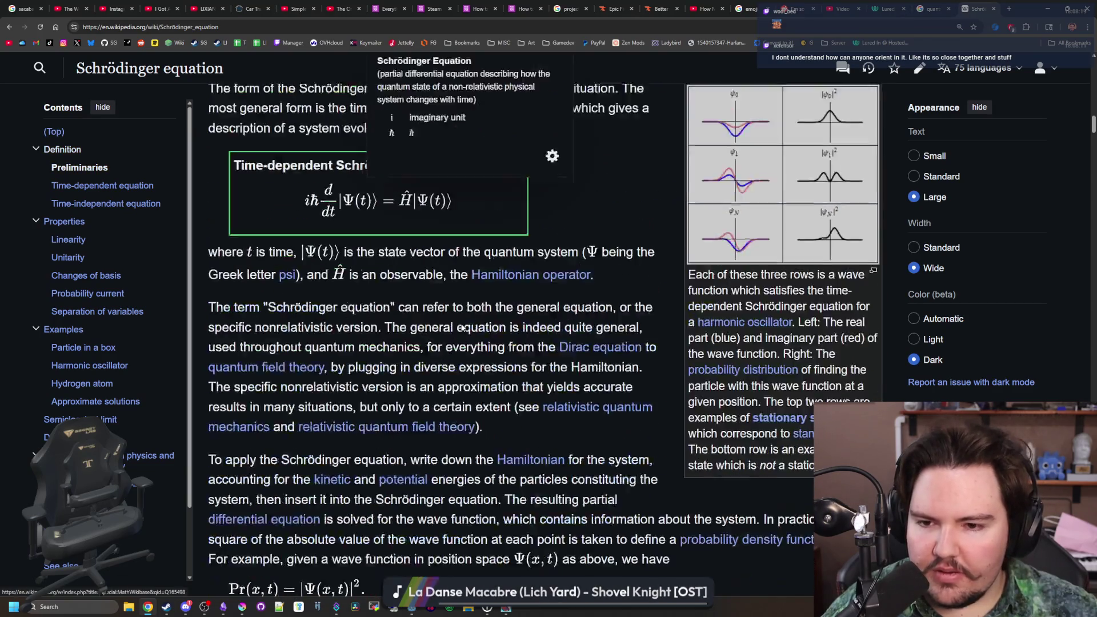
scroll(461, 328, "down", 2)
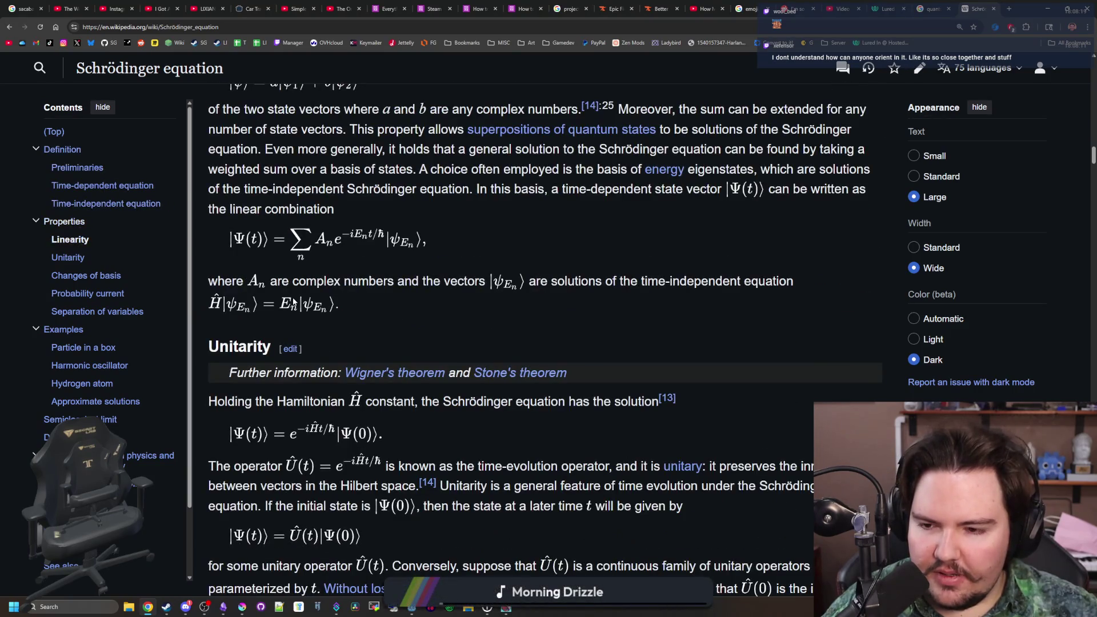
scroll(294, 302, "down", 5)
scroll(294, 301, "down", 6)
scroll(400, 461, "down", 3)
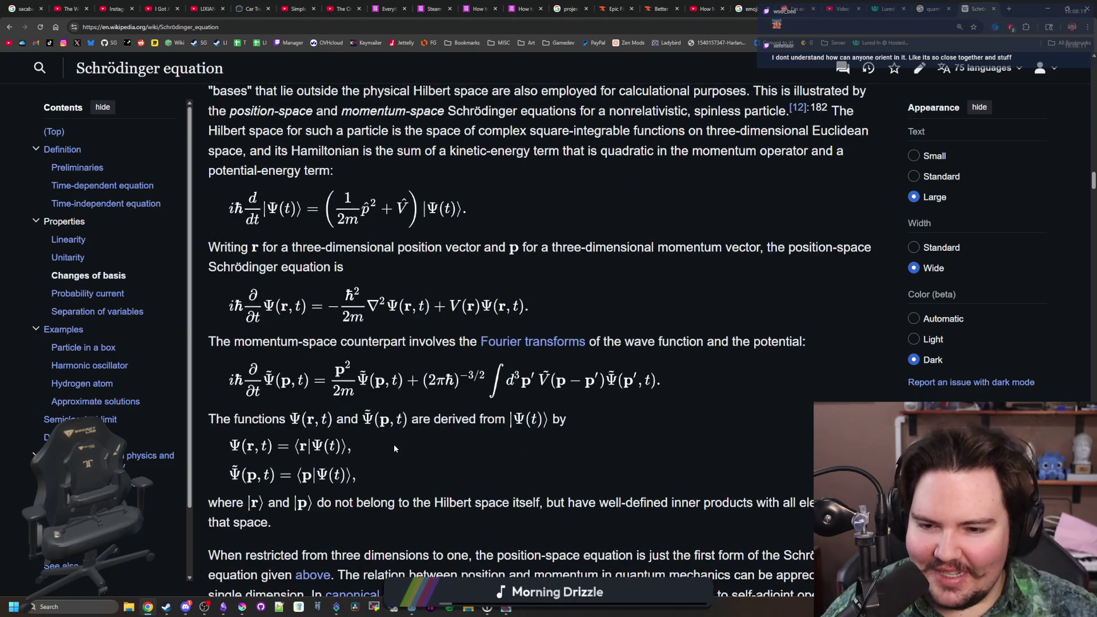
scroll(393, 444, "down", 1)
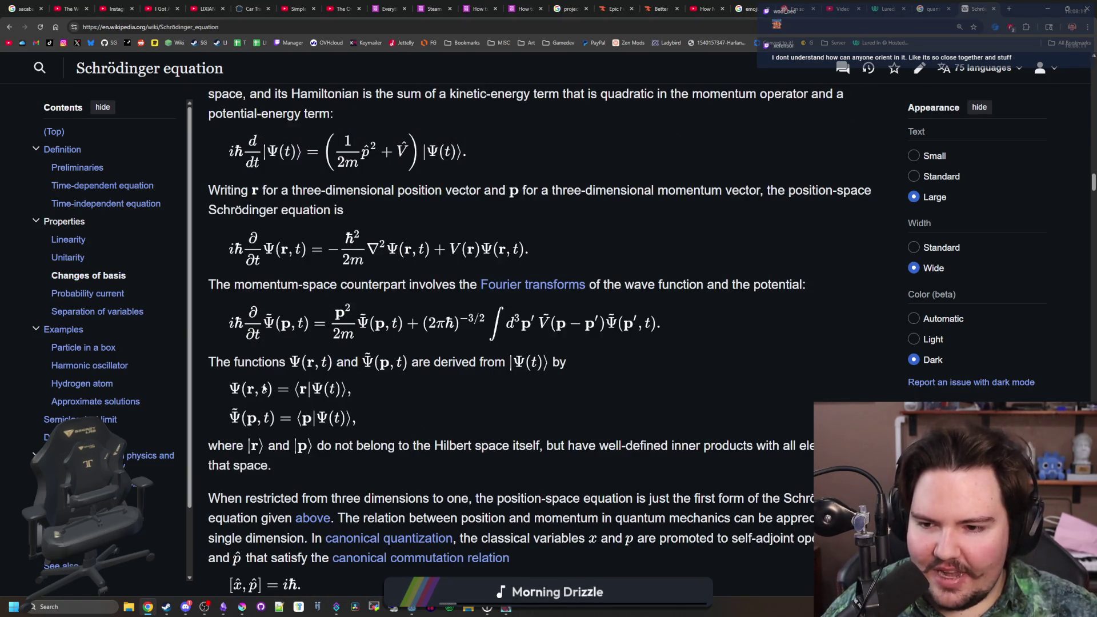
scroll(324, 430, "down", 3)
scroll(324, 430, "down", 11)
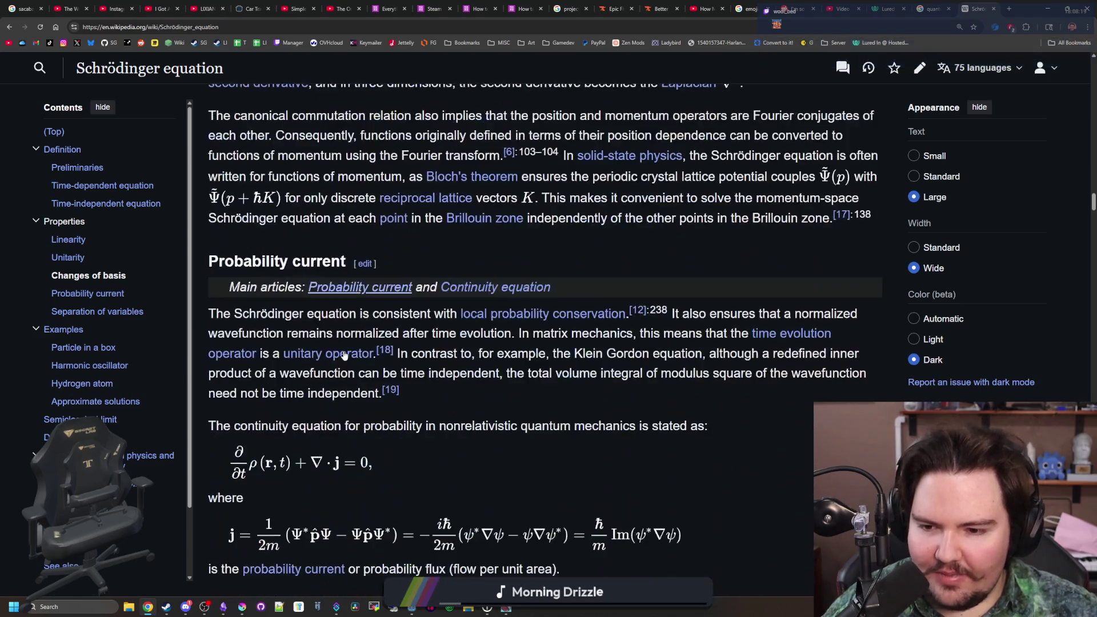
scroll(641, 382, "down", 16)
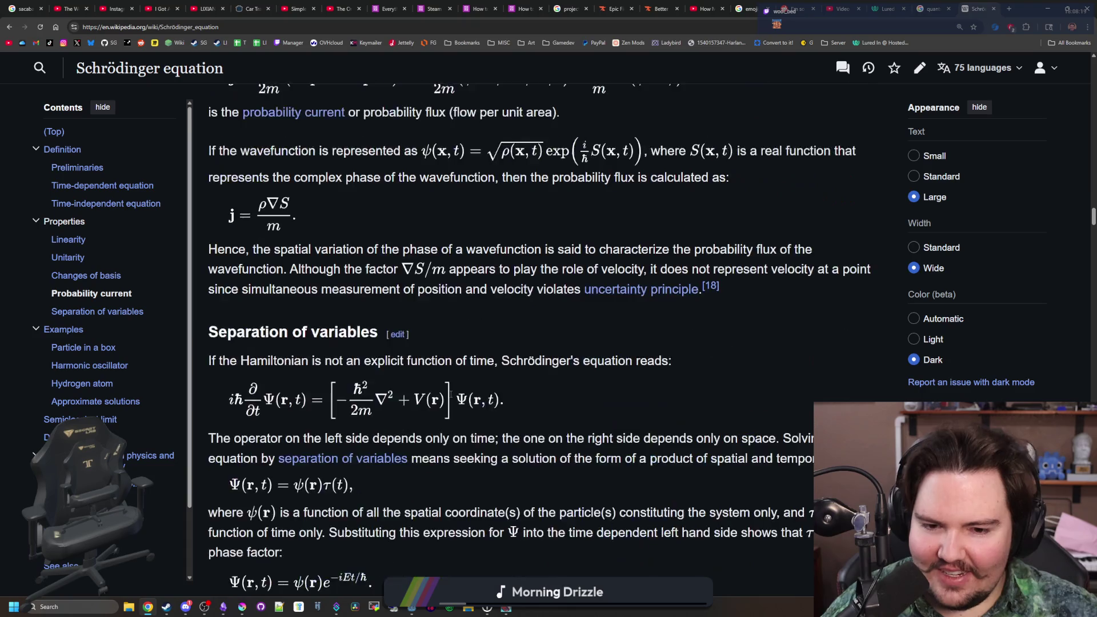
scroll(451, 395, "down", 10)
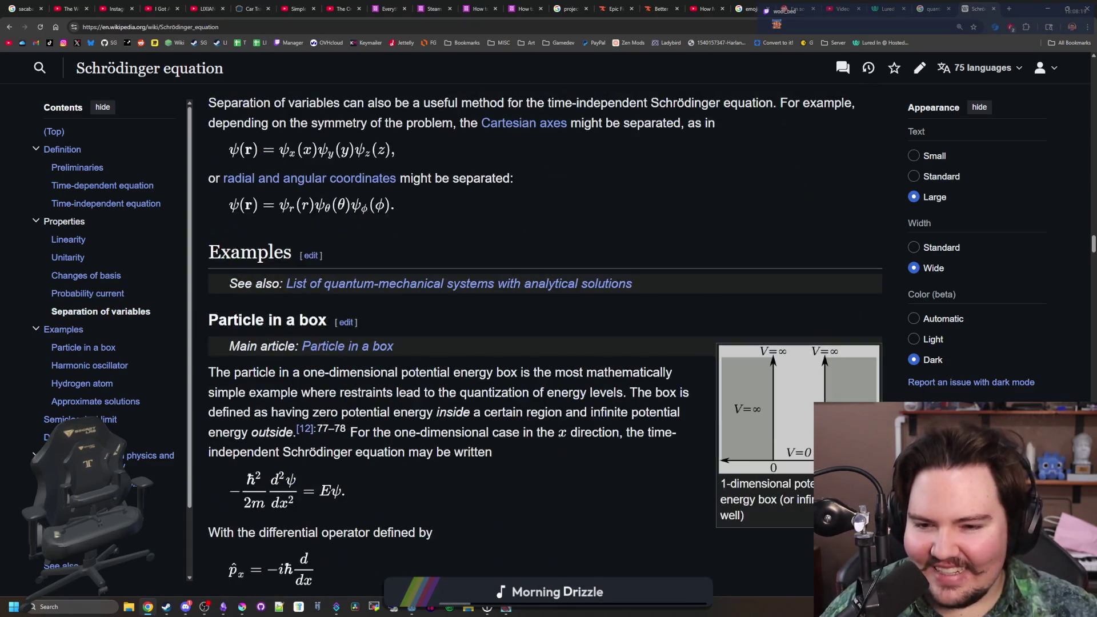
scroll(450, 397, "down", 14)
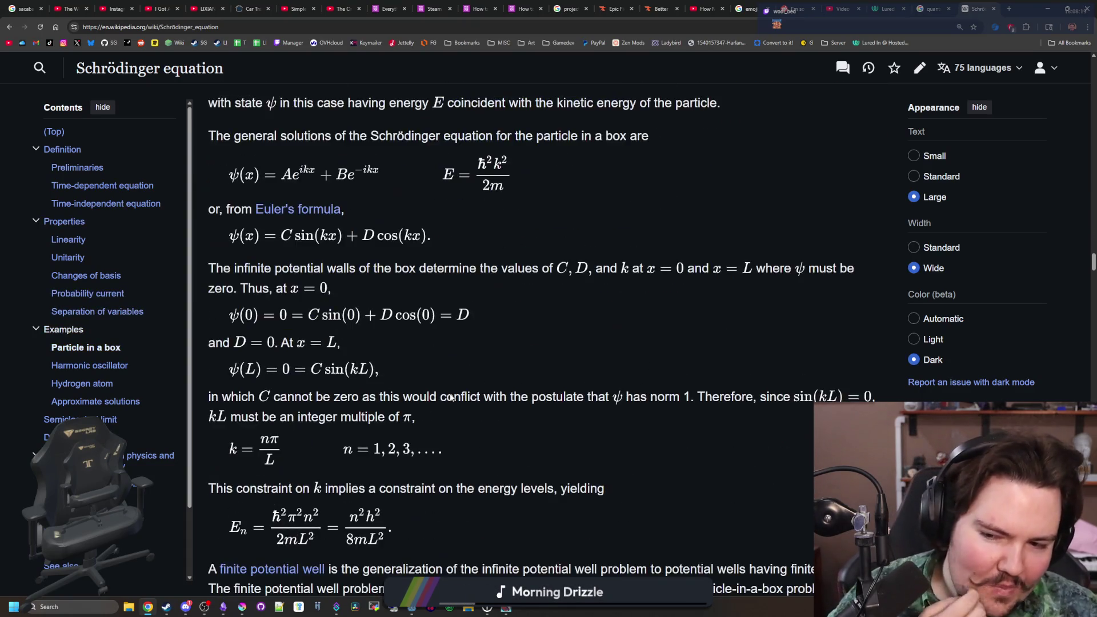
scroll(450, 394, "down", 4)
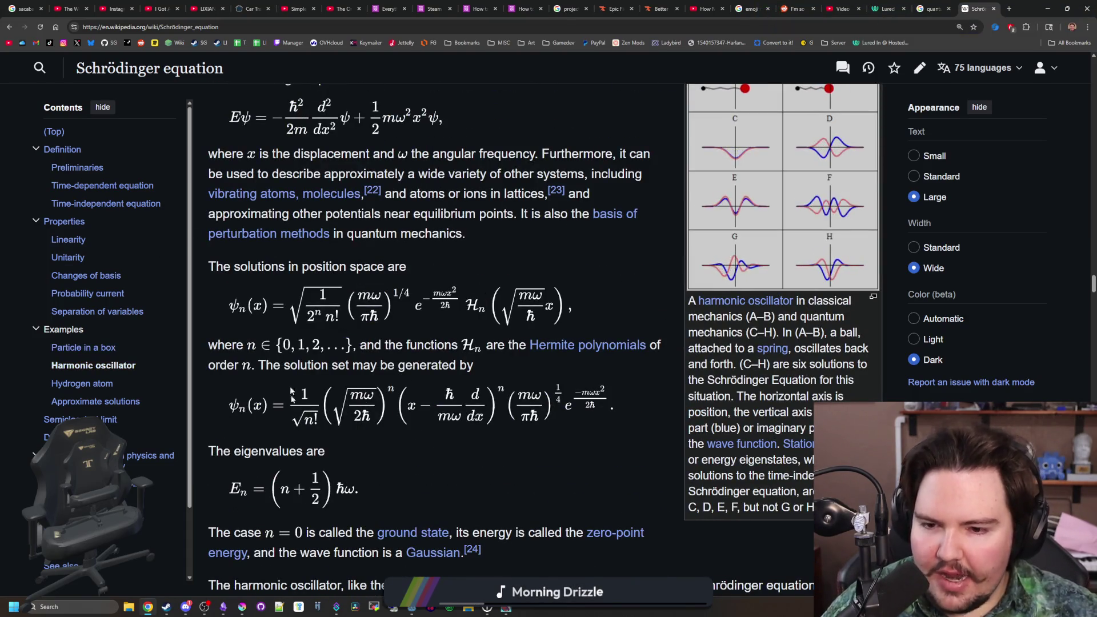
scroll(287, 381, "down", 20)
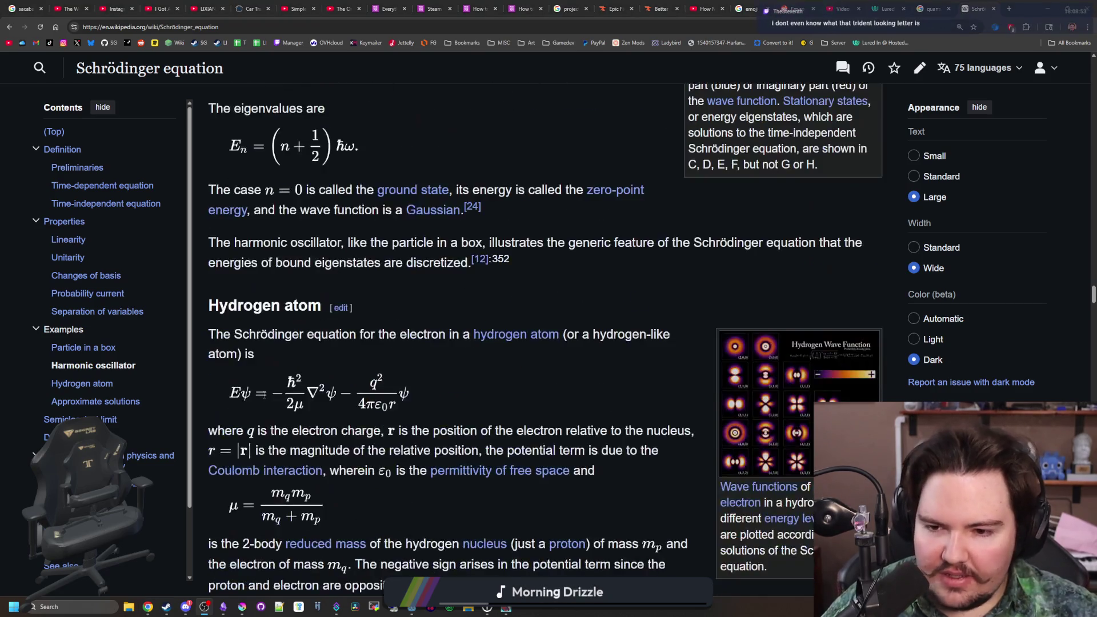
scroll(287, 381, "up", 2)
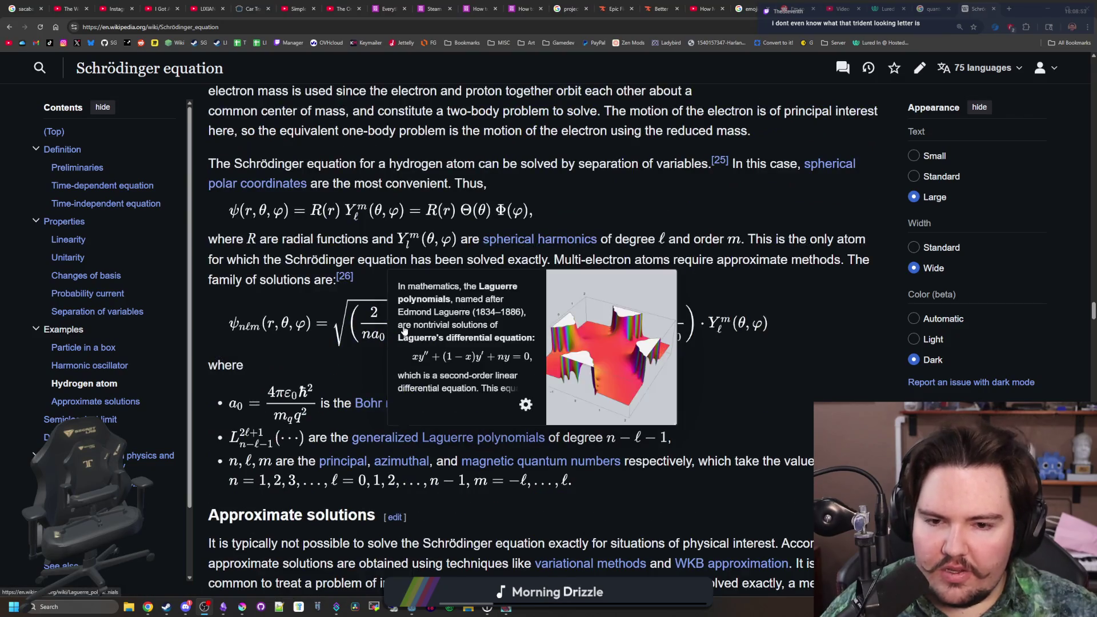
scroll(403, 309, "down", 7)
scroll(402, 309, "down", 20)
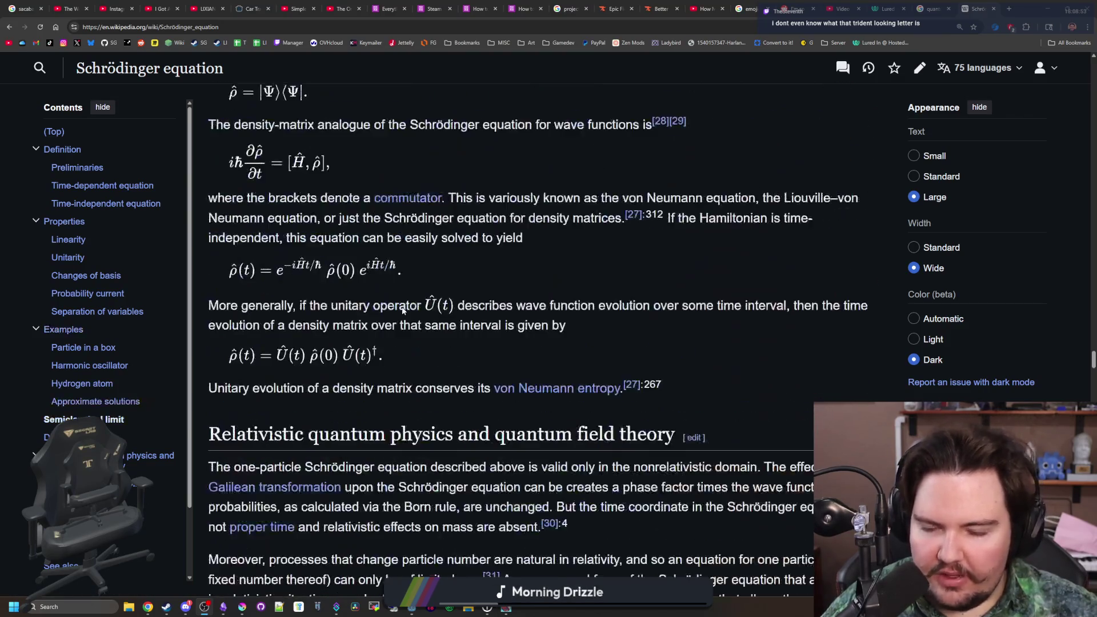
scroll(403, 310, "down", 20)
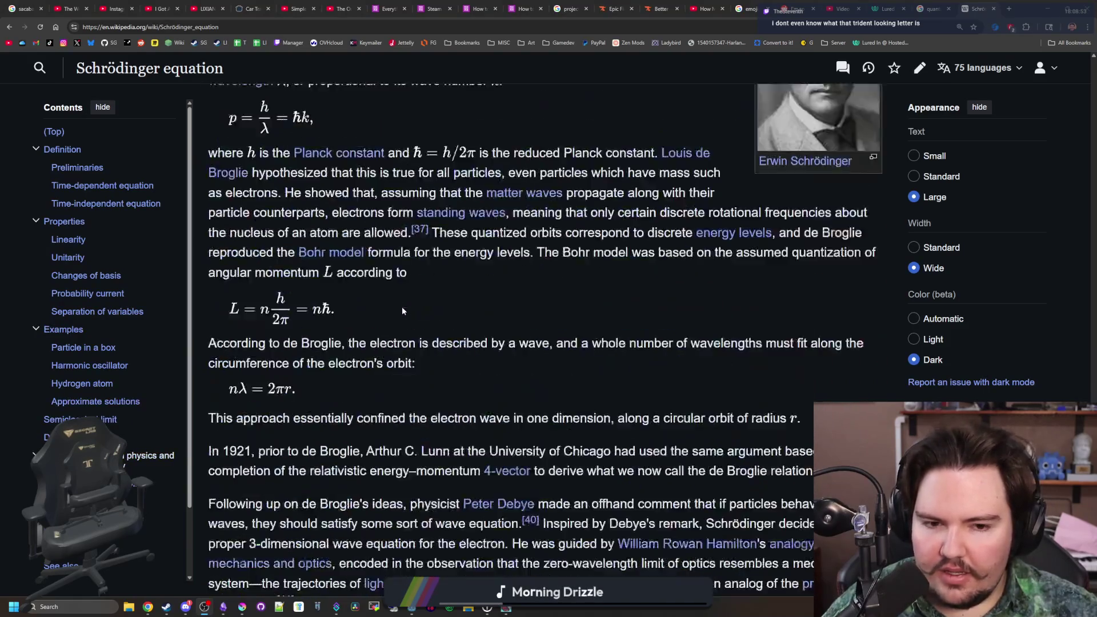
scroll(402, 308, "down", 20)
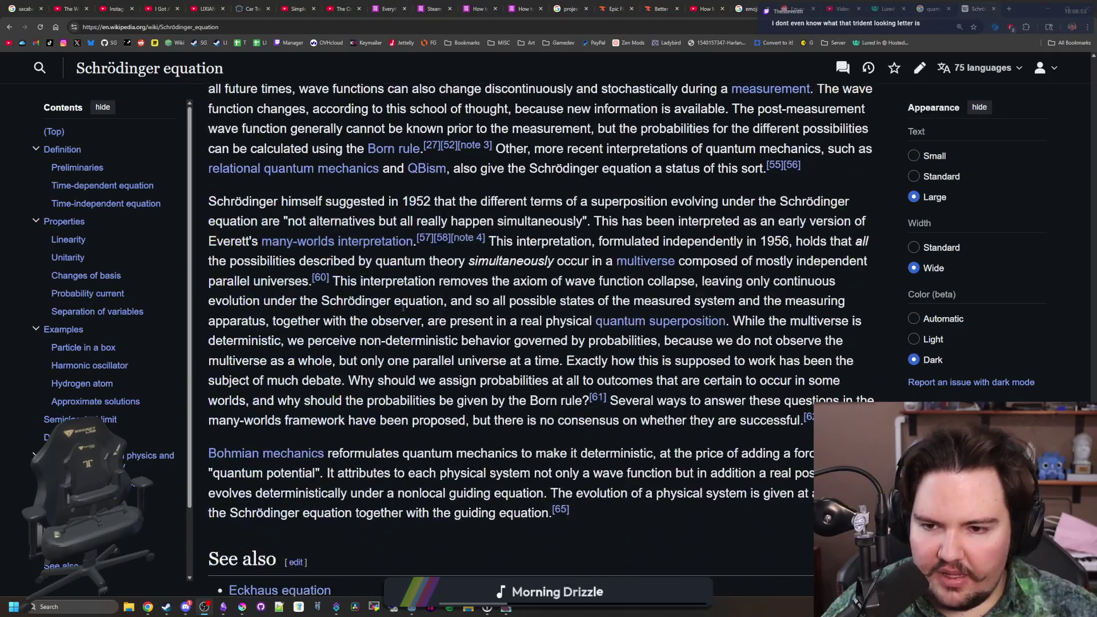
scroll(403, 310, "down", 20)
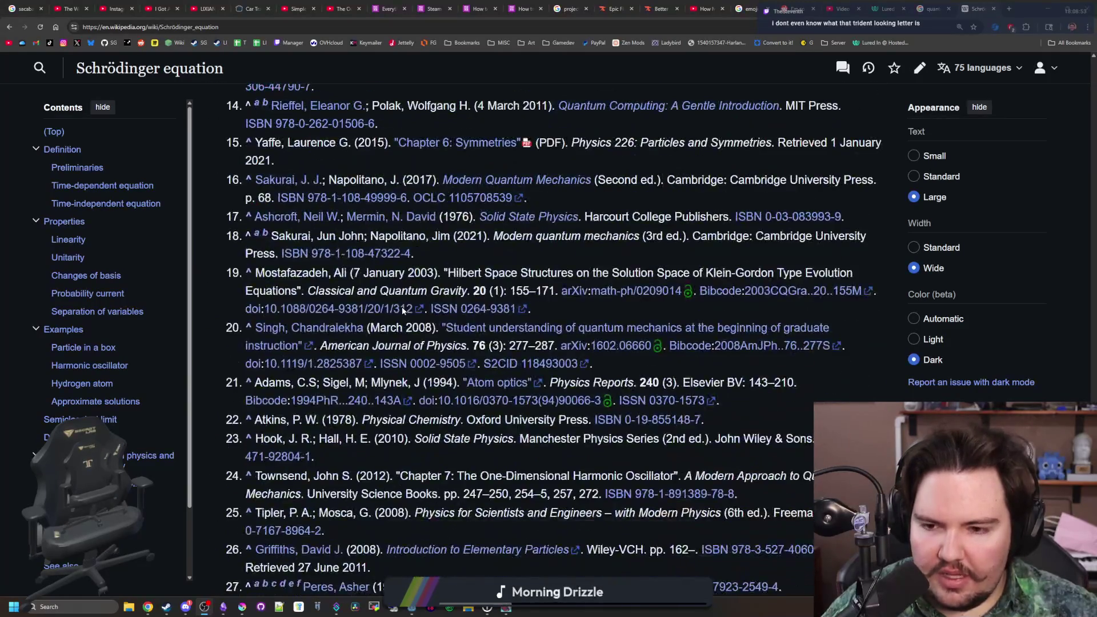
scroll(403, 306, "down", 10)
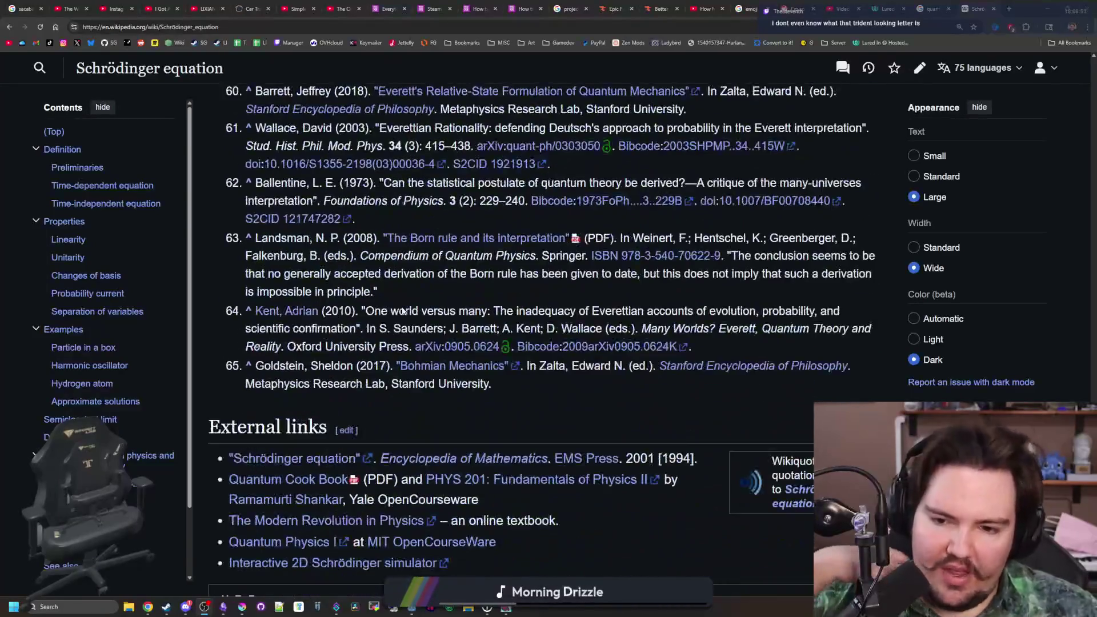
scroll(551, 306, "up", 10)
scroll(551, 305, "up", 20)
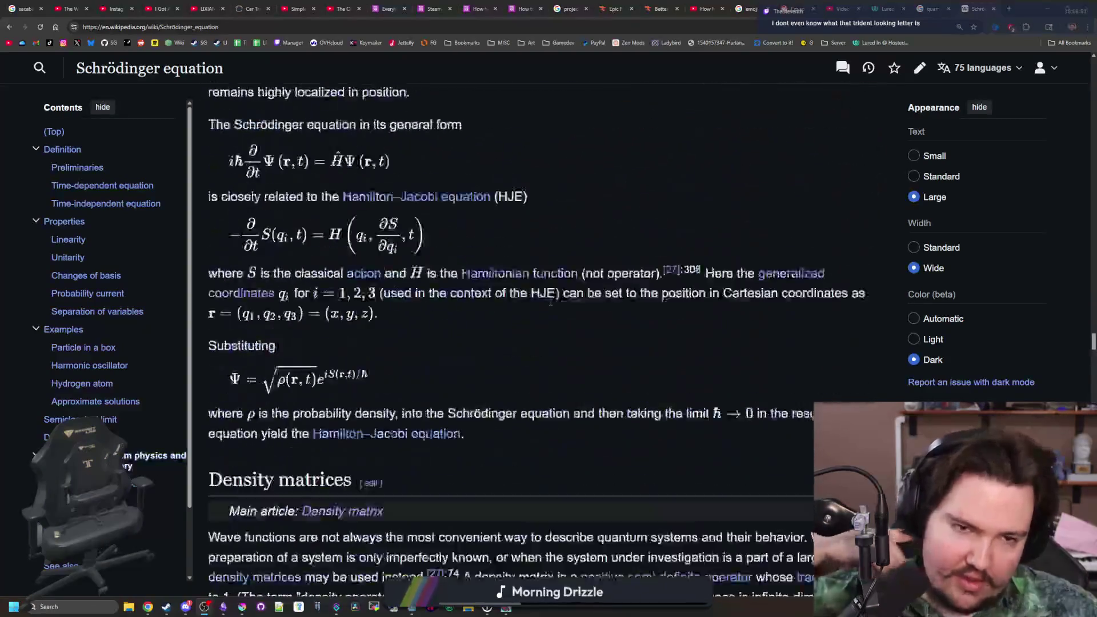
scroll(550, 303, "up", 15)
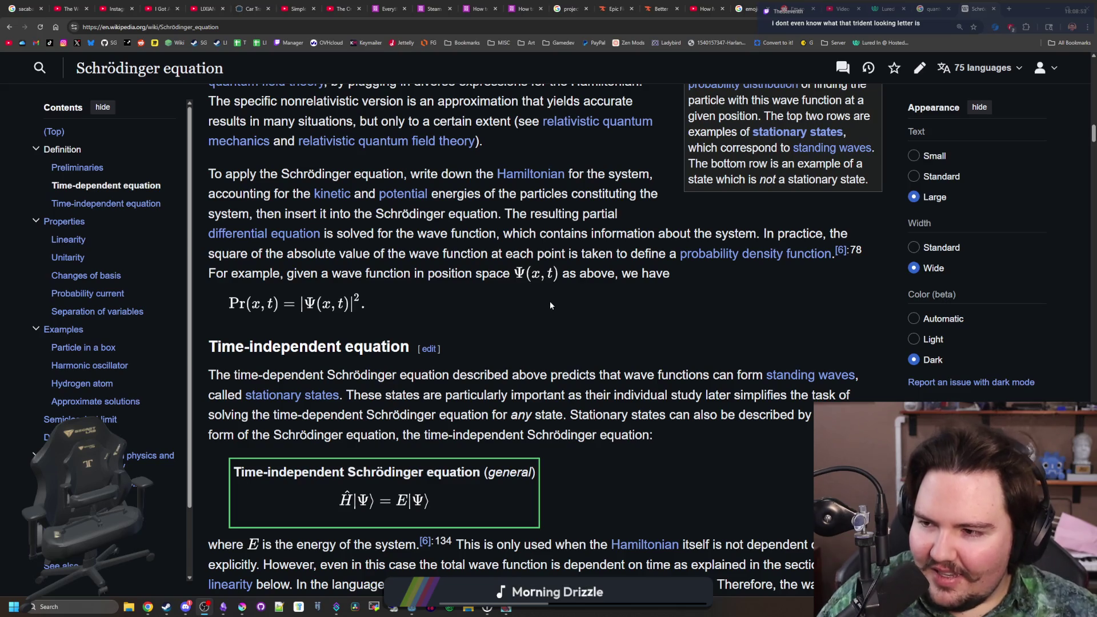
scroll(550, 306, "down", 5)
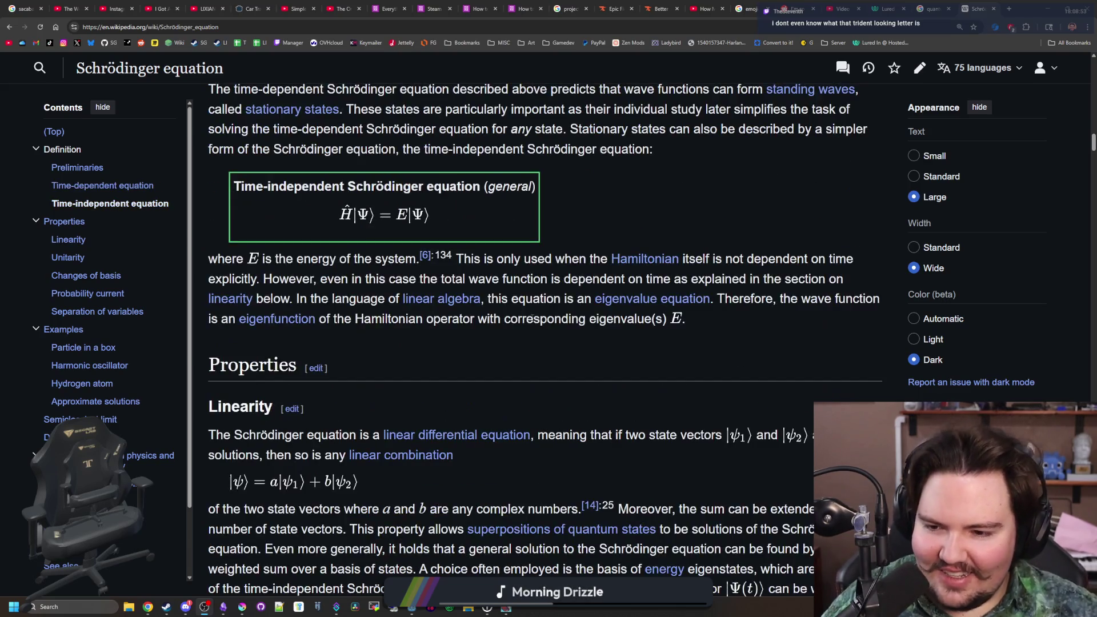
scroll(330, 313, "down", 3)
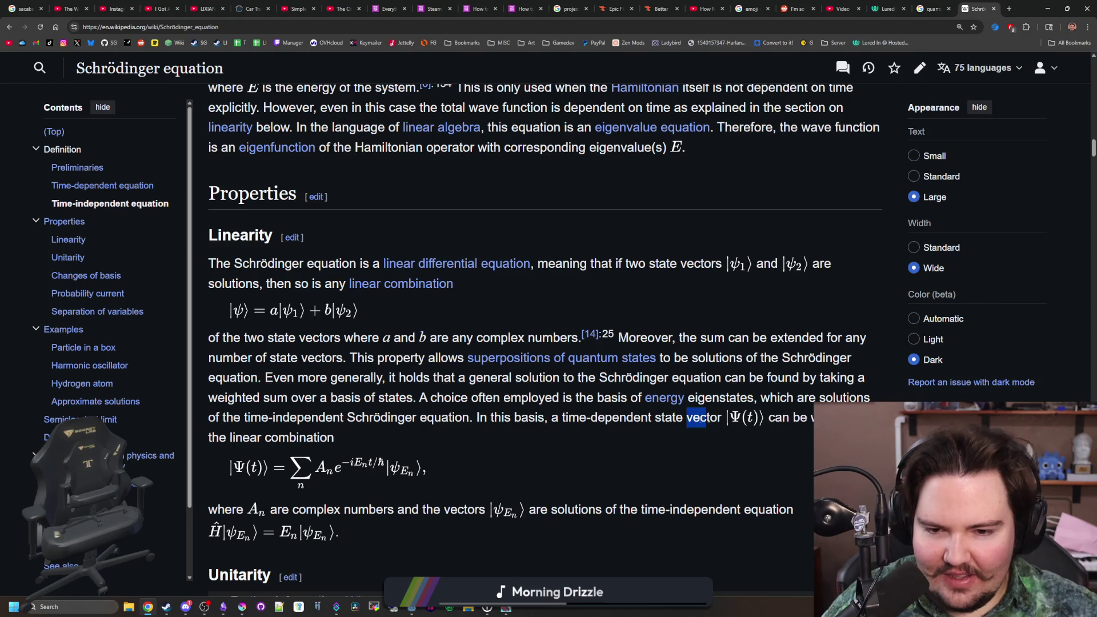
- Highlight, then deselect, the phrase about the time-dependent state vector
left_click_drag(579, 419, 750, 422)
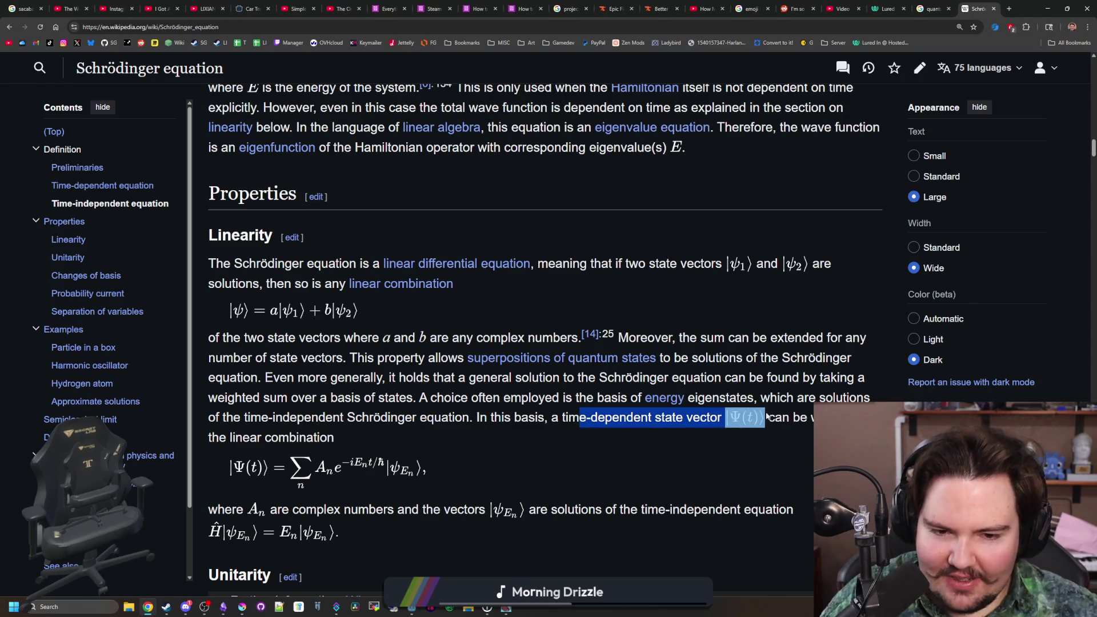
left_click(762, 417)
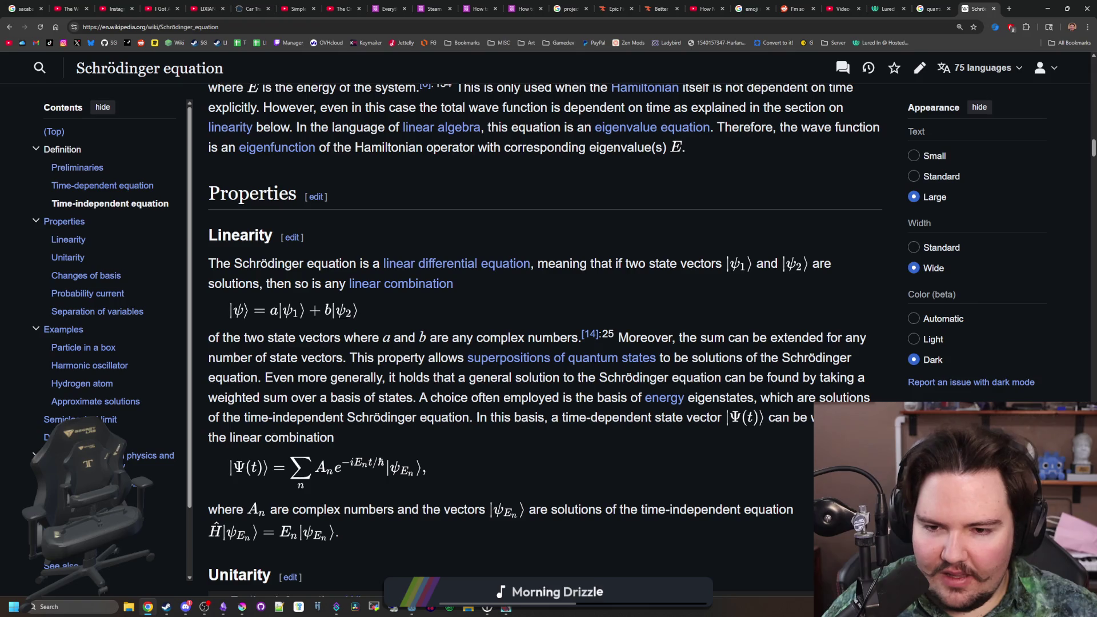
scroll(430, 364, "up", 15)
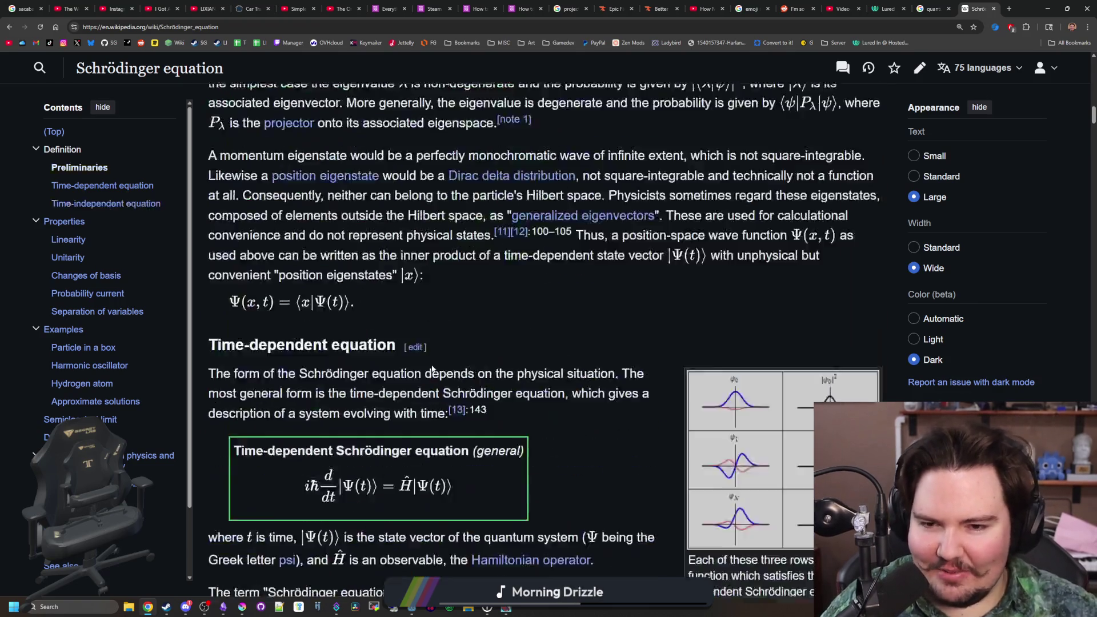
scroll(582, 382, "up", 10)
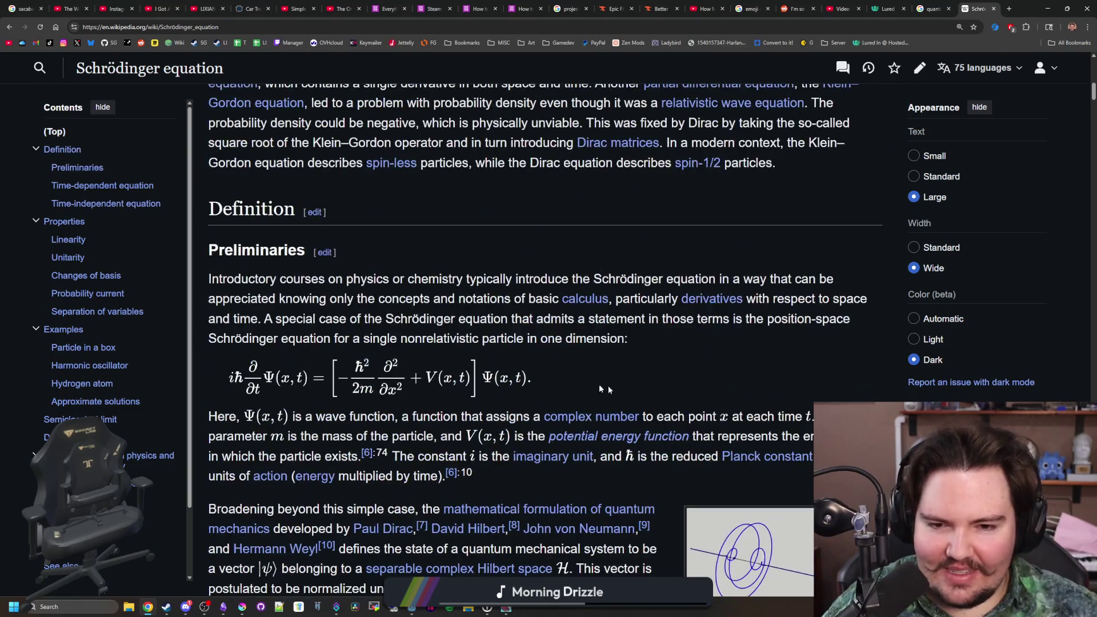
- Search Google for 'linear algebra' and open the Wikipedia Linear algebra article
mouse_move(411, 346)
left_click(492, 24)
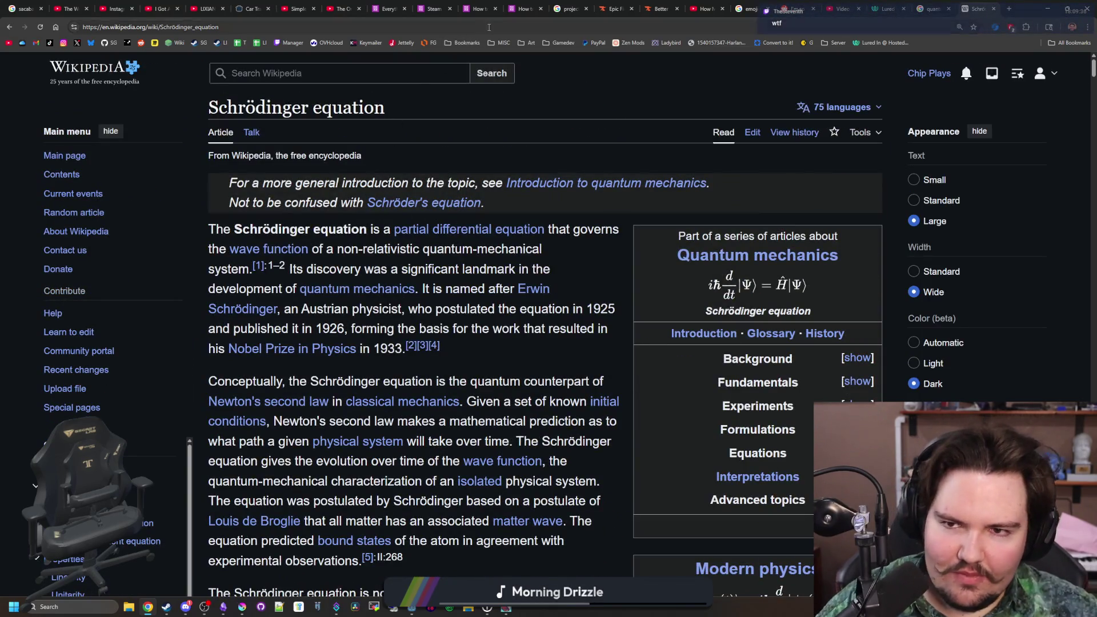
type("linear algebra")
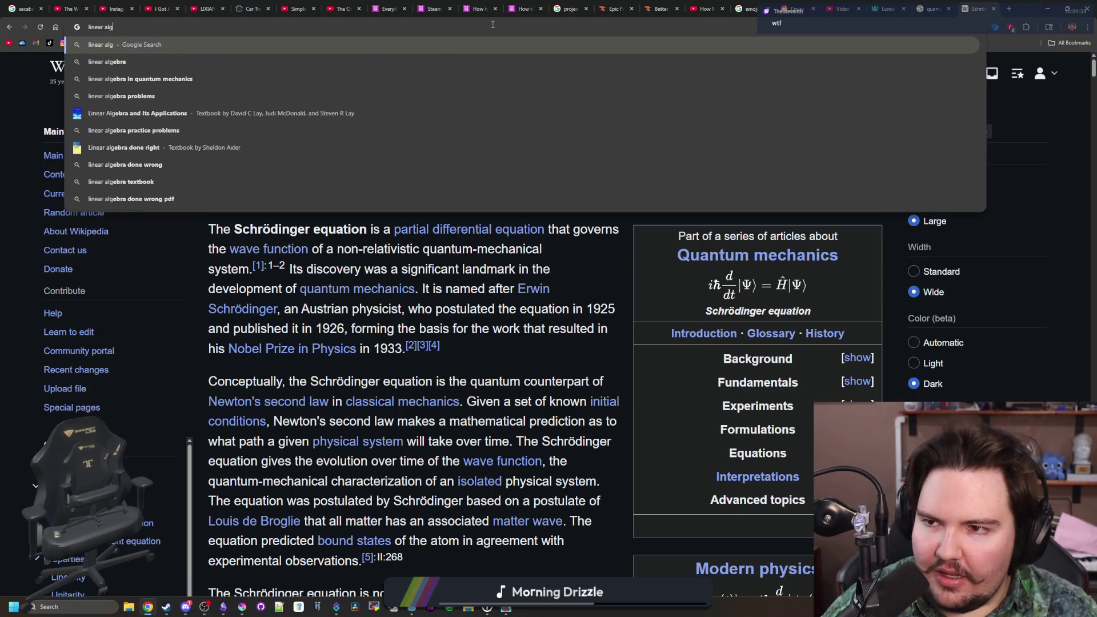
key("Return")
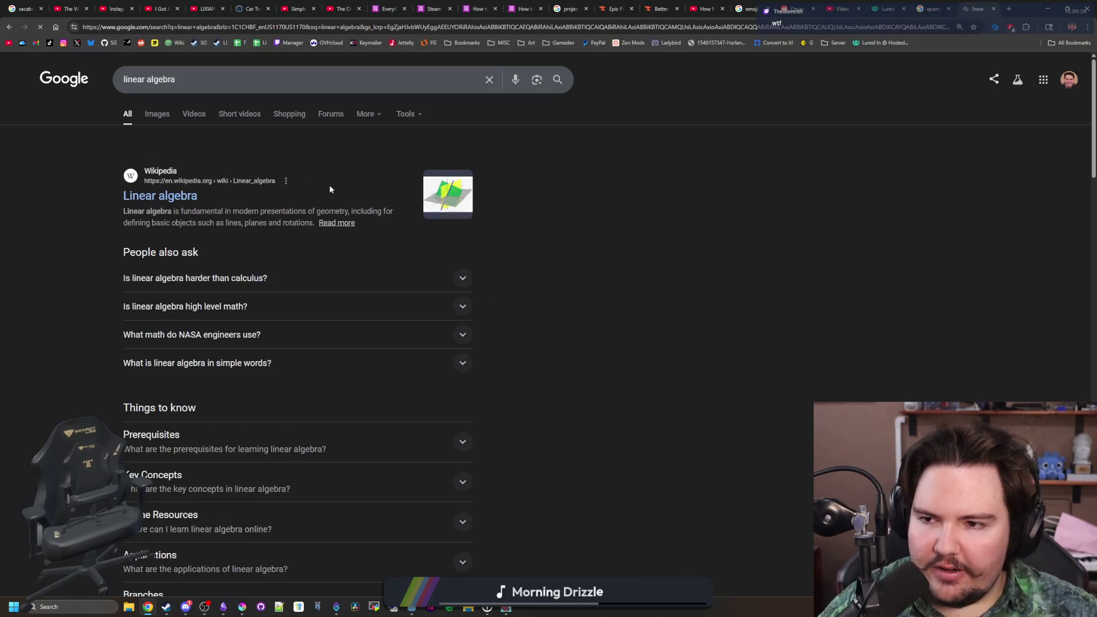
left_click(161, 194)
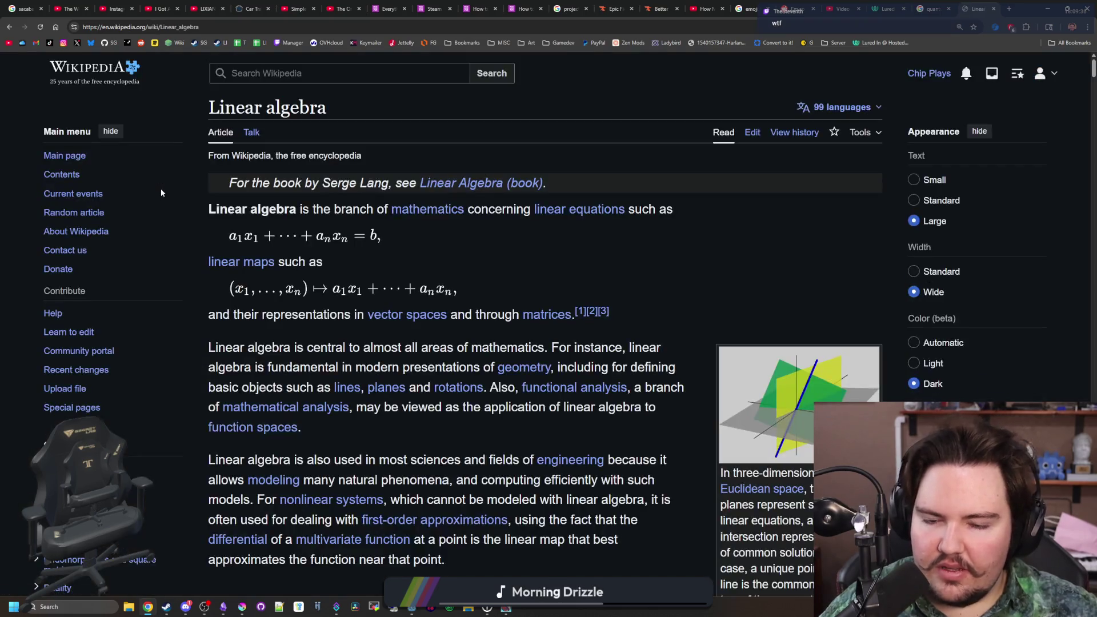
scroll(440, 274, "down", 15)
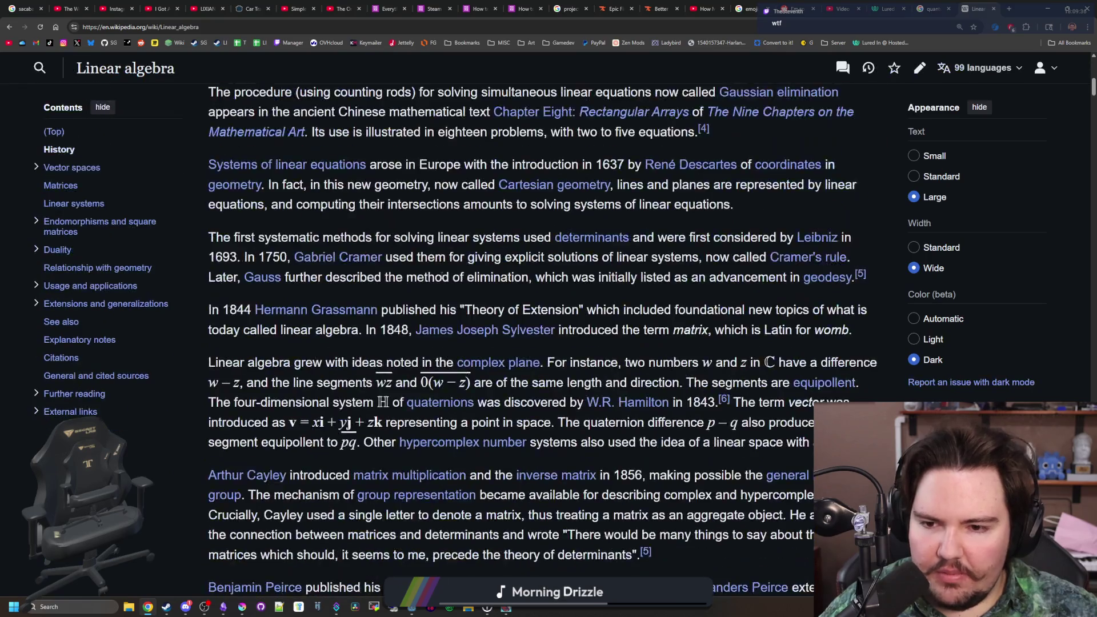
scroll(441, 277, "down", 3)
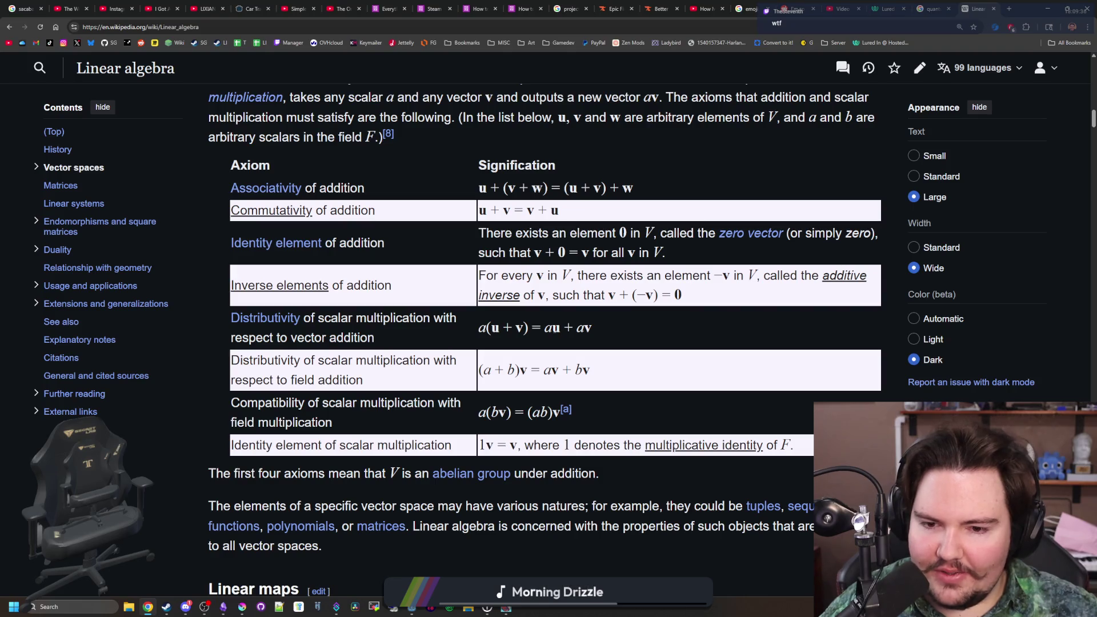
scroll(553, 331, "down", 7)
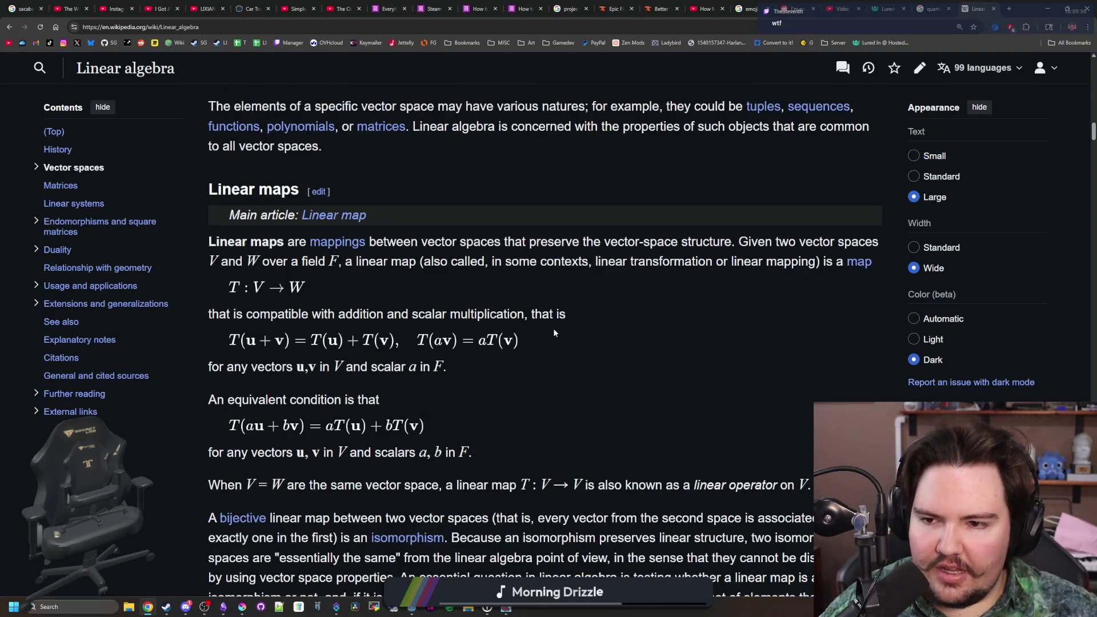
scroll(553, 328, "down", 7)
scroll(553, 328, "down", 14)
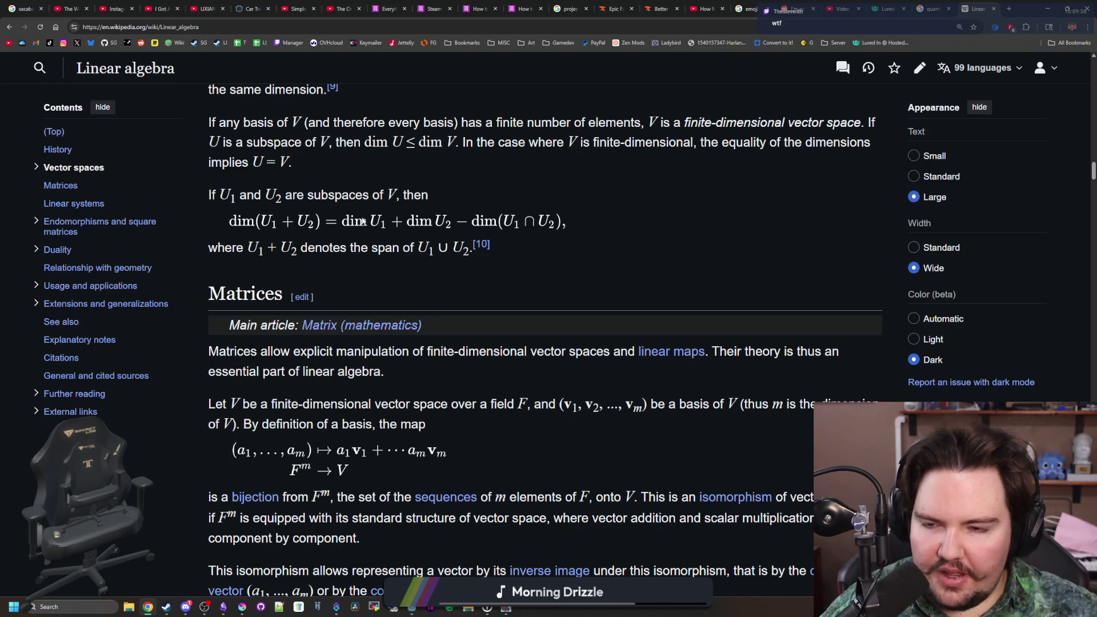
scroll(283, 225, "down", 8)
scroll(283, 225, "up", 8)
scroll(283, 225, "up", 2)
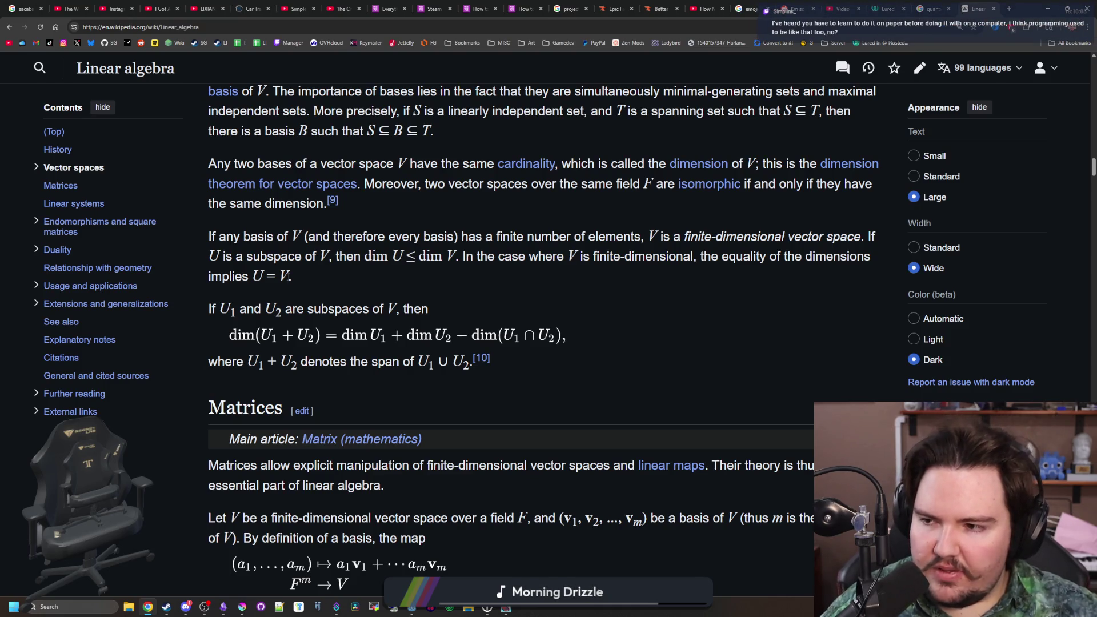
scroll(360, 324, "down", 7)
scroll(360, 324, "down", 12)
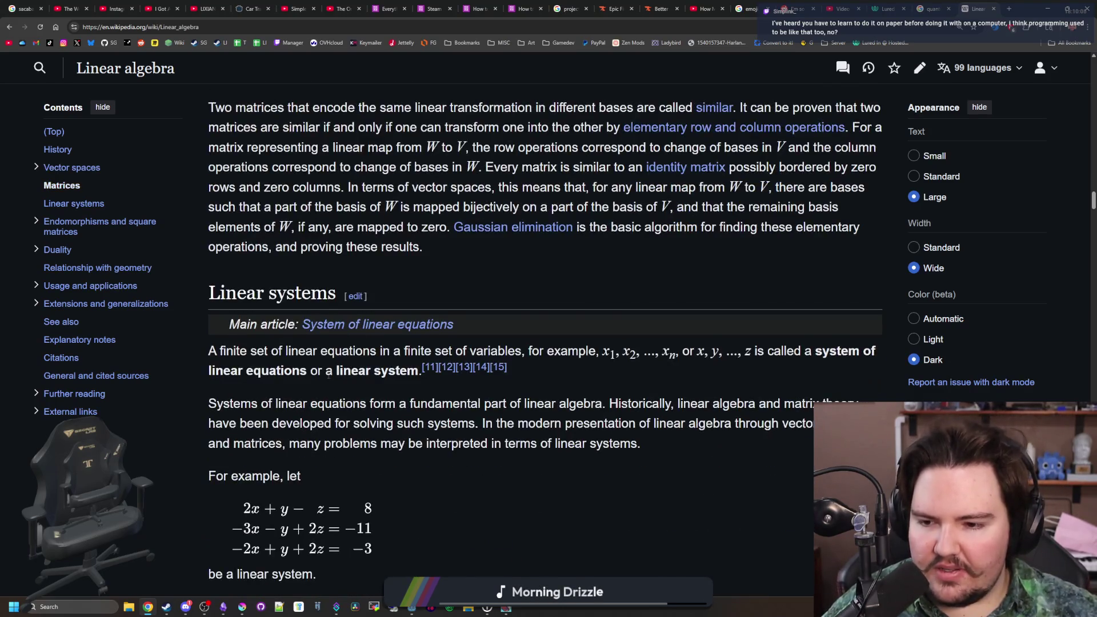
scroll(329, 375, "up", 8)
scroll(308, 335, "down", 7)
scroll(308, 336, "down", 3)
scroll(331, 378, "up", 9)
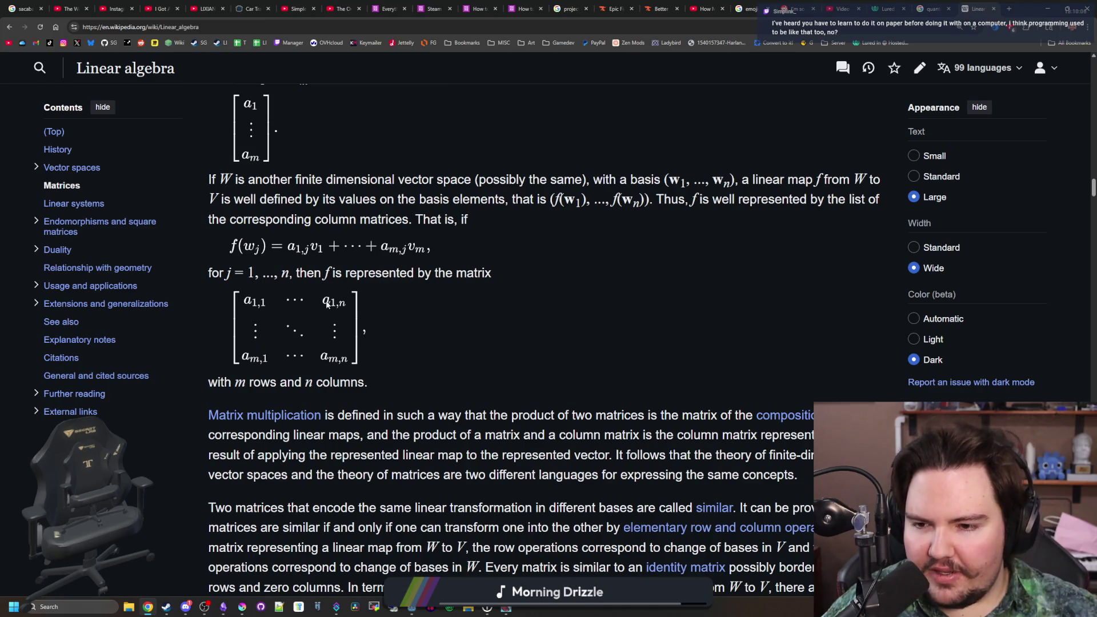
scroll(308, 320, "down", 7)
scroll(390, 397, "down", 6)
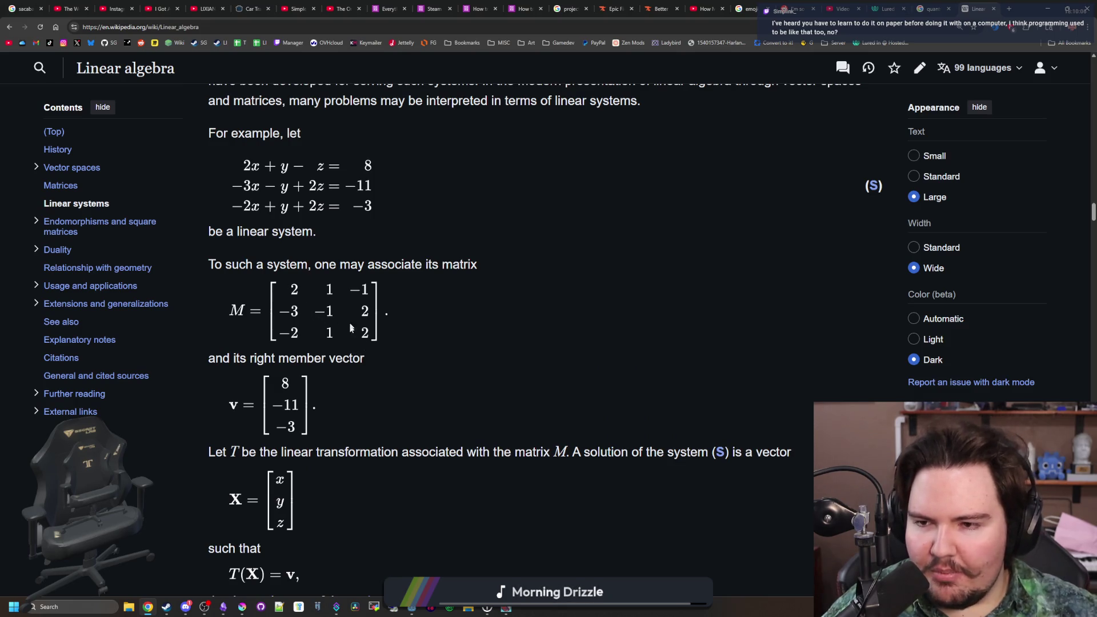
scroll(355, 249, "down", 10)
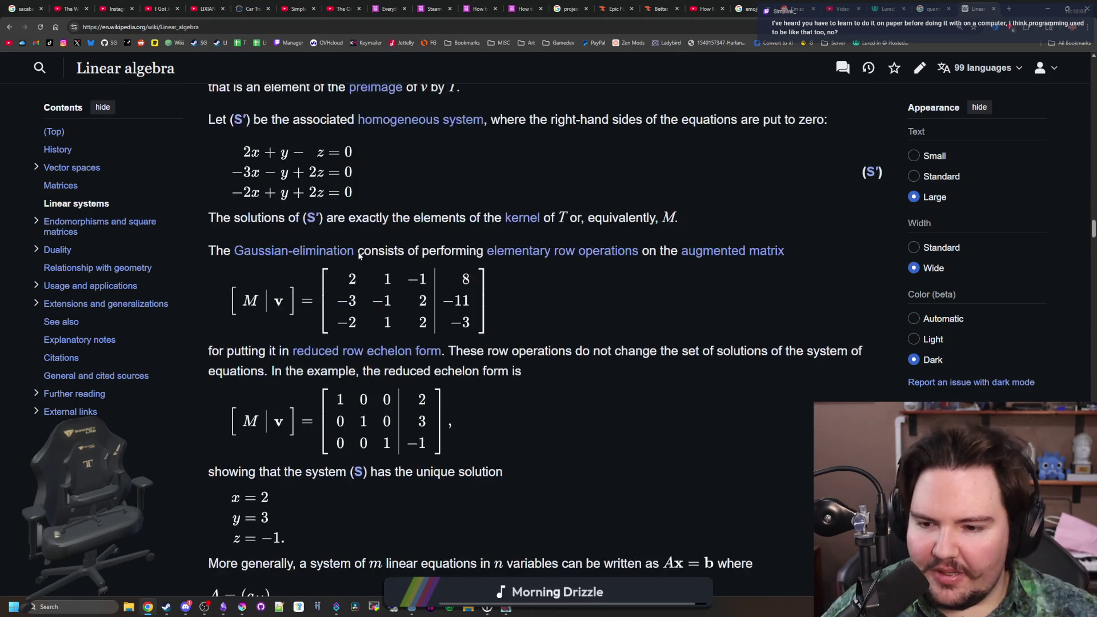
scroll(358, 247, "down", 17)
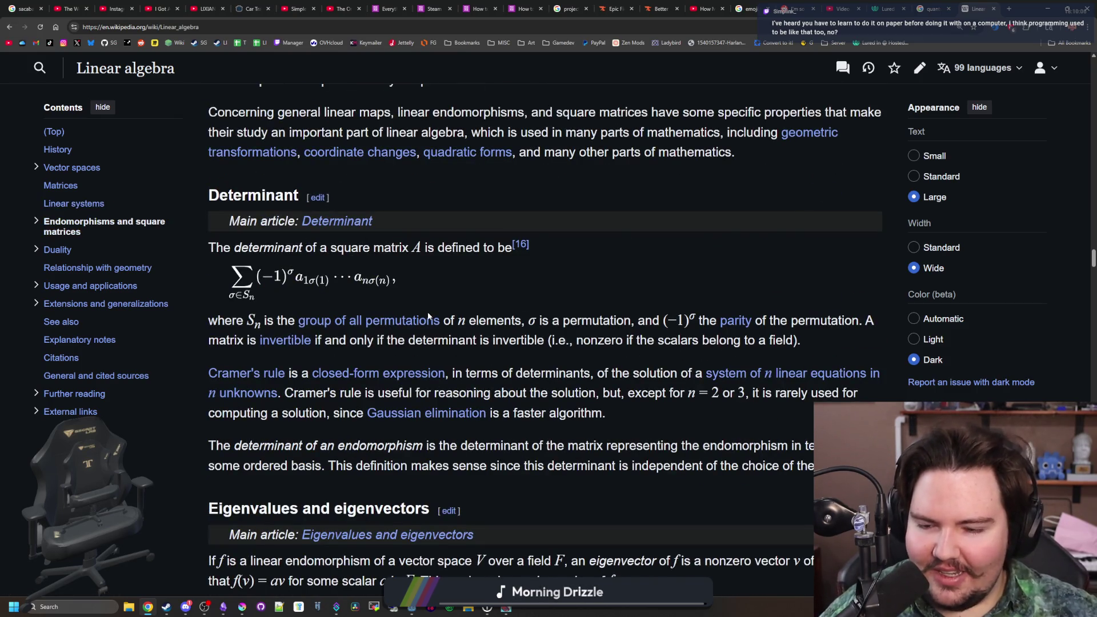
scroll(428, 316, "down", 15)
scroll(427, 313, "down", 19)
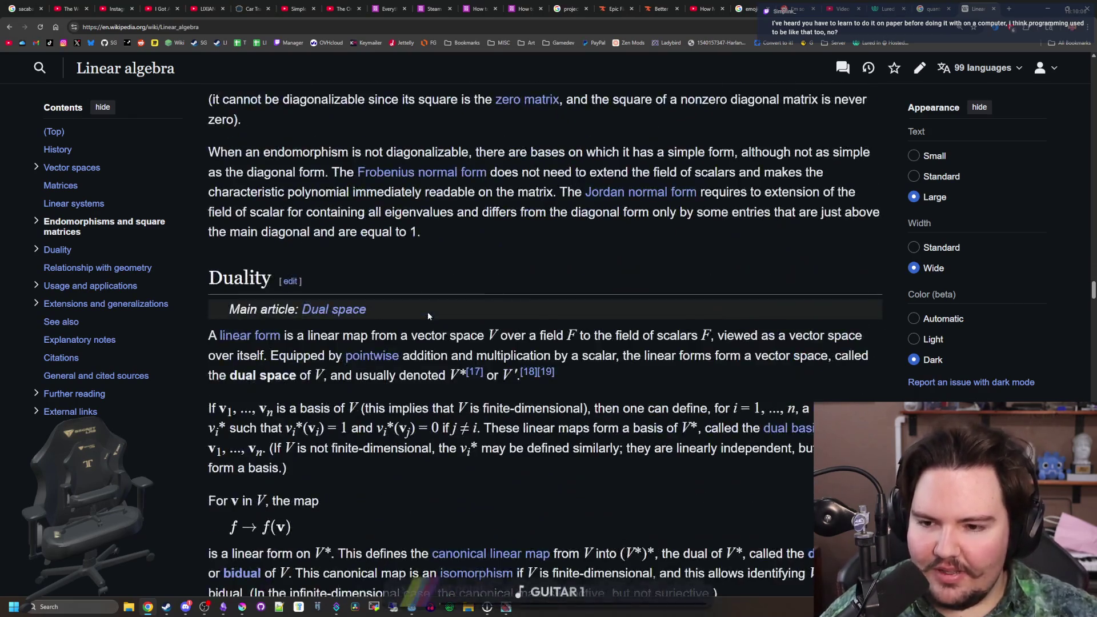
scroll(351, 402, "up", 1)
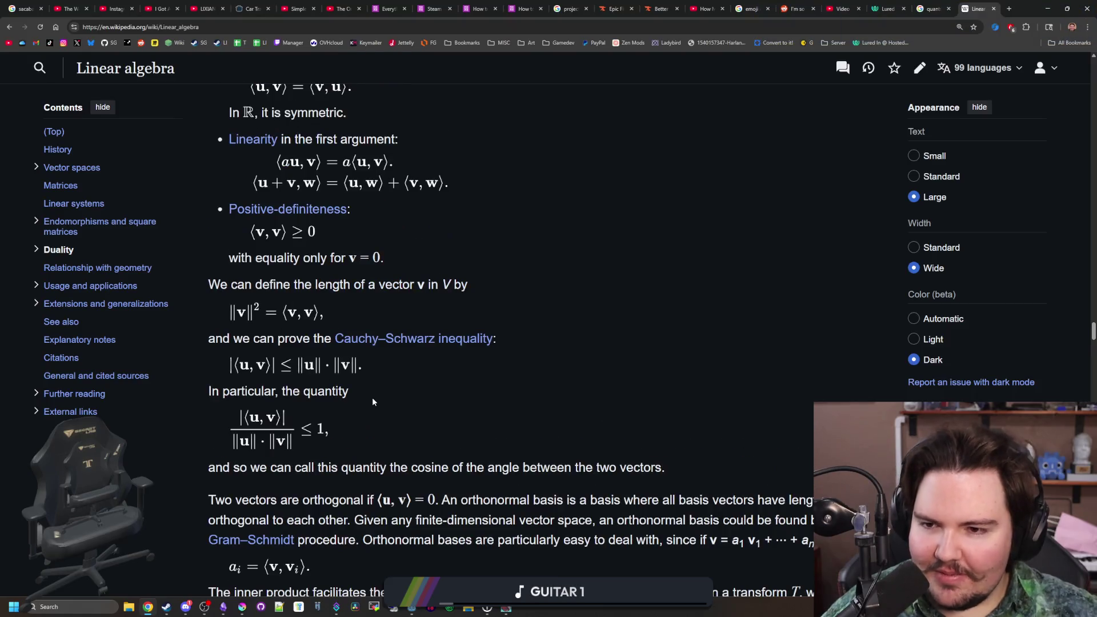
scroll(365, 415, "up", 2)
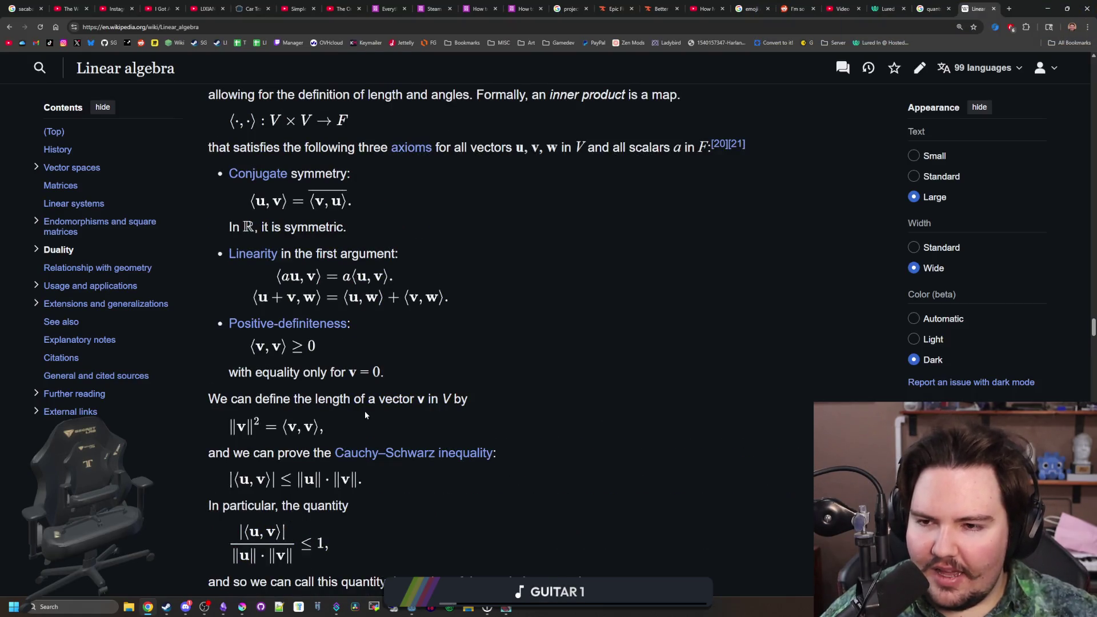
scroll(366, 415, "up", 2)
scroll(366, 414, "down", 13)
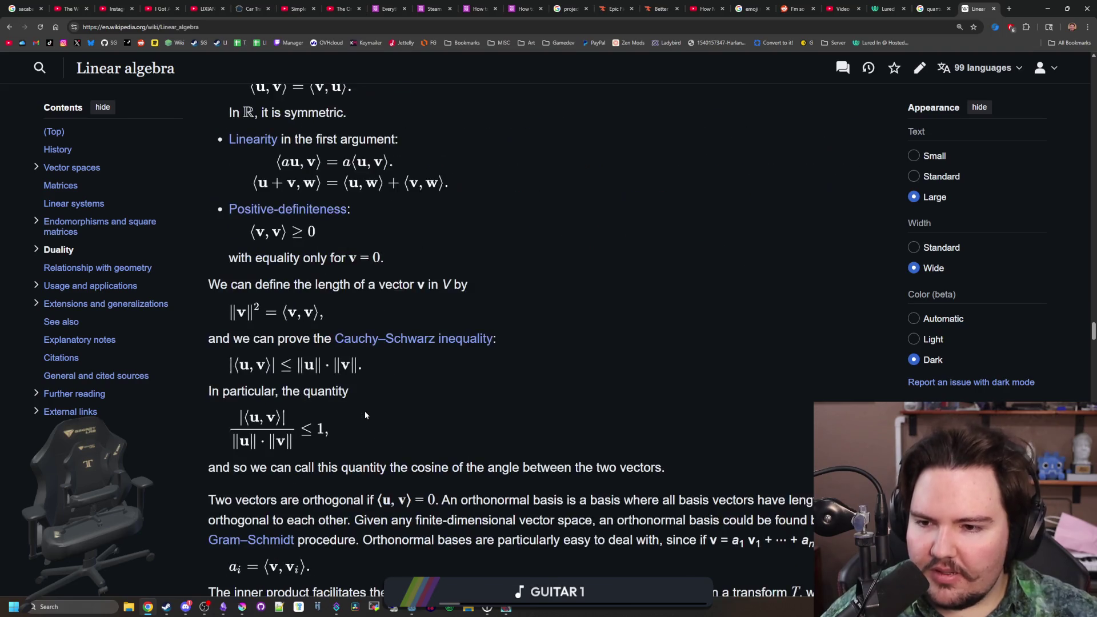
scroll(337, 409, "down", 20)
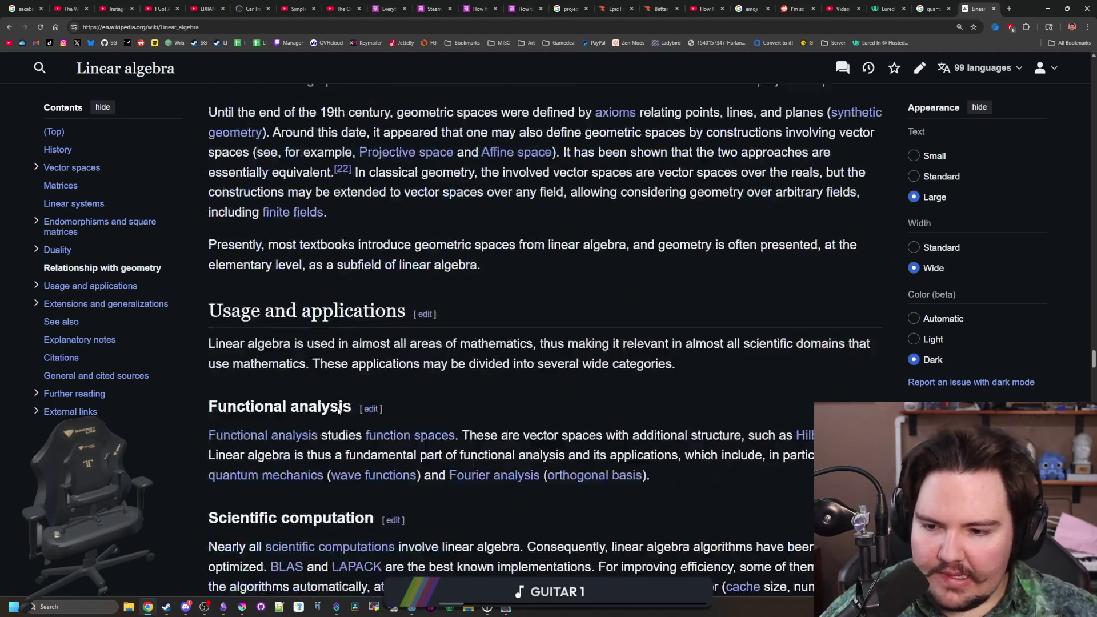
scroll(337, 407, "down", 16)
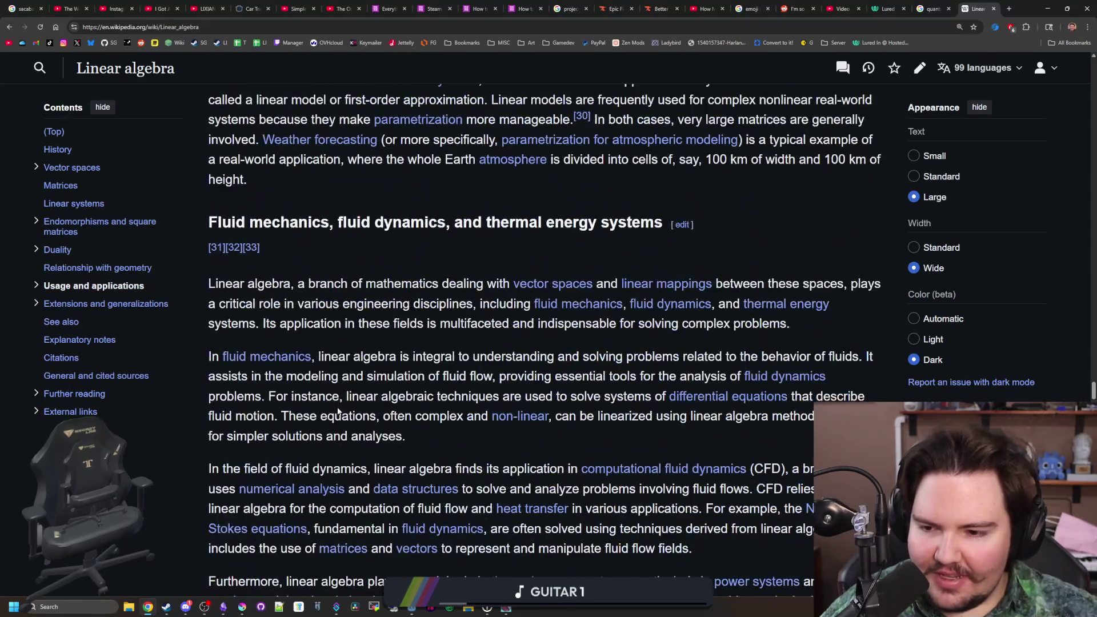
scroll(338, 411, "down", 20)
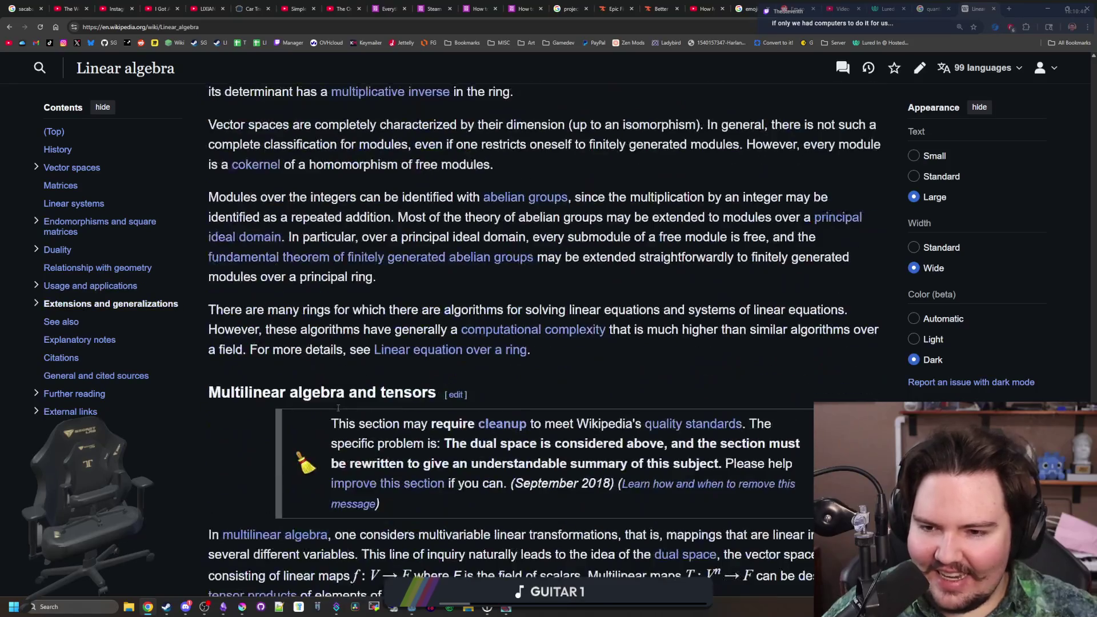
scroll(343, 403, "down", 3)
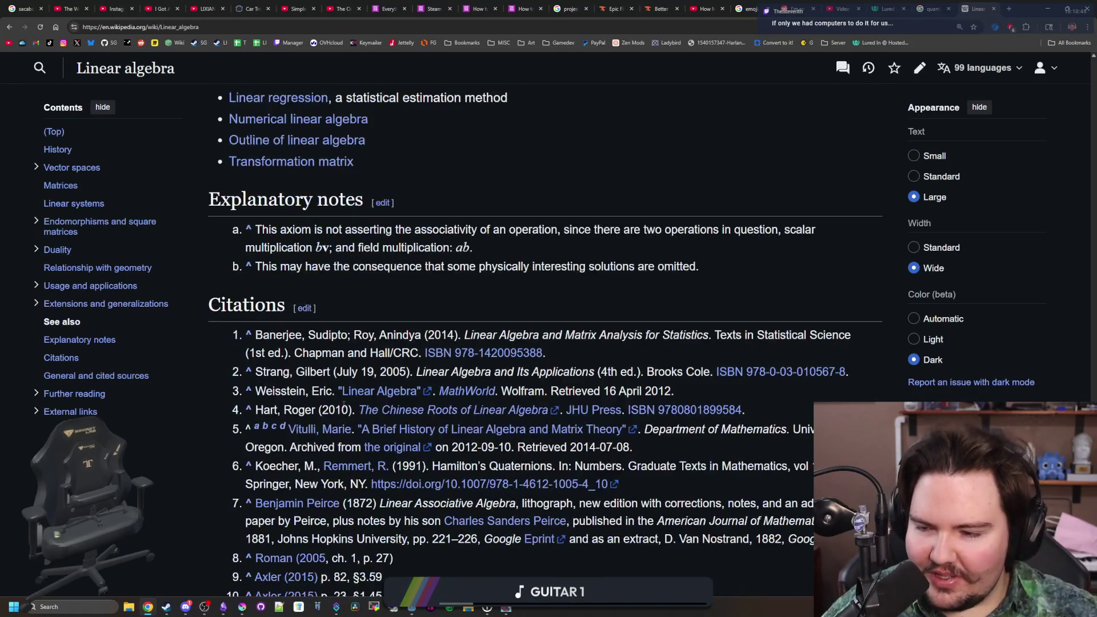
scroll(348, 403, "up", 20)
scroll(375, 409, "up", 10)
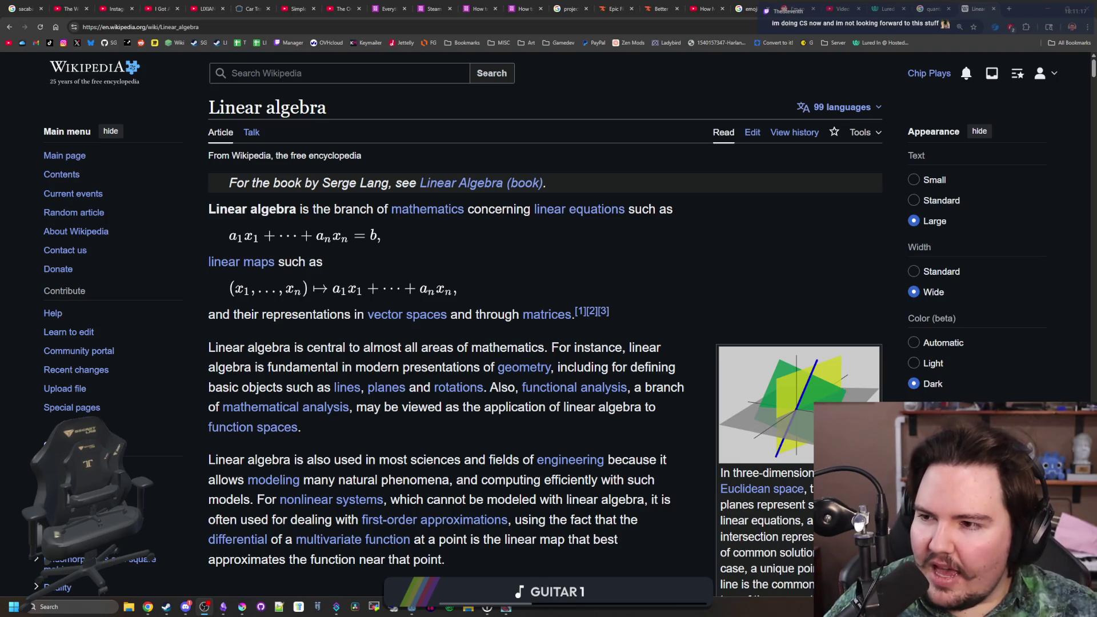
- Bring the browser into focus on the Linear algebra article and scroll the page
left_click(385, 338)
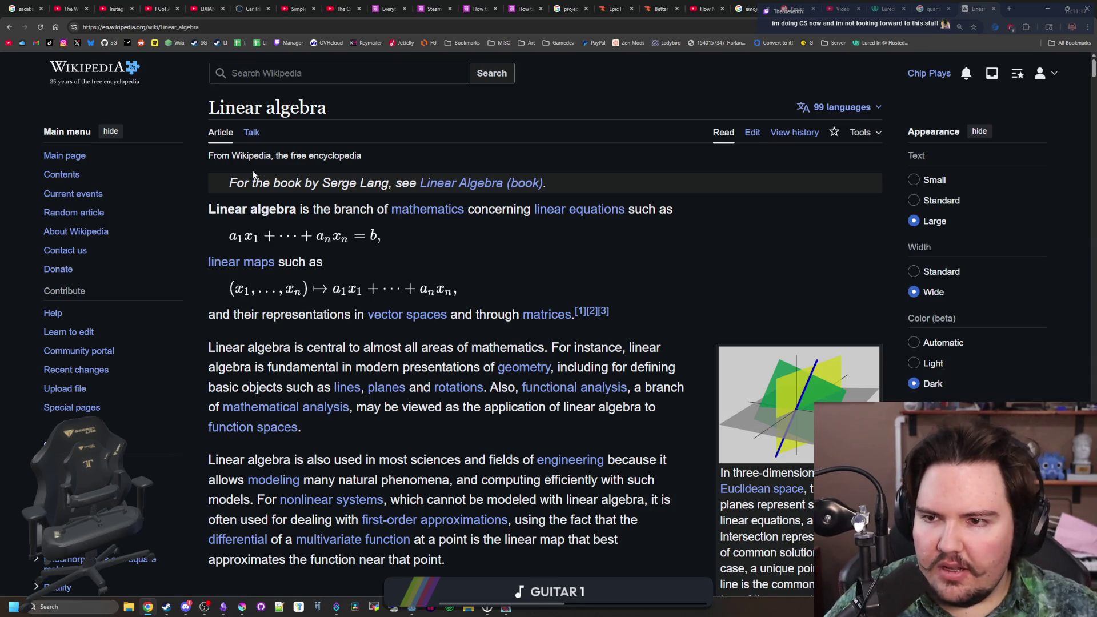
scroll(818, 369, "down", 1)
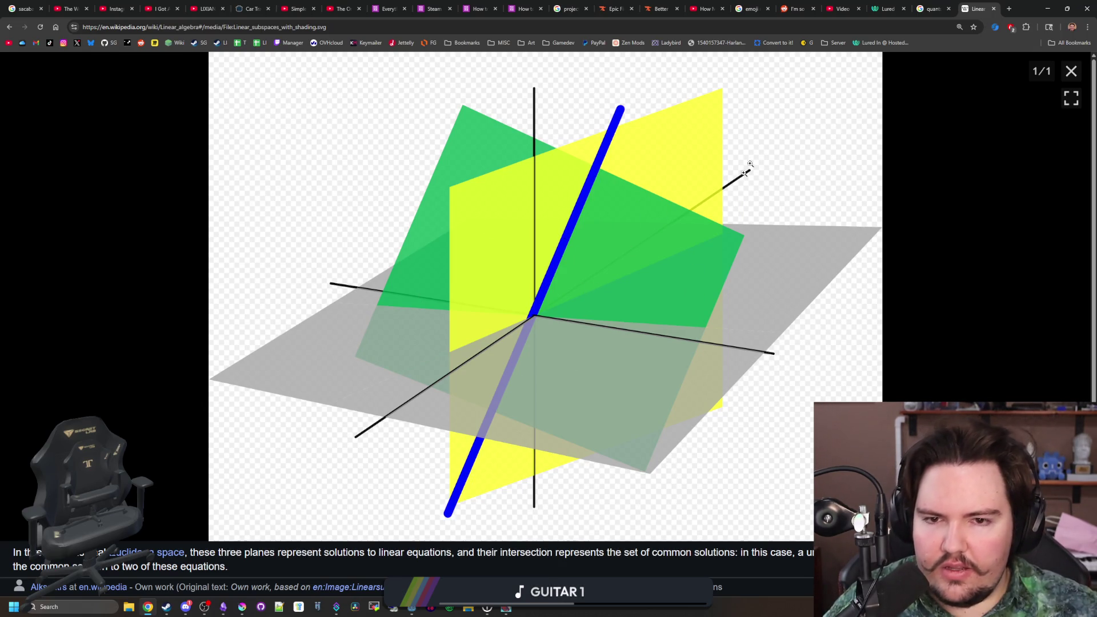
- Close the enlarged image and scroll down to the Vector spaces axioms table
left_click(1071, 71)
scroll(422, 322, "down", 15)
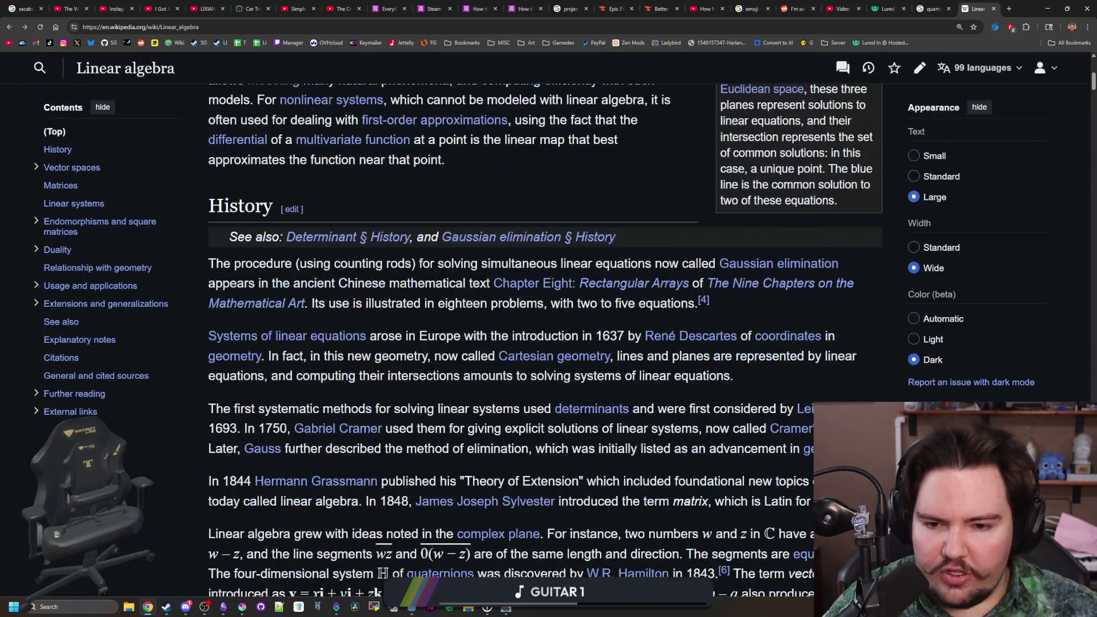
scroll(422, 321, "down", 1)
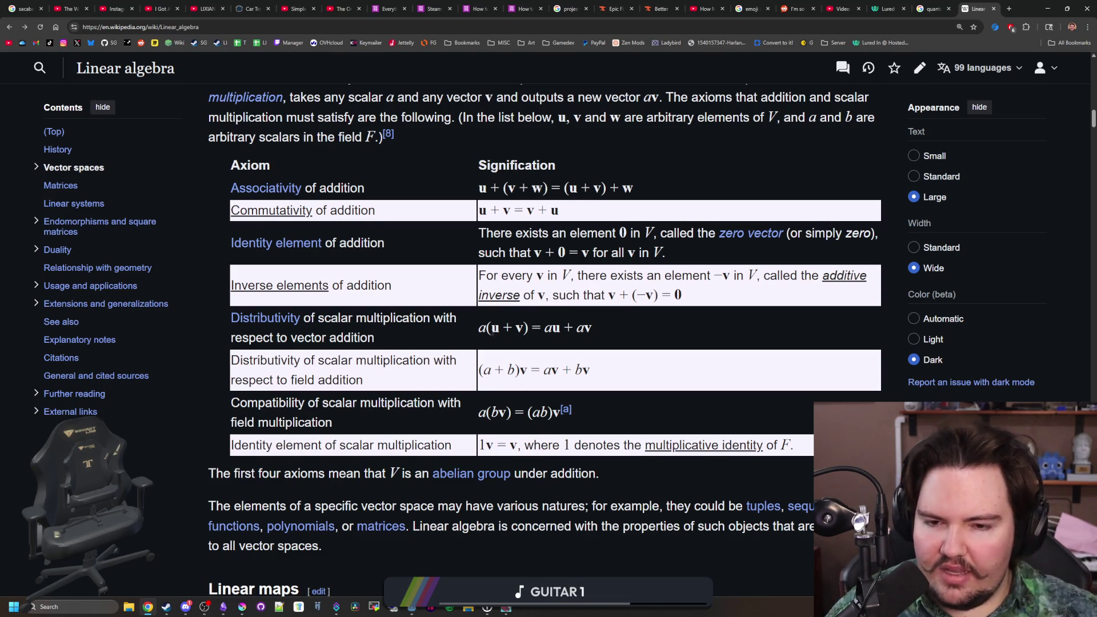
scroll(521, 342, "down", 20)
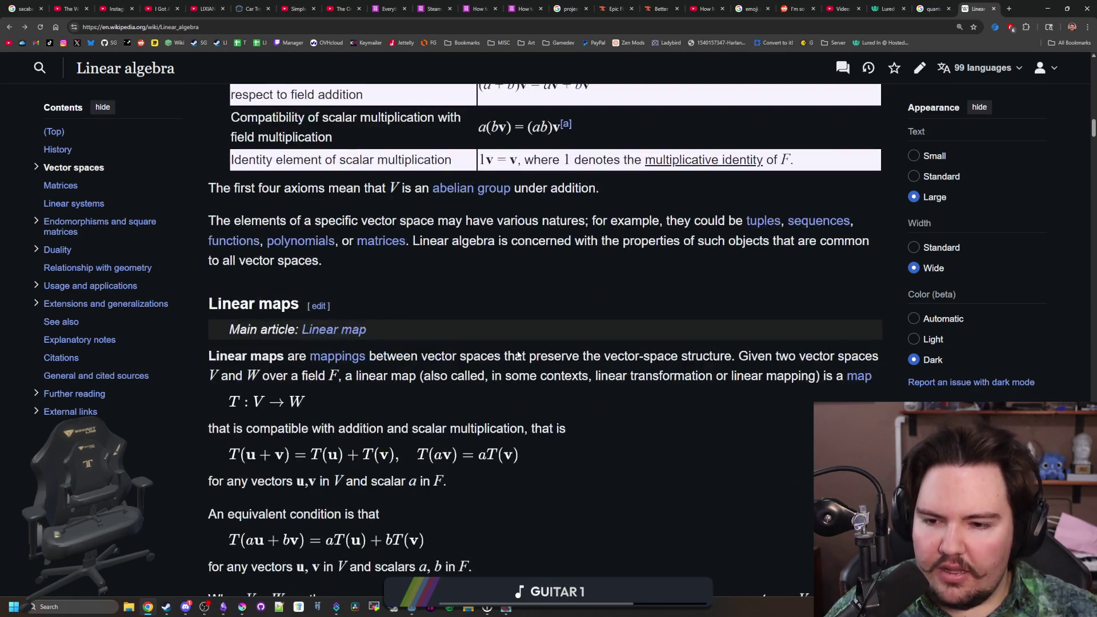
scroll(525, 364, "down", 2)
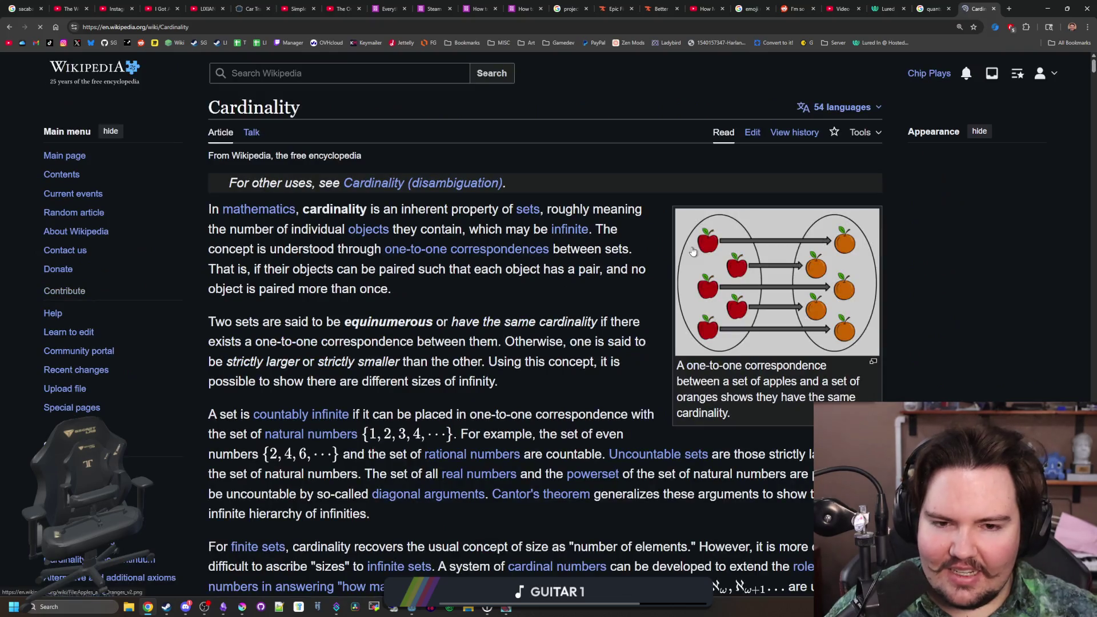
key("alt+Left")
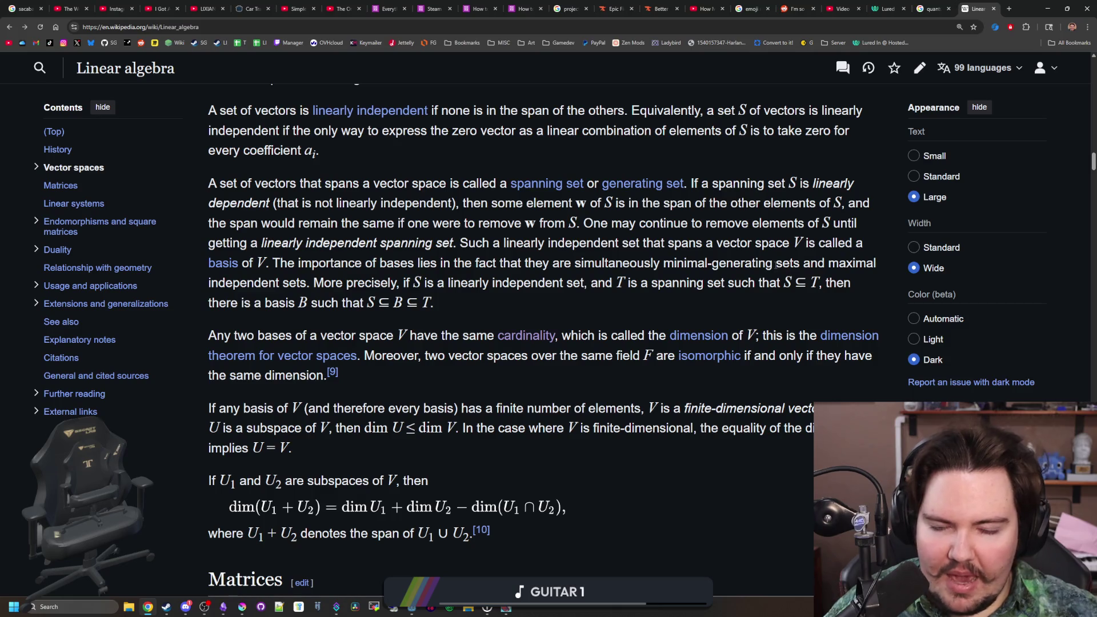
scroll(592, 278, "down", 5)
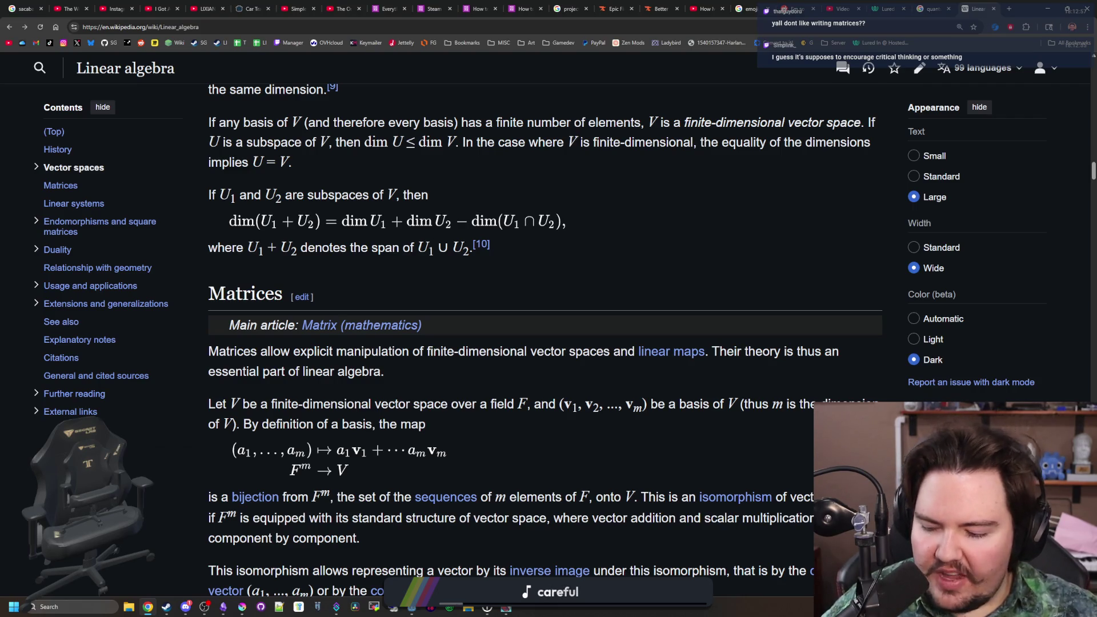
- Switch to the Lured In debug build and check the chef's Offline Income details and fish inventory
double_click(1021, 17)
key("alt+Tab")
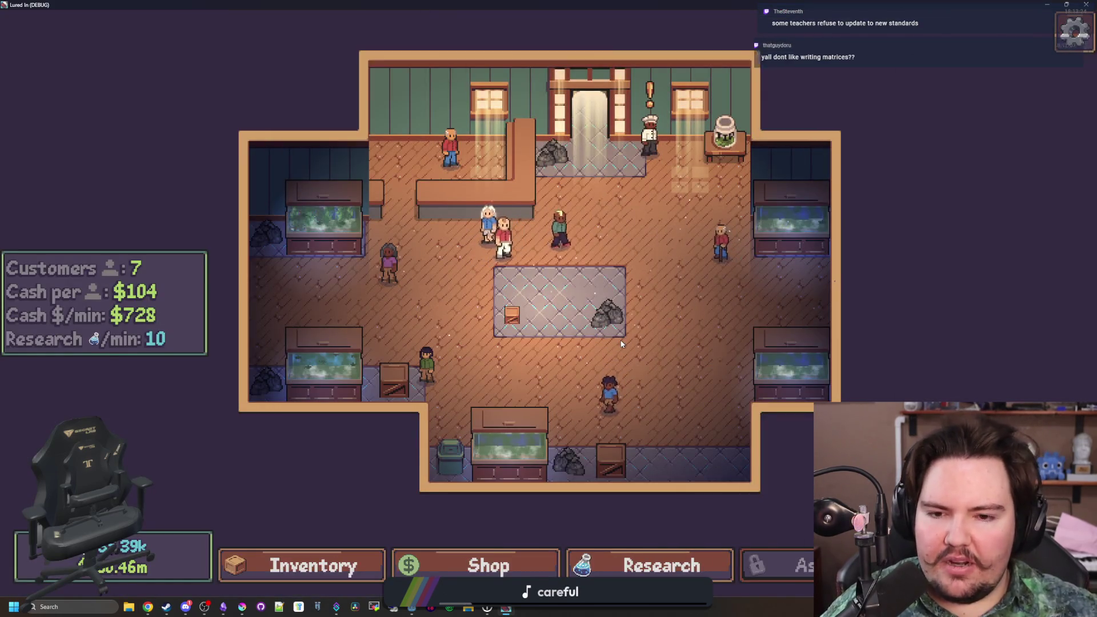
scroll(615, 345, "up", 3)
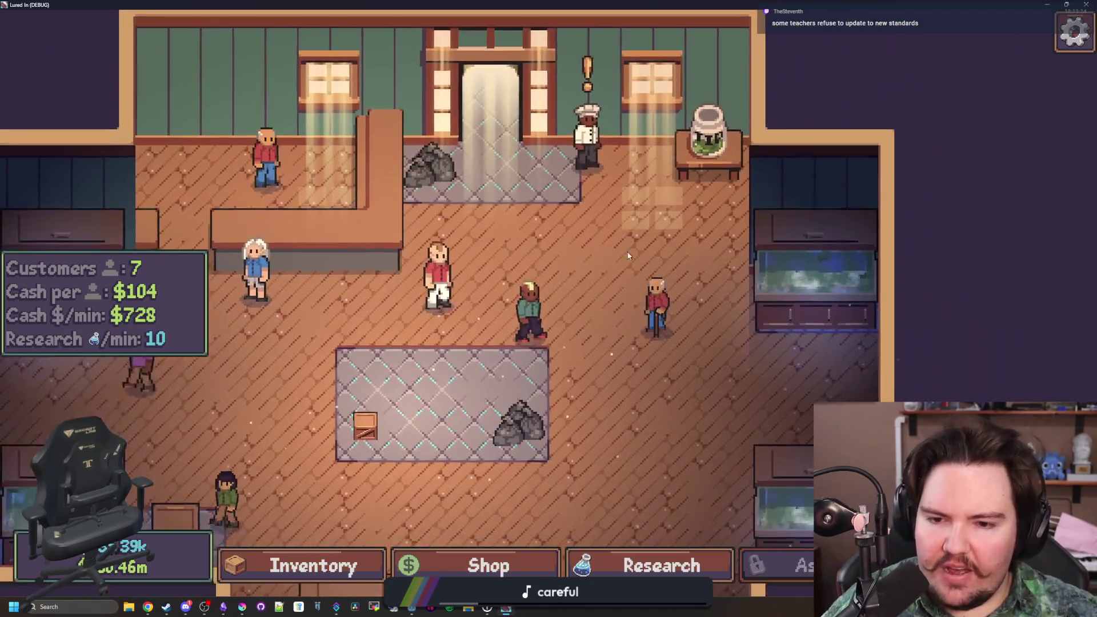
left_click(585, 72)
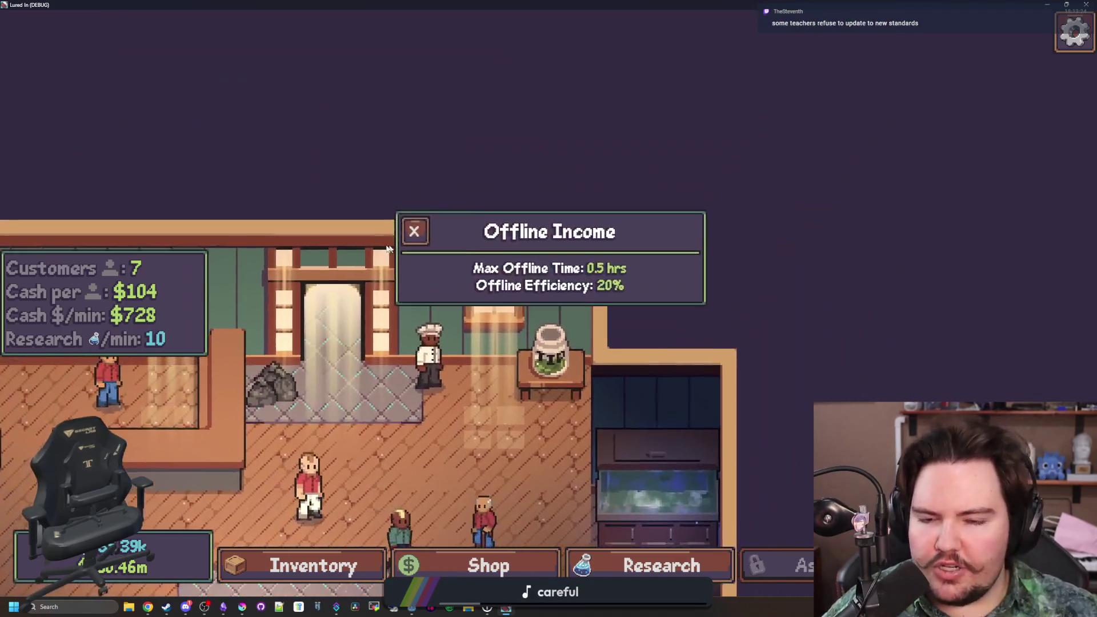
left_click(409, 238)
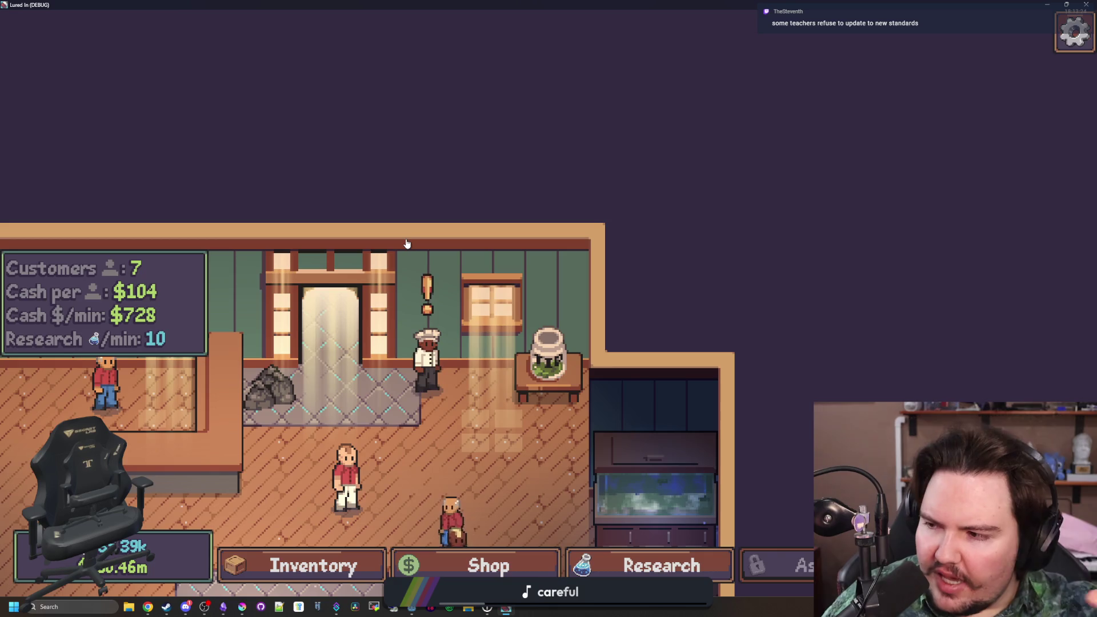
scroll(407, 243, "down", 3)
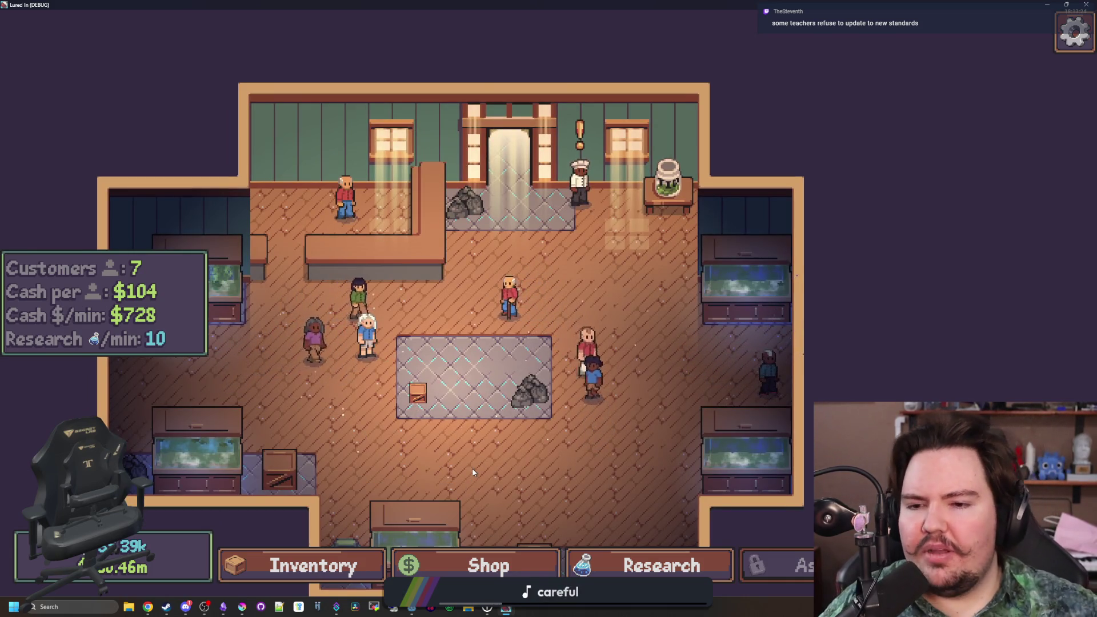
left_click(316, 577)
left_click(284, 121)
- Look over aquarium_cursor.gd and aquarium_decoration_menu.gd in Godot, then open the crate's Edit panel
key("alt+Tab")
left_click(617, 279)
scroll(641, 381, "left", 3)
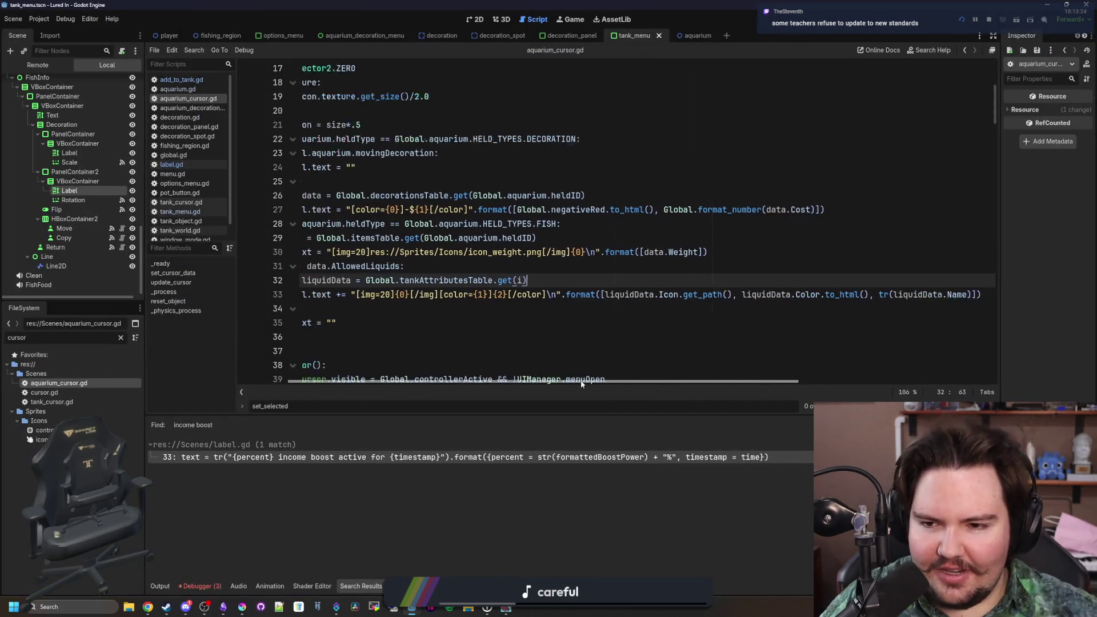
left_click(485, 337)
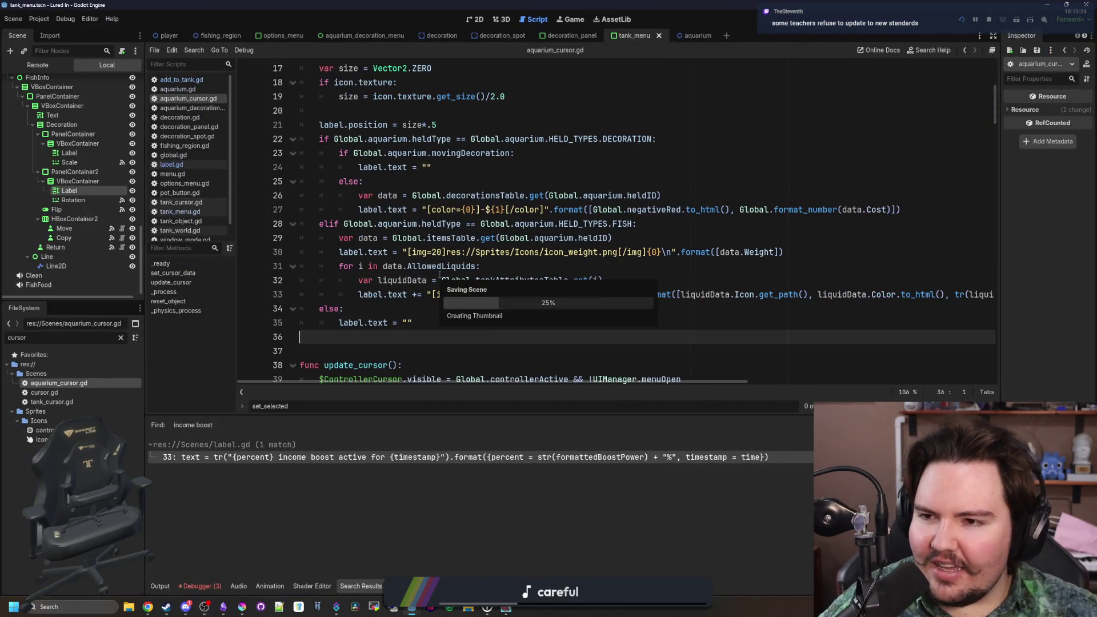
left_click(195, 109)
scroll(513, 295, "down", 2)
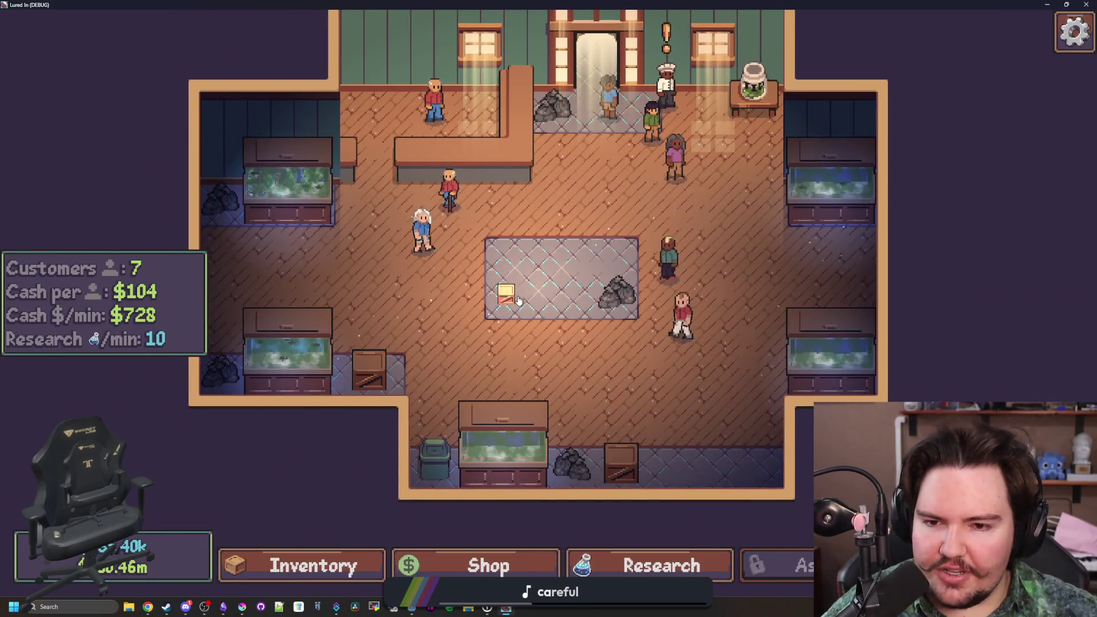
left_click(506, 294)
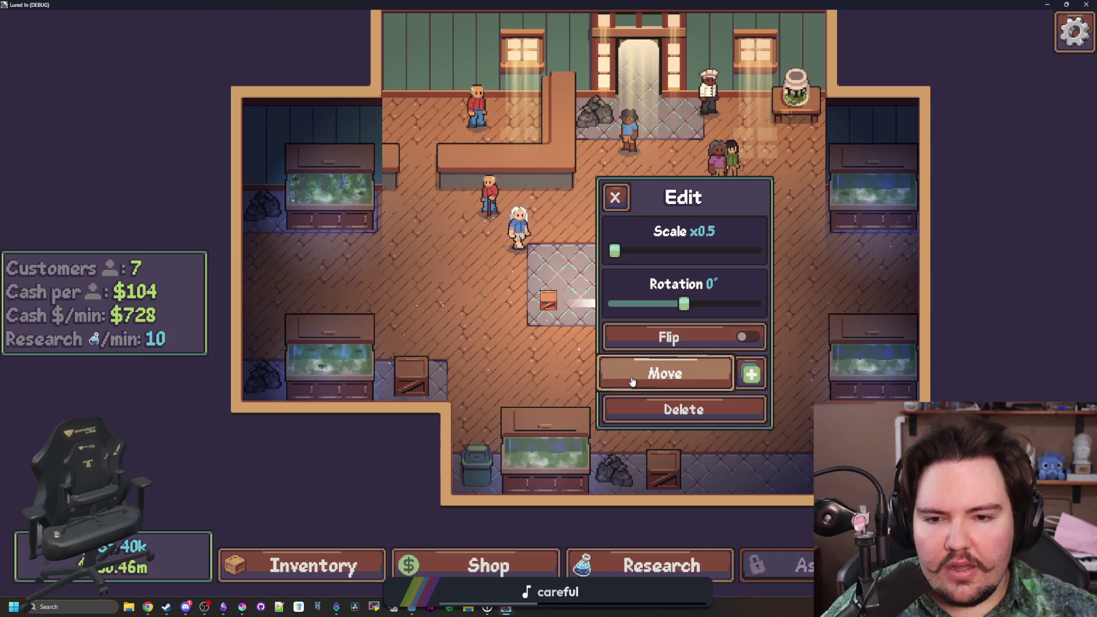
- Reposition the crate over several Move attempts until it sits in the rug's top-left slot
left_click(664, 373)
left_click(592, 269)
left_click(592, 269)
left_click(670, 365)
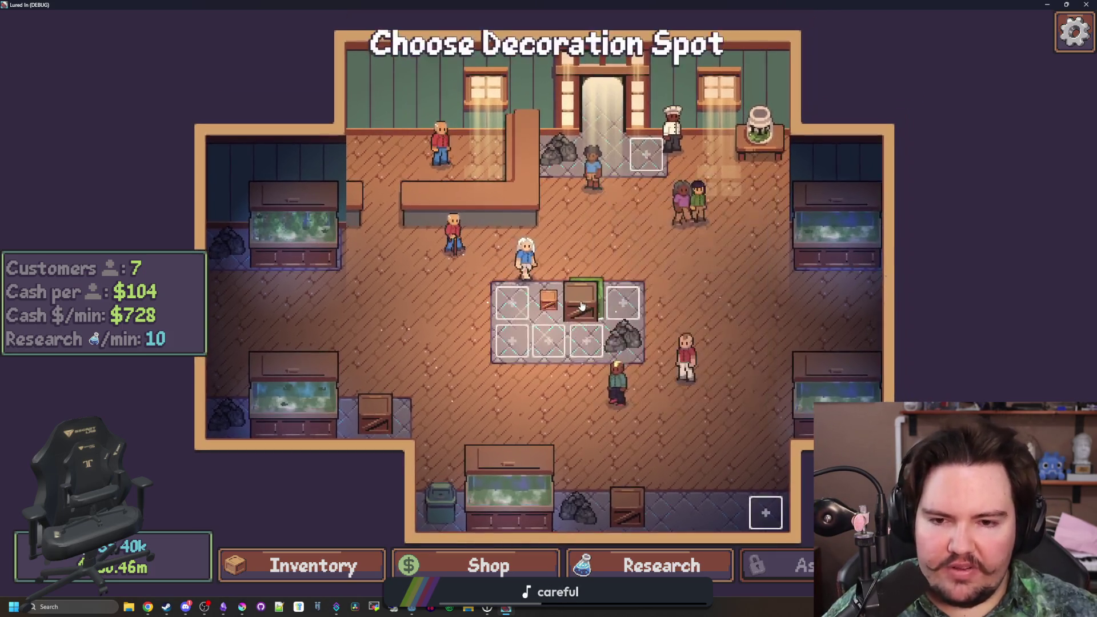
left_click(548, 300)
left_click(678, 369)
left_click(488, 359)
left_click(477, 348)
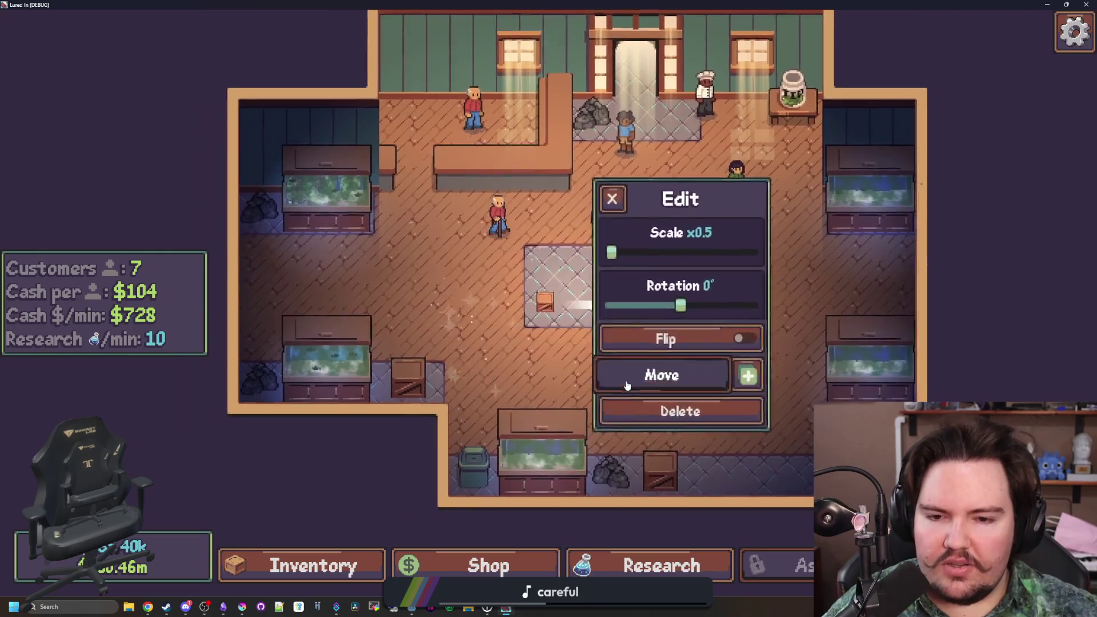
left_click(663, 371)
left_click(547, 271)
scroll(550, 292, "down", 3)
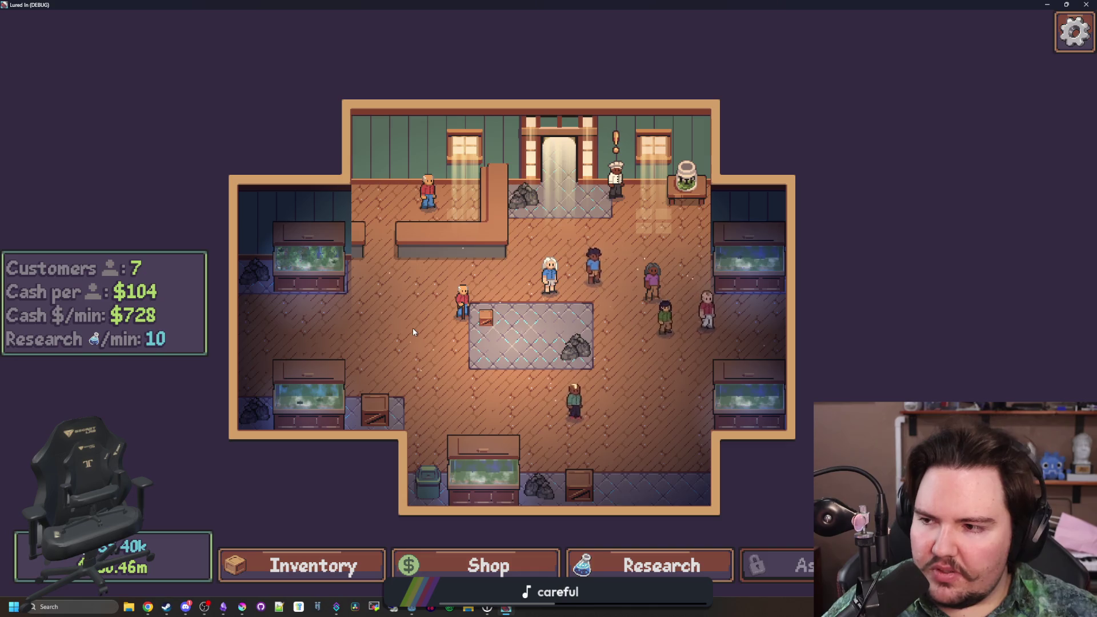
scroll(451, 377, "up", 3)
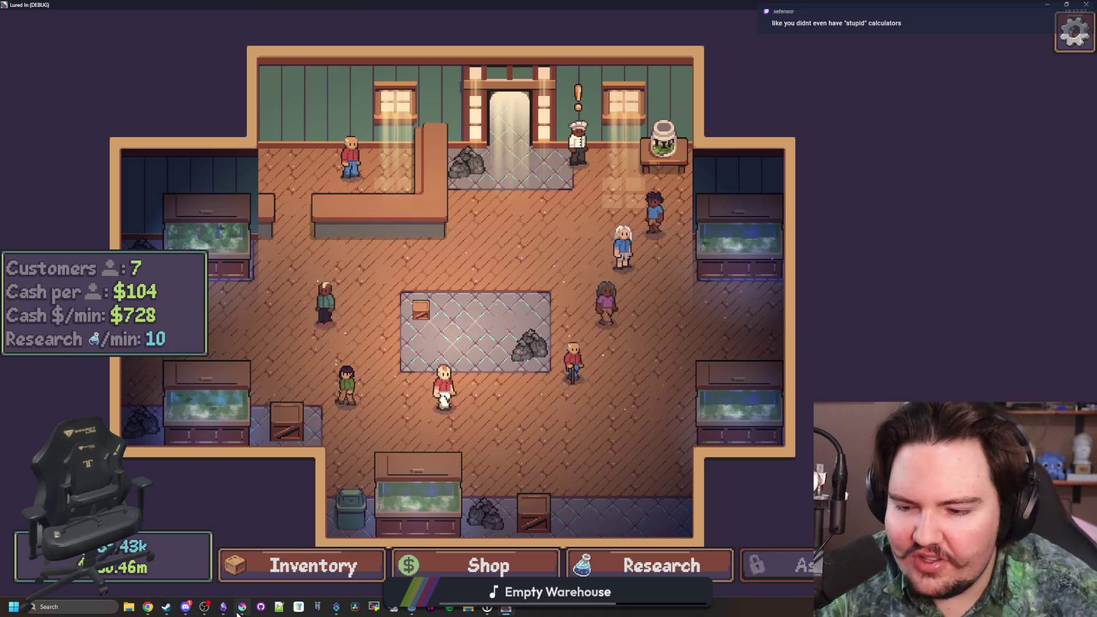
- Bring Krita to the front, maximise its window and show the canvas at 100% zoom
key("alt+Tab")
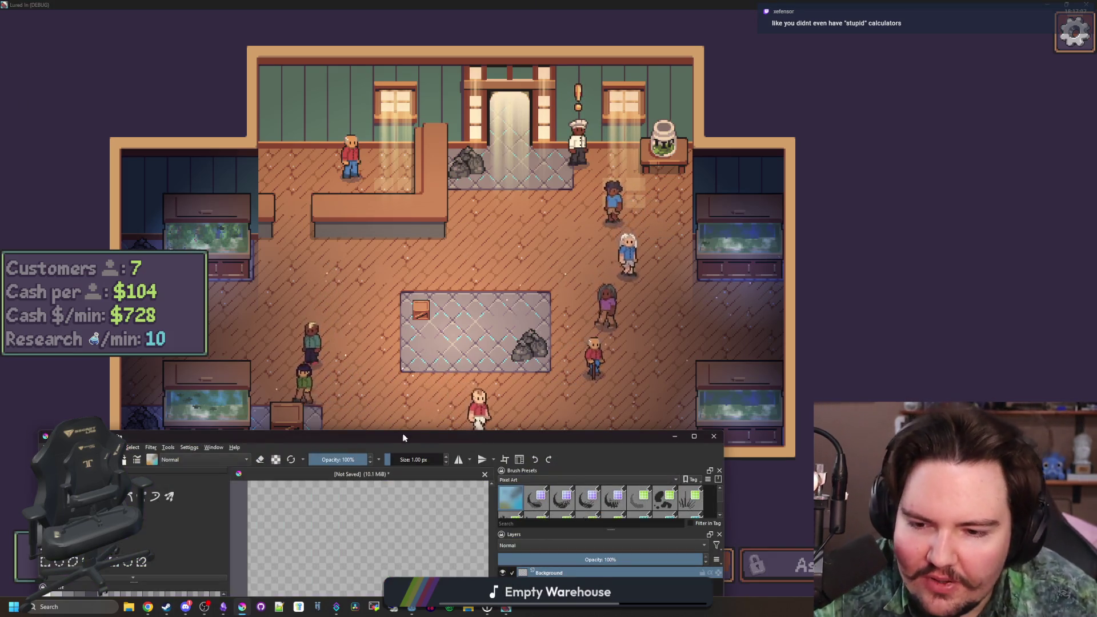
double_click(383, 436)
key("1")
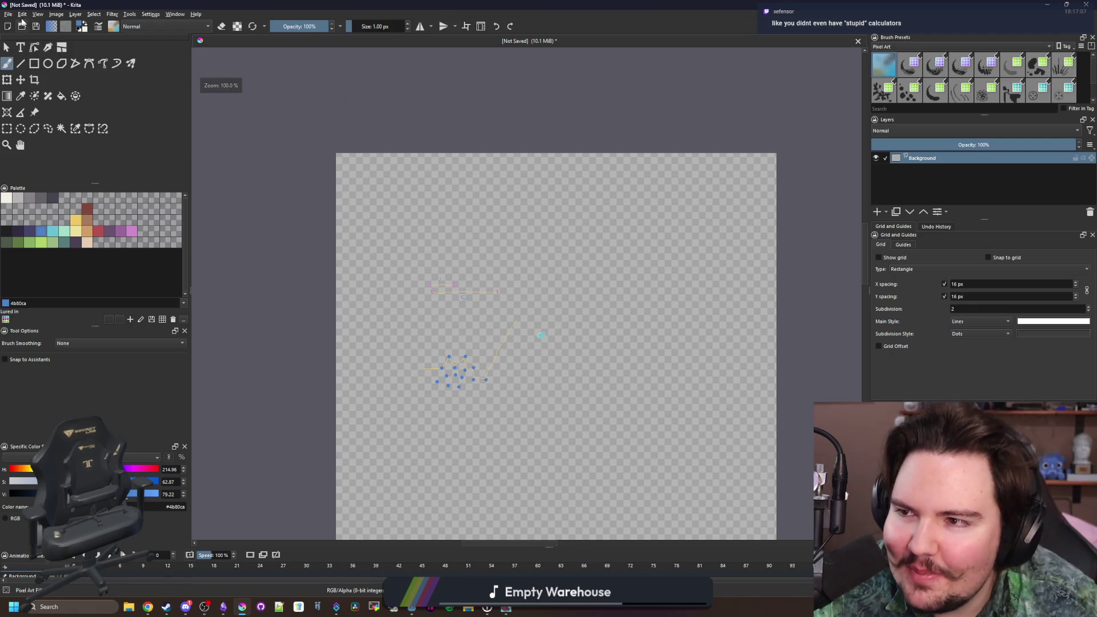
- Use File > Open to show the Open Images dialog at Assets > Lured In
left_click(8, 14)
left_click(26, 30)
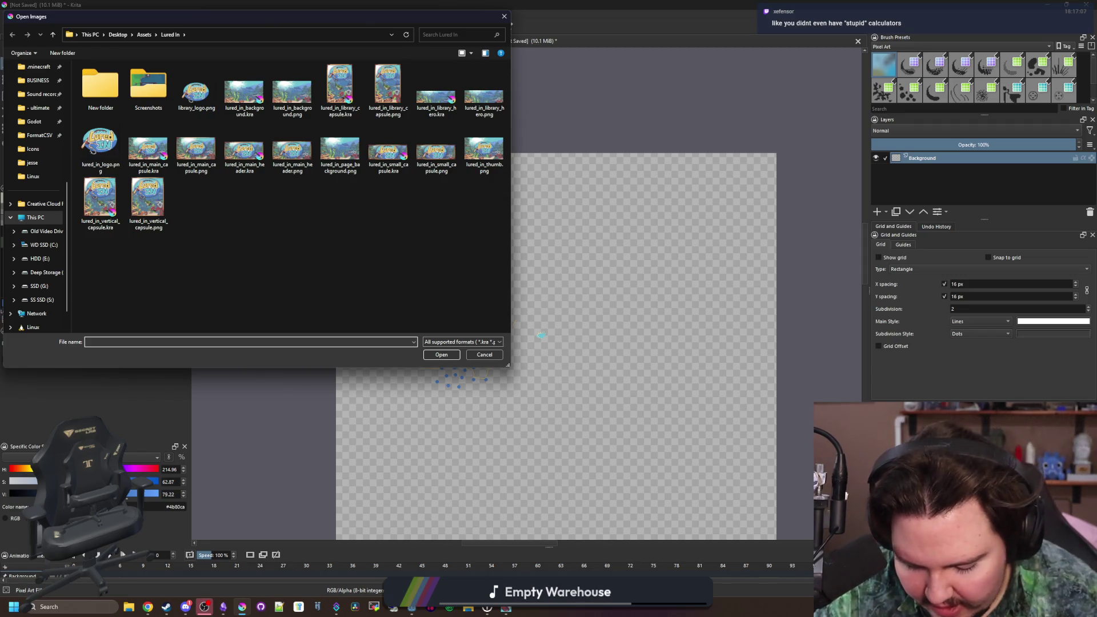
key("alt+Tab")
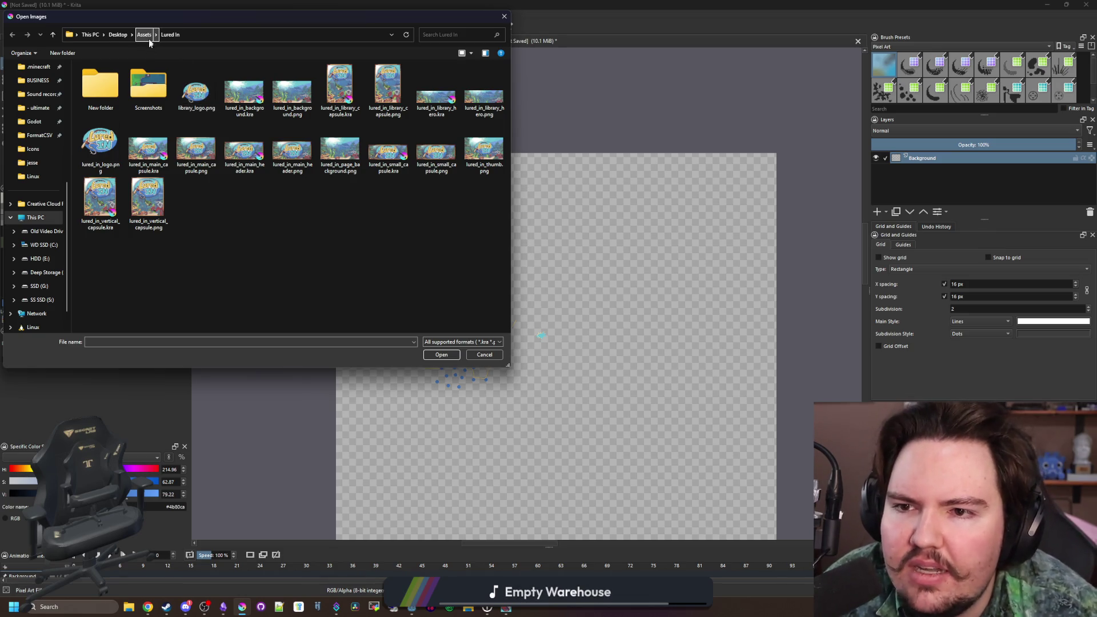
scroll(38, 170, "up", 5)
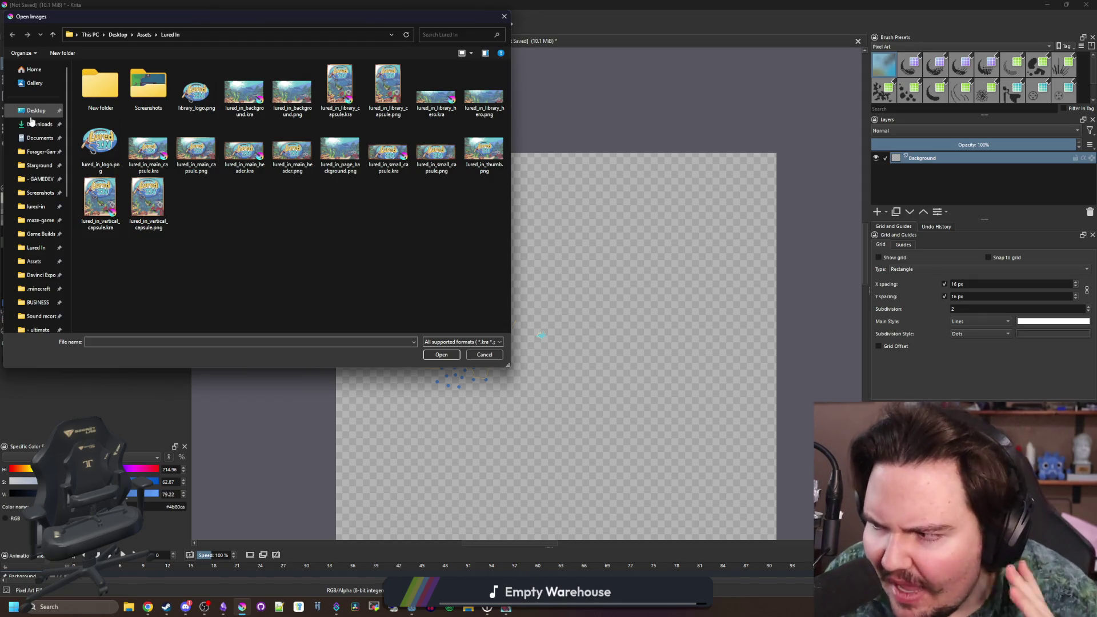
- Switch the Open Images dialog to Desktop, centre it on screen and browse its files
left_click(34, 111)
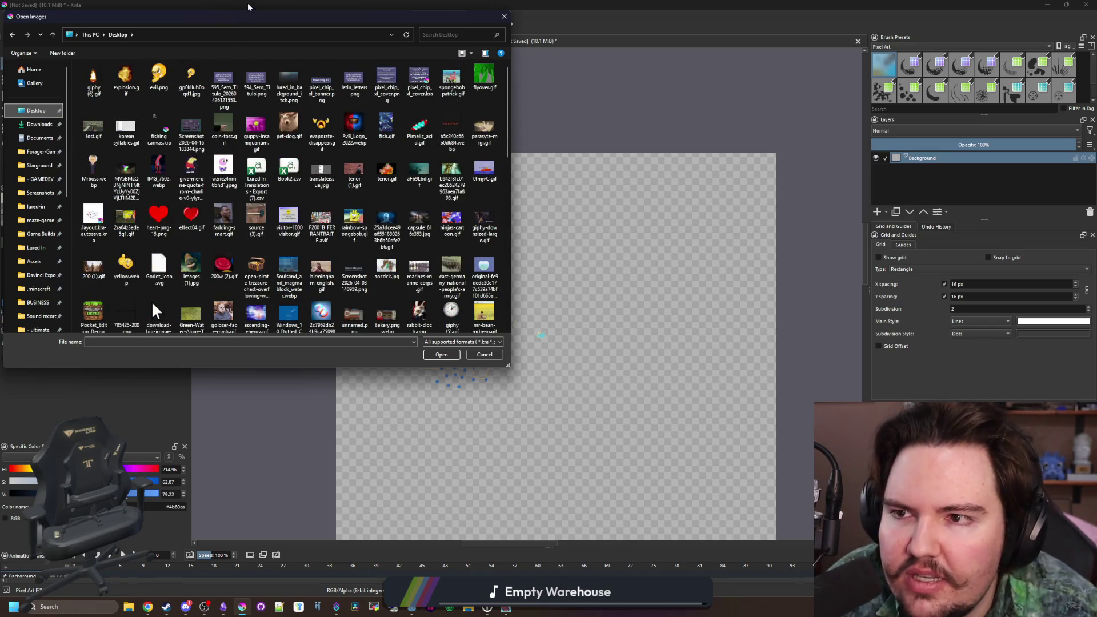
left_click_drag(264, 24, 485, 106)
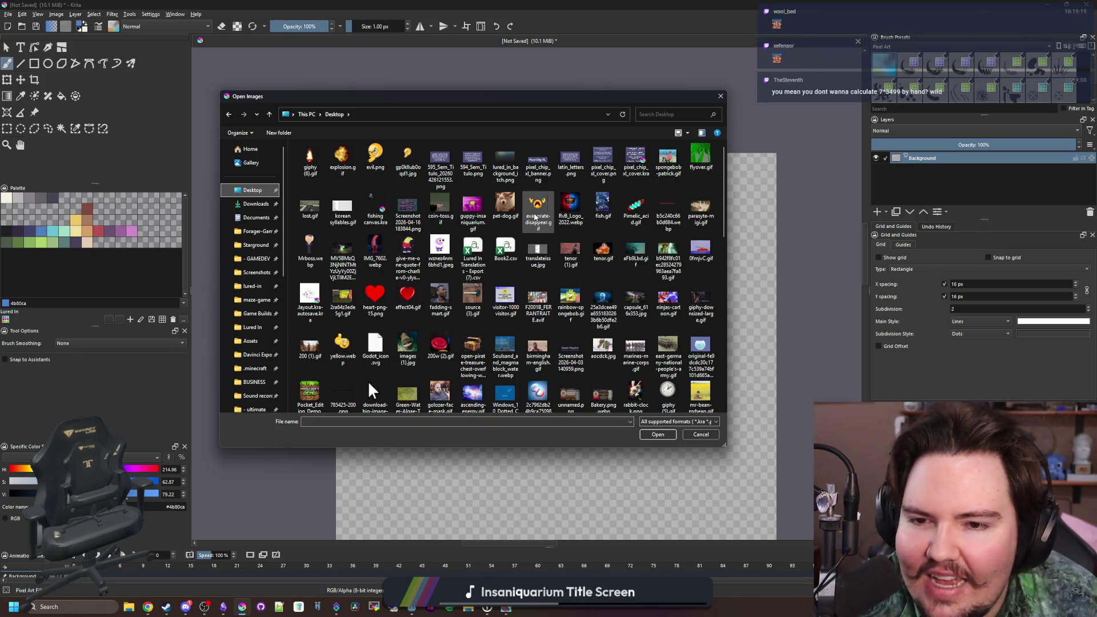
left_click(505, 249)
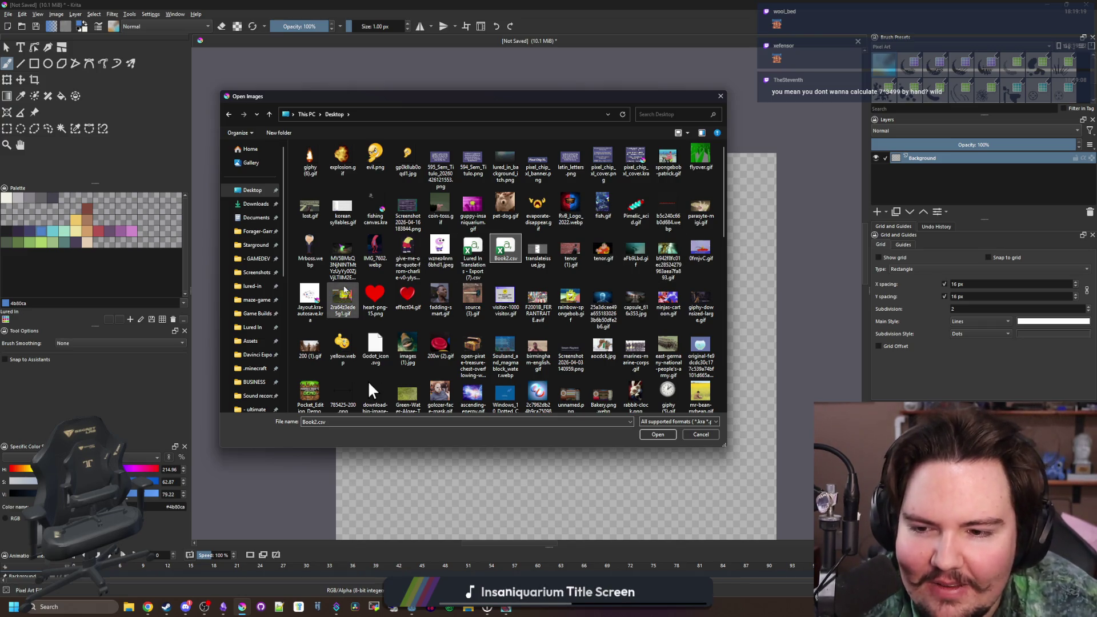
scroll(446, 354, "down", 6)
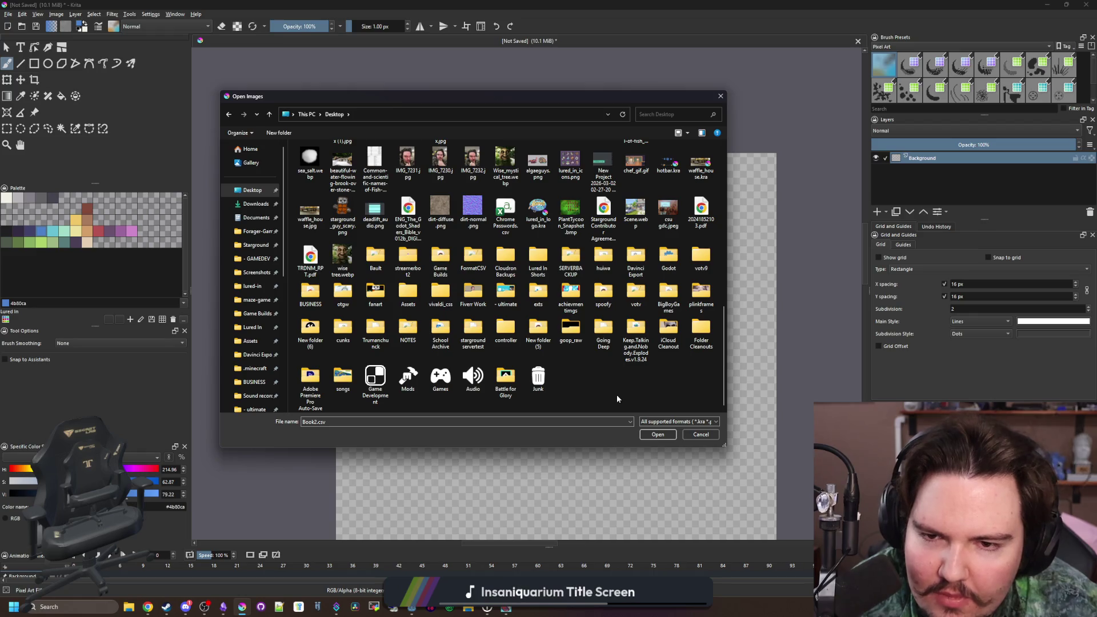
scroll(604, 380, "up", 4)
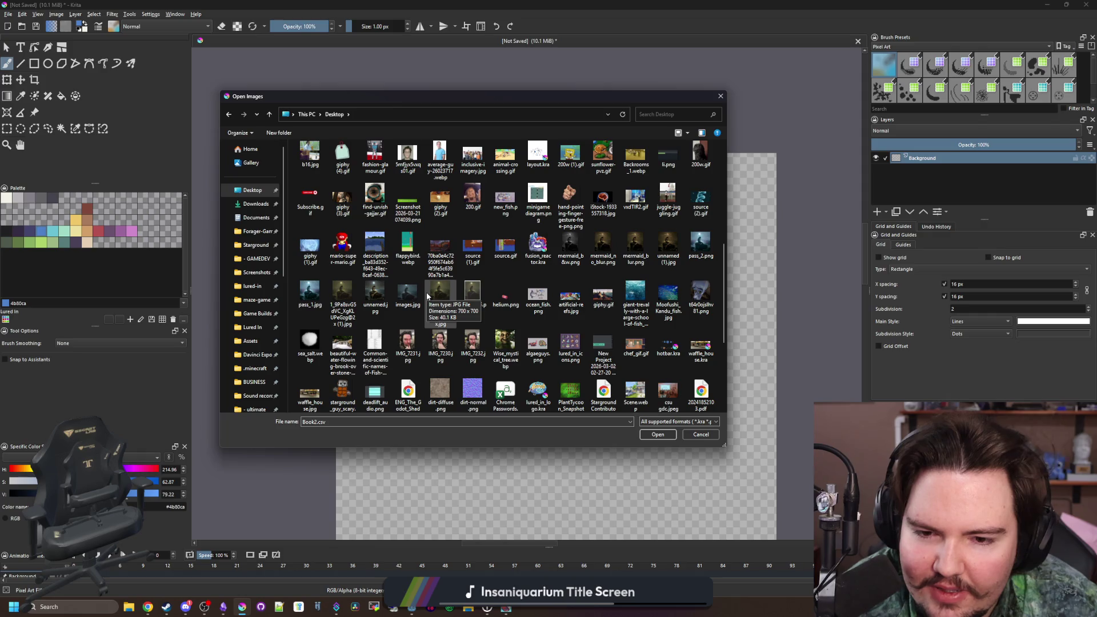
scroll(428, 296, "up", 5)
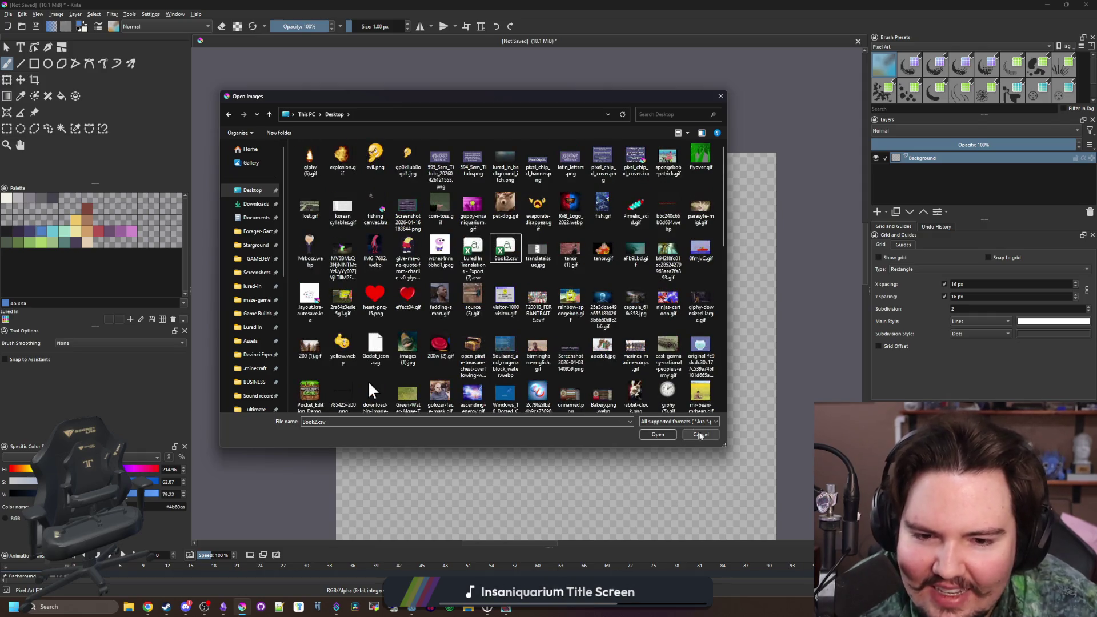
- Cancel the Open Images dialog and dismiss the New Document settings opened by mistake
left_click(701, 435)
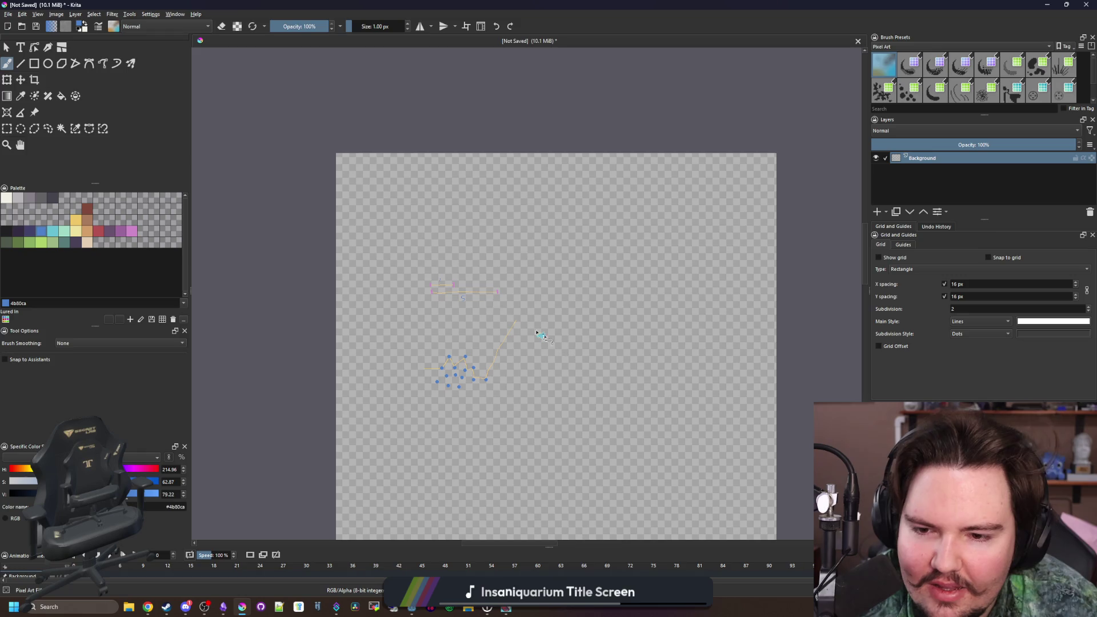
left_click(7, 15)
left_click(22, 26)
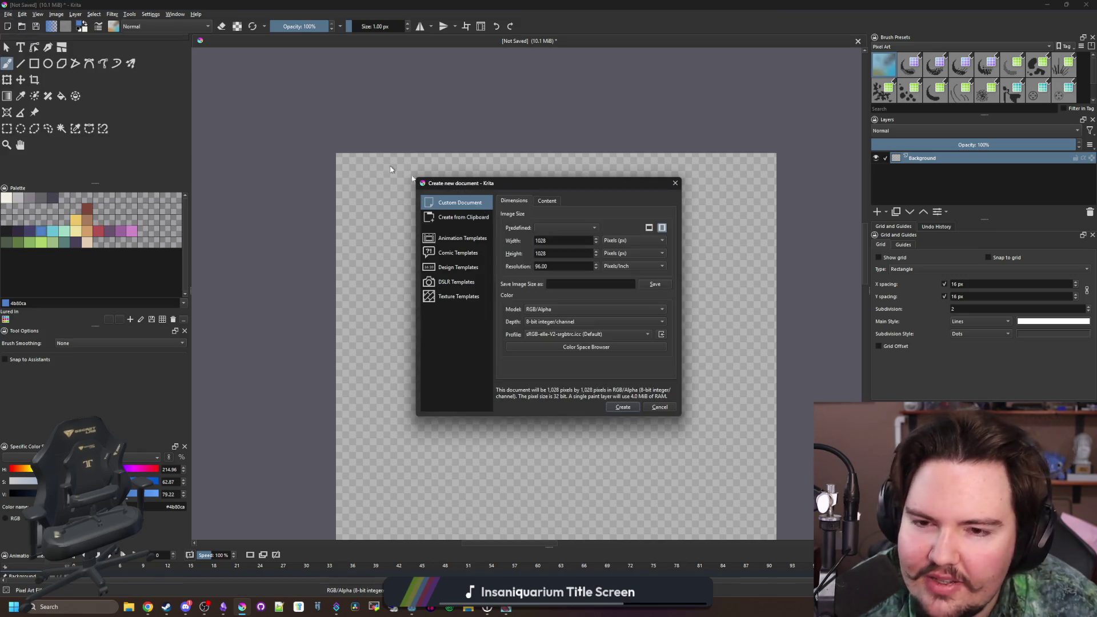
left_click(657, 405)
- Reopen the file dialog, browse to lured-in > Sprites and open decoration_tank_diver.png
left_click(9, 14)
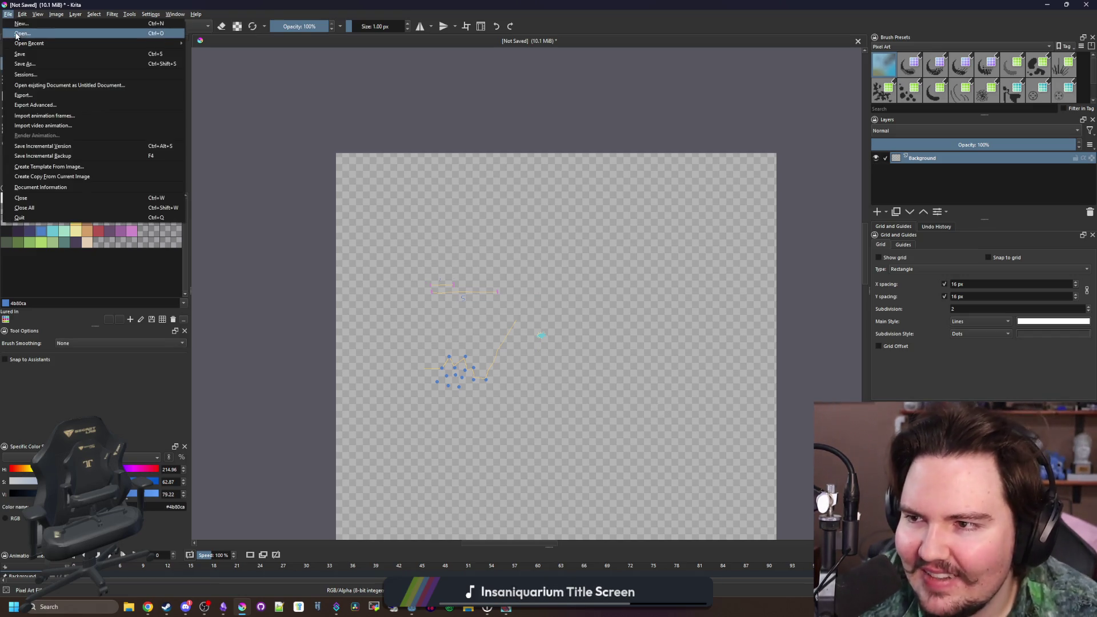
left_click(22, 33)
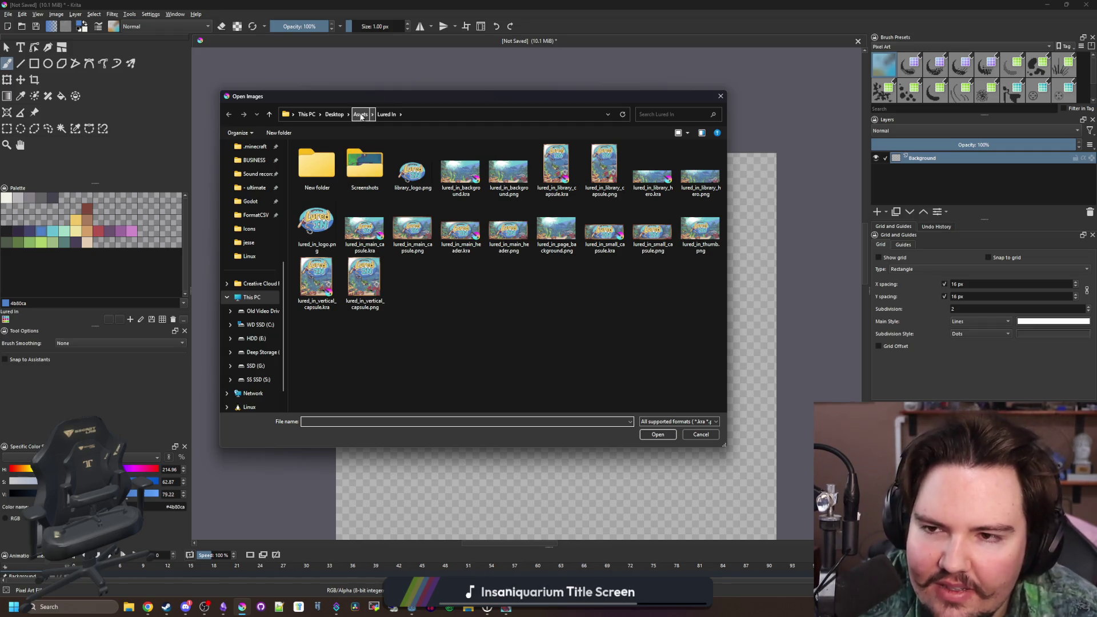
left_click(360, 115)
scroll(257, 251, "up", 5)
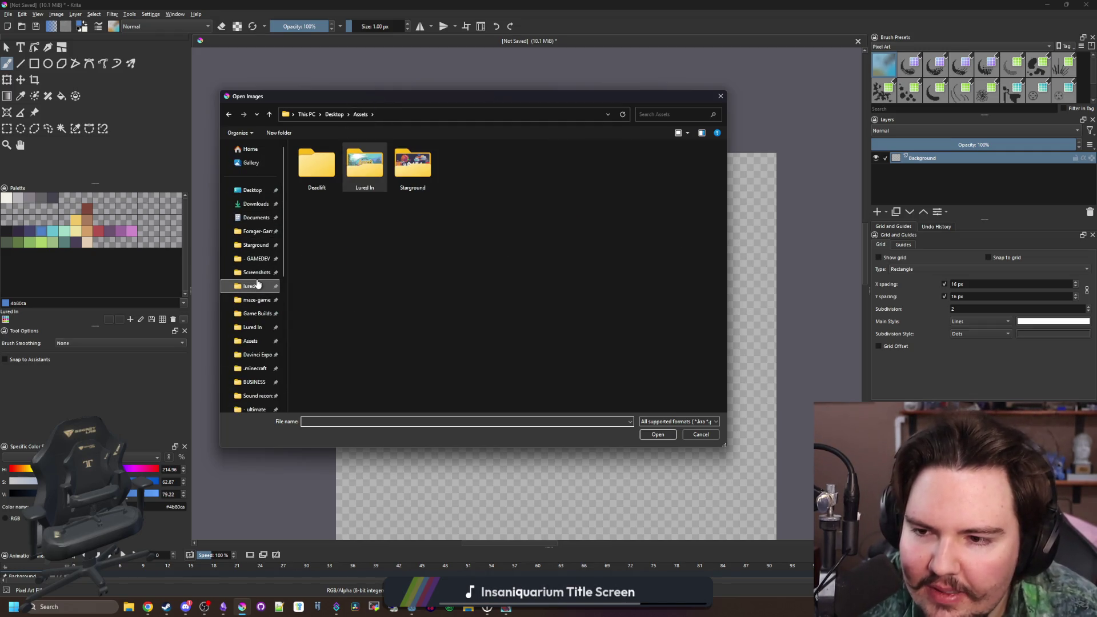
left_click(256, 285)
double_click(307, 291)
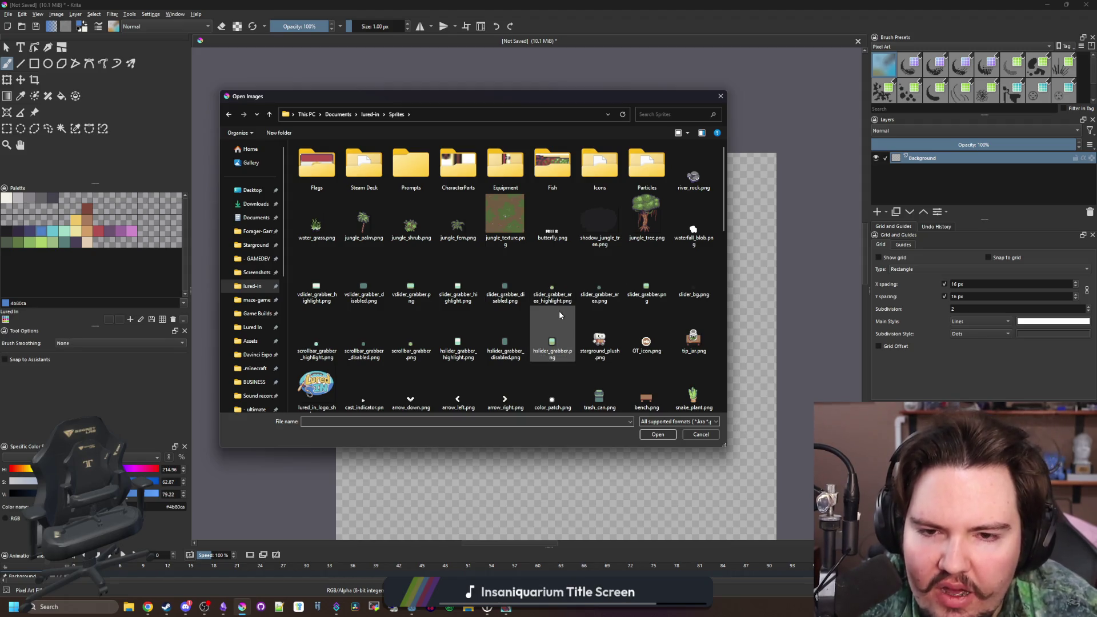
scroll(558, 310, "down", 2)
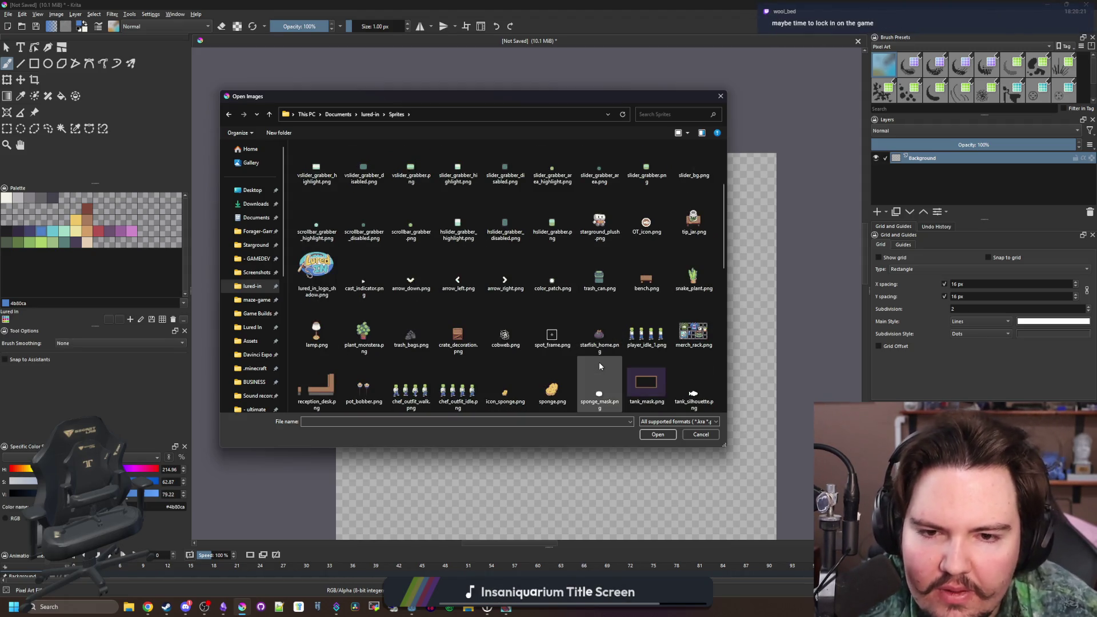
scroll(599, 366, "down", 3)
double_click(296, 265)
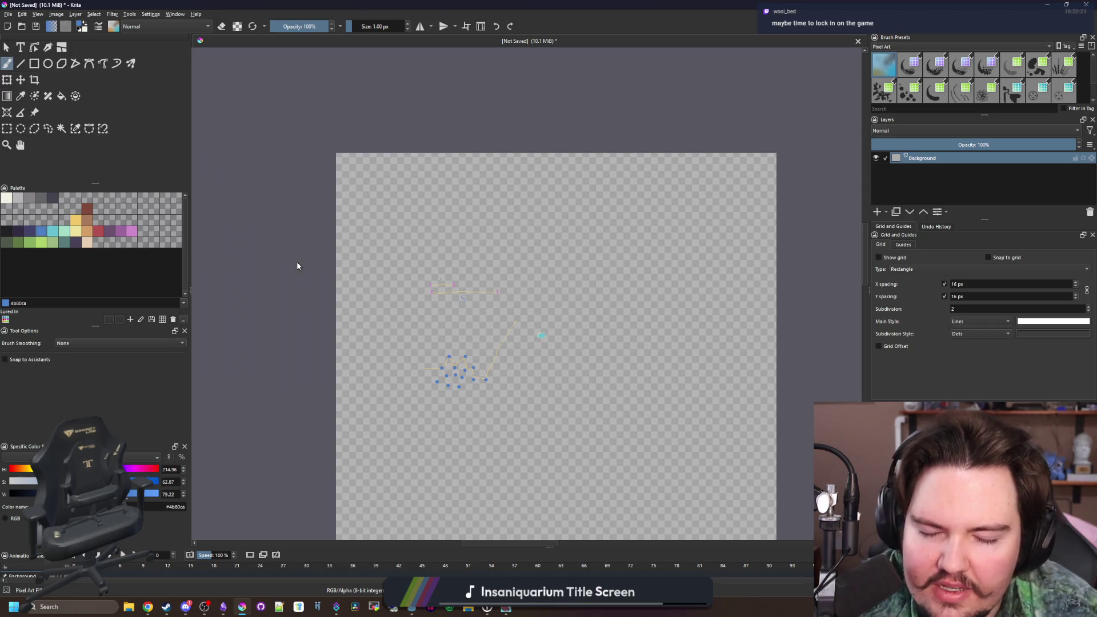
- Check the decoration_tank_diver.png sprite in Krita, then bring up Chrome's 'aquarium rock' image results
scroll(472, 272, "down", 2)
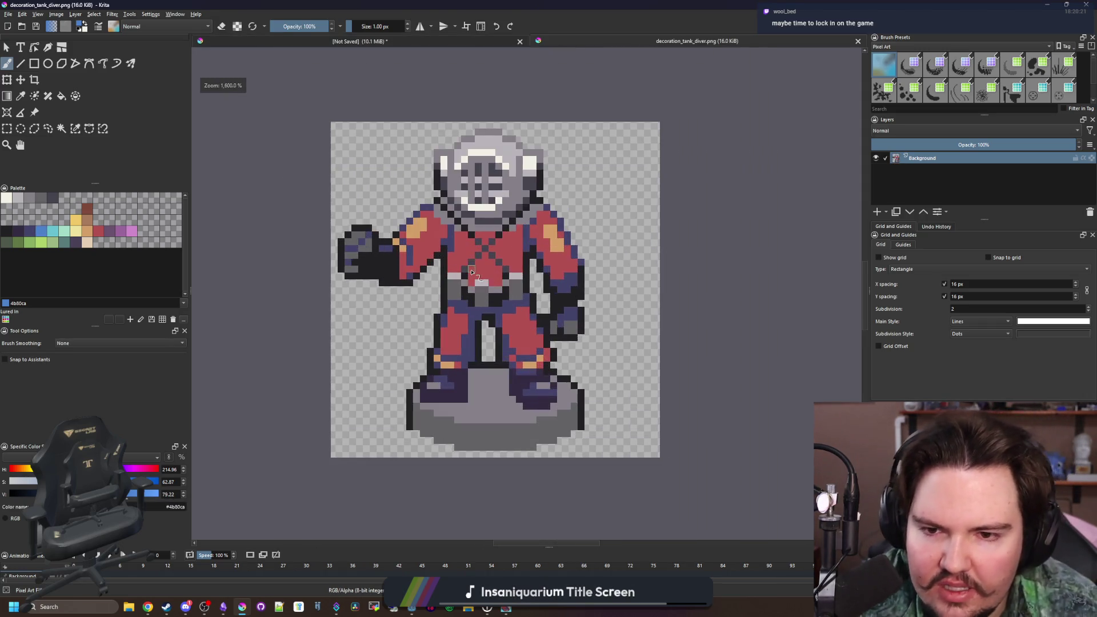
key("alt+Tab")
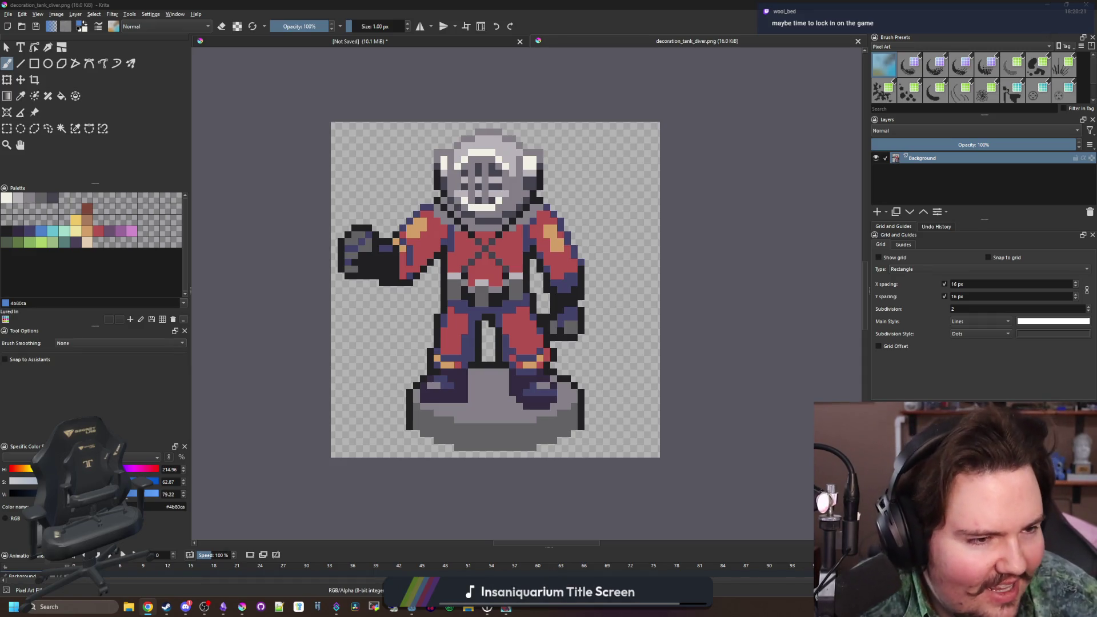
key("super+shift+Left")
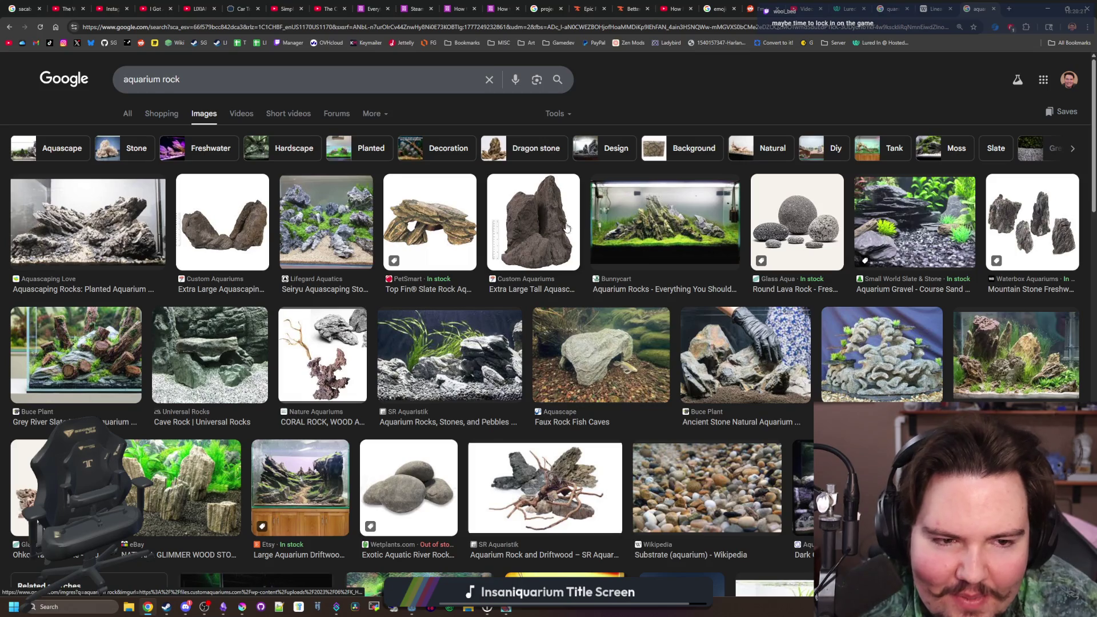
- Preview the Extra Large Tall Aquascaping Rock image, then minimise Chrome to return to Krita
scroll(566, 227, "down", 3)
scroll(566, 228, "up", 3)
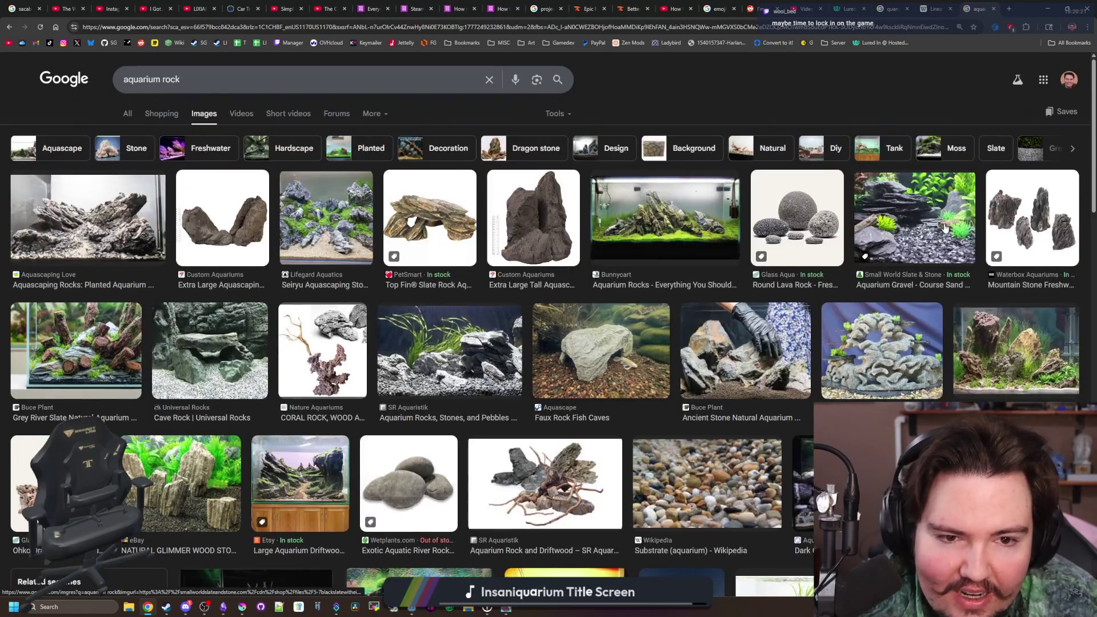
left_click(528, 247)
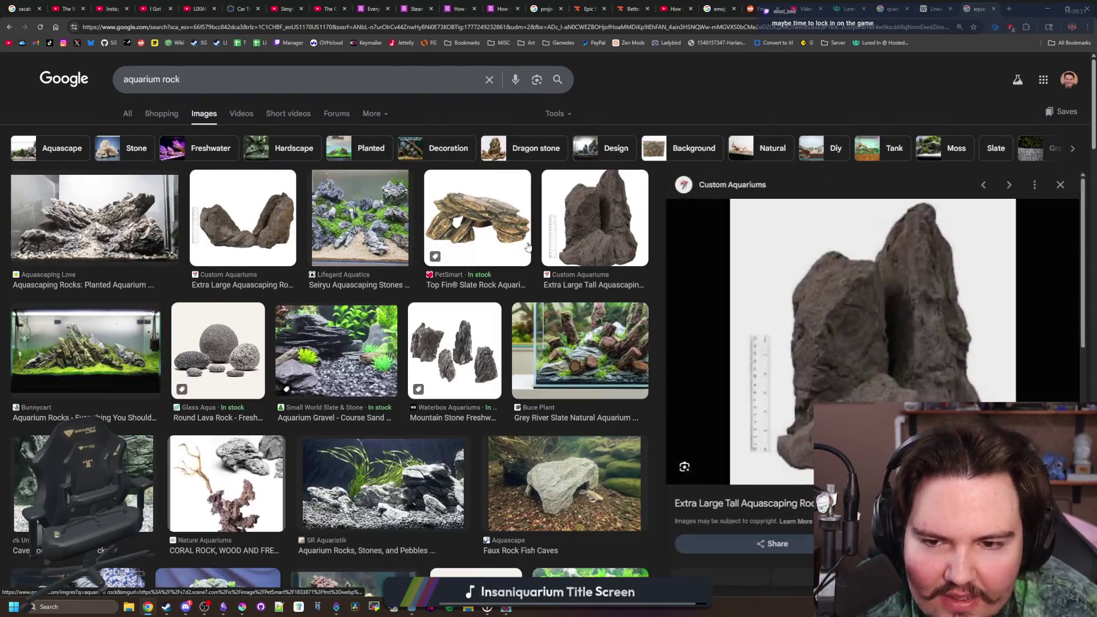
scroll(901, 308, "down", 10)
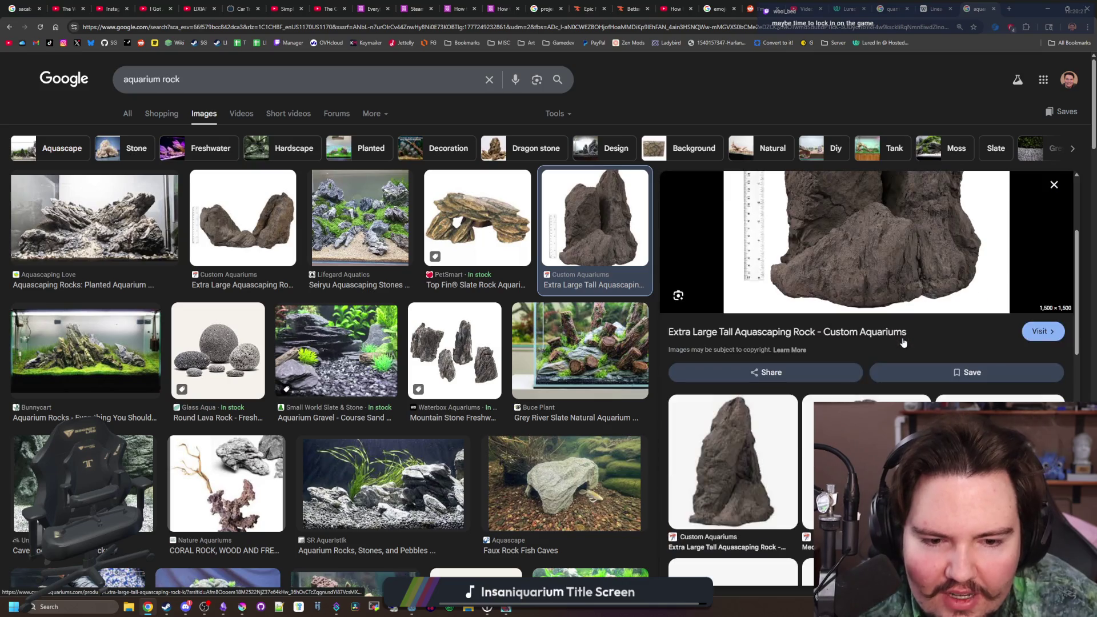
scroll(394, 275, "down", 10)
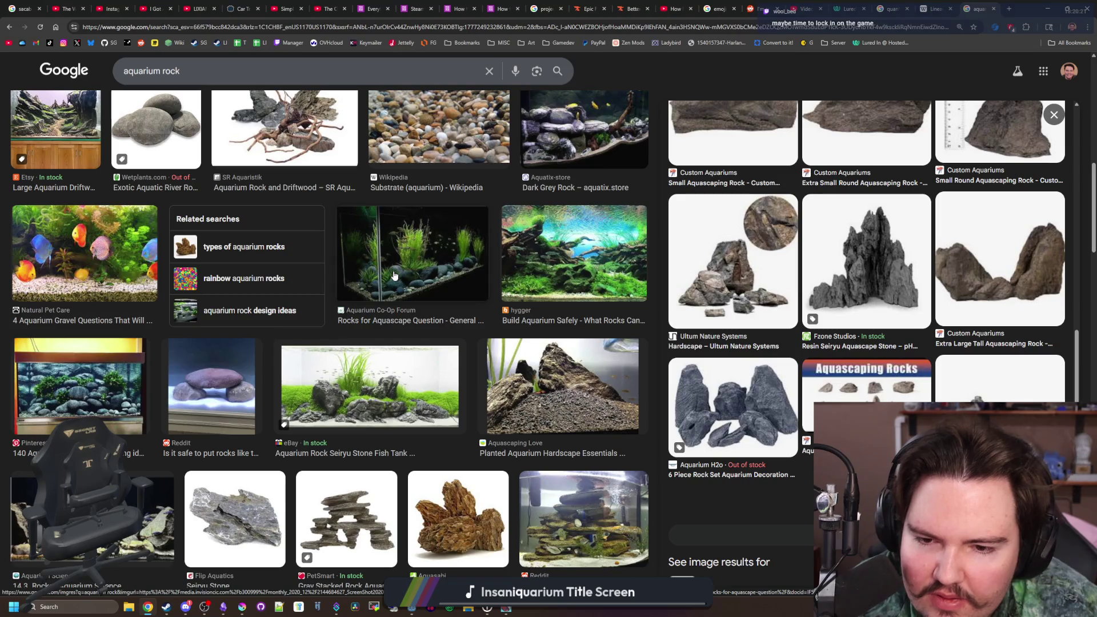
scroll(393, 275, "down", 5)
scroll(587, 327, "up", 3)
scroll(587, 327, "up", 15)
left_click(1000, 269)
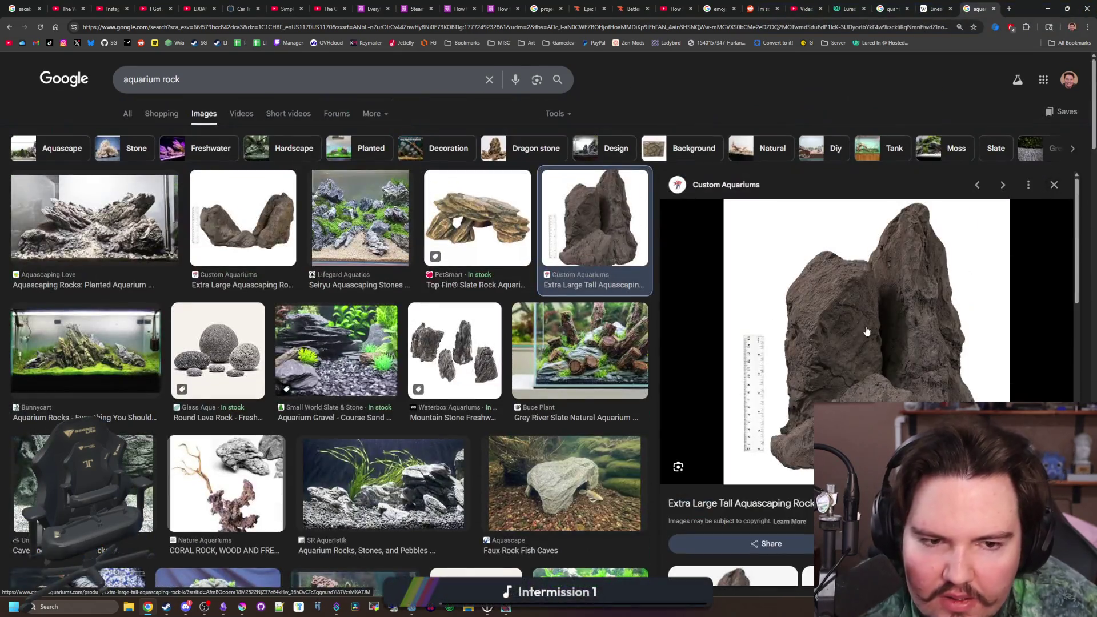
left_click(1066, 9)
left_click(622, 291)
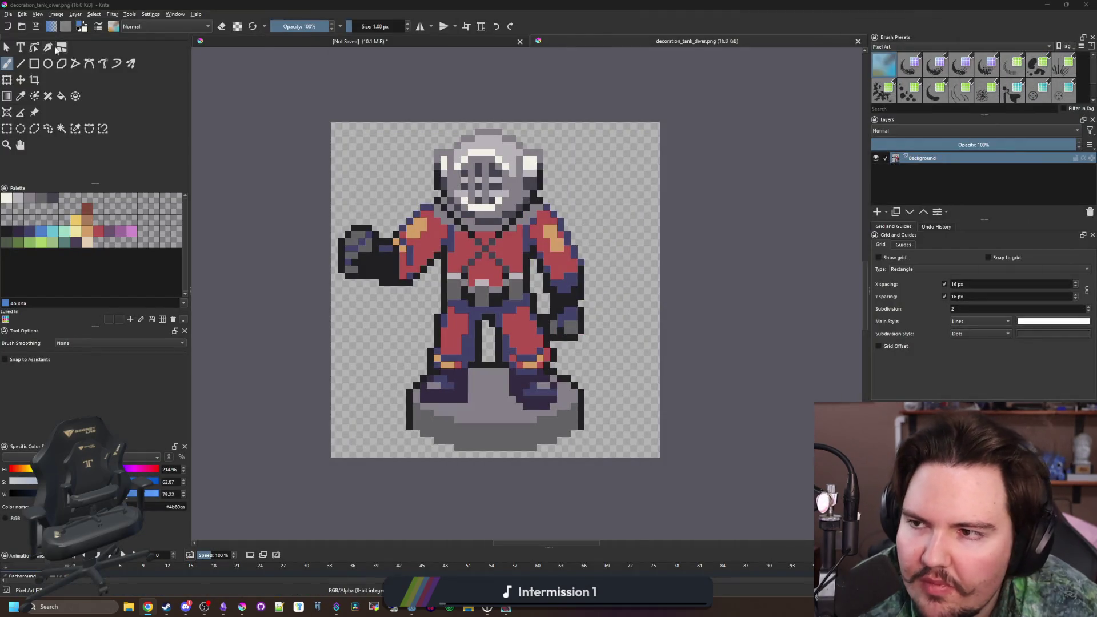
- Copy the diver sprite into the unsaved aquarium document and place it in the left half
left_click(7, 129)
key("minus")
key("minus")
left_click_drag(340, 181, 687, 431)
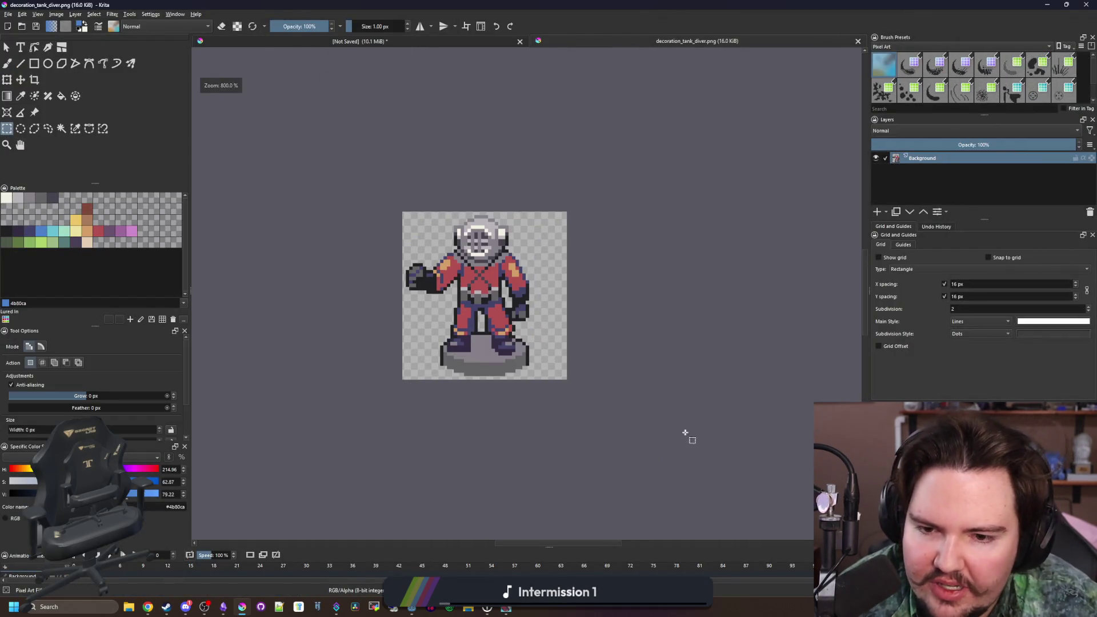
key("ctrl+c")
left_click(454, 42)
key("ctrl+v")
key("ctrl+t")
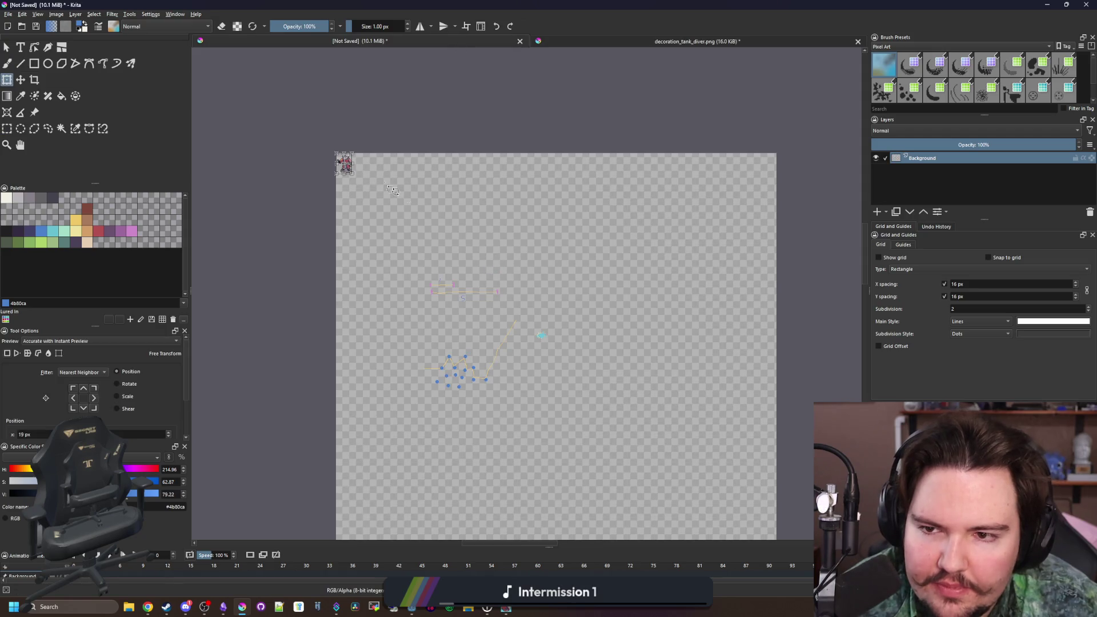
scroll(319, 164, "up", 5)
left_click_drag(320, 164, 477, 348)
scroll(477, 348, "down", 3)
left_click_drag(411, 302, 457, 340)
scroll(461, 341, "up", 2)
key("Return")
- With a 6 px brush, paint a green loop and a closed purple rock outline beside the diver
left_click(53, 242)
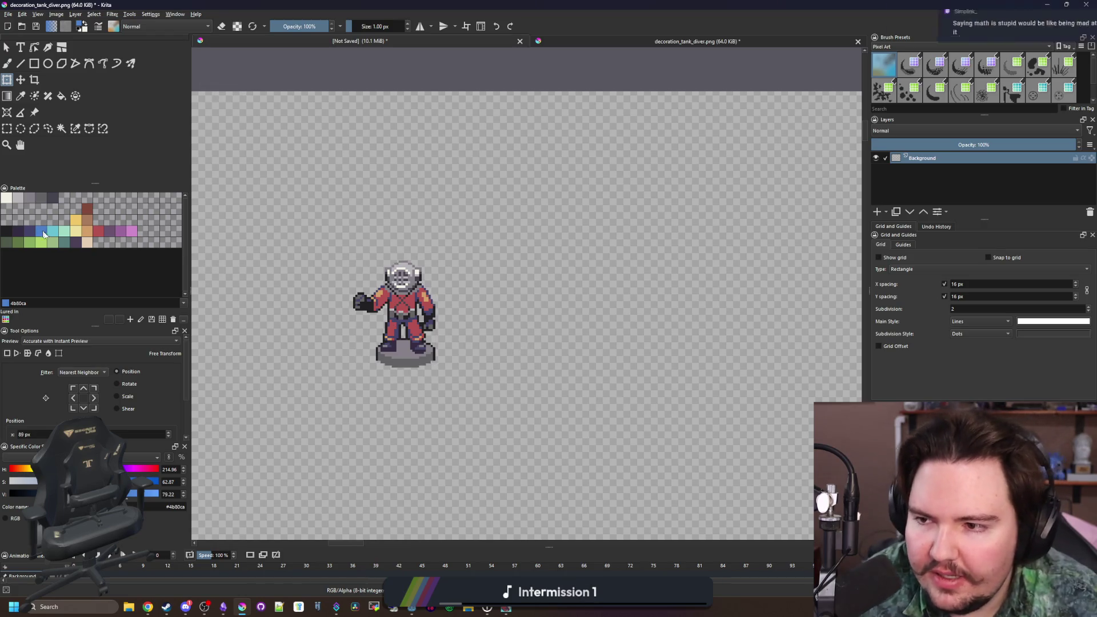
key("b")
key("ctrl+Tab")
left_click_drag(485, 318, 456, 342)
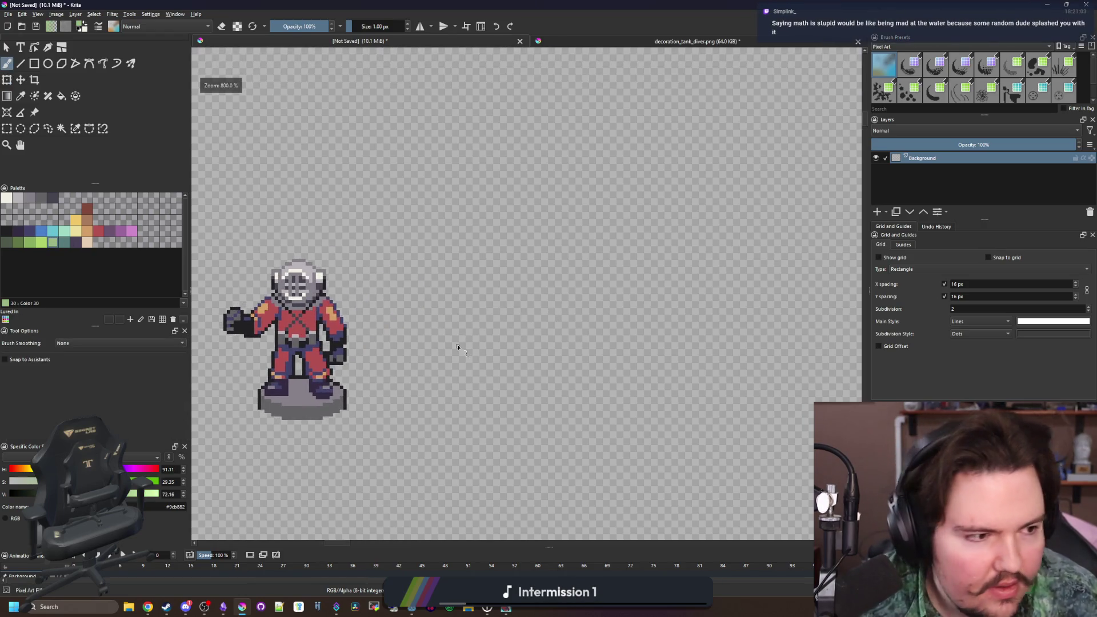
key("bracketright")
key("bracketright")
key("bracketright")
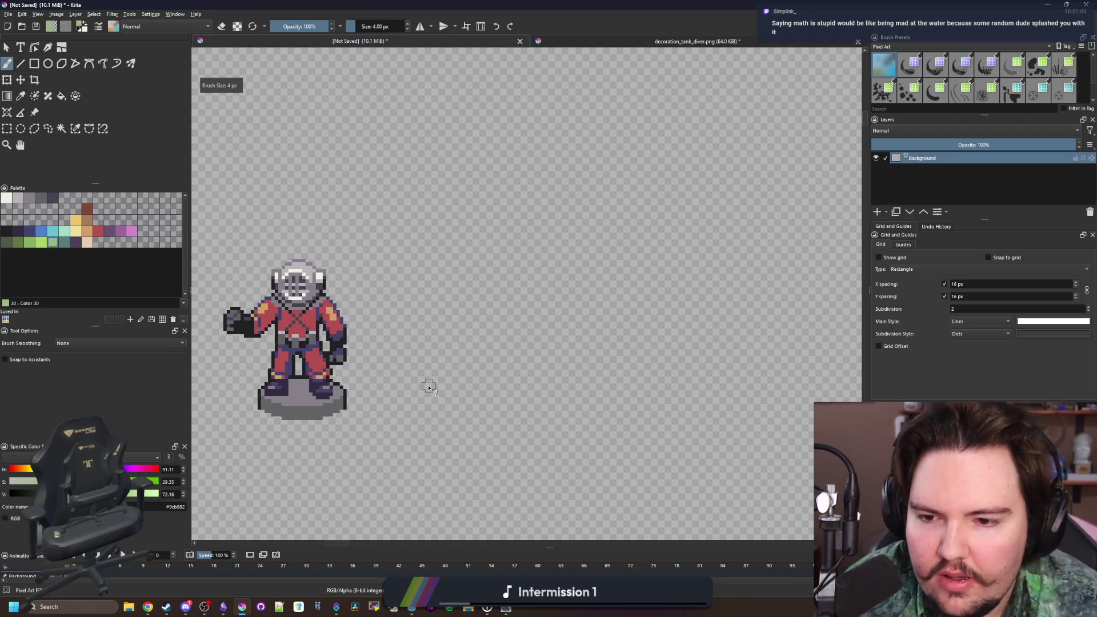
mouse_move(424, 377)
left_mouse_down()
mouse_move(470, 328)
mouse_move(502, 314)
mouse_move(507, 369)
mouse_move(434, 388)
left_mouse_up()
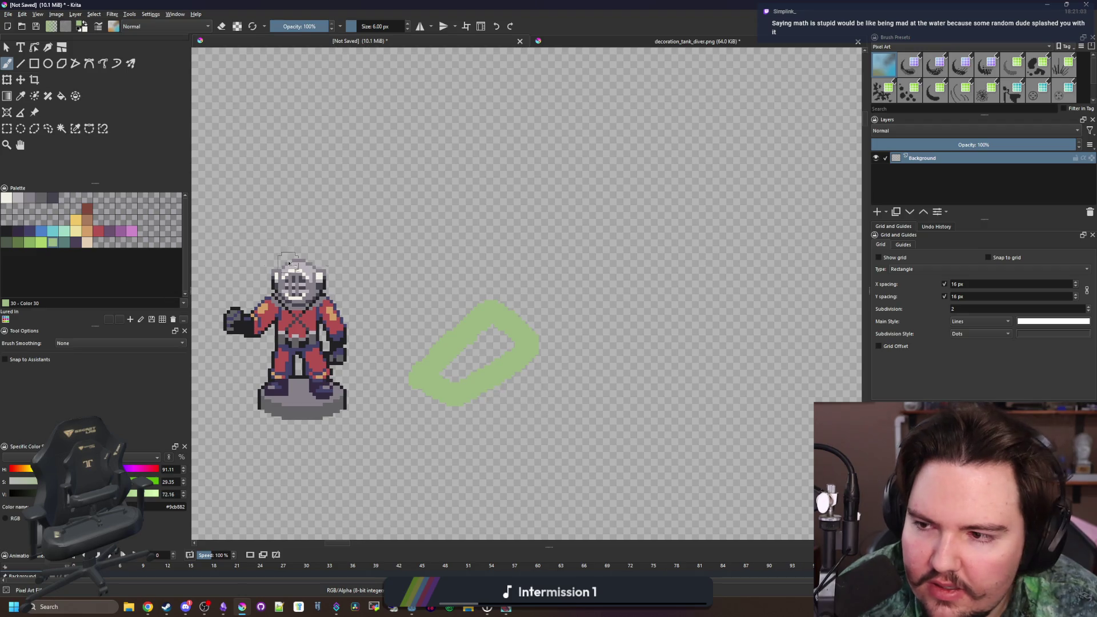
left_click(109, 231)
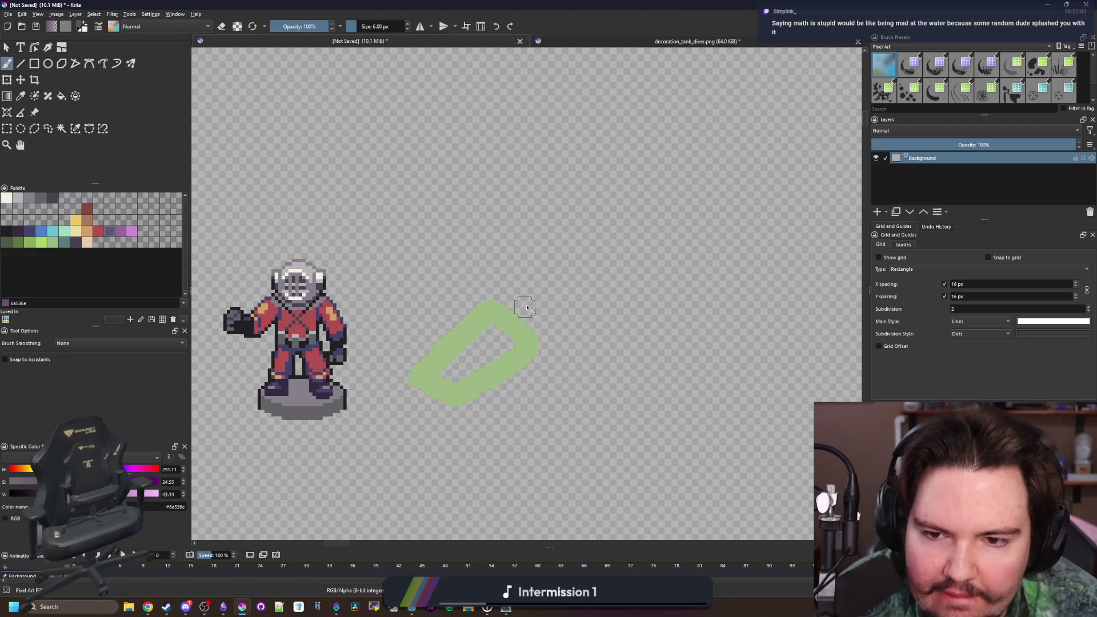
mouse_move(527, 309)
left_mouse_down()
mouse_move(483, 254)
mouse_move(577, 140)
mouse_move(635, 154)
mouse_move(702, 194)
mouse_move(717, 274)
mouse_move(495, 309)
left_mouse_up()
mouse_move(626, 339)
left_mouse_down()
mouse_move(443, 338)
mouse_move(280, 312)
mouse_move(372, 379)
mouse_move(336, 282)
mouse_move(447, 300)
mouse_move(334, 392)
mouse_move(310, 323)
mouse_move(351, 294)
mouse_move(342, 354)
mouse_move(394, 297)
mouse_move(337, 330)
mouse_move(423, 307)
mouse_move(441, 325)
left_mouse_up()
- Add red and yellow blobs inside the purple outline, then clear the selection
left_click(98, 231)
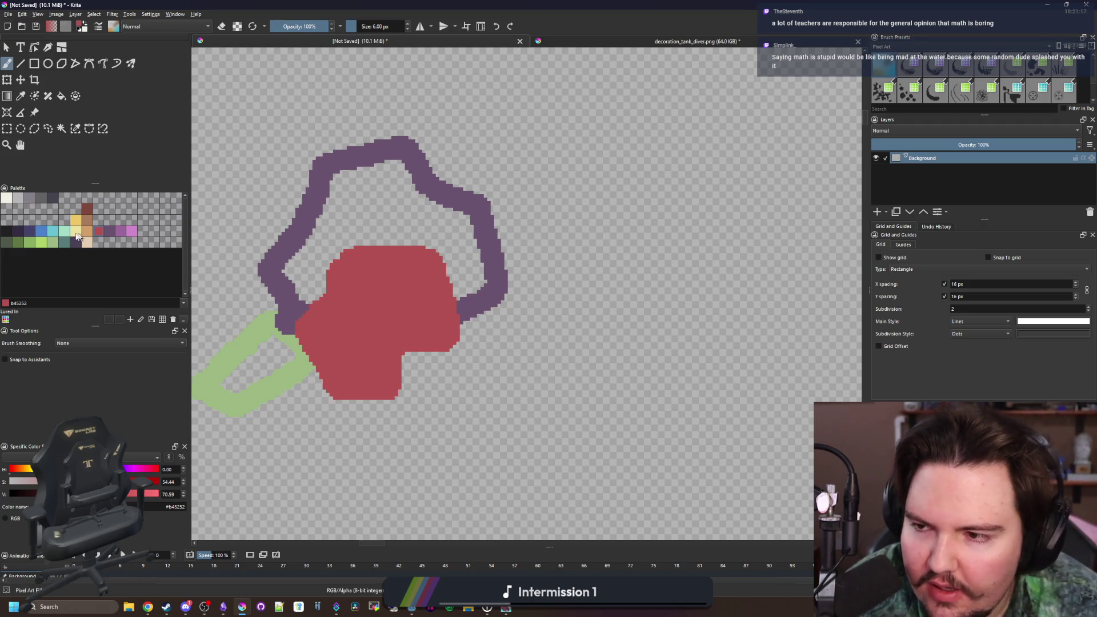
left_click(75, 221)
left_click(75, 128)
left_click(644, 311)
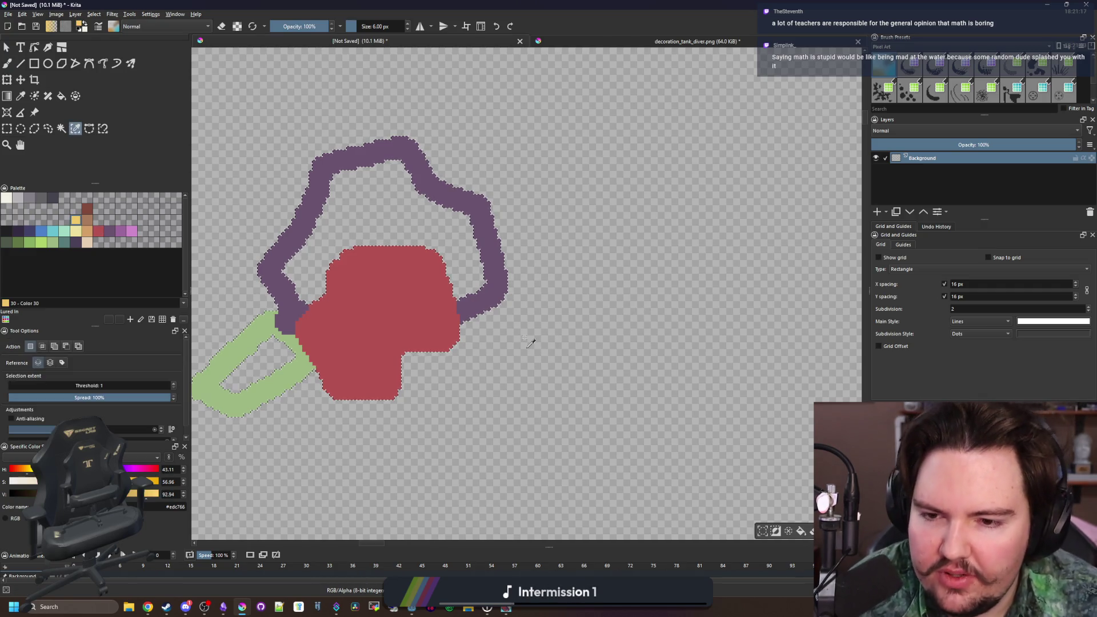
mouse_move(475, 348)
left_mouse_down()
mouse_move(437, 343)
mouse_move(441, 360)
mouse_move(472, 367)
mouse_move(490, 321)
mouse_move(472, 318)
mouse_move(440, 354)
mouse_move(490, 325)
left_mouse_up()
key("ctrl+shift+a")
scroll(489, 325, "down", 4)
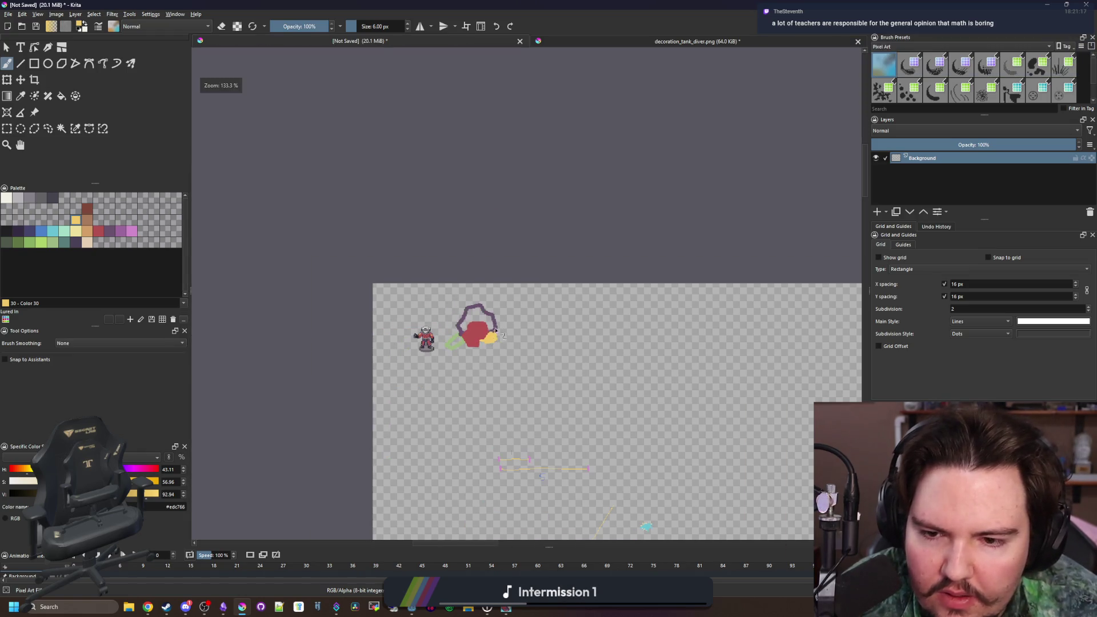
- Fill the green ring solid and erase the stray green stroke
scroll(478, 333, "up", 4)
left_click(326, 440, "ctrl")
scroll(325, 440, "up", 2)
key("f")
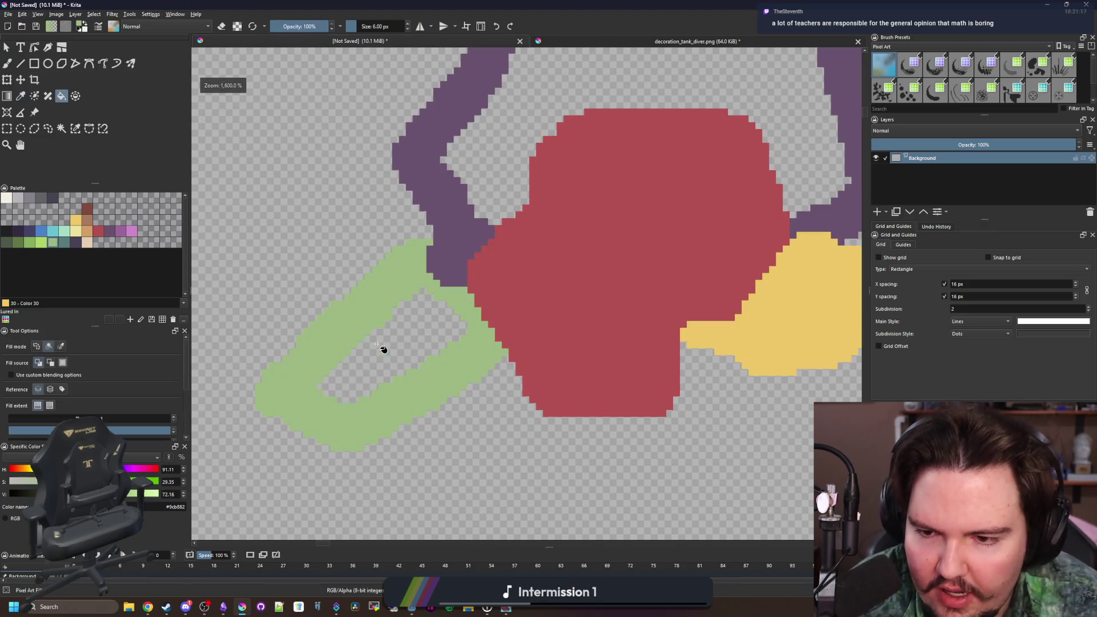
left_click(377, 344)
scroll(377, 354, "down", 3)
scroll(429, 396, "up", 2)
key("b")
key("e")
left_click_drag(428, 397, 286, 309)
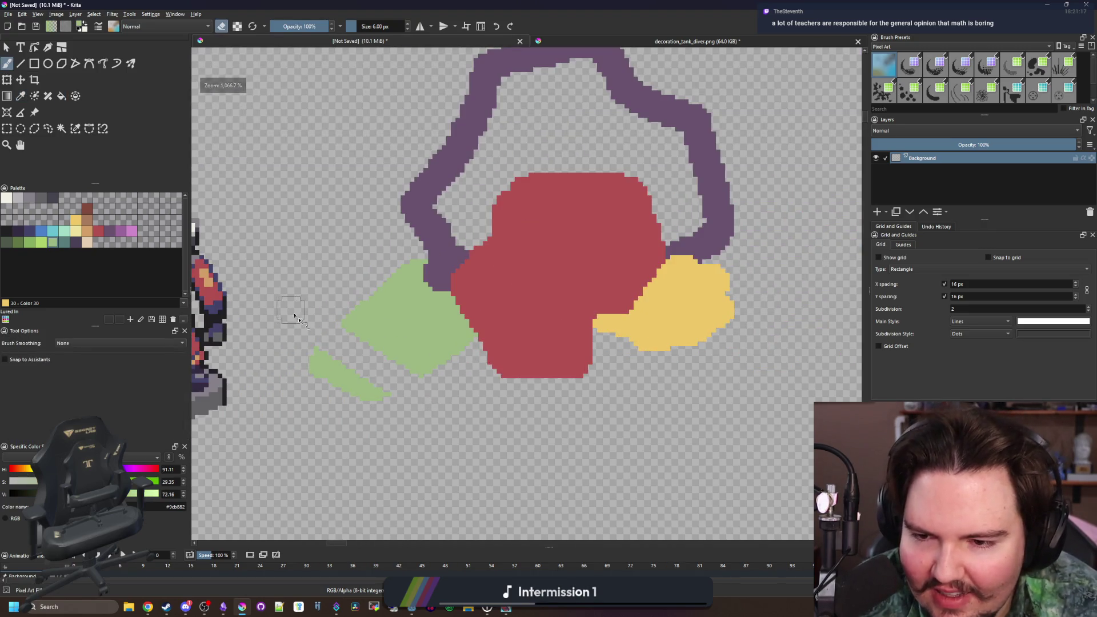
mouse_move(344, 392)
left_mouse_down()
mouse_move(416, 384)
mouse_move(318, 296)
mouse_move(351, 311)
left_mouse_up()
- Bucket-fill the inside of the purple ring with purple
scroll(366, 297, "down", 2)
scroll(400, 269, "up", 2)
key("f")
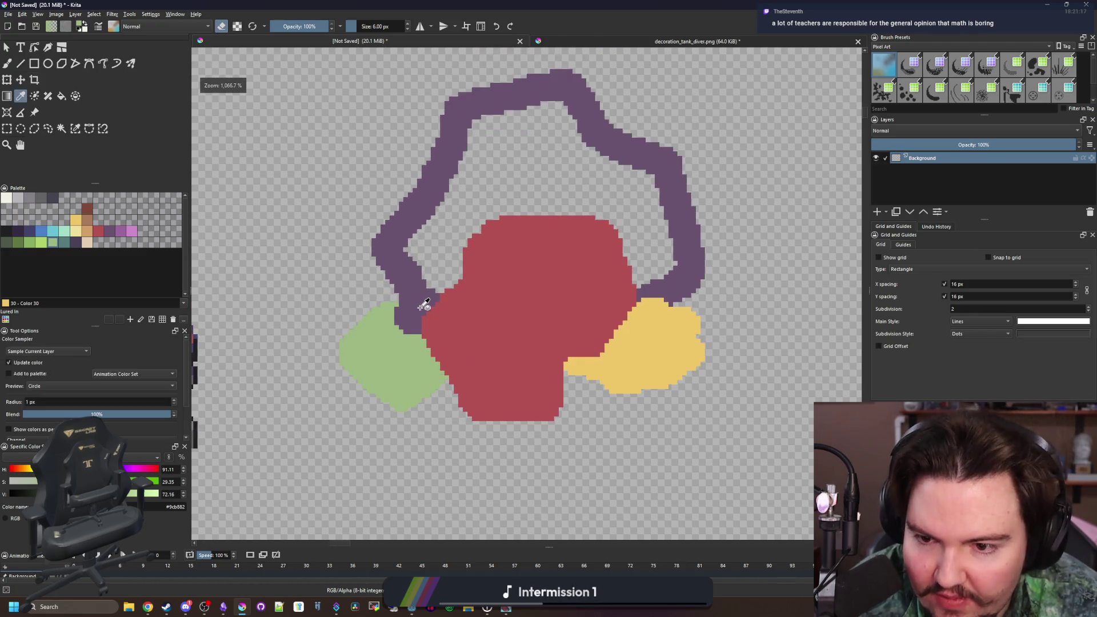
left_click(434, 240, "ctrl")
left_click(451, 237)
scroll(442, 303, "down", 3)
scroll(448, 280, "up", 2)
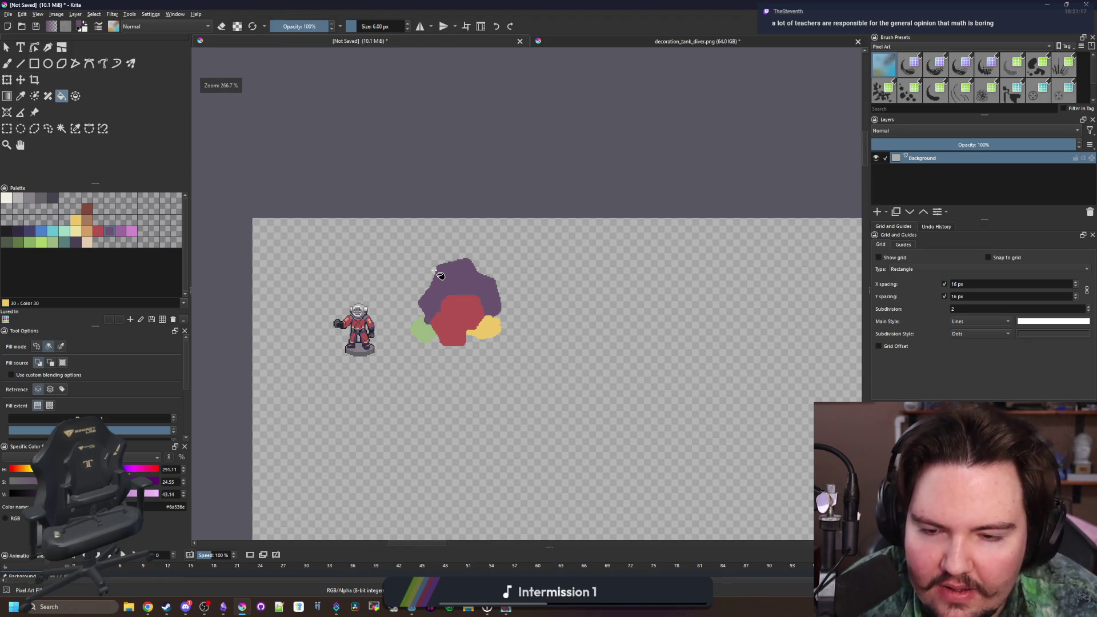
scroll(474, 333, "up", 2)
key("b")
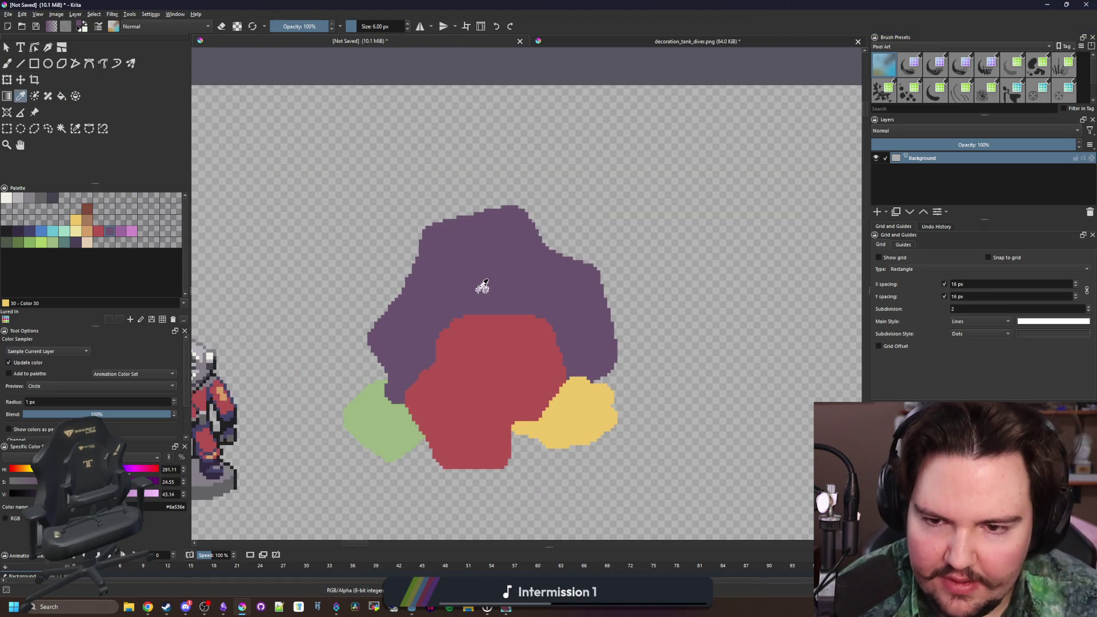
scroll(490, 277, "up", 3)
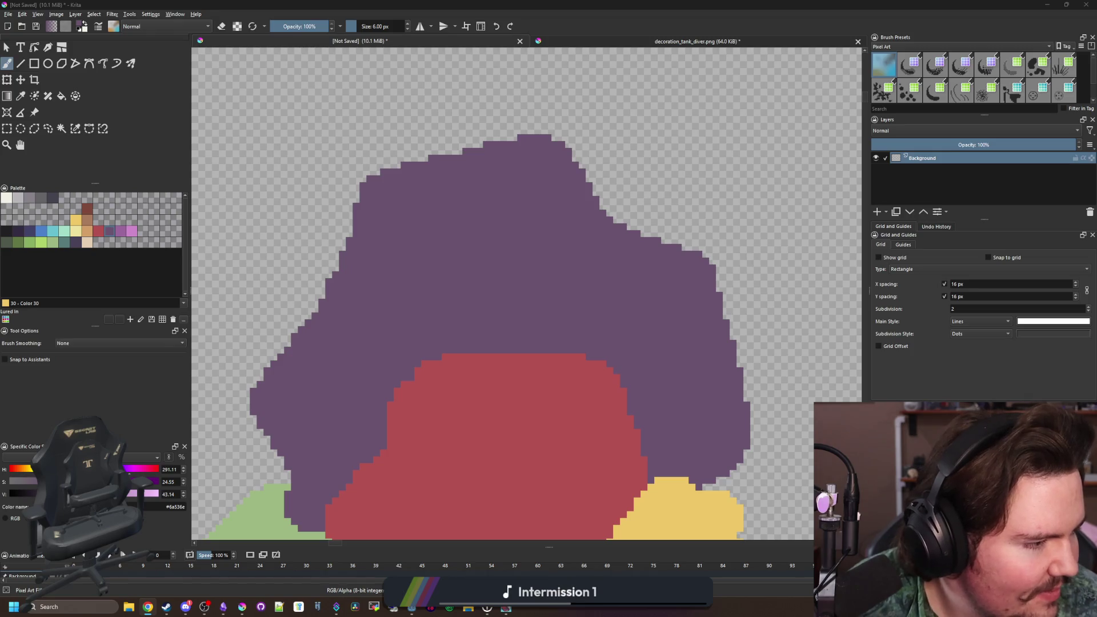
- Erase along the purple rock's top to make the edge lower and flatter
key("e")
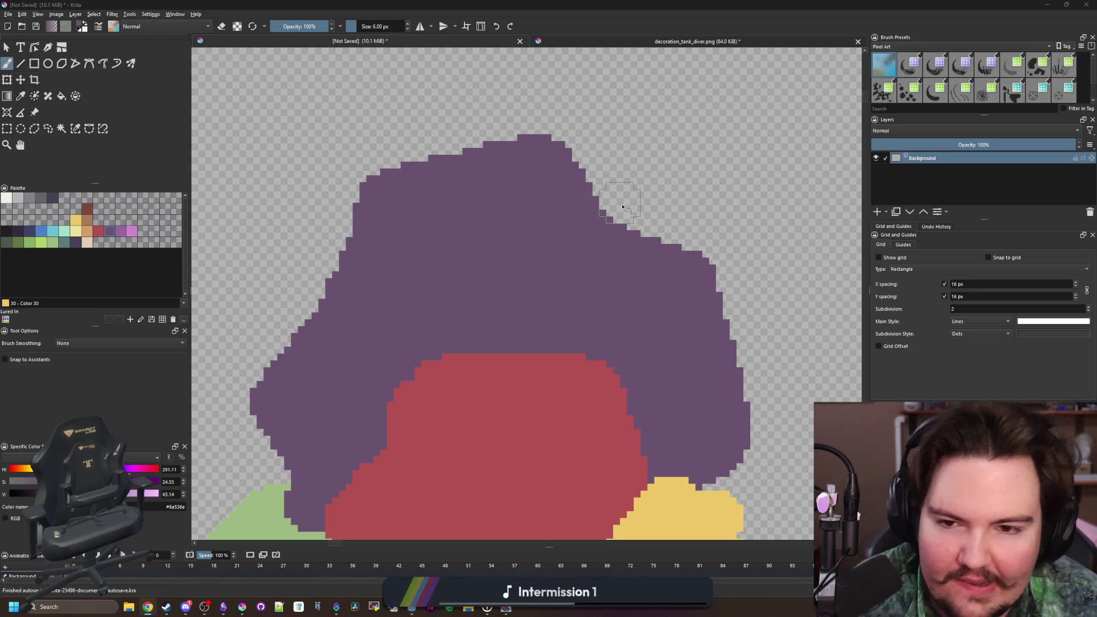
mouse_move(320, 197)
left_mouse_down()
mouse_move(685, 159)
mouse_move(313, 176)
left_mouse_up()
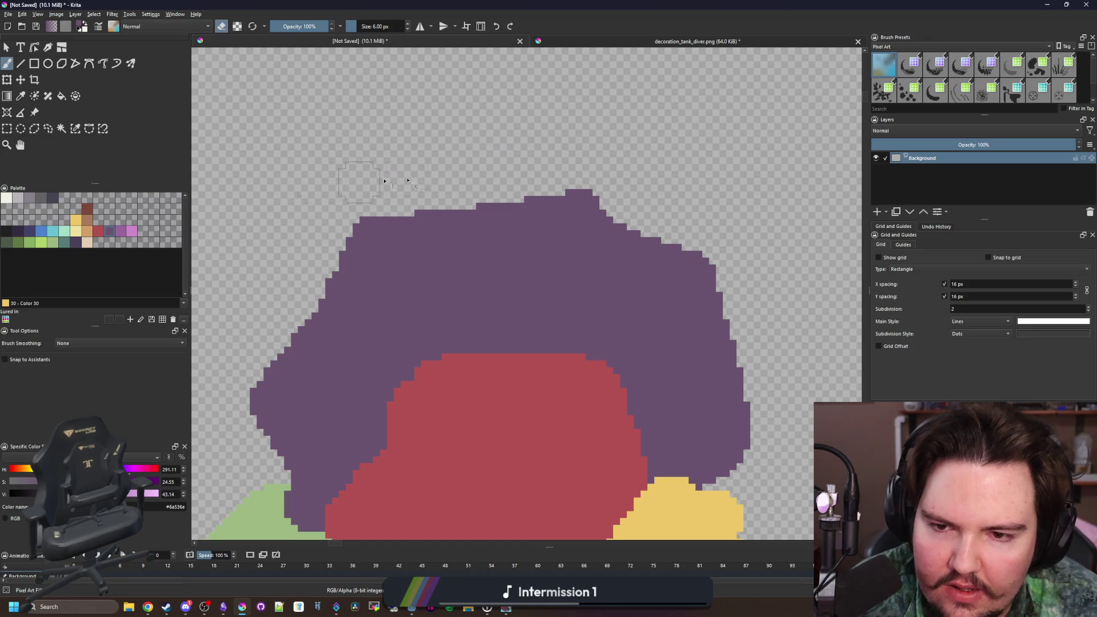
scroll(694, 169, "down", 2)
scroll(624, 176, "up", 1)
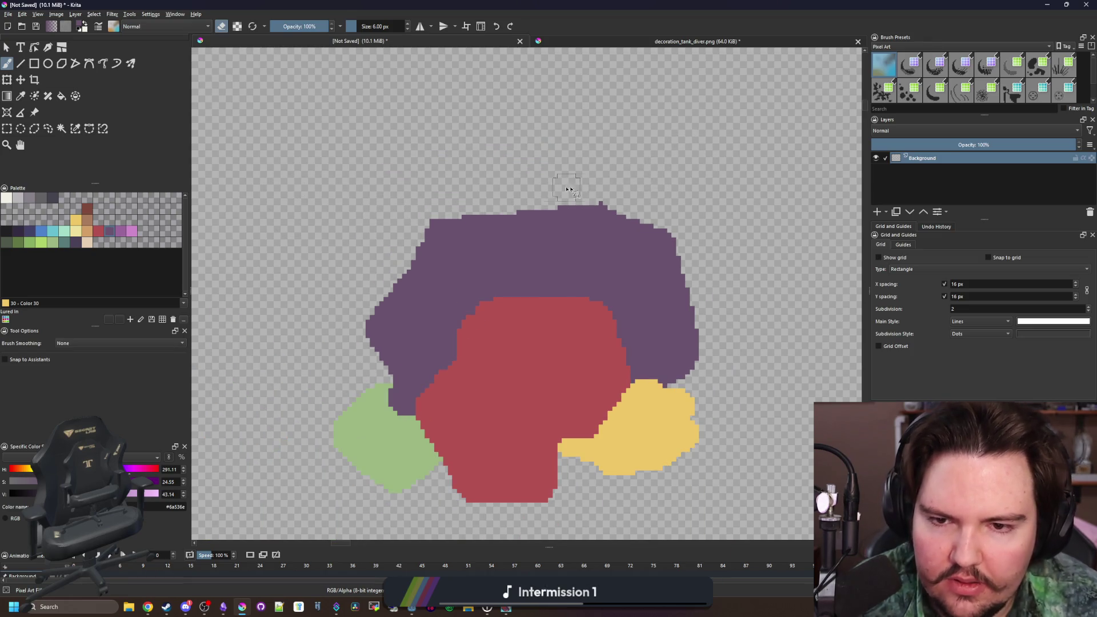
scroll(460, 206, "up", 3)
mouse_move(664, 198)
left_mouse_down()
mouse_move(301, 235)
mouse_move(274, 251)
left_mouse_up()
scroll(482, 250, "down", 3)
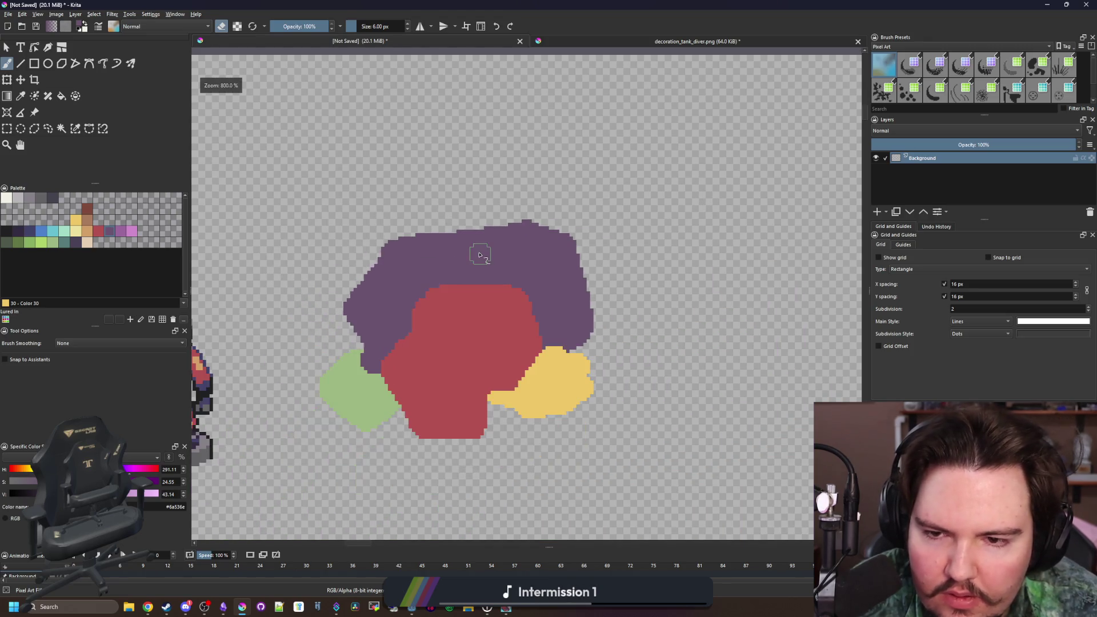
scroll(480, 252, "up", 1)
- Pick grey from the palette and dab it onto the purple rock
key("p")
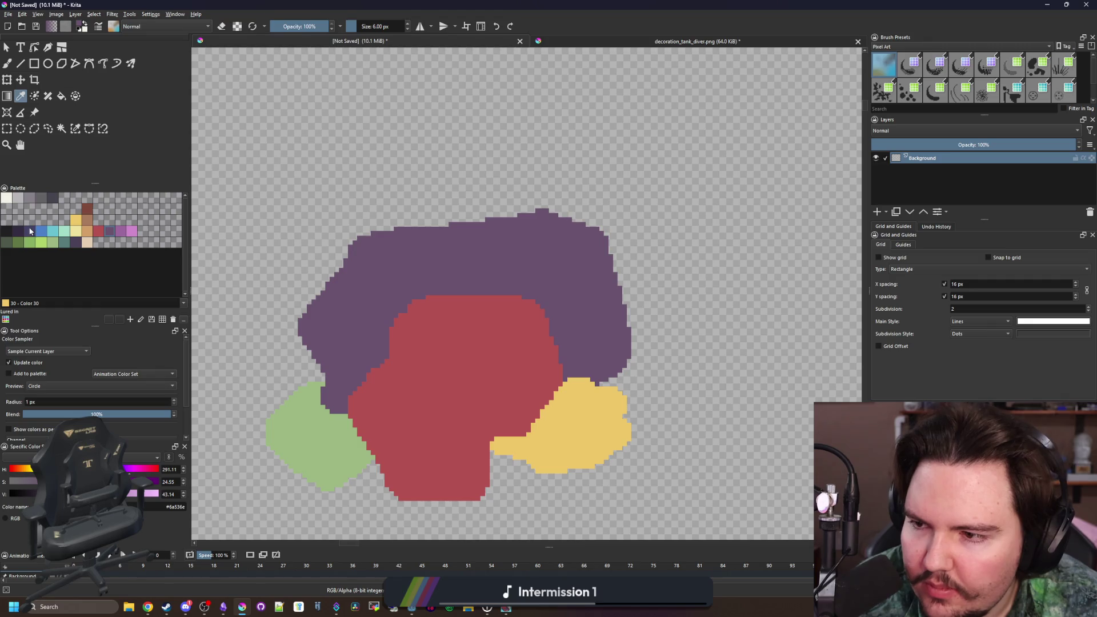
left_click(29, 199)
key("b")
left_click(407, 251)
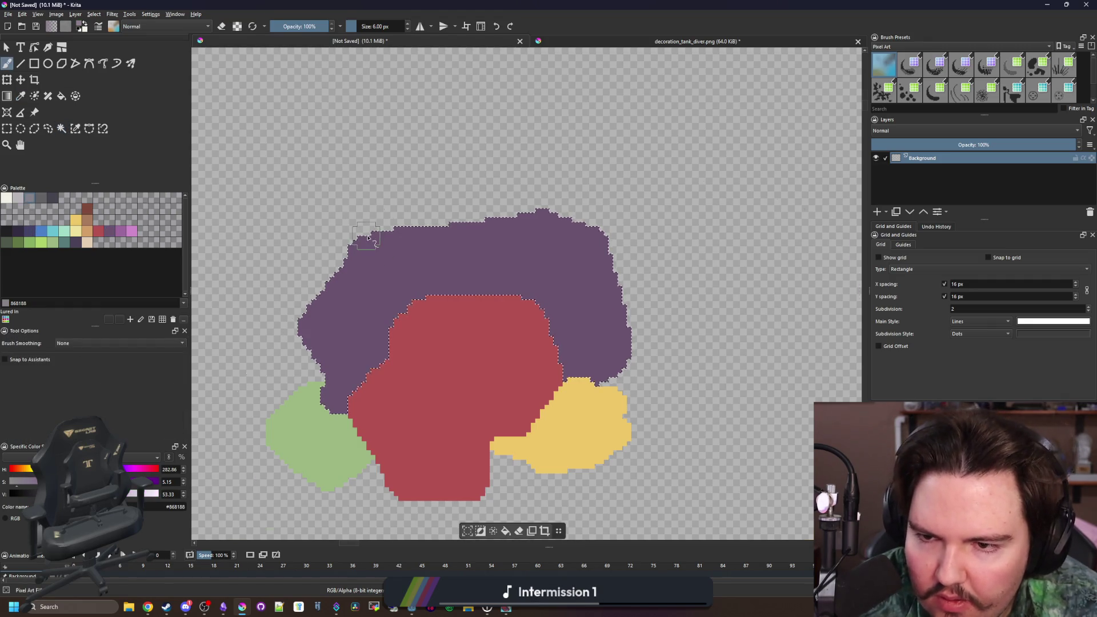
- Paint a grey band across the rock's top and extend the yellow area under the red shape
scroll(403, 258, "up", 2)
mouse_move(403, 259)
left_mouse_down()
mouse_move(652, 269)
mouse_move(834, 240)
mouse_move(399, 217)
mouse_move(488, 218)
left_mouse_up()
scroll(514, 262, "down", 3)
scroll(560, 333, "down", 2)
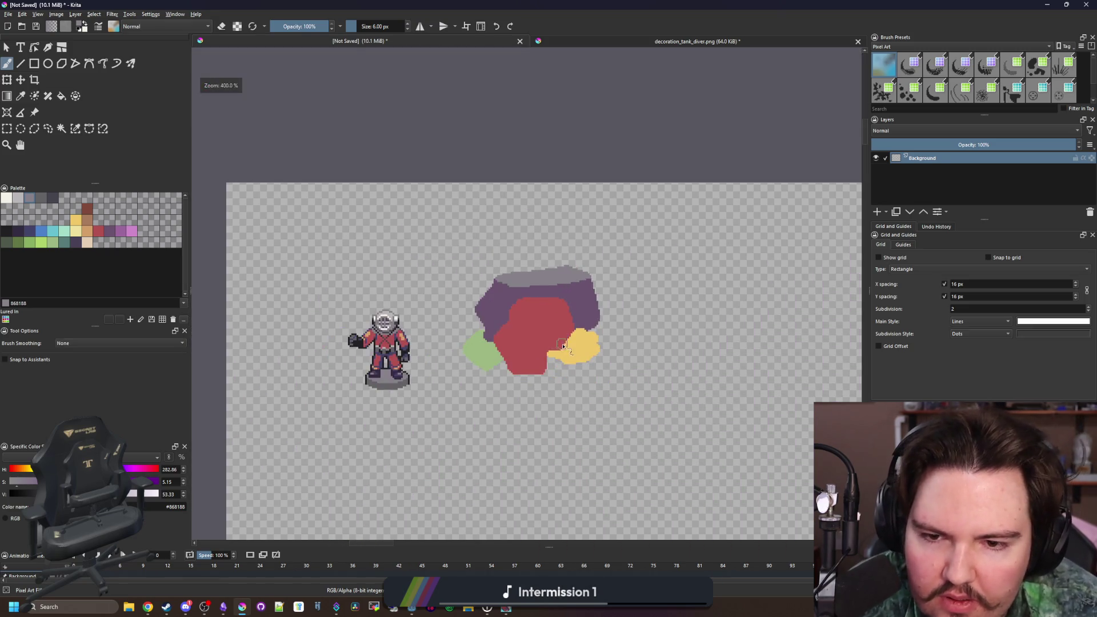
scroll(566, 349, "up", 3)
left_click(556, 351, "ctrl")
scroll(574, 360, "up", 1)
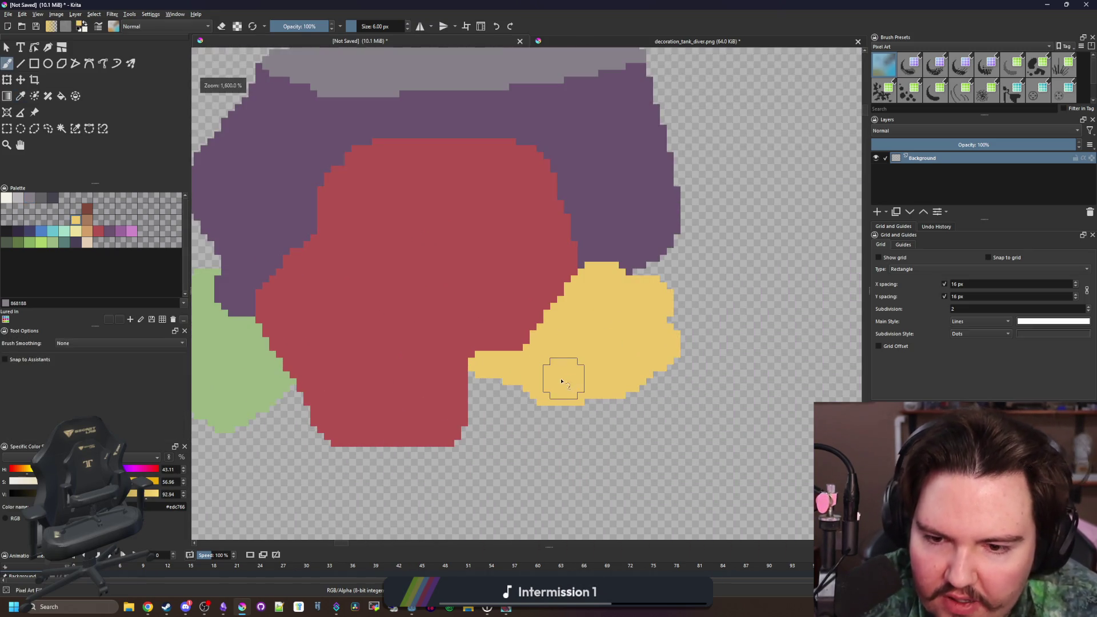
mouse_move(539, 387)
left_mouse_down()
mouse_move(558, 374)
mouse_move(465, 387)
mouse_move(514, 336)
mouse_move(563, 315)
mouse_move(472, 343)
mouse_move(573, 305)
left_mouse_up()
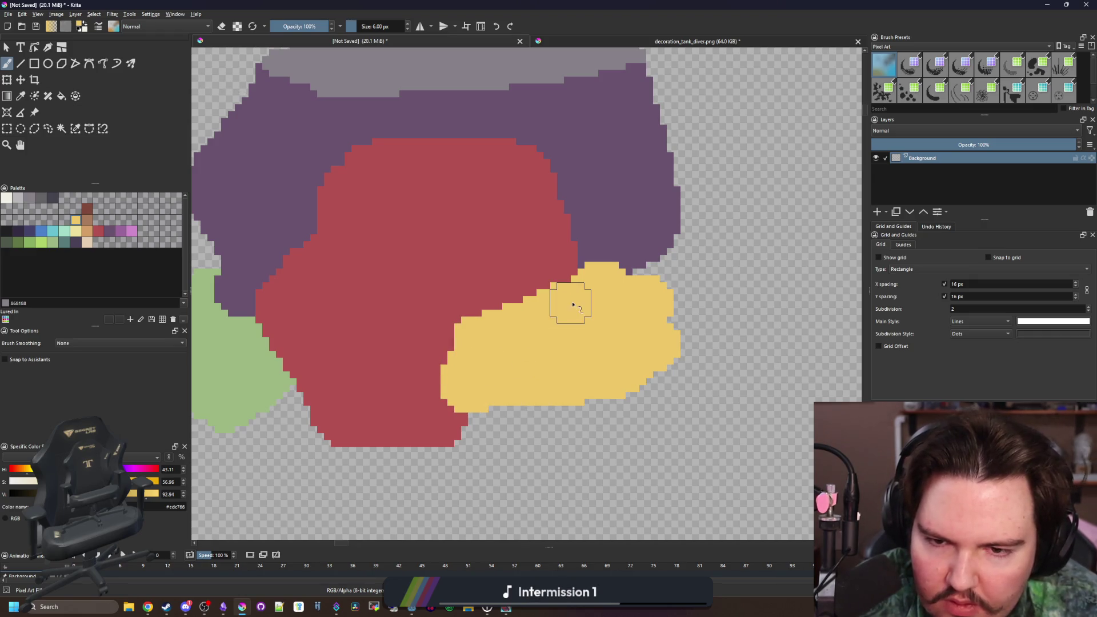
- Sample the rock-top grey and paint a grey strip across the top of the yellow region
key("p")
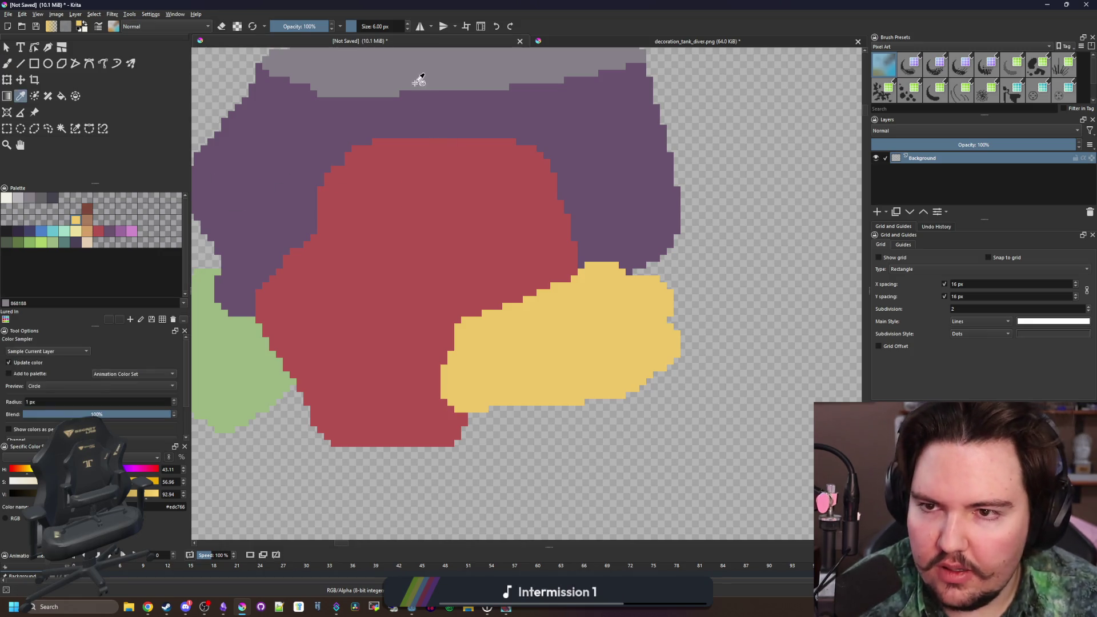
left_click(416, 78)
left_click(75, 128)
left_click(592, 326)
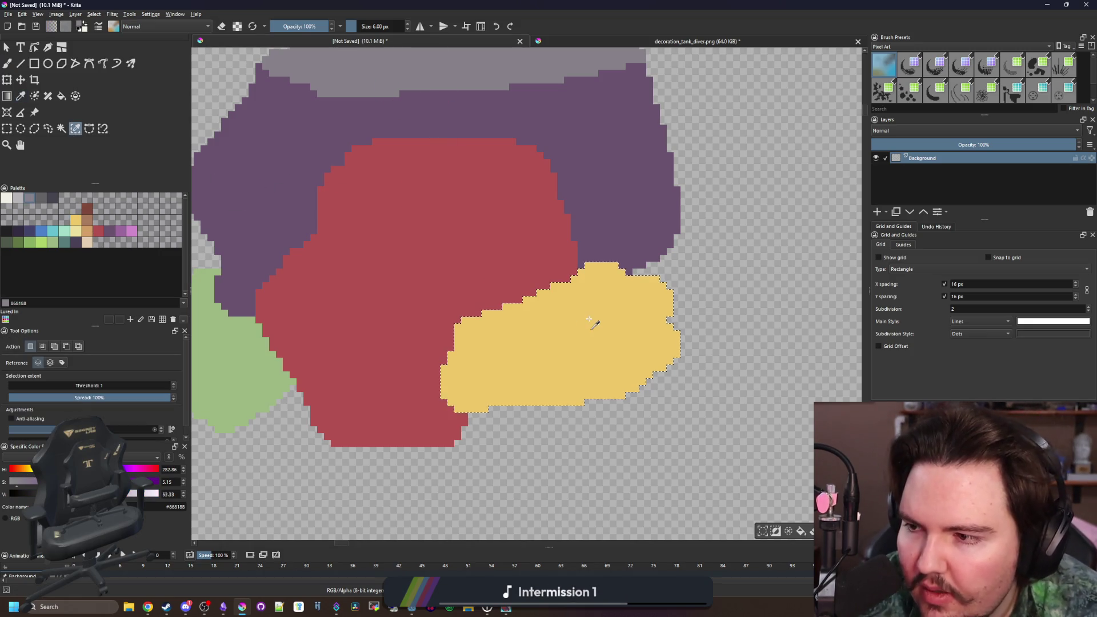
scroll(581, 313, "right", 2)
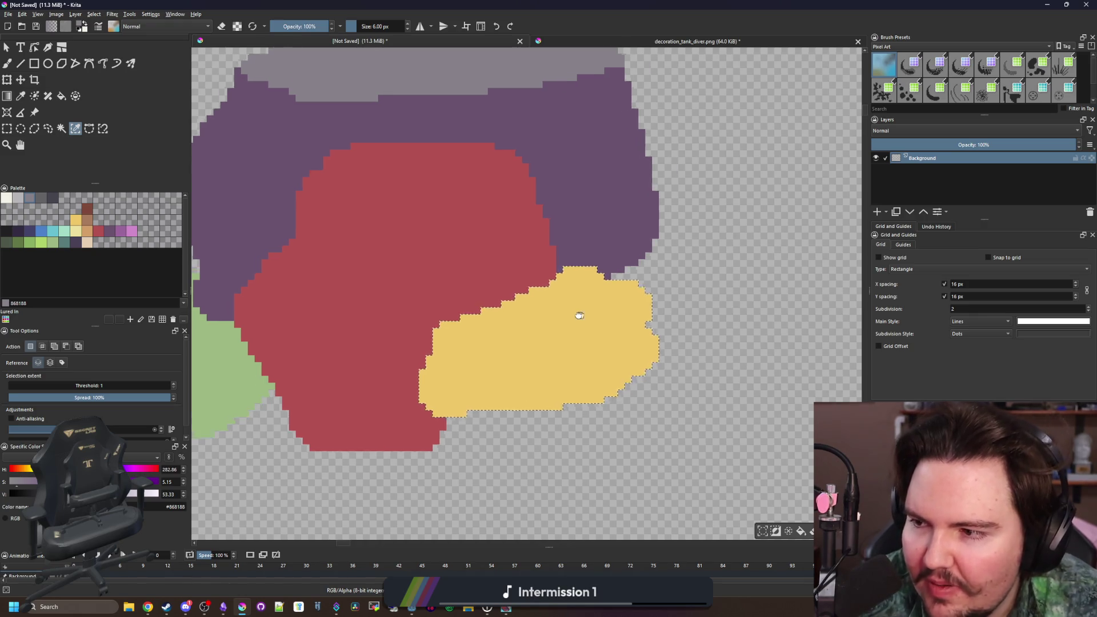
scroll(576, 322, "up", 1)
key("b")
mouse_move(392, 345)
left_mouse_down()
mouse_move(434, 349)
mouse_move(590, 307)
mouse_move(548, 269)
mouse_move(399, 320)
mouse_move(514, 291)
left_mouse_up()
scroll(551, 325, "down", 6)
scroll(527, 309, "up", 5)
- With a smaller brush, tidy the grey strip's stepped edges against the red and yellow
key("p")
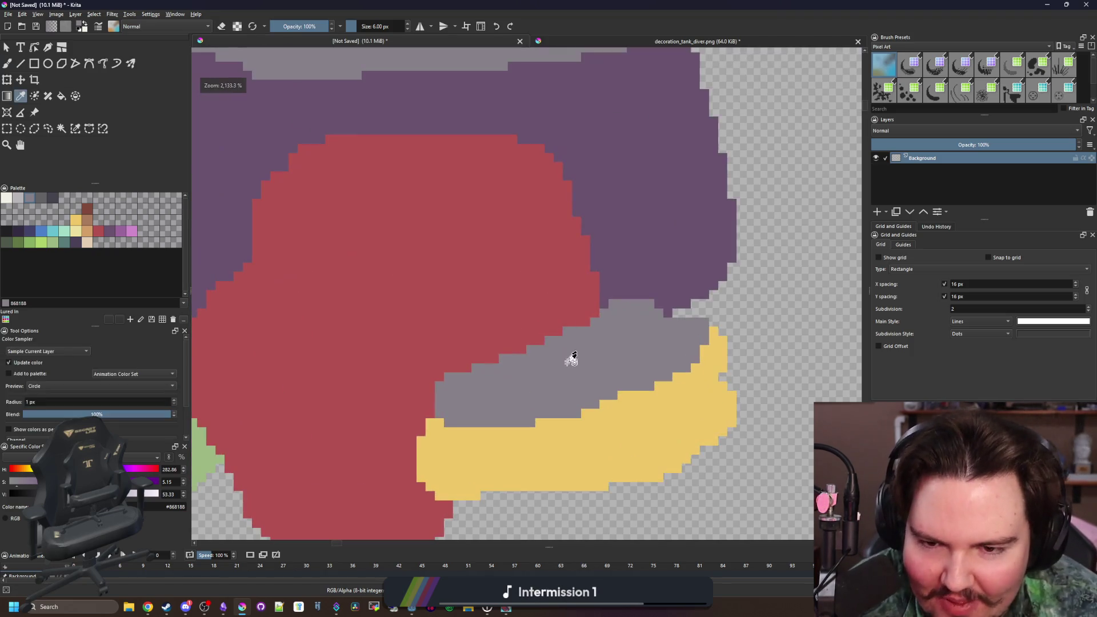
key("b")
key("bracketleft")
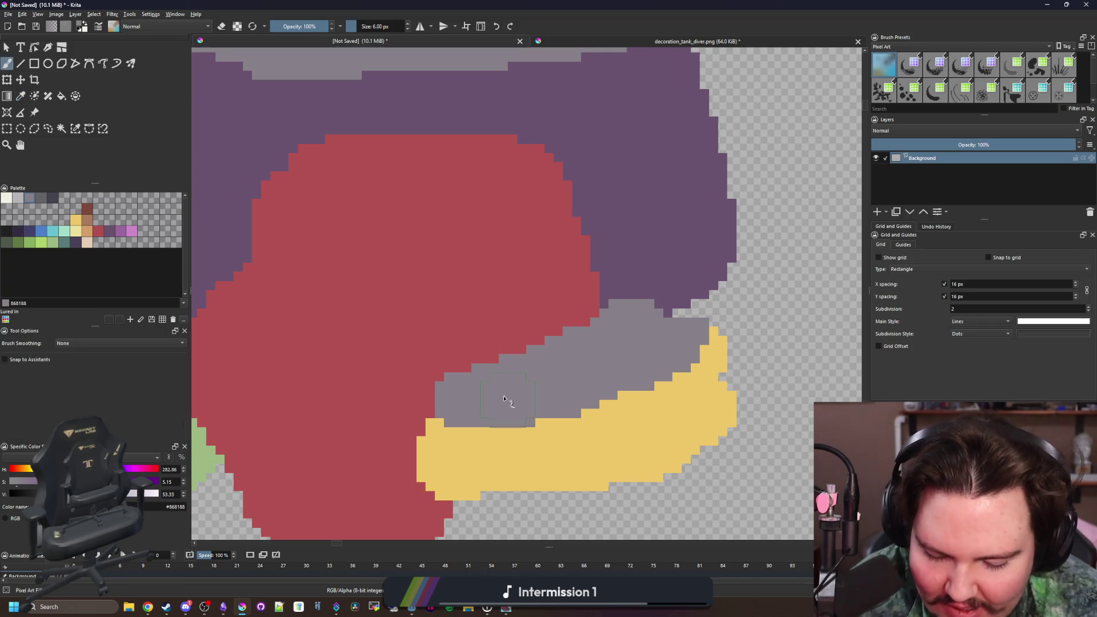
scroll(490, 423, "up", 3)
mouse_move(396, 337)
left_mouse_down()
mouse_move(420, 315)
mouse_move(461, 324)
mouse_move(505, 298)
left_mouse_up()
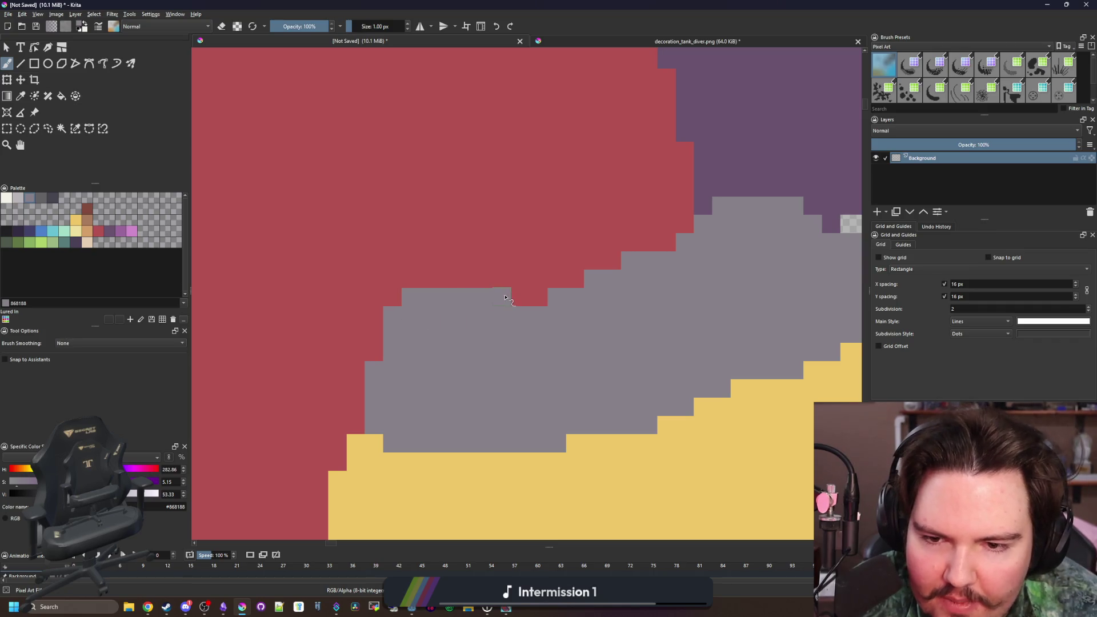
scroll(505, 231, "down", 5)
scroll(477, 278, "up", 5)
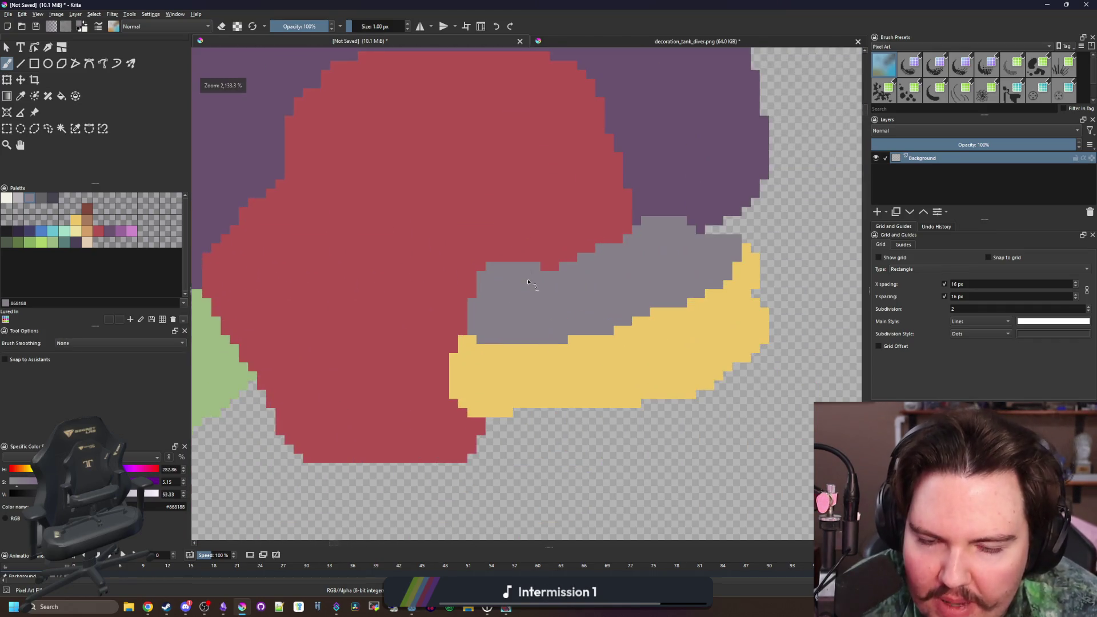
left_click(493, 418, "ctrl")
mouse_move(526, 404)
left_mouse_down()
mouse_move(325, 399)
mouse_move(626, 385)
left_mouse_up()
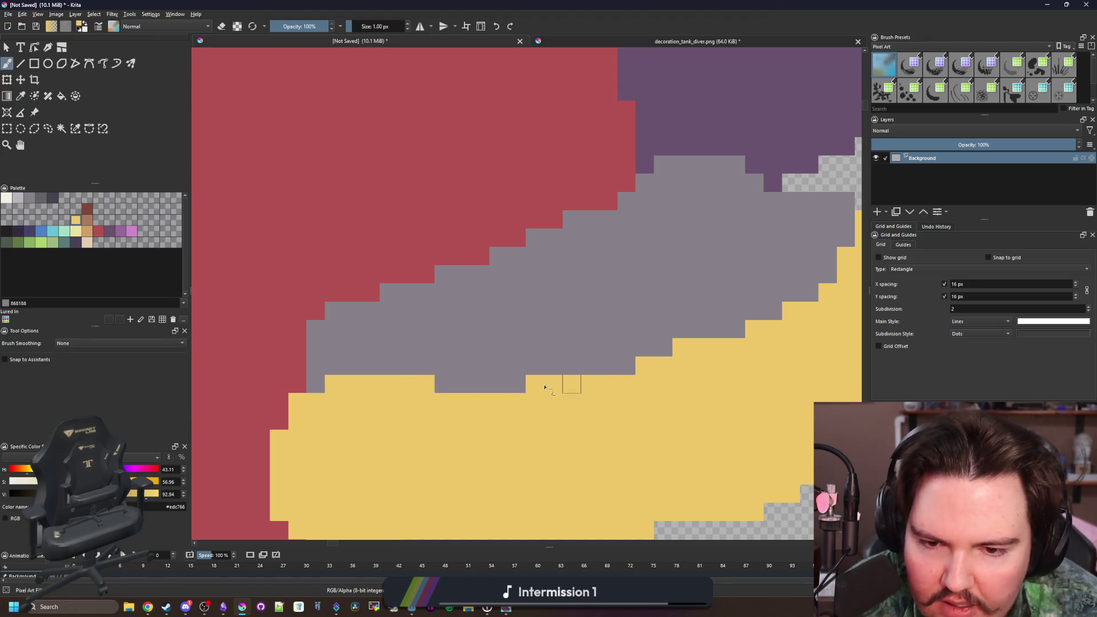
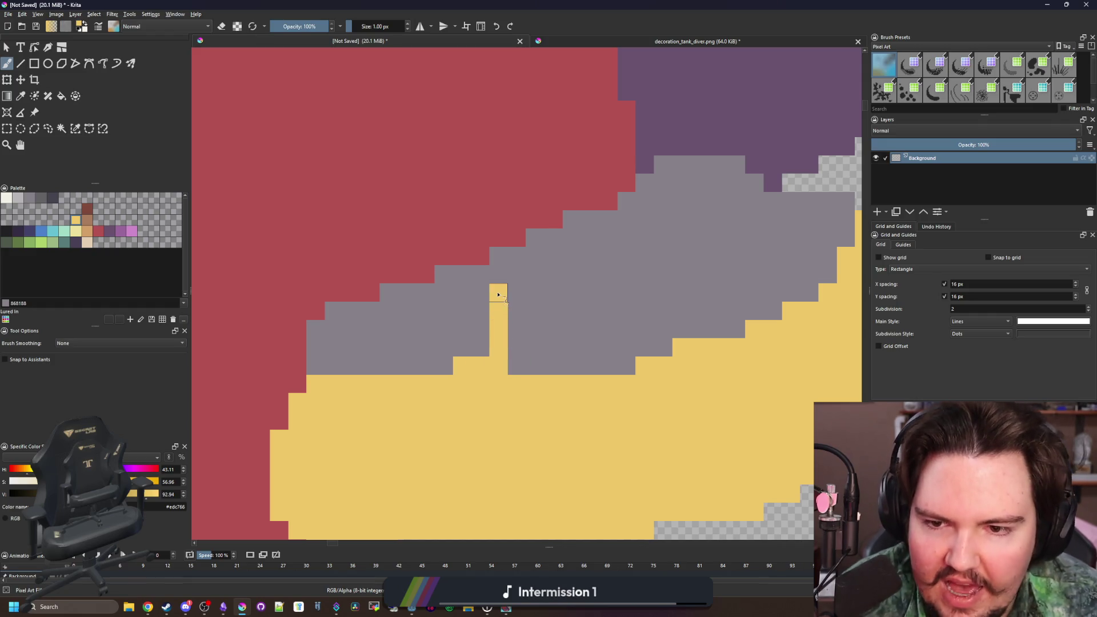
- Repaint the stray red pixel yellow and fill the yellow column's left-side and top gaps
left_click(440, 220, "ctrl")
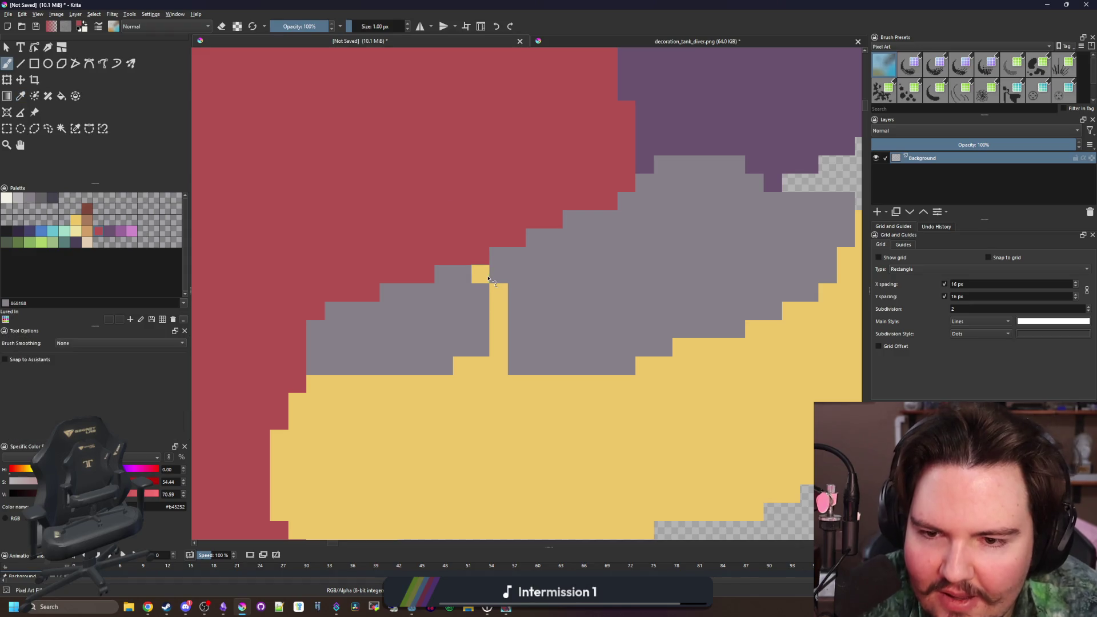
scroll(503, 338, "down", 8)
scroll(489, 367, "up", 8)
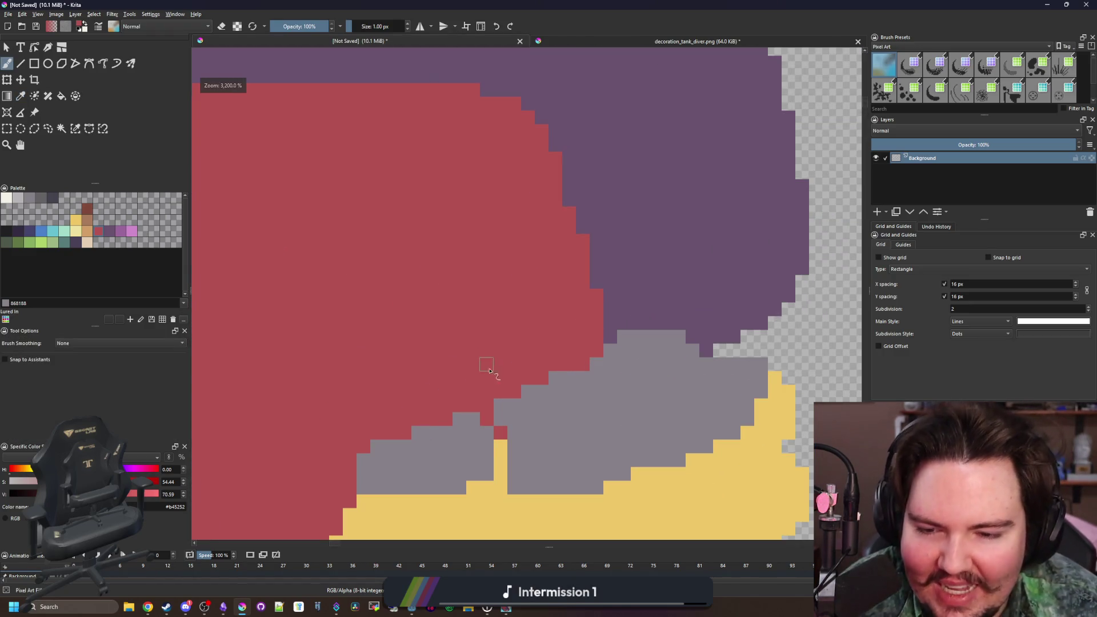
left_click(500, 443, "ctrl")
left_click(500, 432)
scroll(530, 357, "down", 4)
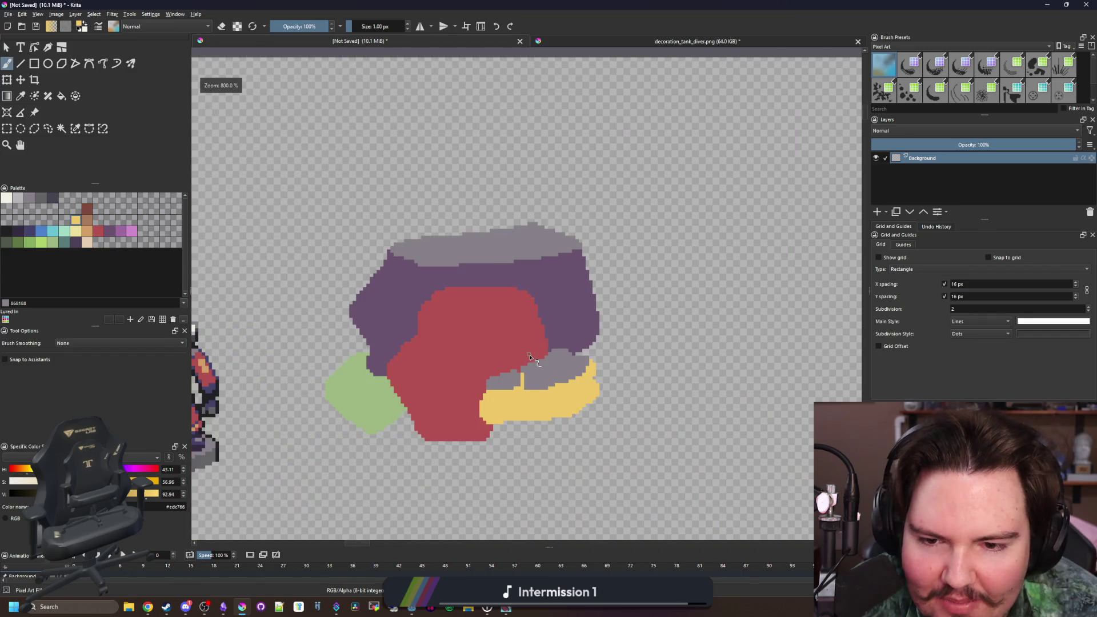
scroll(526, 379, "up", 4)
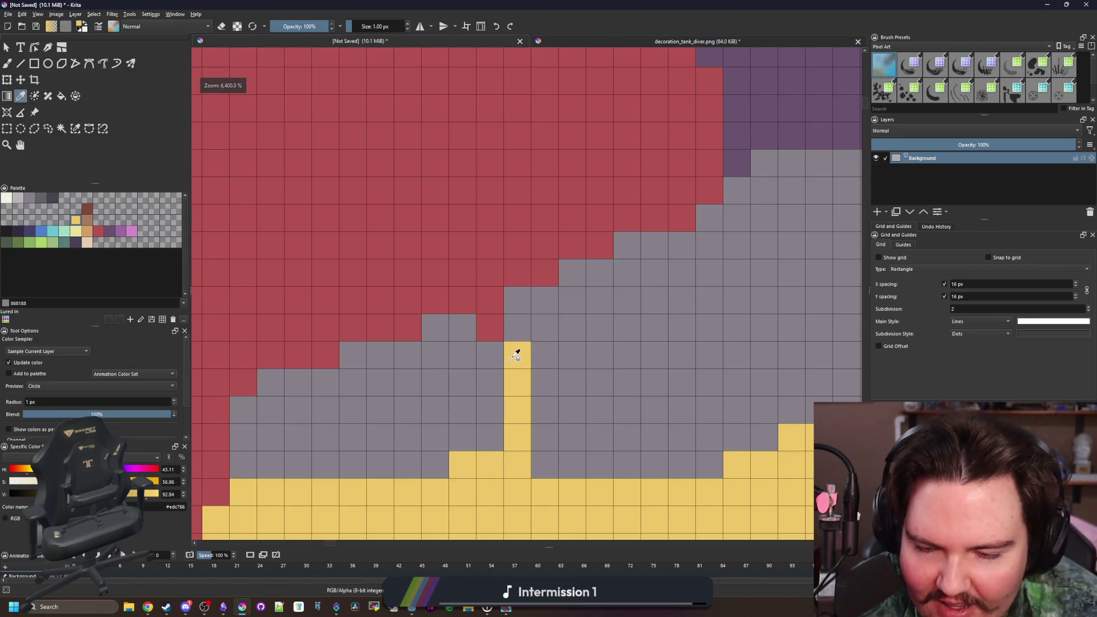
left_click(497, 366)
scroll(498, 368, "down", 6)
scroll(478, 379, "up", 5)
left_click_drag(462, 368, 457, 414)
scroll(461, 374, "down", 8)
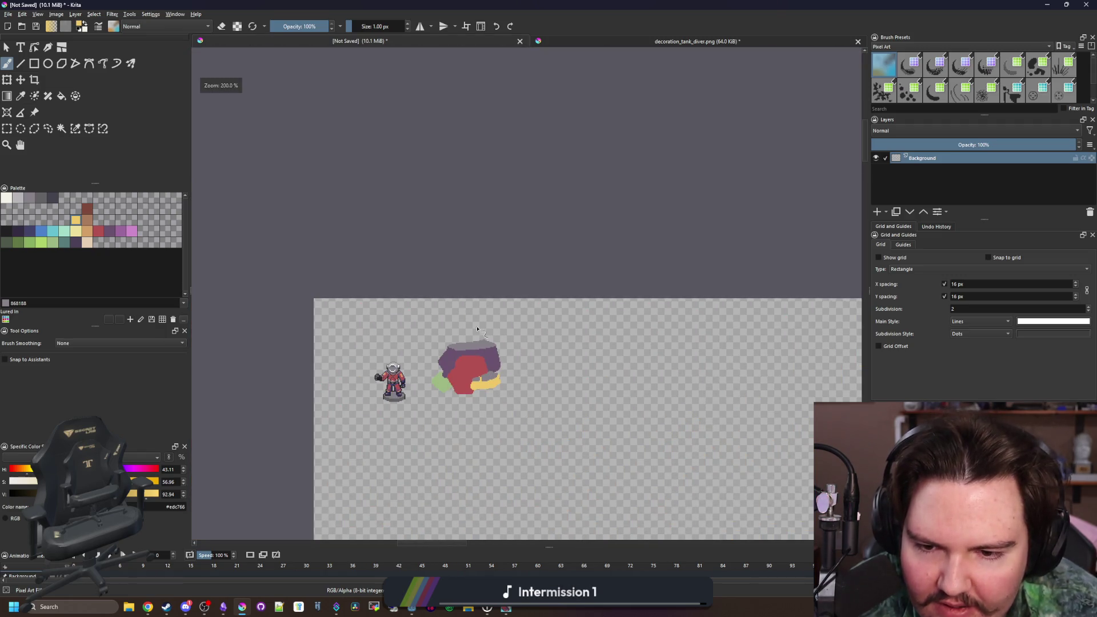
scroll(467, 392, "up", 6)
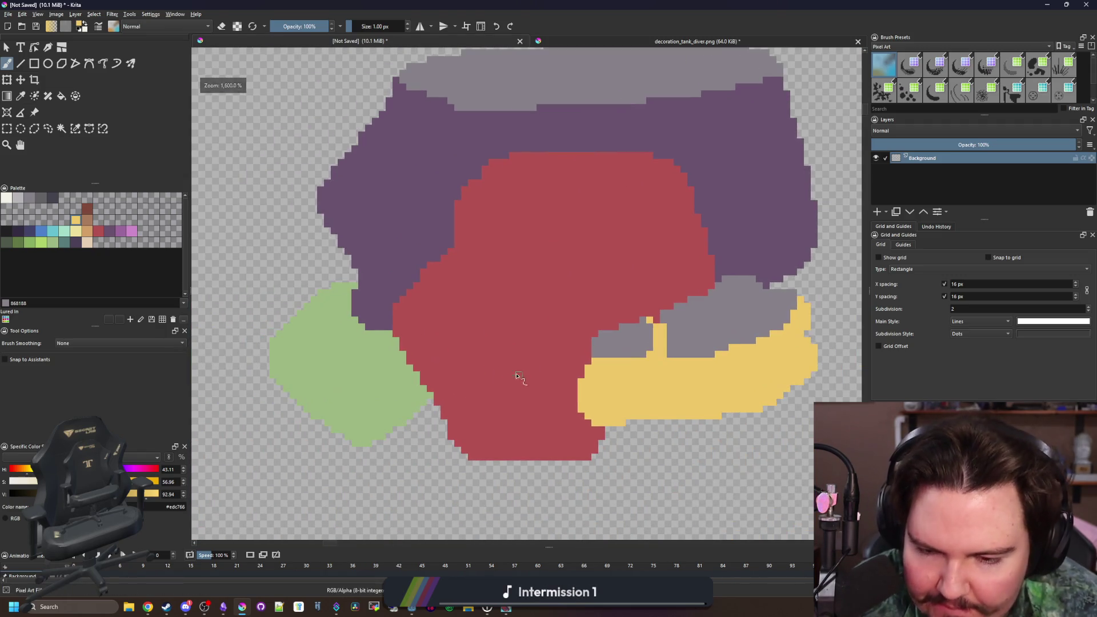
- Erase the bottom strip of the red shape with a 5 px eraser
key("p")
left_click(565, 417)
key("b")
key("e")
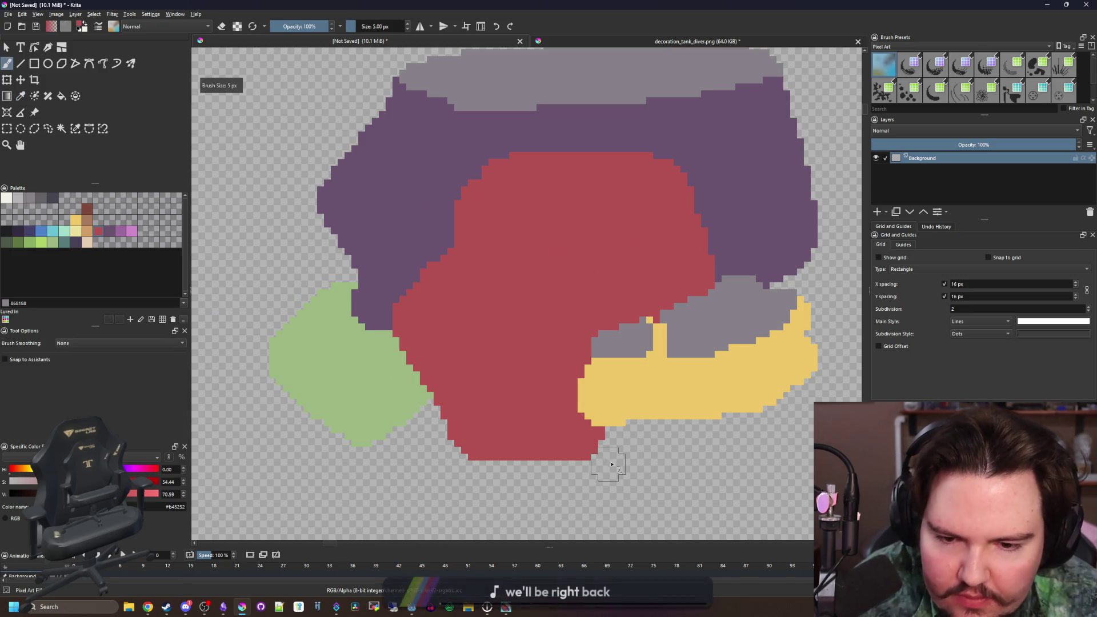
left_click_drag(615, 455, 450, 454)
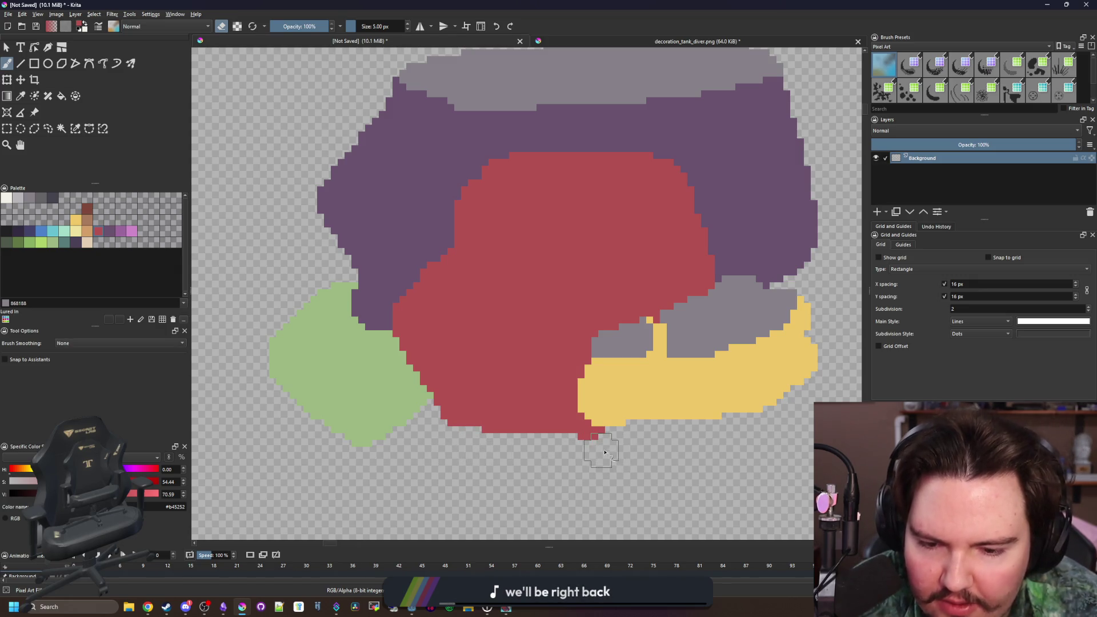
- Turn eraser mode off and set the brush size back to 3 px
key("e")
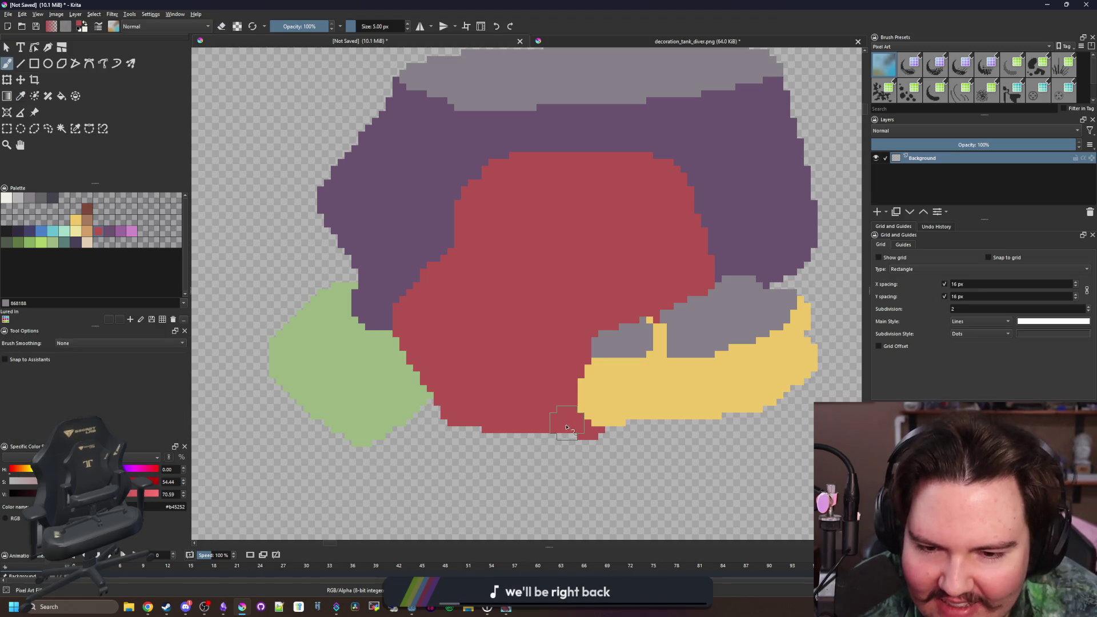
key("bracketleft")
key("bracketleft")
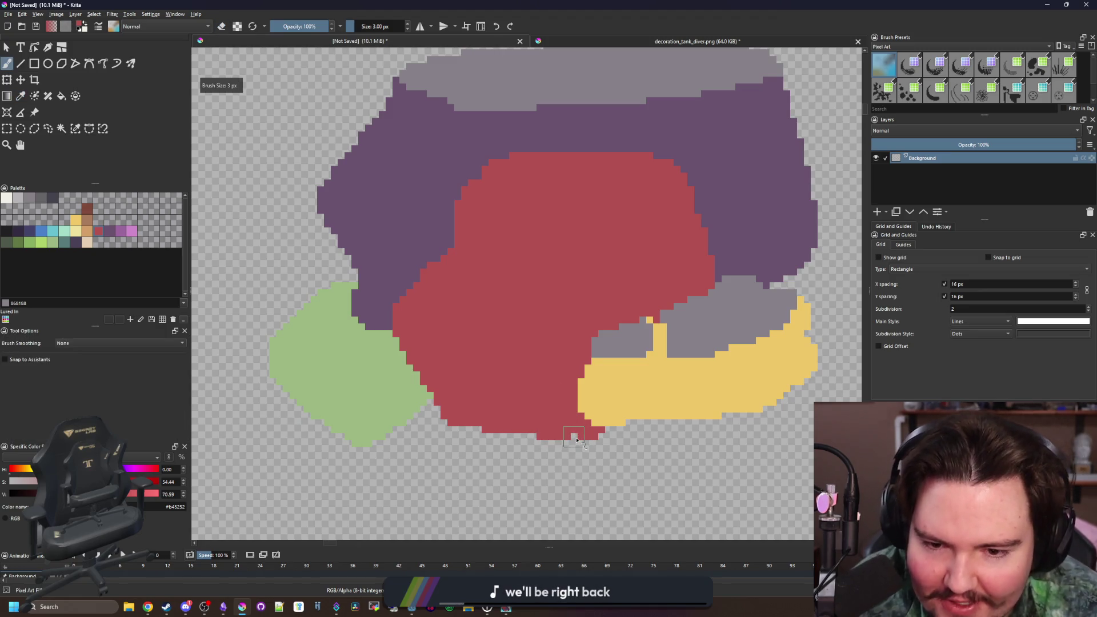
scroll(519, 445, "left", 3)
key("bracketright")
key("bracketright")
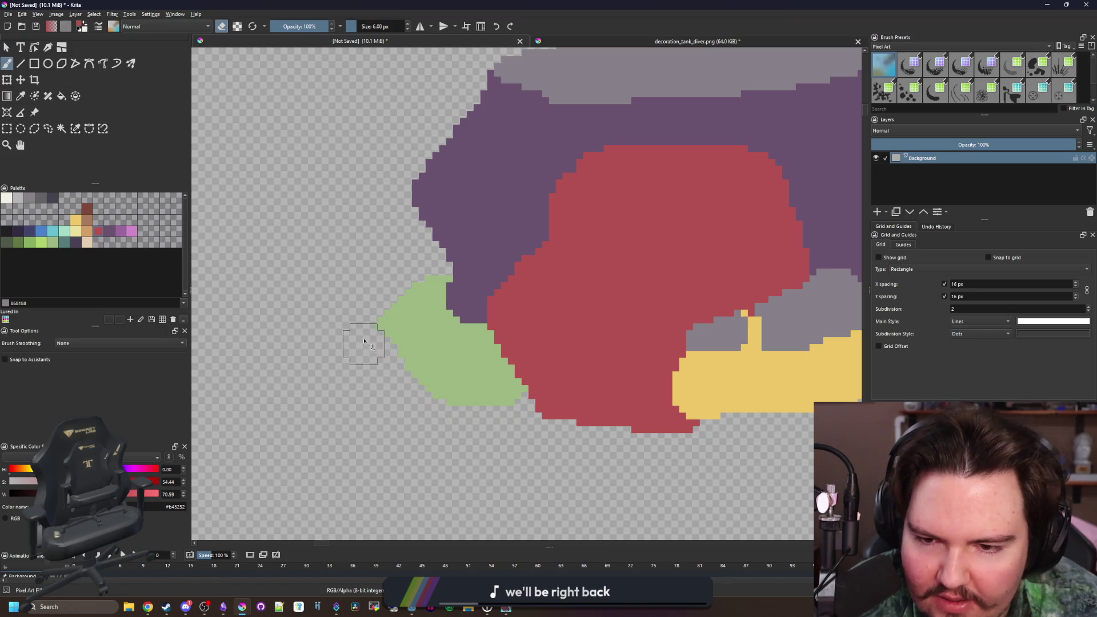
scroll(382, 383, "down", 2)
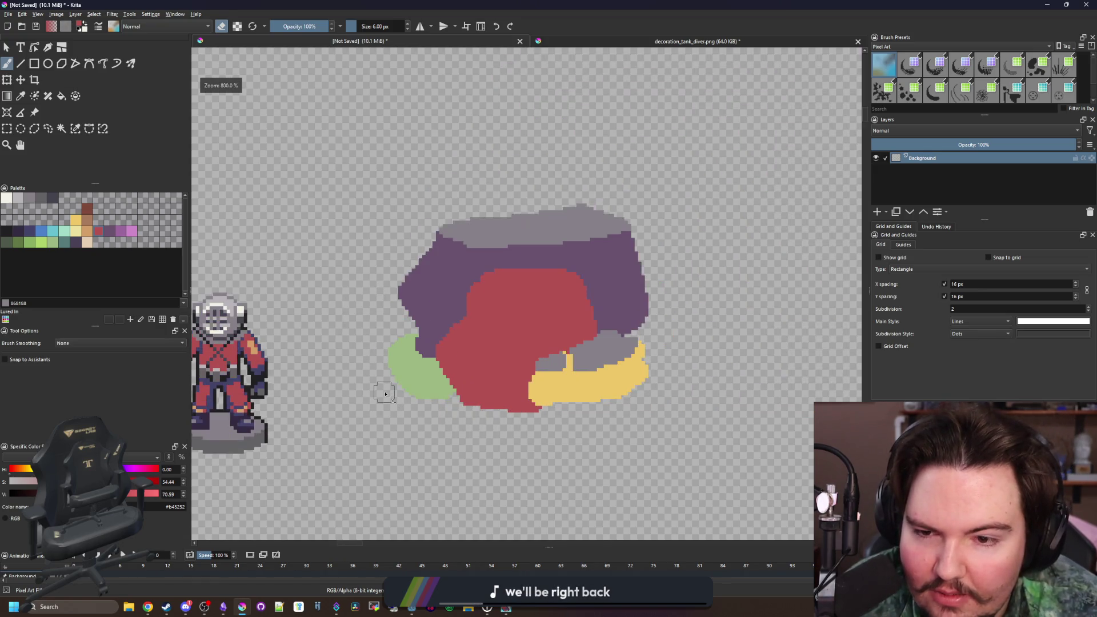
scroll(402, 343, "up", 4)
- Sample the rock grey and start a grey boulder over the pile's left side
key("p")
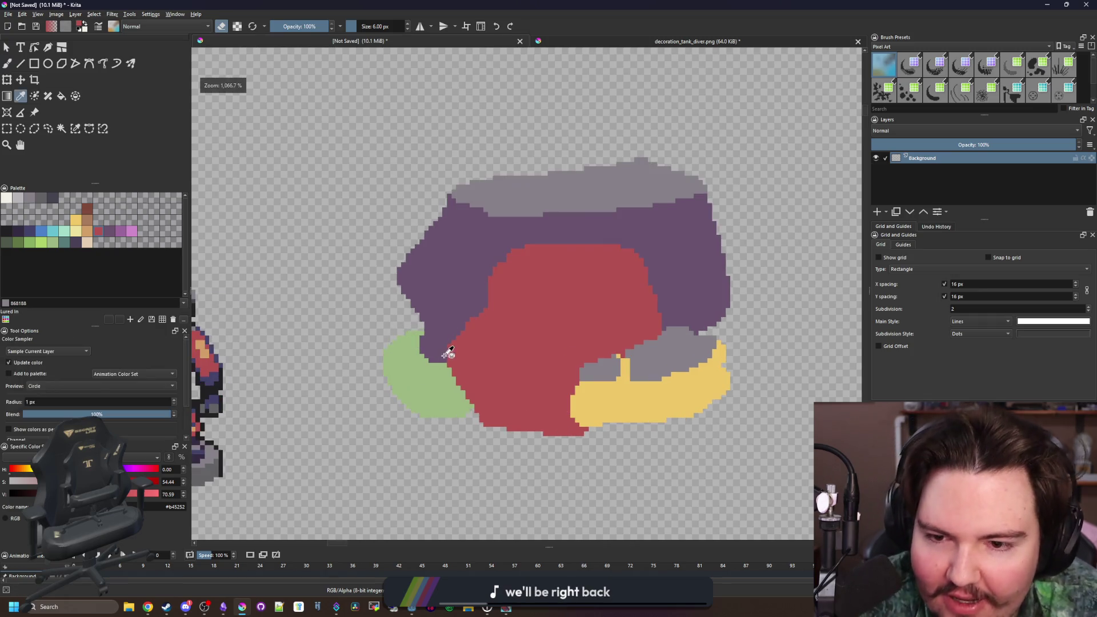
left_click(706, 374)
key("b")
mouse_move(417, 355)
left_mouse_down()
mouse_move(435, 363)
mouse_move(392, 362)
mouse_move(457, 301)
mouse_move(451, 328)
mouse_move(490, 286)
mouse_move(382, 326)
left_mouse_up()
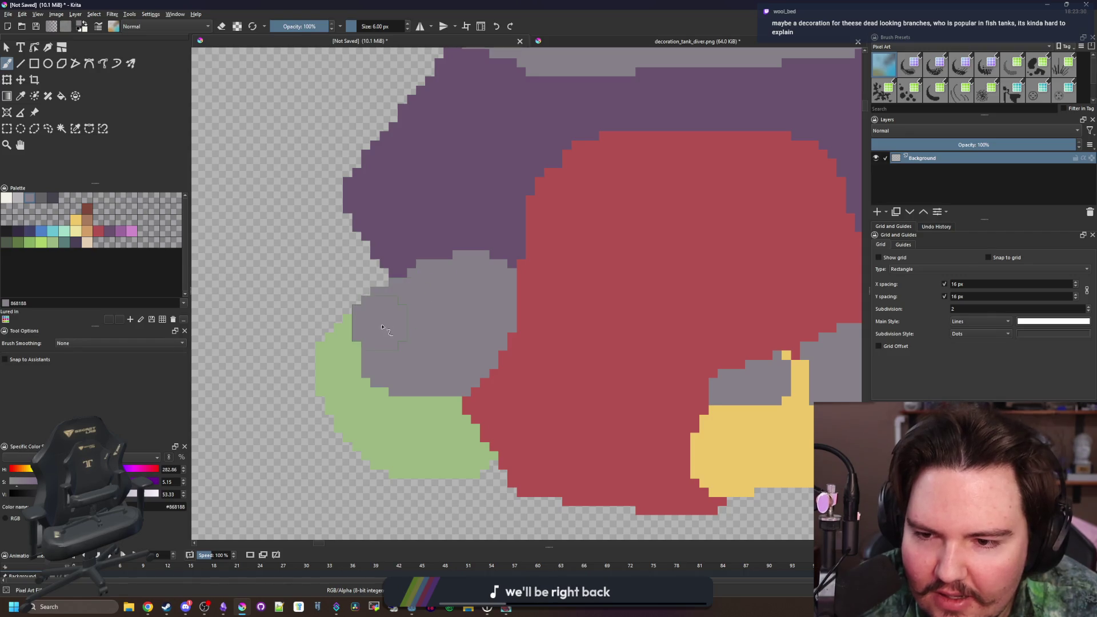
- Paint a grey band across the top of the red shape
scroll(386, 345, "down", 3)
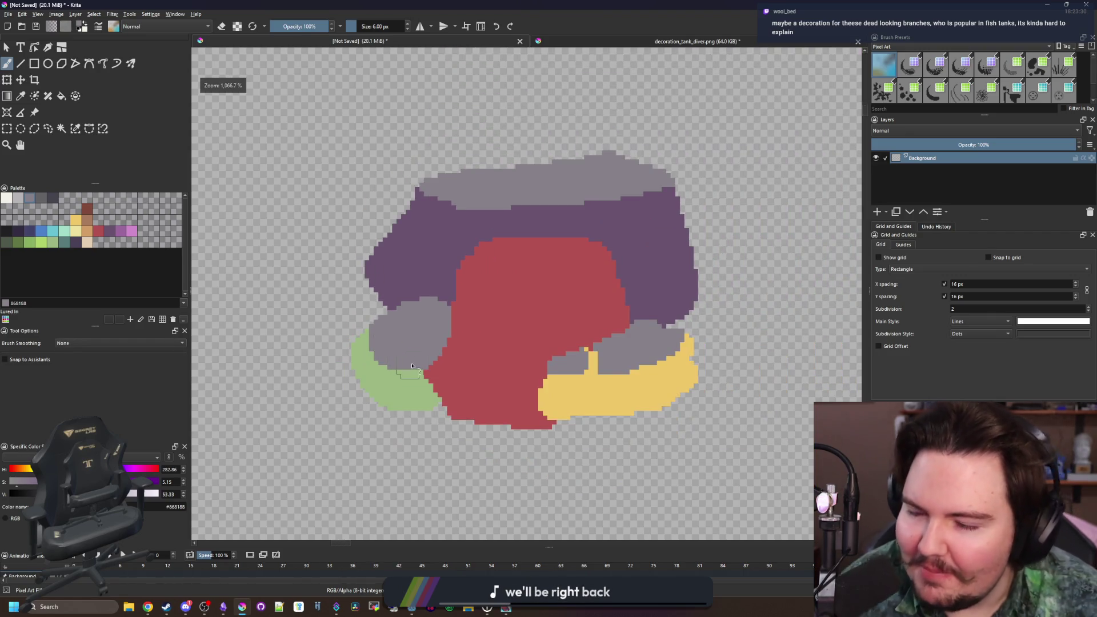
scroll(407, 364, "down", 3)
scroll(485, 360, "up", 5)
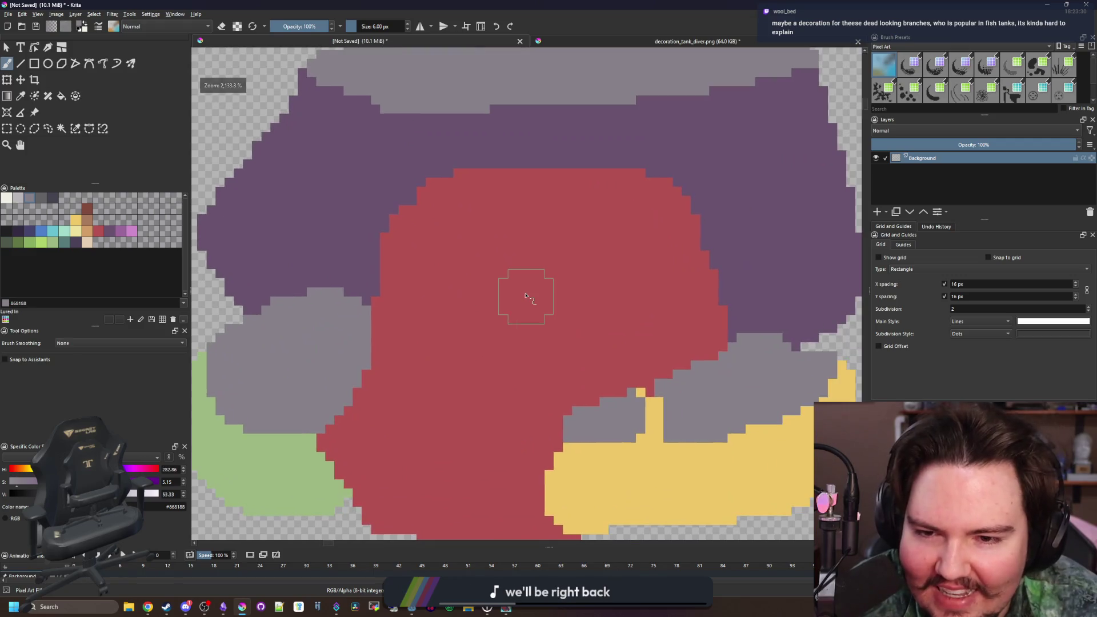
scroll(537, 274, "down", 2)
scroll(620, 397, "up", 2)
key("p")
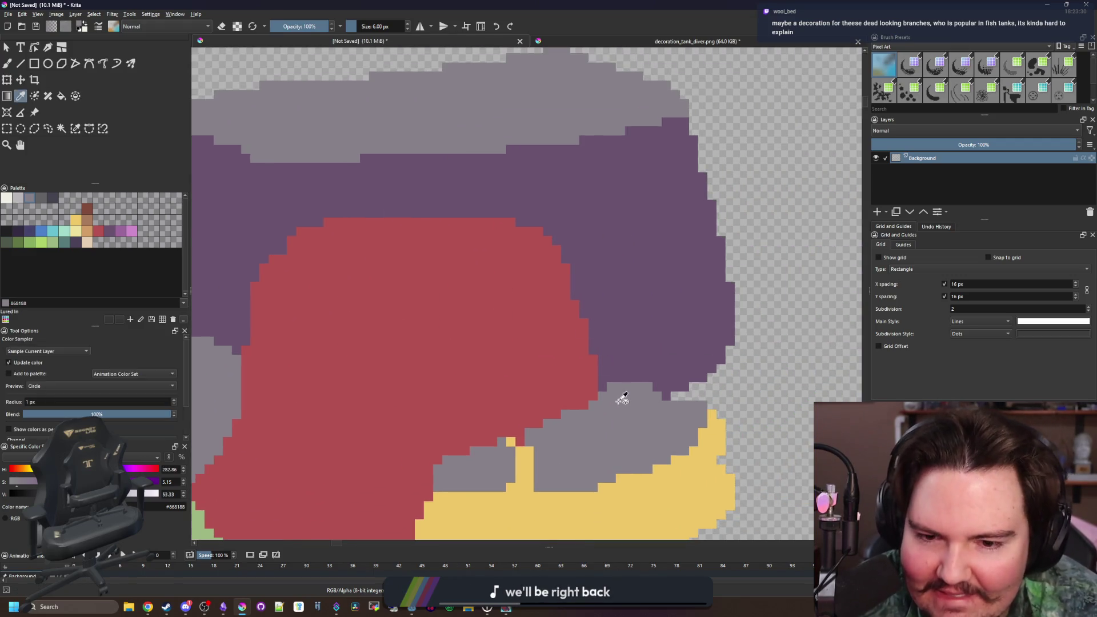
left_click(379, 303)
scroll(400, 269, "down", 1)
key("b")
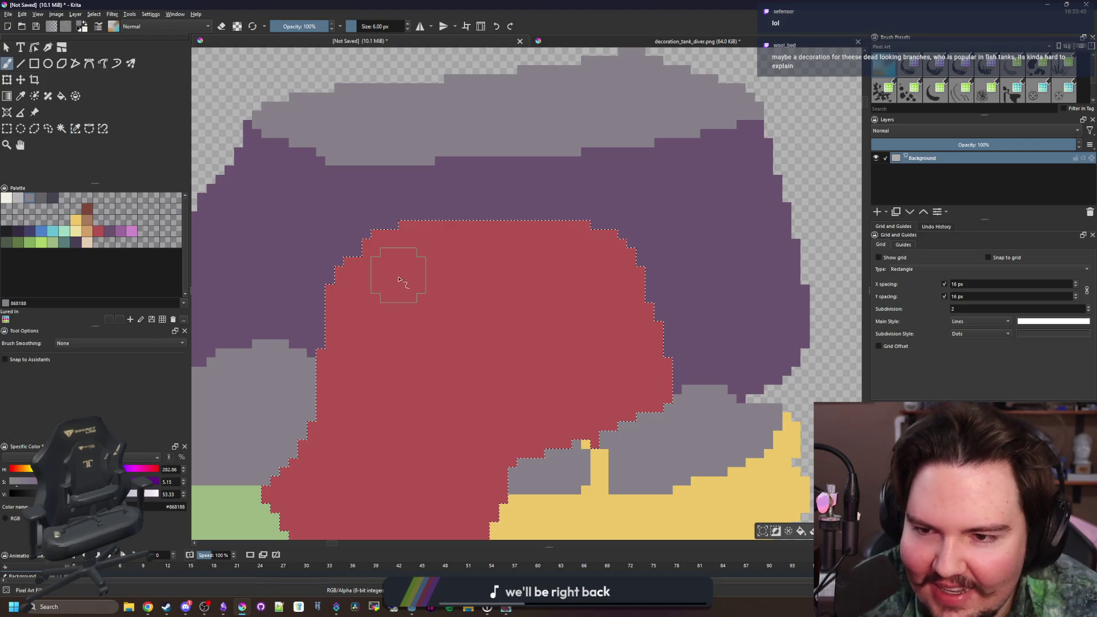
key("ctrl+shift+a")
mouse_move(363, 283)
left_mouse_down()
mouse_move(426, 257)
mouse_move(604, 230)
mouse_move(482, 267)
mouse_move(371, 273)
left_mouse_up()
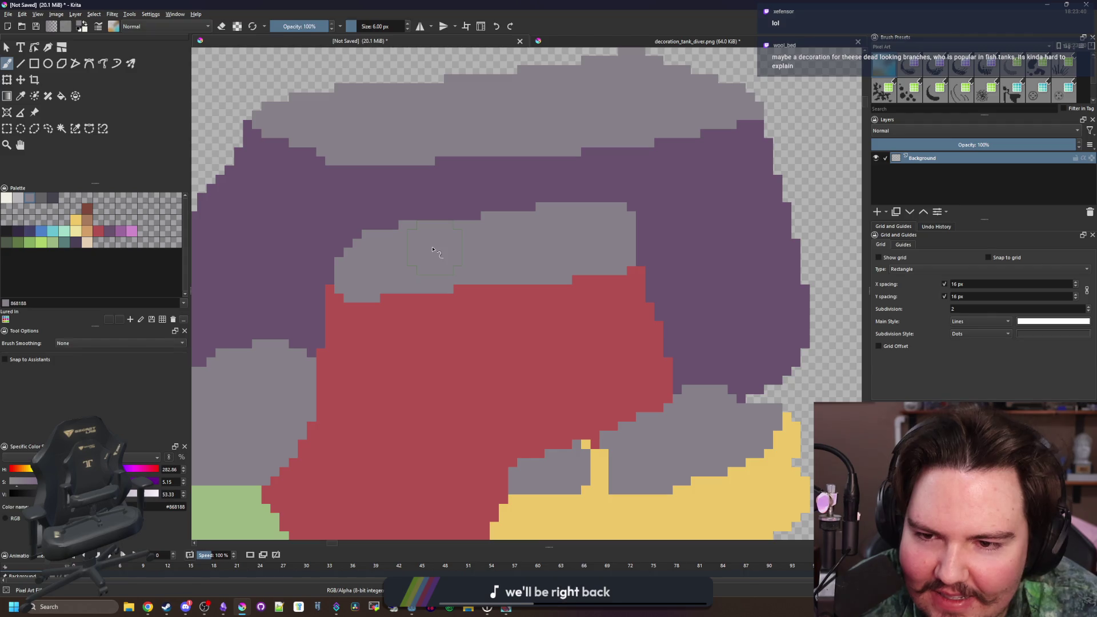
- Sample the yellow and select the red shape so it can be painted inside
key("p")
left_click(582, 502)
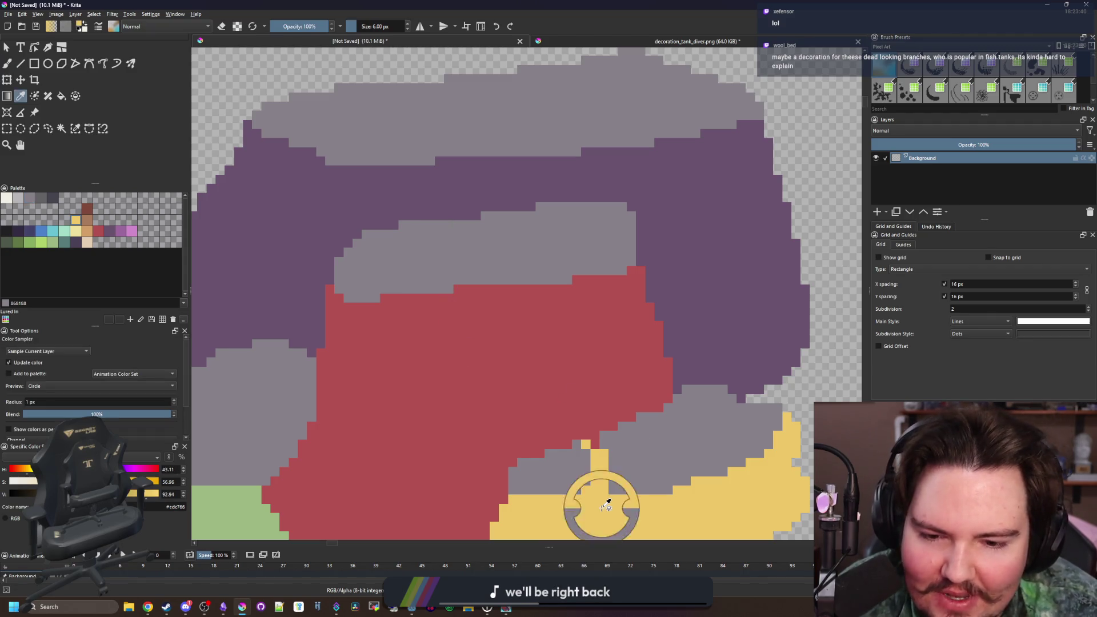
scroll(592, 434, "down", 2)
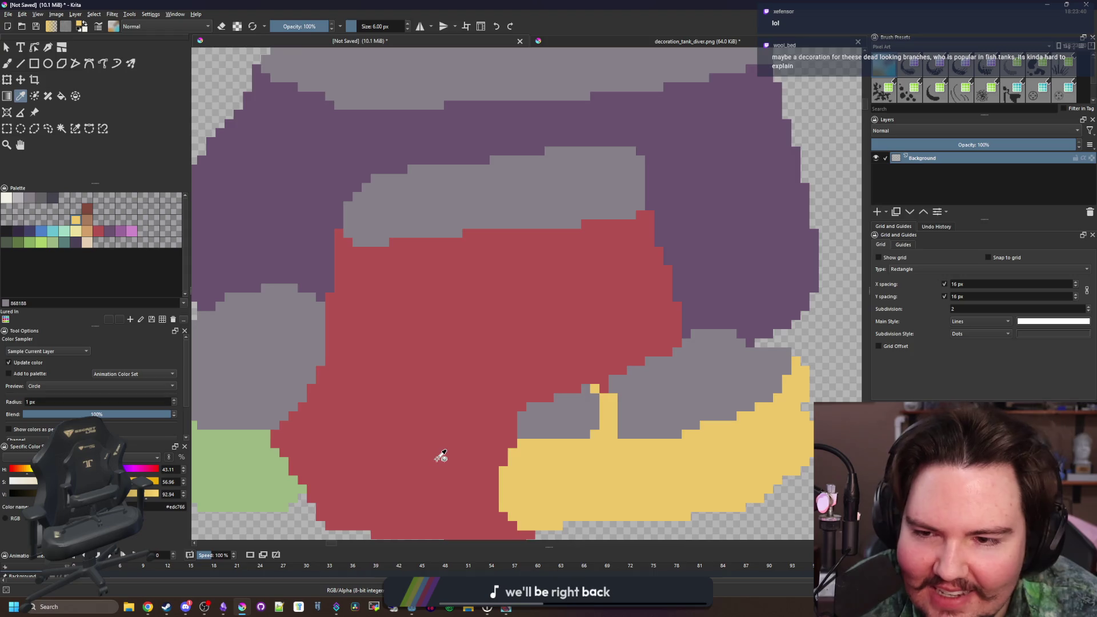
left_click(526, 288)
- Paint yellow over the left part of the red shape
key("b")
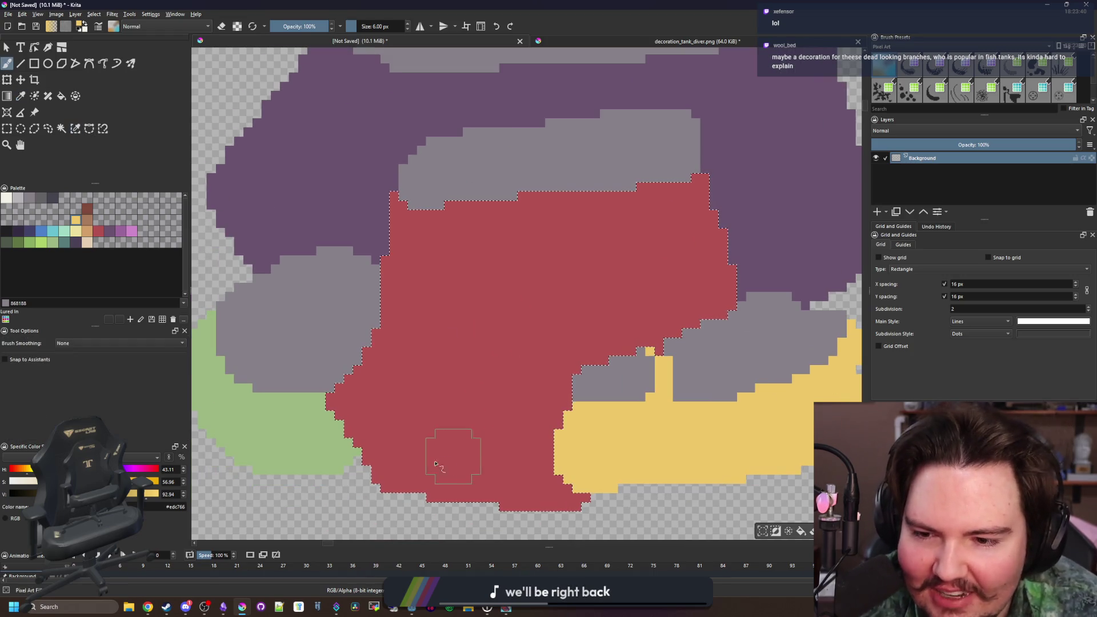
mouse_move(382, 435)
left_mouse_down()
mouse_move(360, 398)
mouse_move(416, 240)
mouse_move(401, 318)
mouse_move(447, 311)
mouse_move(482, 216)
mouse_move(464, 477)
mouse_move(369, 504)
left_mouse_up()
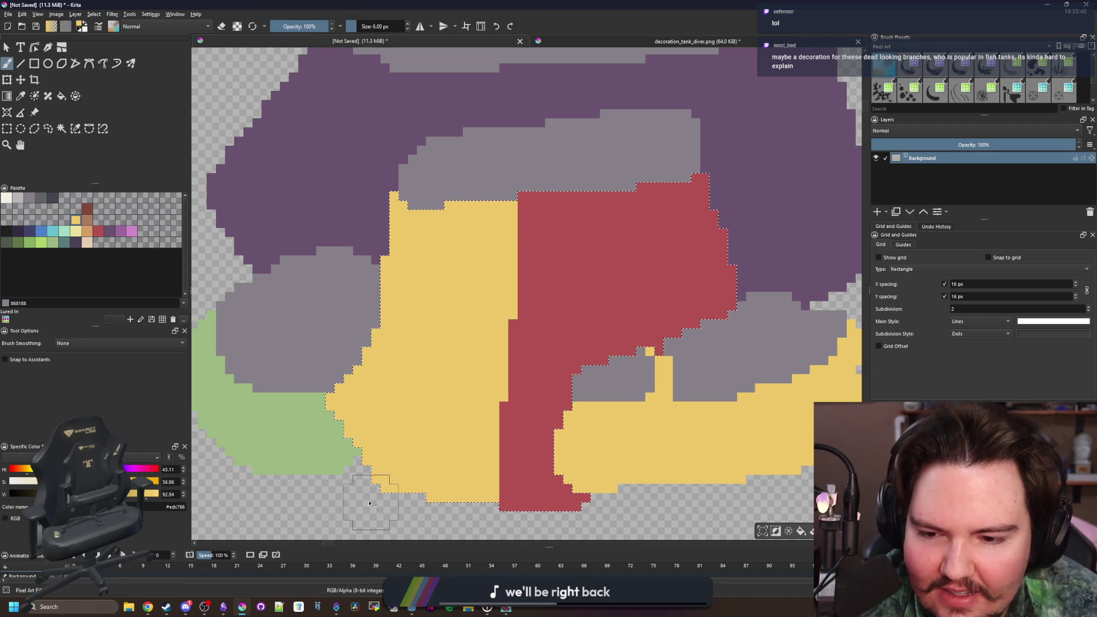
scroll(433, 364, "down", 5)
scroll(455, 347, "up", 1)
- With a 1 px brush, redo the red rows along the top as grey rows
left_click(489, 338, "ctrl")
key("bracketleft")
scroll(436, 342, "up", 4)
key("bracketleft")
key("bracketleft")
key("bracketleft")
scroll(439, 298, "up", 2)
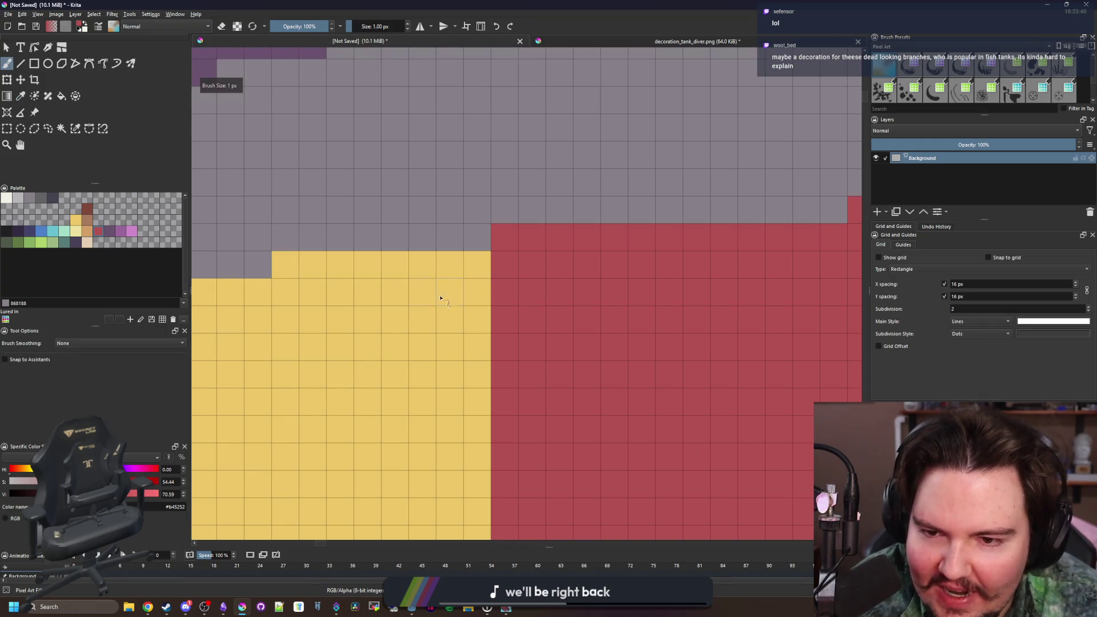
scroll(478, 323, "down", 2)
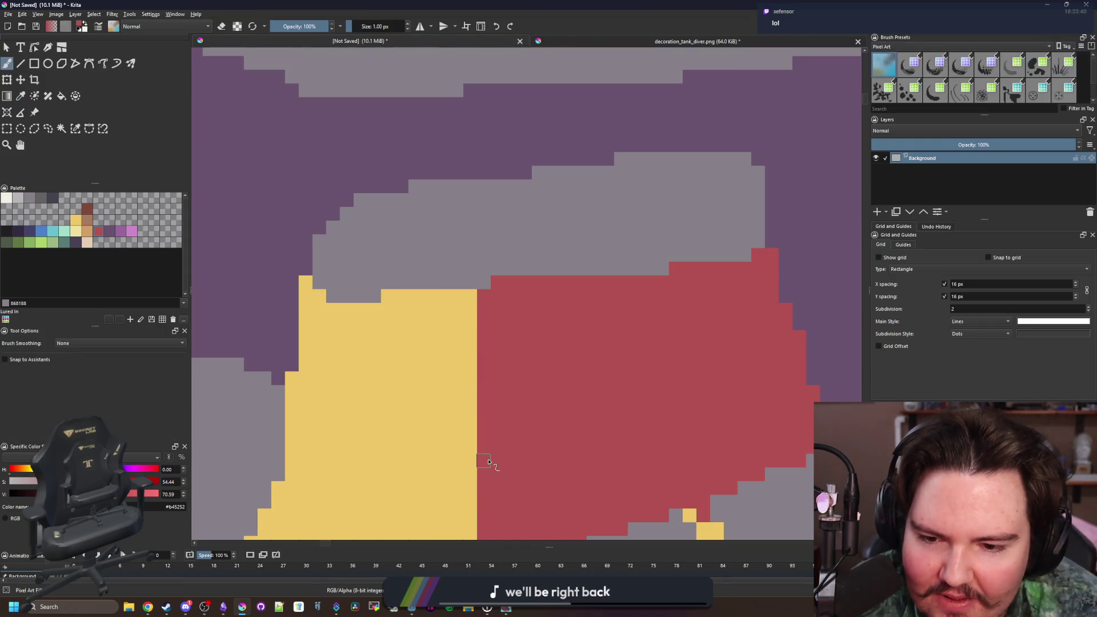
scroll(468, 312, "up", 1)
left_click_drag(372, 296, 482, 288)
left_click(392, 282, "ctrl")
left_click_drag(355, 291, 438, 293)
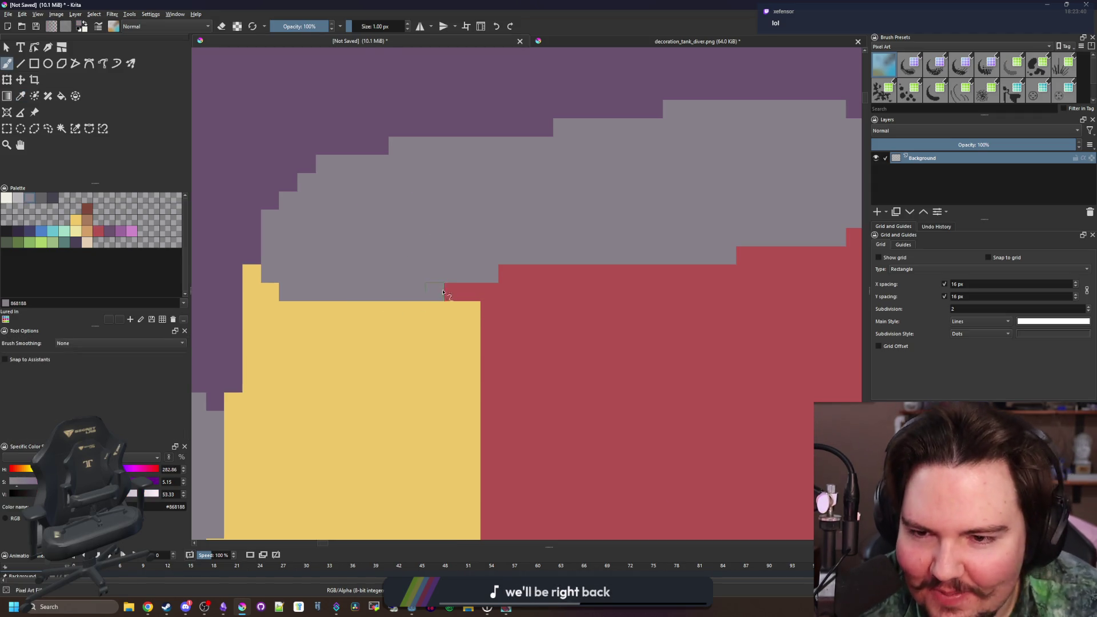
left_click_drag(518, 278, 636, 268)
- Add red pixels over the yellow, including three down the yellow's edge
left_click(489, 318, "ctrl")
left_click(455, 309)
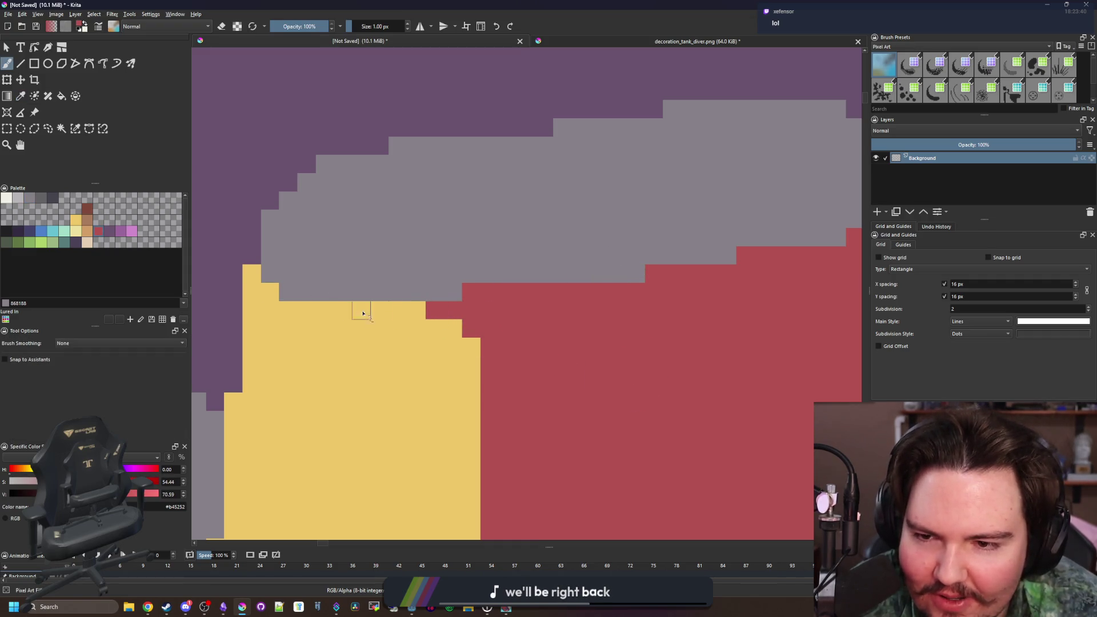
mouse_move(252, 273)
left_mouse_down()
mouse_move(247, 299)
mouse_move(260, 299)
left_mouse_up()
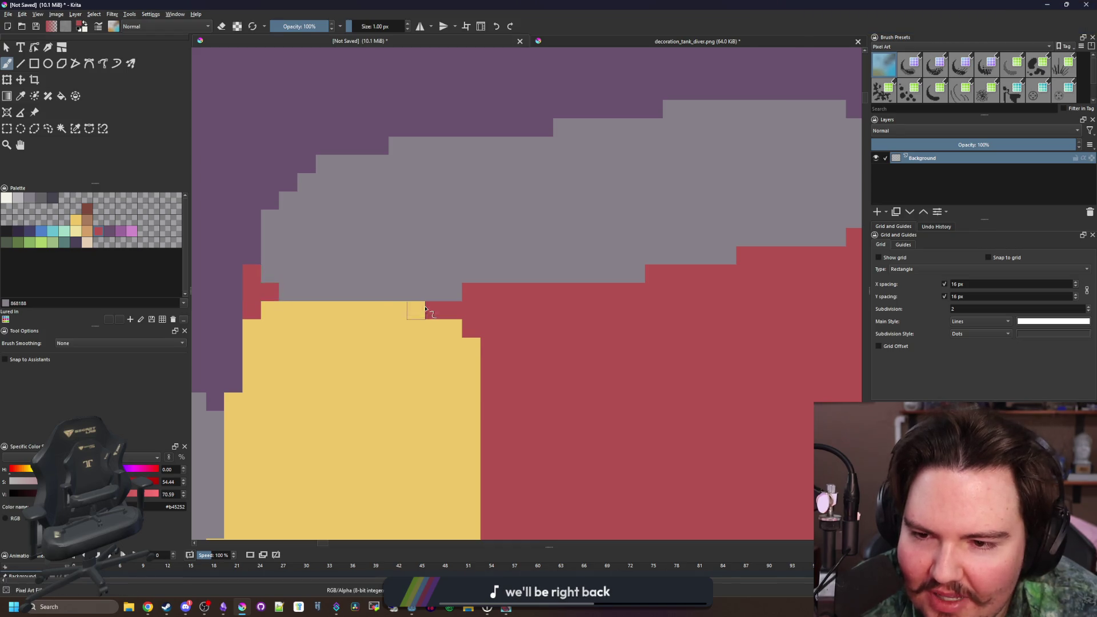
scroll(425, 309, "down", 5)
scroll(378, 377, "up", 1)
scroll(388, 373, "down", 8)
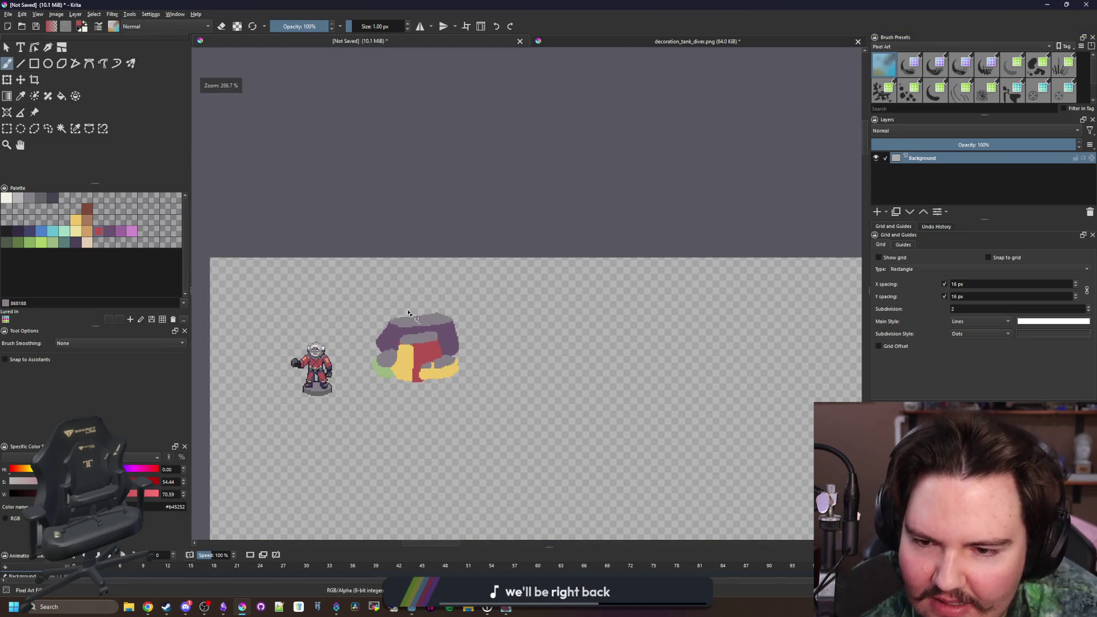
scroll(485, 401, "up", 8)
scroll(485, 401, "up", 3)
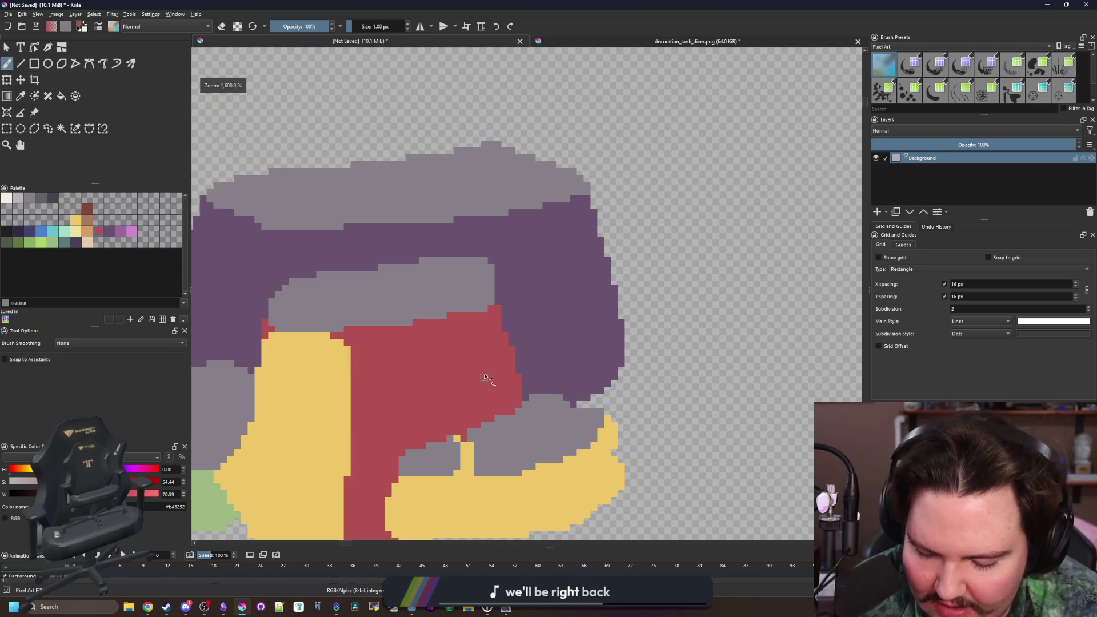
- Rectangle-select the grey block in the rock's middle and move it down
key("p")
left_click(443, 275)
left_click(8, 129)
mouse_move(535, 318)
left_mouse_down()
mouse_move(356, 232)
mouse_move(343, 209)
left_mouse_up()
left_click(20, 79)
left_click_drag(400, 251, 402, 295)
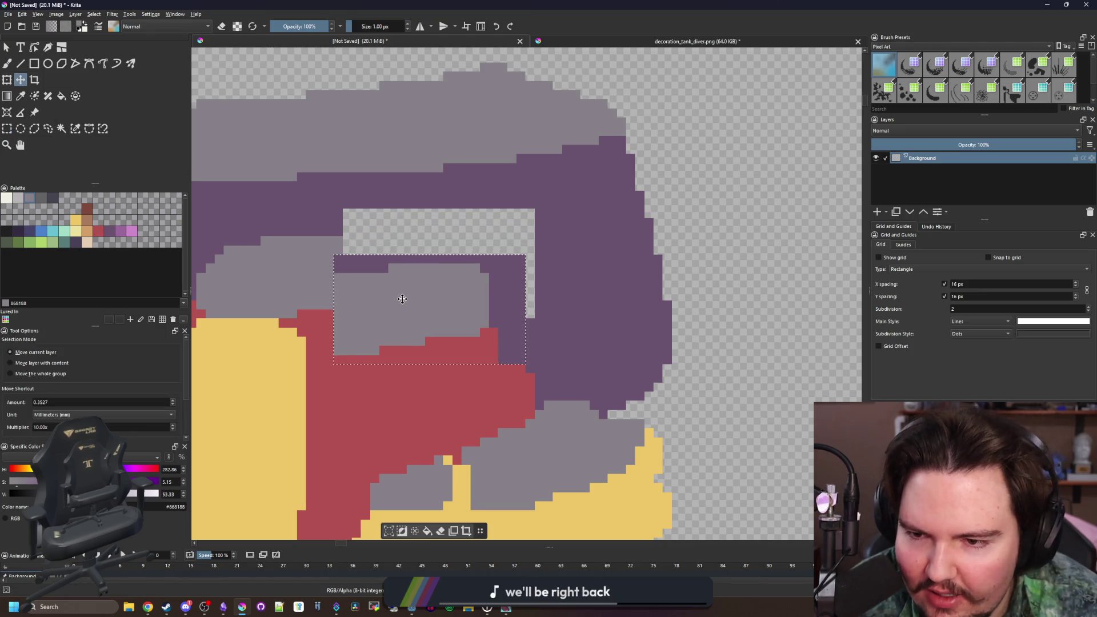
key("ctrl+shift+a")
- Bucket-fill the transparent gap left above the block with the rock's purple
key("p")
left_click(528, 280)
key("f")
left_click(497, 245)
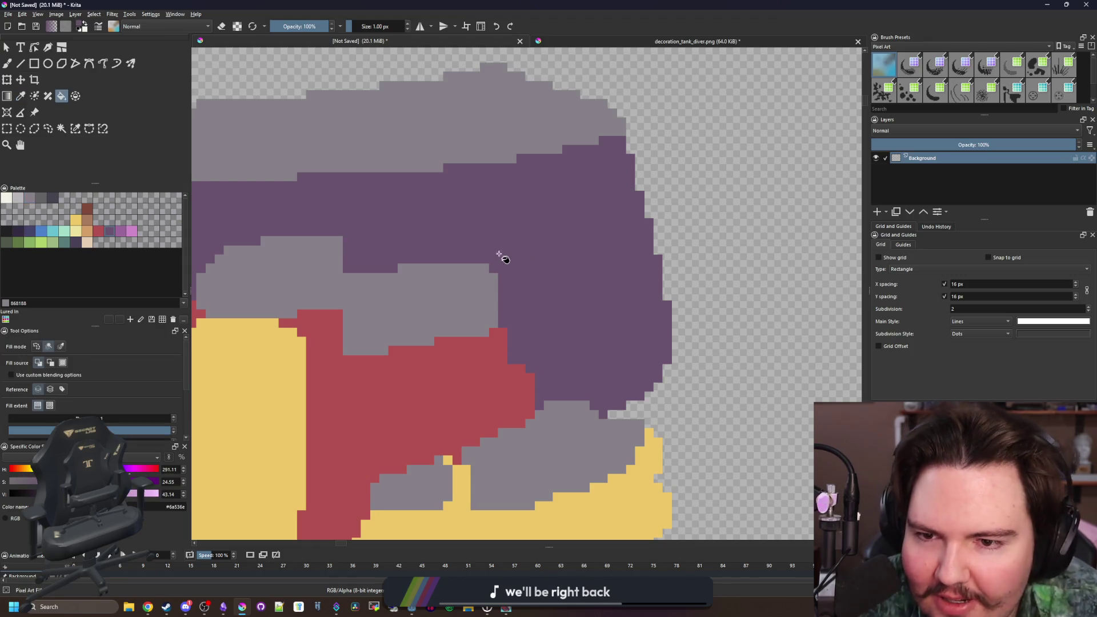
scroll(497, 245, "down", 5)
scroll(467, 296, "up", 5)
- Sample the rock's red, purple and green colours with the pixel brush active
key("p")
left_click(451, 337)
key("b")
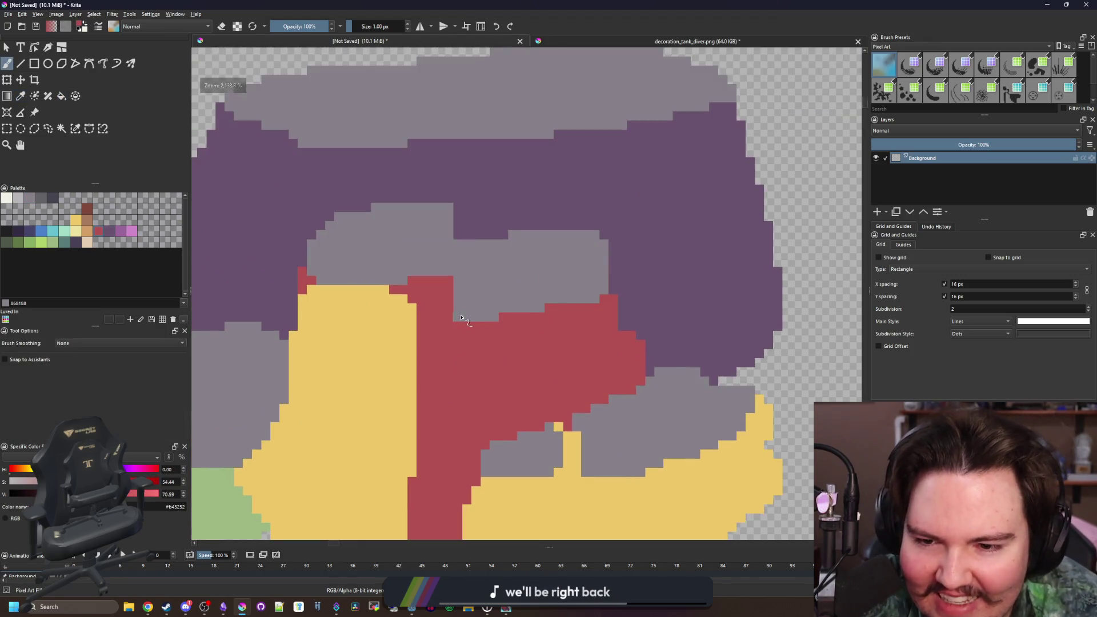
scroll(440, 223, "up", 3)
left_click(468, 227, "ctrl")
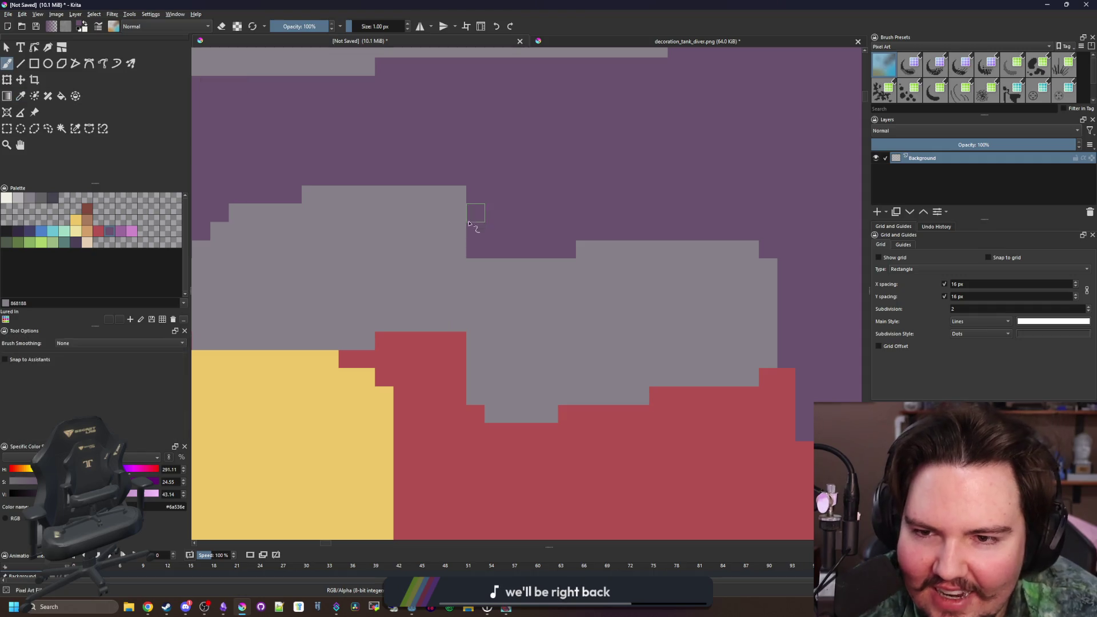
scroll(473, 207, "down", 8)
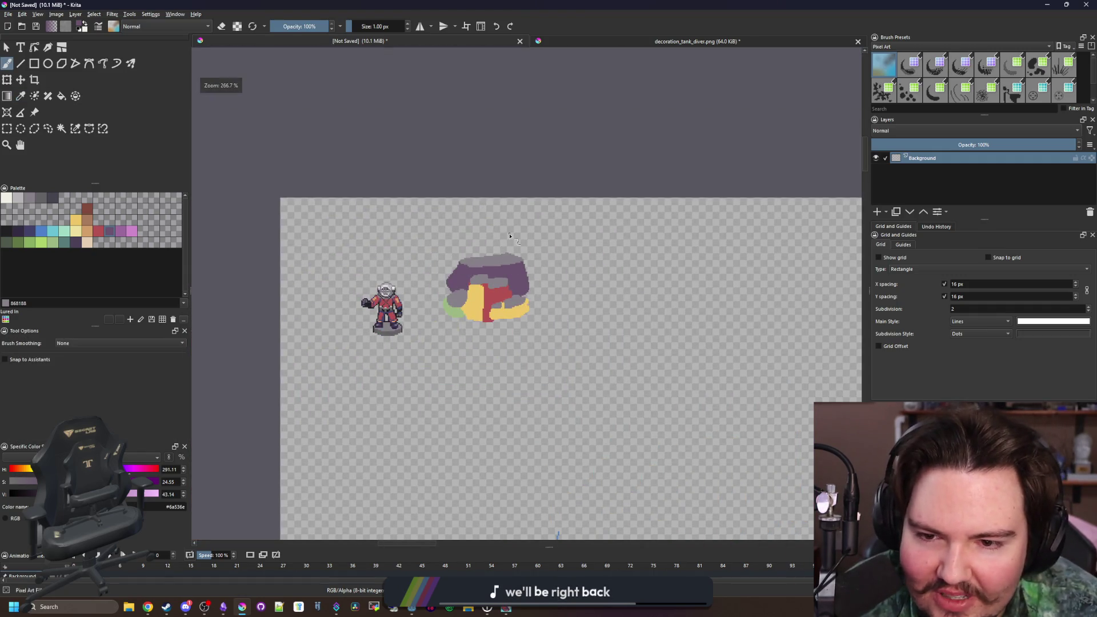
scroll(497, 269, "up", 4)
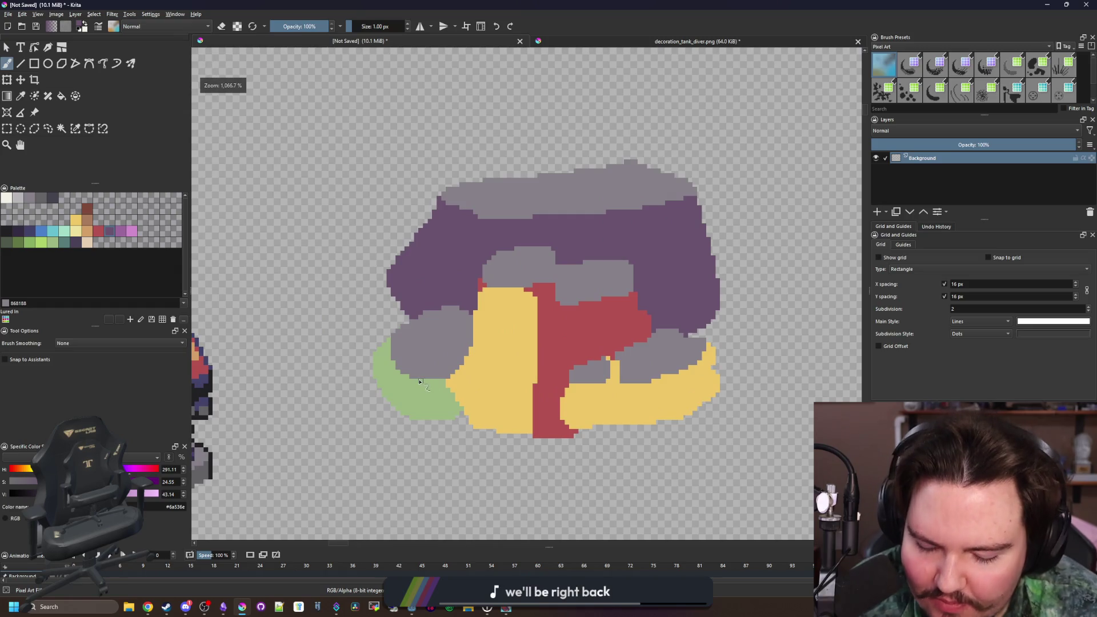
scroll(420, 381, "up", 2)
left_click(421, 377, "ctrl")
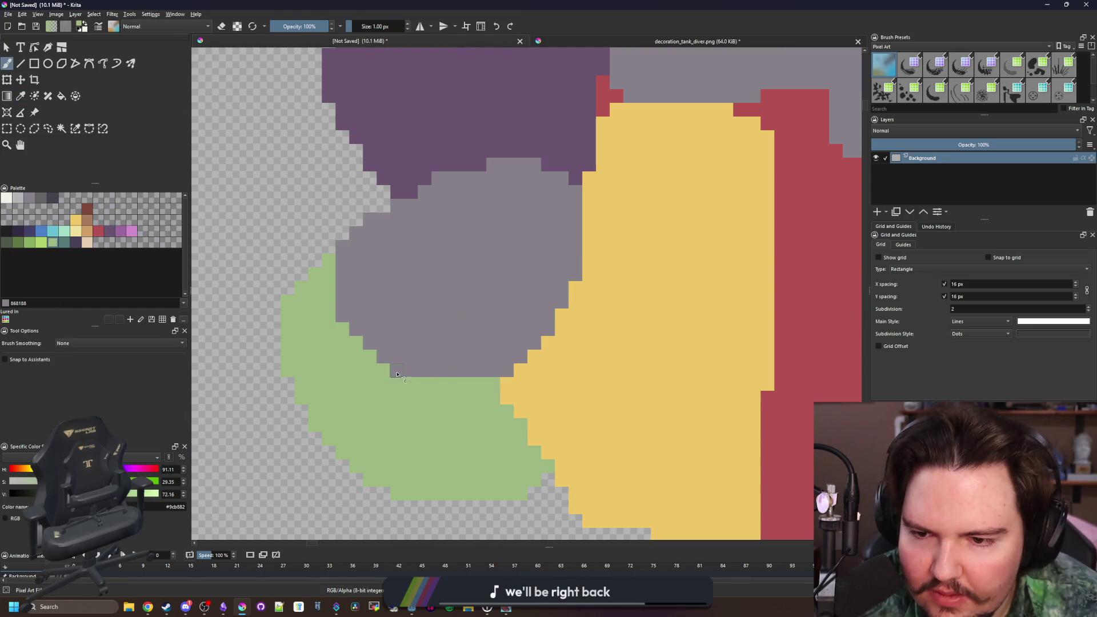
scroll(397, 374, "down", 4)
scroll(321, 287, "up", 4)
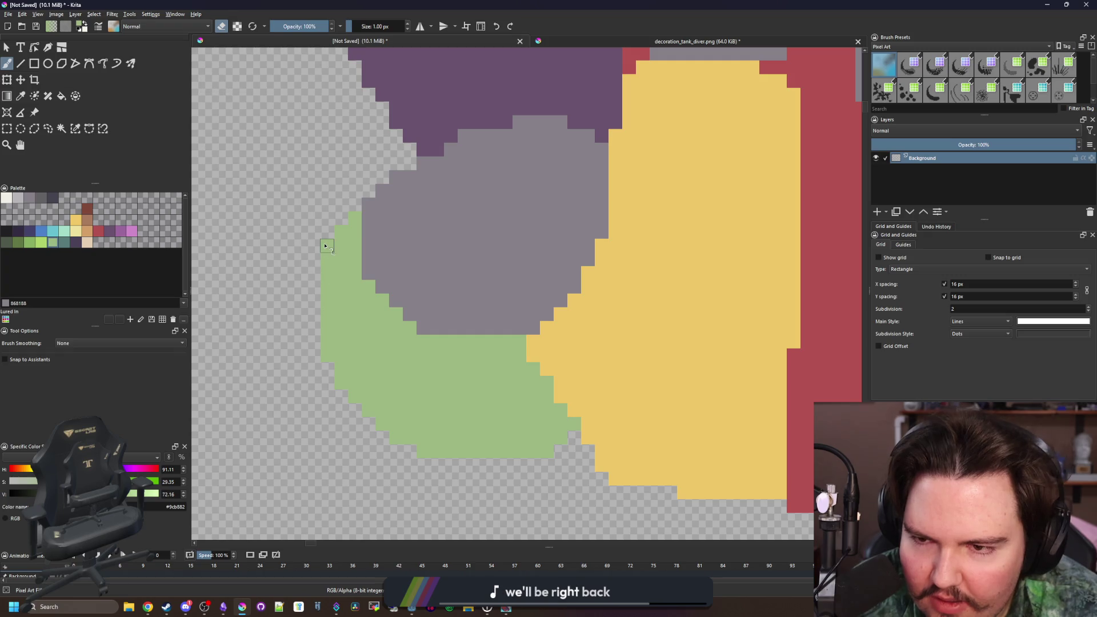
scroll(337, 321, "up", 1)
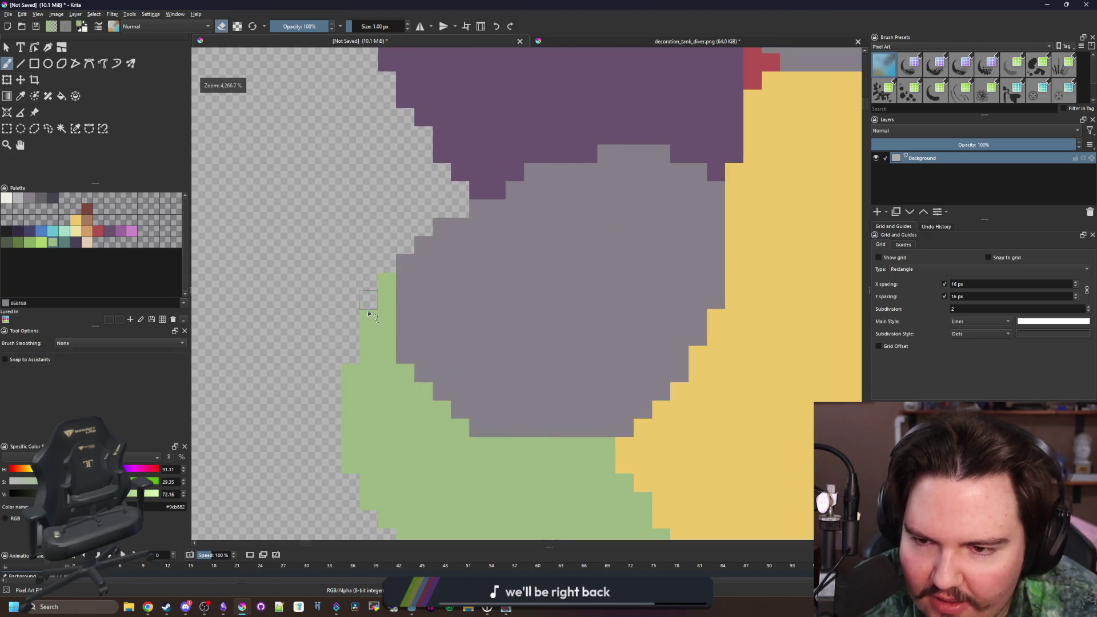
scroll(321, 315, "down", 2)
scroll(325, 325, "up", 2)
scroll(326, 326, "down", 2)
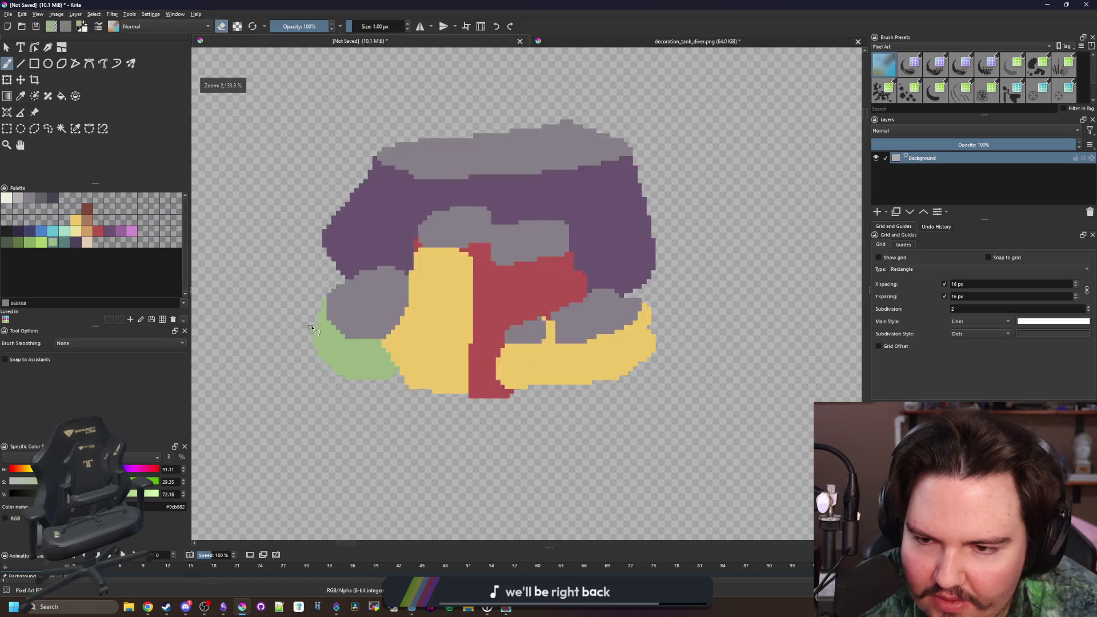
scroll(454, 336, "up", 3)
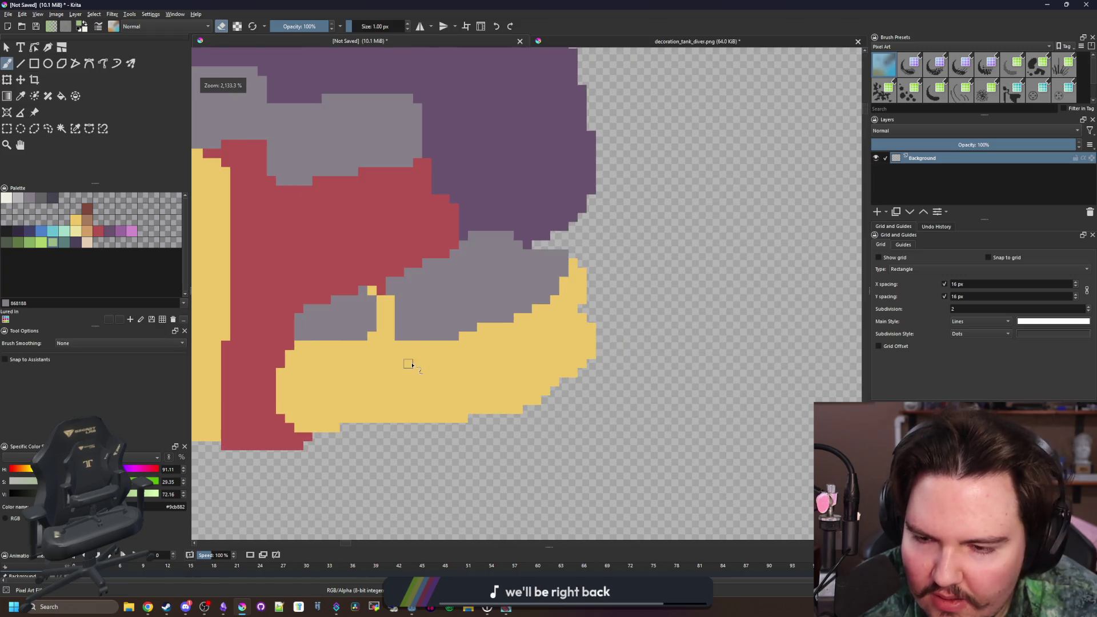
scroll(408, 364, "up", 1)
- Pick red, select all yellow areas by similar colour, and use a 3 px brush
key("p")
left_click(365, 243)
left_click(78, 130)
left_click(460, 379)
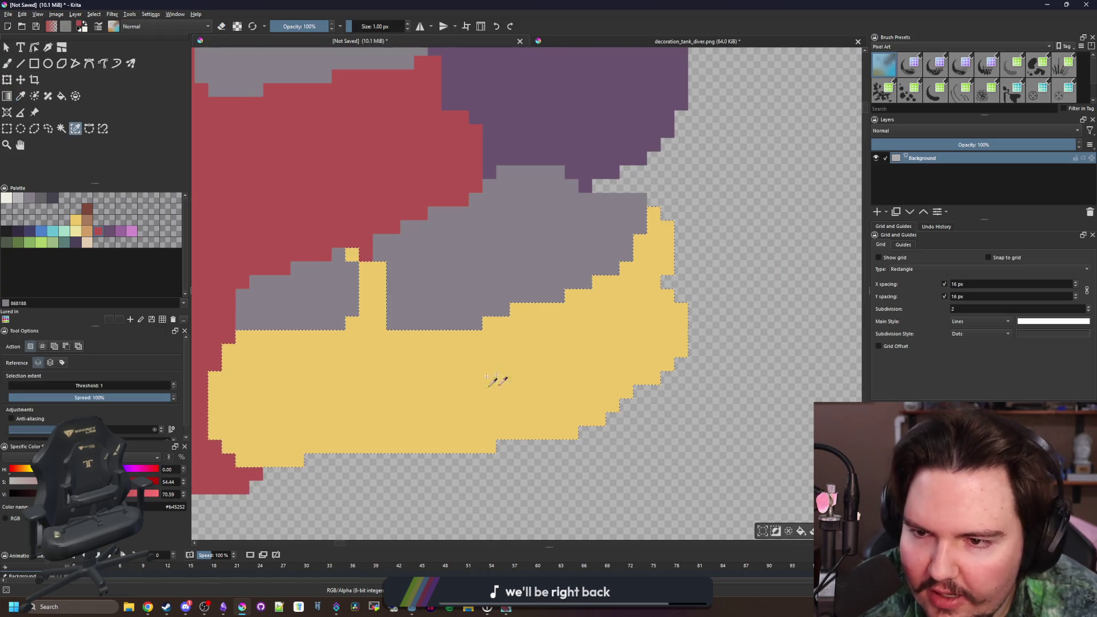
scroll(463, 379, "up", 2)
key("b")
key("bracketright")
key("bracketright")
- Paint a red column through the lower-right yellow selection
left_click_drag(571, 337, 522, 356)
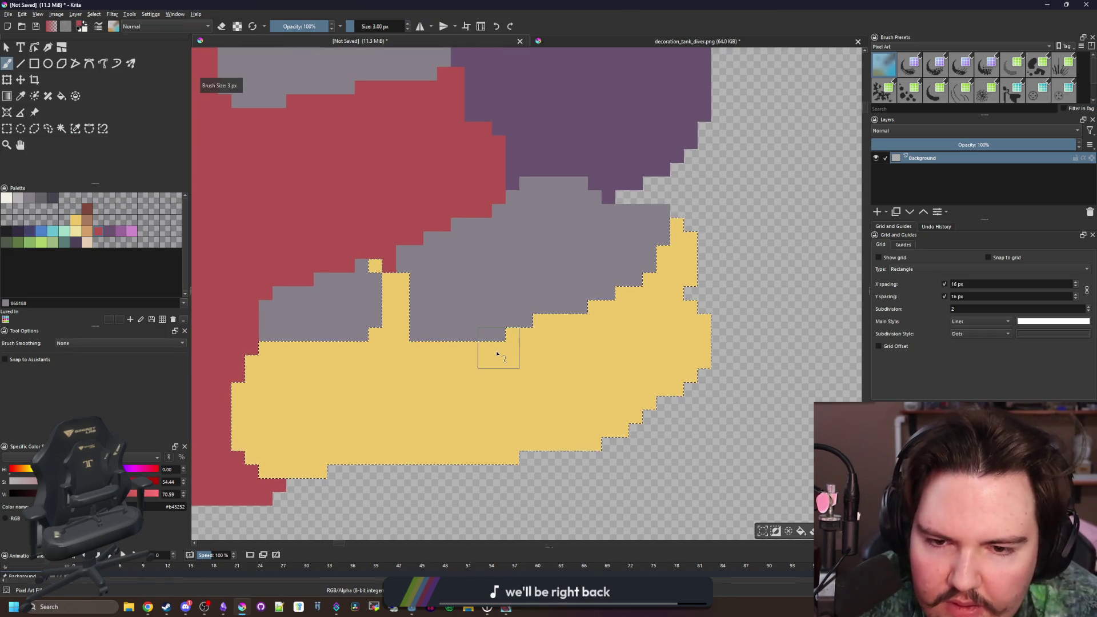
scroll(487, 368, "up", 2)
scroll(556, 362, "down", 2)
mouse_move(516, 343)
left_mouse_down()
mouse_move(490, 434)
mouse_move(454, 269)
mouse_move(471, 460)
mouse_move(553, 329)
left_mouse_up()
- With a 2 px brush, paint the yellow notch in the red column red
key("bracketleft")
scroll(554, 329, "down", 5)
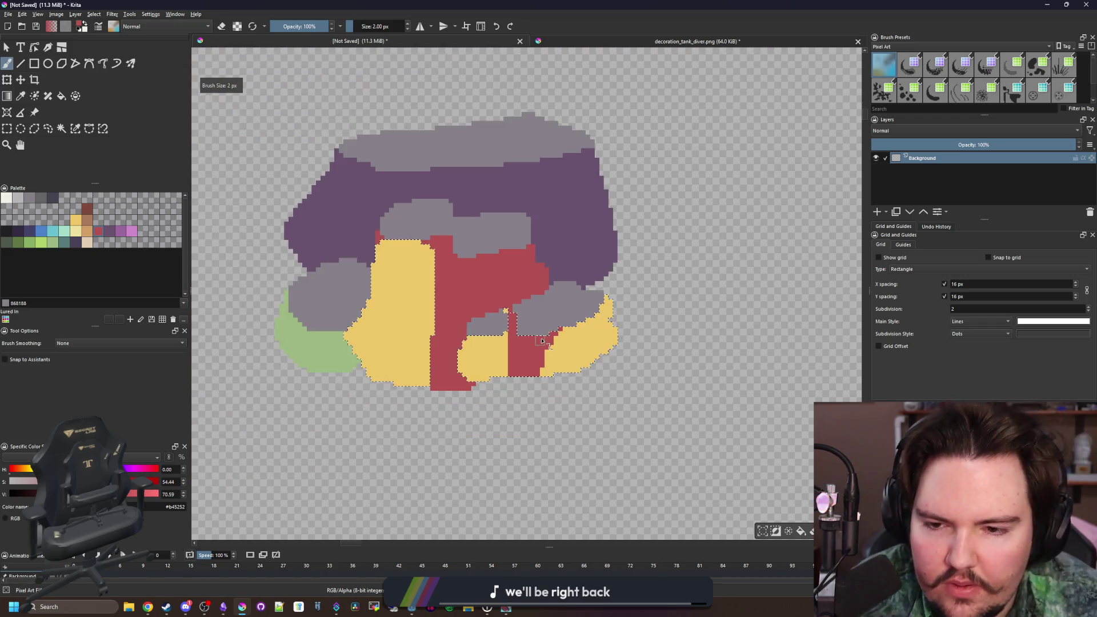
scroll(463, 352, "up", 5)
left_click(480, 353, "ctrl")
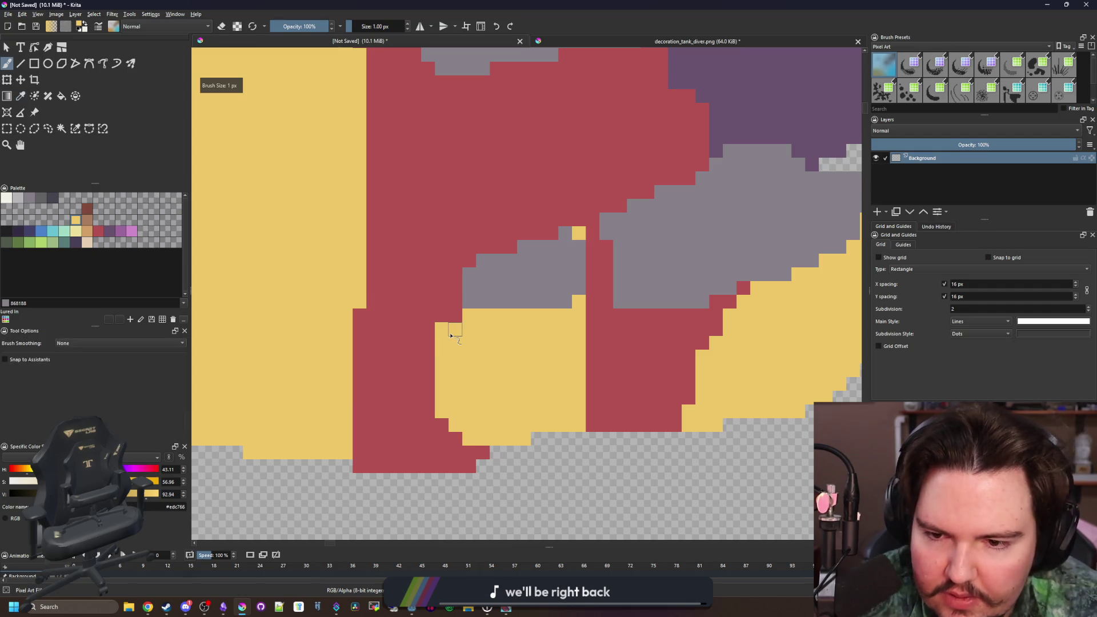
left_click(381, 384, "ctrl")
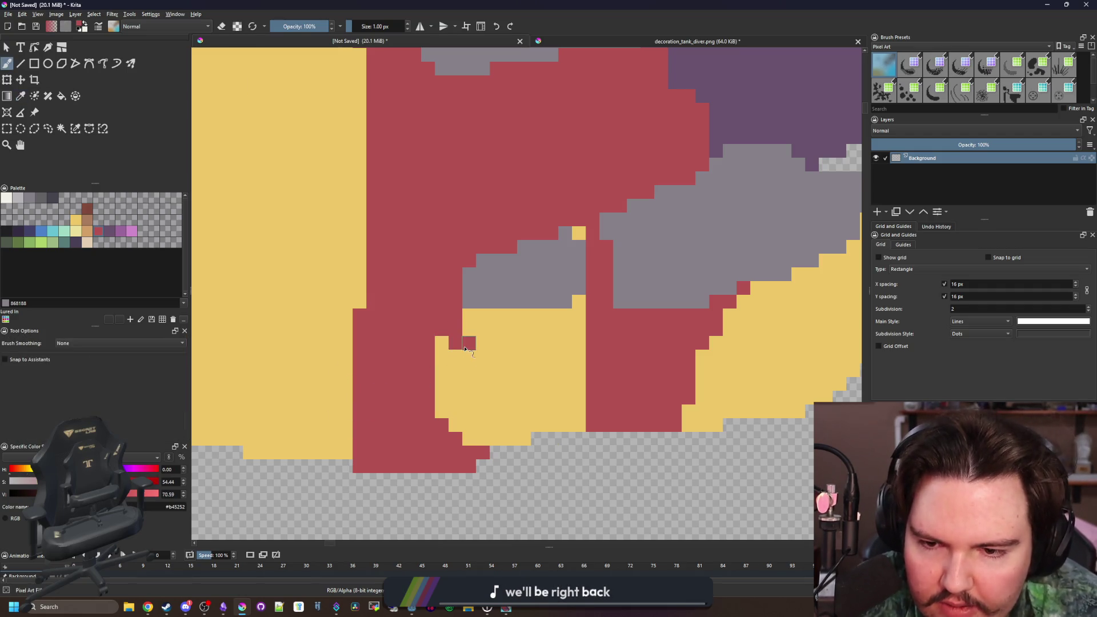
mouse_move(442, 349)
left_mouse_down()
mouse_move(455, 400)
mouse_move(467, 381)
left_mouse_up()
scroll(451, 408, "down", 2)
scroll(451, 407, "down", 2)
scroll(451, 363, "up", 5)
scroll(467, 381, "down", 5)
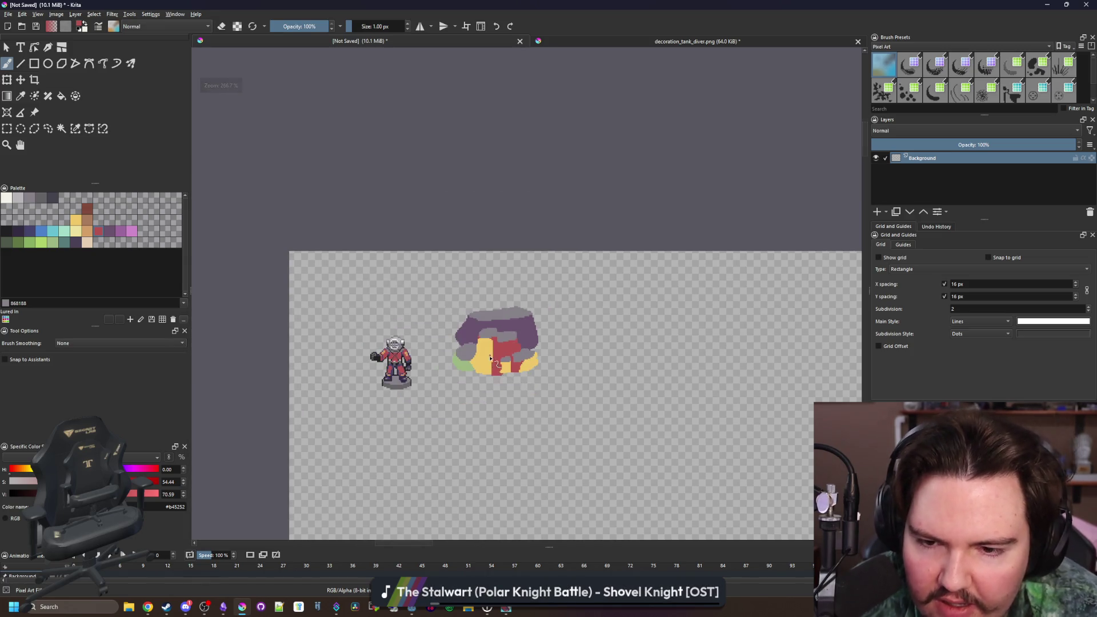
scroll(490, 358, "up", 5)
- Select the red region by colour and paint yellow patches into it with 6 px and 3 px brushes
key("p")
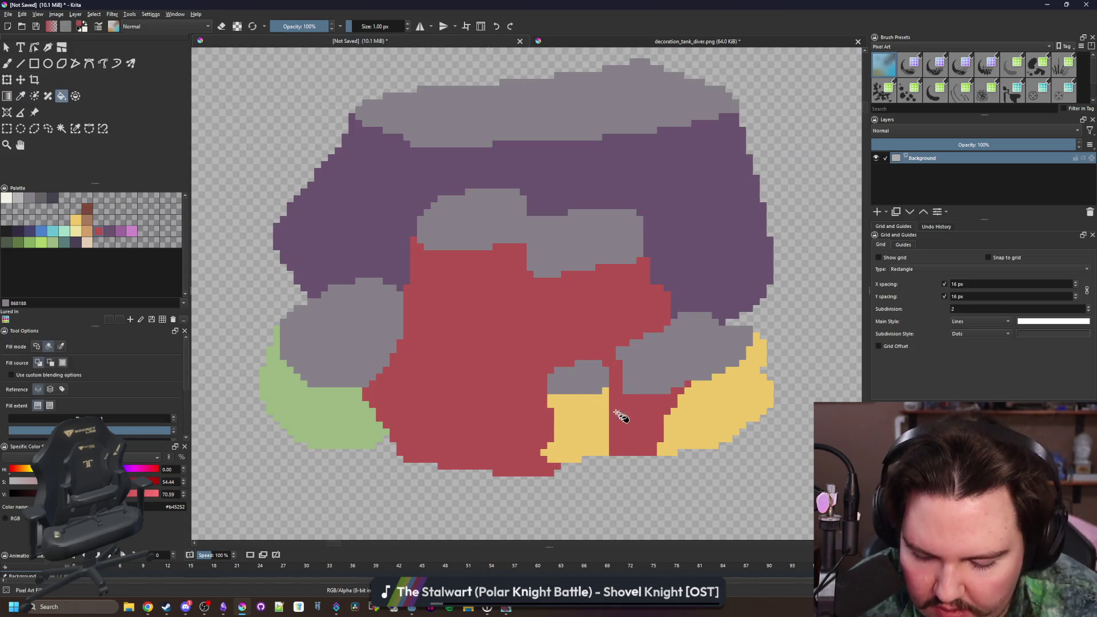
key("p")
left_click(691, 420)
key("b")
left_click(534, 301)
scroll(641, 296, "up", 1)
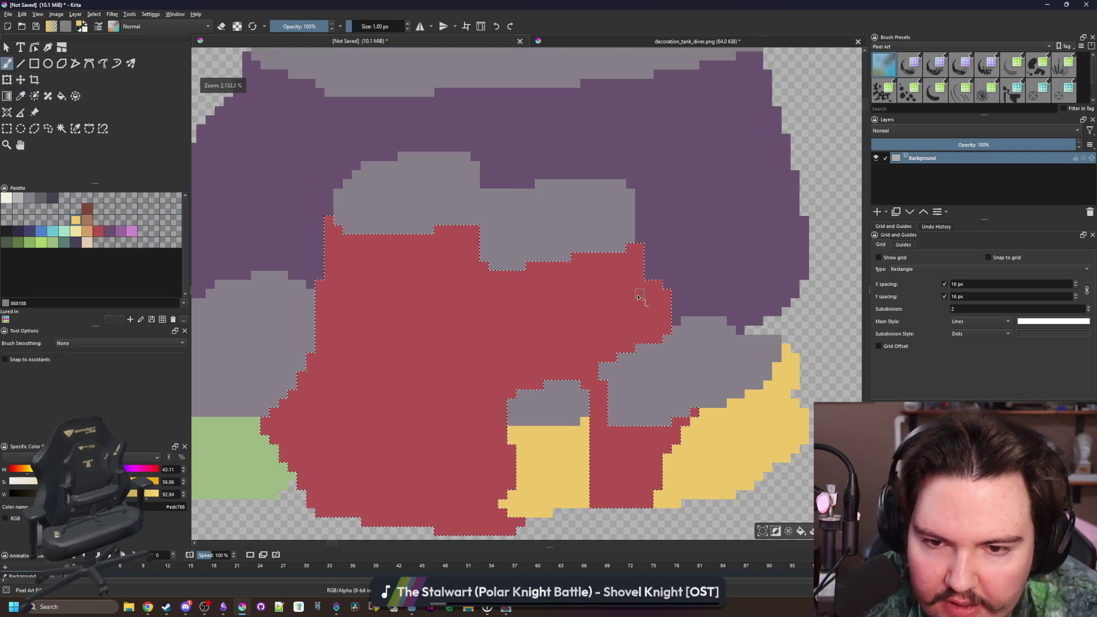
key("bracketright")
mouse_move(657, 325)
left_mouse_down()
mouse_move(624, 318)
mouse_move(568, 359)
mouse_move(578, 311)
mouse_move(653, 296)
left_mouse_up()
mouse_move(428, 255)
left_mouse_down()
mouse_move(442, 303)
mouse_move(421, 308)
mouse_move(428, 367)
left_mouse_up()
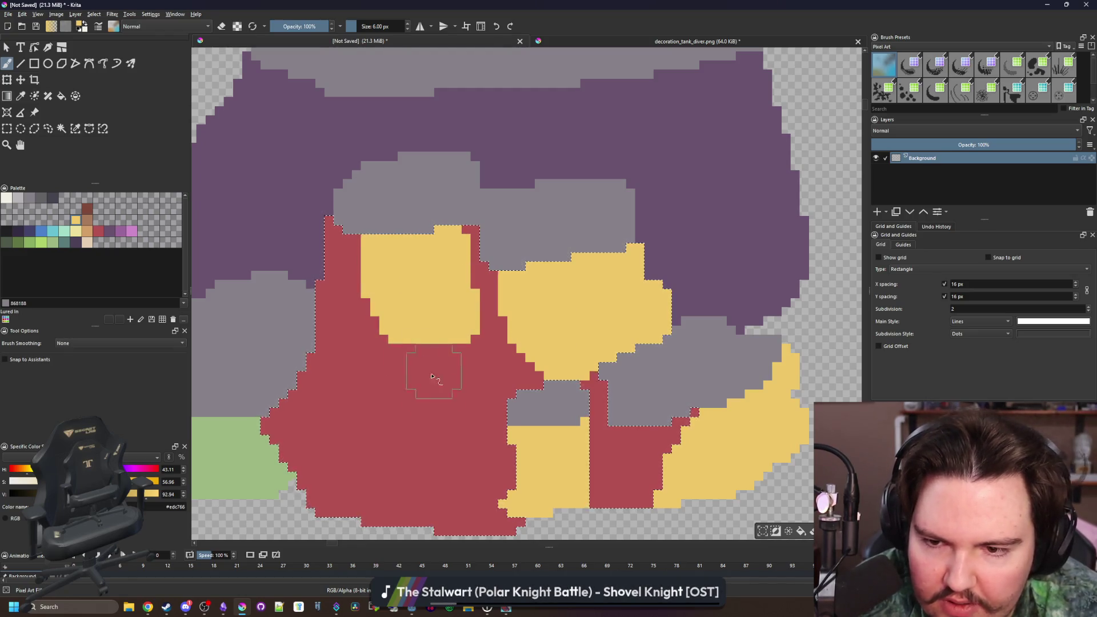
scroll(428, 368, "up", 2)
key("bracketleft")
left_click(407, 388)
mouse_move(370, 388)
left_mouse_down()
mouse_move(435, 404)
mouse_move(530, 355)
mouse_move(522, 318)
mouse_move(484, 301)
mouse_move(469, 274)
mouse_move(521, 299)
mouse_move(551, 283)
mouse_move(565, 252)
left_mouse_up()
- With a 1 px brush and red sampled from the rock, bucket-fill the green blob red
scroll(451, 392, "down", 1)
key("bracketleft")
key("bracketleft")
scroll(512, 287, "down", 3)
scroll(514, 252, "down", 3)
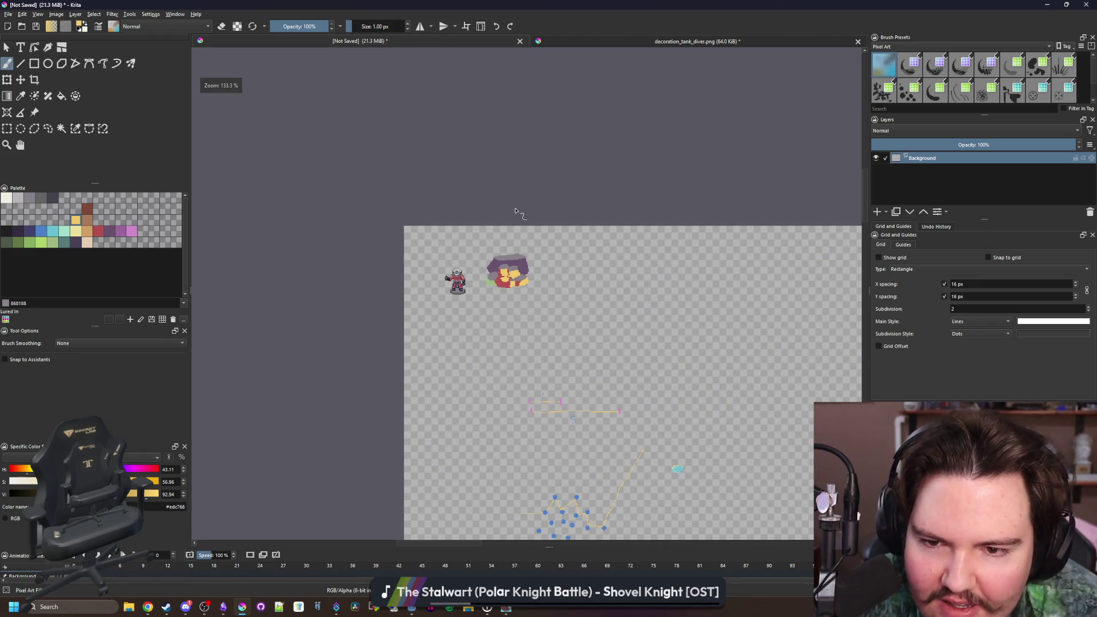
scroll(510, 266, "up", 6)
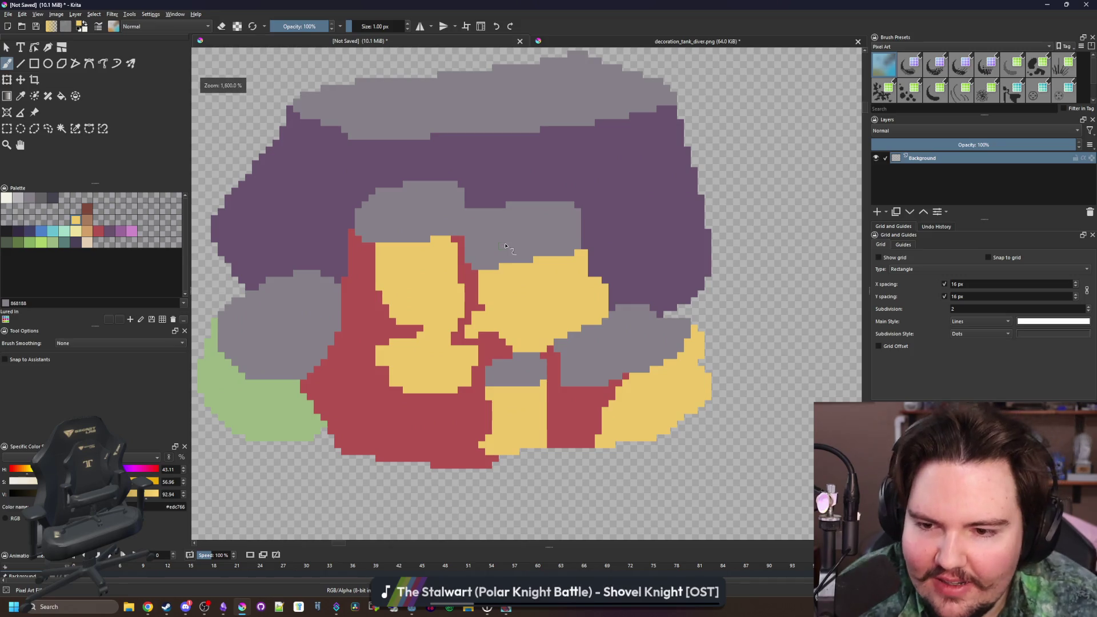
scroll(383, 411, "up", 3)
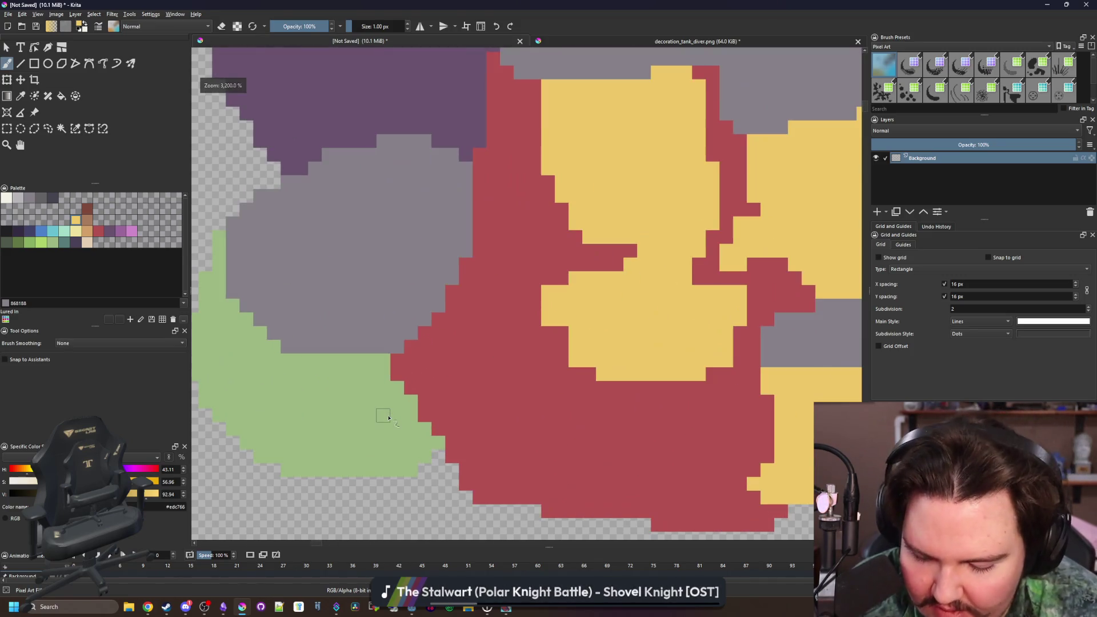
left_click(357, 277, "ctrl")
left_click(373, 378, "ctrl")
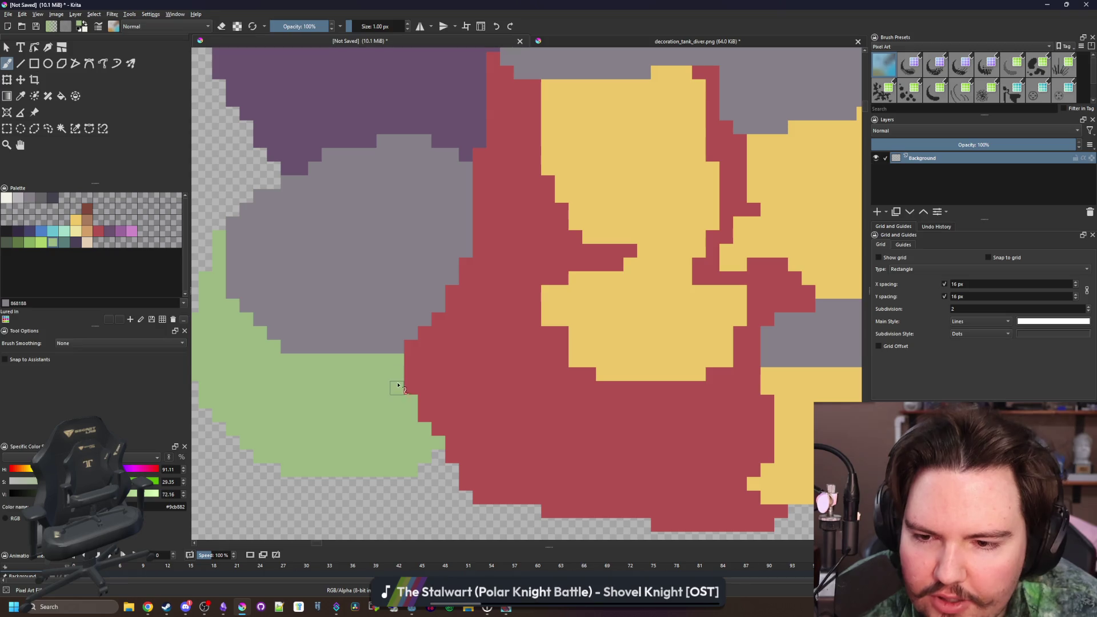
scroll(418, 335, "down", 6)
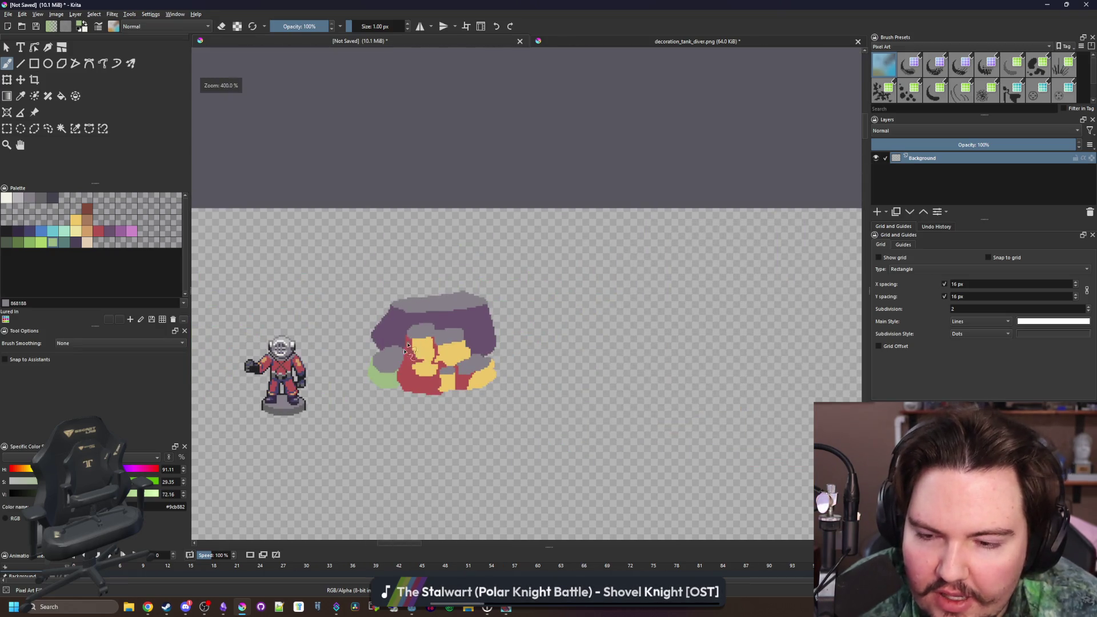
scroll(410, 340, "up", 6)
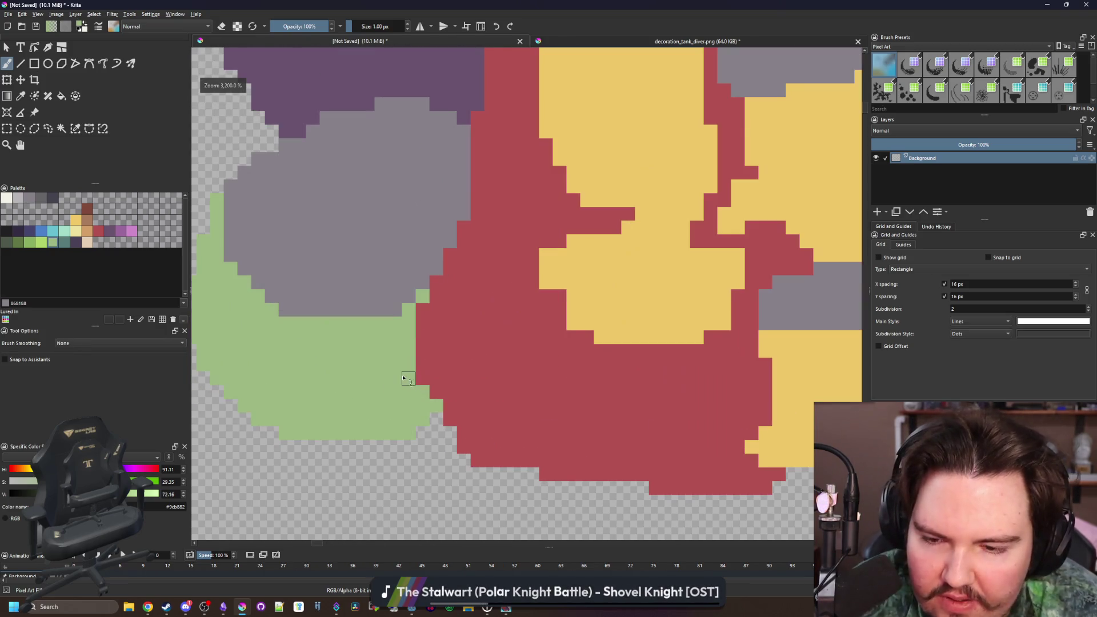
left_click(441, 362, "ctrl")
key("f")
left_click(341, 376)
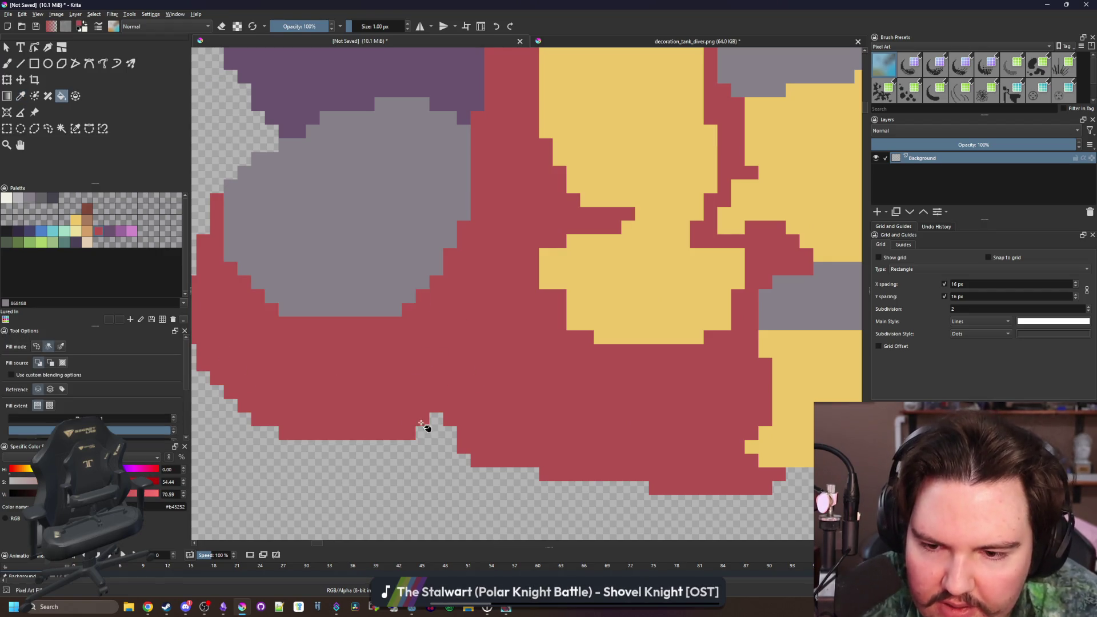
- Add a red pixel under the grey boulder and sample the boulder grey
key("b")
left_click(424, 434)
scroll(452, 439, "down", 4)
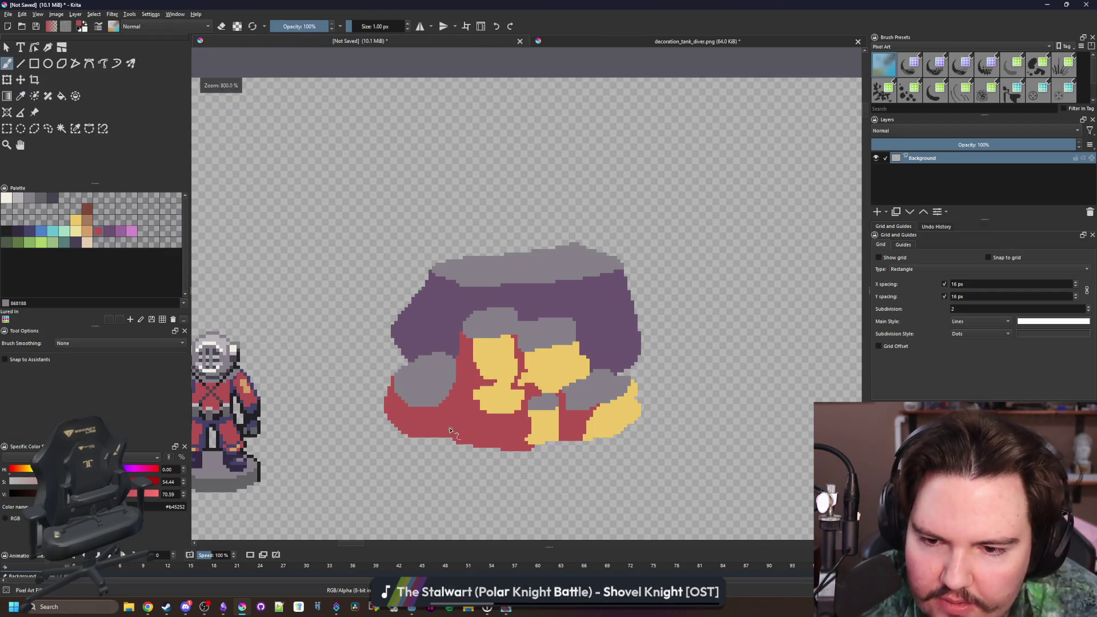
key("p")
left_click(439, 389)
scroll(460, 411, "up", 3)
scroll(203, 258, "up", 1)
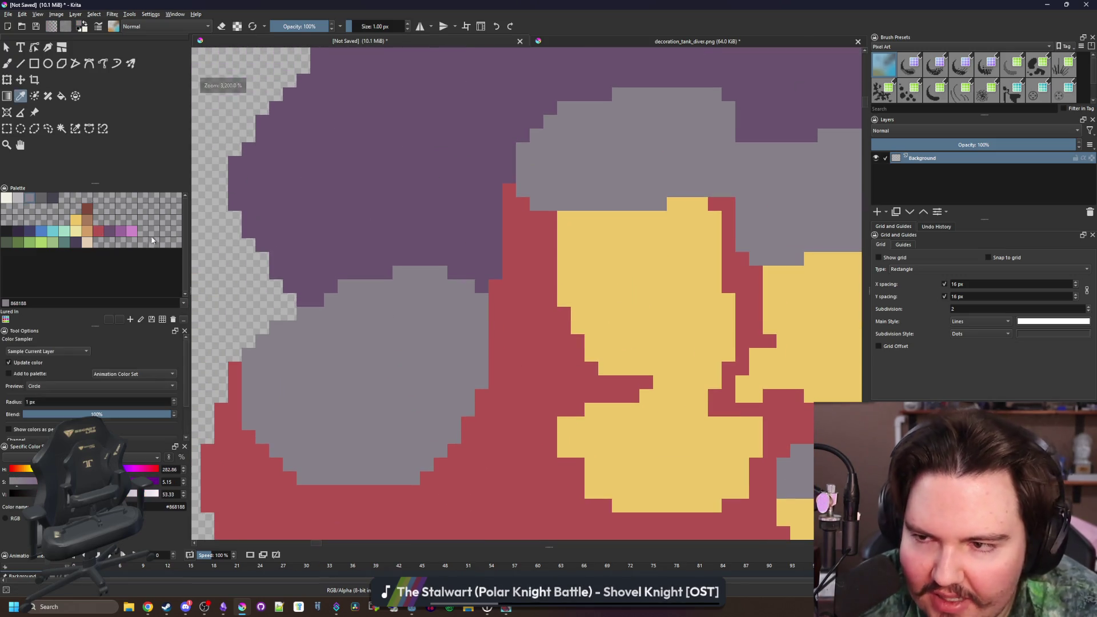
left_click(8, 129)
scroll(444, 380, "down", 1)
- Move the left grey boulder up about 64 px and fill the gap beneath it red
left_click_drag(482, 458, 362, 299)
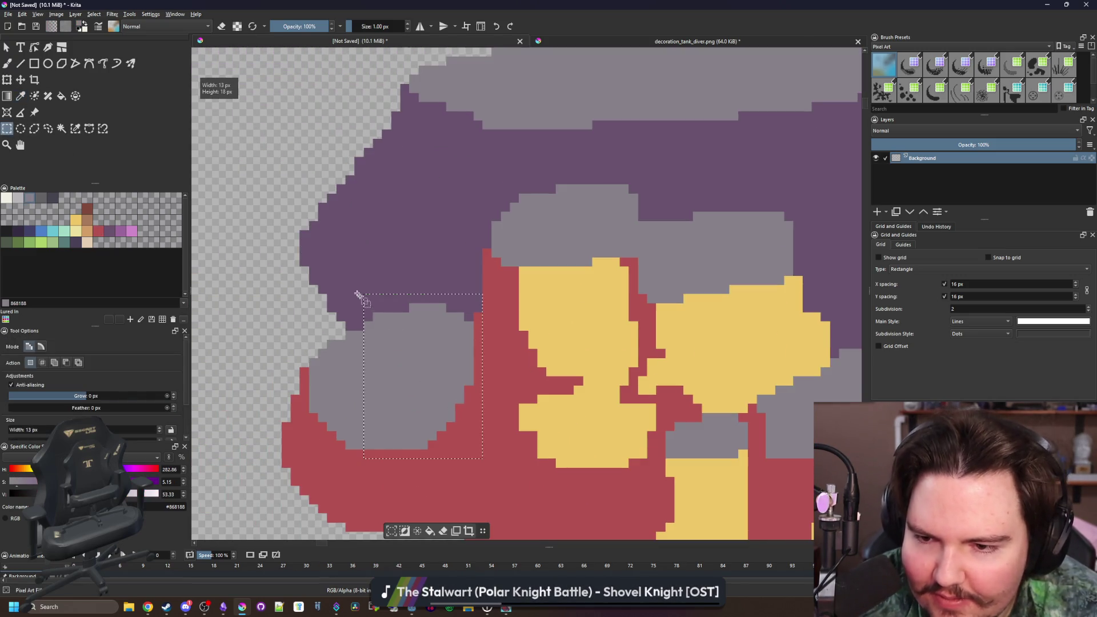
left_click(21, 79)
left_click_drag(428, 357, 434, 321)
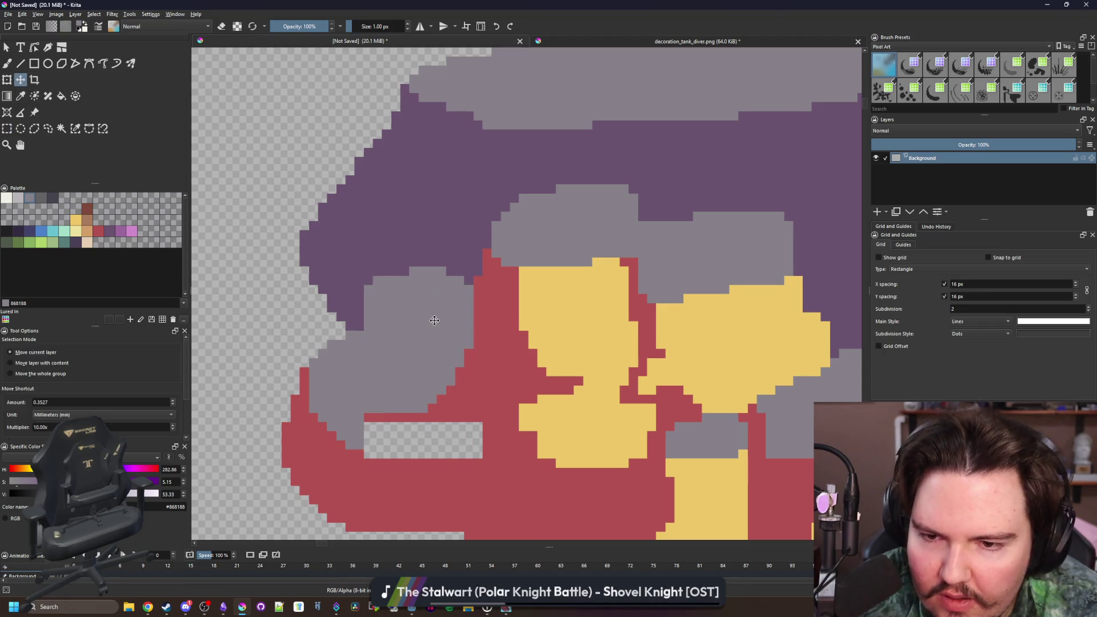
scroll(361, 390, "up", 2)
key("f")
left_click(516, 368, "ctrl")
left_click(446, 448)
scroll(359, 455, "down", 2)
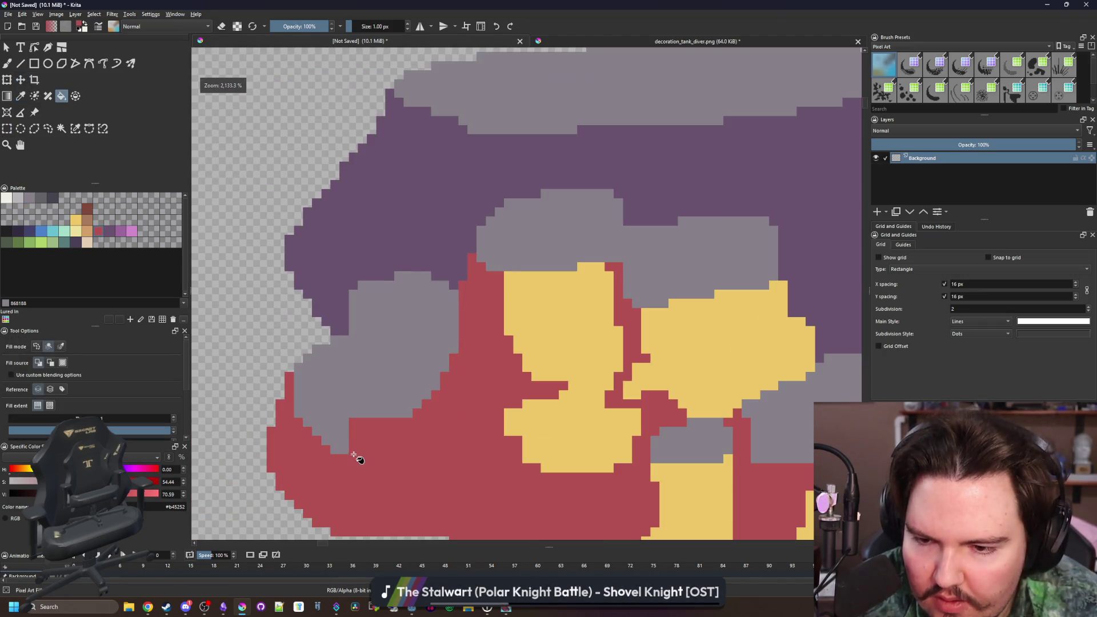
scroll(351, 451, "up", 3)
key("b")
left_click(356, 381, "ctrl")
scroll(357, 383, "up", 1)
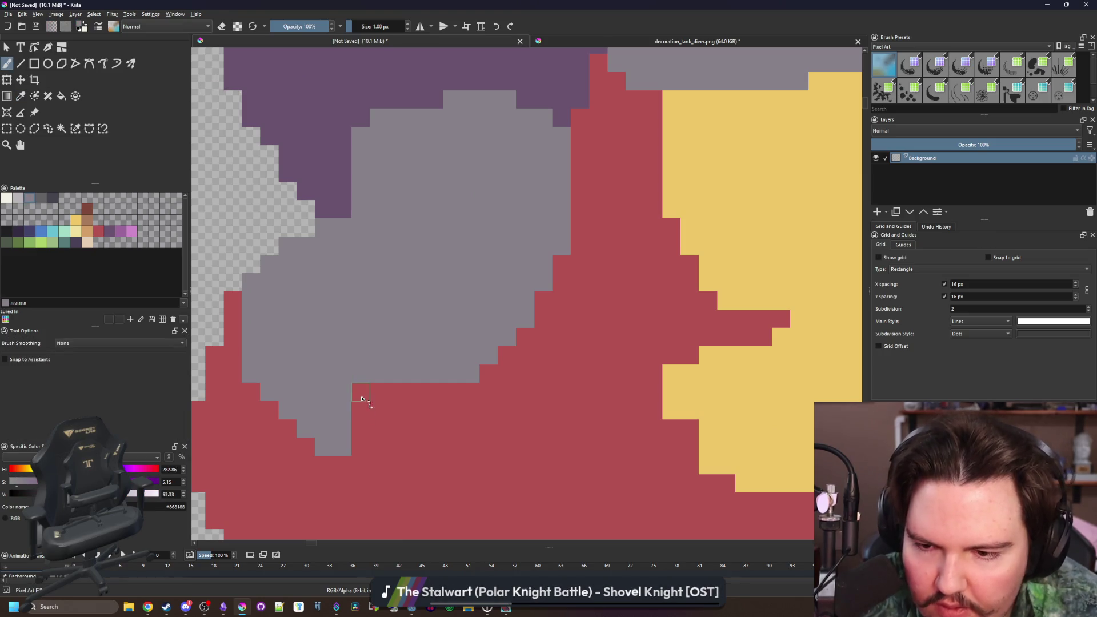
scroll(386, 151, "down", 10)
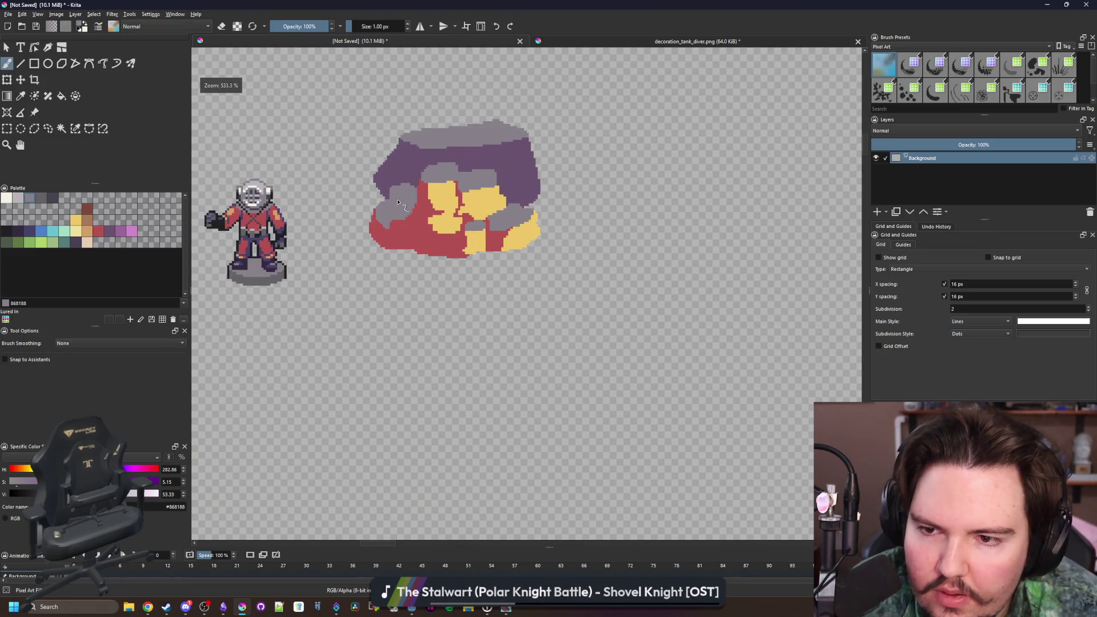
scroll(399, 182, "up", 8)
- Select the red base by colour, paint yellow boulders inside it, then clear the selection
key("w")
left_click(514, 284, "ctrl")
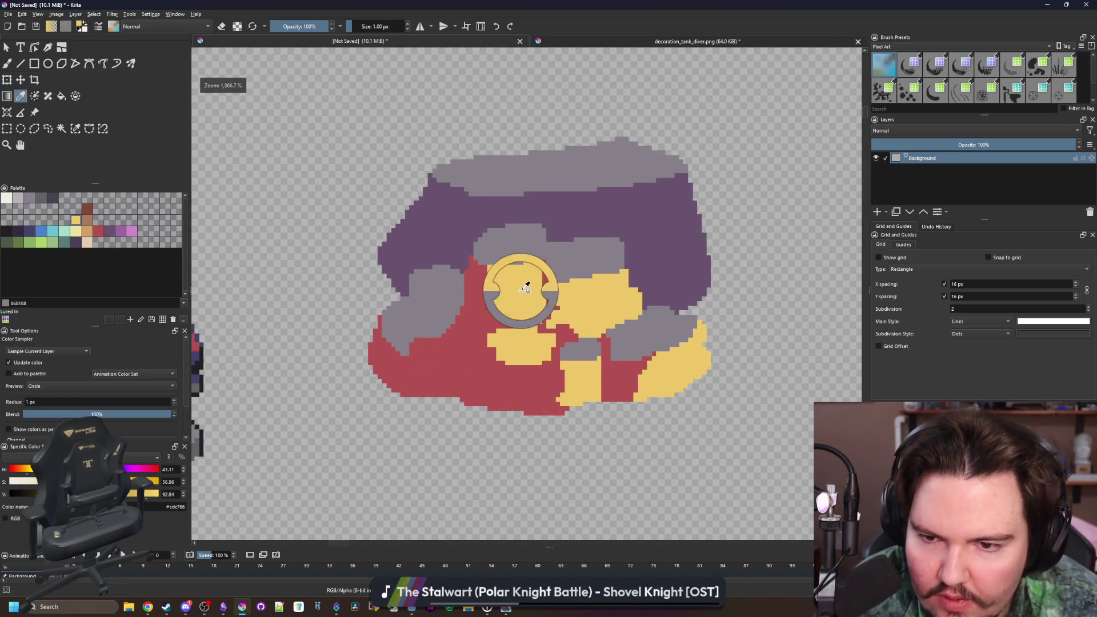
scroll(467, 355, "up", 2)
scroll(467, 355, "up", 1)
left_click(467, 355)
key("b")
key("]")
key("]")
key("]")
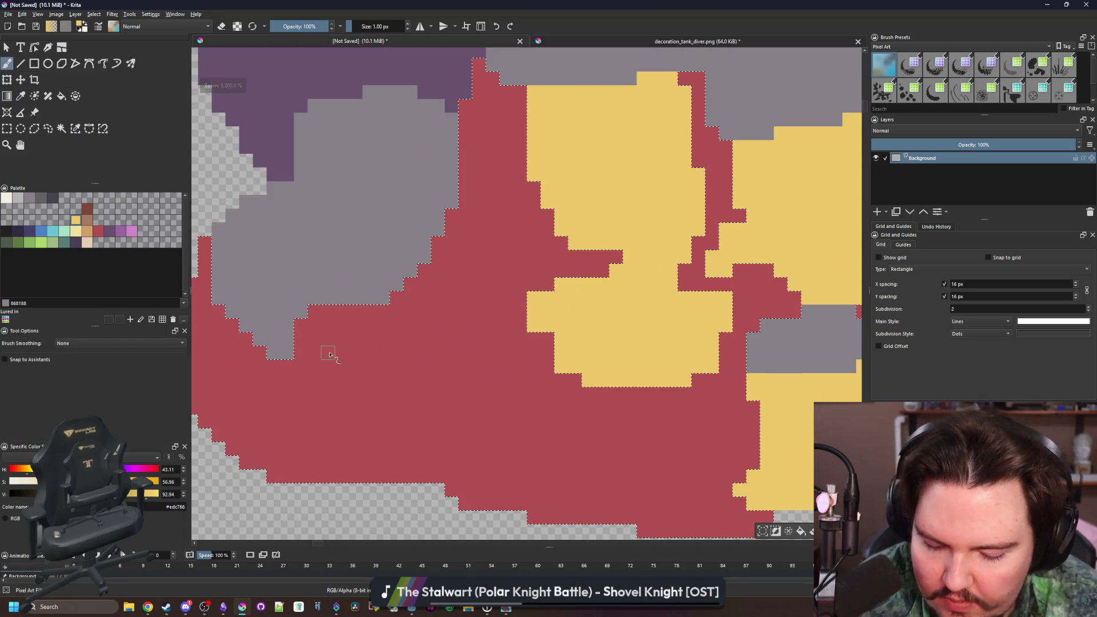
mouse_move(388, 336)
left_mouse_down()
mouse_move(446, 294)
mouse_move(417, 373)
mouse_move(367, 367)
left_mouse_up()
scroll(506, 367, "down", 2)
scroll(421, 367, "up", 2)
key("[")
mouse_move(455, 393)
left_mouse_down()
mouse_move(454, 377)
mouse_move(457, 399)
mouse_move(422, 368)
mouse_move(417, 391)
left_mouse_up()
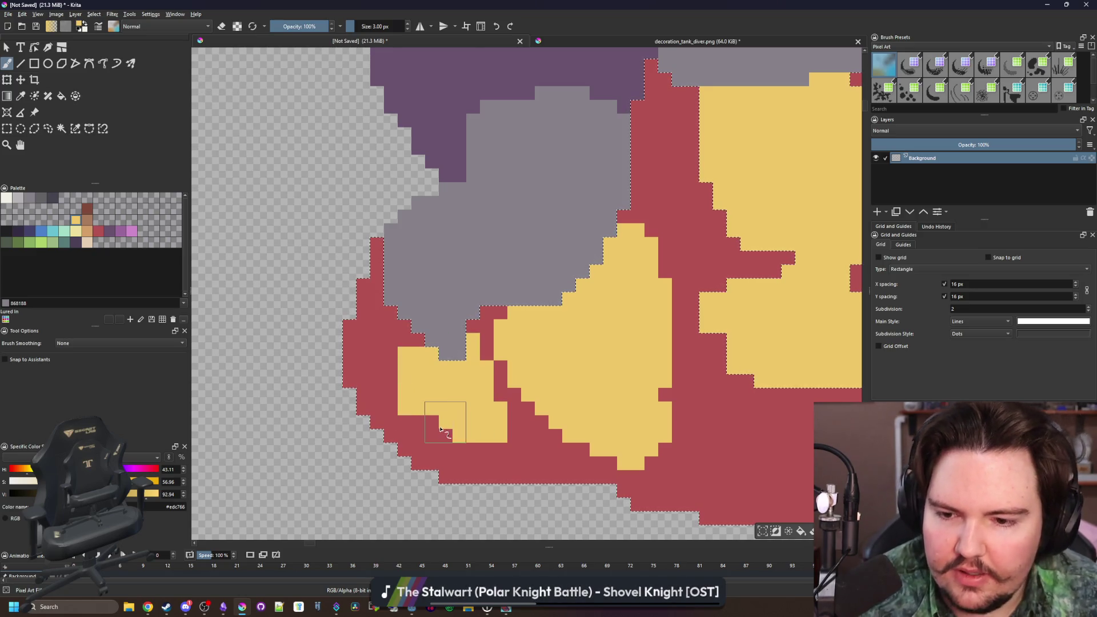
key("[")
key("[")
key("ctrl+shift+a")
- Paint a purple line separating the boulders and turn a row of grey pixels yellow
scroll(425, 400, "down", 2)
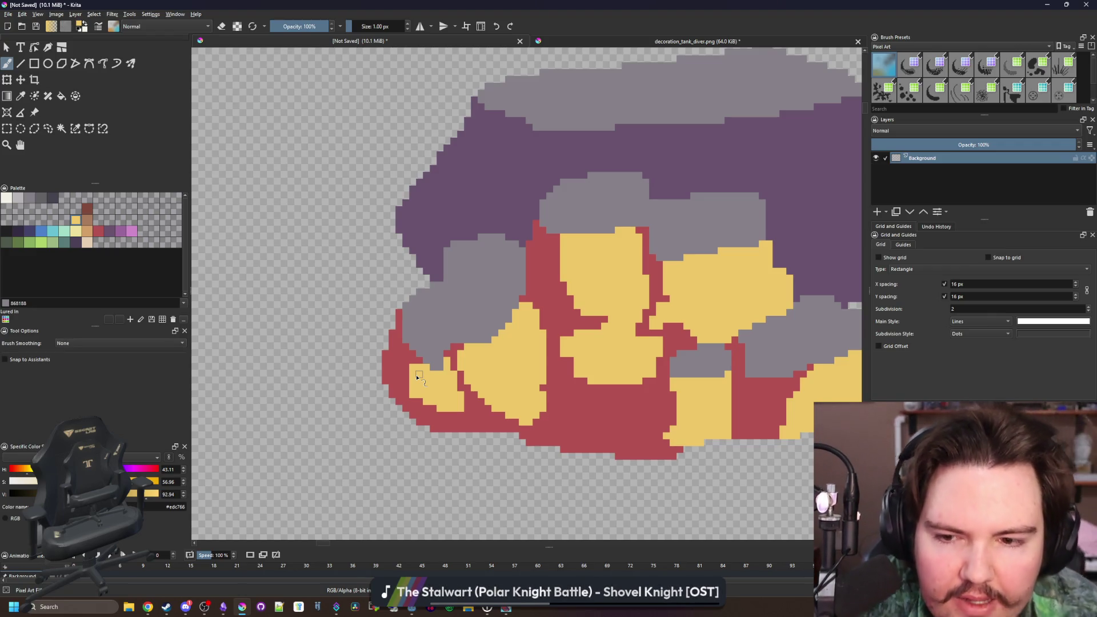
scroll(417, 377, "down", 2)
scroll(572, 352, "up", 2)
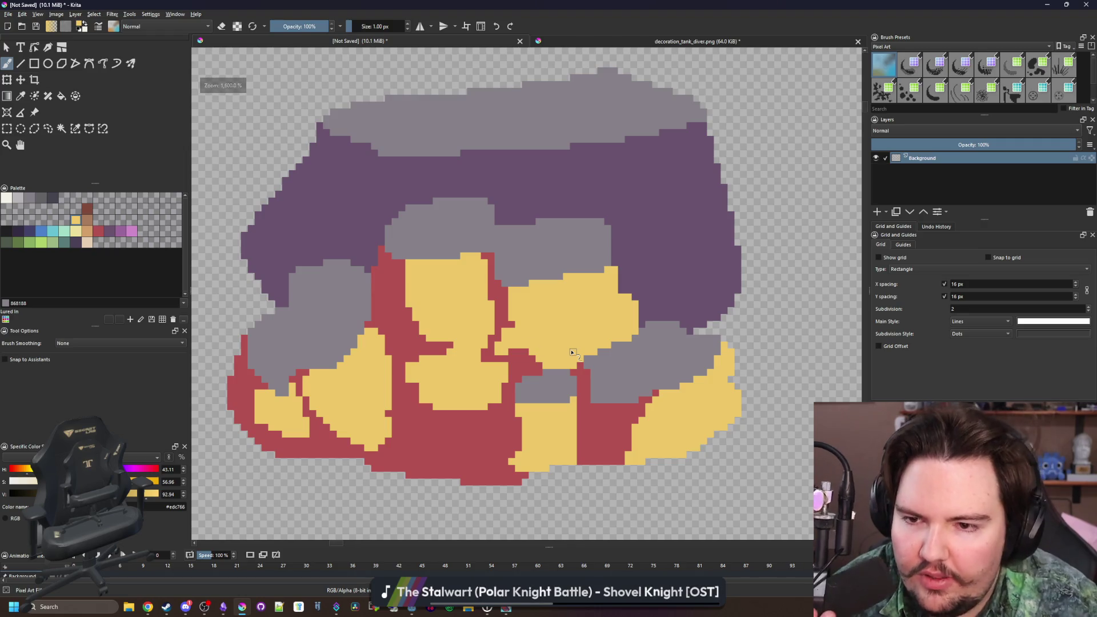
scroll(276, 228, "up", 3)
left_click_drag(422, 279, 427, 429)
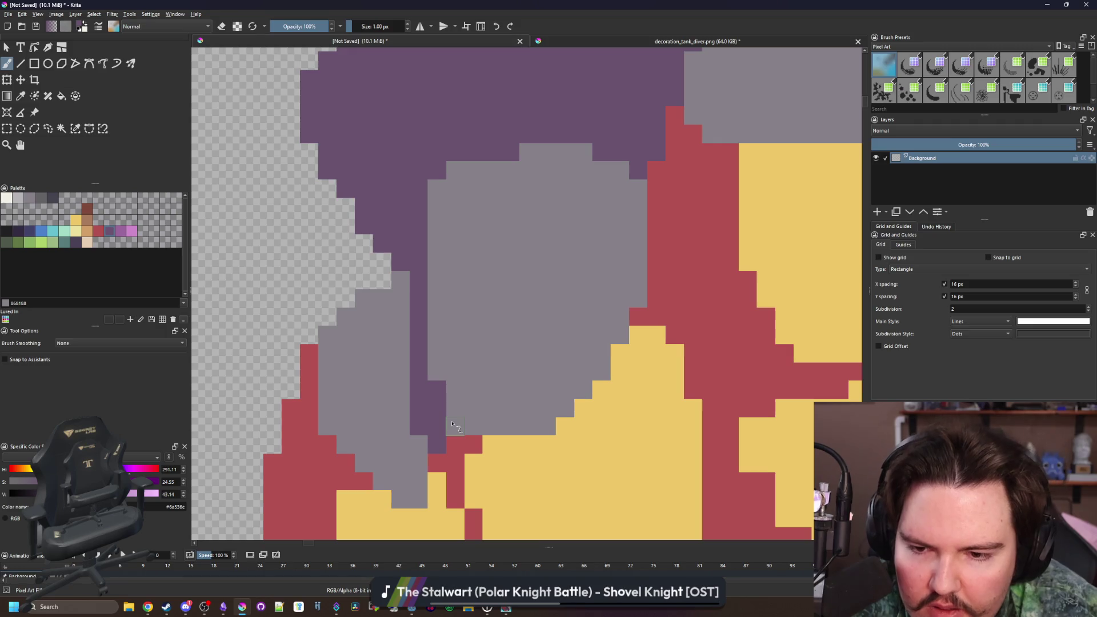
scroll(400, 335, "down", 5)
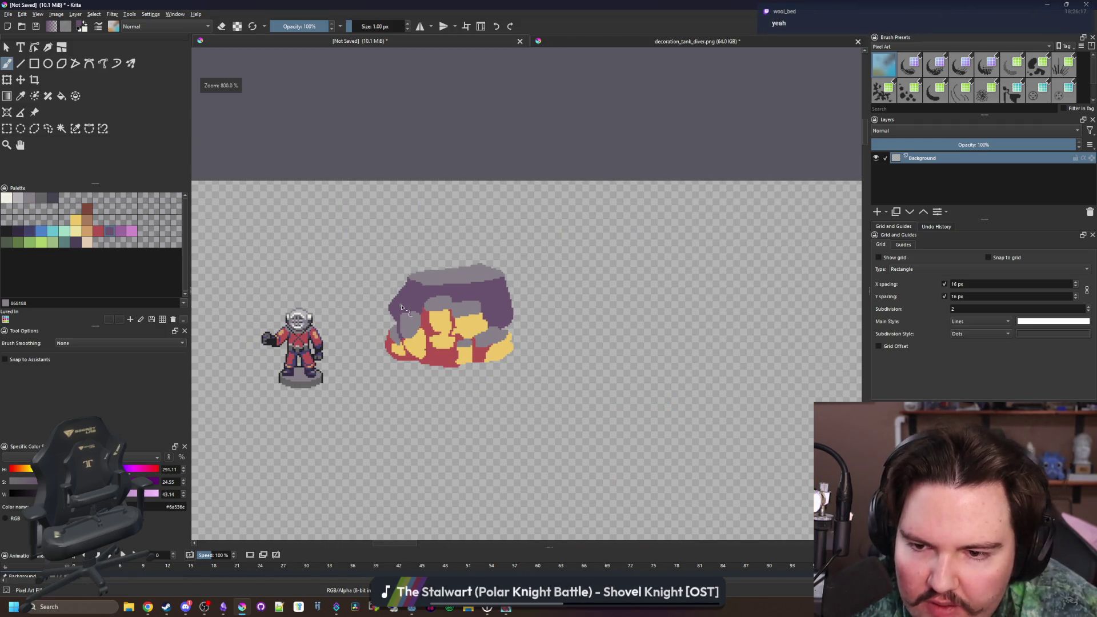
scroll(427, 300, "up", 6)
left_click(429, 320, "ctrl")
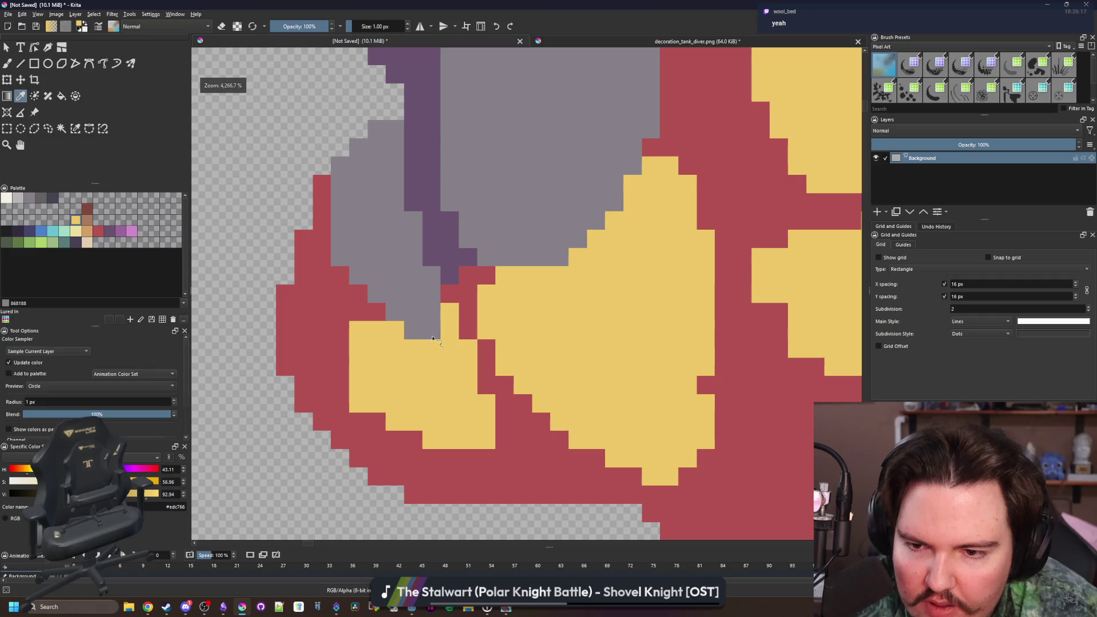
left_click_drag(428, 320, 396, 316)
scroll(452, 320, "down", 3)
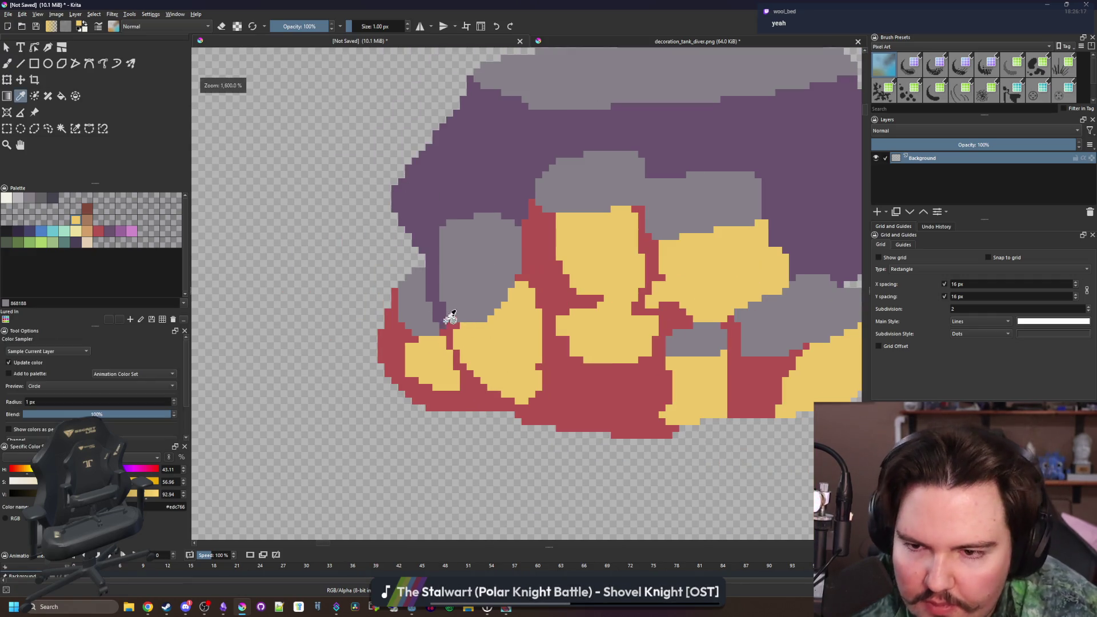
left_click(435, 230, "ctrl")
scroll(457, 286, "down", 2)
scroll(477, 340, "up", 3)
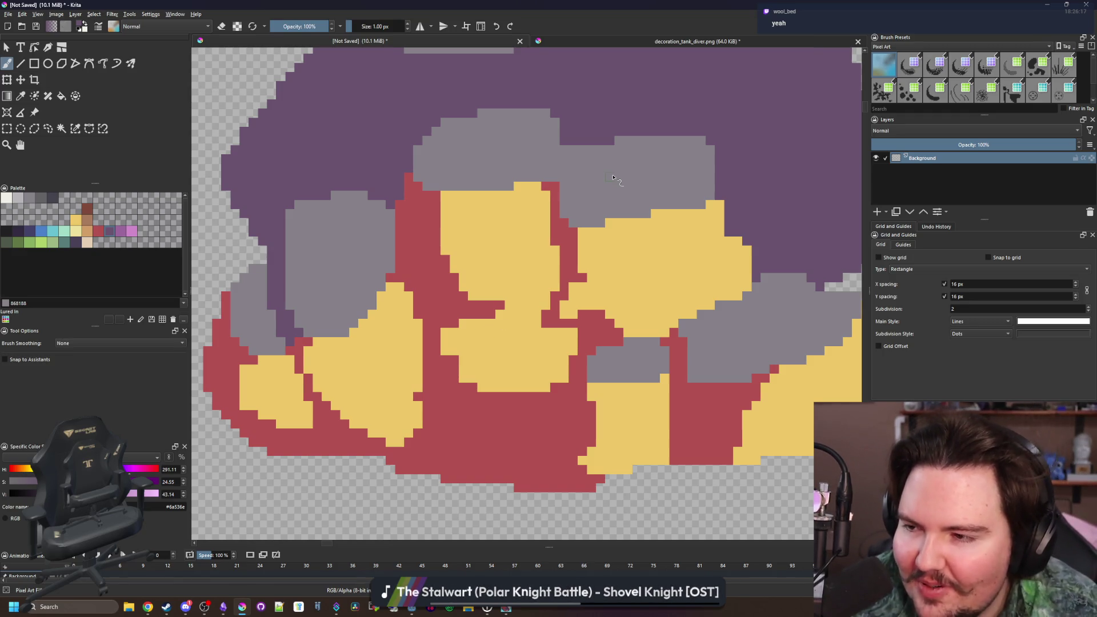
left_click_drag(428, 213, 370, 319)
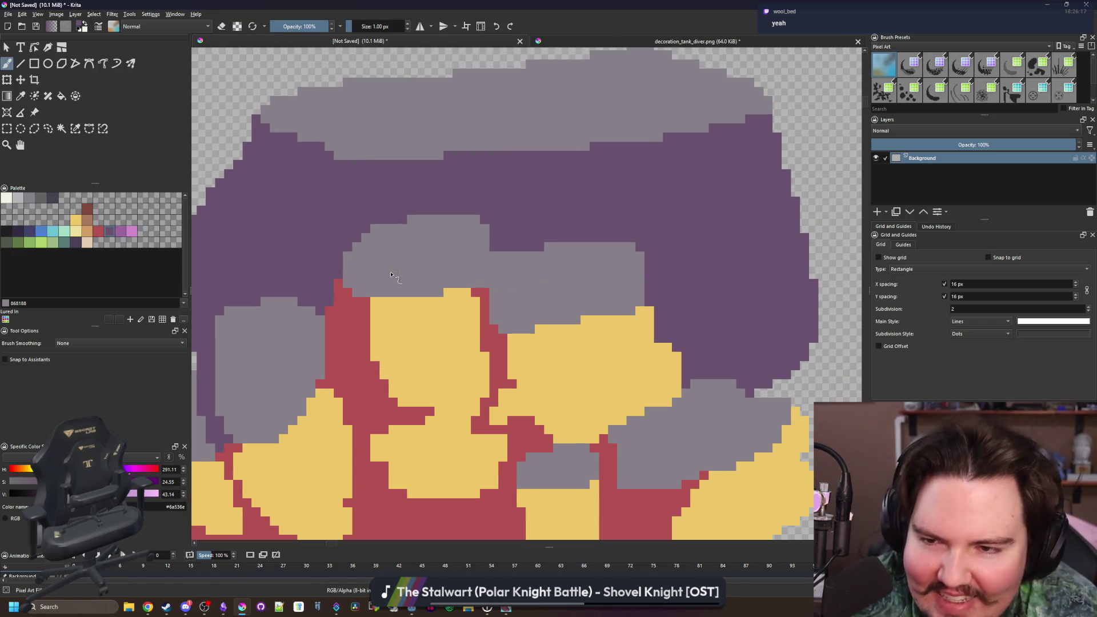
- Bucket-fill the rock's purple area with red
left_click(355, 367)
scroll(343, 286, "down", 3)
key("f")
left_click(436, 299)
scroll(461, 277, "down", 7)
scroll(464, 221, "down", 2)
scroll(455, 255, "up", 10)
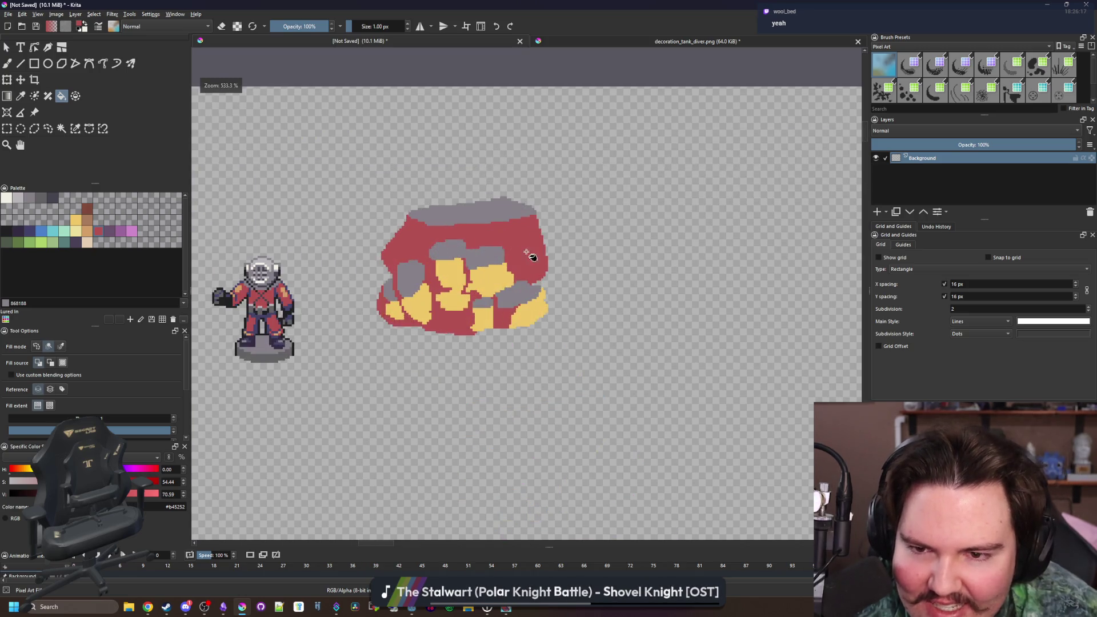
- Rectangle-select the right part of the top grey slab and move it lower
key("b")
scroll(561, 303, "up", 1)
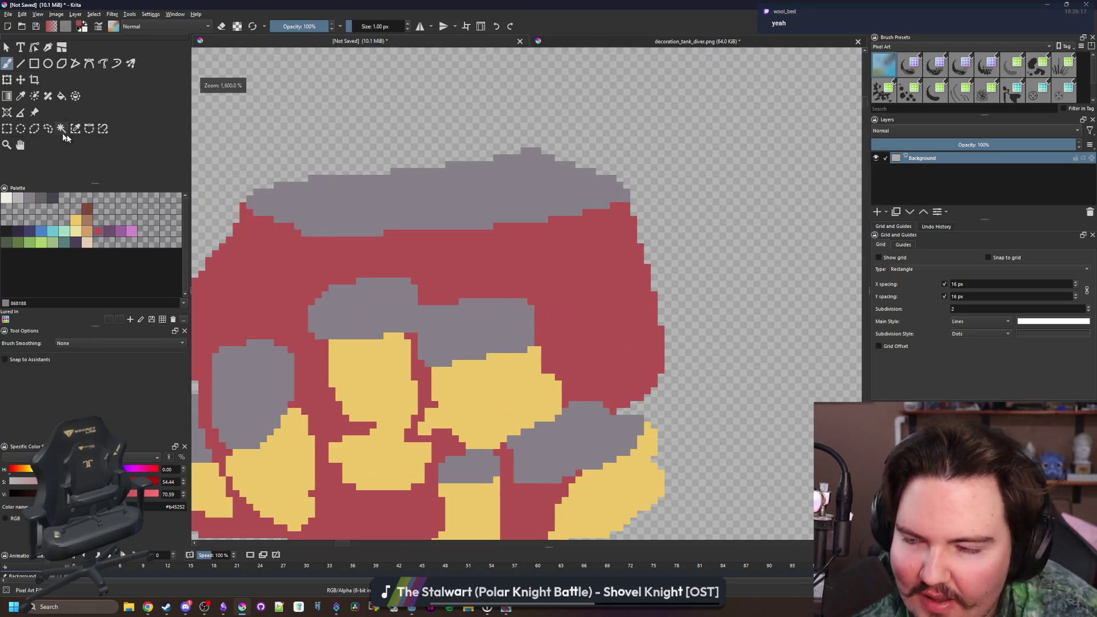
left_click(7, 129)
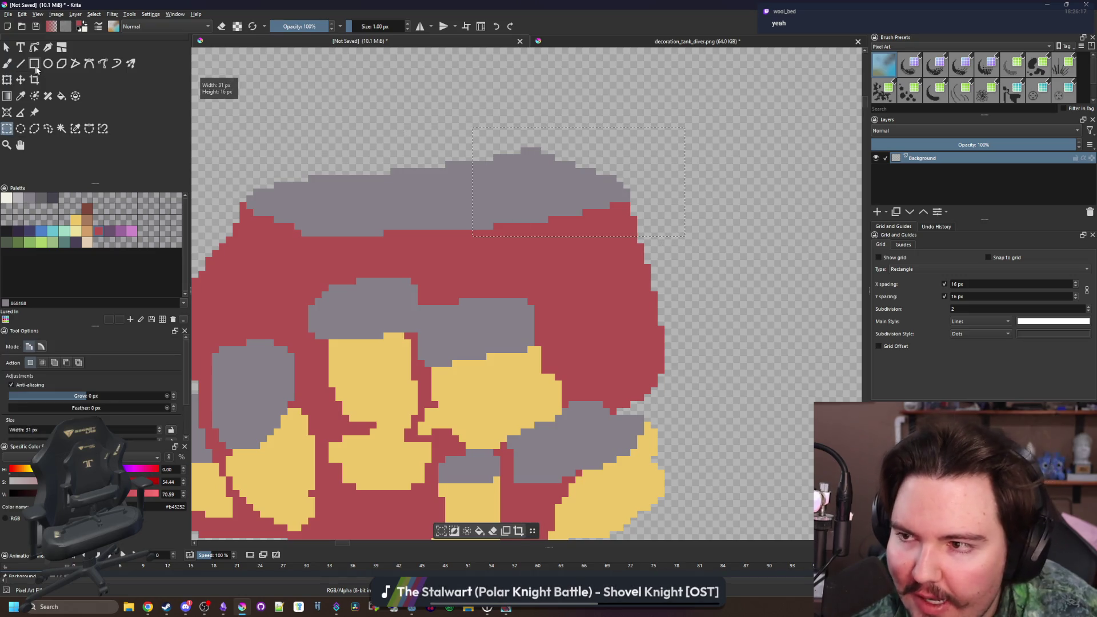
key("t")
left_click_drag(557, 182, 562, 235)
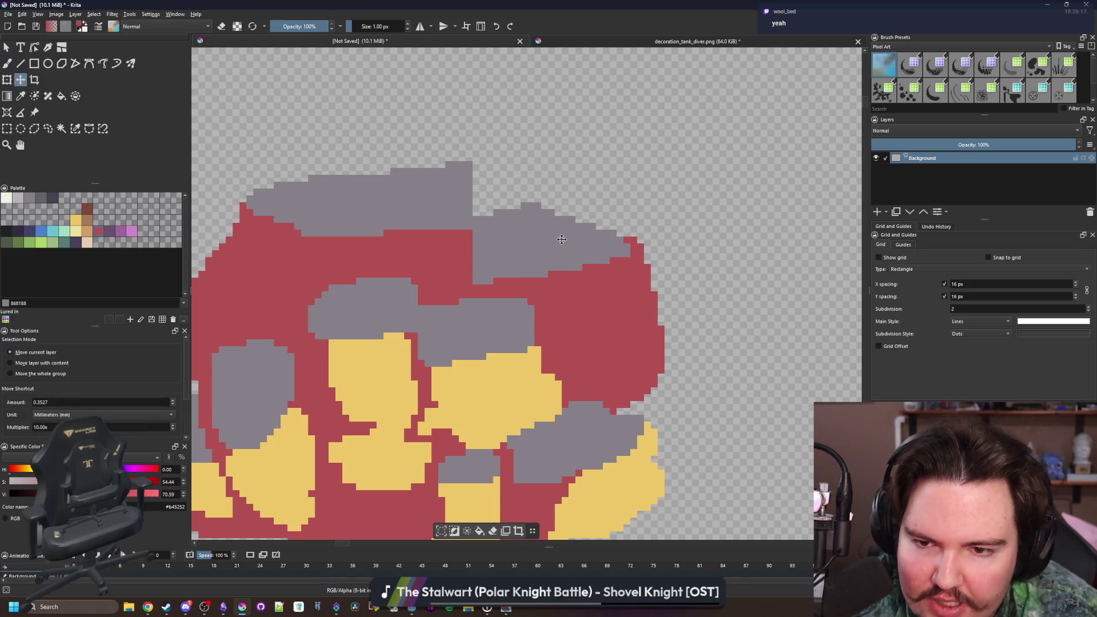
key("b")
left_click_drag(637, 363, 630, 335)
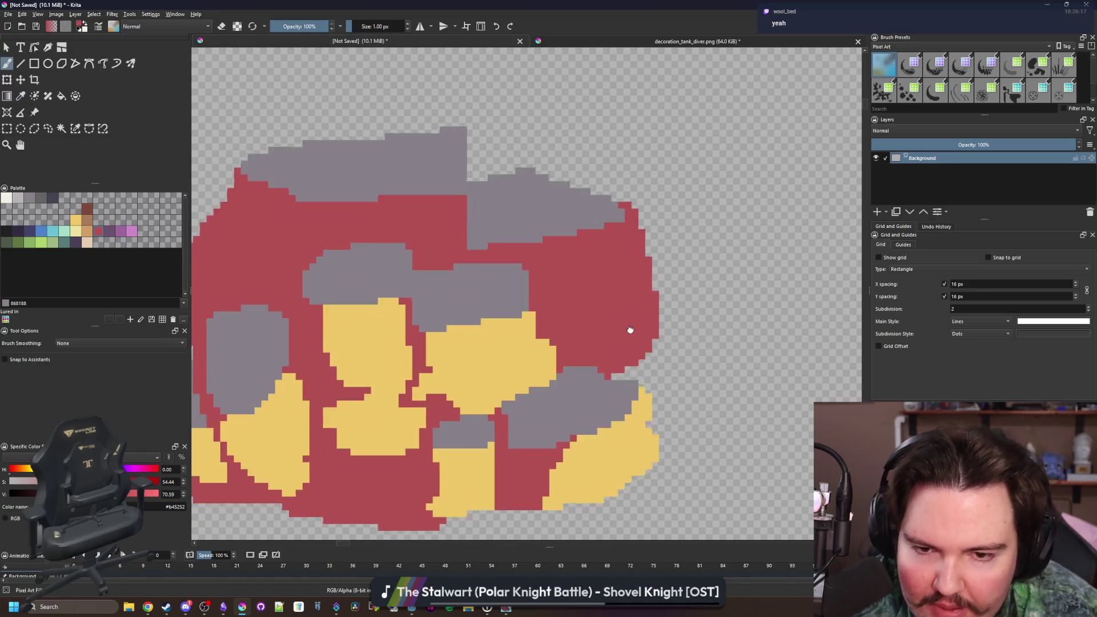
scroll(630, 334, "down", 2)
- Erase the stray red pixels along the right edge and three blocks on the top edge
key("e")
scroll(647, 340, "up", 3)
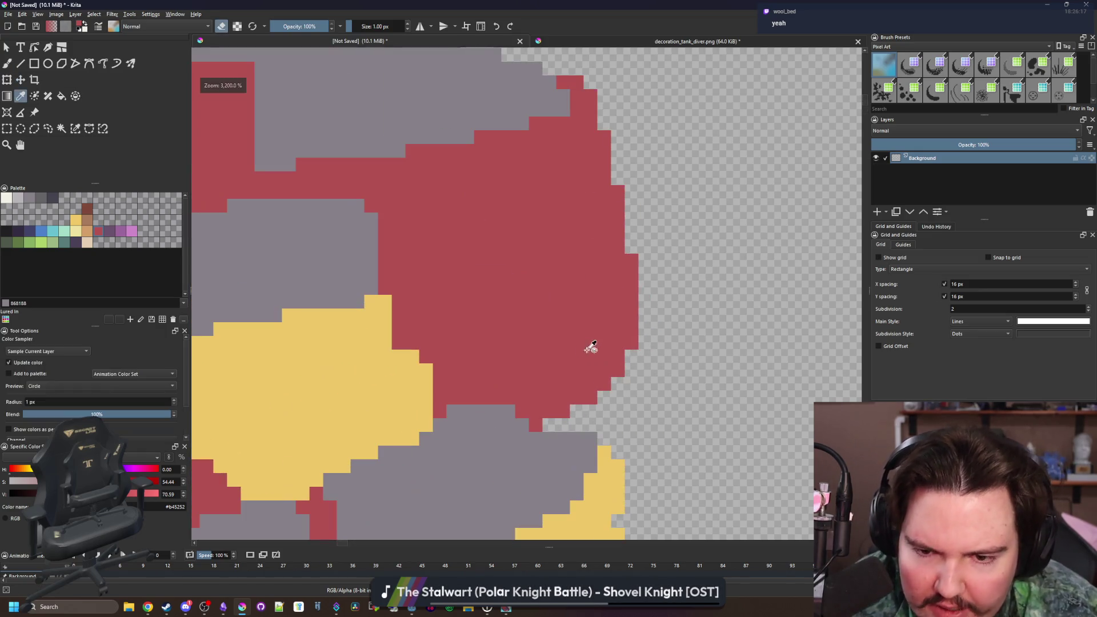
key("e")
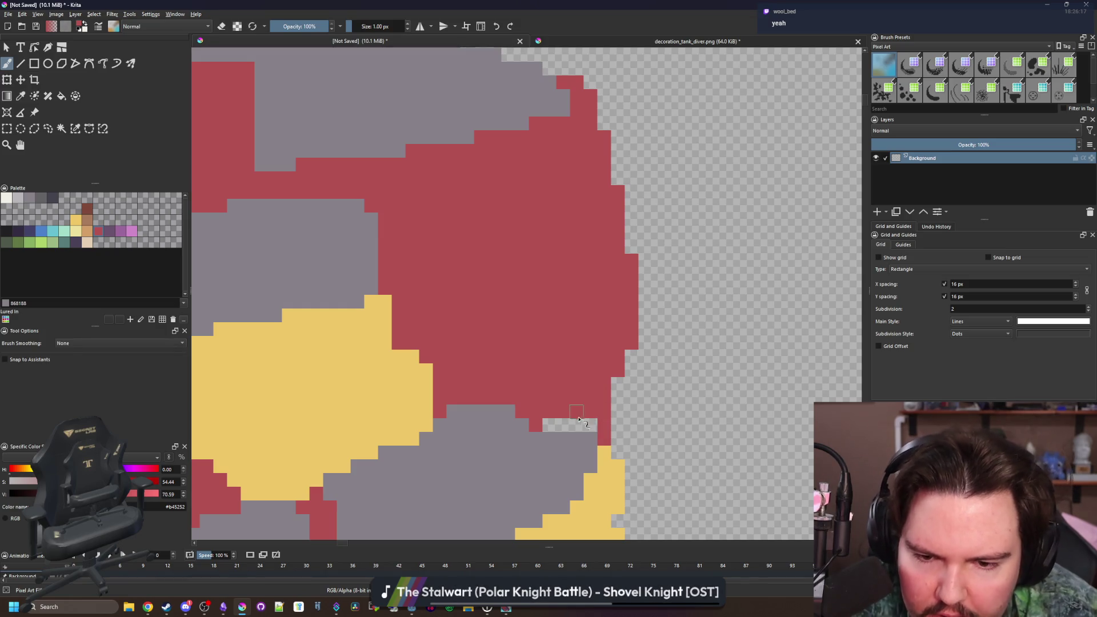
scroll(588, 427, "down", 2)
key("e")
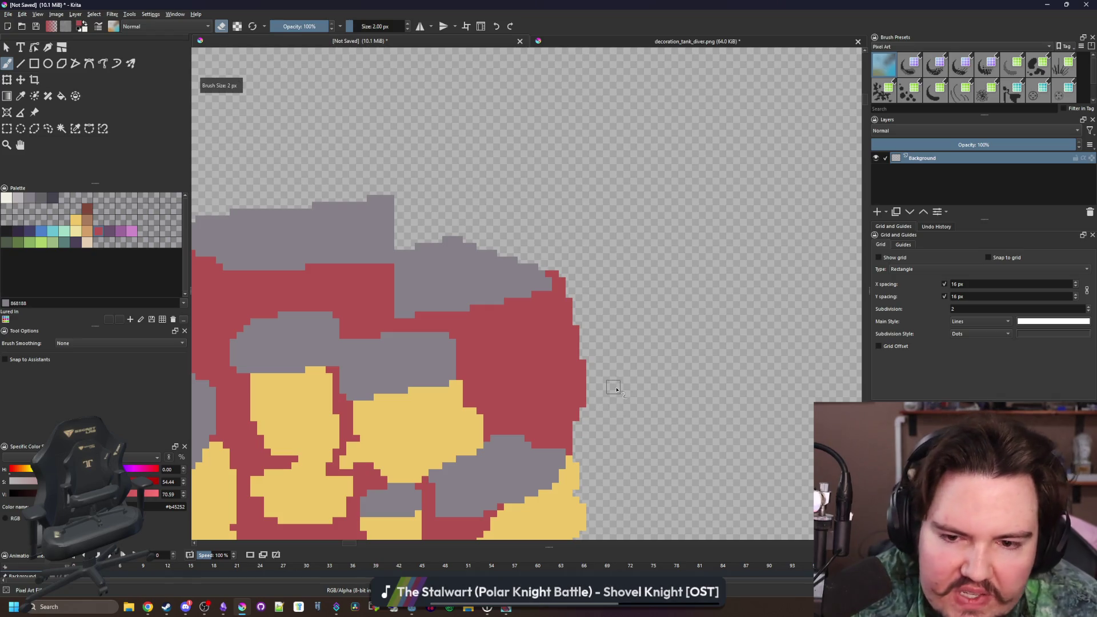
mouse_move(610, 401)
left_mouse_down()
mouse_move(591, 339)
mouse_move(560, 304)
left_mouse_up()
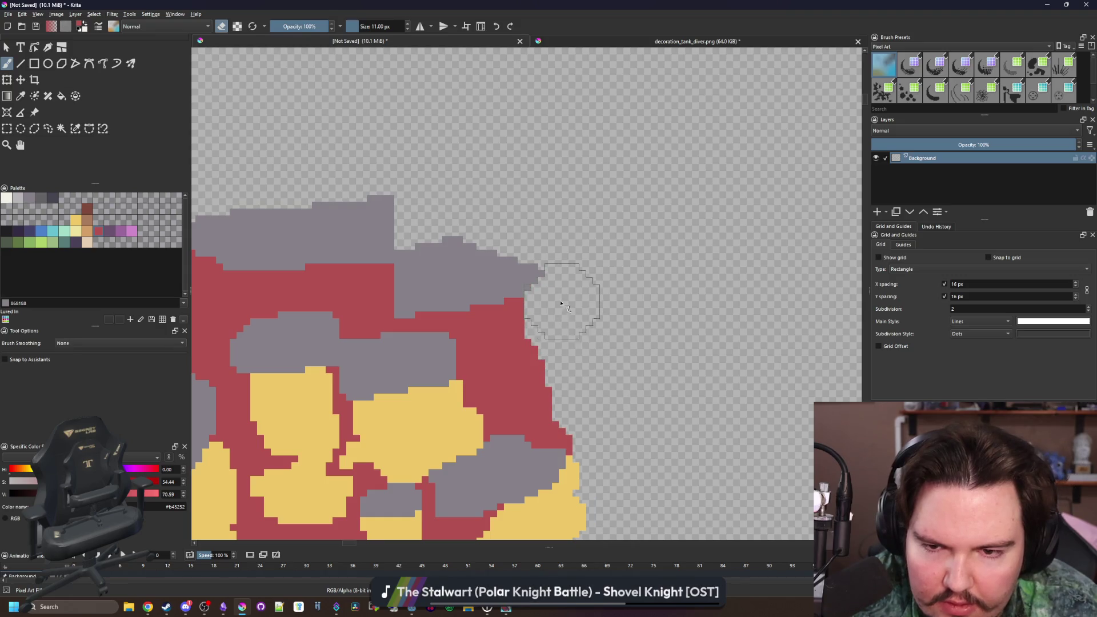
scroll(541, 245, "down", 5)
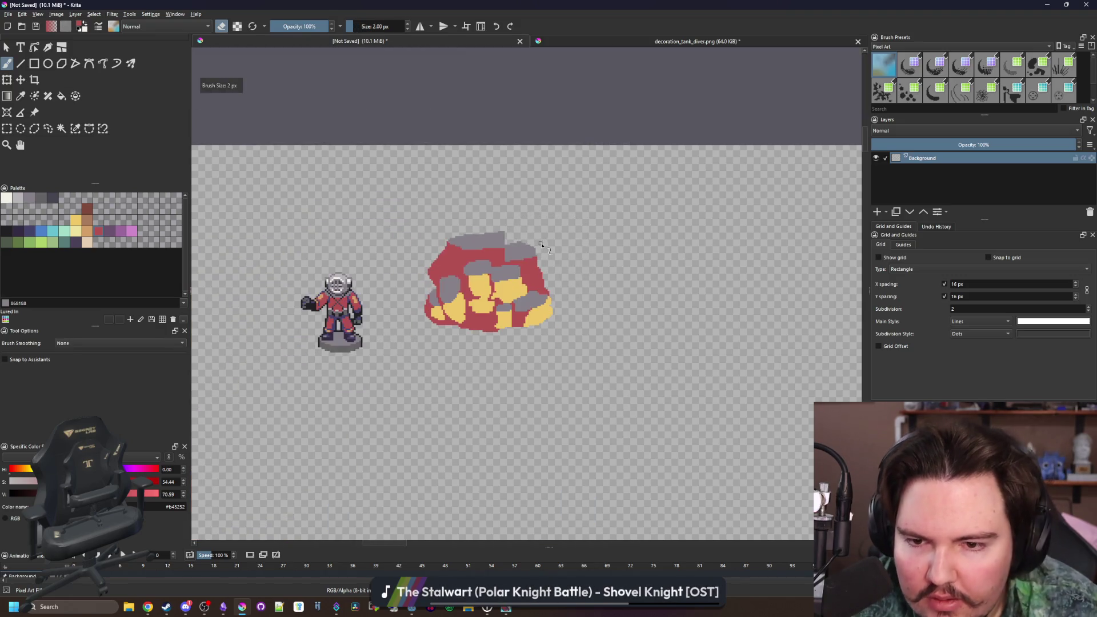
scroll(448, 247, "up", 3)
scroll(420, 294, "down", 2)
scroll(428, 308, "up", 2)
scroll(440, 349, "down", 5)
scroll(441, 356, "up", 10)
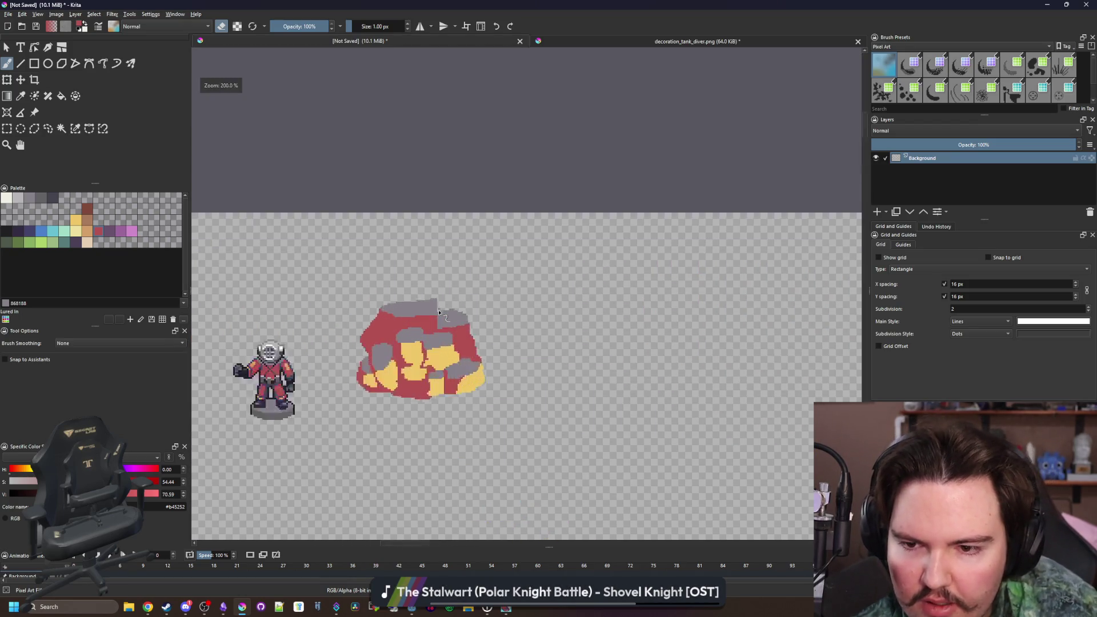
left_click_drag(471, 295, 416, 313)
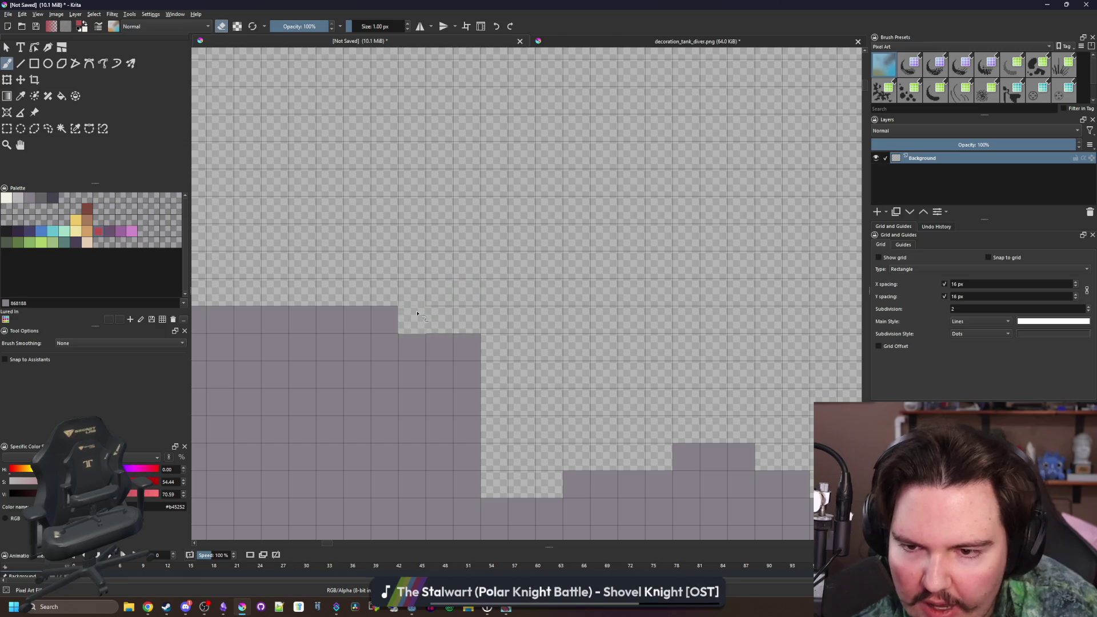
scroll(482, 314, "down", 3)
scroll(482, 320, "up", 2)
- Paint a red pixel to patch the gap in the pile's edge
key("e")
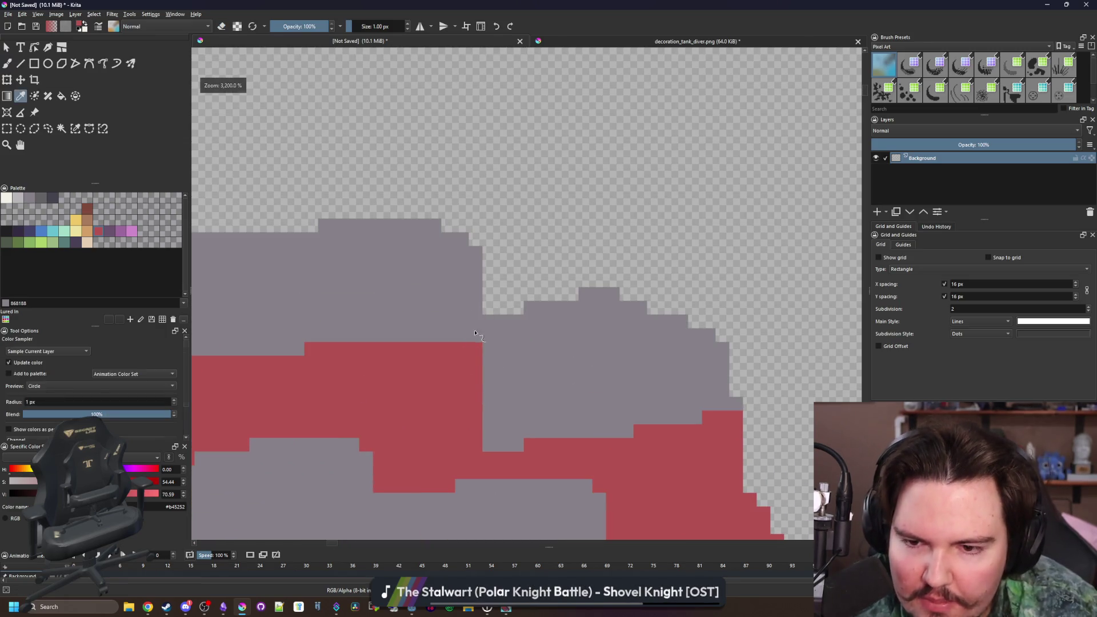
left_click(475, 335)
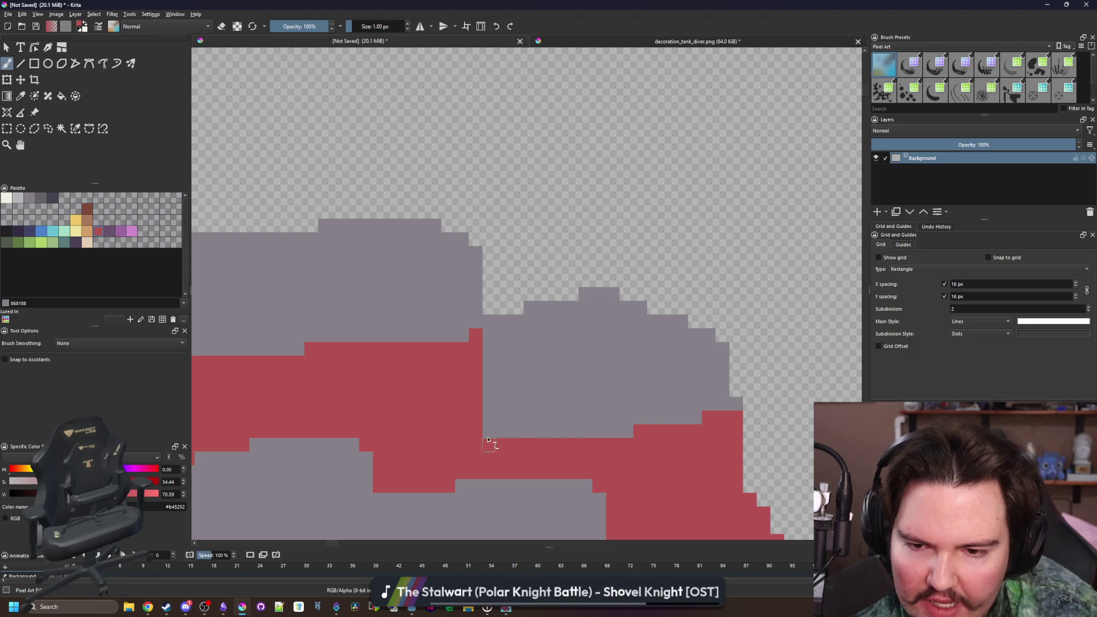
scroll(489, 443, "down", 7)
scroll(471, 339, "up", 3)
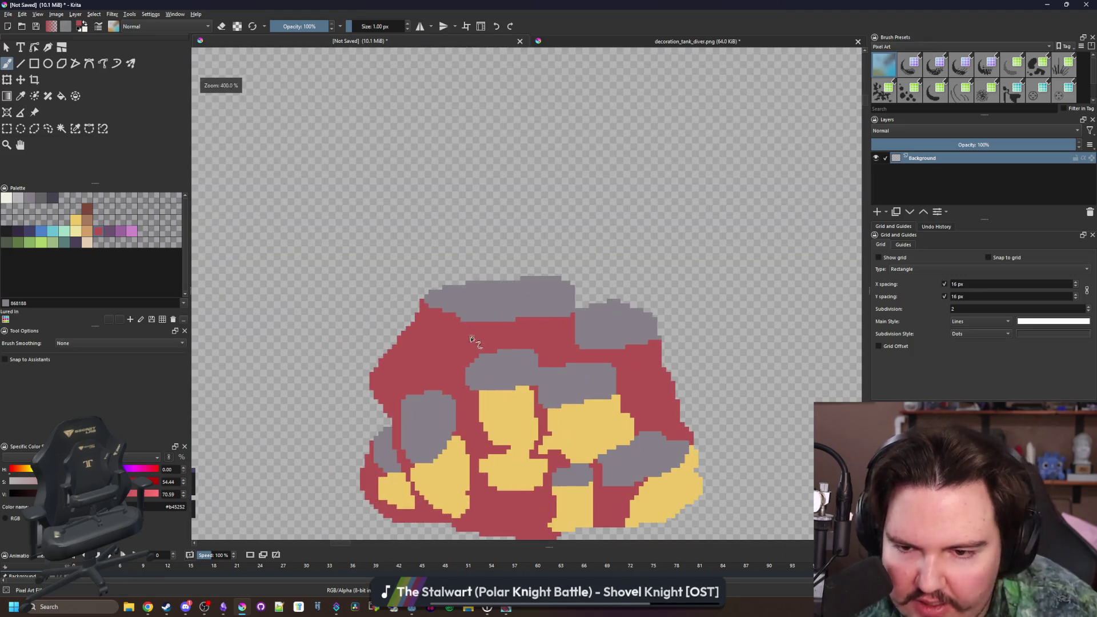
scroll(472, 338, "up", 5)
key("p")
left_click(543, 436)
- Select the rock's red area by colour and paint a yellow stone over the red gap
left_click_drag(582, 432, 324, 298)
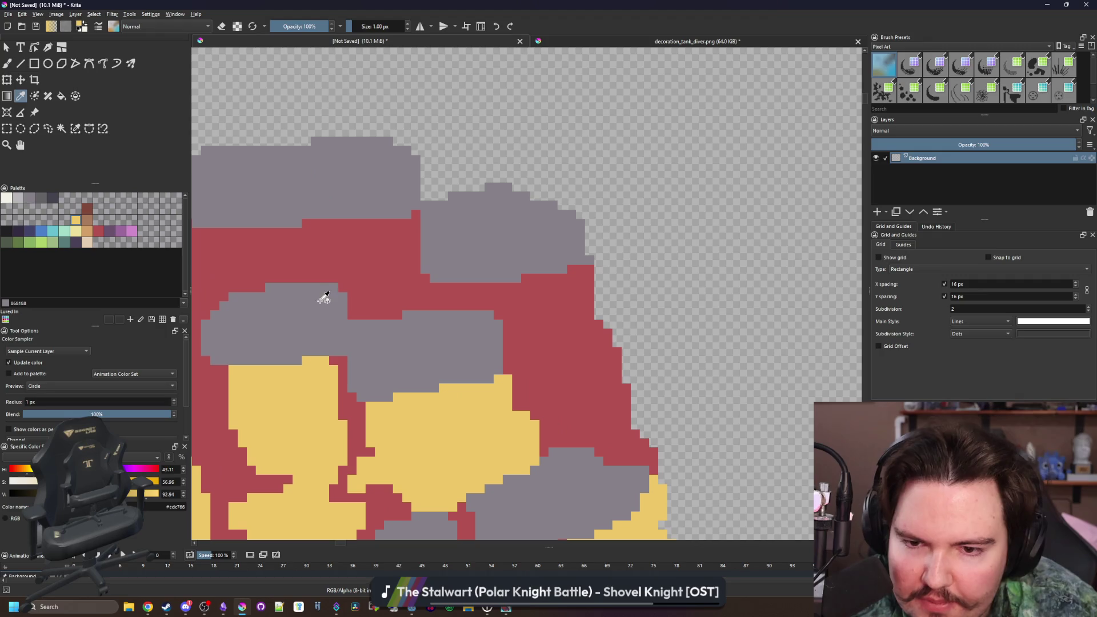
left_click(61, 129)
left_click(551, 327)
key("b")
scroll(551, 327, "up", 1)
key("bracketright")
- Paint a second yellow stone across the red gap near the top of the pile
key("bracketright")
key("bracketright")
key("bracketright")
mouse_move(551, 330)
left_mouse_down()
mouse_move(531, 301)
mouse_move(577, 343)
mouse_move(554, 328)
mouse_move(571, 373)
left_mouse_up()
key("bracketleft")
key("bracketleft")
key("bracketleft")
left_click(450, 288)
left_click_drag(448, 287, 708, 345)
scroll(514, 293, "down", 3)
key("bracketright")
key("bracketright")
key("bracketright")
scroll(514, 294, "up", 2)
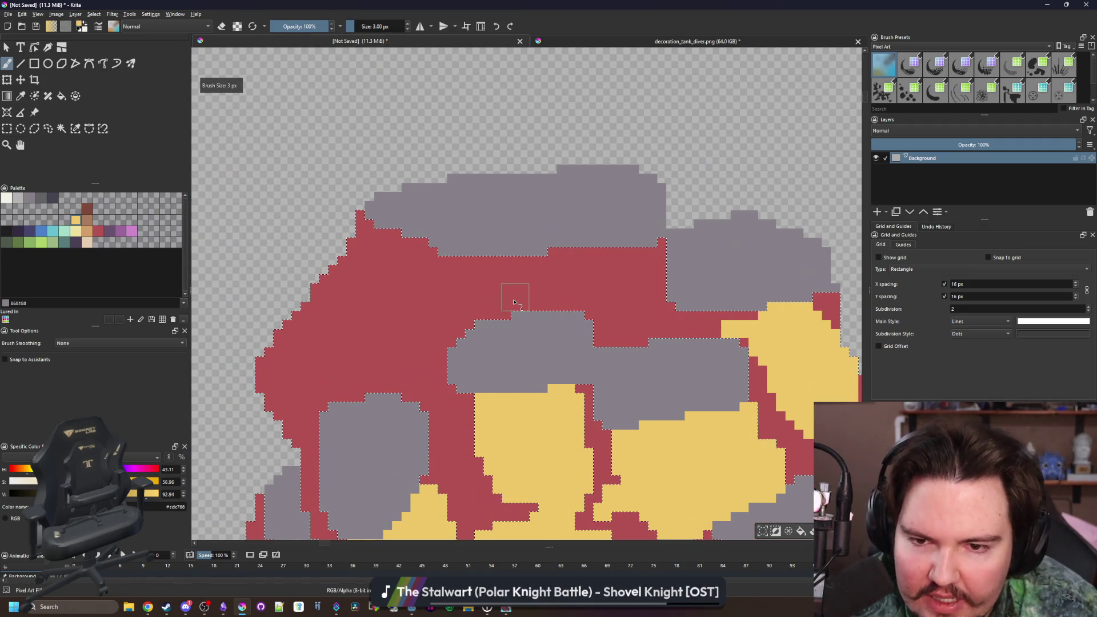
mouse_move(525, 290)
left_mouse_down()
mouse_move(571, 263)
mouse_move(462, 273)
mouse_move(453, 328)
mouse_move(441, 286)
mouse_move(551, 274)
mouse_move(600, 286)
mouse_move(609, 305)
mouse_move(539, 286)
mouse_move(627, 277)
mouse_move(587, 310)
left_mouse_up()
key("bracketleft")
key("bracketleft")
key("bracketleft")
- Pick dark gray for shading and rectangle-select a box around the whole rock
key("p")
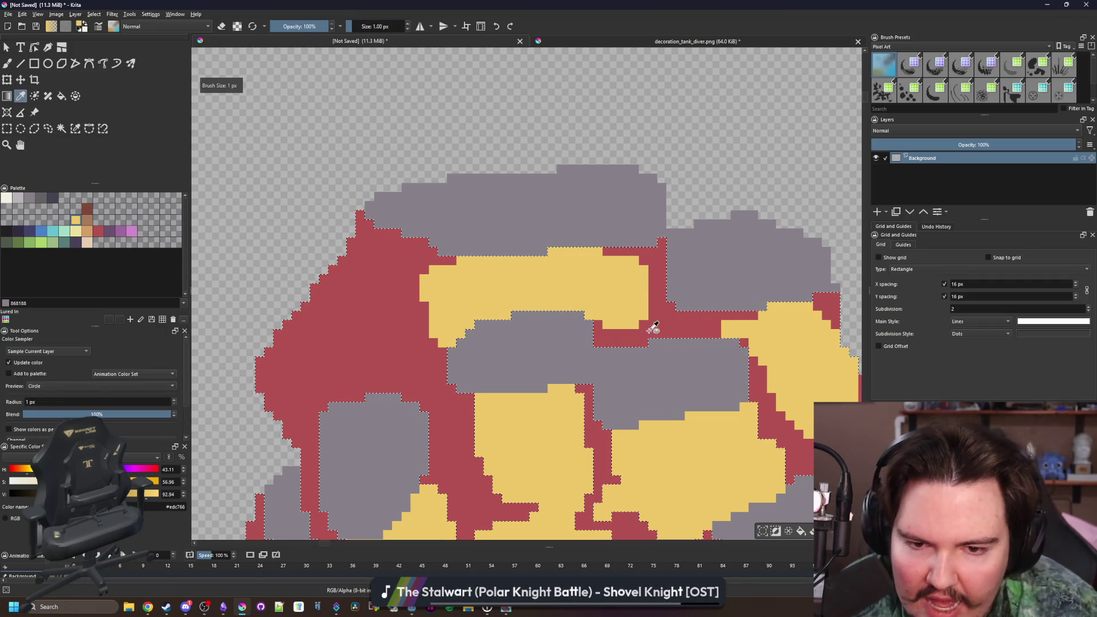
left_click(653, 323)
key("b")
scroll(467, 268, "down", 2)
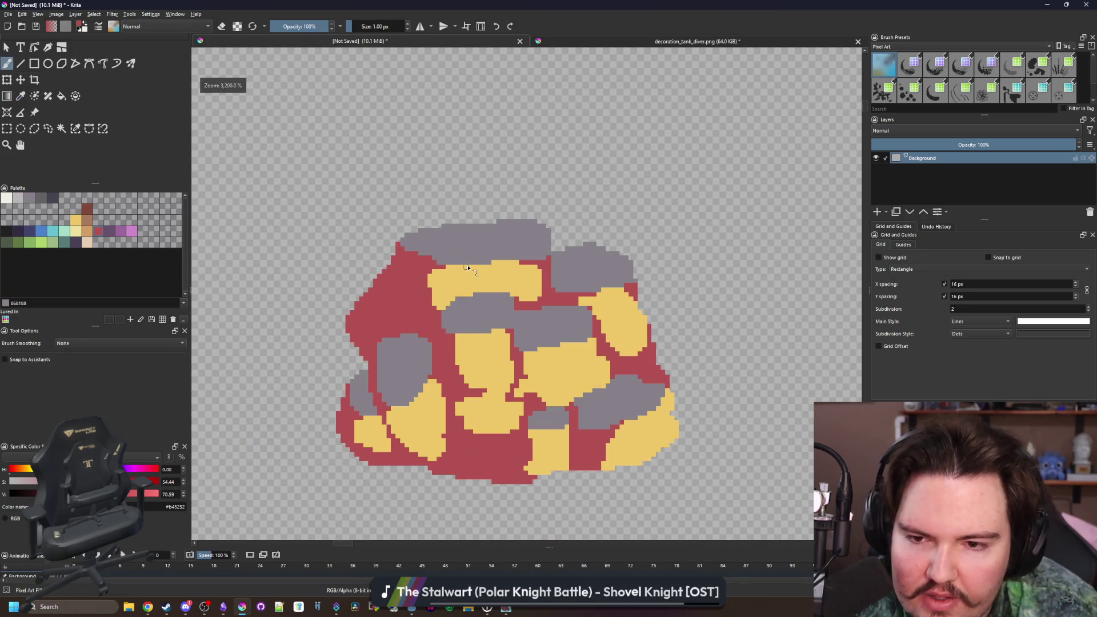
scroll(459, 387, "up", 1)
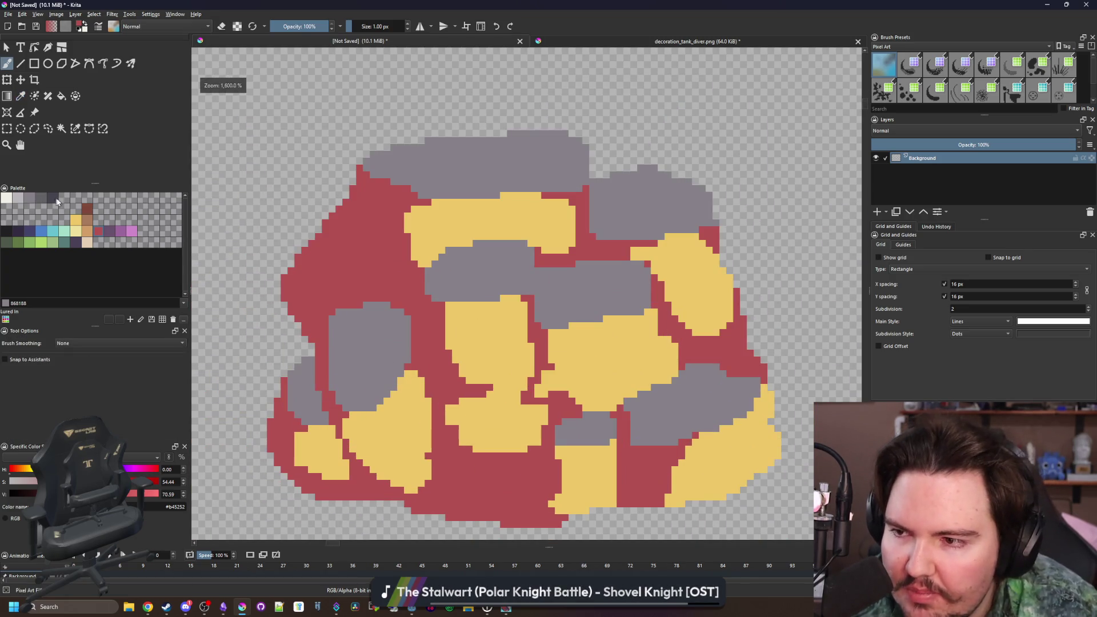
left_click(53, 198)
scroll(250, 201, "down", 3)
key("ctrl+r")
left_click_drag(338, 274, 492, 331)
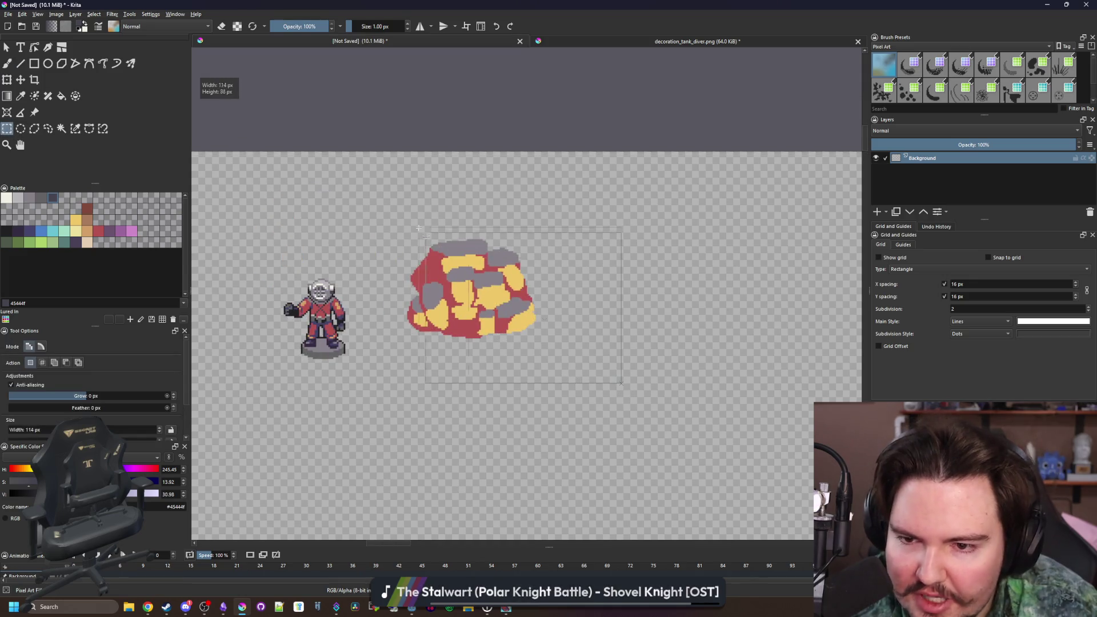
- Fill every red area of the boulder pile with dark gray #45444f in one pass
key("f")
left_click(423, 274)
scroll(457, 285, "up", 2)
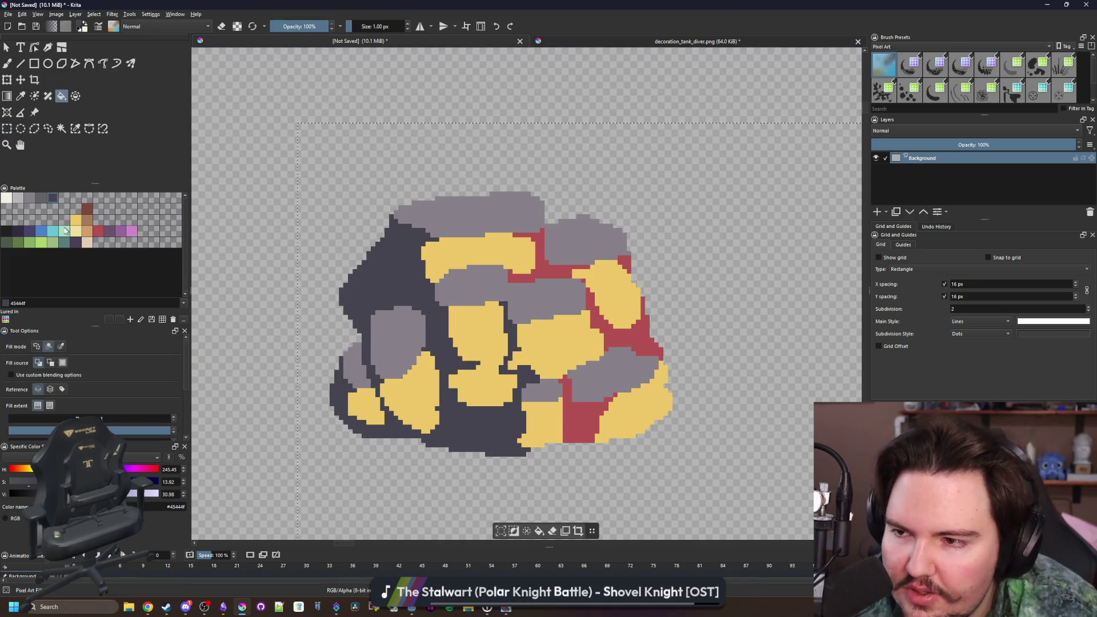
key("ctrl+z")
left_click(61, 346)
left_click(400, 300)
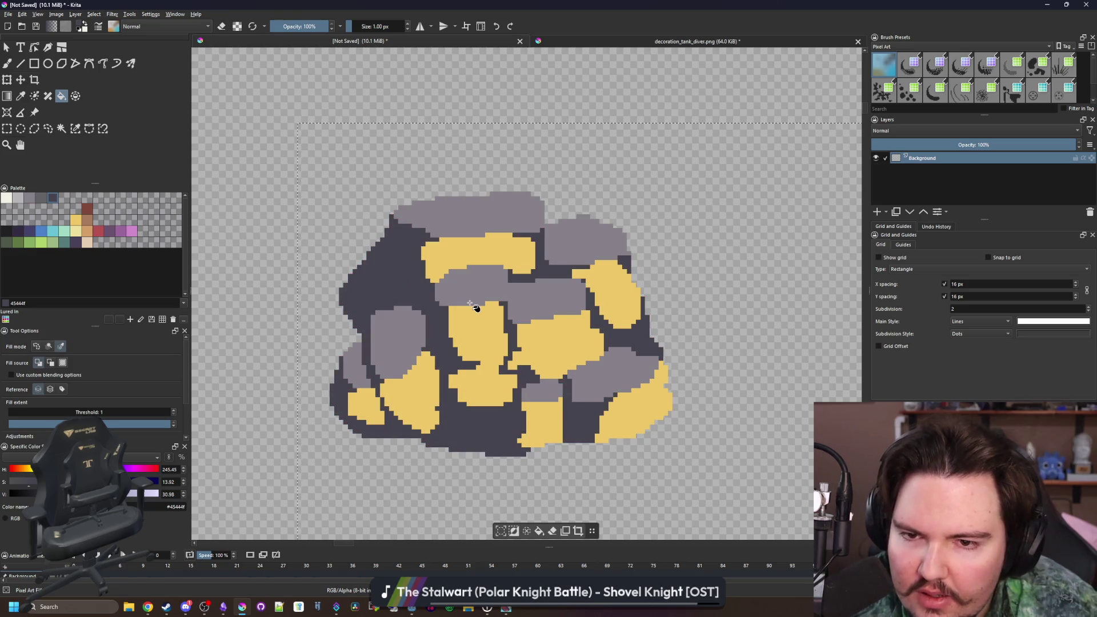
scroll(470, 303, "up", 2)
- Fill the yellow stones with mid gray #646365 rather than light gray 868188
left_click(30, 198)
left_click(487, 239)
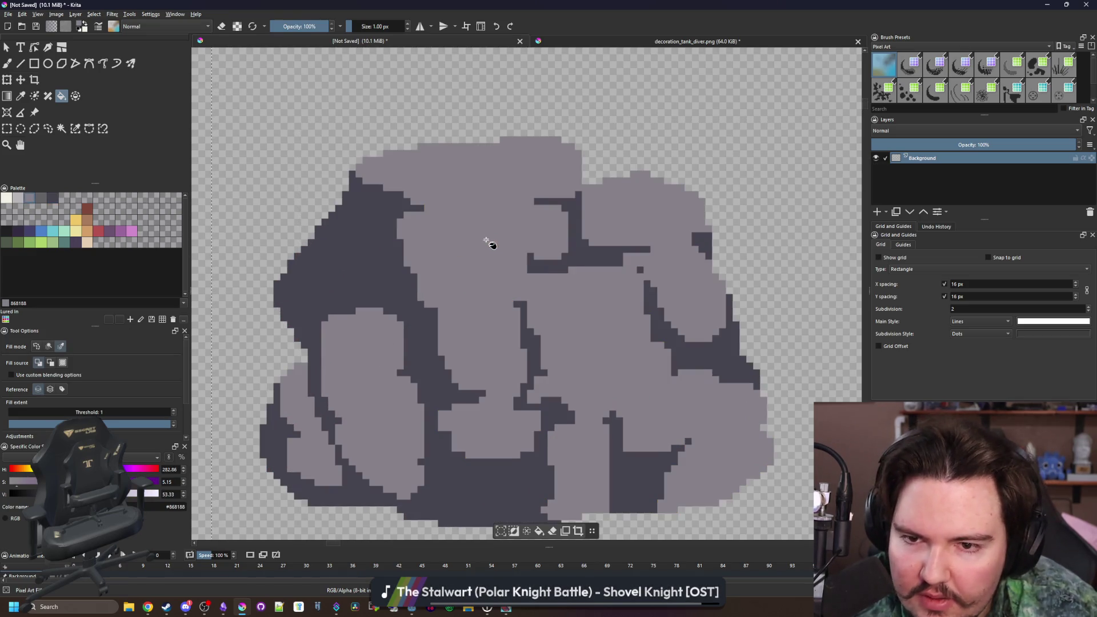
key("ctrl+z")
left_click(40, 200)
left_click(490, 226)
scroll(487, 277, "down", 9)
scroll(510, 247, "up", 1)
scroll(510, 247, "up", 8)
- Add dark edge pixels along the rock's left side with the brush
key("p")
left_click(425, 295)
scroll(417, 320, "up", 3)
key("b")
scroll(402, 350, "down", 9)
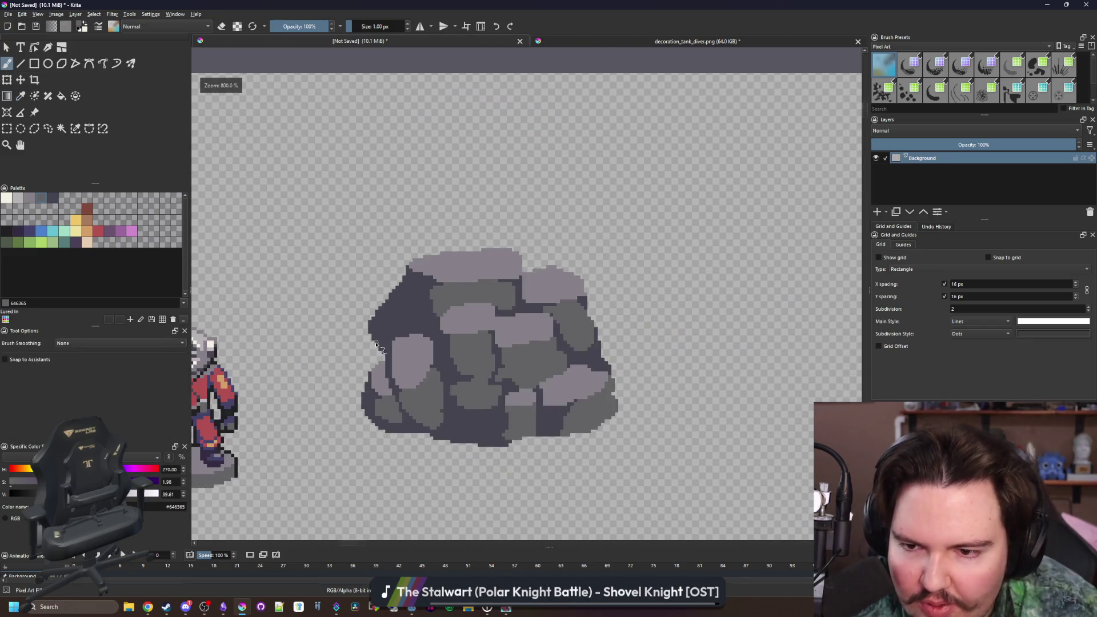
scroll(403, 350, "up", 9)
left_click(392, 332, "ctrl")
left_click(382, 411)
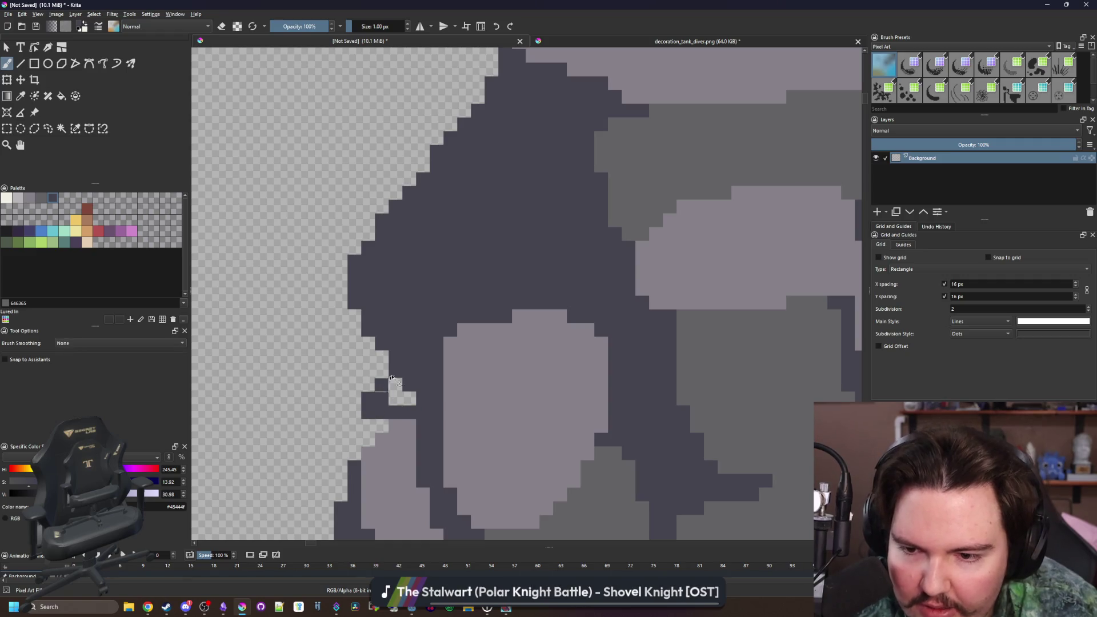
mouse_move(379, 372)
left_mouse_down()
mouse_move(373, 355)
mouse_move(452, 114)
left_mouse_up()
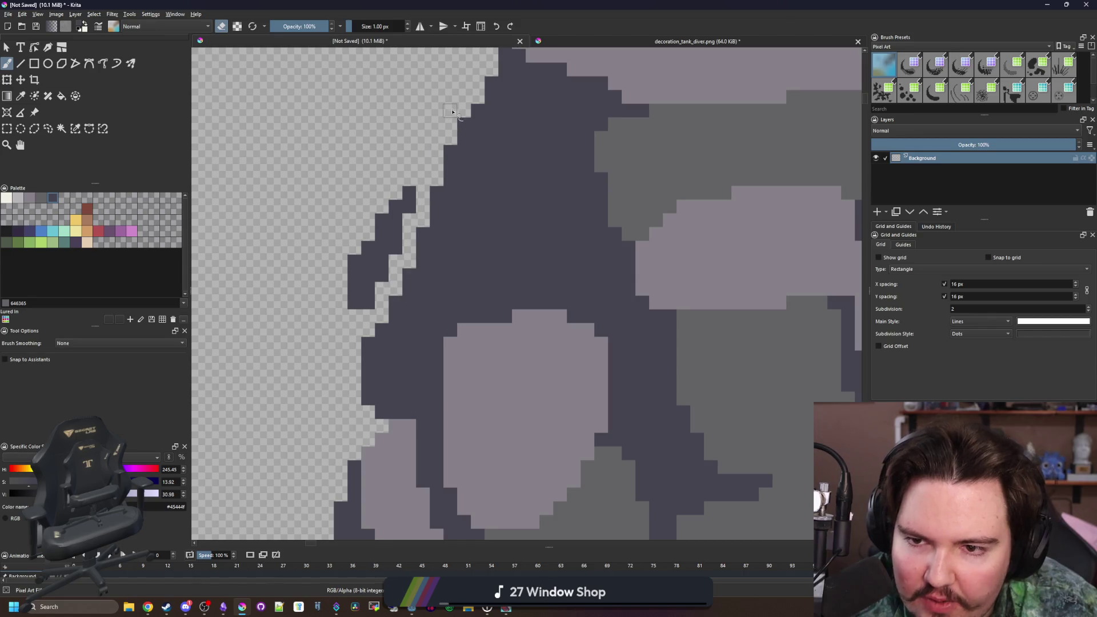
scroll(338, 310, "down", 9)
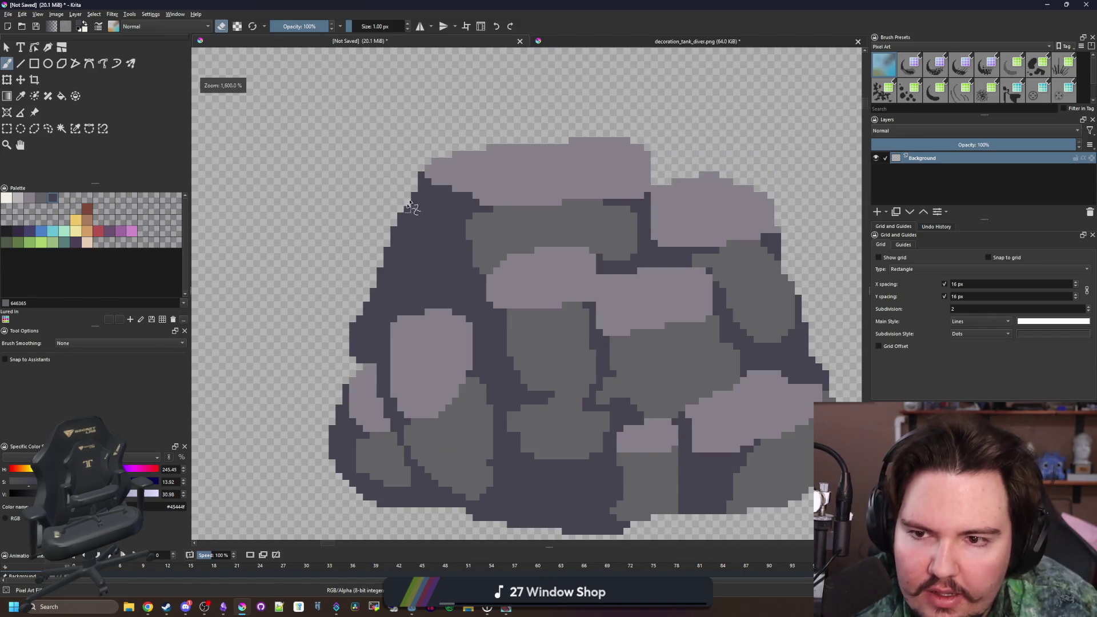
scroll(418, 189, "up", 10)
- Sample the stone's mid gray and touch up the top stones' edges
left_click(609, 322, "ctrl")
key("e")
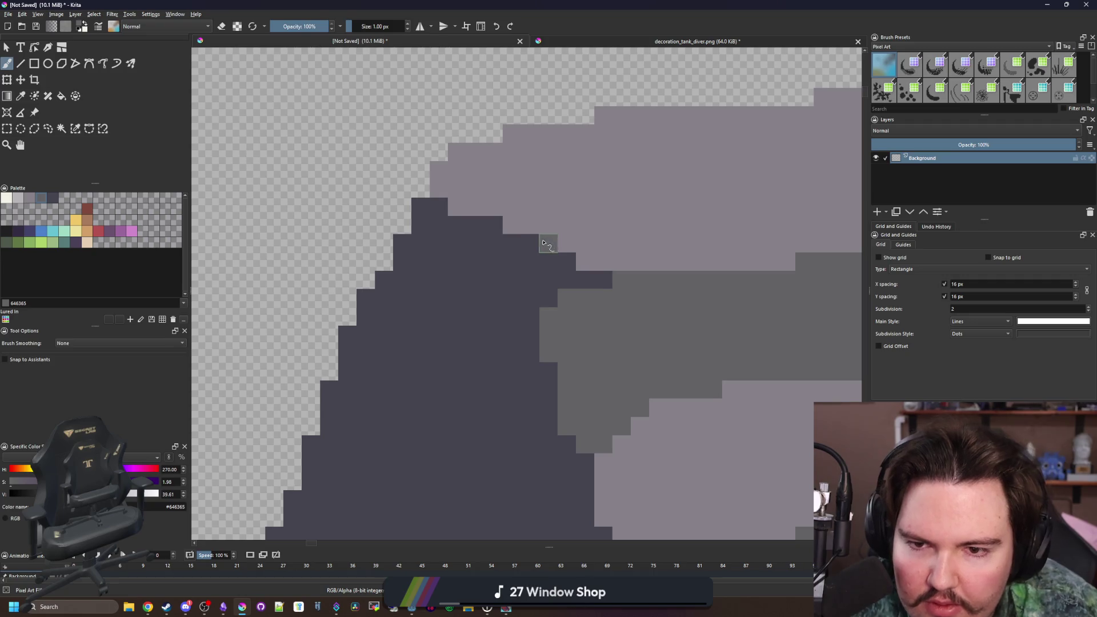
left_click_drag(630, 309, 480, 292)
scroll(480, 291, "down", 1)
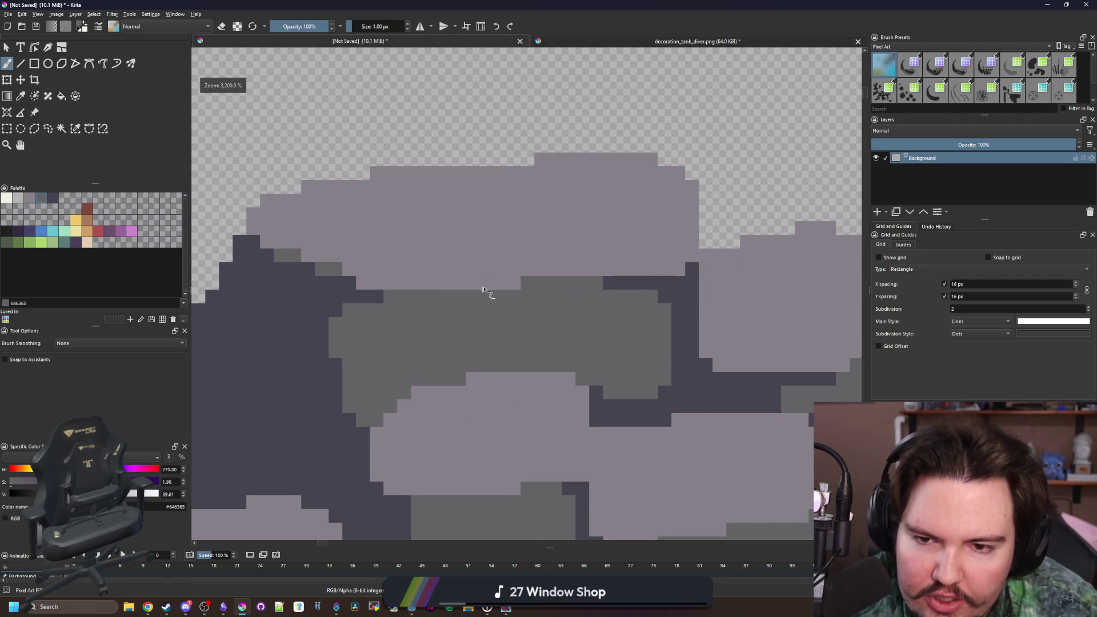
left_click_drag(667, 294, 478, 276)
scroll(481, 299, "up", 1)
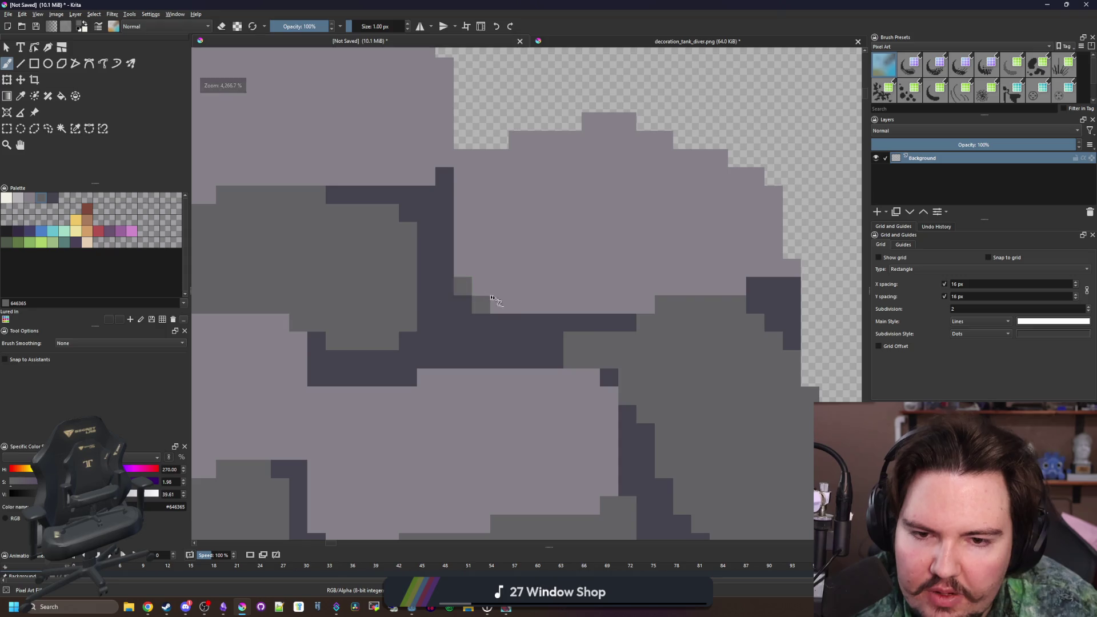
scroll(726, 320, "down", 4)
scroll(594, 326, "up", 4)
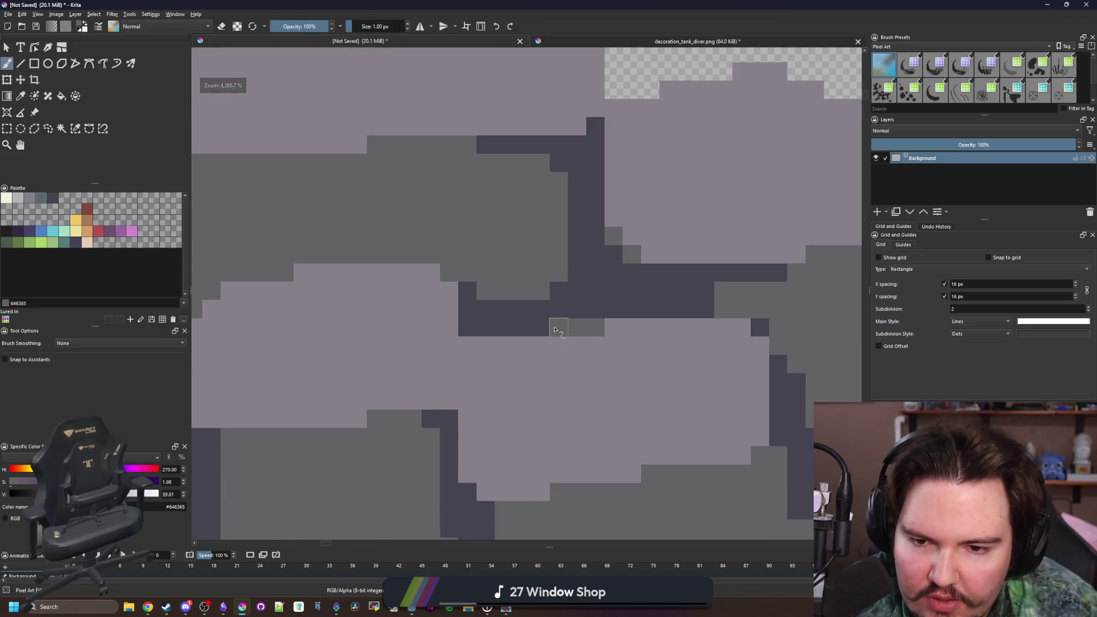
scroll(555, 330, "down", 4)
scroll(332, 411, "up", 4)
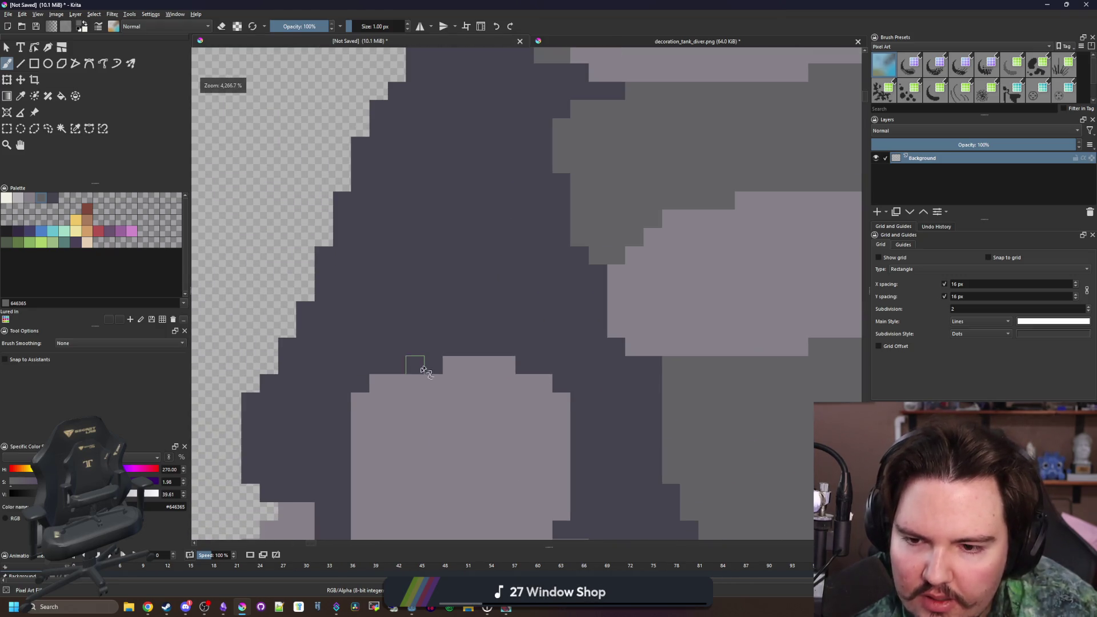
scroll(540, 429, "down", 6)
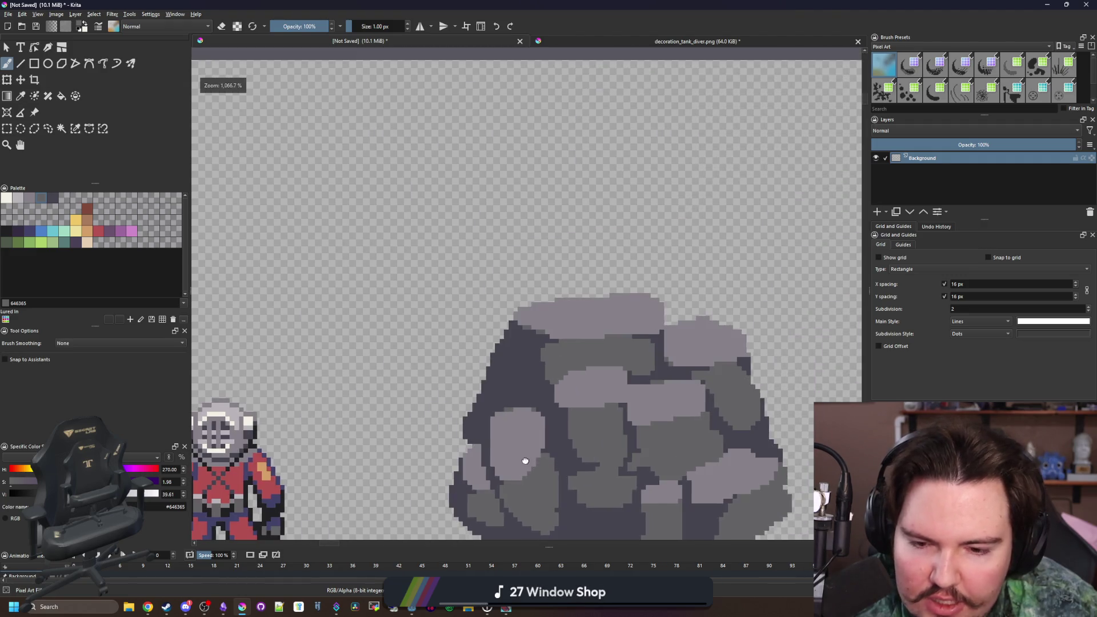